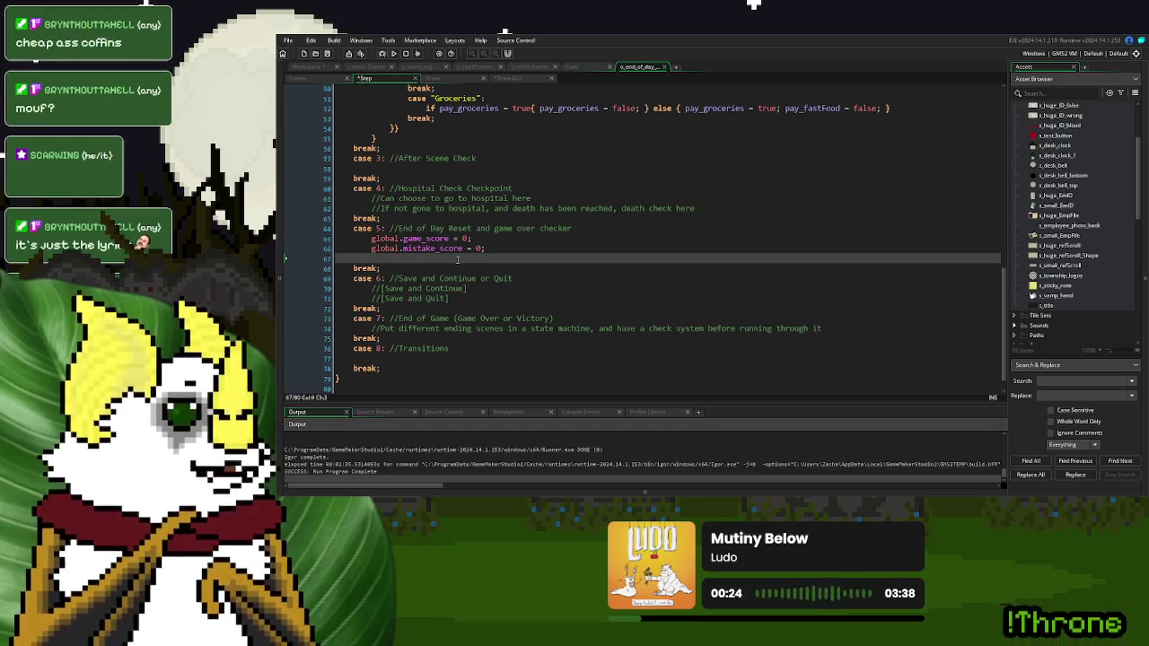
End the global.mistake_score = 0 reset in o_end_of_day's Step with a semicolon
click(482, 252)
text(;)
click(486, 259)
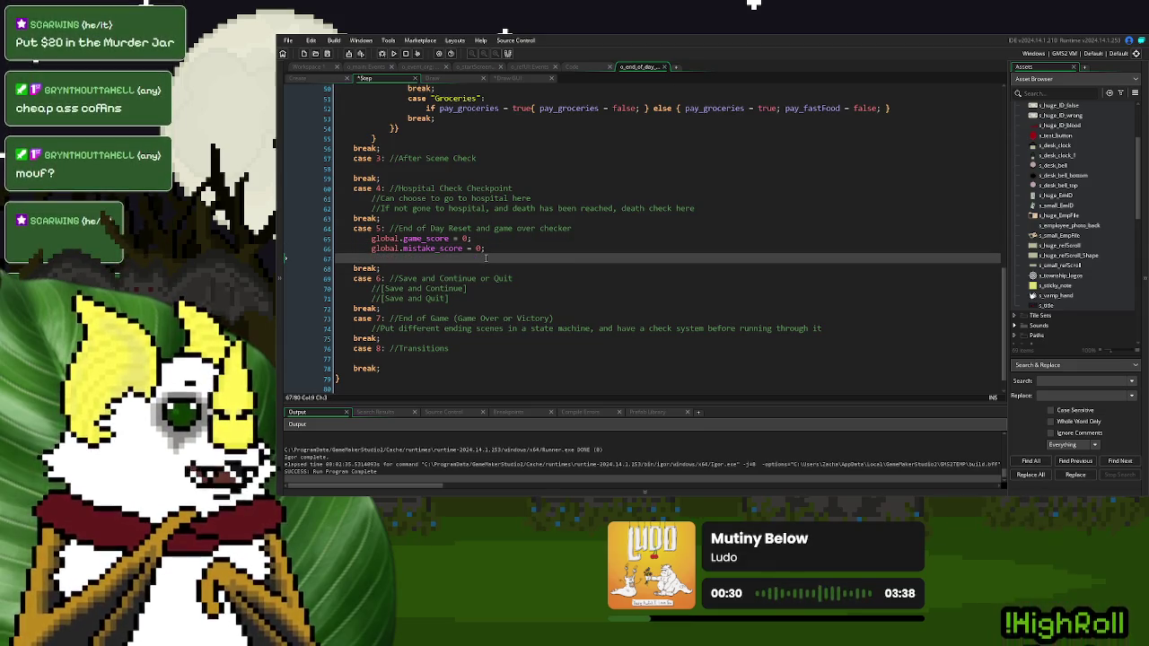
Review the REMAINING FUNDS label code in the end-of-day Draw GUI event
click(519, 82)
click(651, 195)
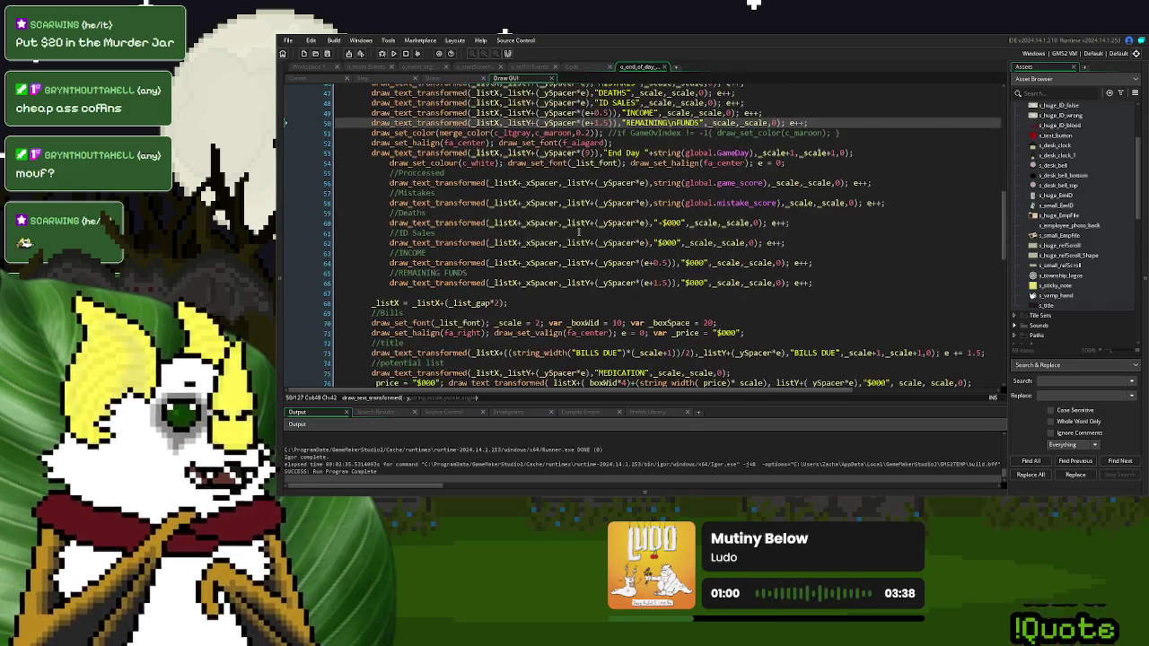
scroll(579, 231, down, 2)
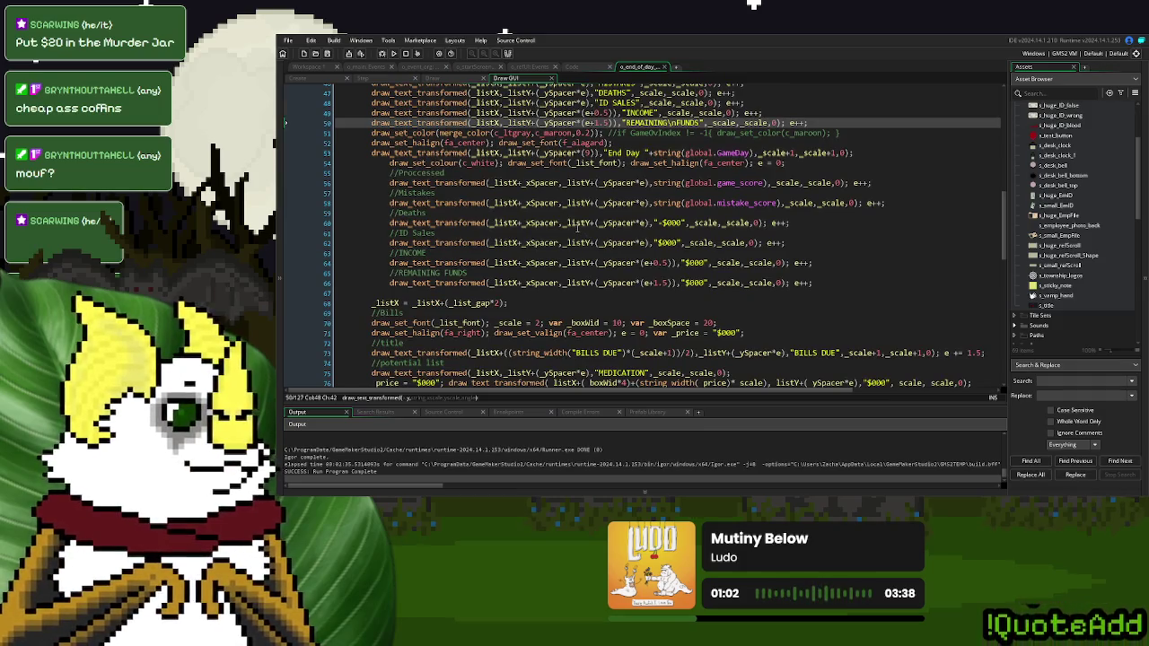
click(374, 68)
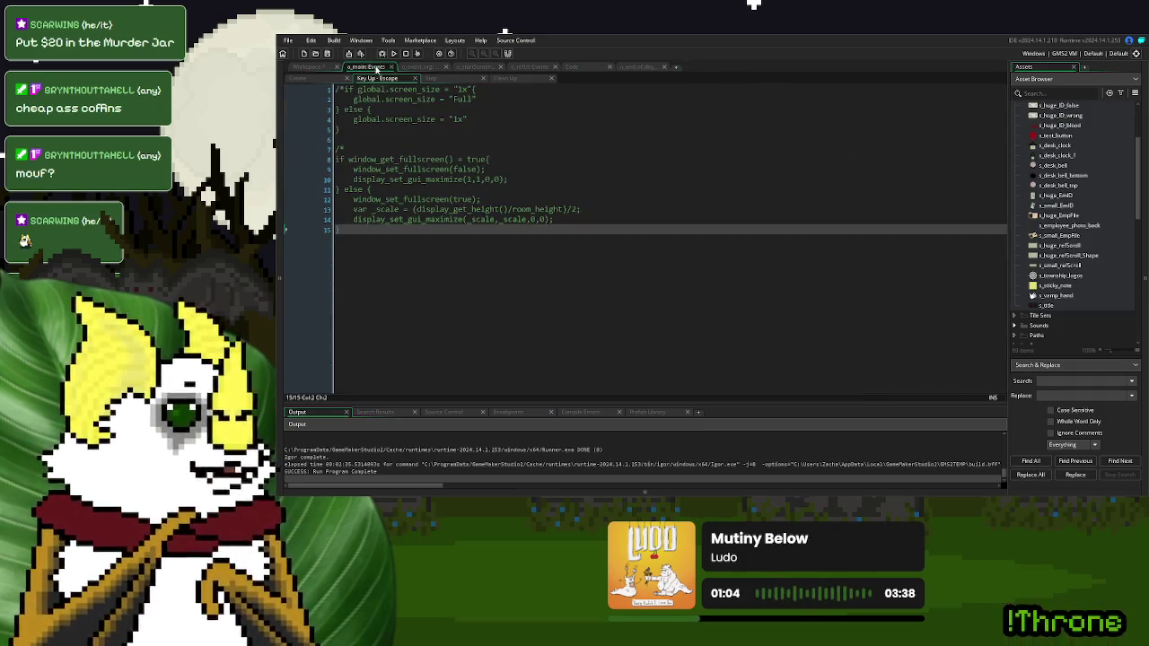
Add 'global.deaths_score = 0;' below mistake_score in o_main's Create event and copy it
click(316, 79)
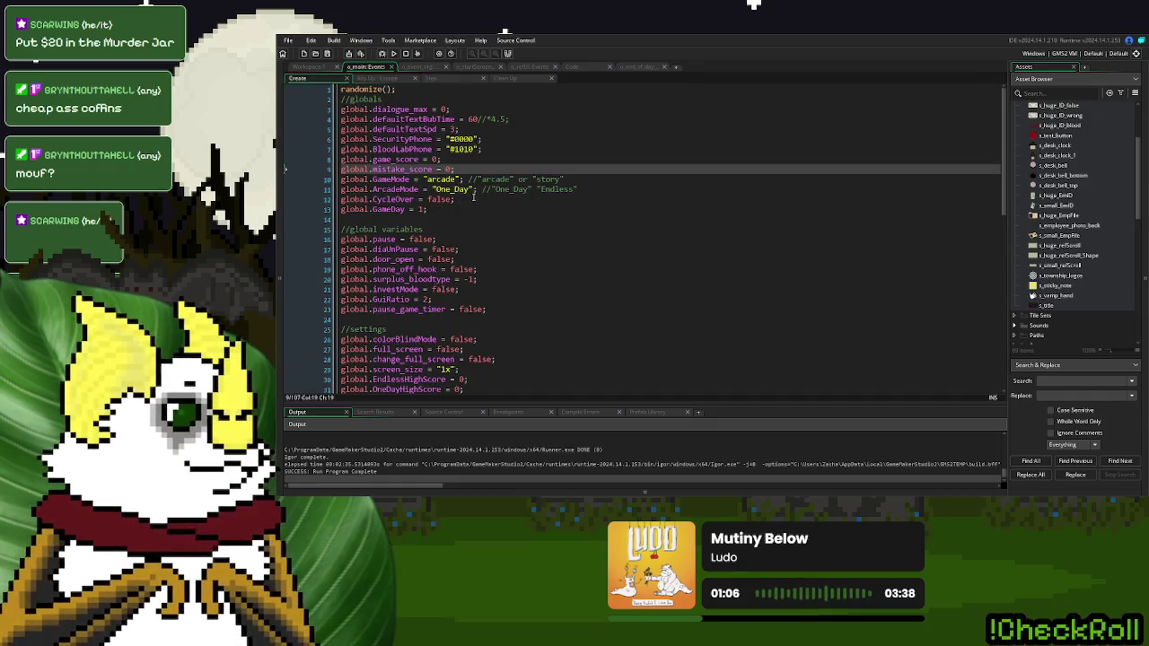
click(472, 198)
click(470, 171)
key(Return)
text(global.deaths )
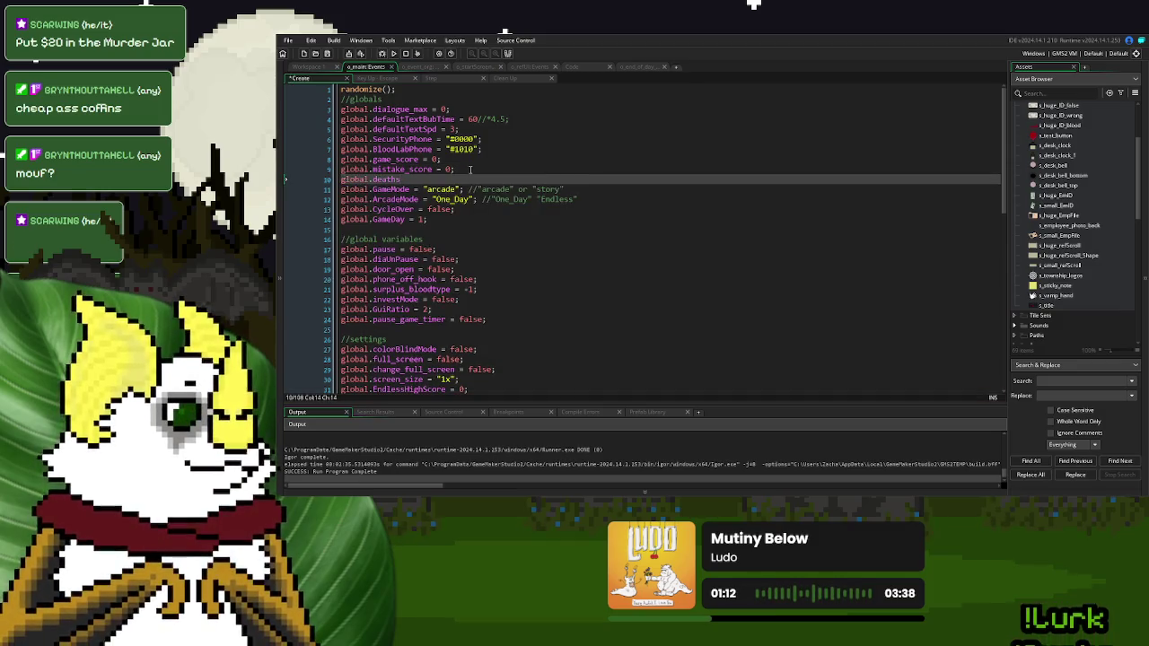
text(=)
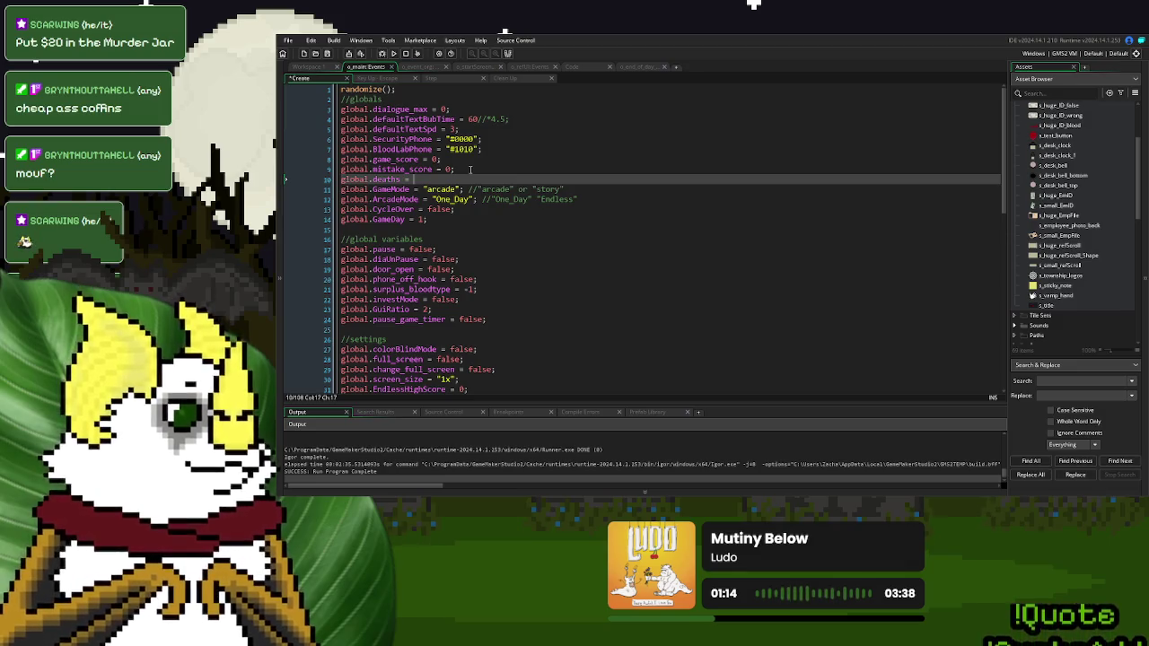
key(BackSpace)
key(BackSpace)
key(BackSpace)
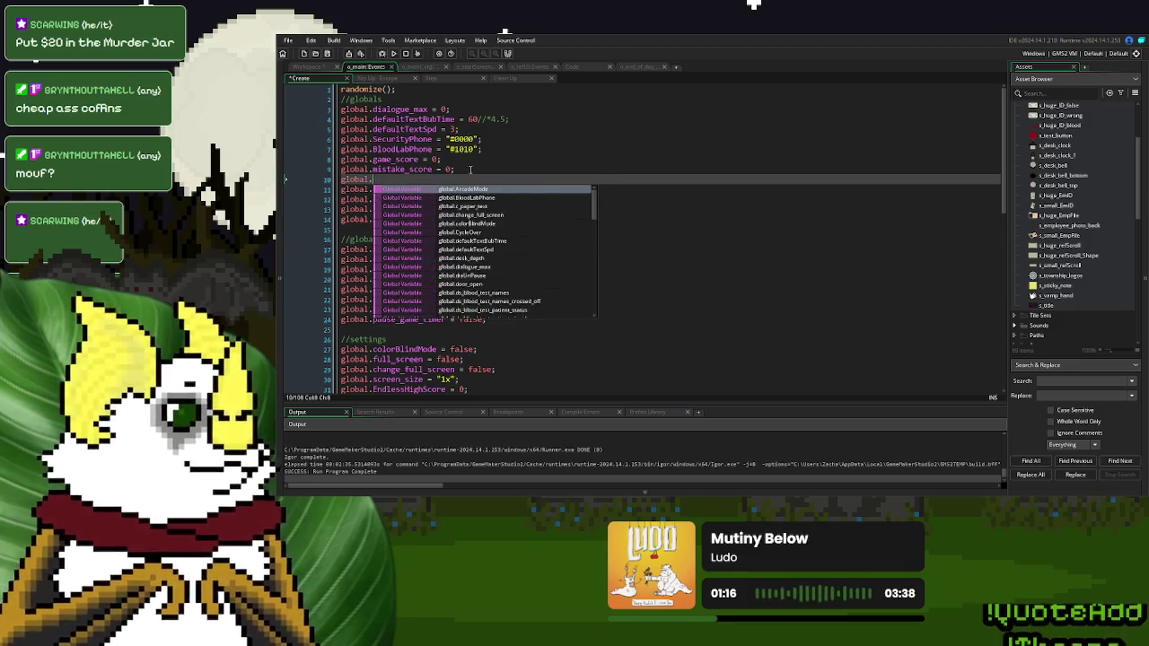
text(deaths_s)
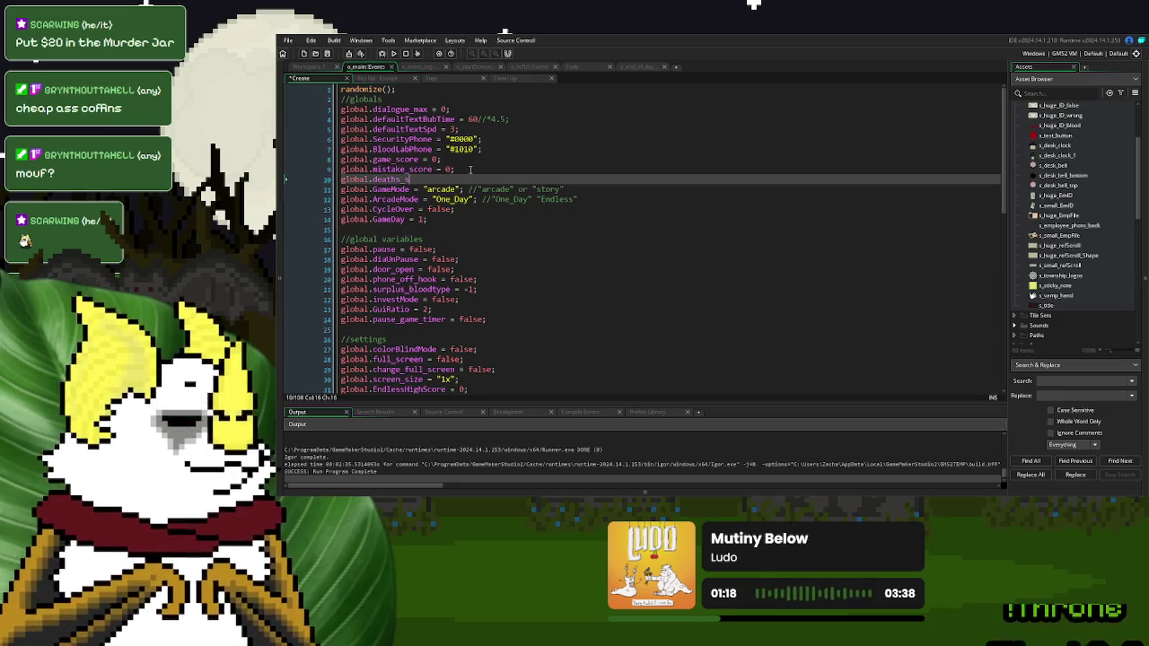
text(core = 0;)
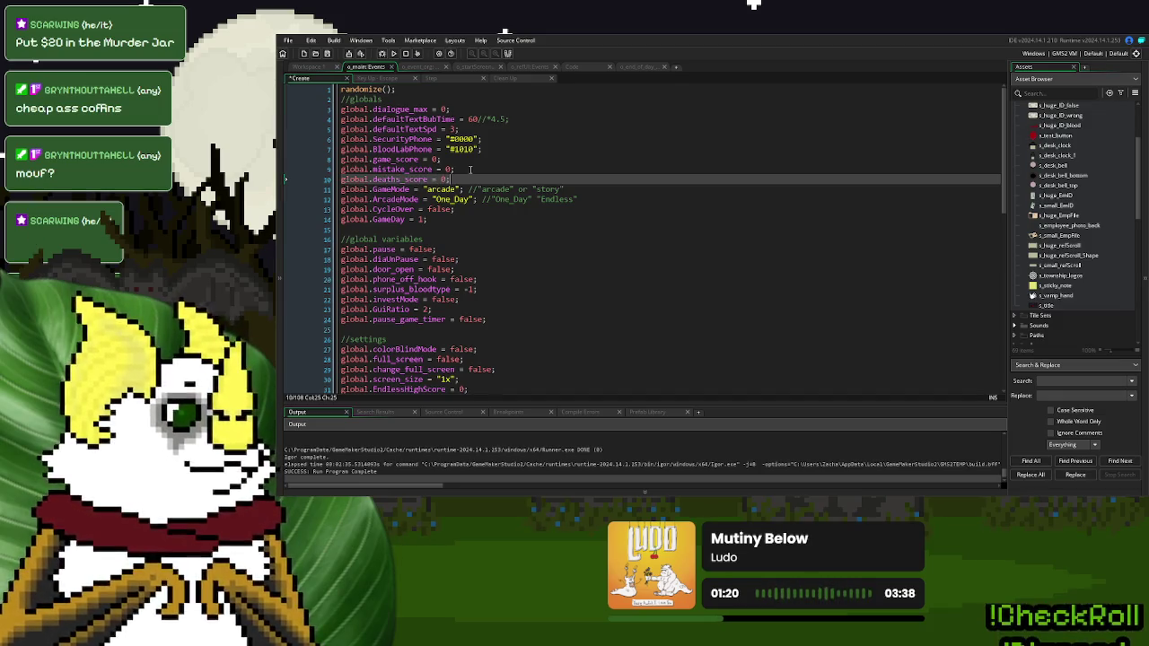
drag(449, 180, 296, 179)
key(ctrl+c)
click(644, 68)
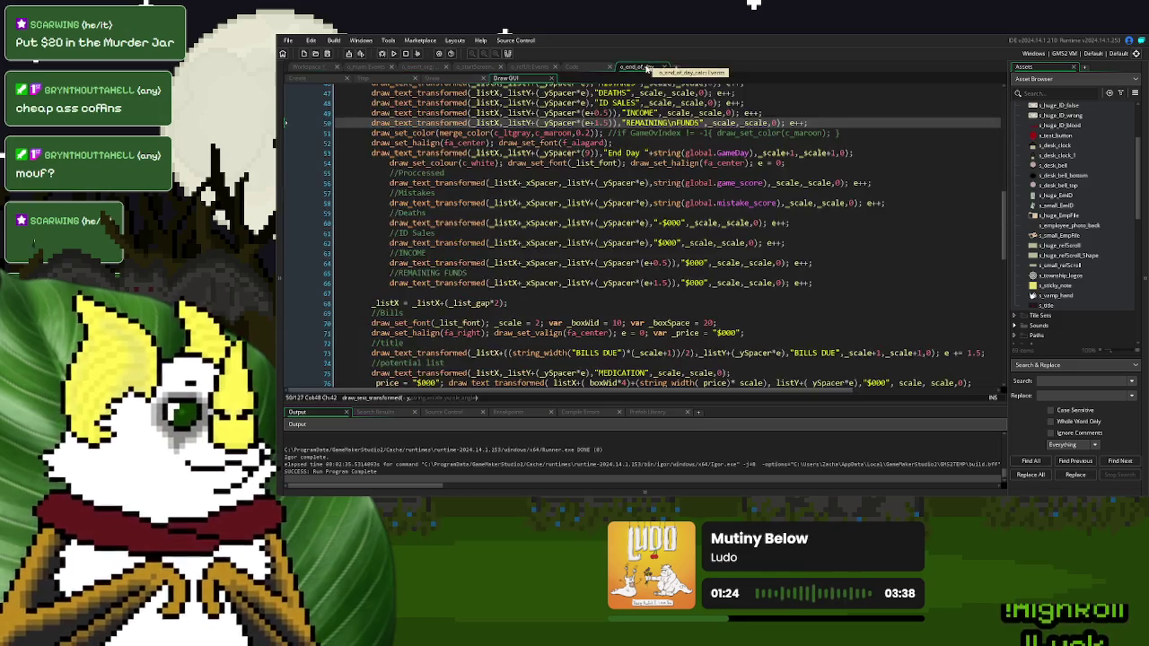
Paste the global.deaths_score = 0 reset into the end-of-day Step case
click(363, 79)
key(ctrl+v)
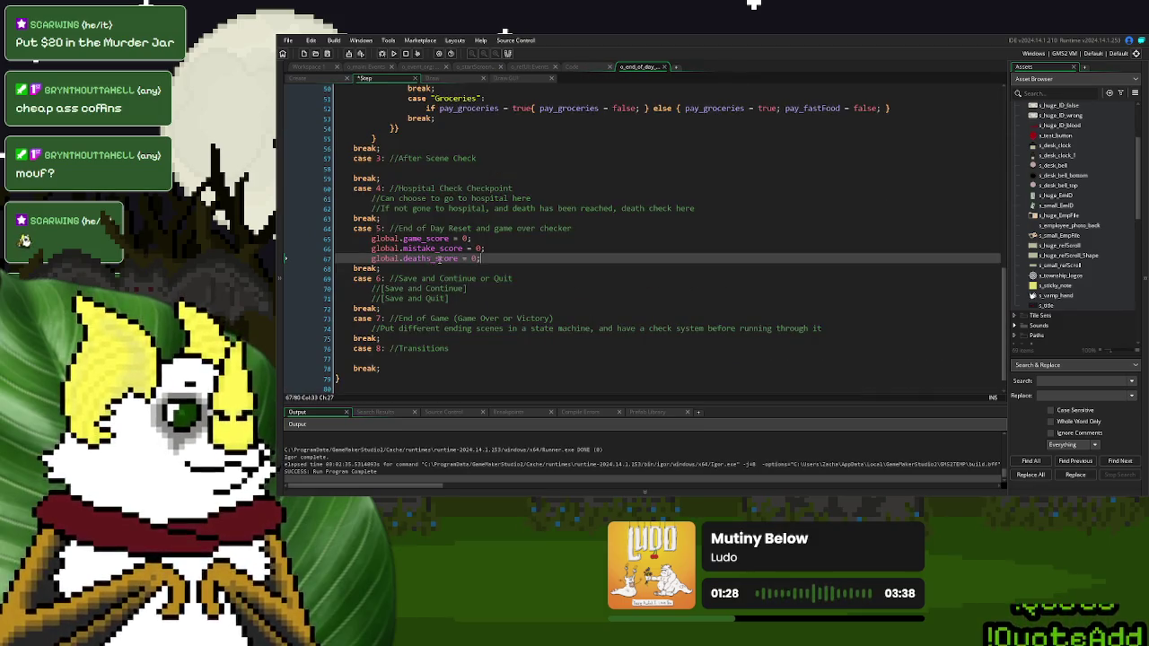
scroll(1063, 225, up, 5)
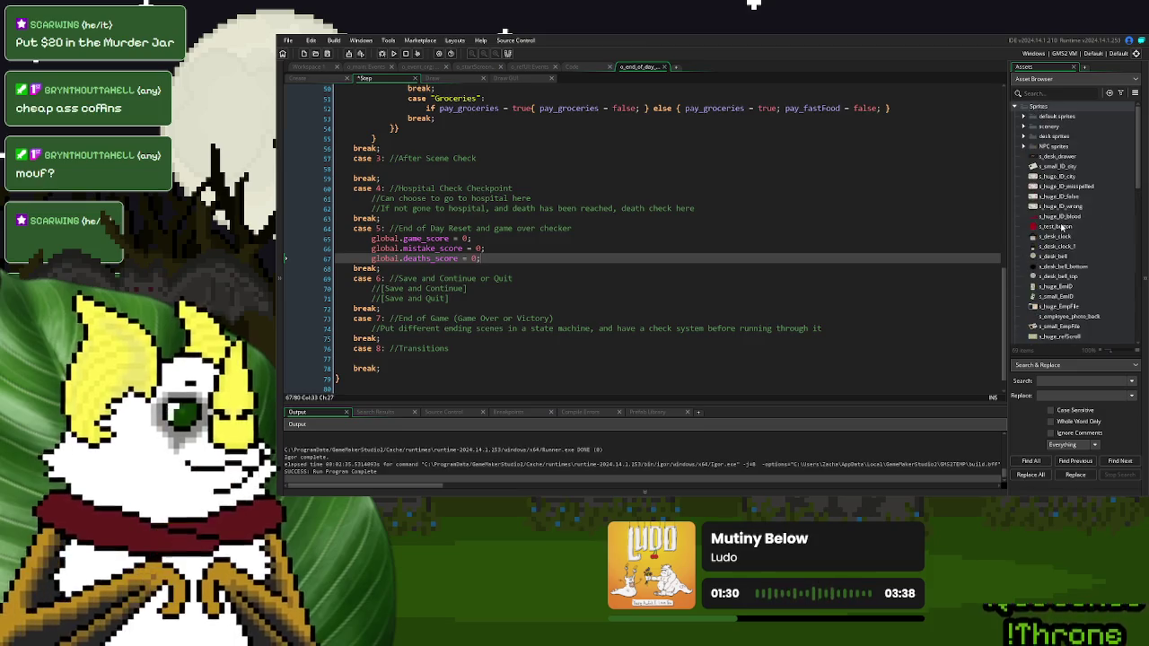
Add the deaths_score = 0 reset after mistake_score in o_event_org's Create event
click(1015, 107)
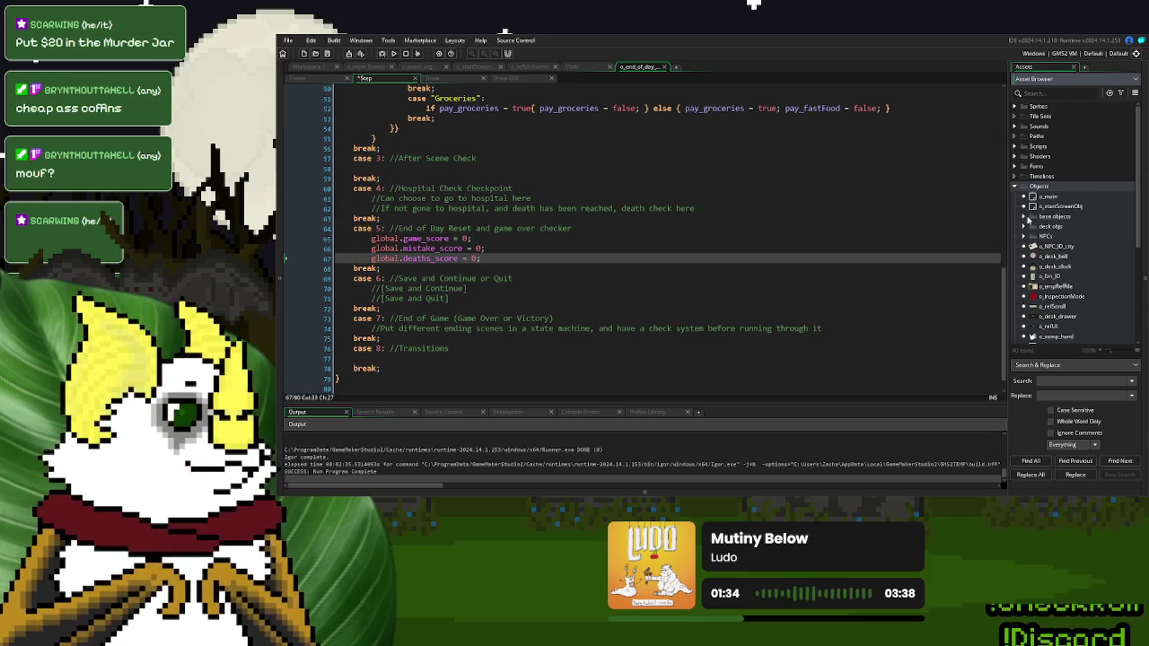
click(1023, 237)
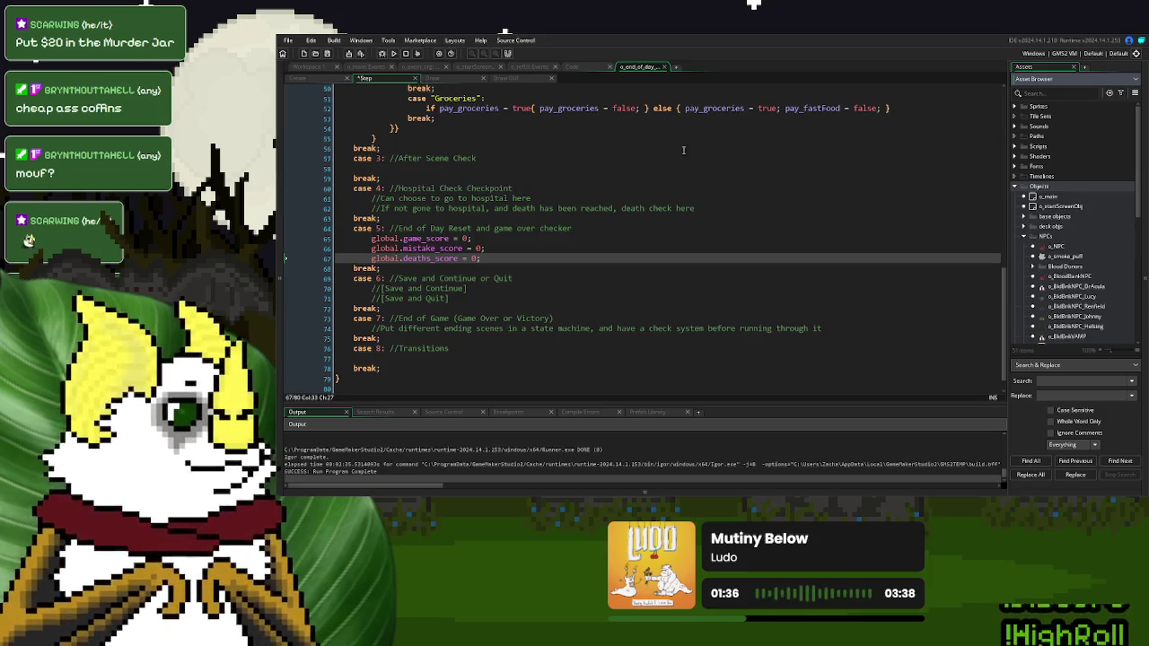
click(429, 70)
click(294, 81)
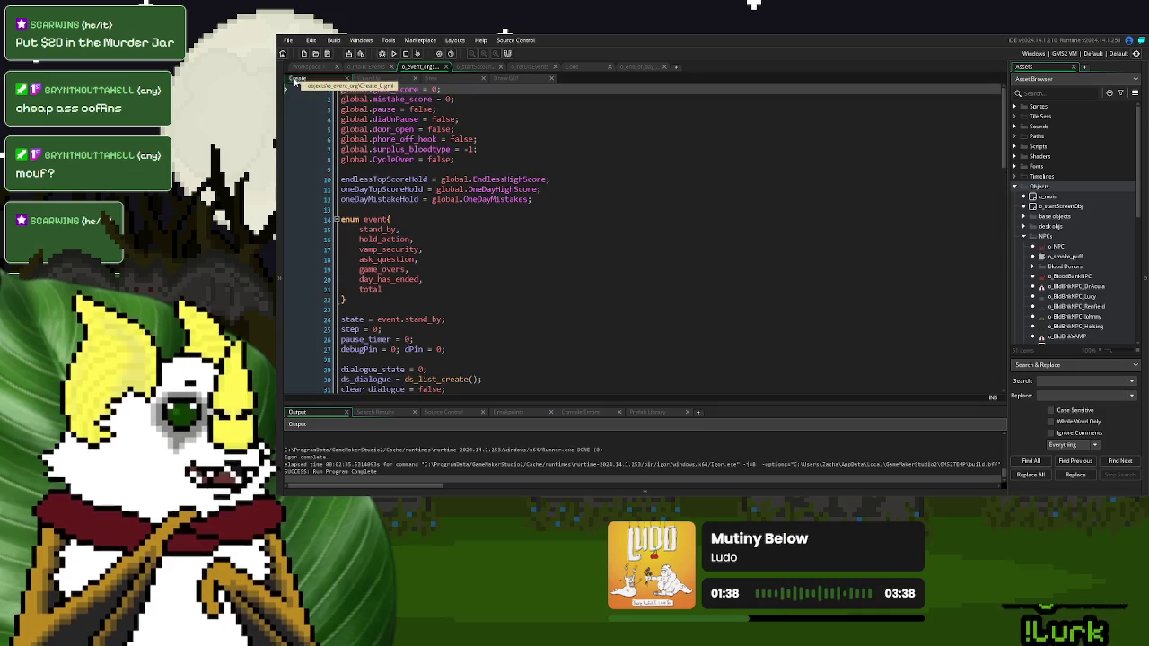
click(455, 98)
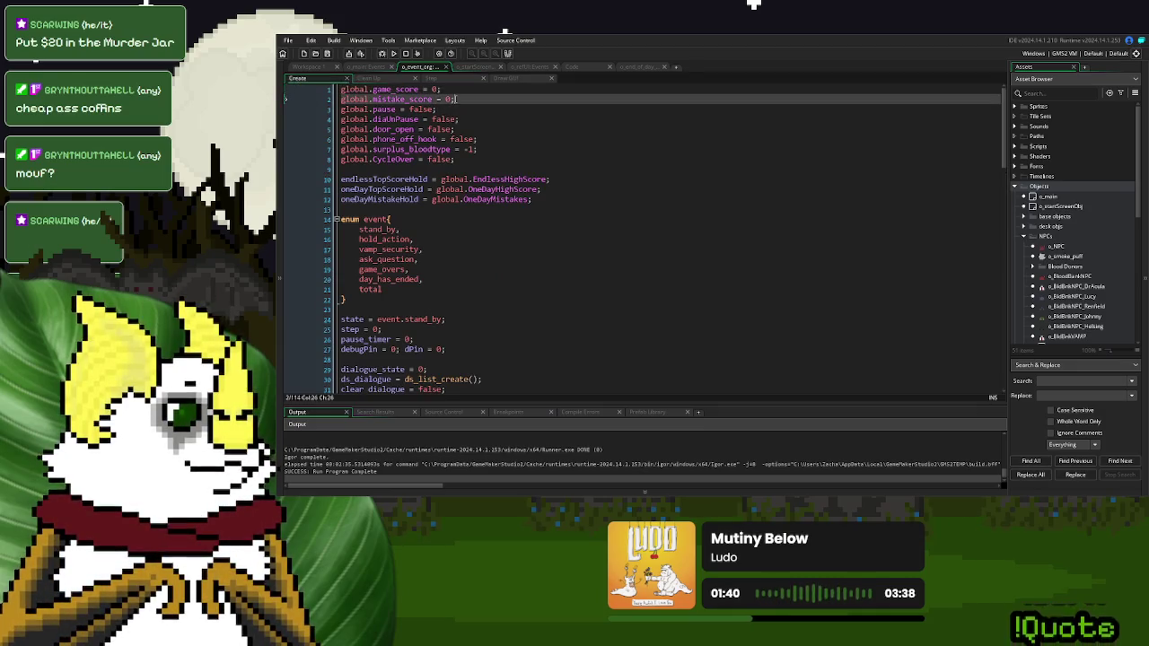
key(Return)
key(ctrl+v)
key(Return)
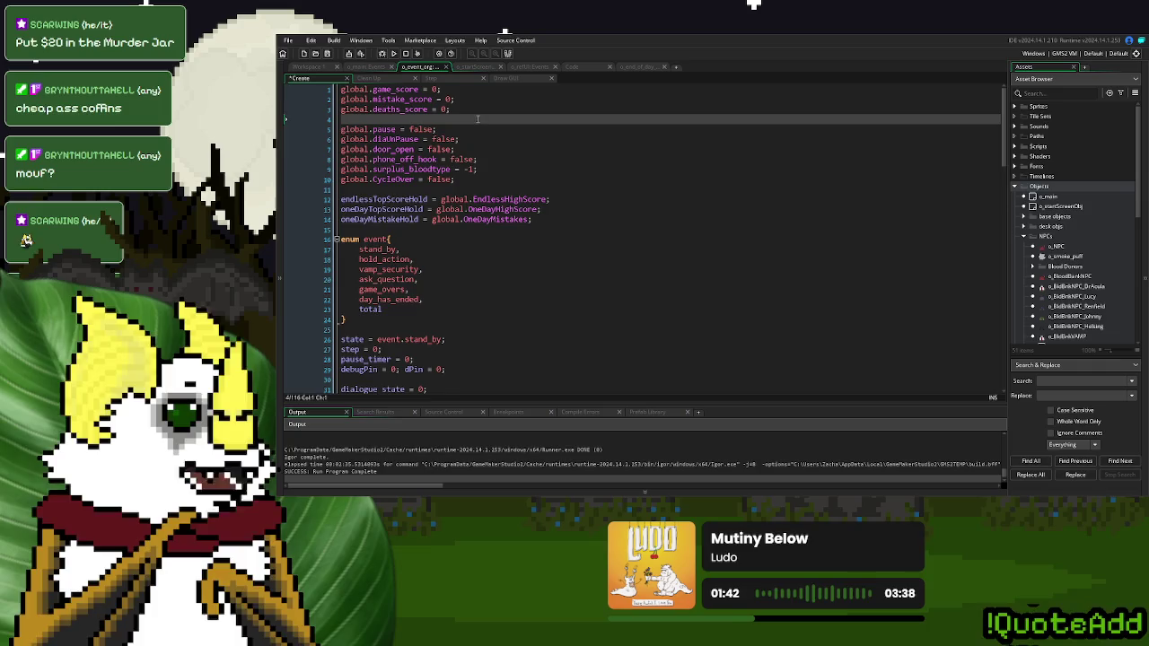
scroll(1068, 250, down, 3)
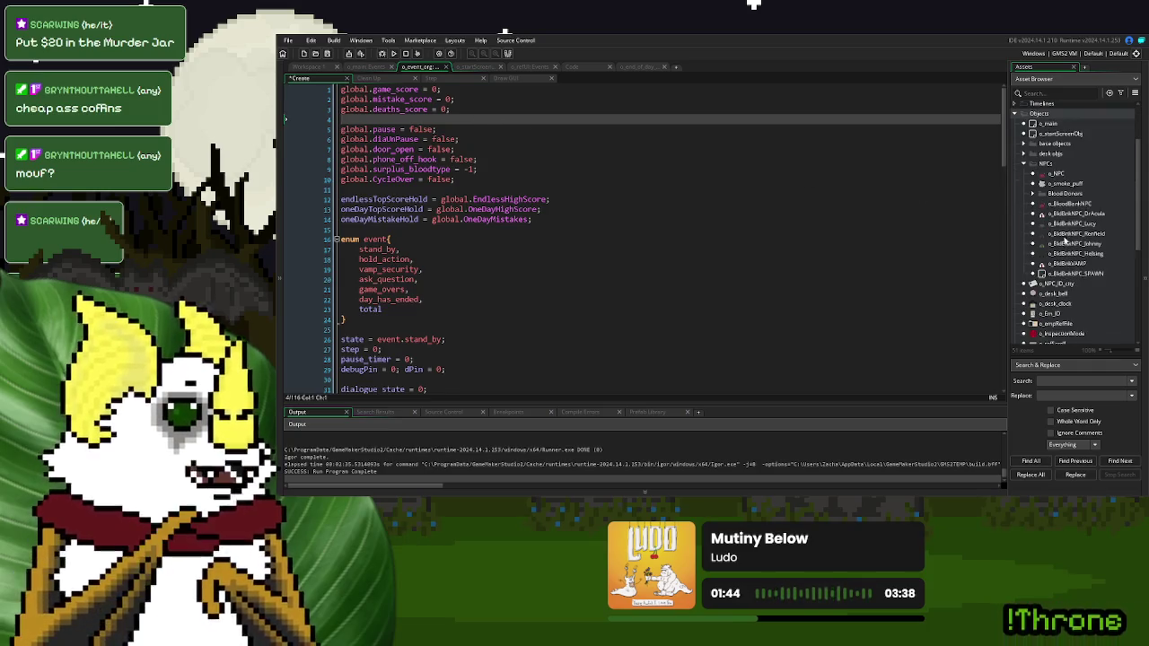
Open o_NPC's Destroy event code at full size
double_click(1057, 174)
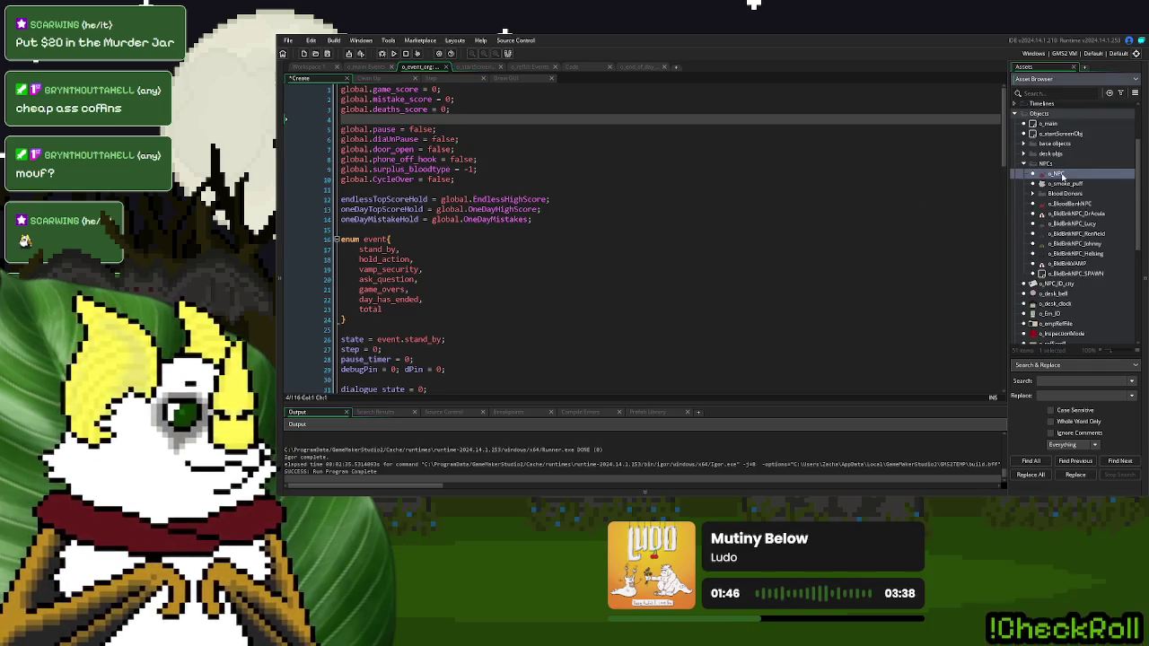
click(449, 133)
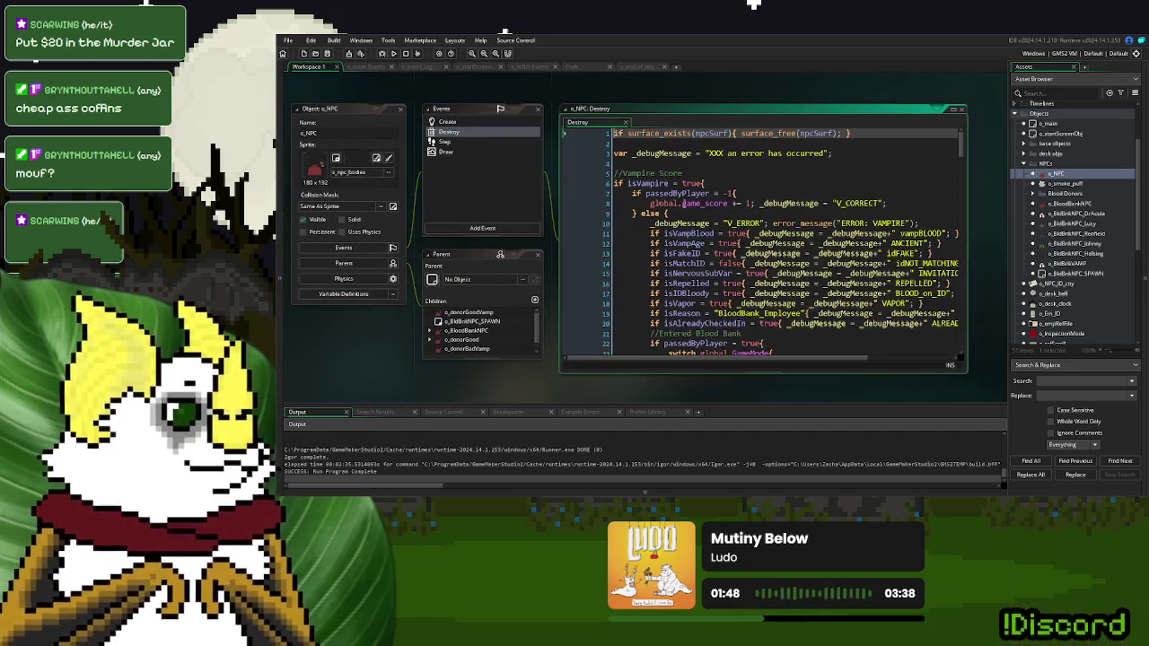
click(954, 110)
scroll(651, 199, down, 8)
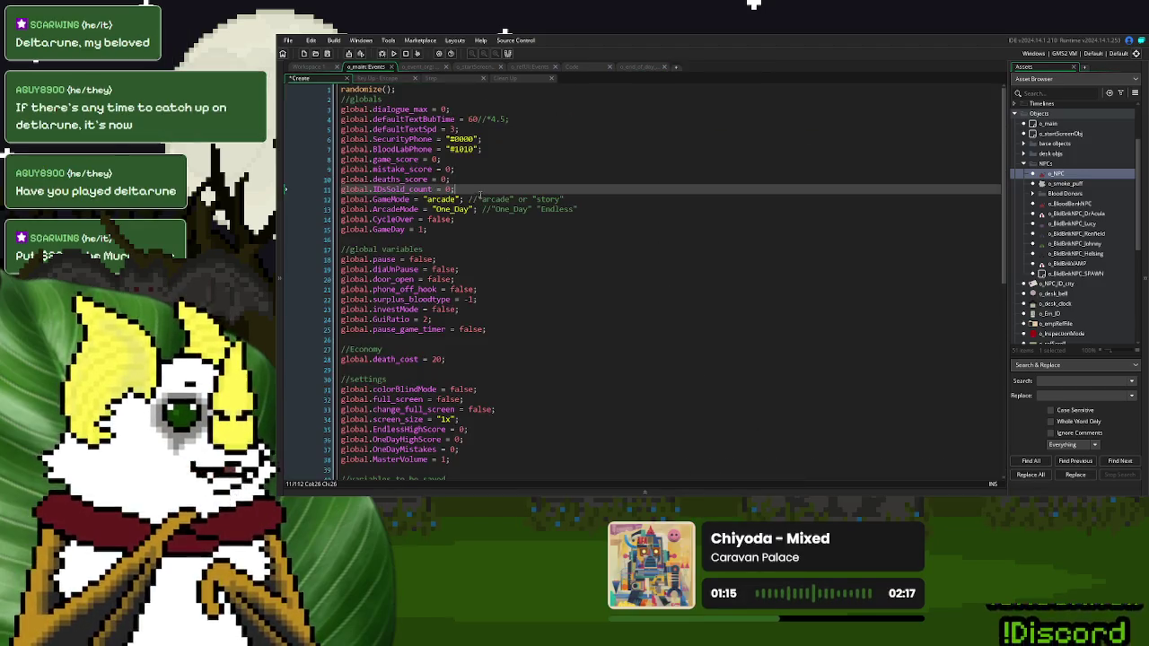
Add the IDsSold_count reset to o_event_org's Create event
drag(465, 186, 335, 191)
key(ctrl+c)
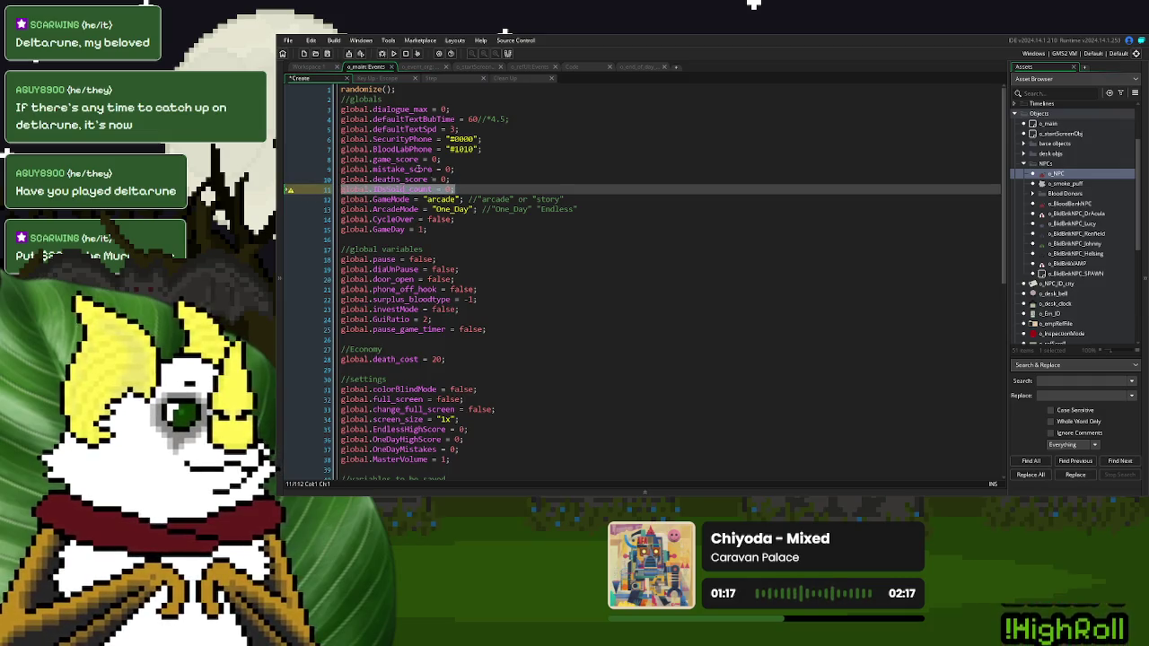
click(420, 67)
click(440, 109)
click(440, 120)
key(ctrl+v)
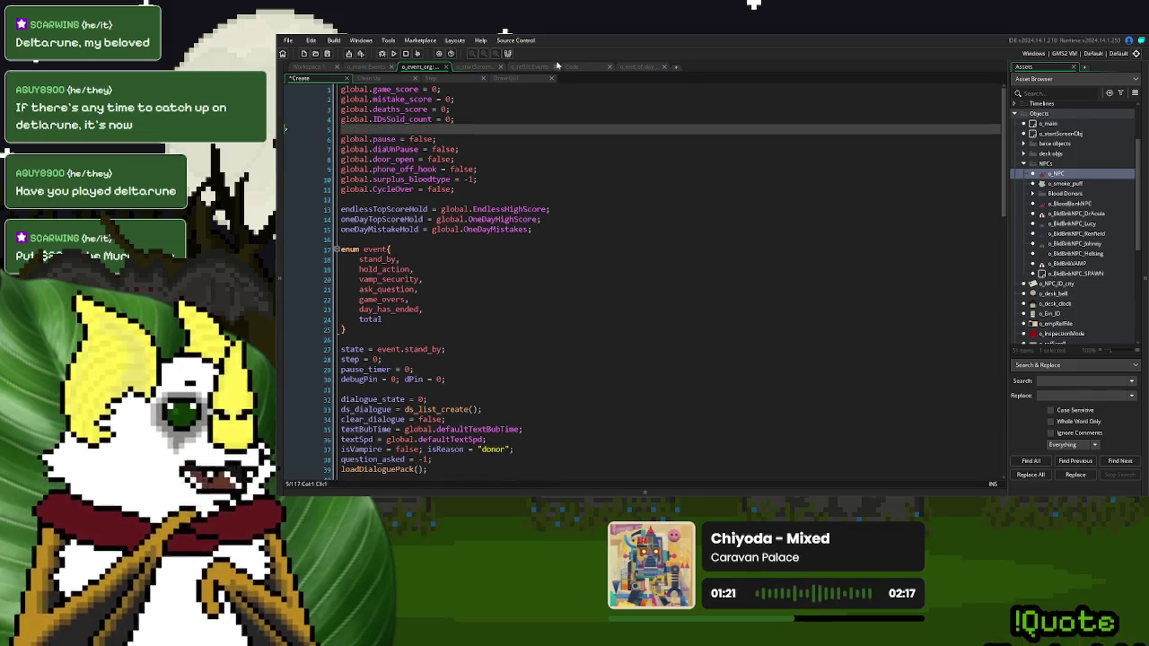
Add the IDsSold_count reset after deaths_score in the end-of-day Step event
click(579, 68)
click(623, 67)
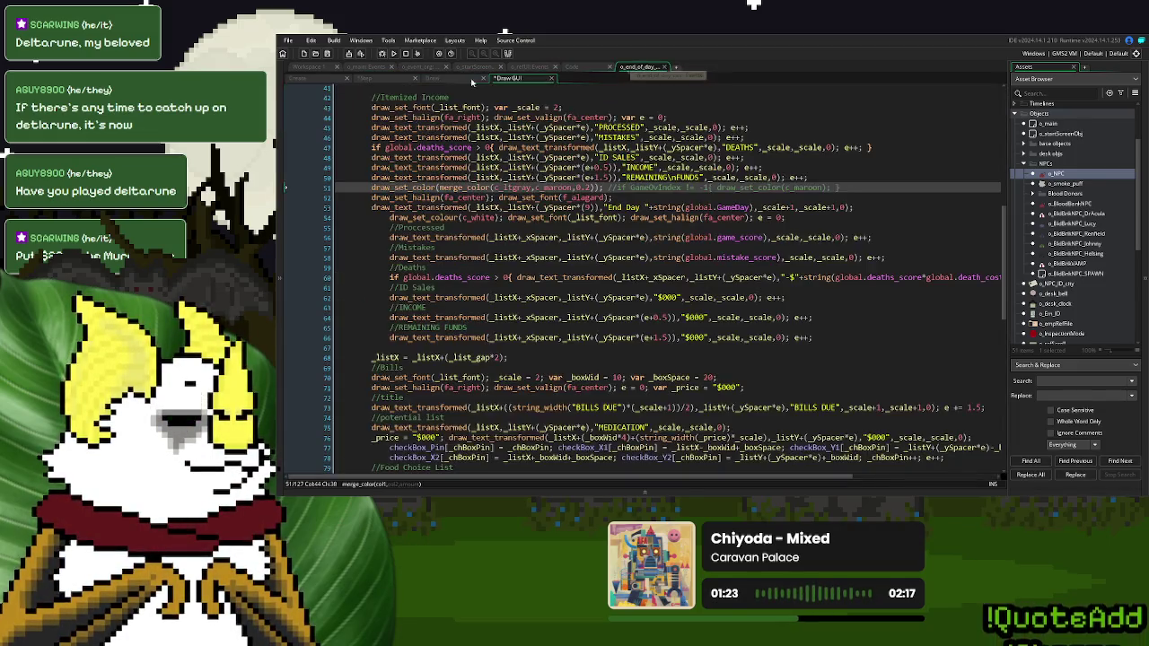
click(394, 84)
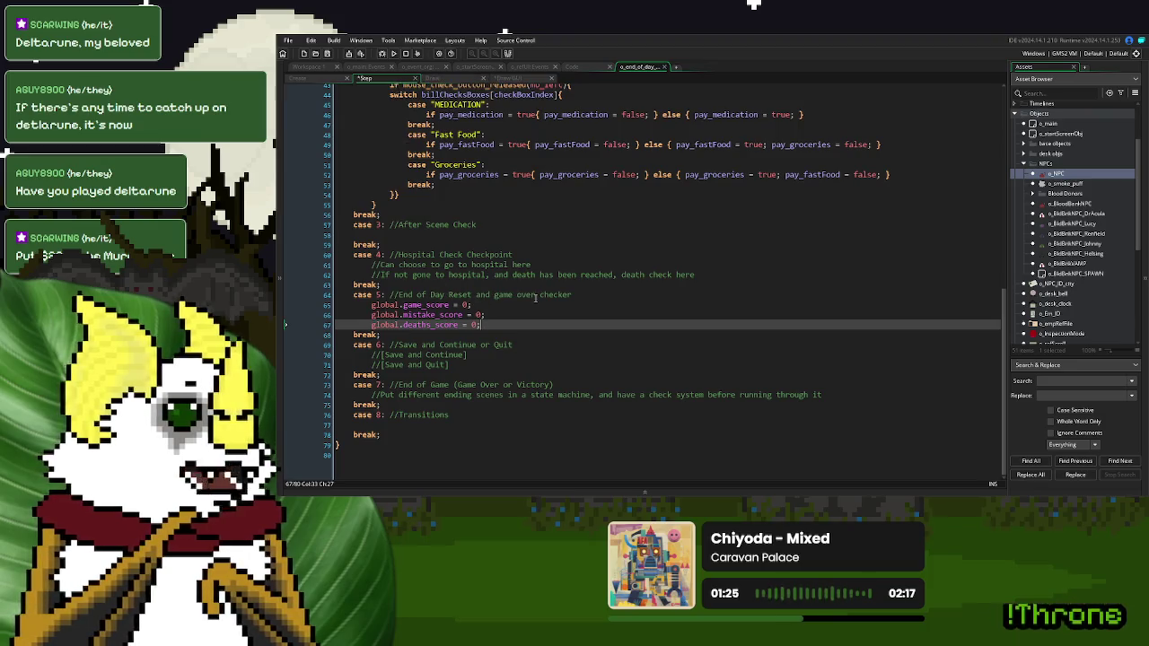
key(Return)
key(ctrl+v)
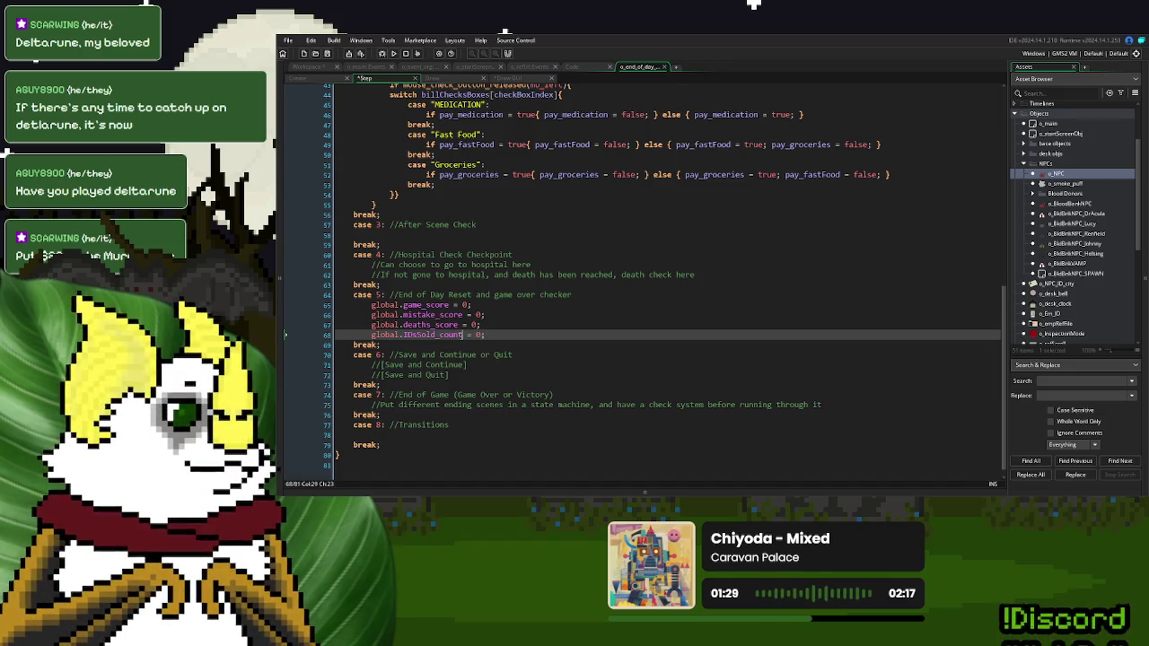
Paste the IDsSold_count name at the end of Draw GUI line 51
drag(464, 334, 371, 335)
key(ctrl+c)
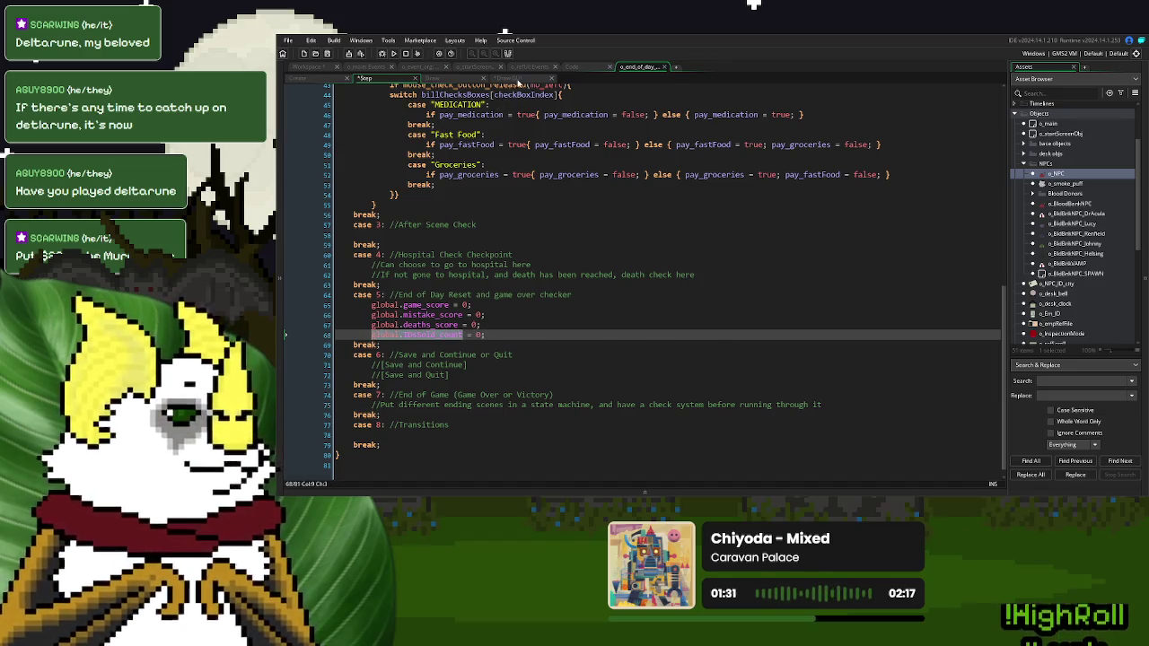
click(515, 80)
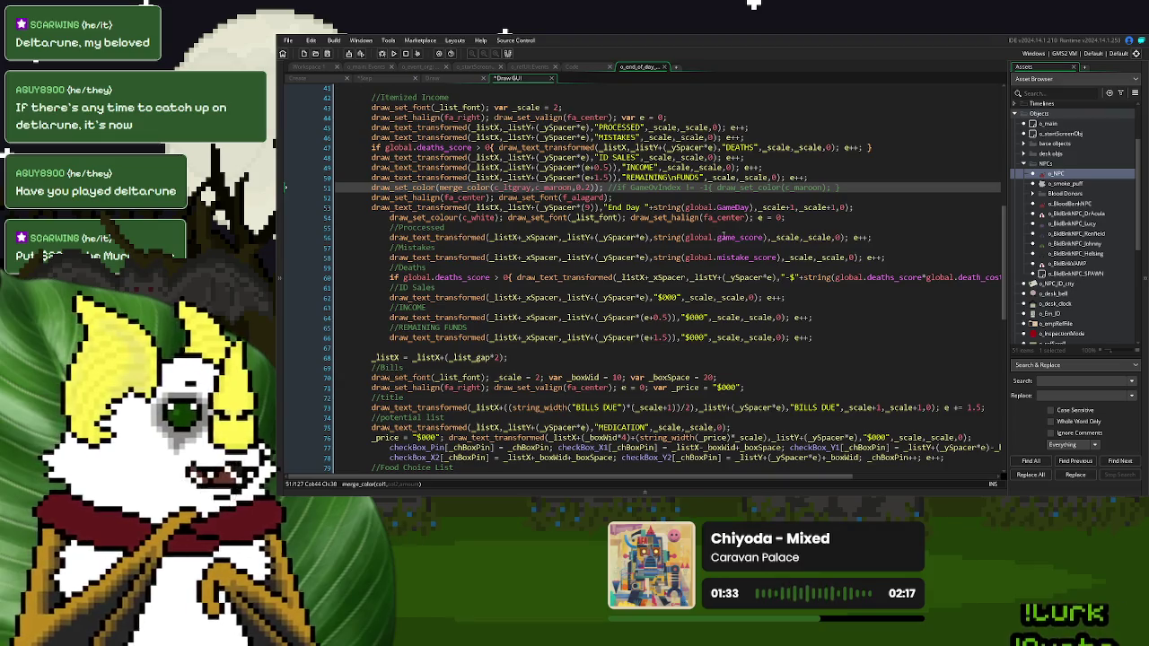
click(842, 187)
key(ctrl+v)
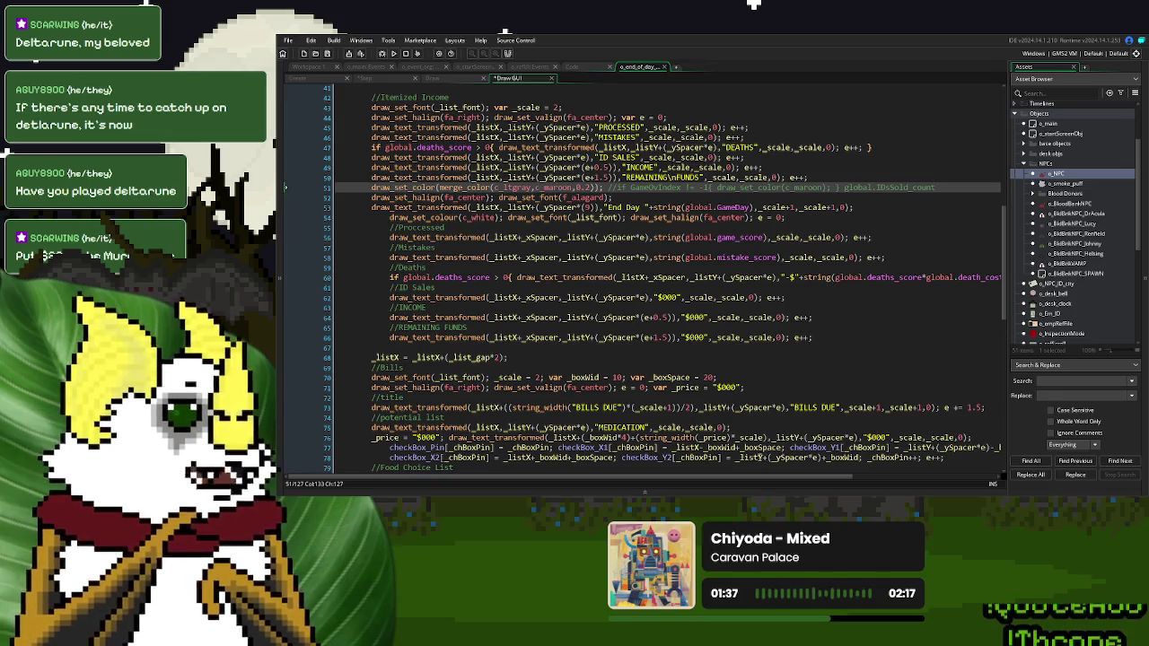
Replace the $000 ID Sales placeholder on line 62 with the deaths cost expression
scroll(758, 458, right, 4)
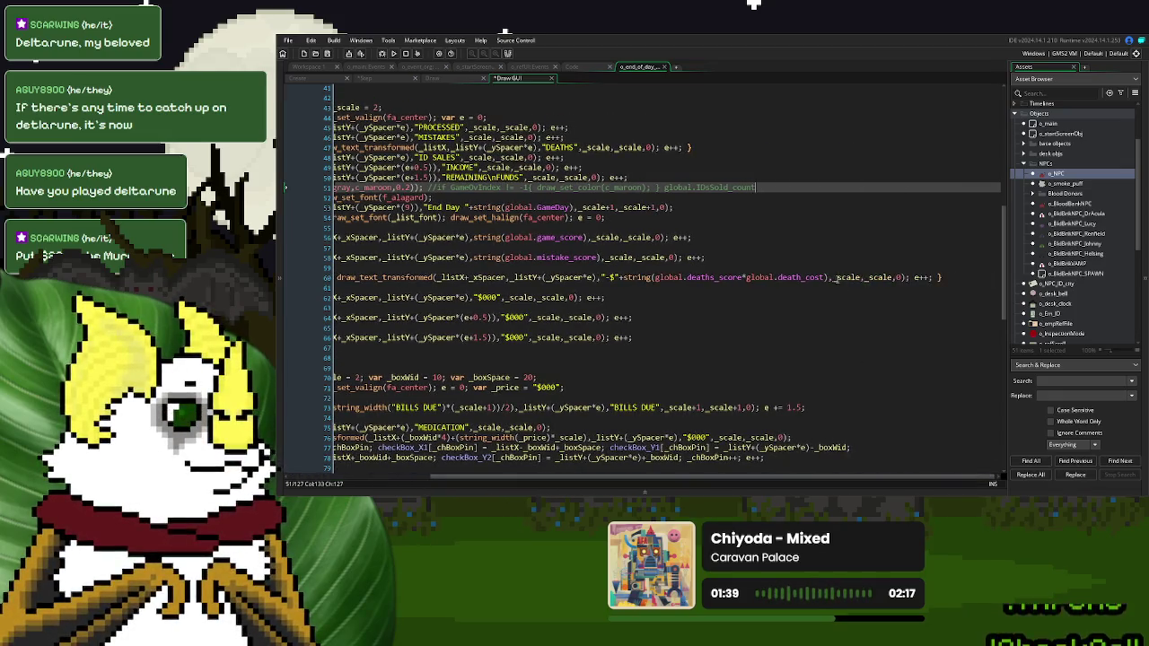
drag(827, 278, 600, 279)
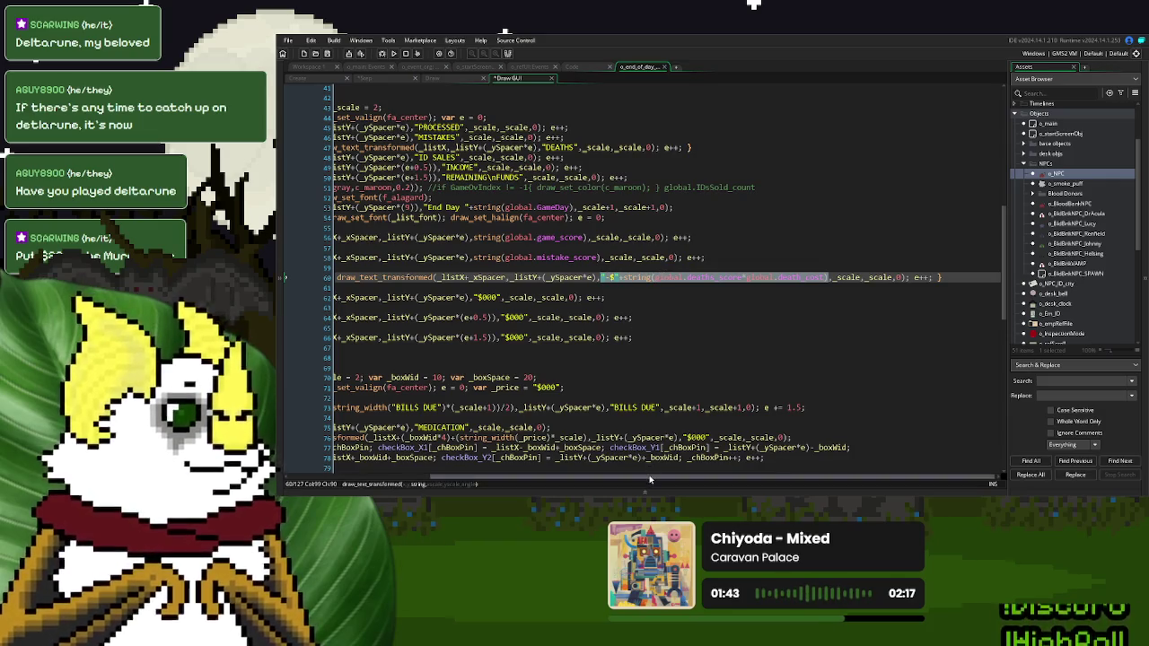
scroll(650, 466, left, 4)
click(680, 298)
double_click(669, 297)
text("-$"+string(global.deaths_score*global.death_cost))
key(BackSpace)
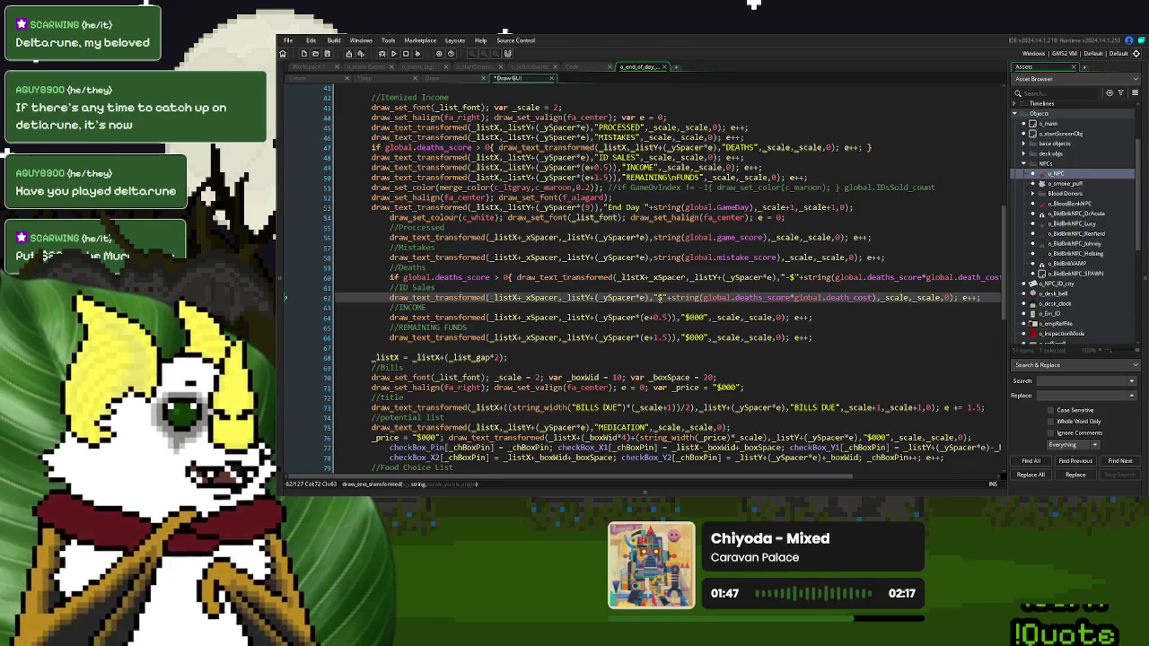
Swap deaths_score for IDsSold_count in the ID Sales expression and tidy line 51
double_click(889, 188)
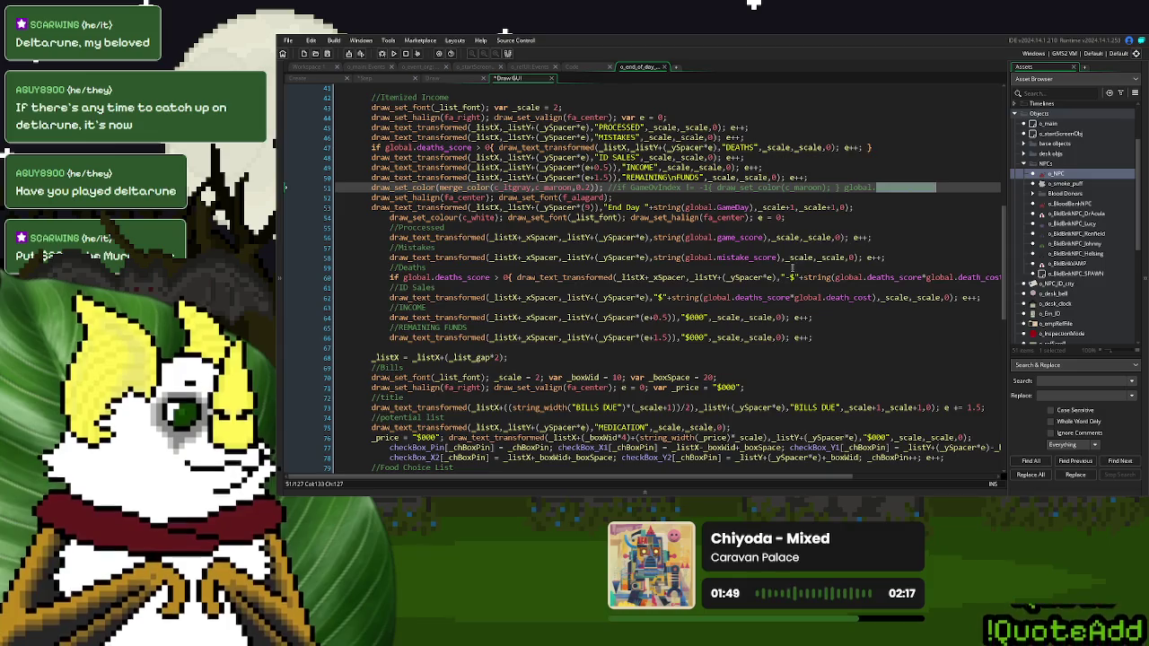
key(ctrl+c)
double_click(770, 298)
key(ctrl+v)
mouse_move(936, 187)
mouse_down()
mouse_move(789, 192)
mouse_move(842, 193)
mouse_up()
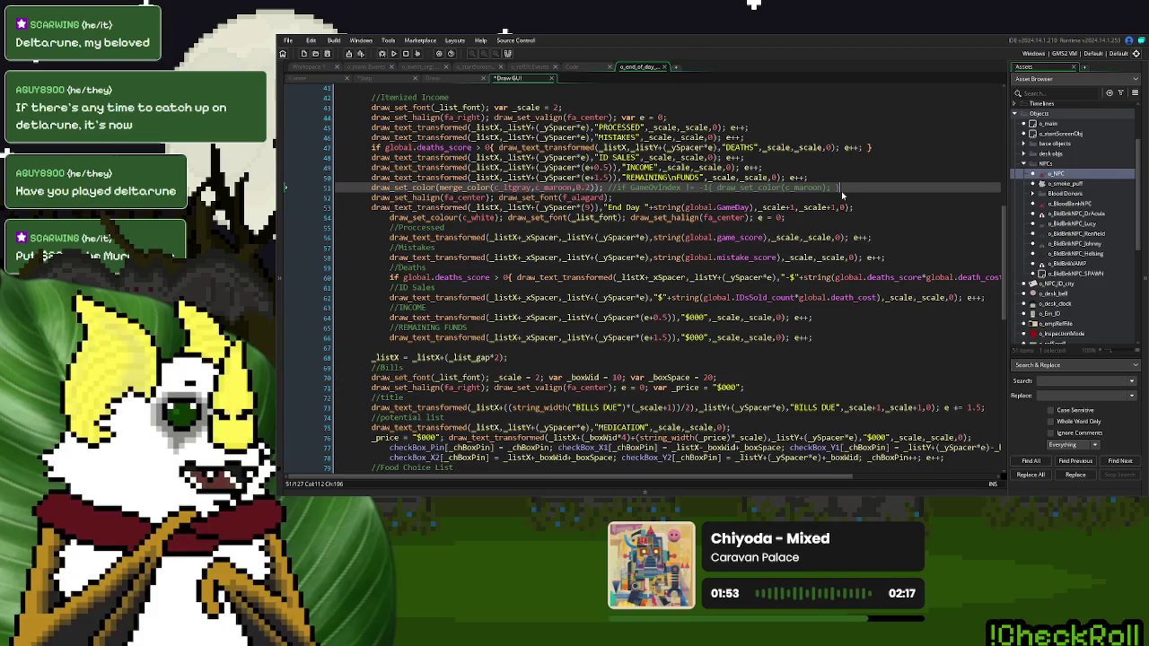
click(366, 68)
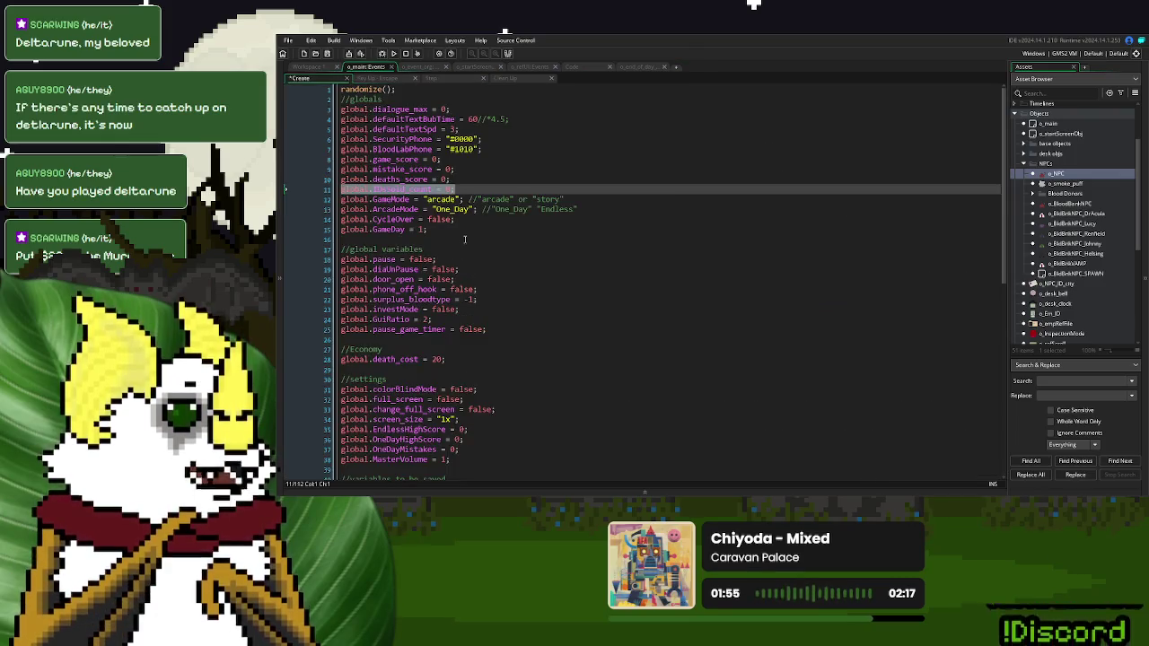
Add 'global.ID_value = 10;' under death_cost in o_main's Create event
click(455, 358)
key(Return)
text(hlob)
key(BackSpace)
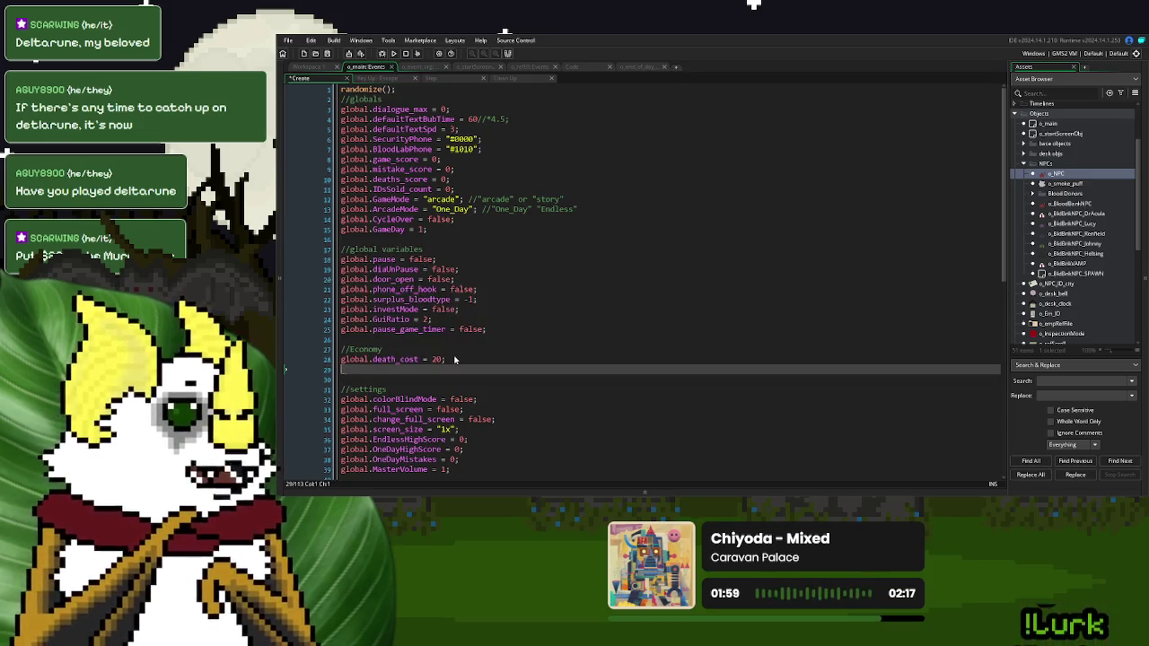
text(global.)
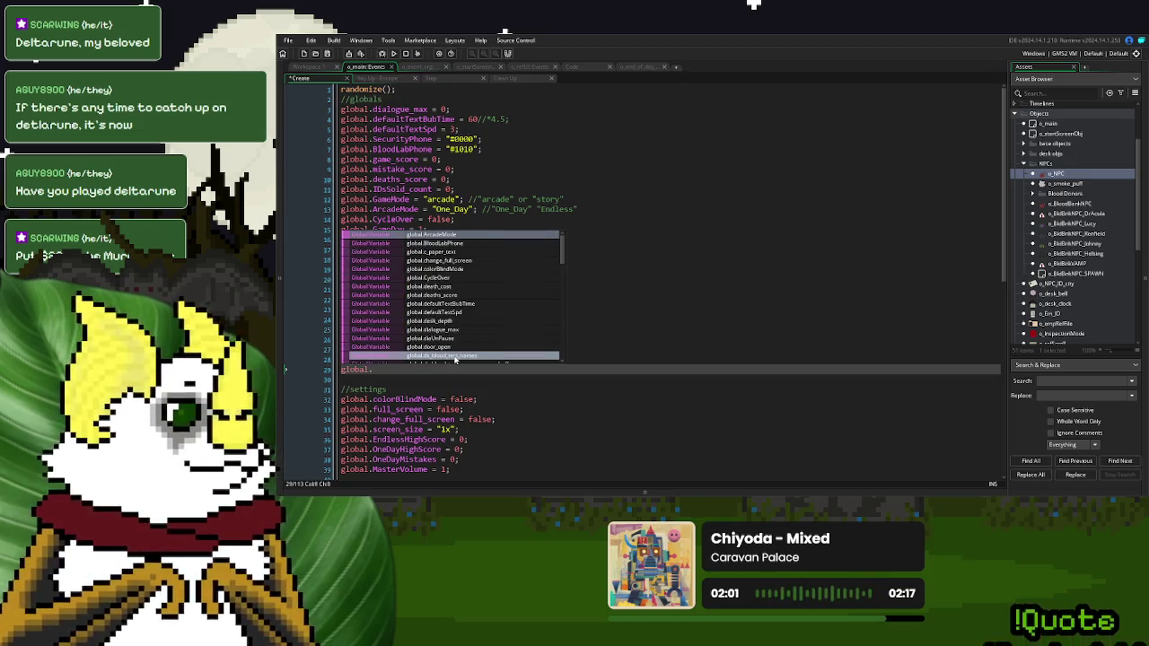
text(ID_)
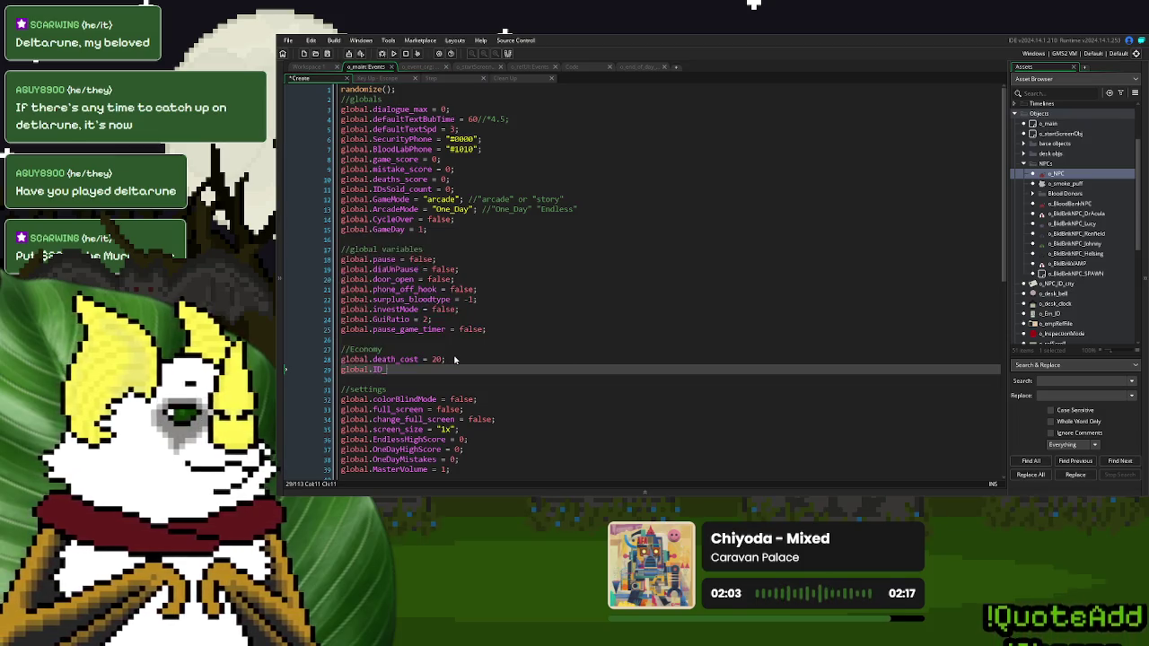
text(value = 10)
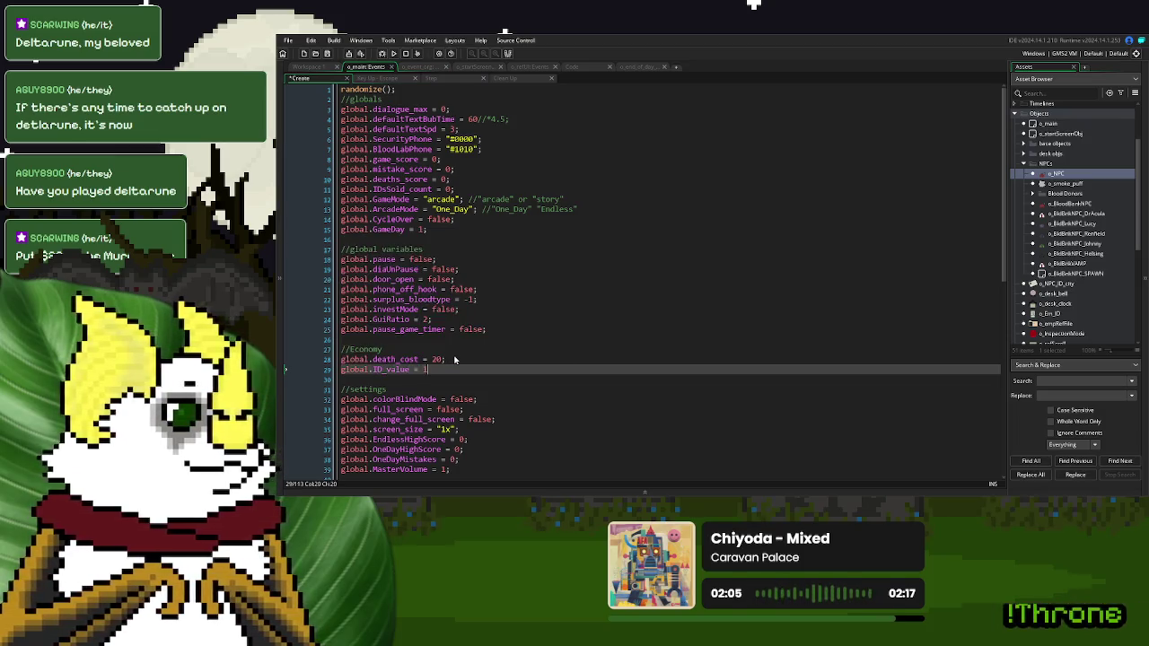
text(;)
double_click(390, 369)
Replace death_cost with ID_value in the Draw GUI ID Sales expression on line 62
click(634, 69)
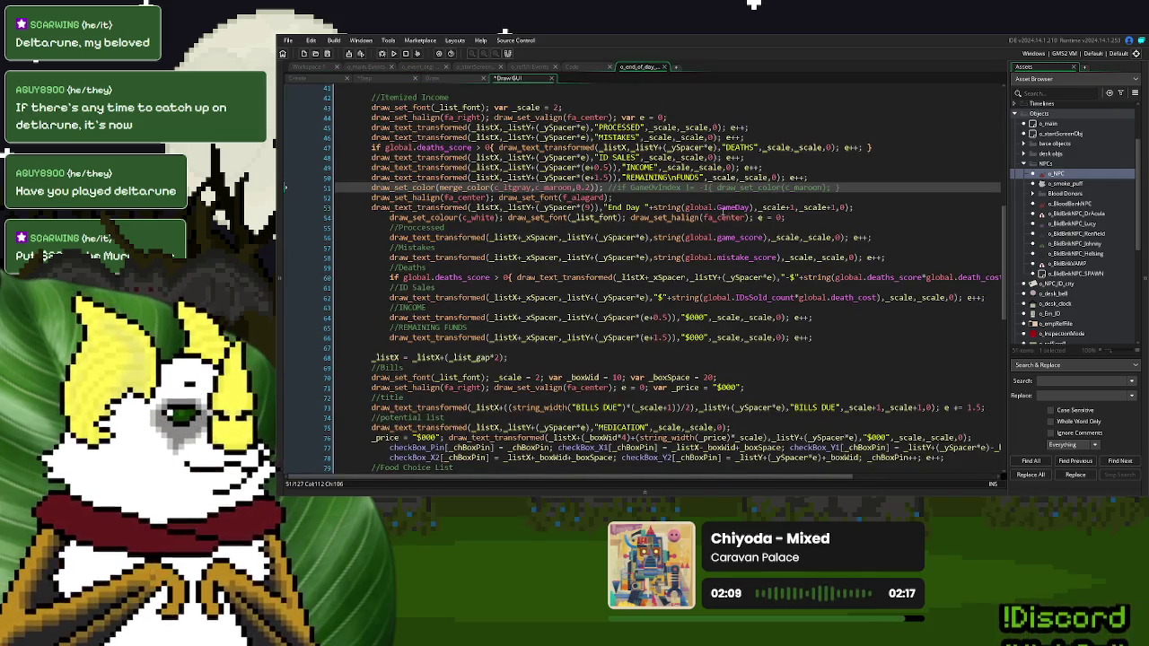
double_click(983, 278)
key(ctrl+v)
key(ctrl+z)
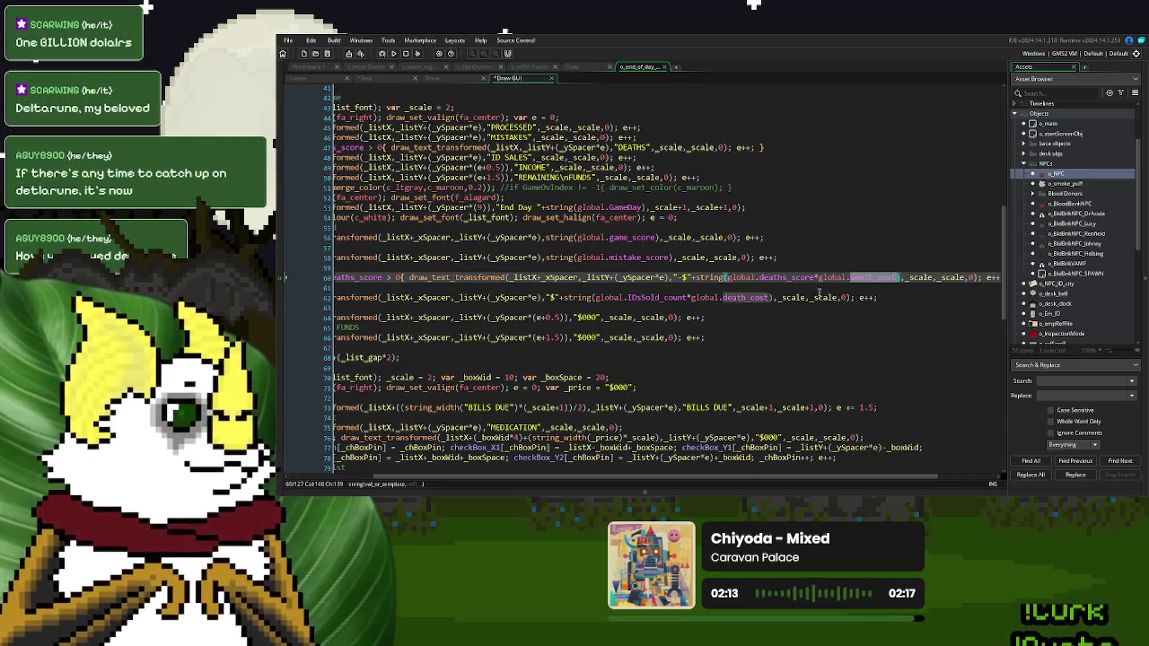
double_click(752, 297)
key(ctrl+v)
Start line 62 with 'if global.IDsSold_count > 0 {'
drag(689, 297, 595, 302)
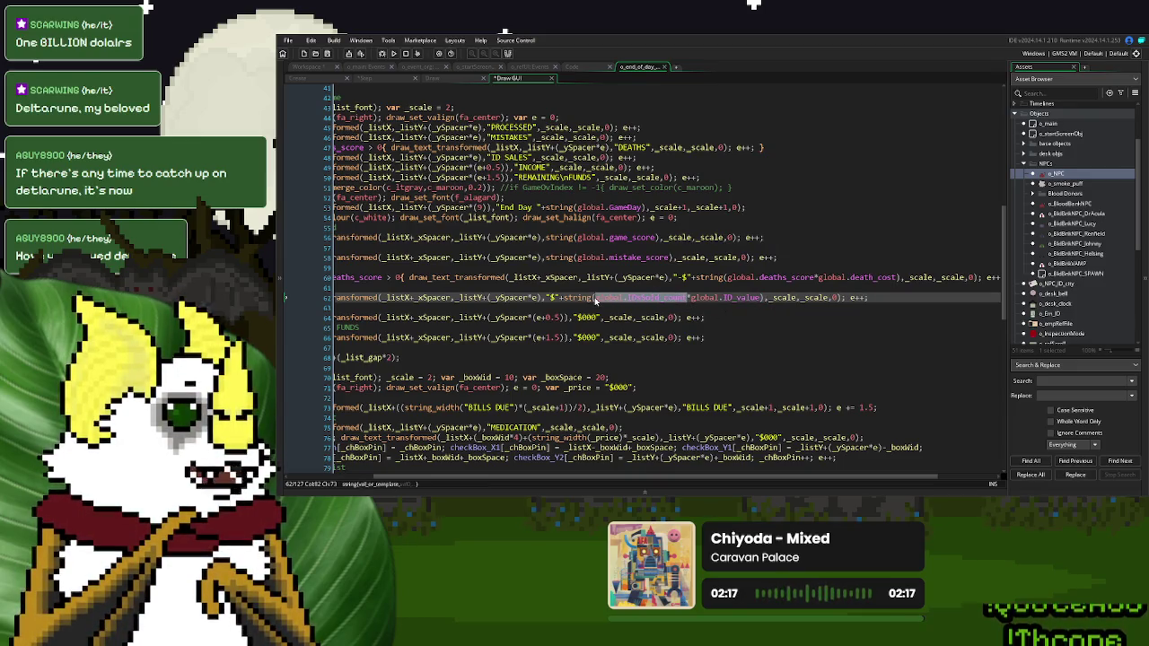
scroll(724, 479, left, 5)
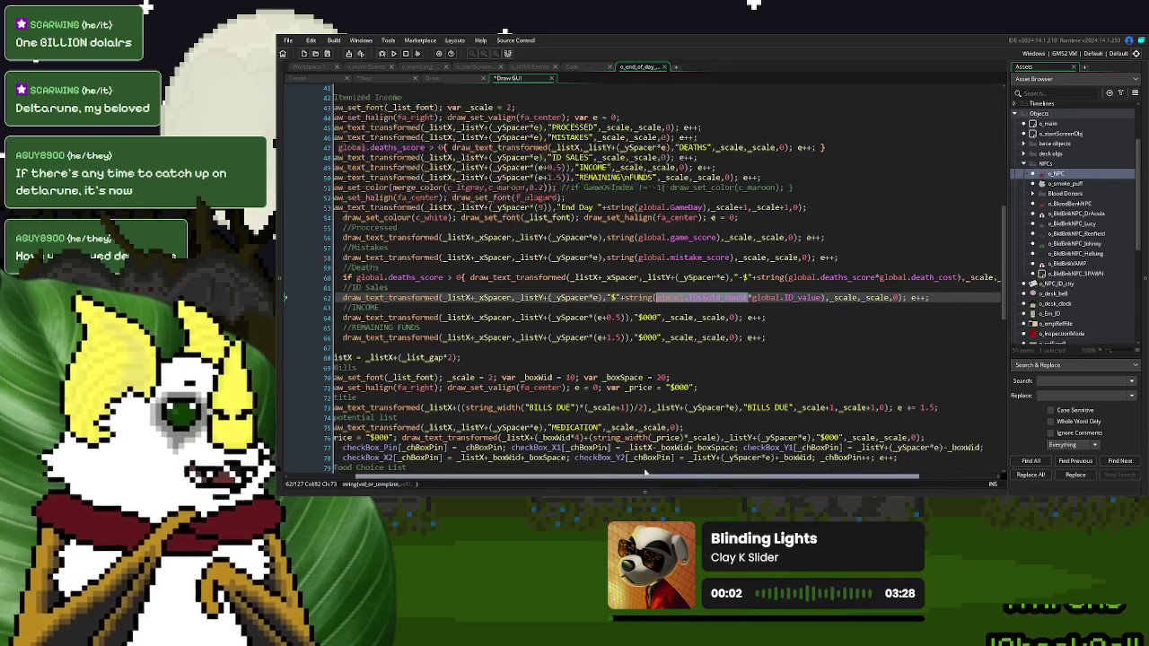
key(Home)
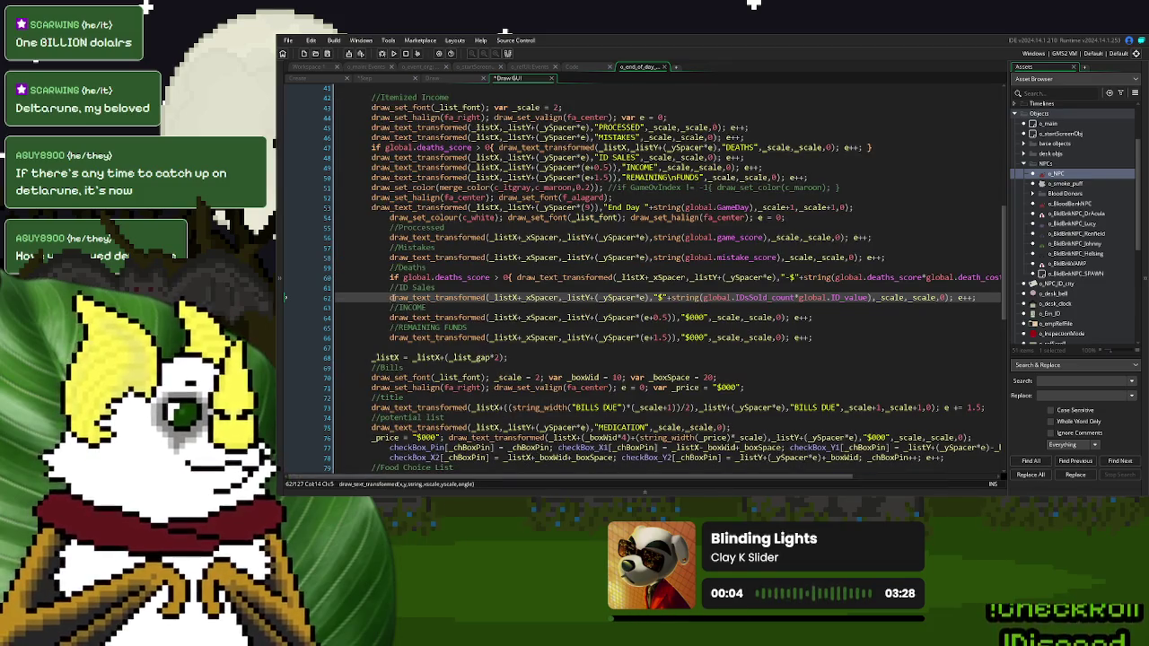
text(if global.IDsSold_count > )
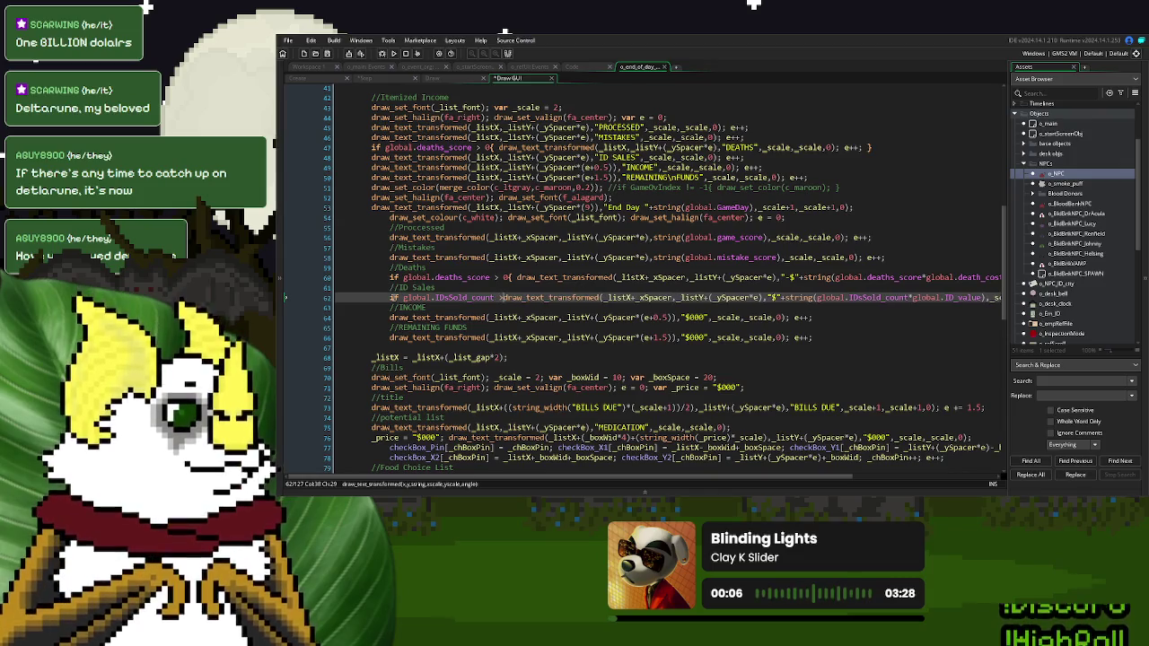
text(0 {)
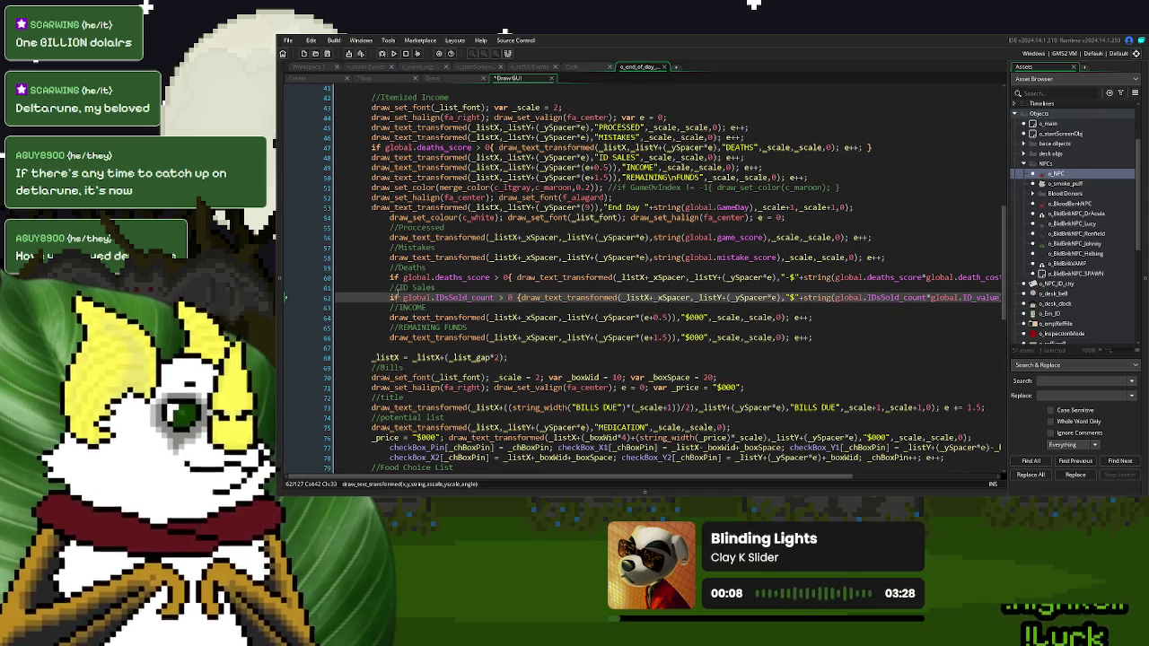
Wrap the ID SALES label (line 48) and amount (line 62) in 'if global.IDsSold_count > 0 { }'
key(End)
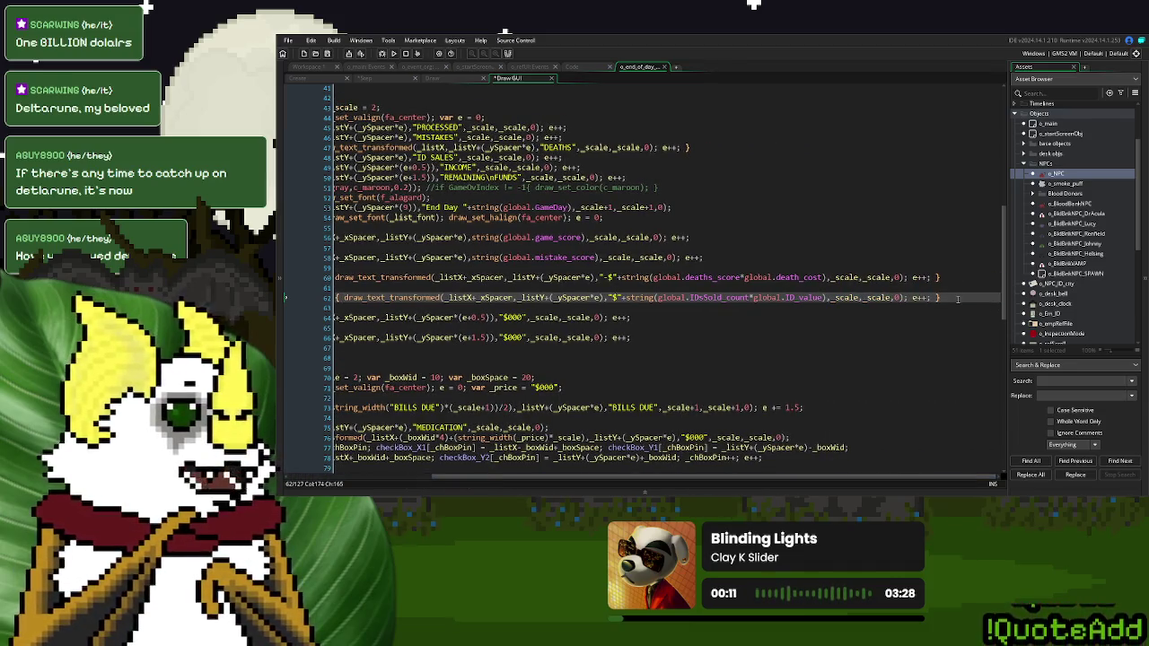
drag(885, 482, 771, 482)
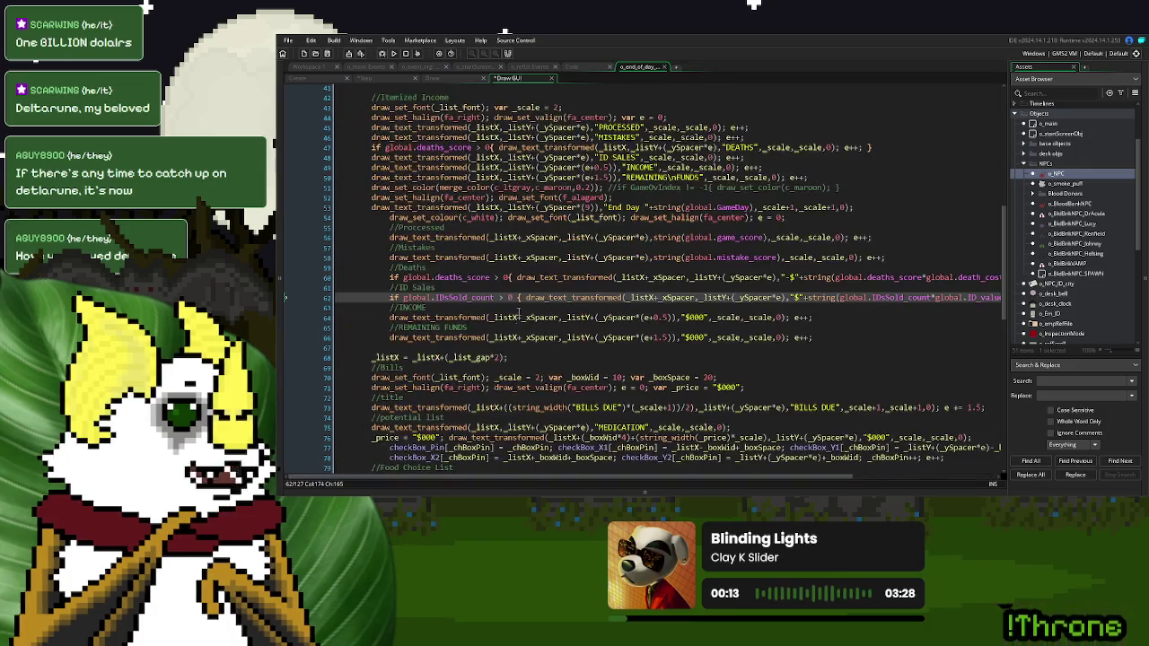
drag(527, 298, 391, 298)
key(ctrl+c)
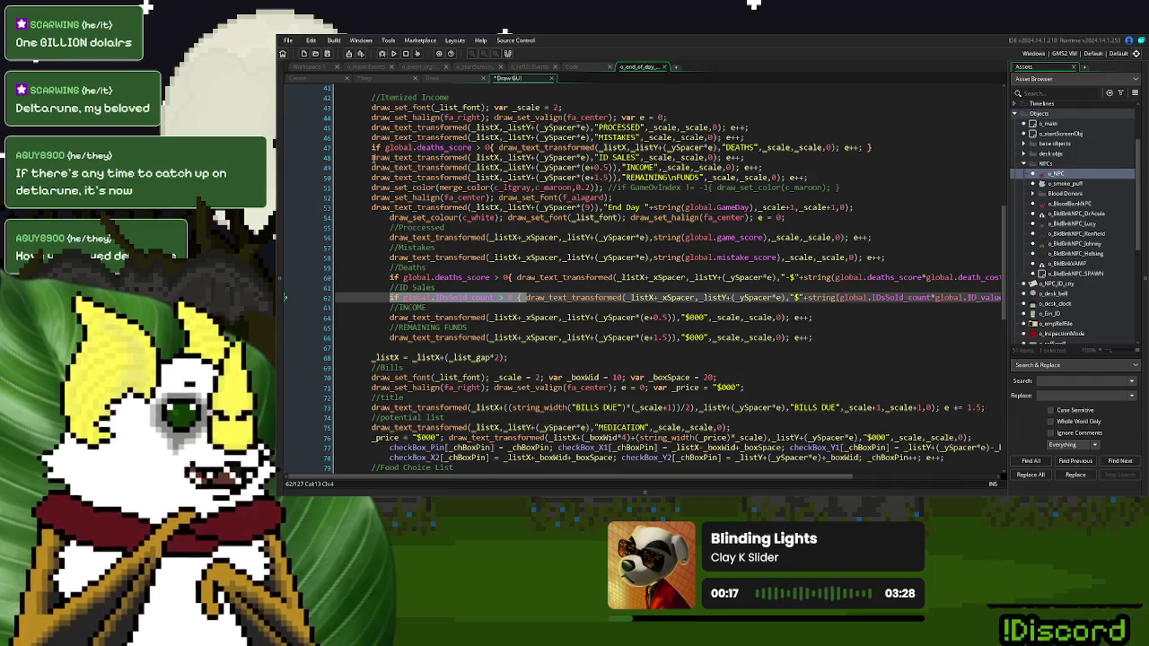
click(372, 157)
key(ctrl+v)
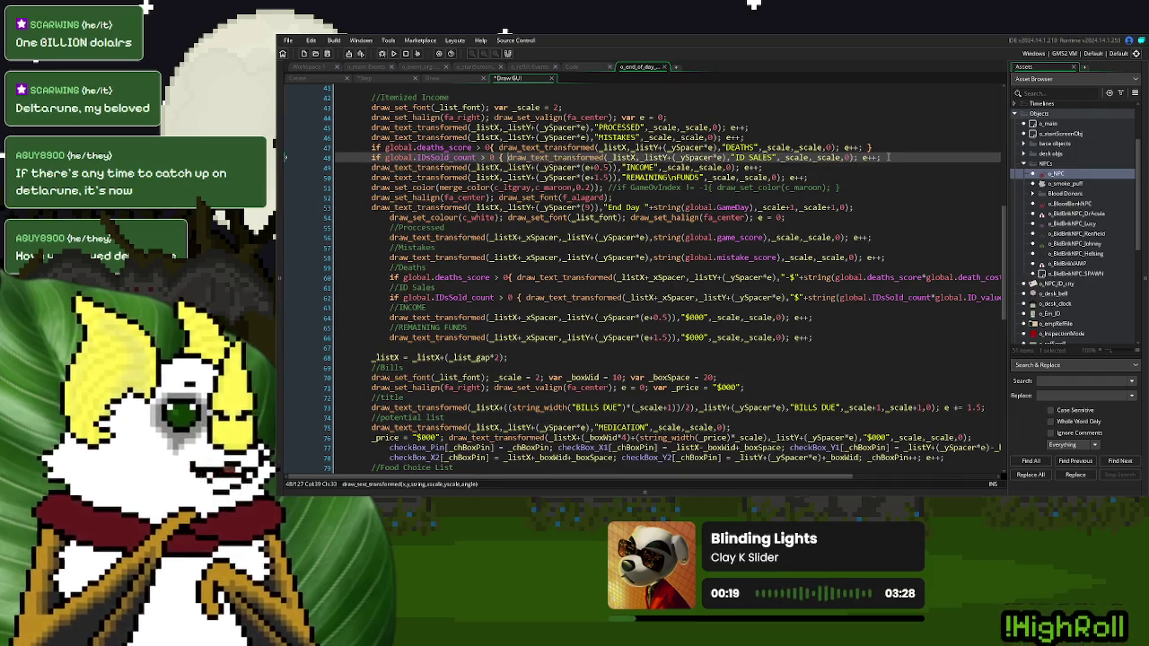
click(878, 157)
text(})
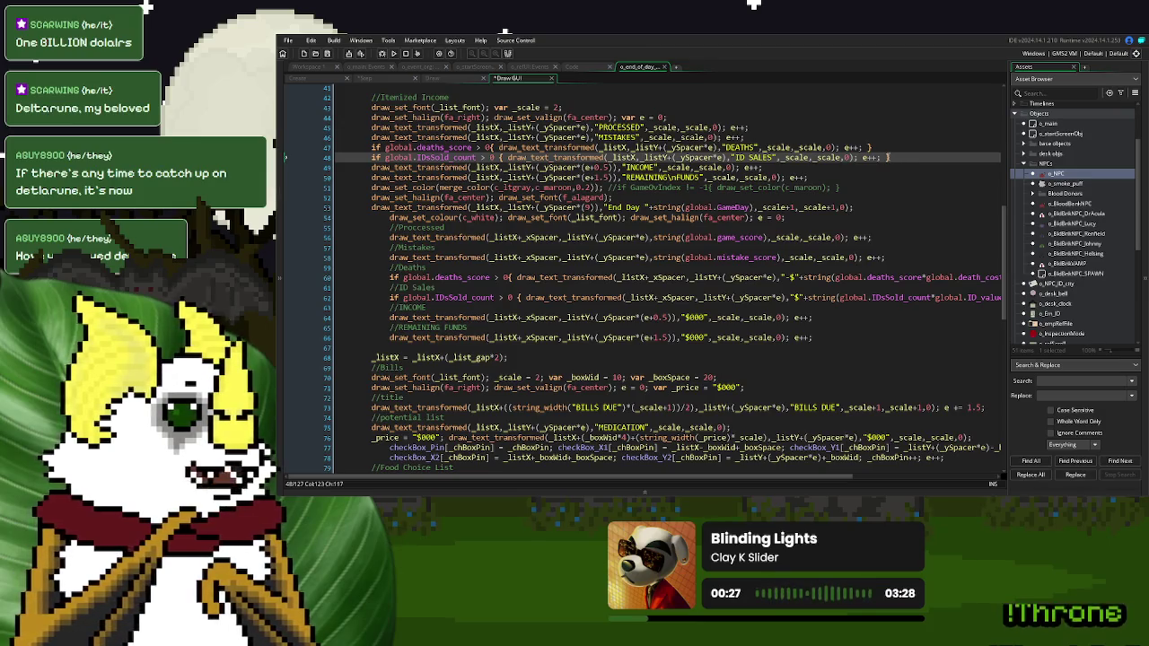
scroll(449, 224, up, 13)
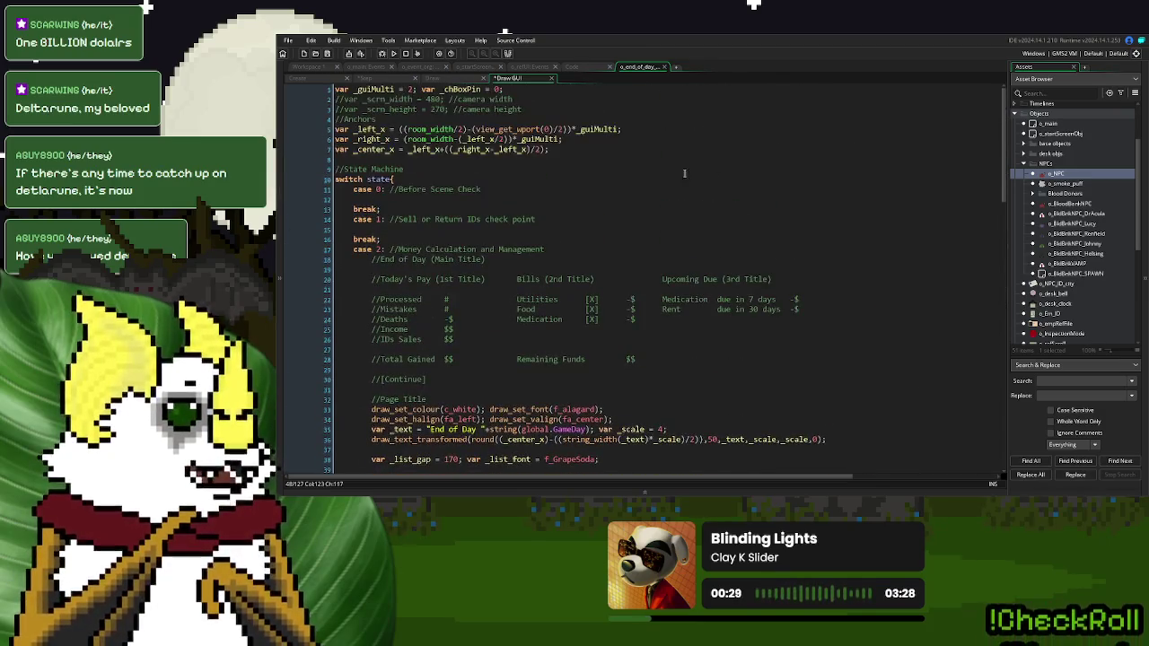
click(485, 230)
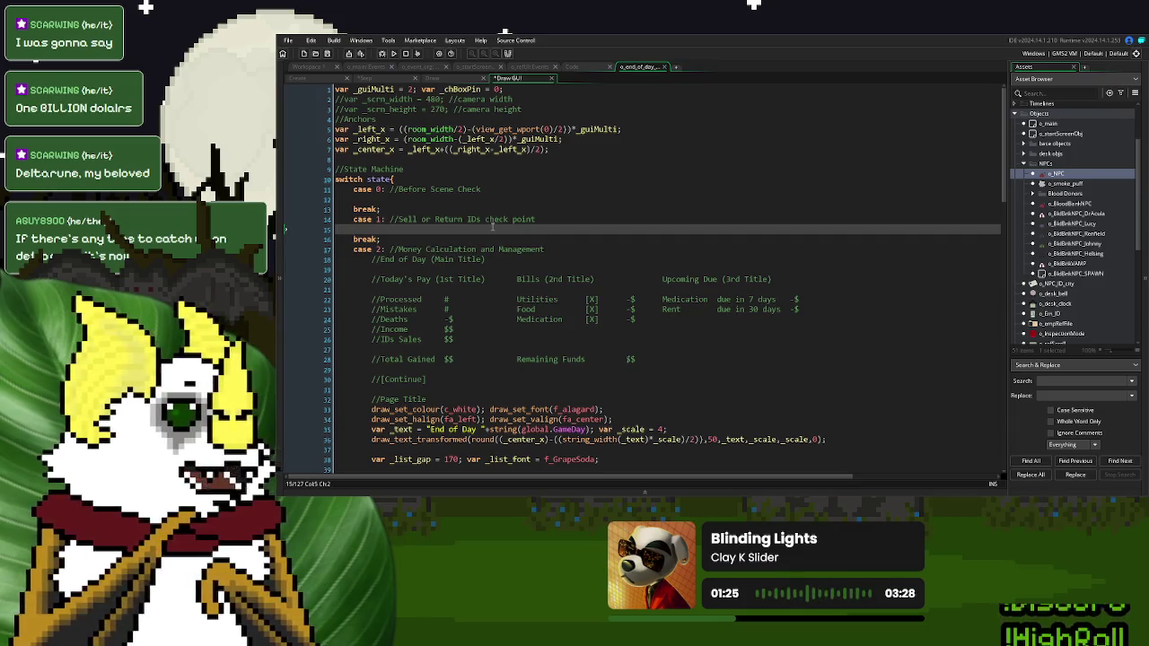
Add a space after the opening brace on Draw GUI line 47
scroll(492, 227, down, 7)
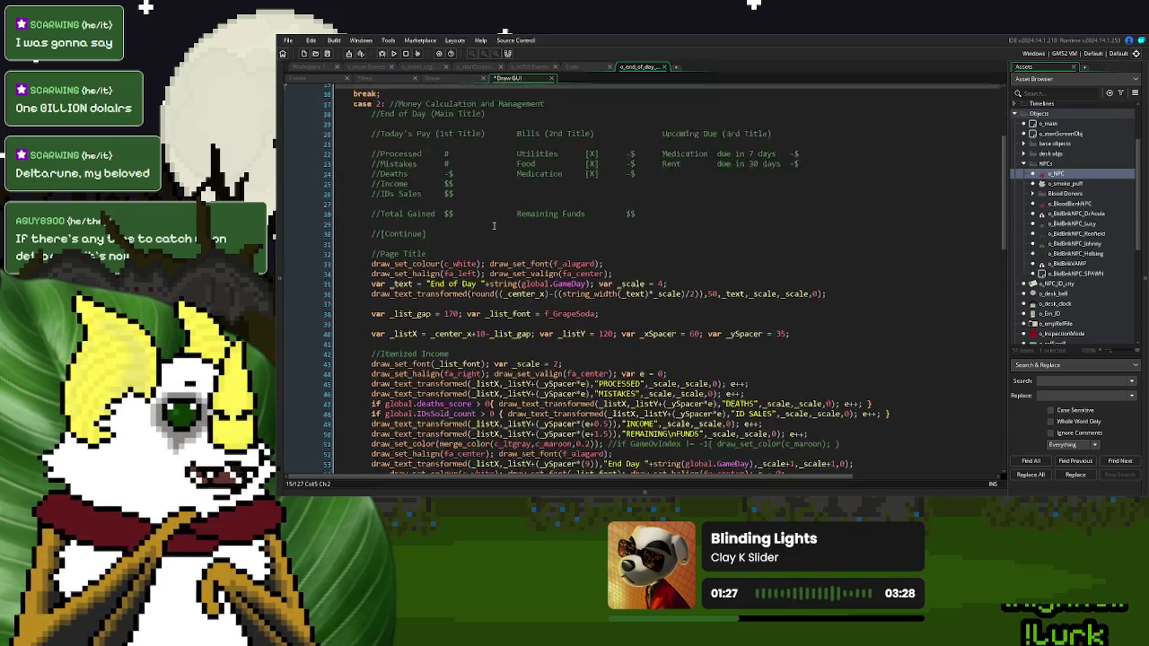
scroll(494, 225, down, 3)
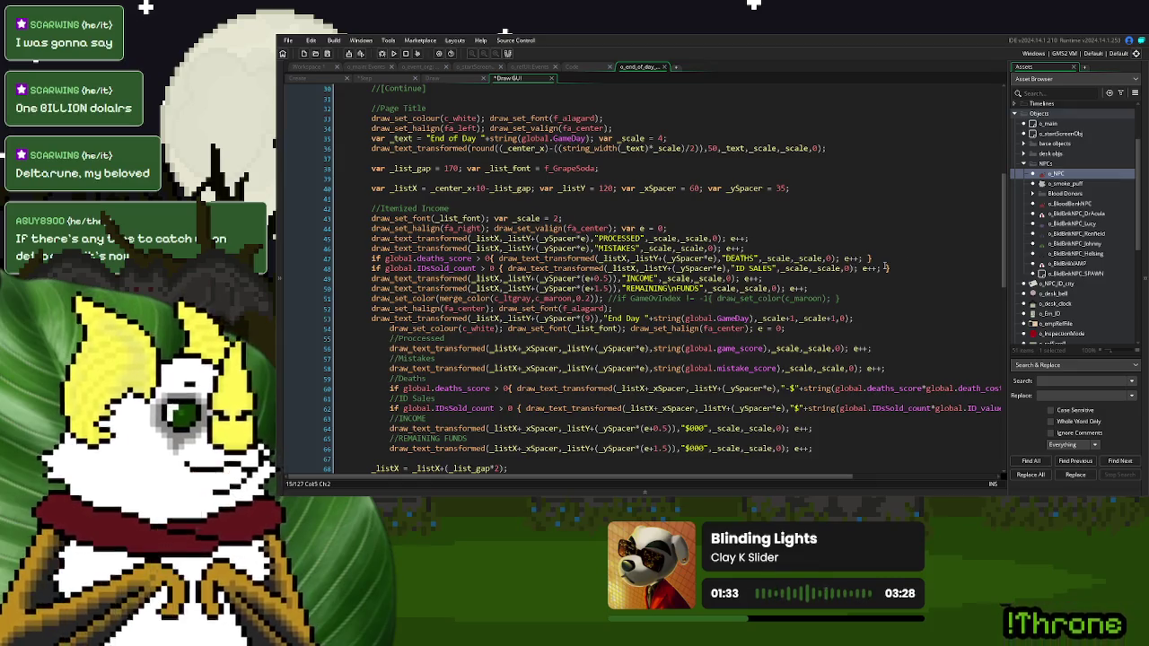
scroll(729, 267, down, 3)
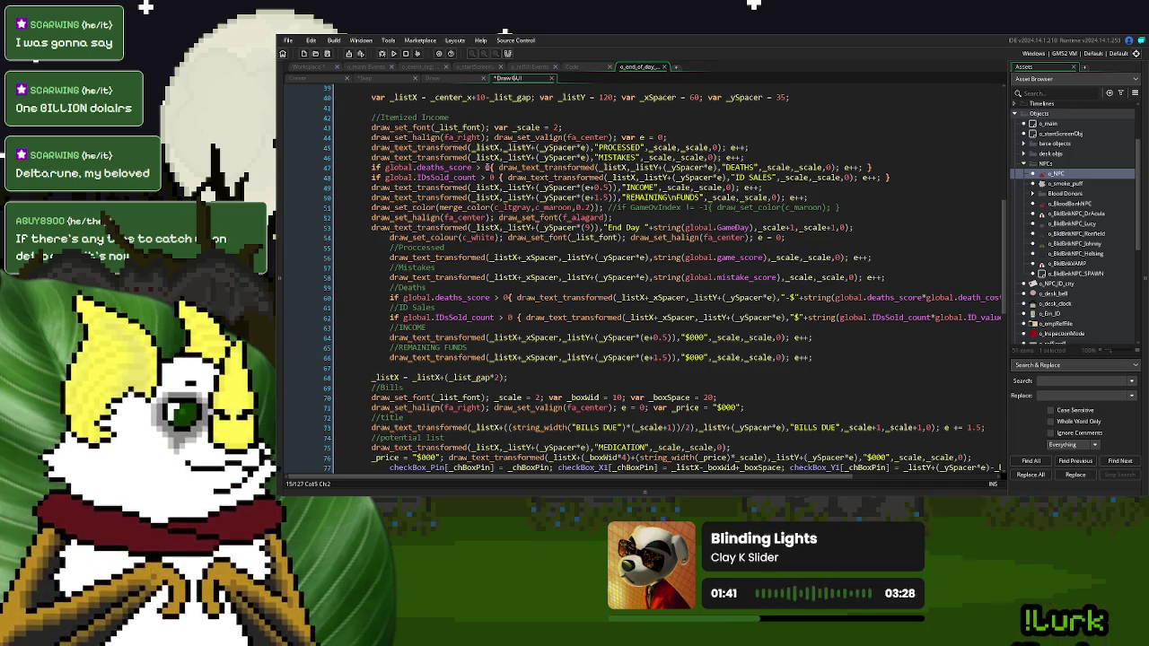
click(489, 167)
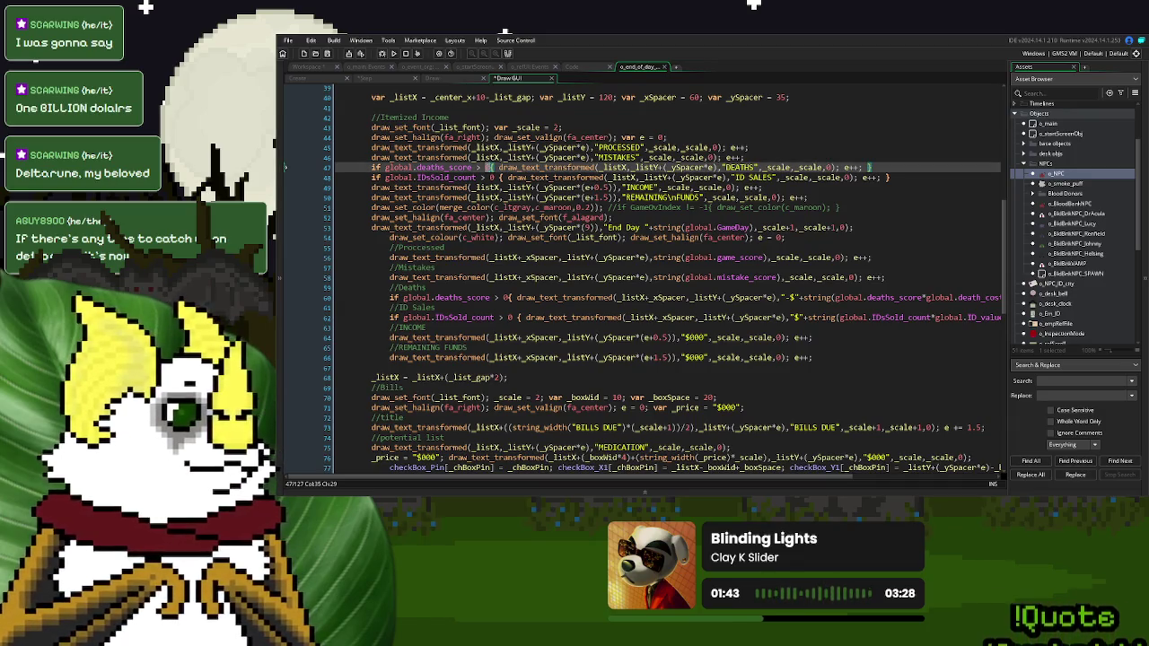
key(Down)
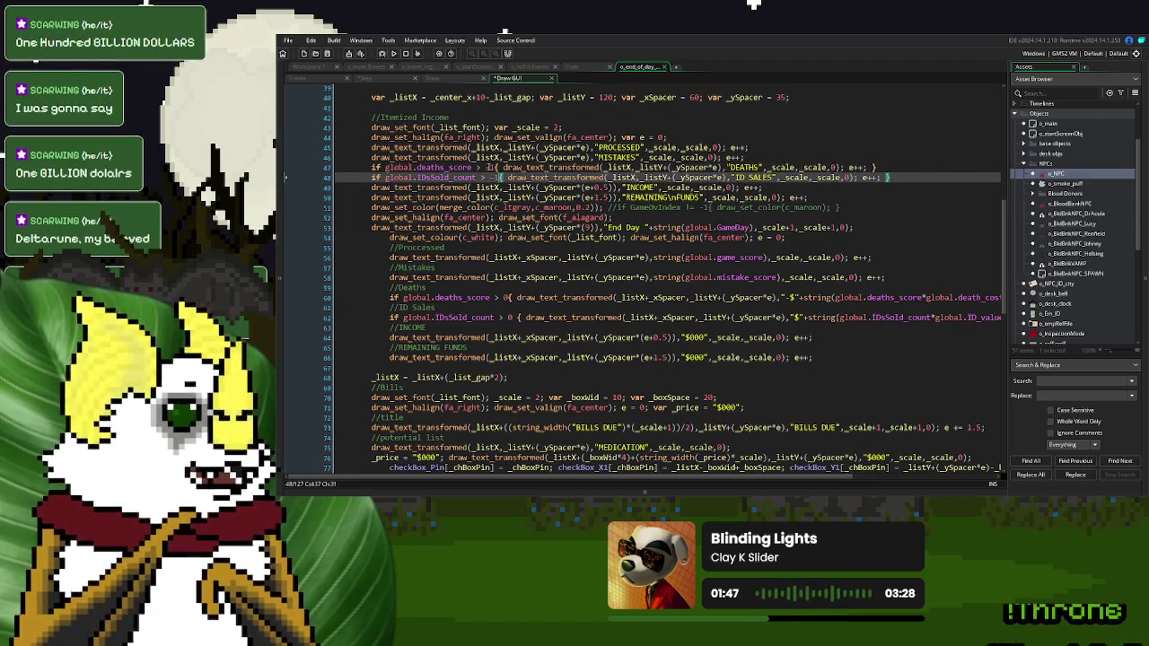
Change the ID SALES and DEATHS conditions from > 0 to > -1 and start a test run
double_click(512, 318)
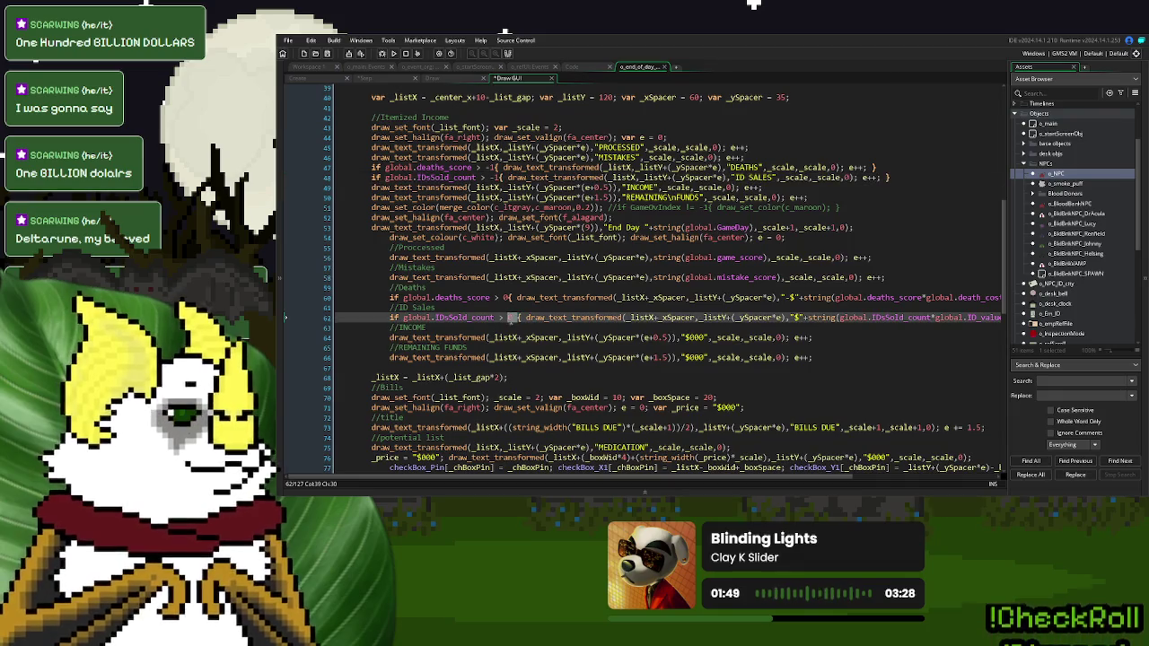
text(-1)
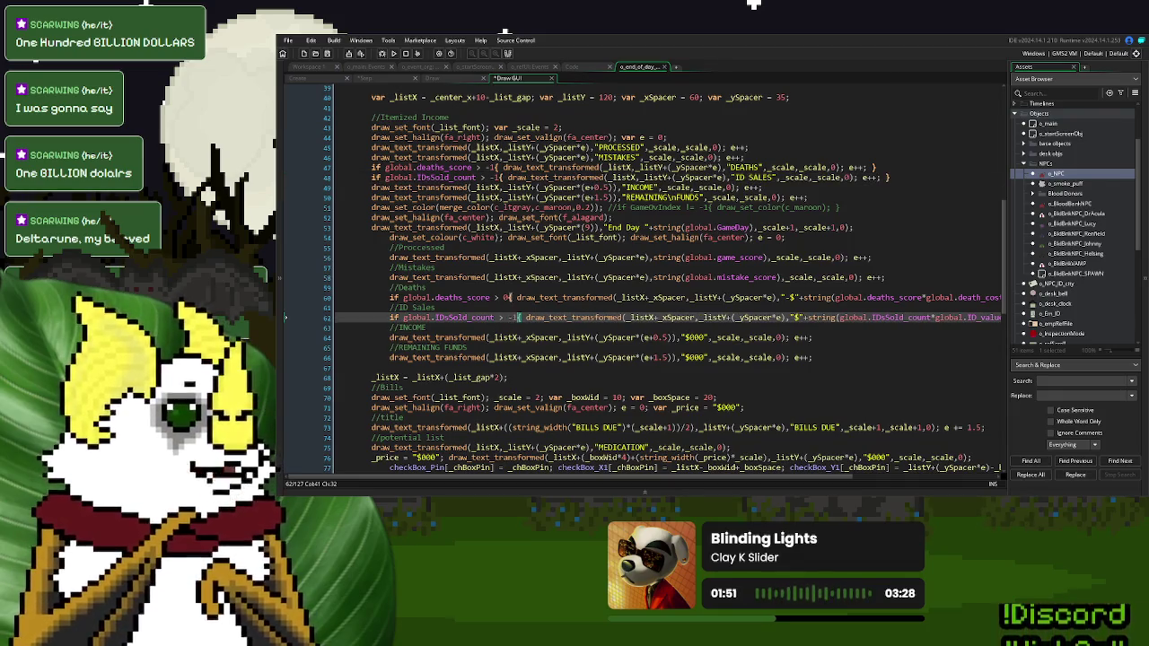
double_click(507, 298)
text(-1)
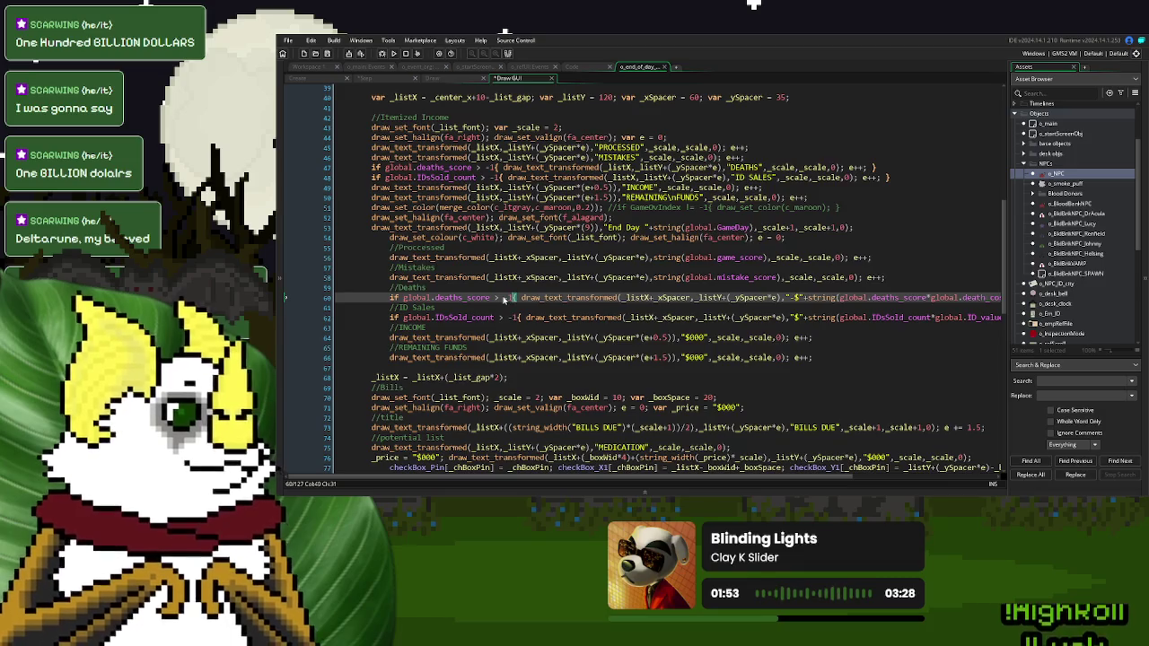
click(393, 54)
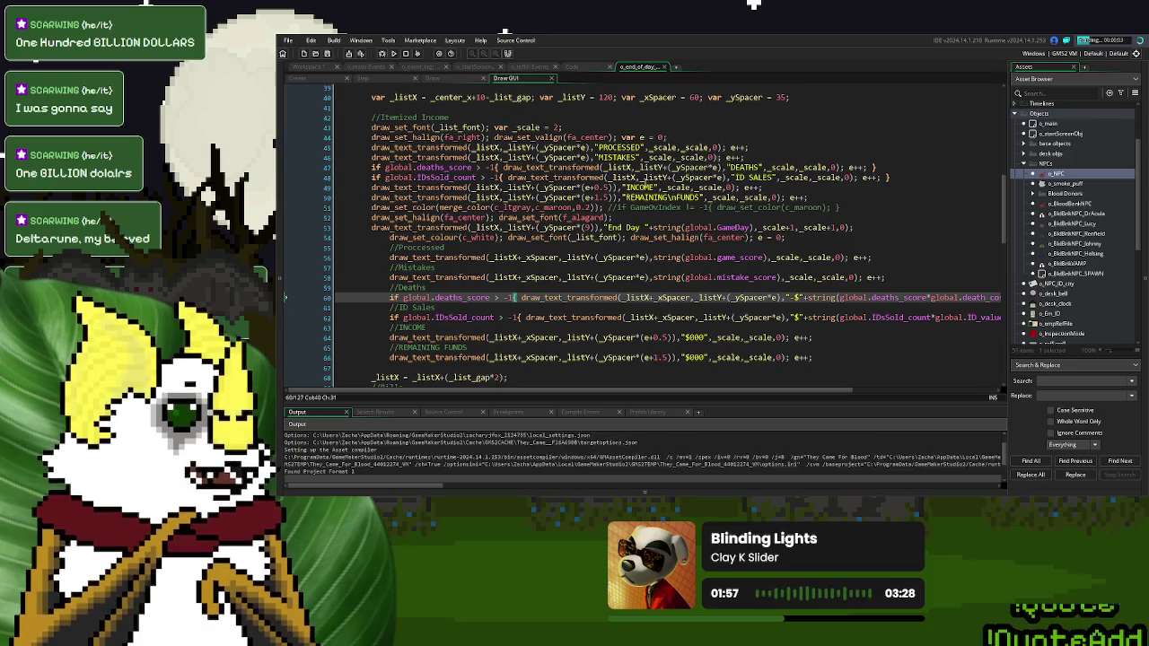
scroll(644, 182, down, 2)
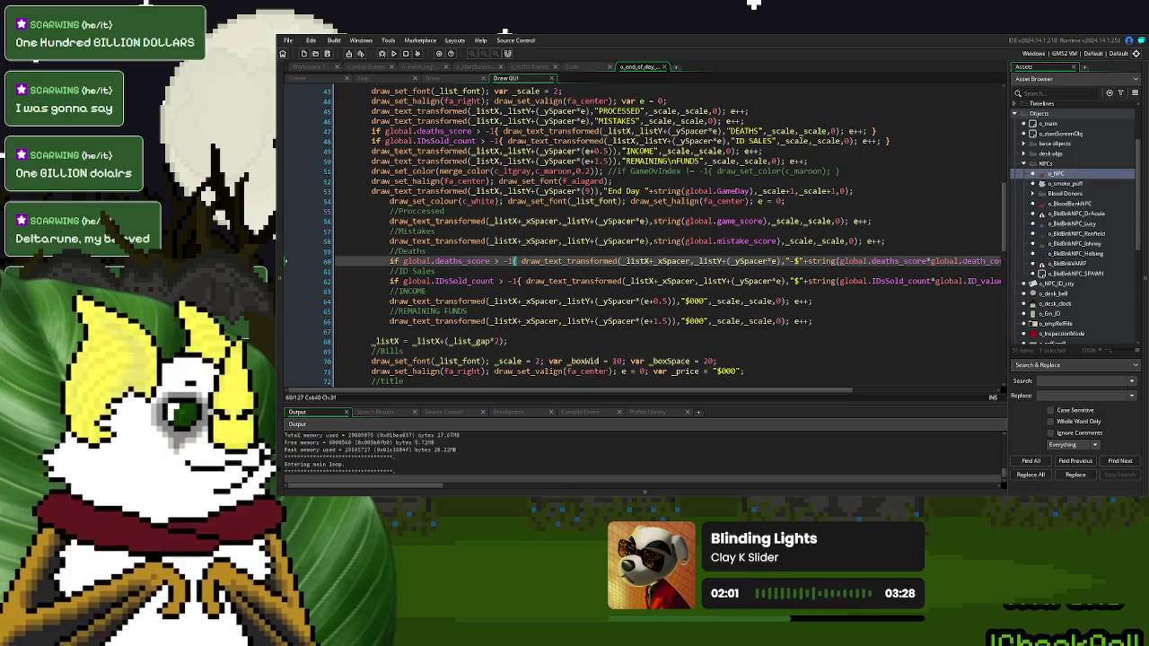
key(Return)
click(422, 357)
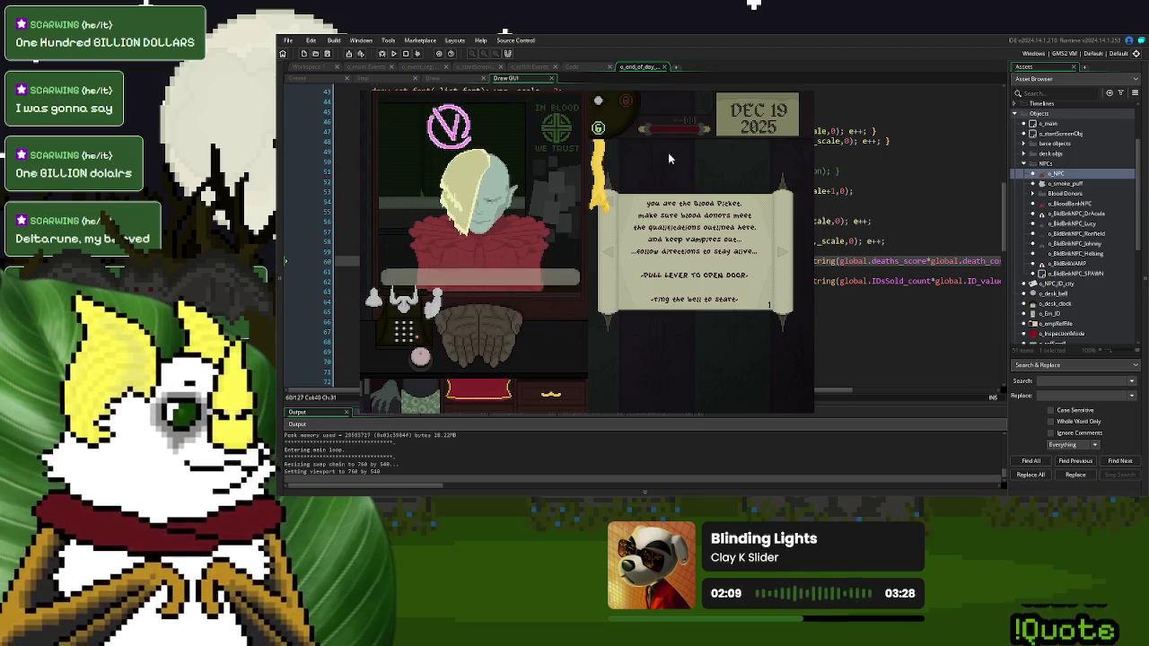
click(420, 357)
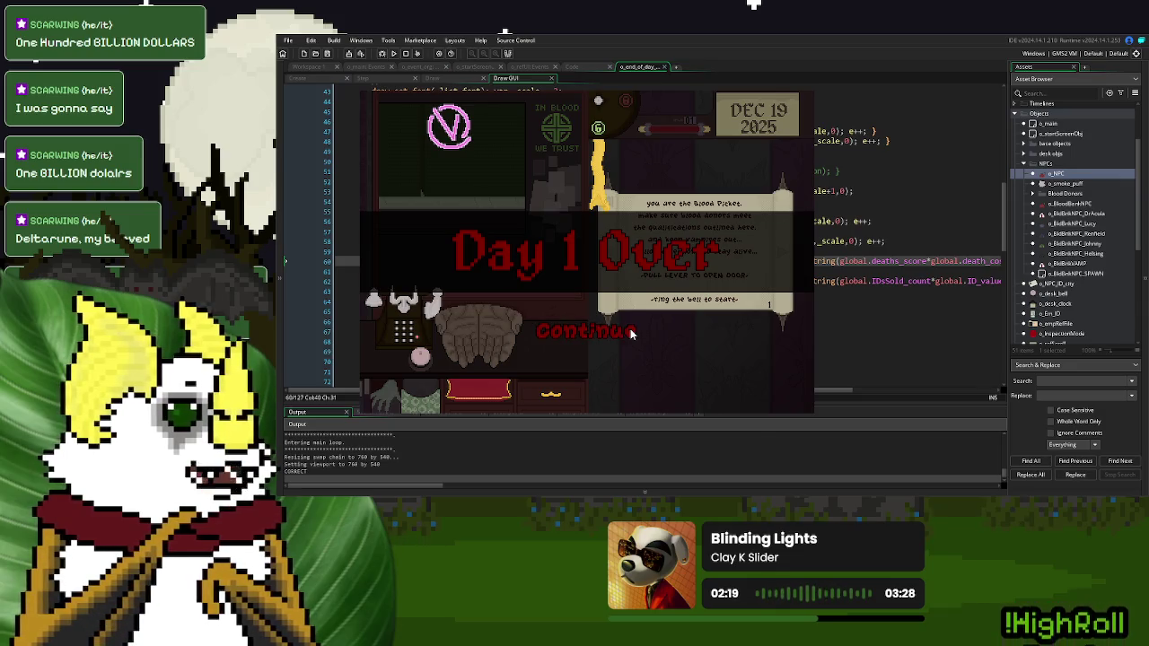
click(630, 331)
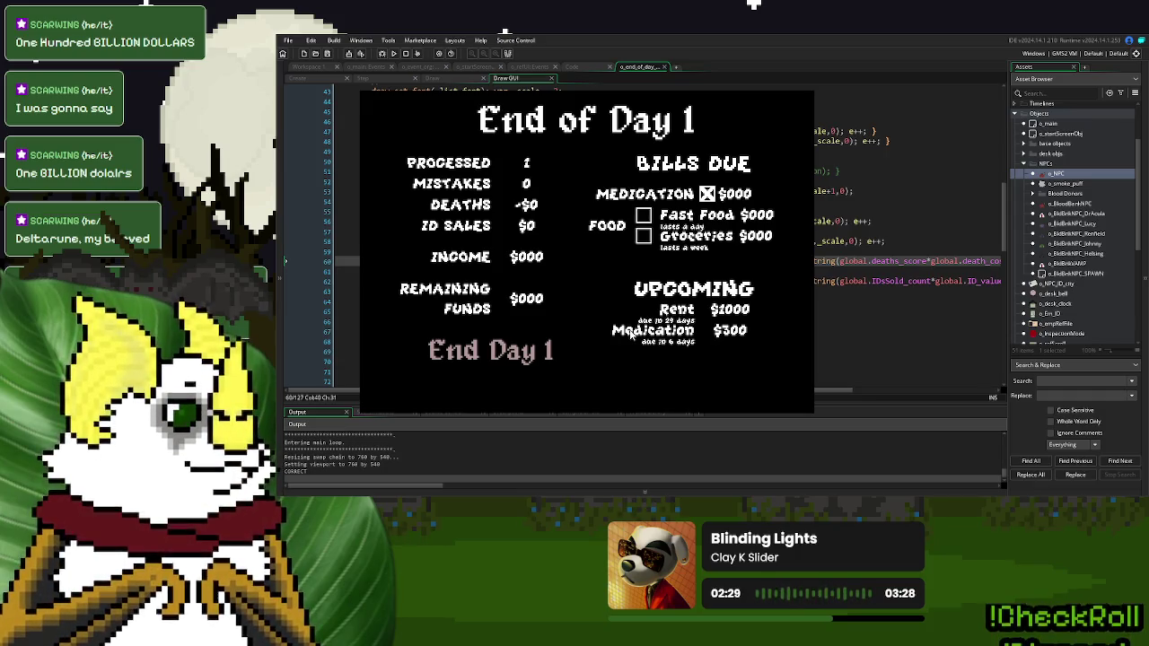
click(811, 96)
key(Up)
key(Up)
key(Up)
scroll(817, 224, up, 2)
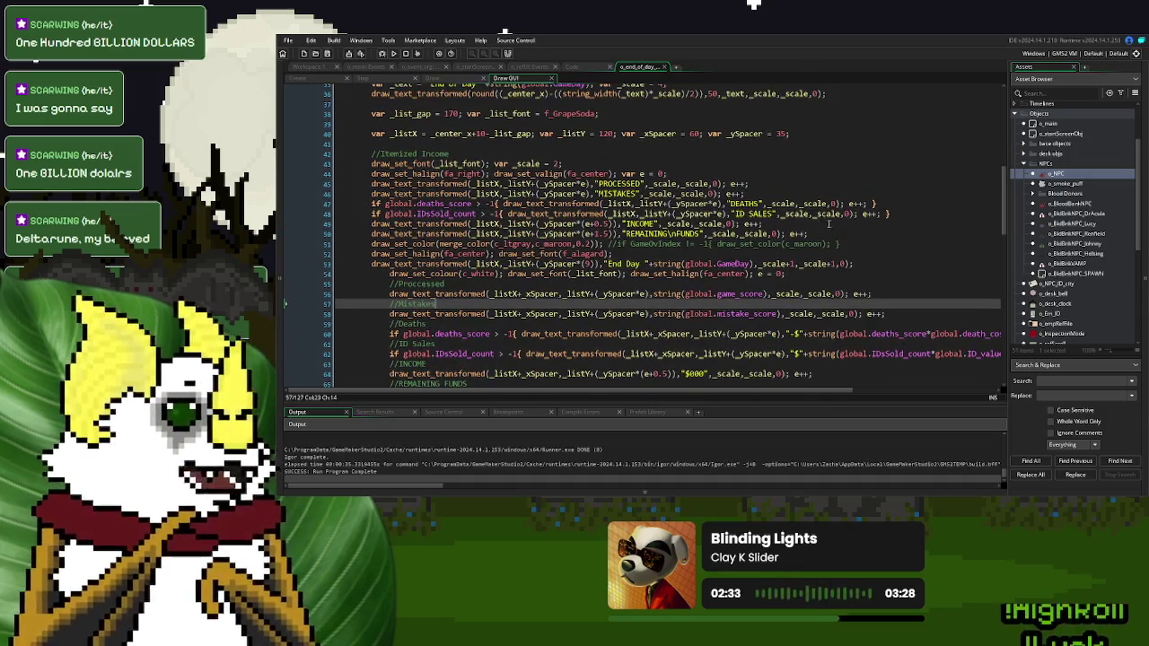
Duplicate the ID SALES draw line and relabel the copy as FINED
click(895, 212)
key(Return)
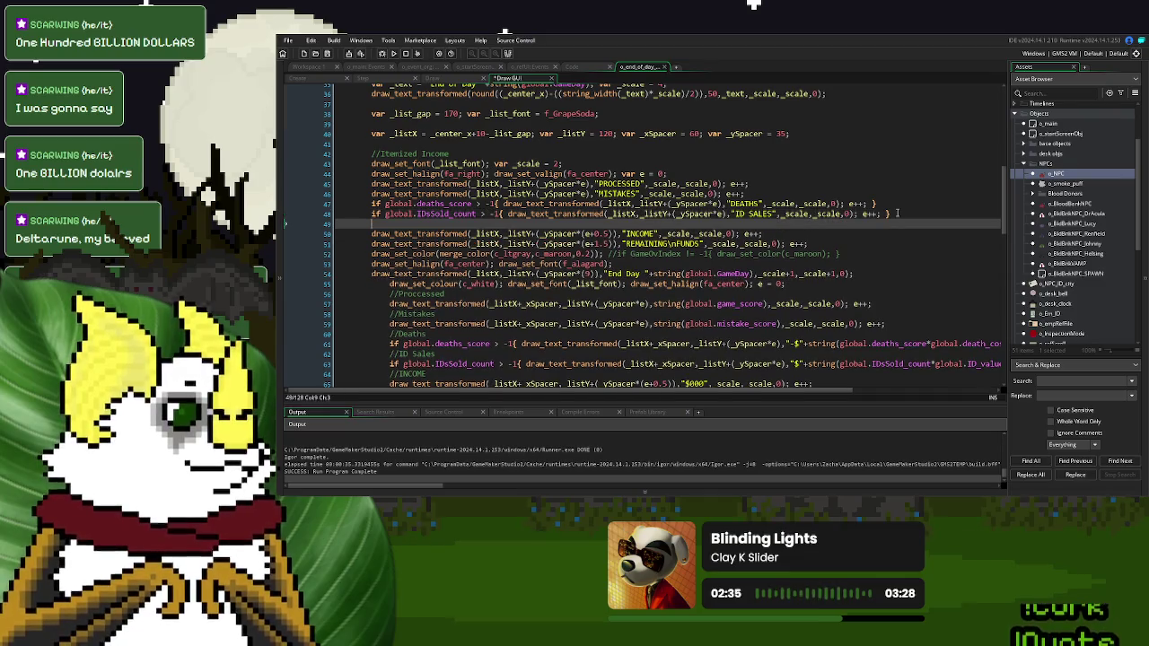
drag(882, 214, 504, 214)
key(ctrl+c)
key(Down)
key(ctrl+v)
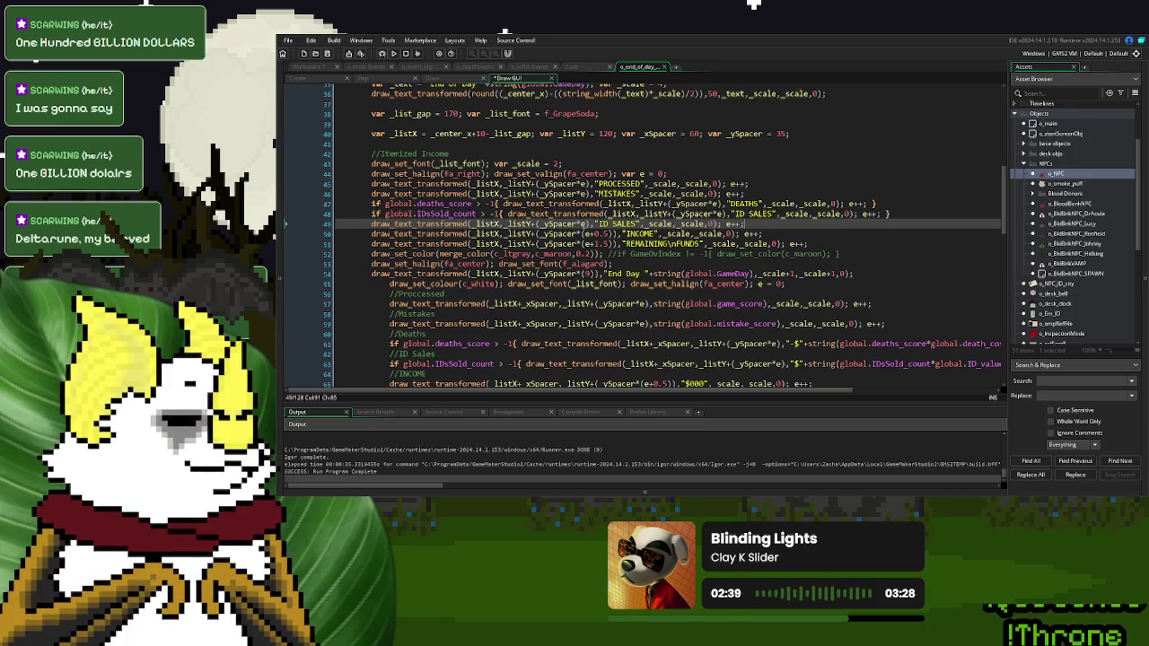
key(shift+ctrl+Left)
key(shift+ctrl+Left)
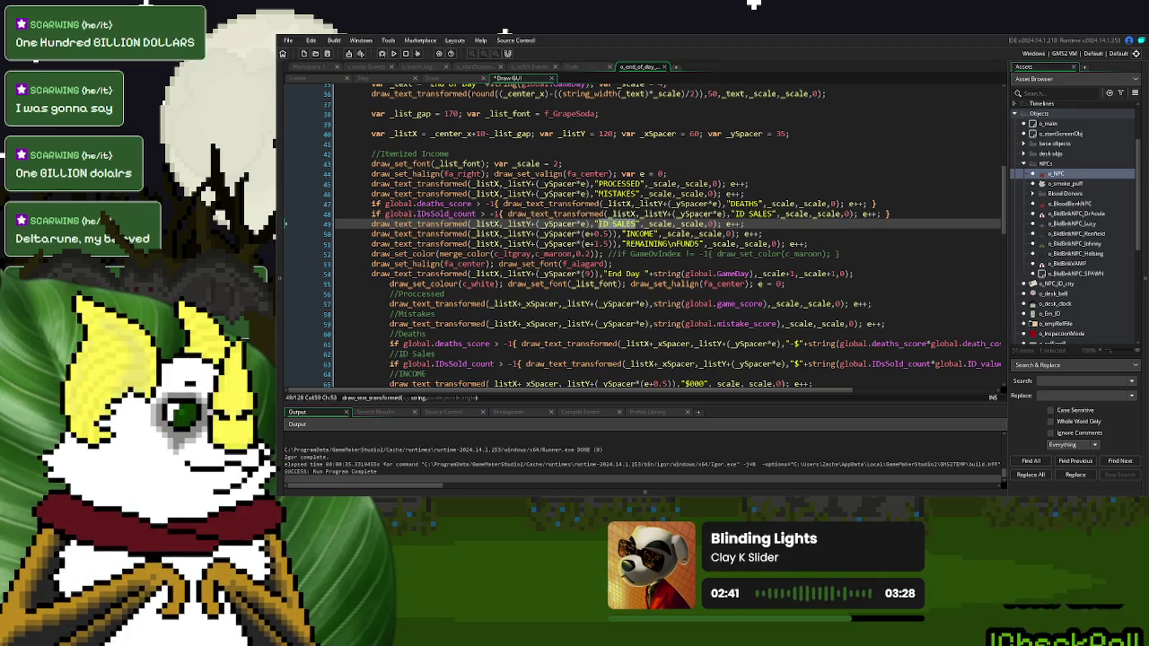
text(FINES)
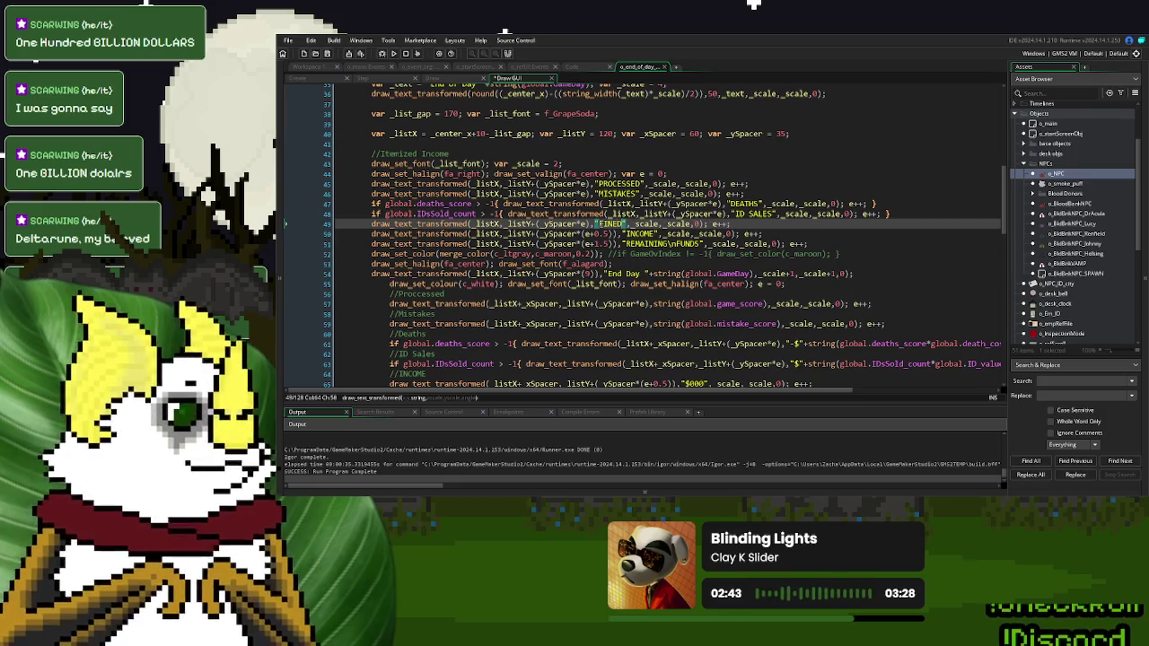
key(BackSpace)
key(BackSpace)
key(BackSpace)
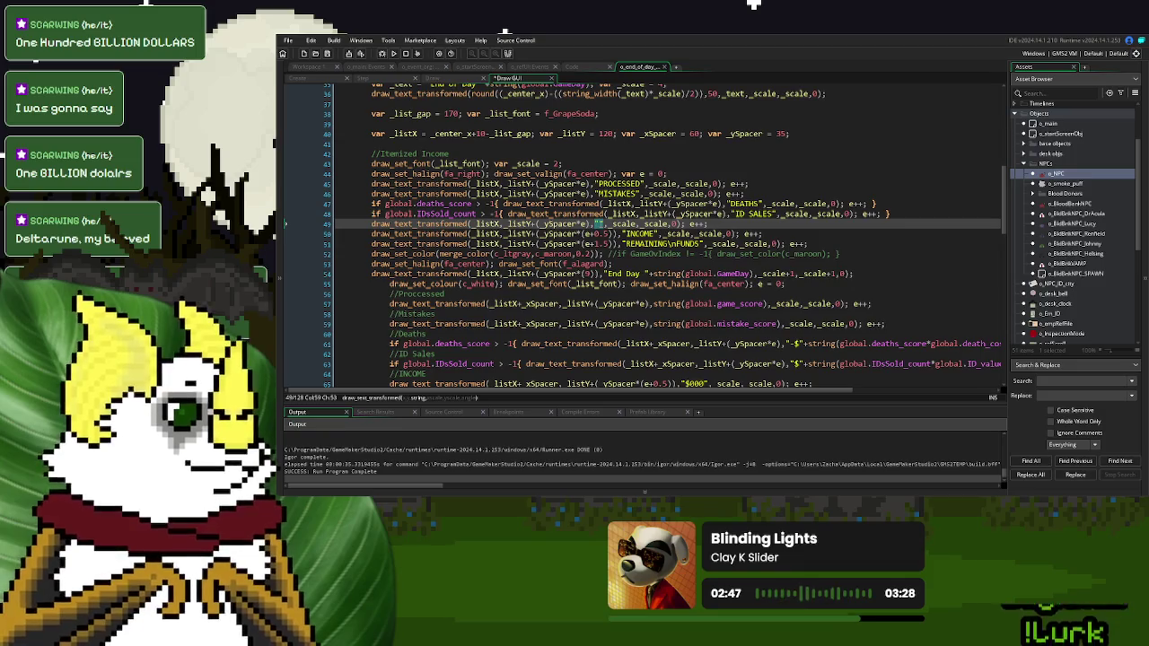
text(FIND)
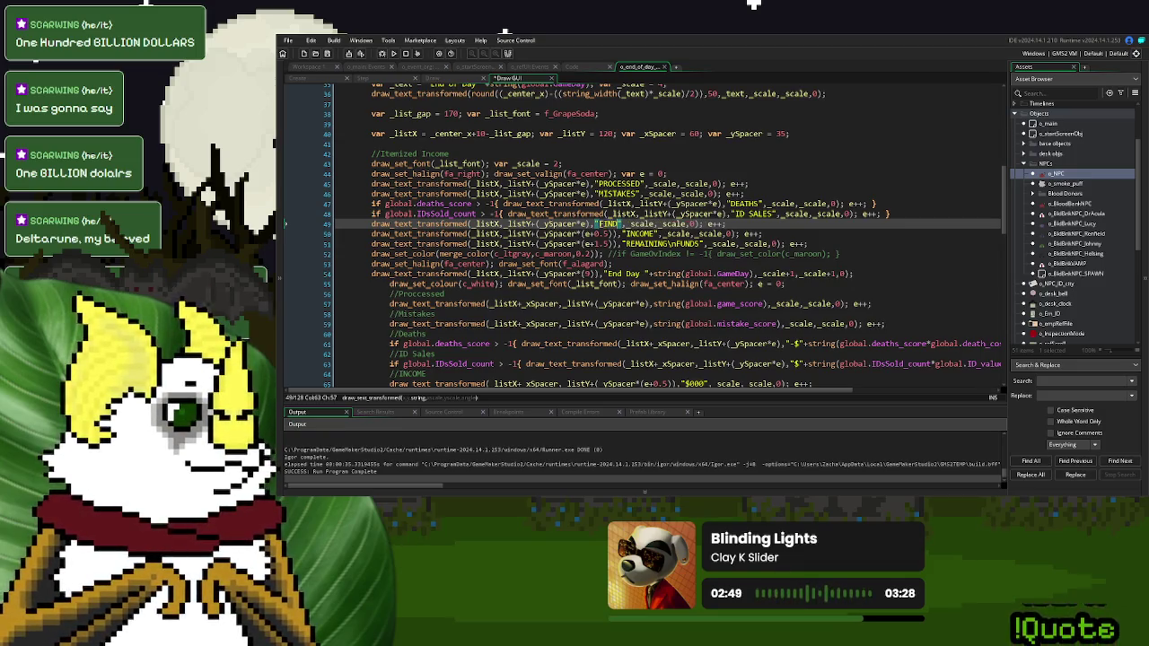
text(D)
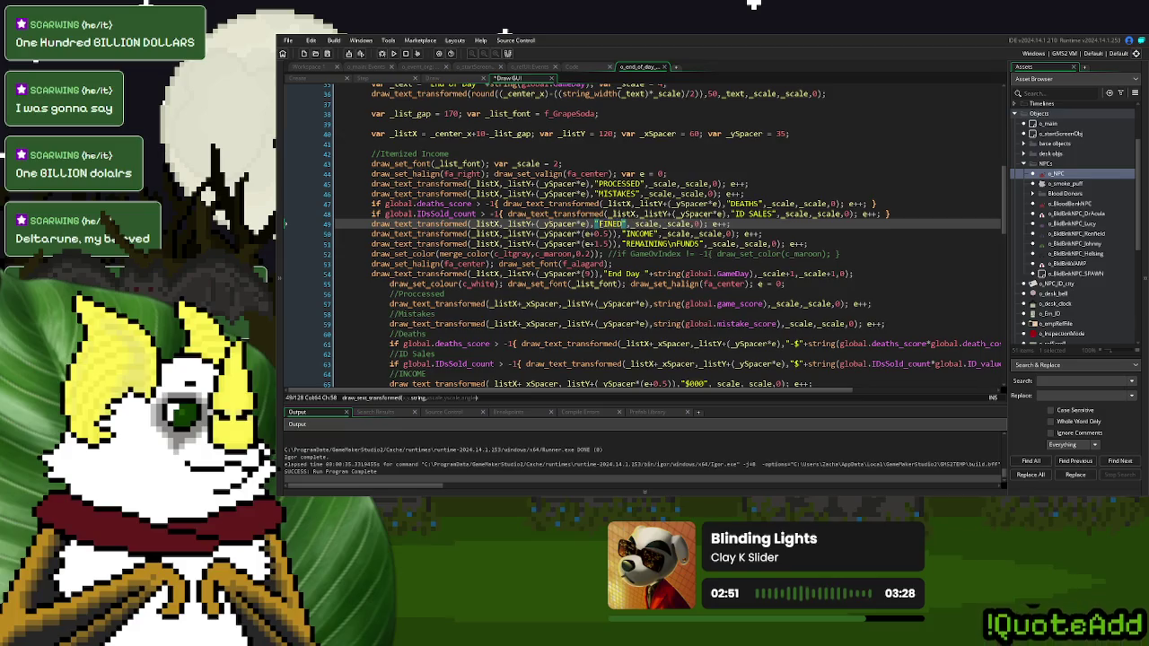
Copy the Mistakes comment and value lines
scroll(616, 236, down, 4)
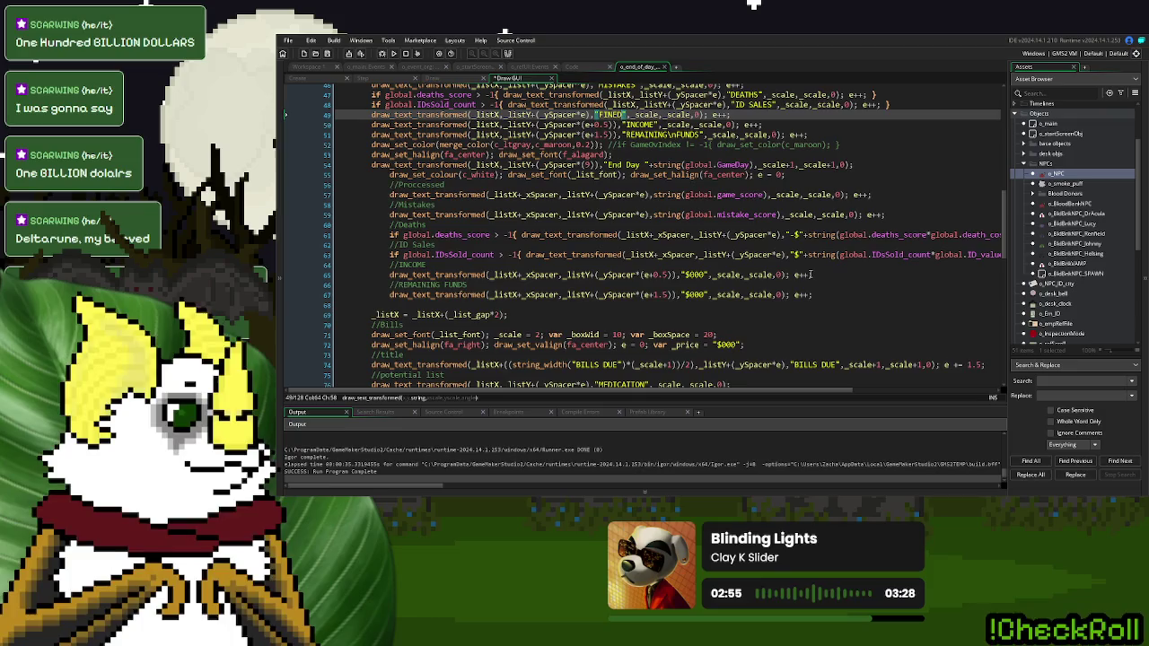
click(815, 275)
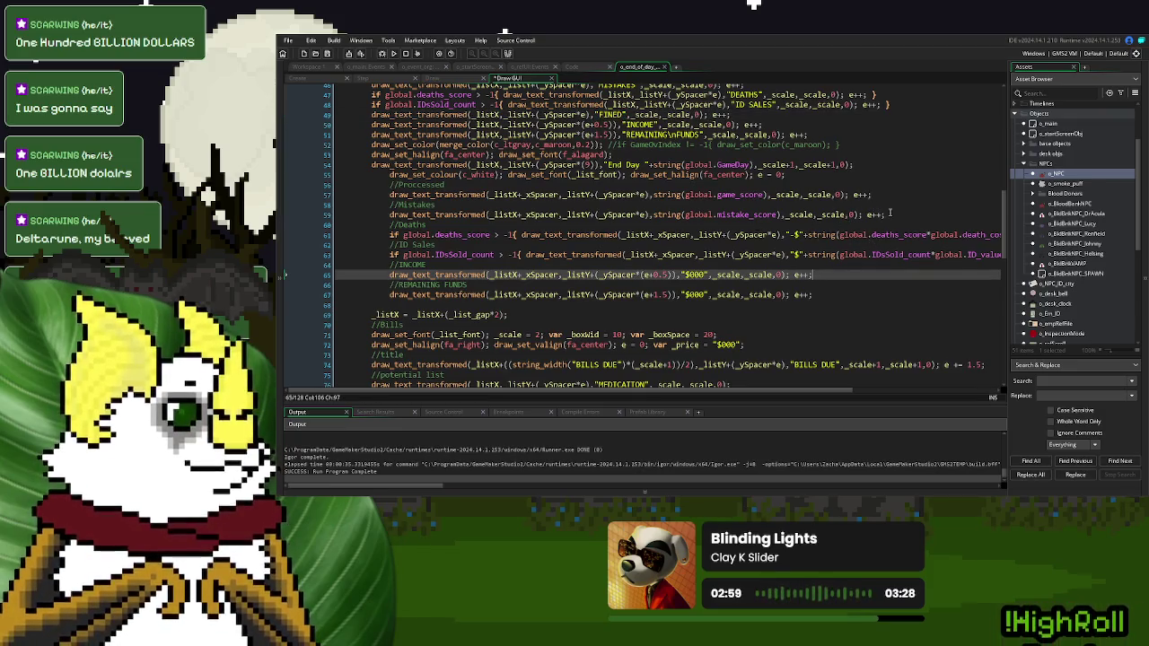
click(893, 215)
key(shift+Up)
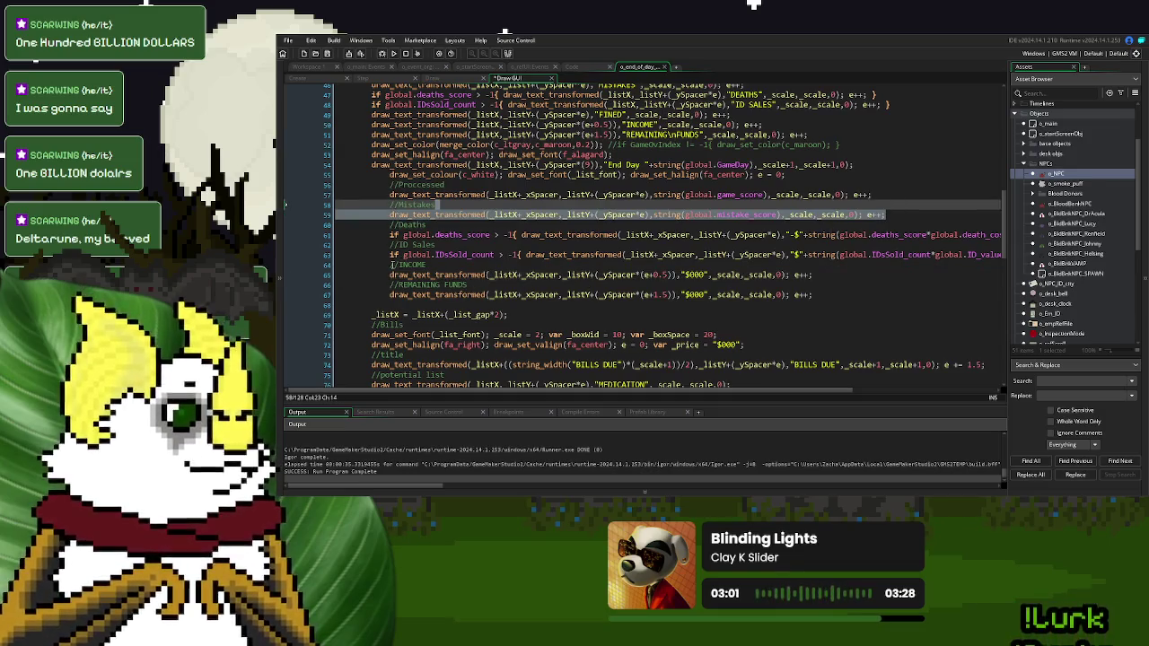
Insert a //FINED value line below ID Sales that draws "-$"
click(391, 265)
key(Return)
key(Up)
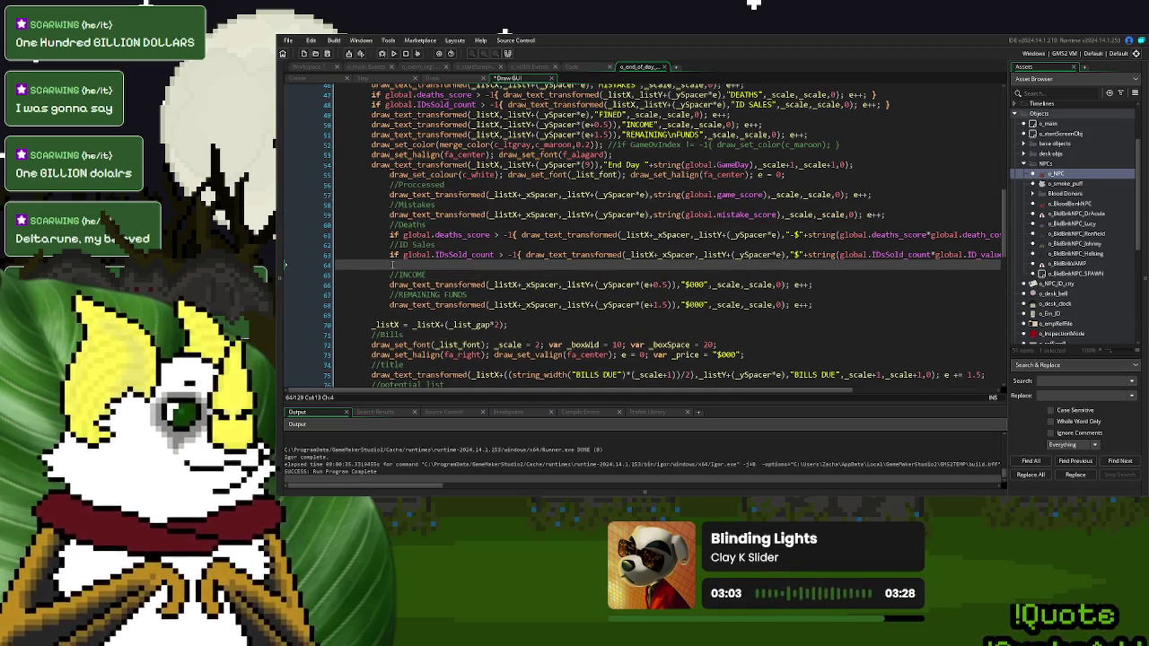
text(//FINED)
key(Return)
key(ctrl+v)
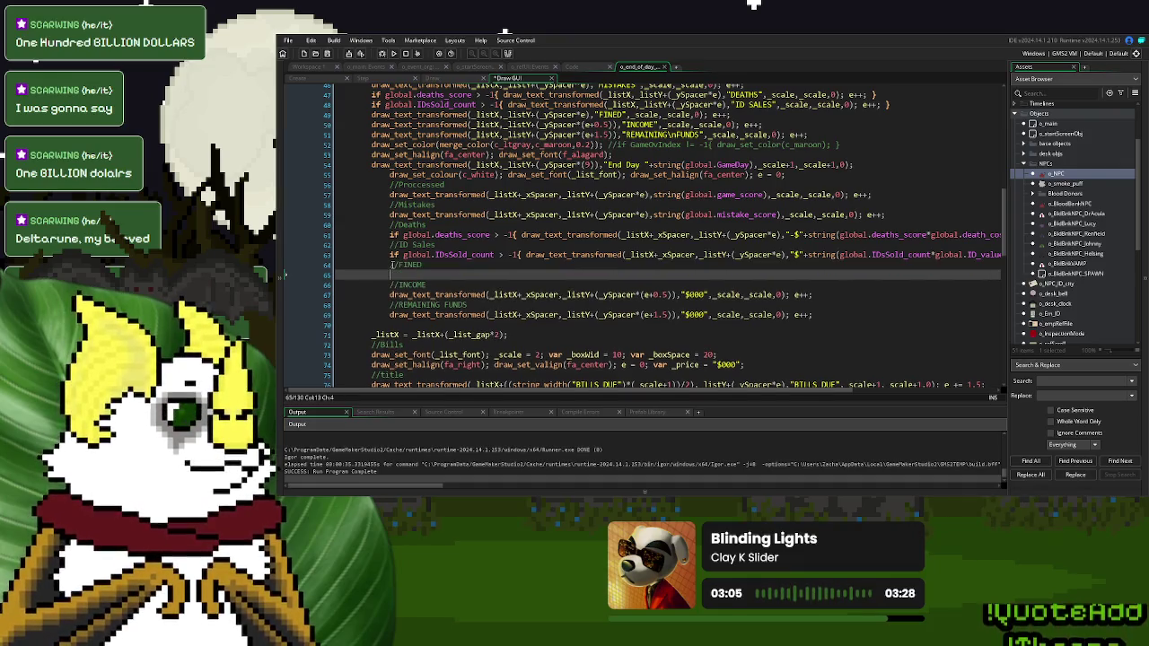
key(Up)
key(BackSpace)
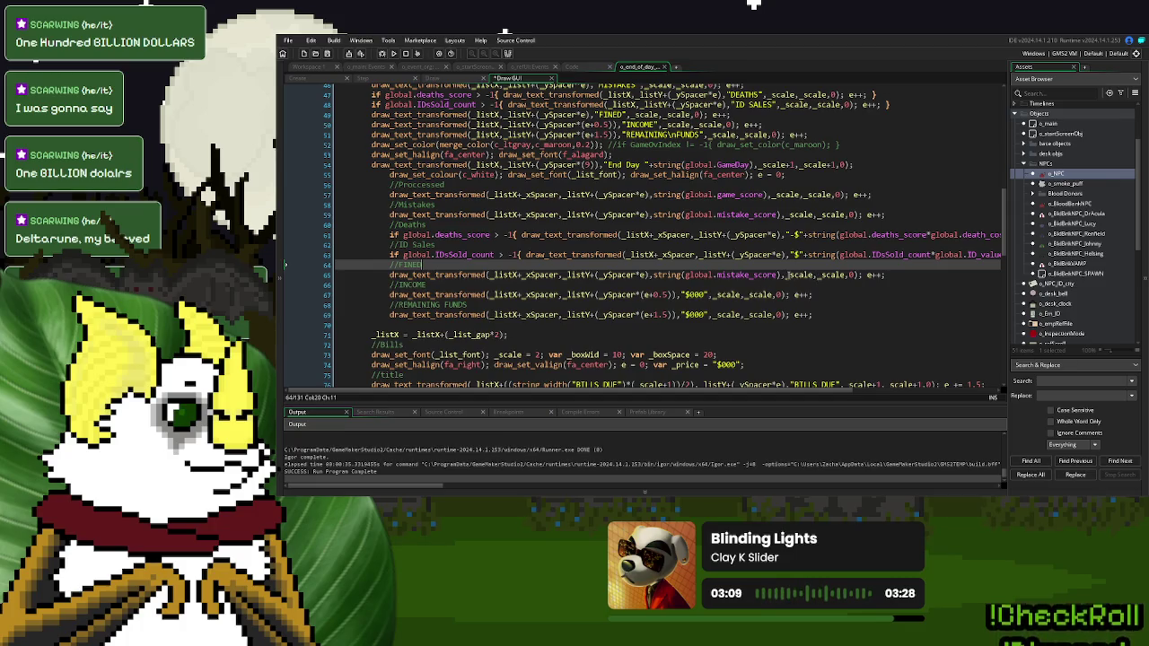
drag(783, 275, 654, 274)
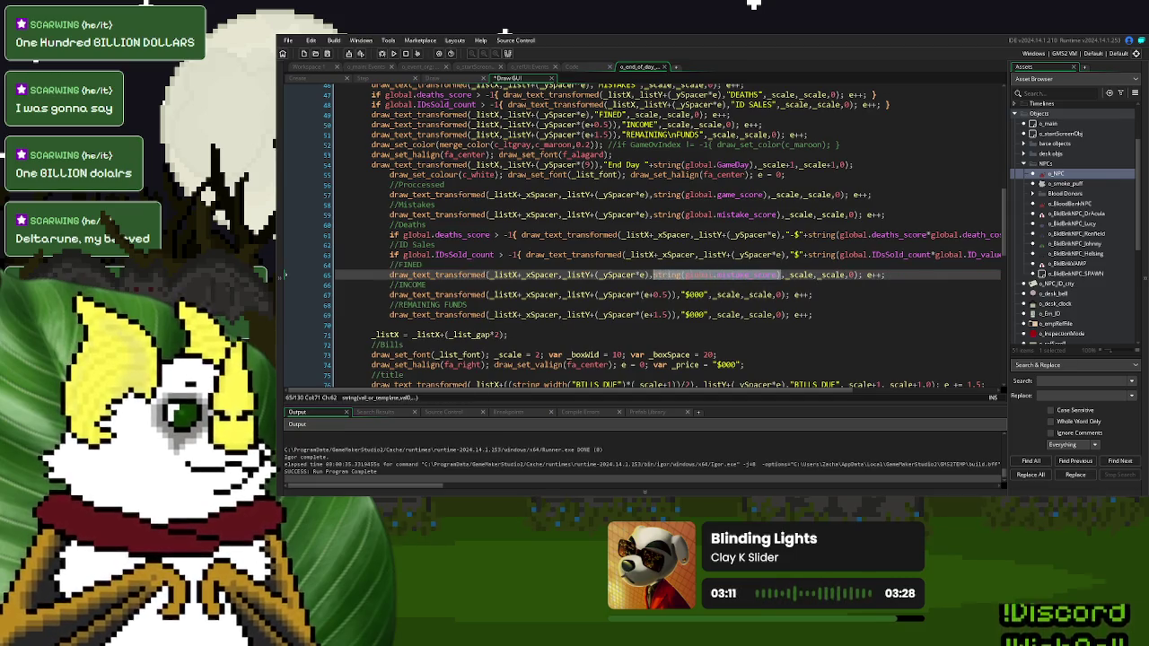
text(")
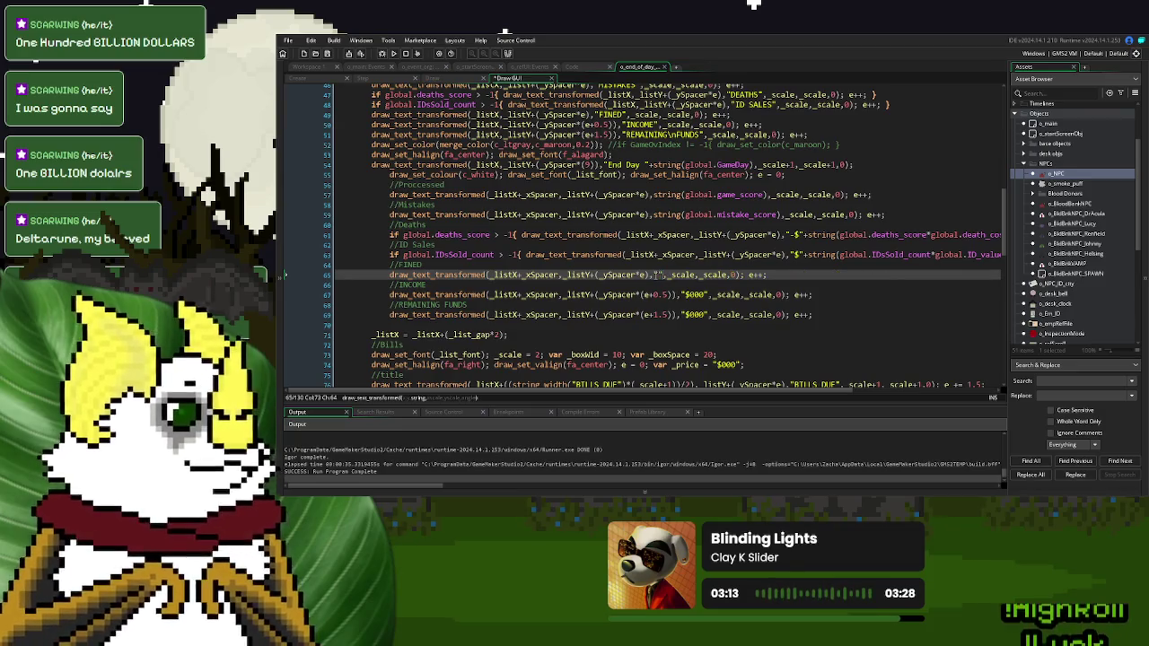
text(-$)
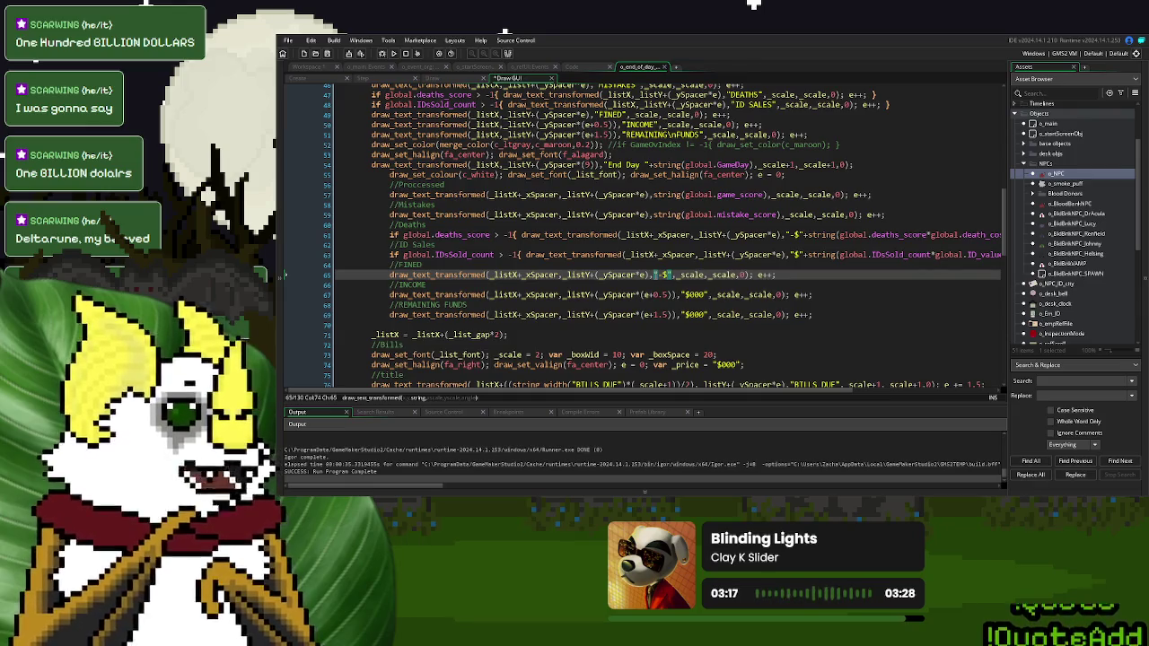
Change the End Day row offset to _ySpacer*(e) and relaunch the test run
scroll(643, 285, down, 8)
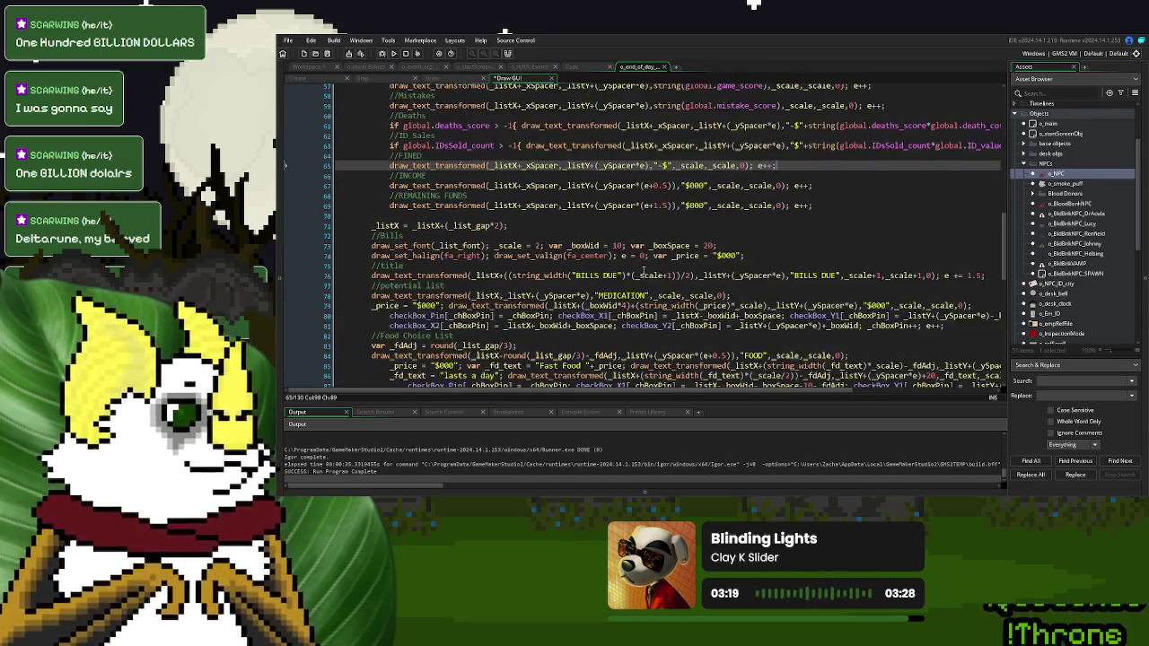
scroll(629, 179, up, 7)
scroll(628, 177, up, 2)
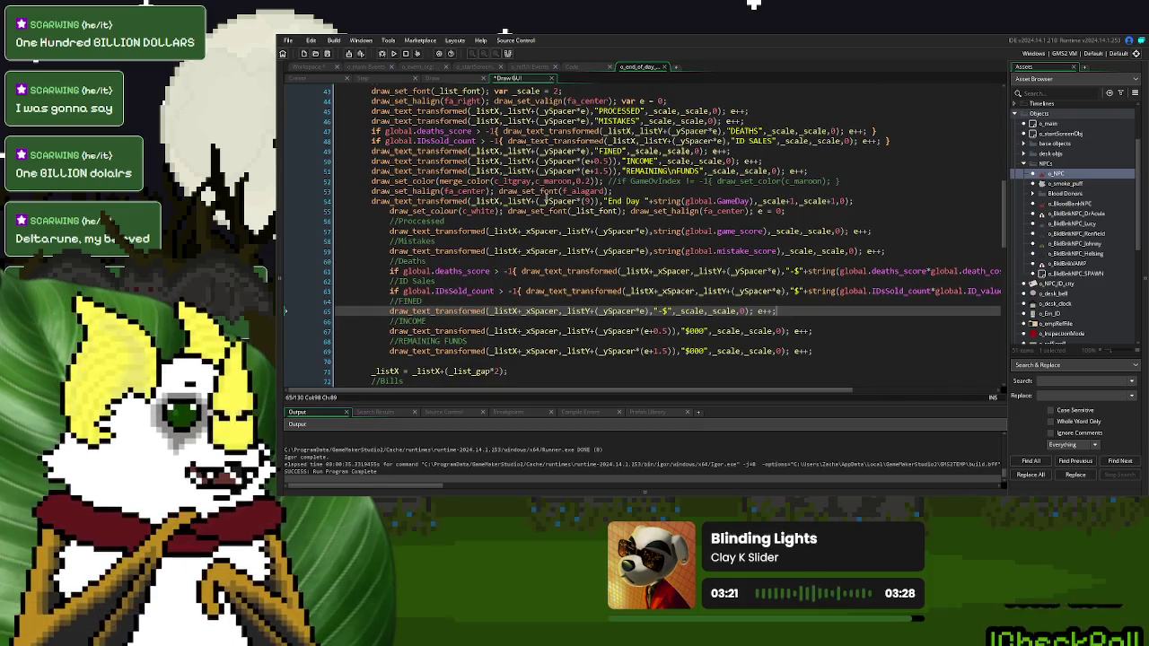
click(588, 201)
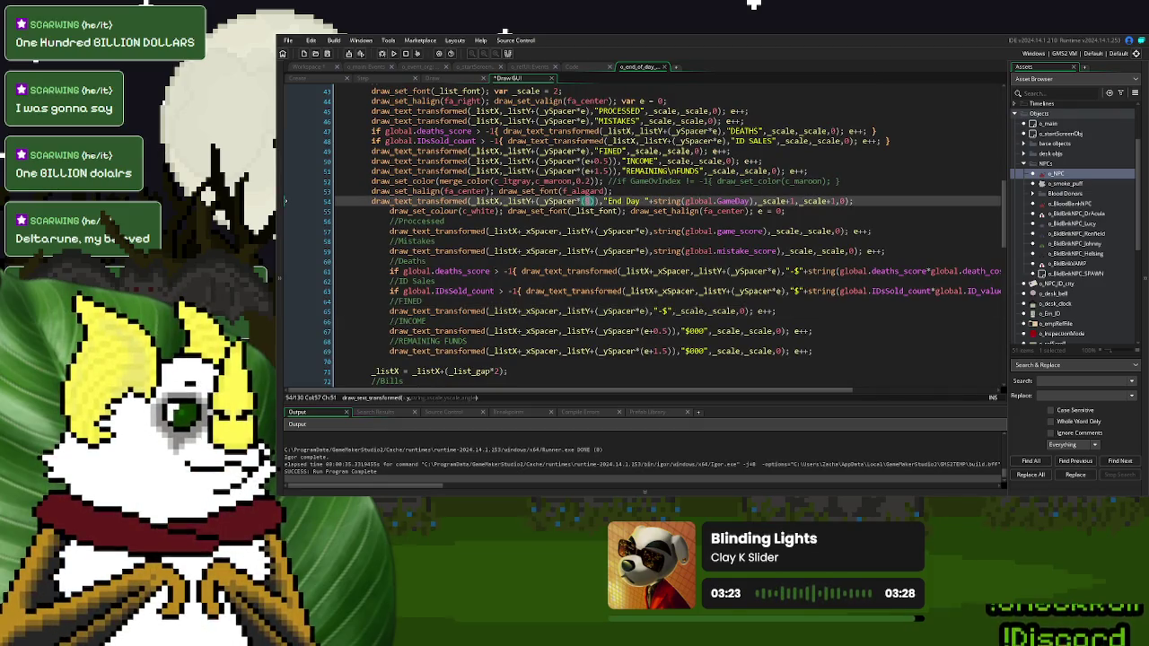
text(e)
key(F5)
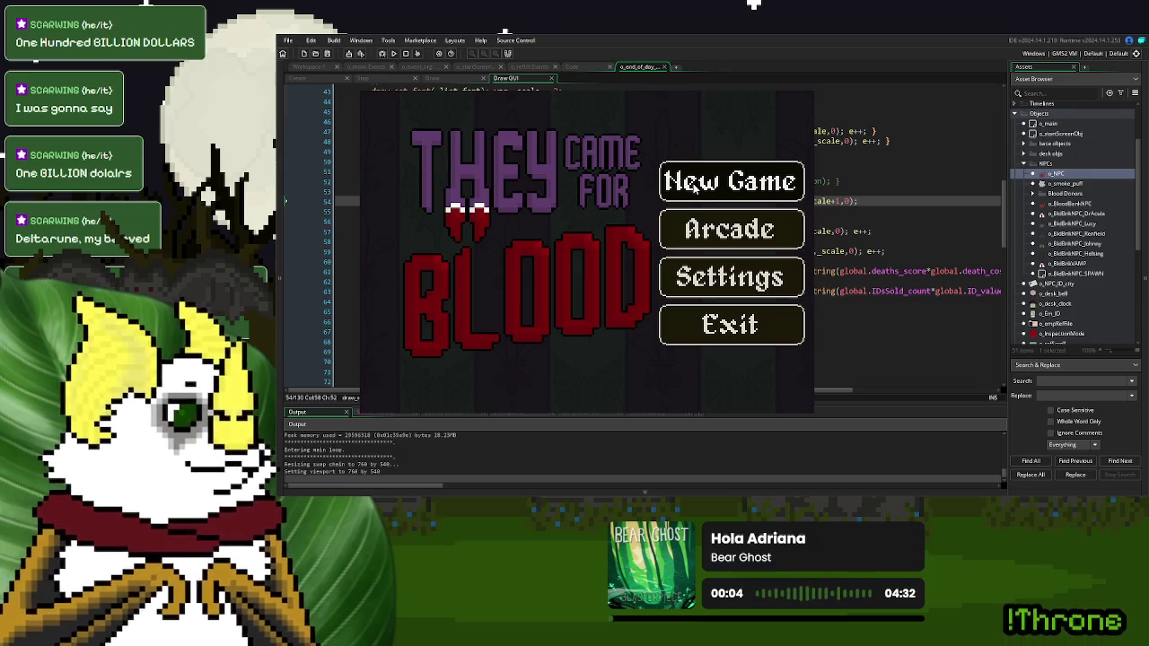
Play a New Game through Day 1 to view the FINED -$ row, then close the game
click(694, 183)
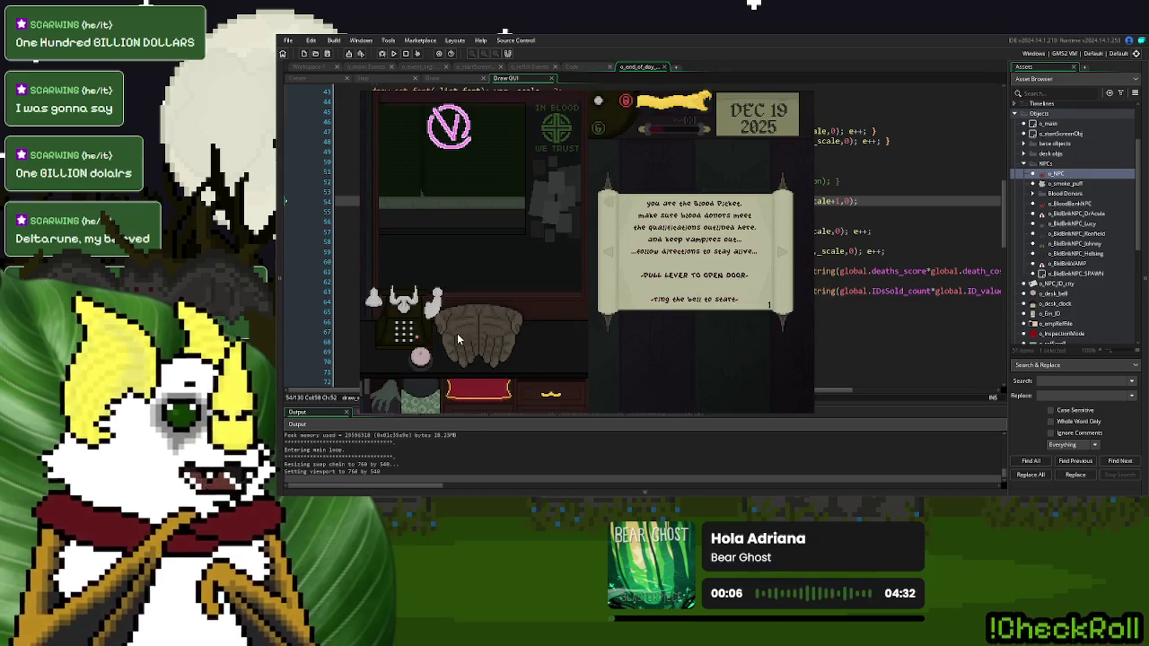
click(436, 354)
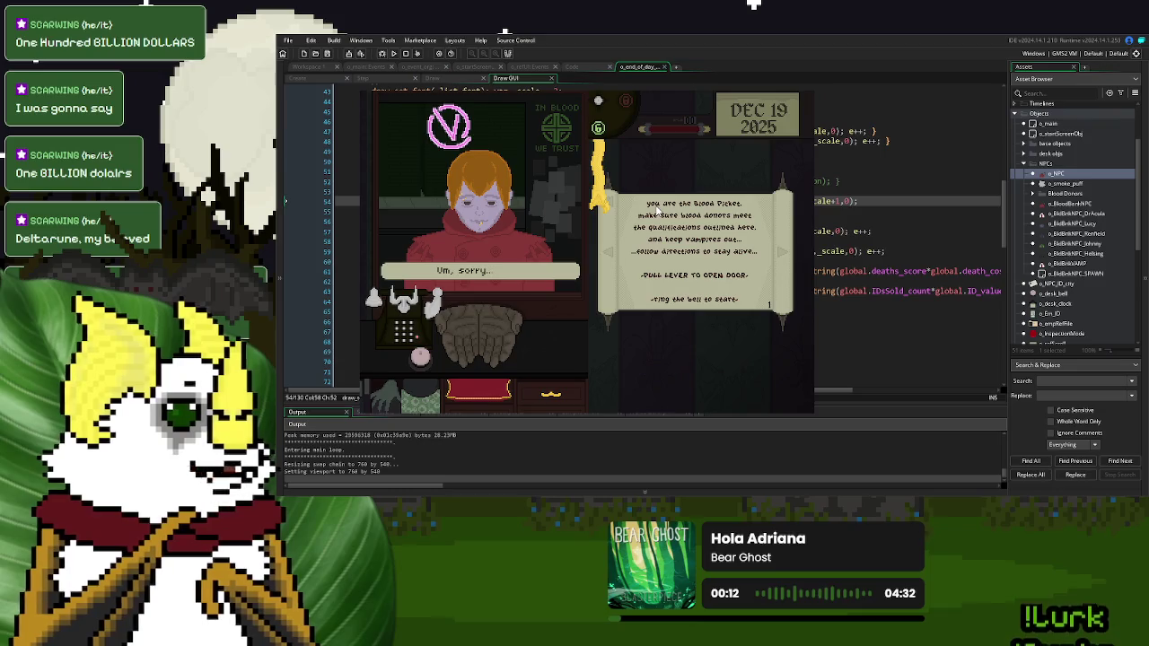
click(444, 352)
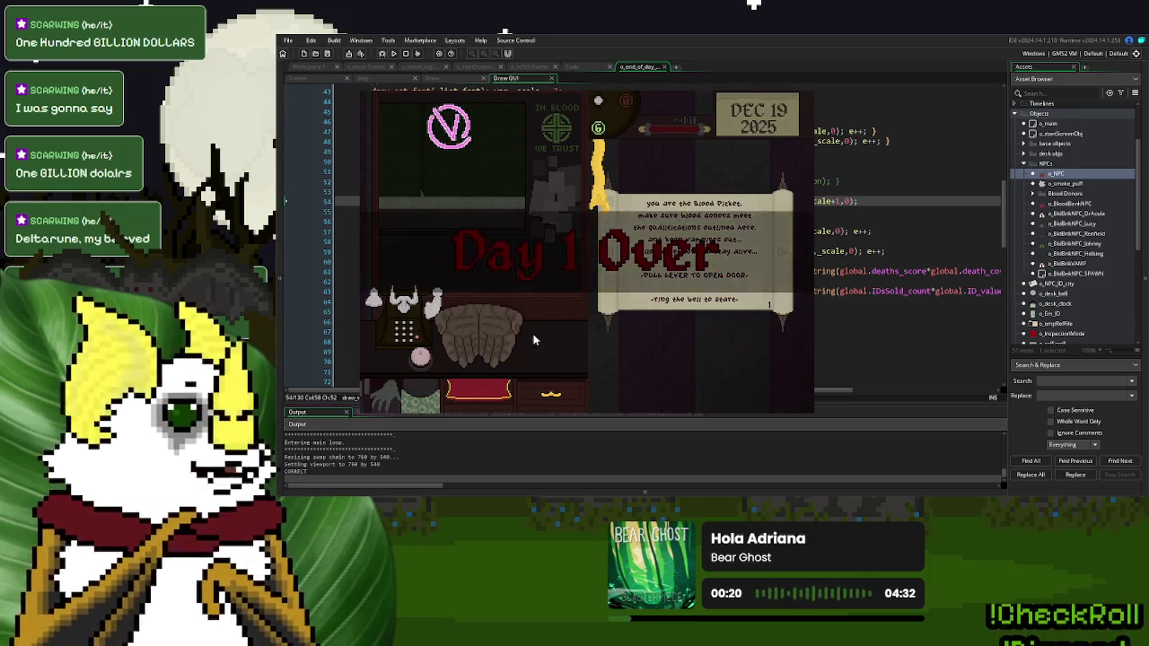
click(607, 332)
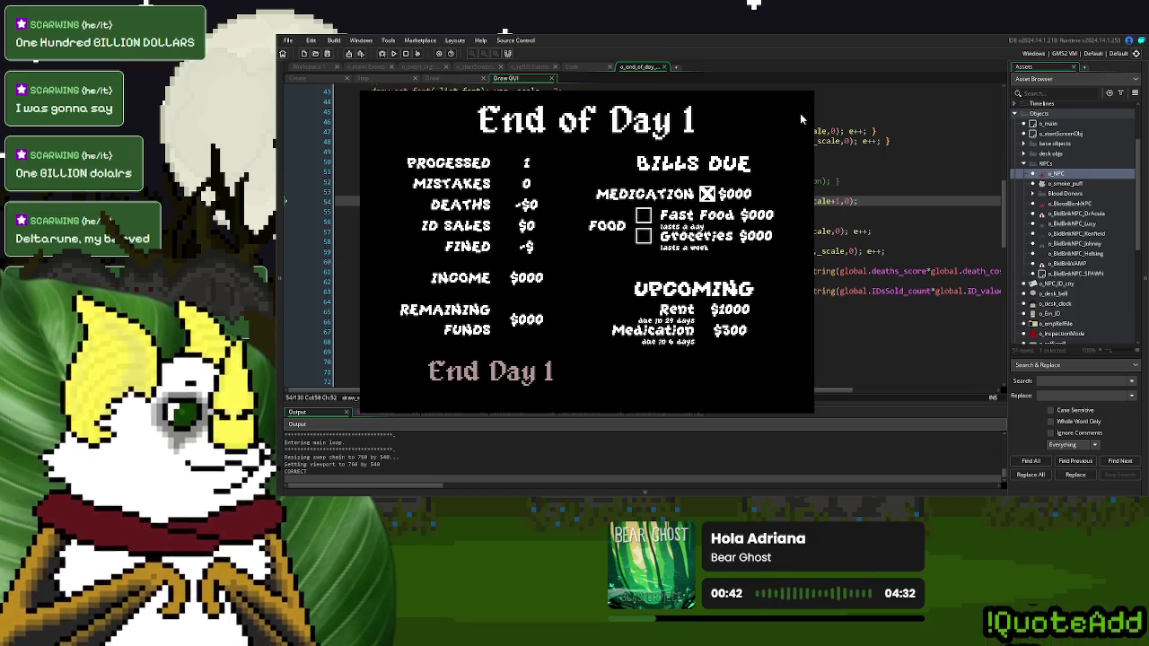
key(Escape)
click(652, 276)
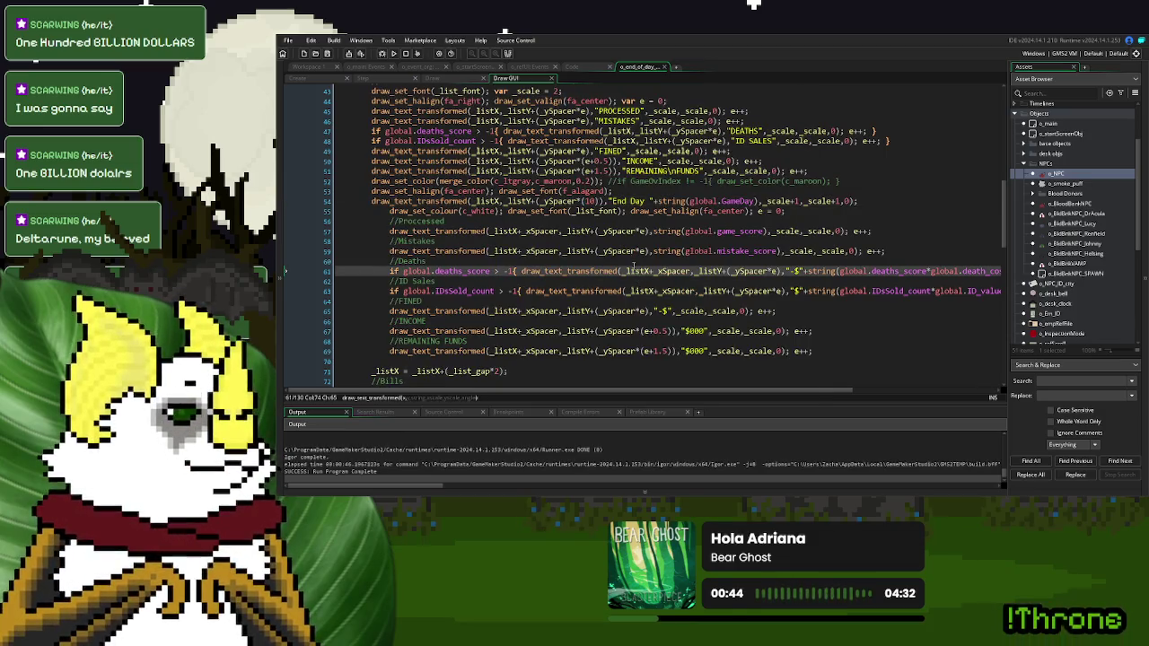
At ID_value's definition, duplicate the IDsSold_count declaration and rename the copy to IDsCaught
scroll(634, 267, down, 2)
scroll(633, 263, up, 1)
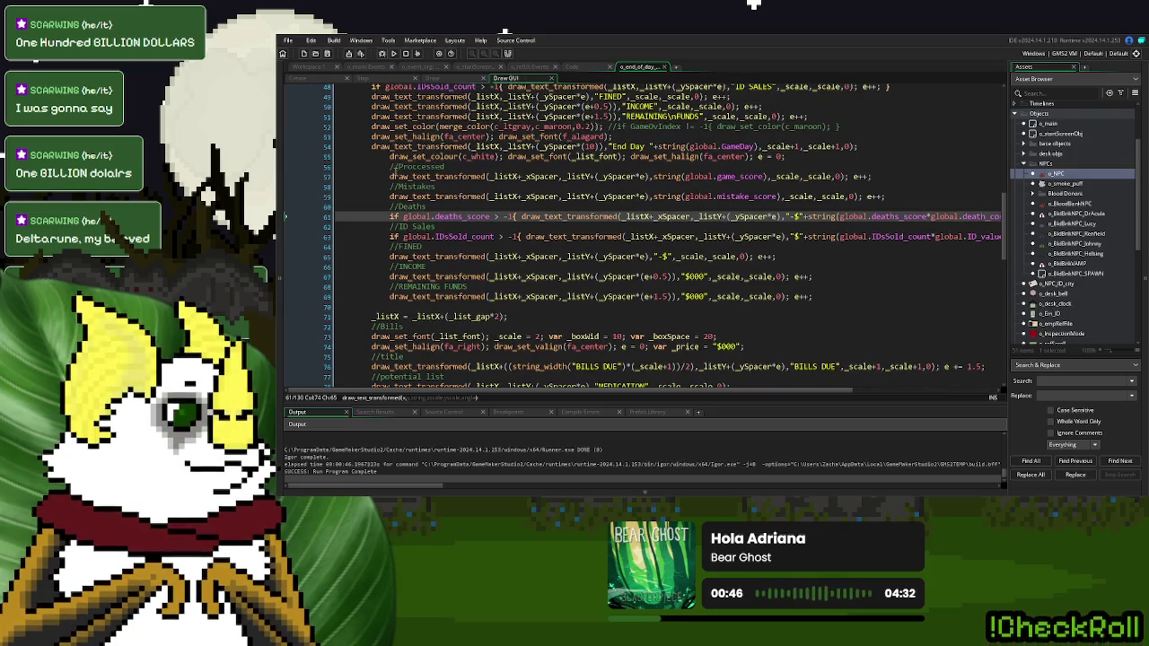
middle_click(985, 237)
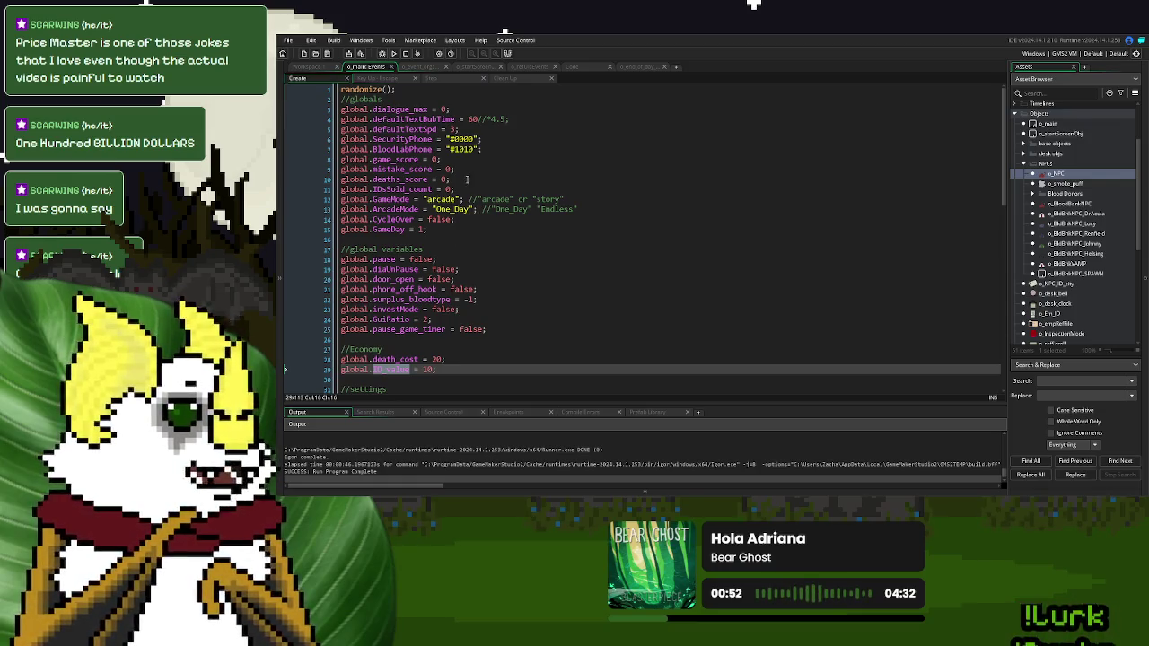
drag(458, 189, 333, 189)
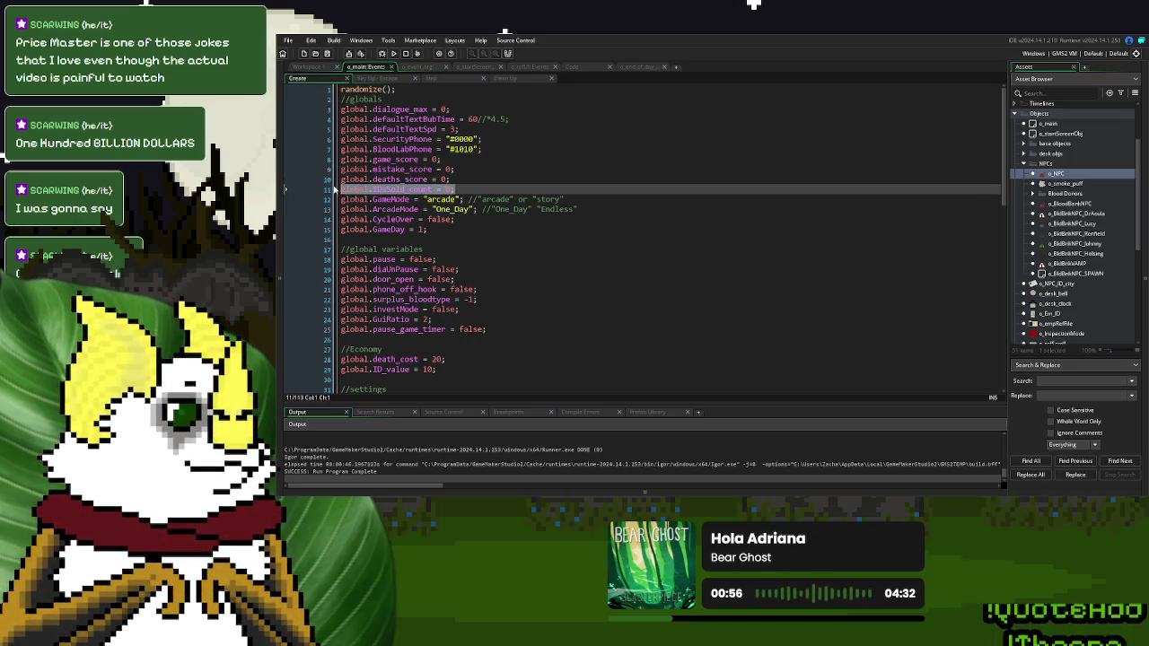
click(457, 189)
key(ctrl+d)
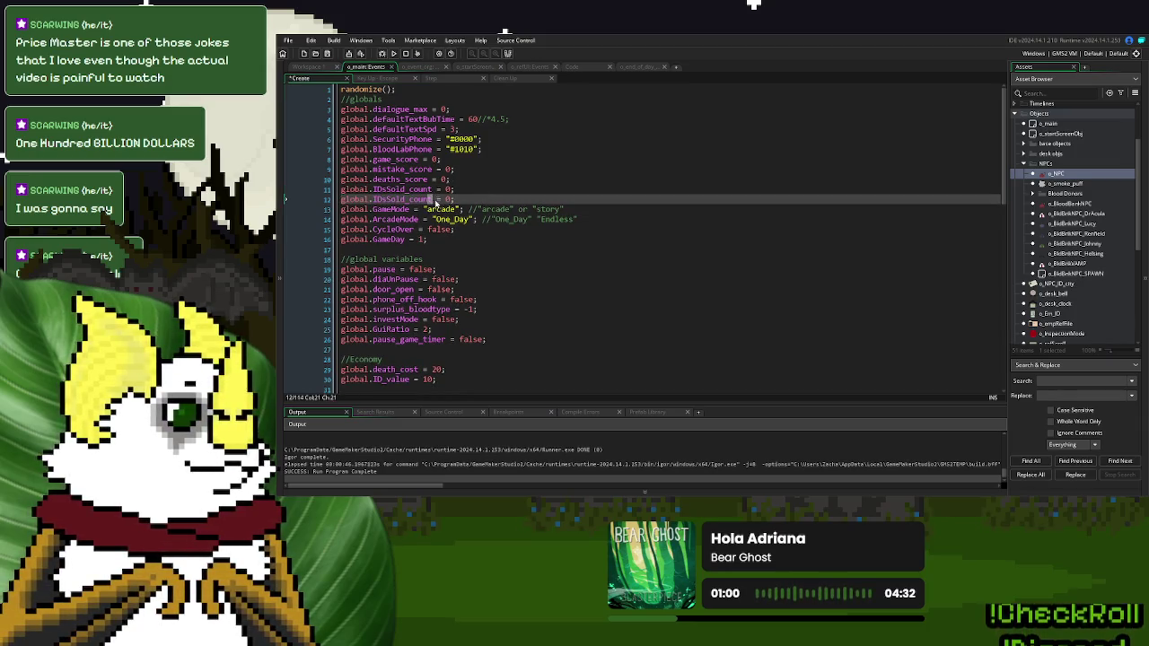
drag(432, 198, 386, 203)
text(Caught)
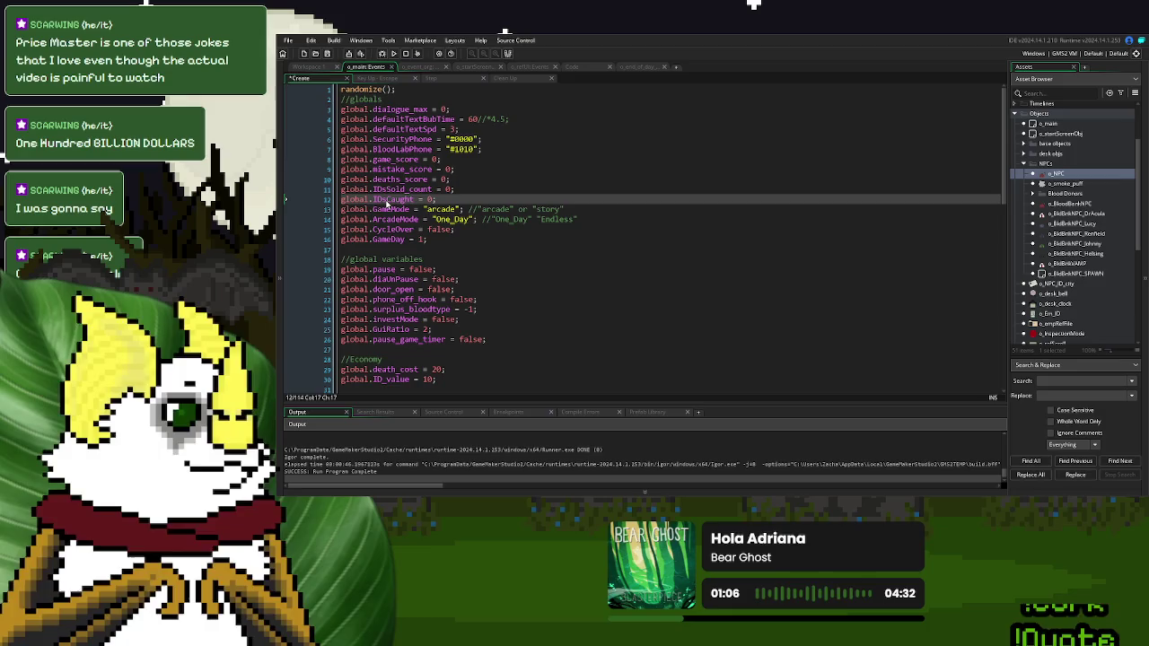
drag(439, 201, 340, 201)
key(ctrl+c)
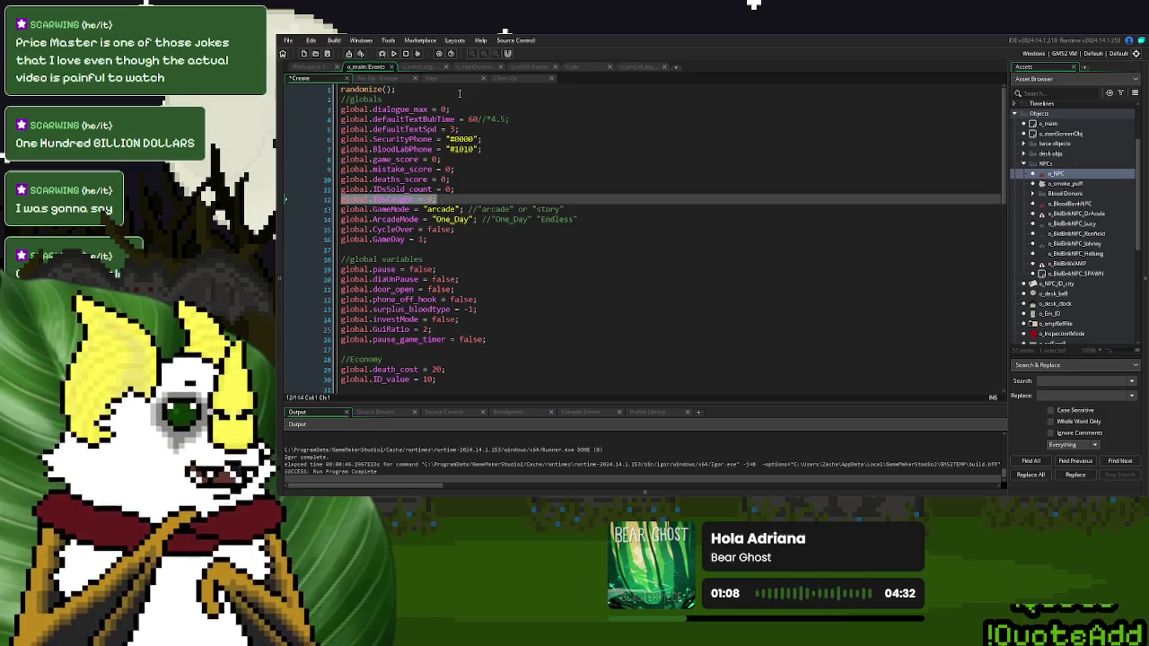
Paste the IDsCaught = 0 line into the event organiser's Create code and the end-of-day Step reset
click(432, 68)
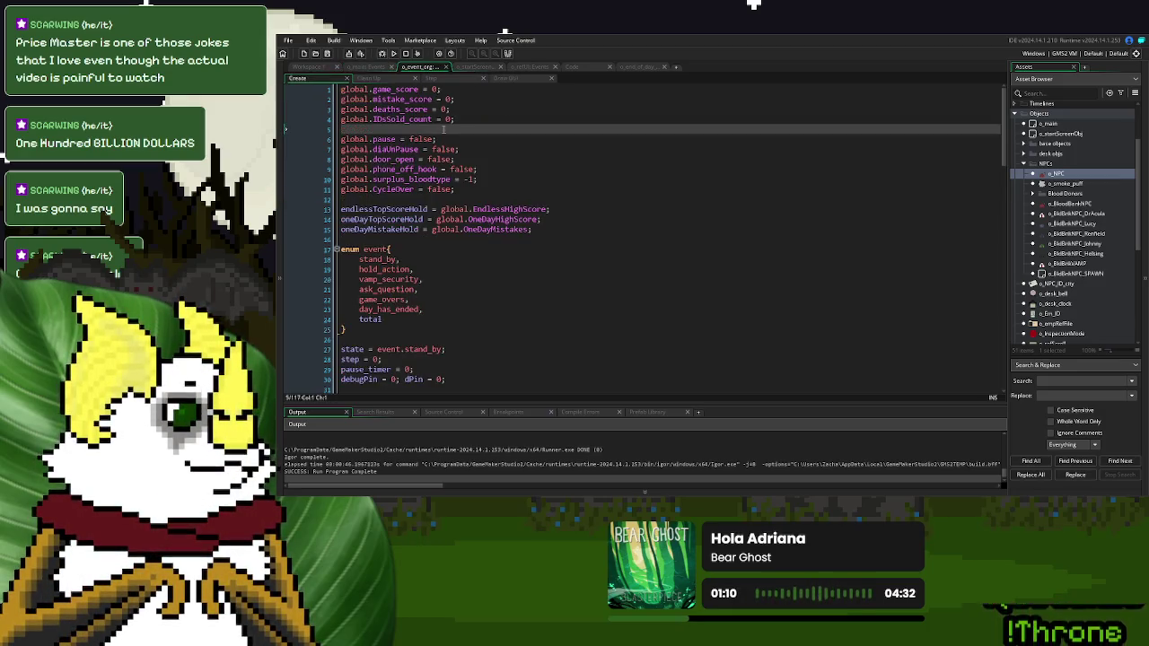
key(ctrl+v)
click(575, 67)
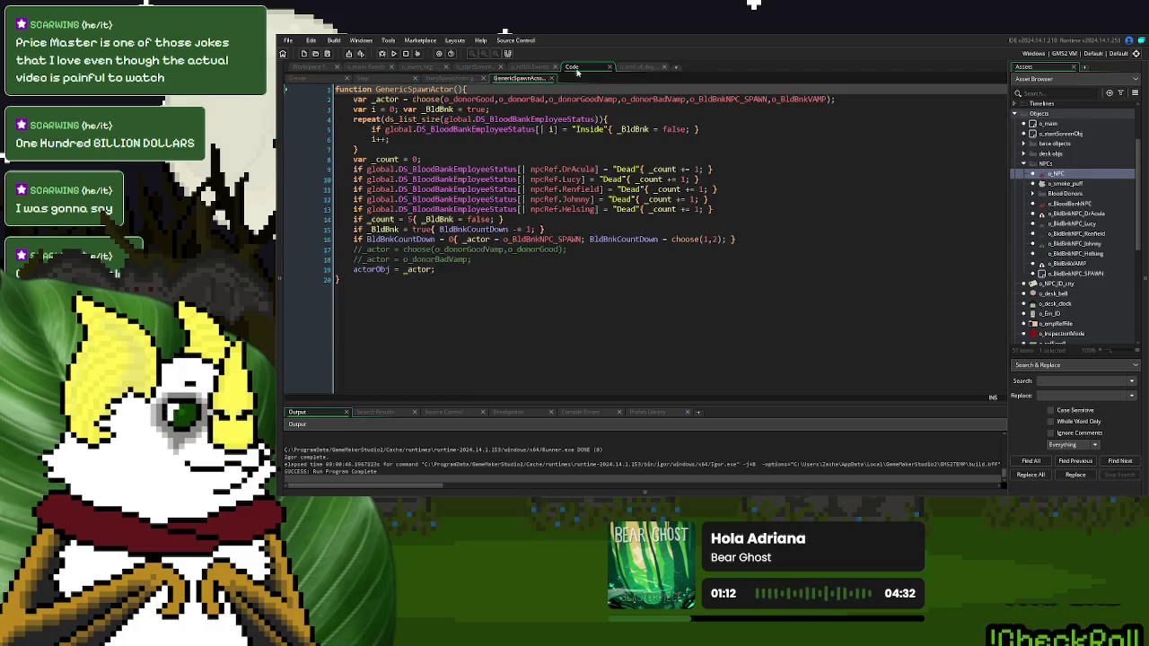
click(638, 68)
click(362, 78)
scroll(464, 269, down, 5)
click(487, 334)
key(Return)
key(ctrl+v)
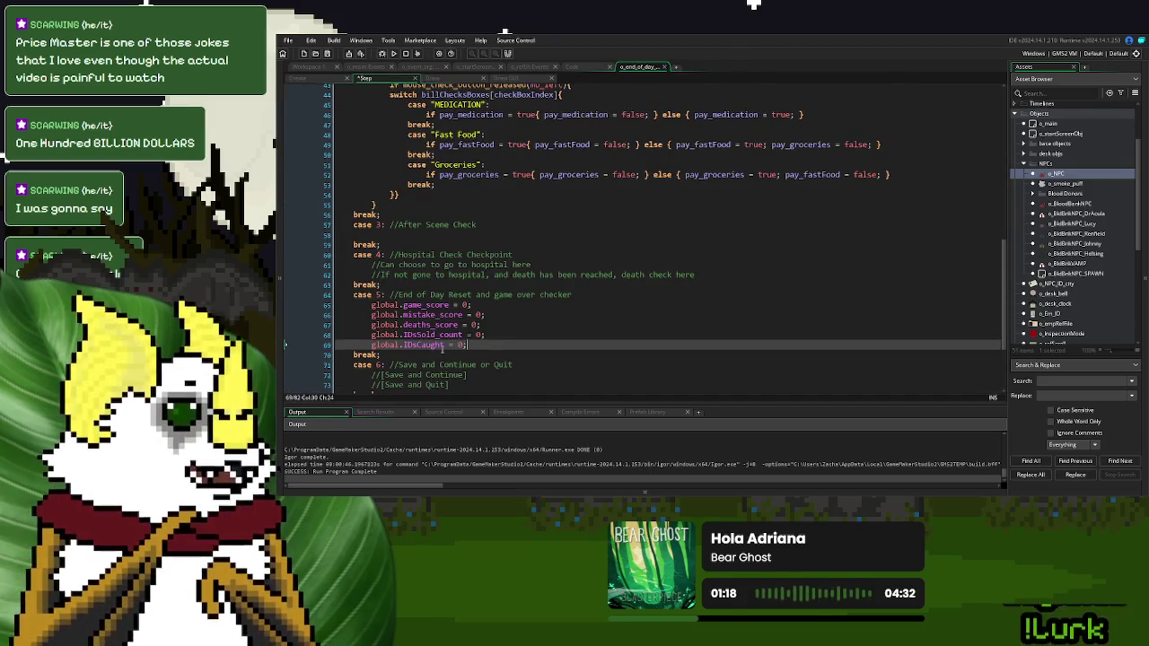
drag(444, 345, 371, 345)
Add global.ID_fine = 50 below the ID_value declaration in o_main's Create event
click(364, 68)
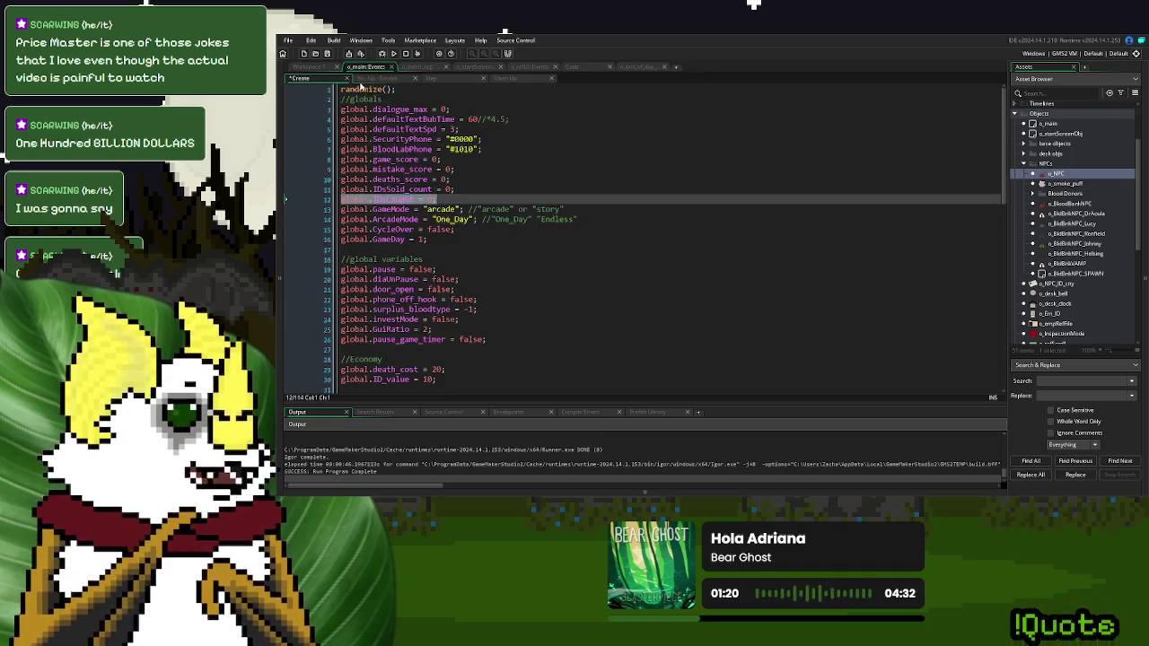
scroll(453, 328, down, 3)
click(448, 288)
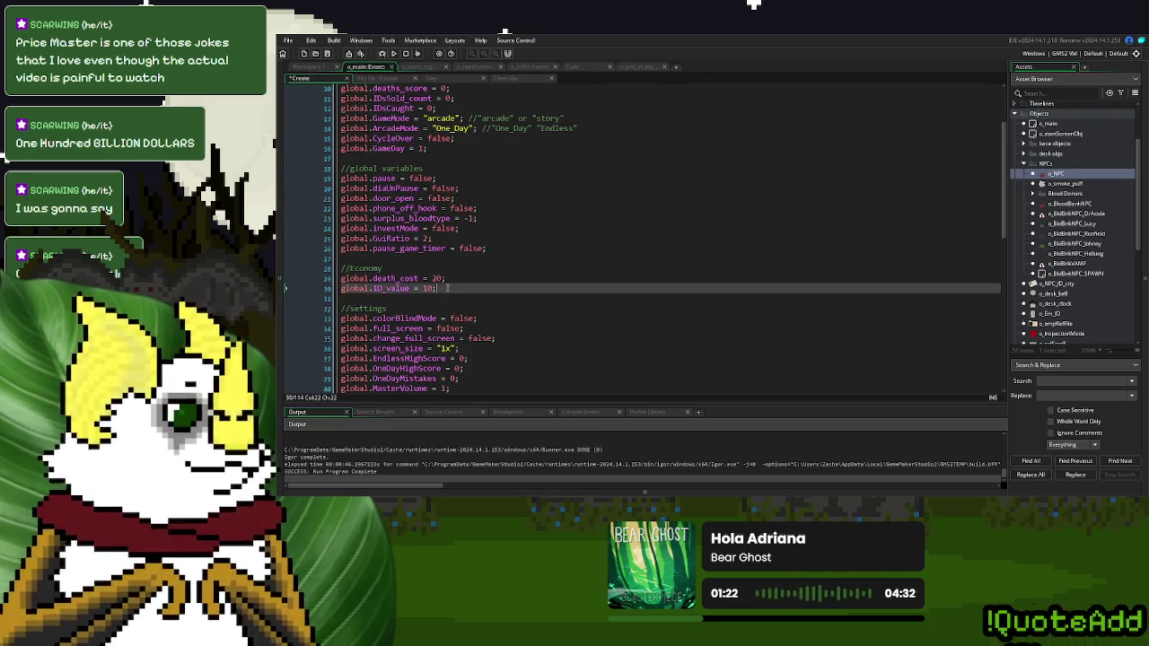
key(Return)
text(global.)
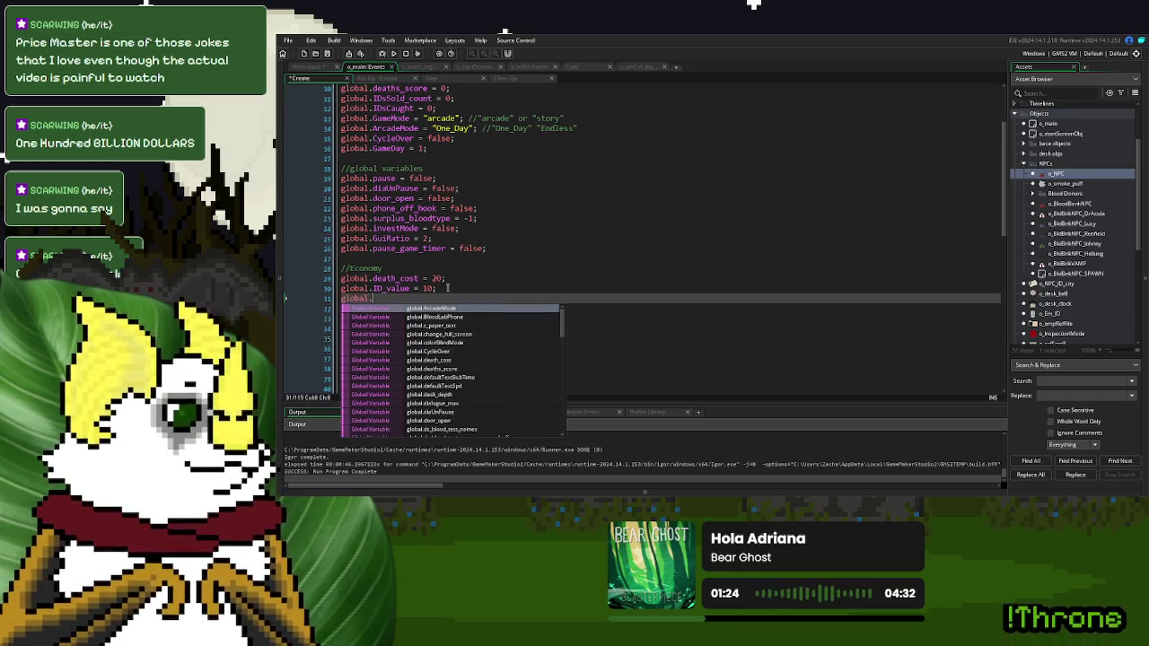
text(ID_fine )
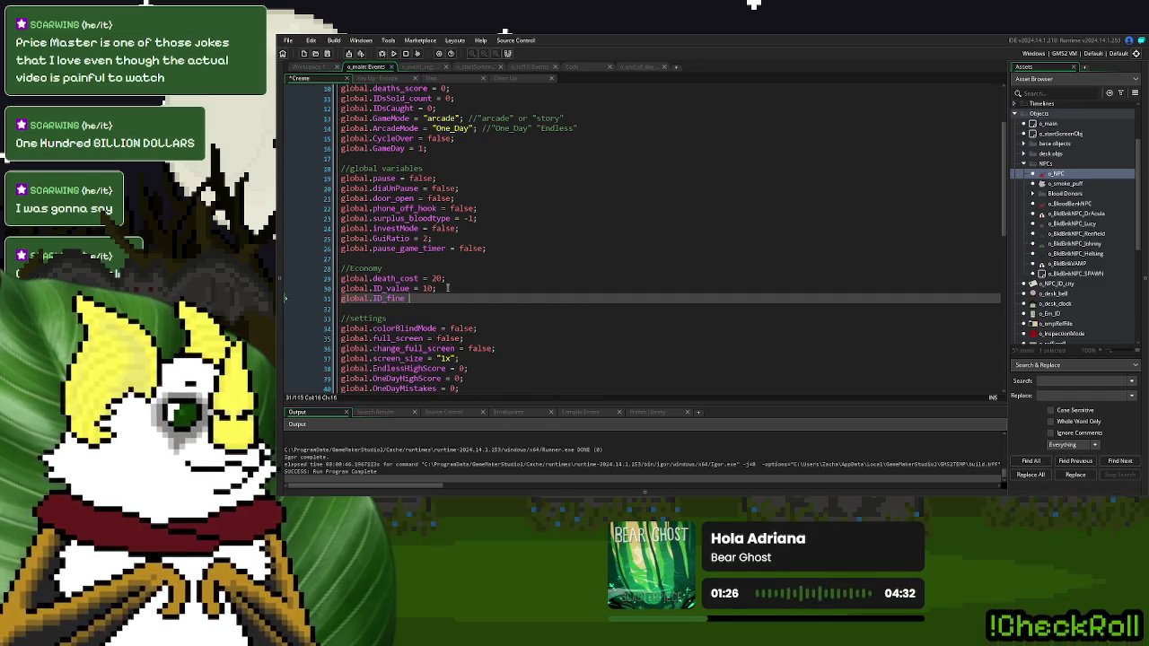
text(= 50;)
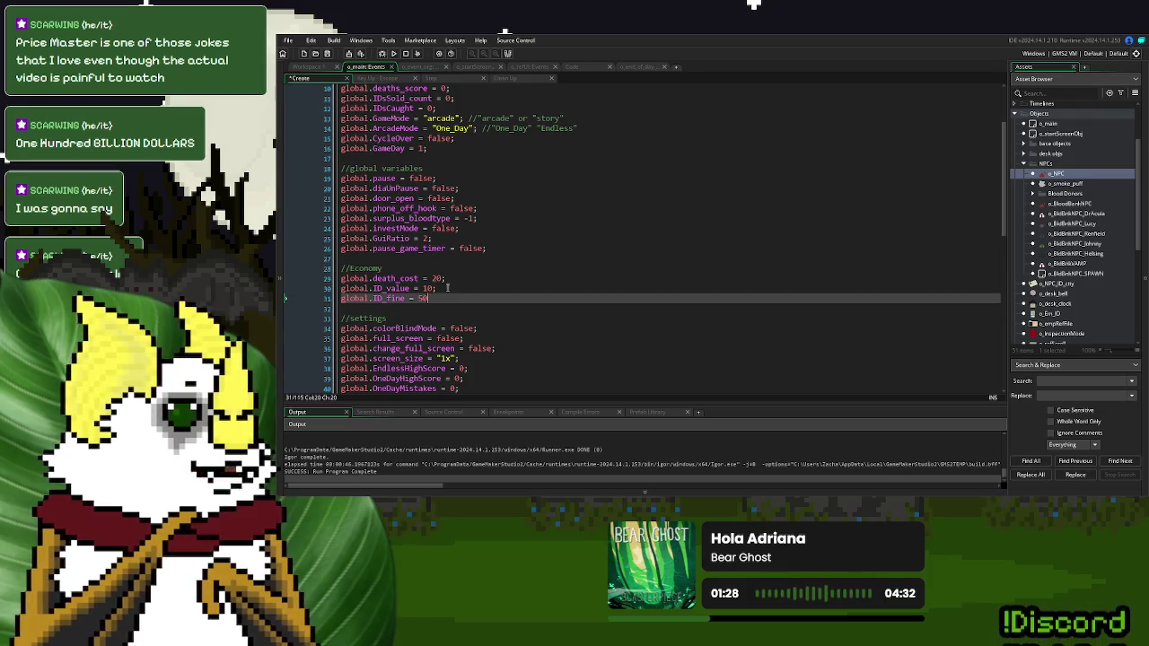
click(643, 66)
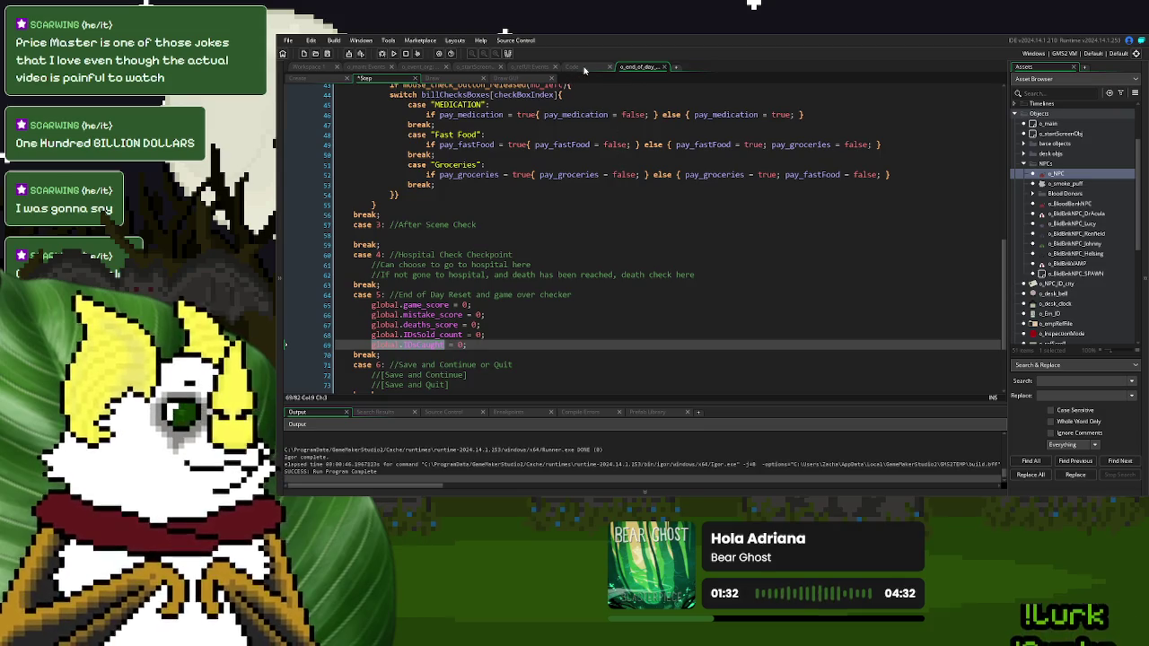
Change the -1 thresholds on the deaths and ID sales labels and amounts to 0 in Draw GUI
click(583, 69)
click(642, 69)
click(506, 78)
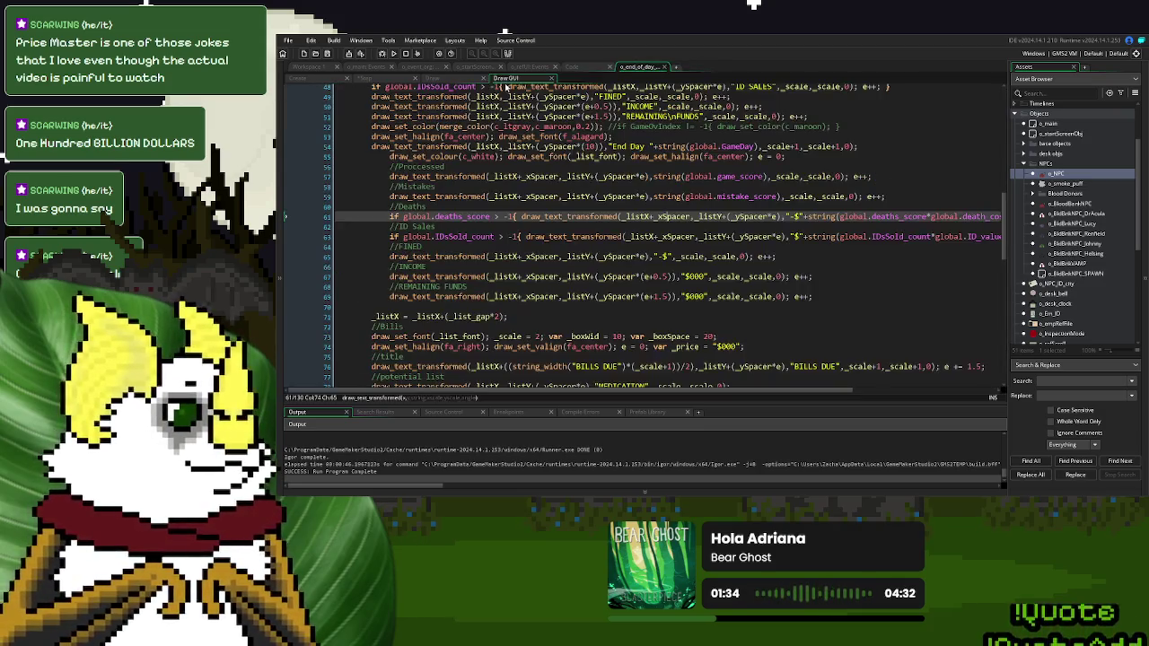
scroll(725, 289, up, 4)
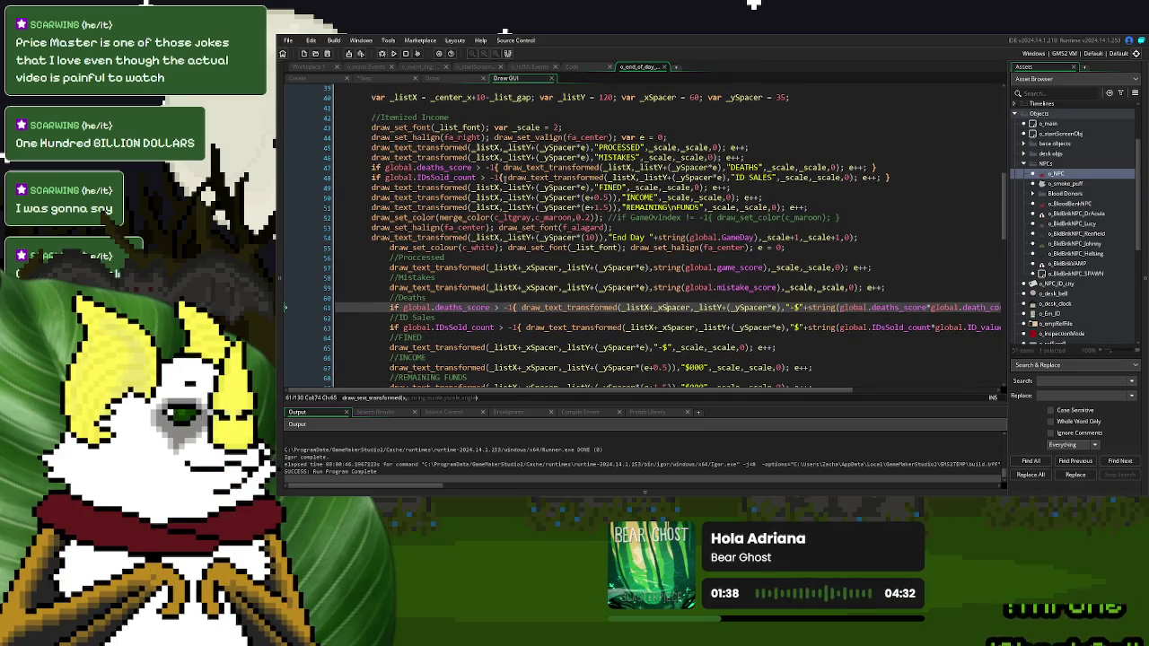
click(496, 168)
text(0)
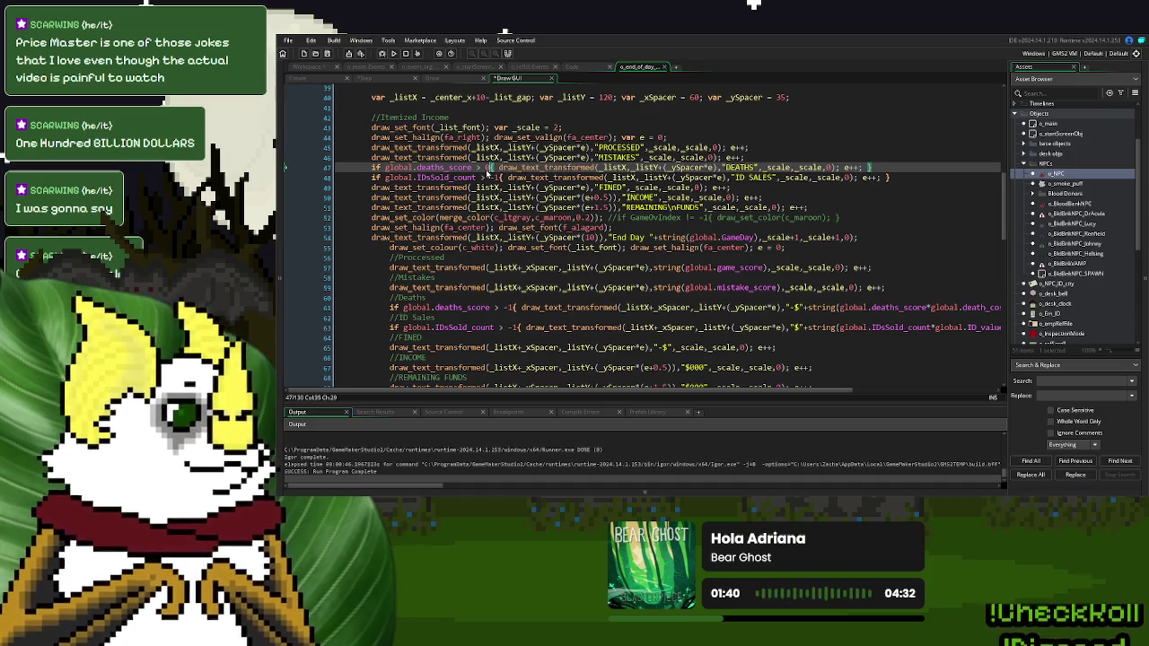
double_click(492, 177)
text(0)
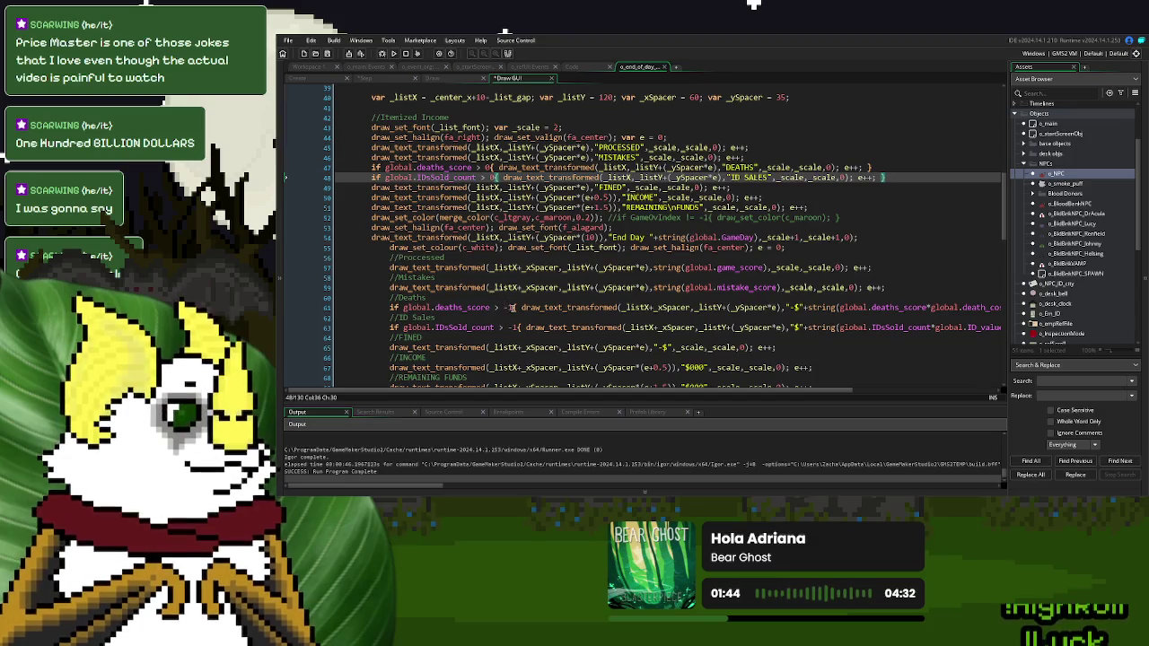
double_click(508, 308)
text(0)
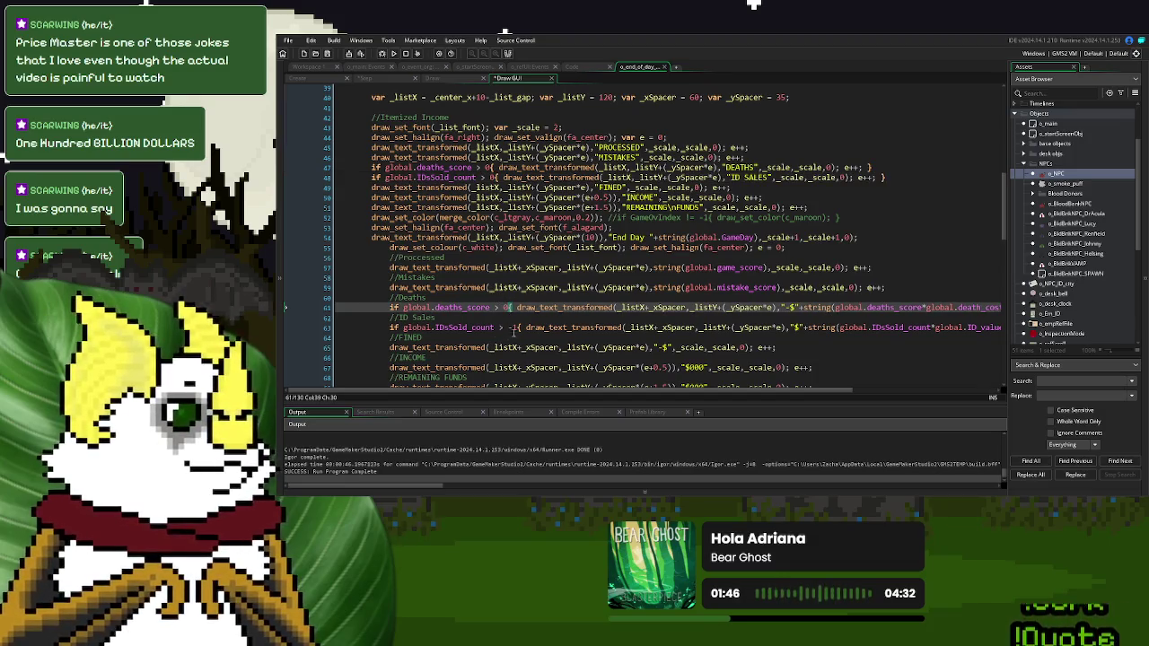
double_click(511, 328)
text(0)
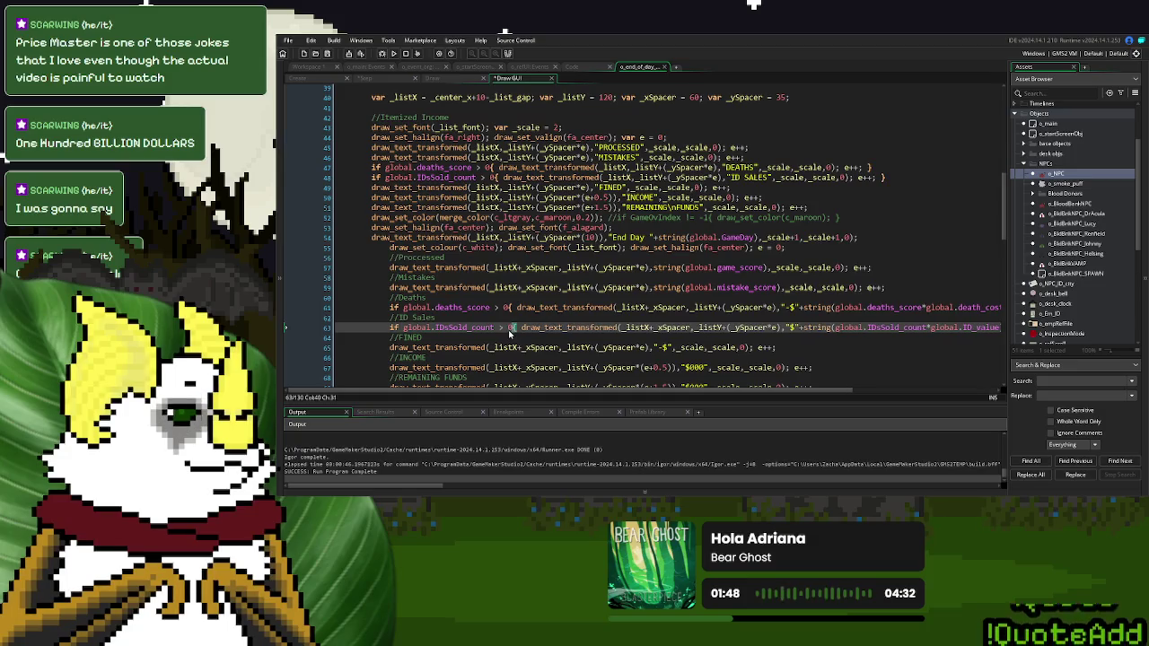
Wrap the FINED label line in the count-above-0 if-condition
click(503, 177)
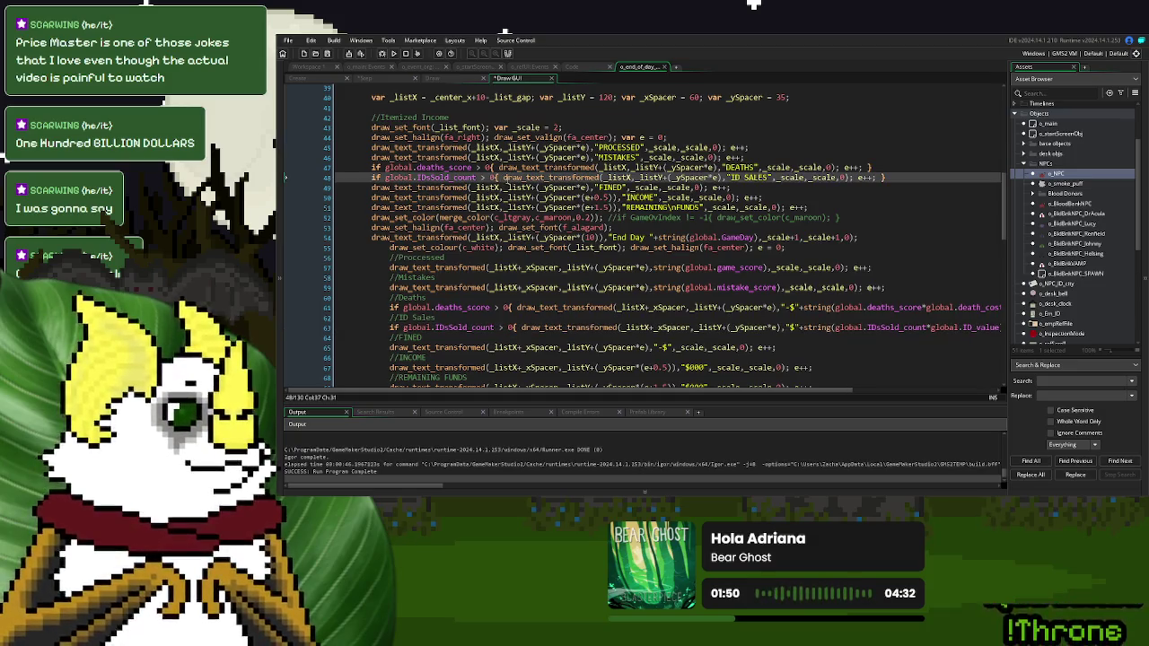
click(370, 188)
text(if global.IDsSold_count > 0{)
key(End)
text(})
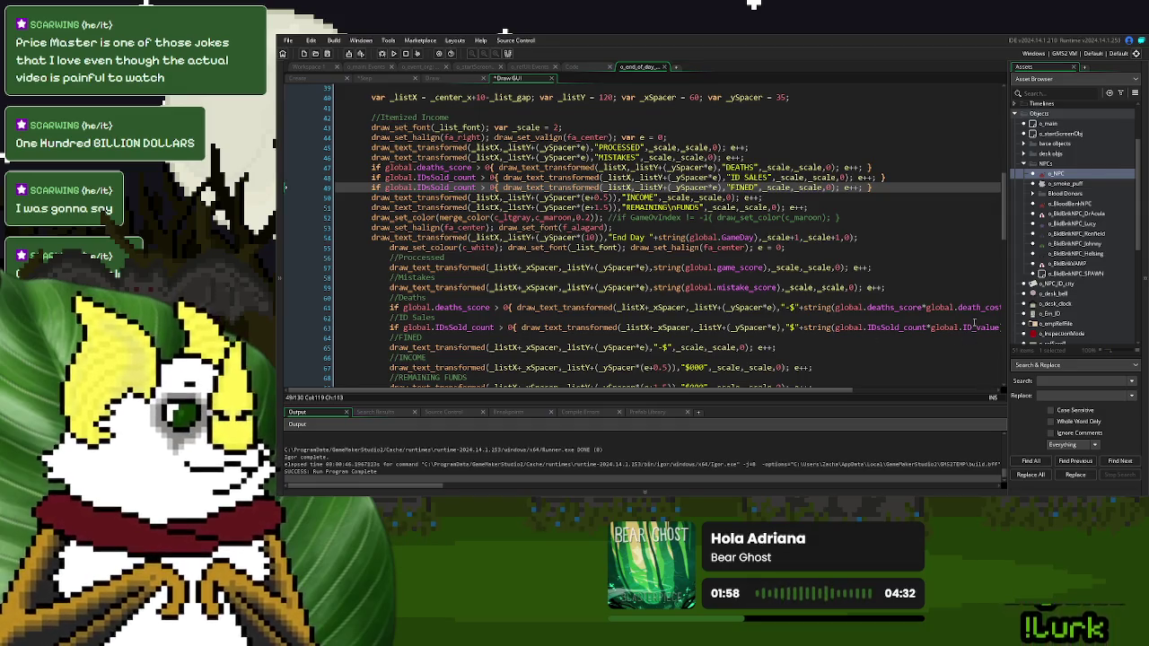
Replace the fined amount's -$ text with the deaths_score*death_cost expression
scroll(807, 395, right, 3)
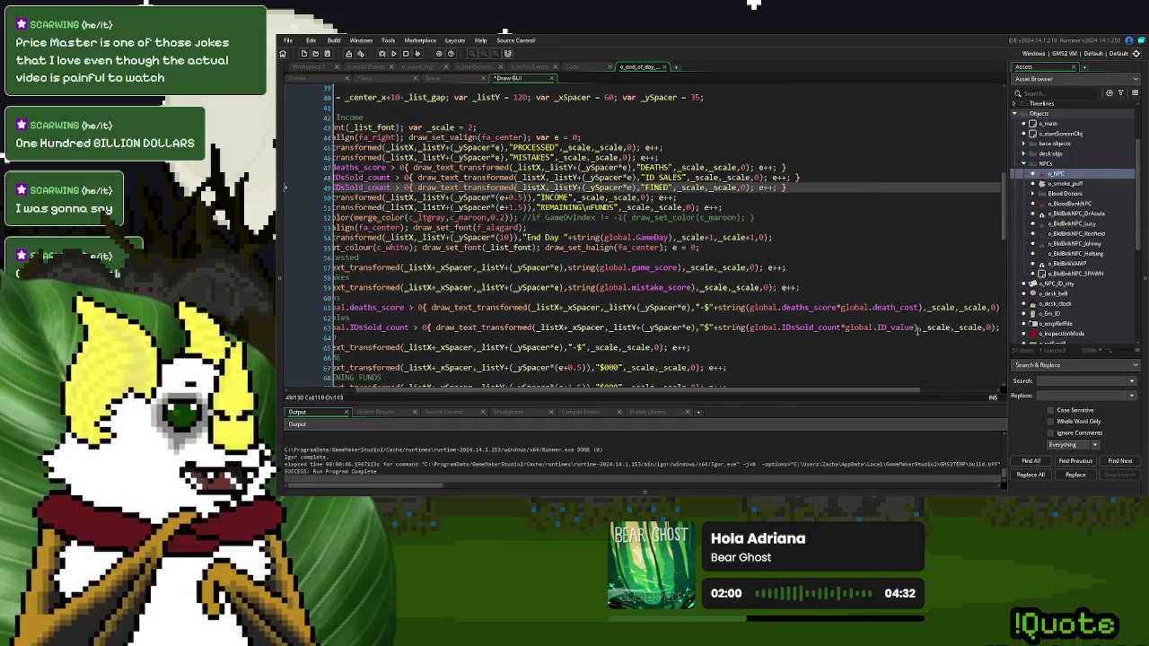
double_click(897, 328)
drag(869, 332, 706, 330)
drag(923, 308, 697, 310)
key(ctrl+c)
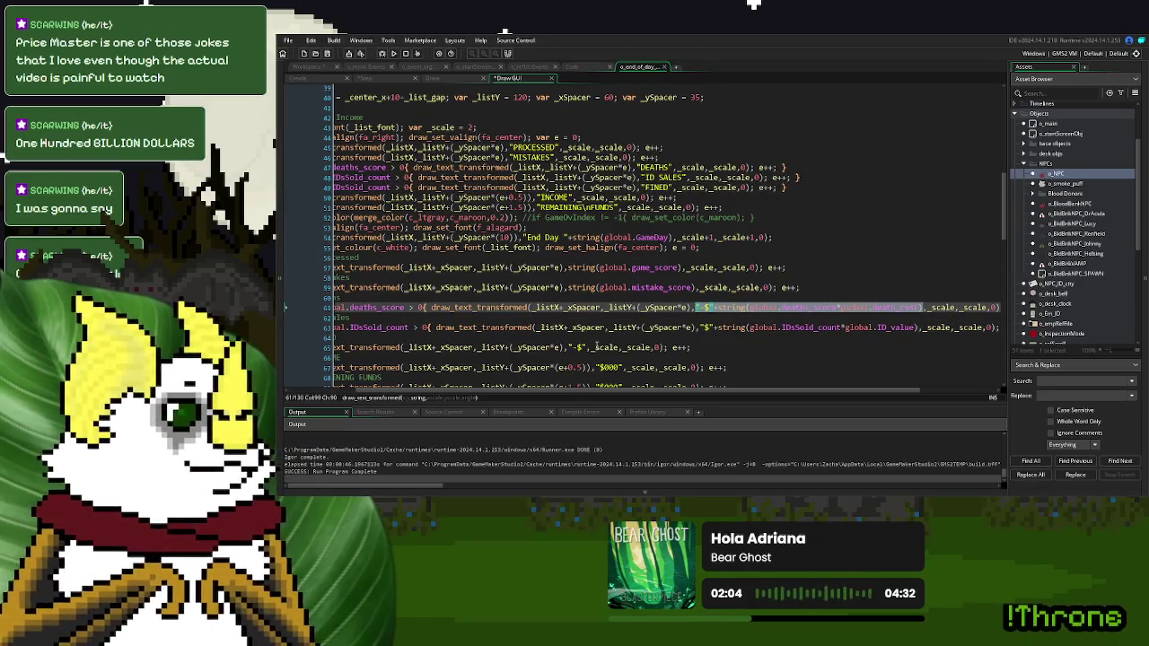
drag(589, 348, 571, 351)
key(ctrl+v)
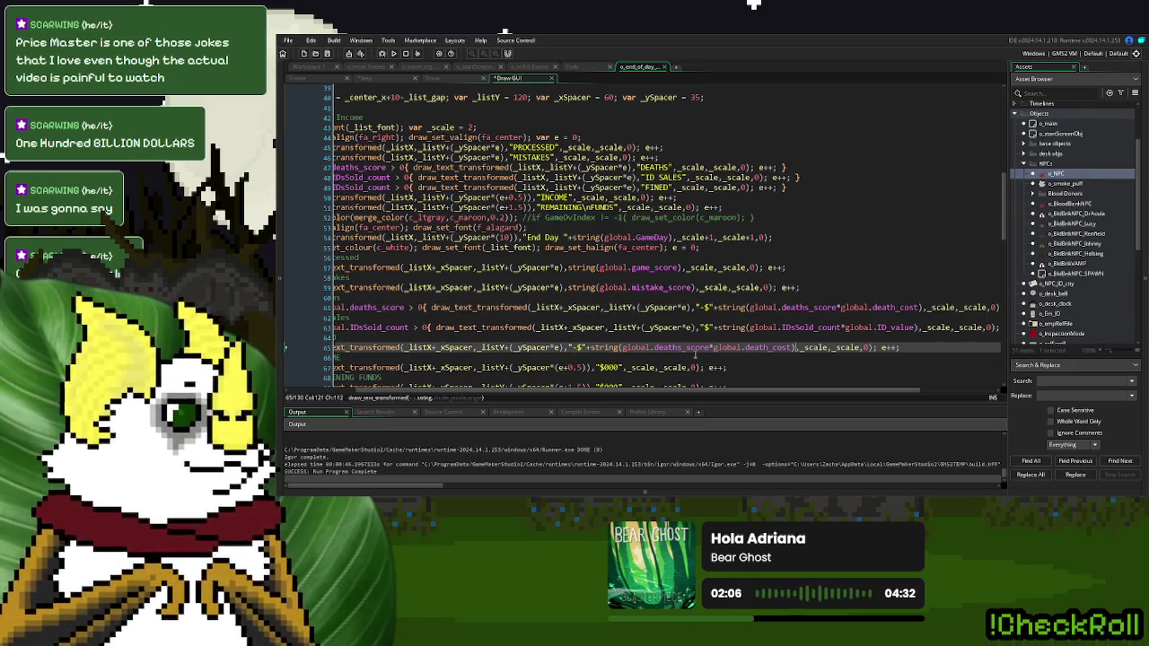
Wrap the FINED amount line in an if global.deaths_score > 0 { … } block
scroll(777, 392, left, 3)
drag(516, 308, 390, 308)
click(390, 348)
text(if global.deaths_score > 0{)
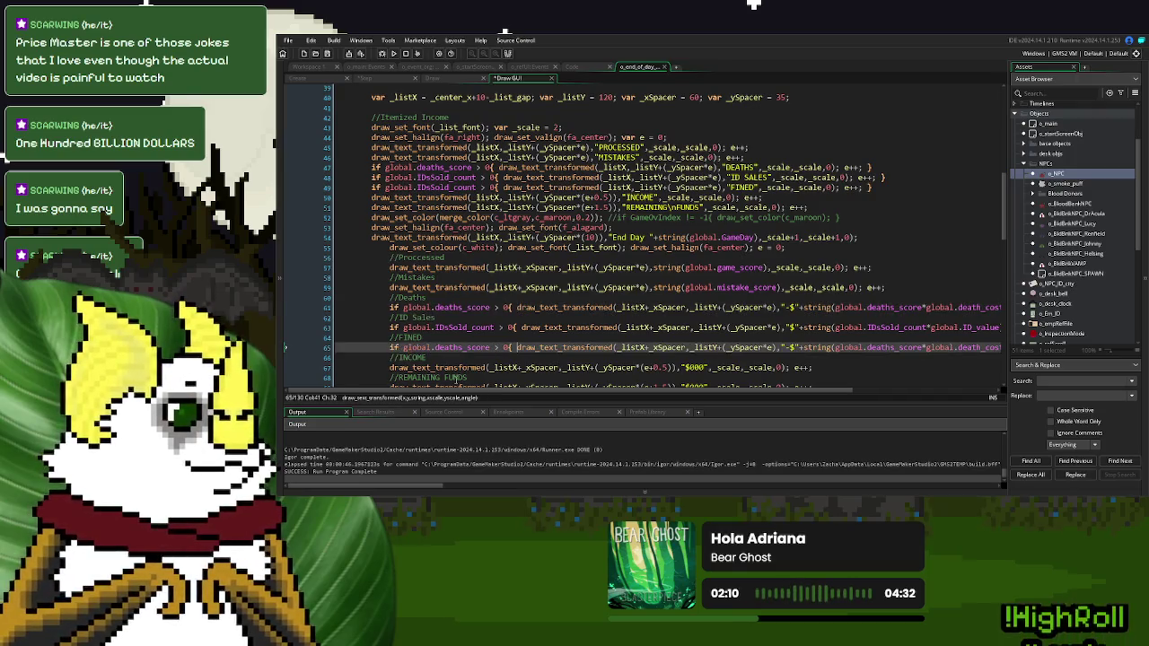
scroll(930, 348, right, 3)
click(947, 347)
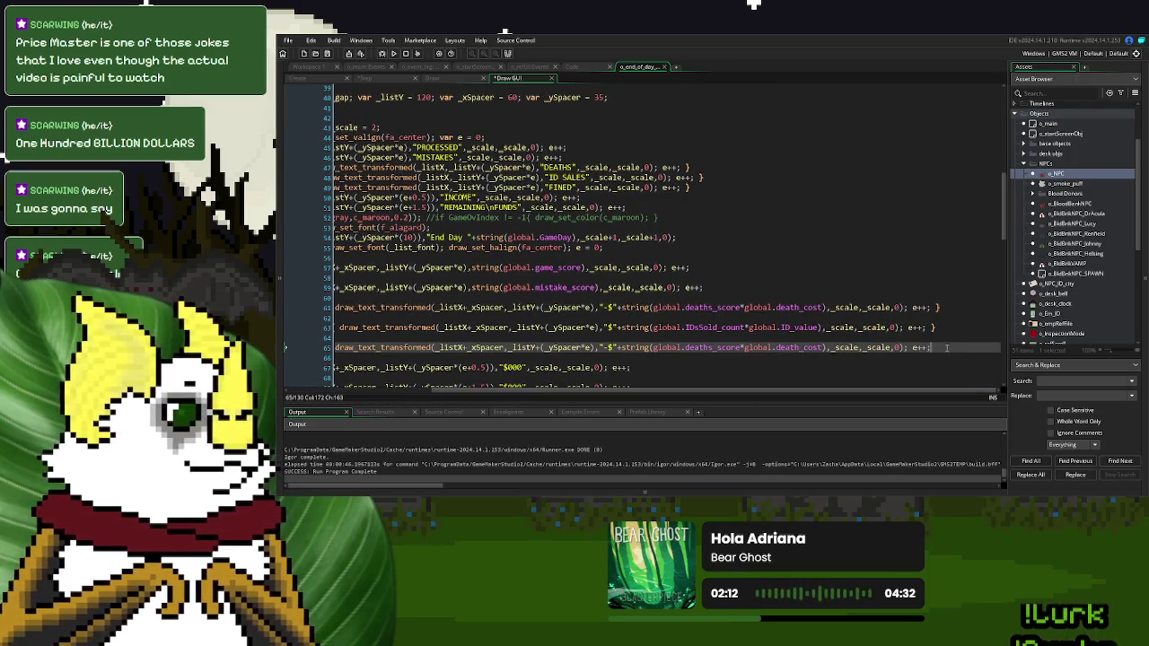
text(})
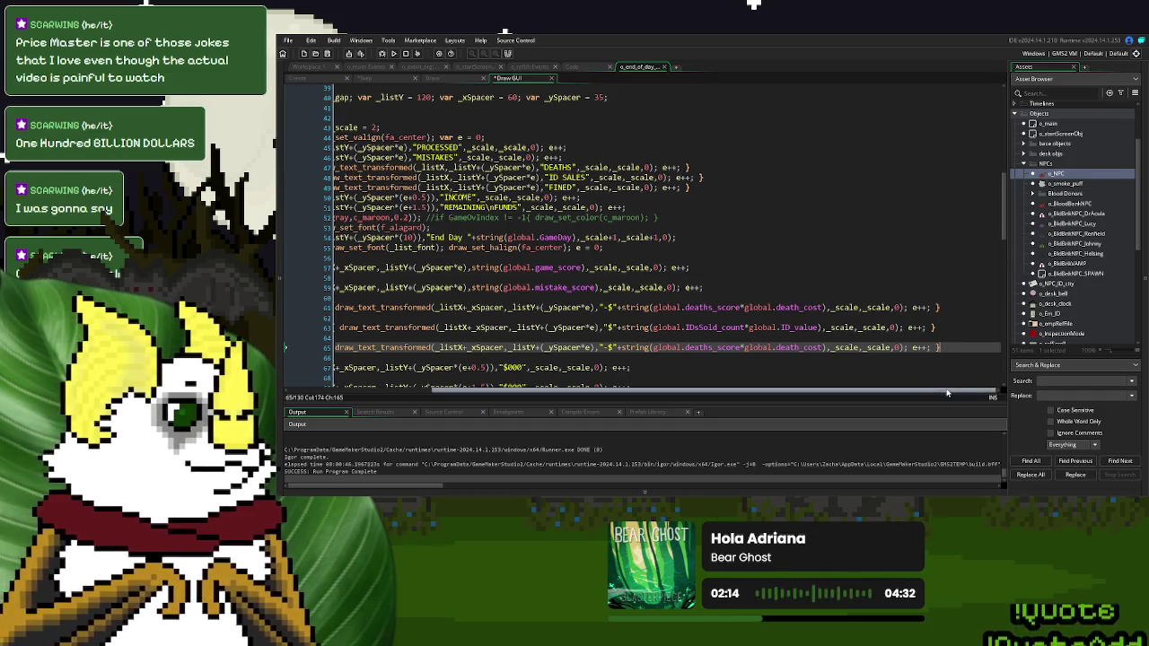
scroll(727, 395, left, 3)
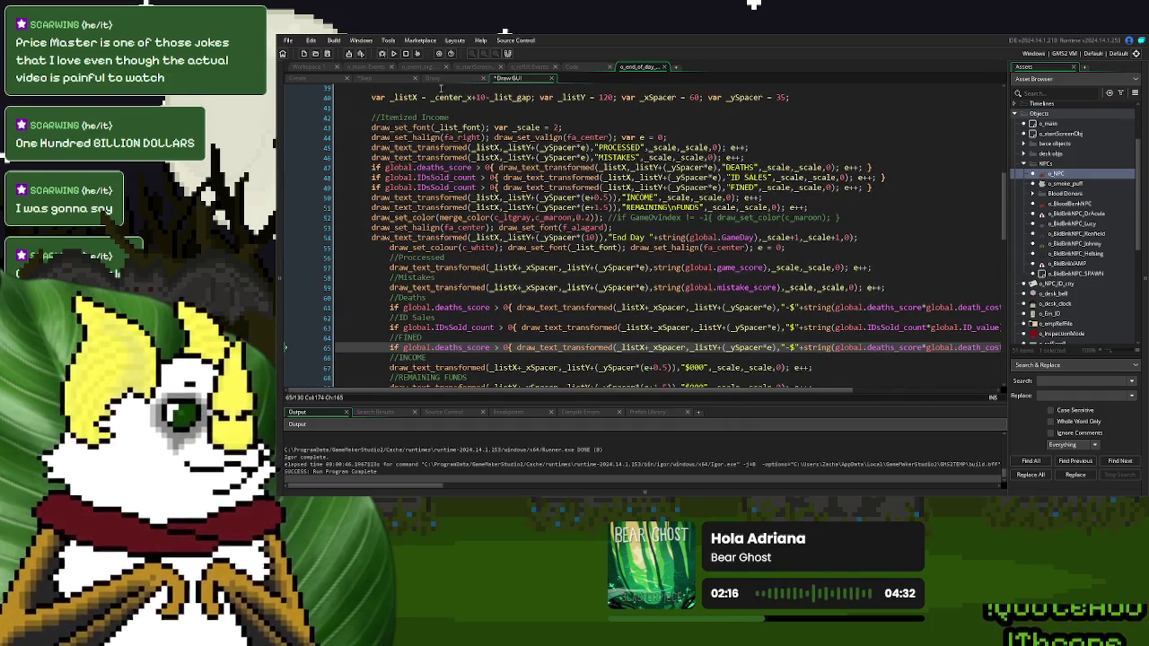
click(433, 79)
click(384, 78)
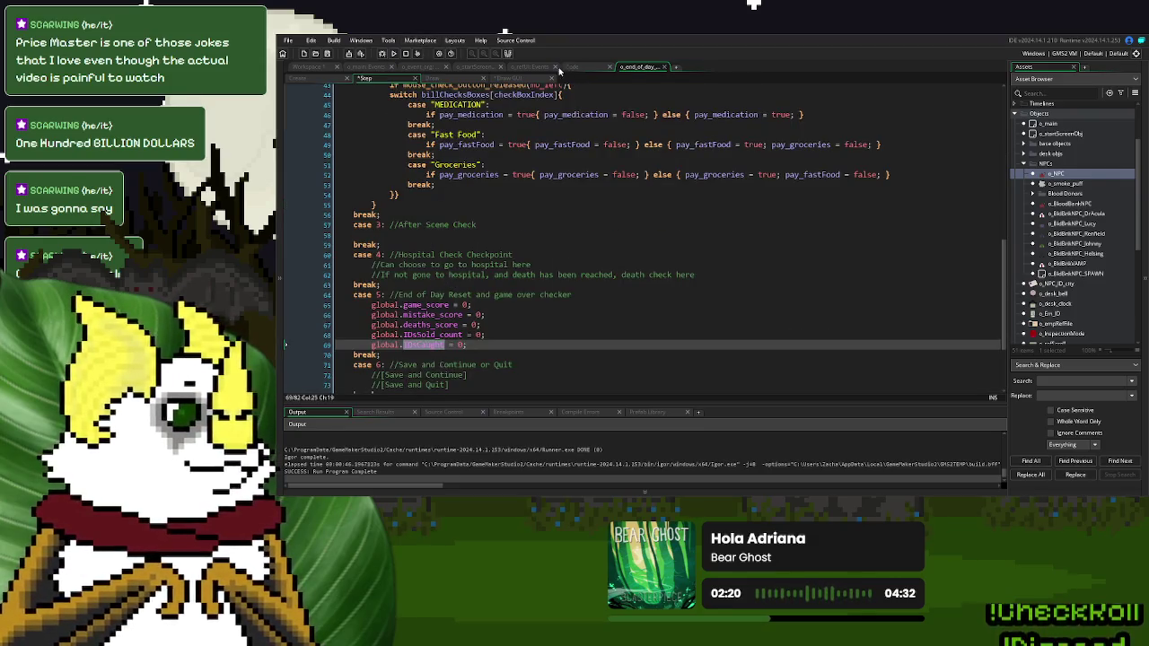
Swap the FINED row's count variables for IDsCaught in both the condition and the amount
click(521, 79)
double_click(466, 348)
text(IDsCaught)
double_click(459, 187)
text(IDsCaught)
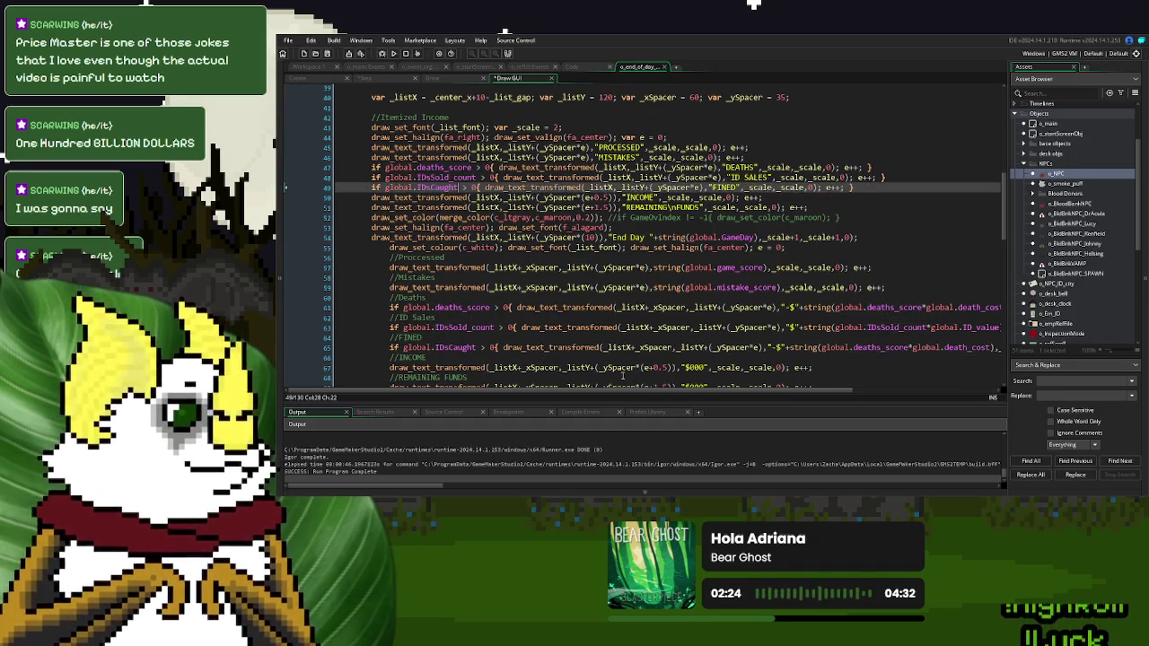
scroll(644, 395, right, 4)
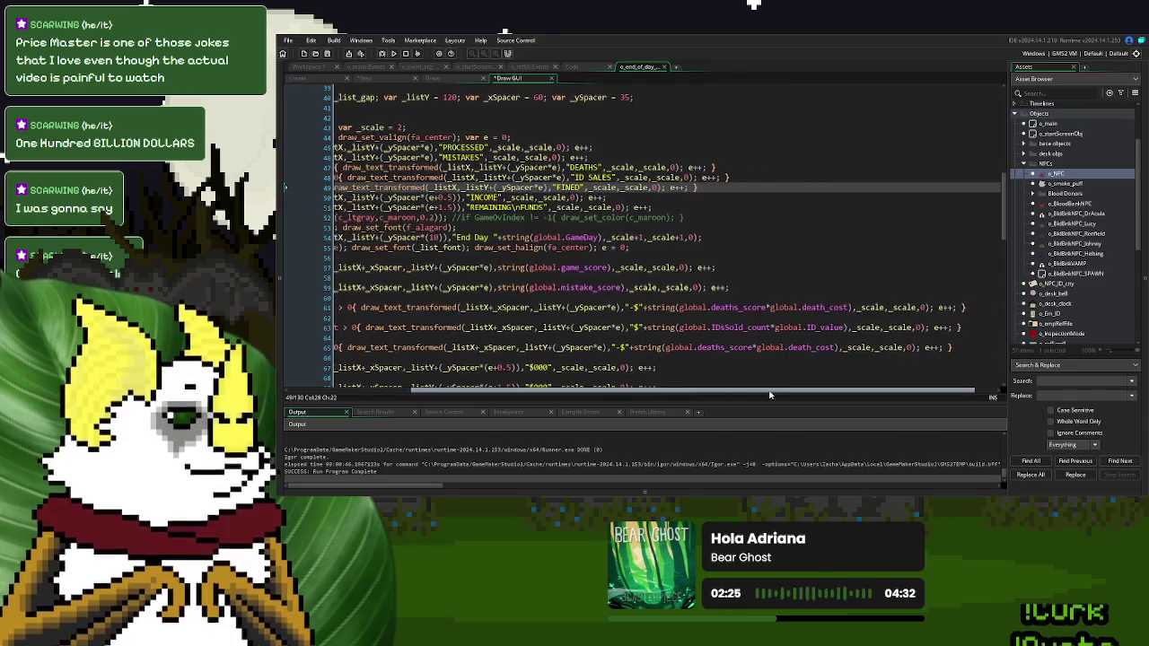
double_click(723, 347)
text(IDsCaught)
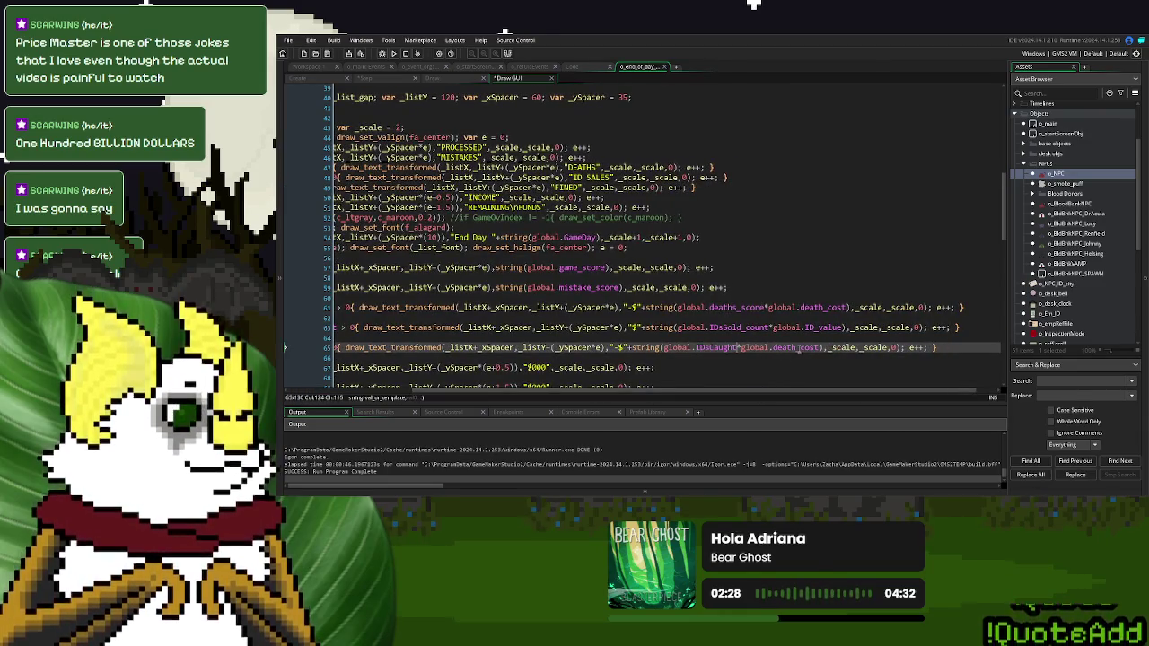
Replace death_cost with ID_fine so the FINED amount reads IDsCaught*ID_fine
click(372, 67)
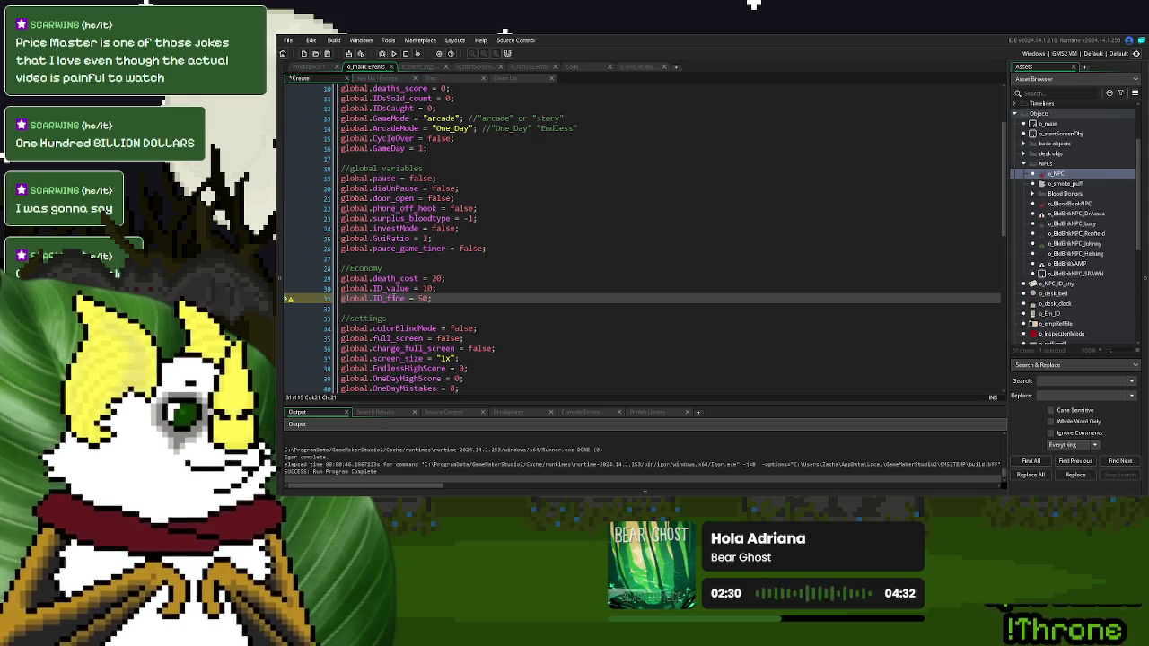
click(639, 66)
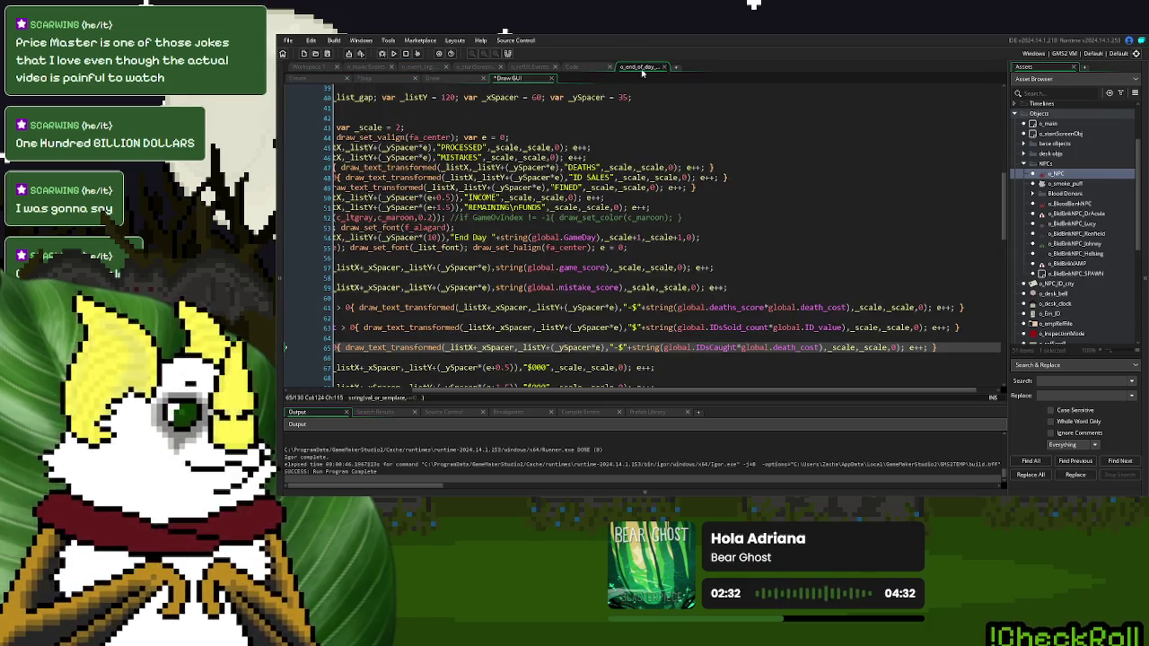
double_click(806, 347)
text(ID_fine)
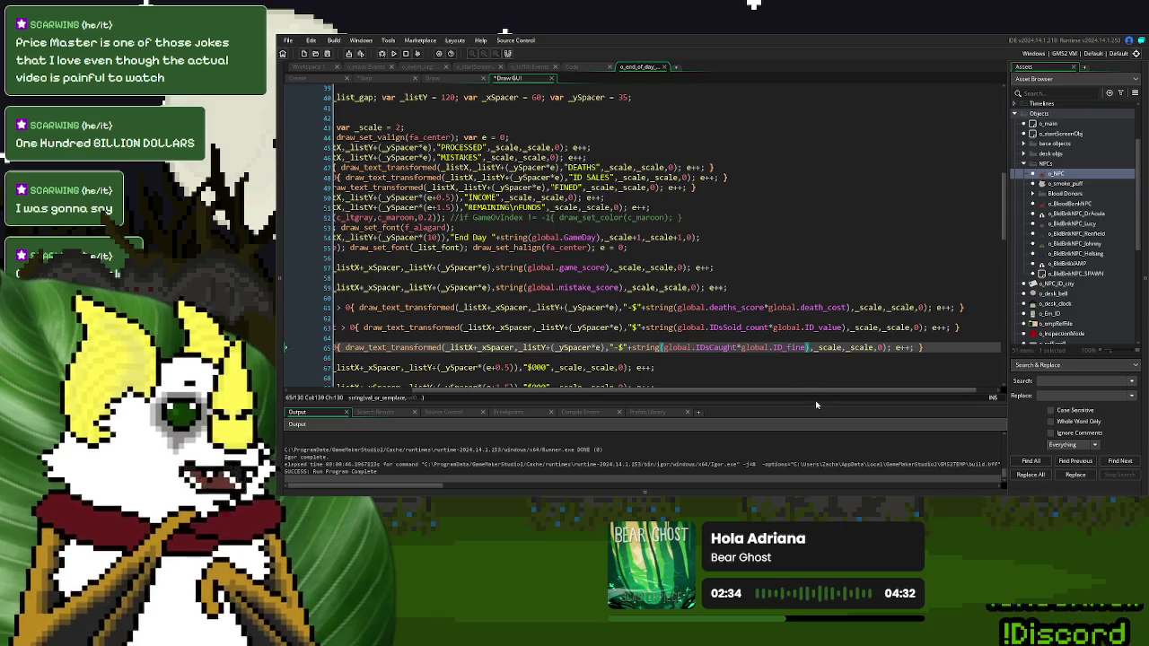
scroll(823, 396, left, 10)
click(471, 357)
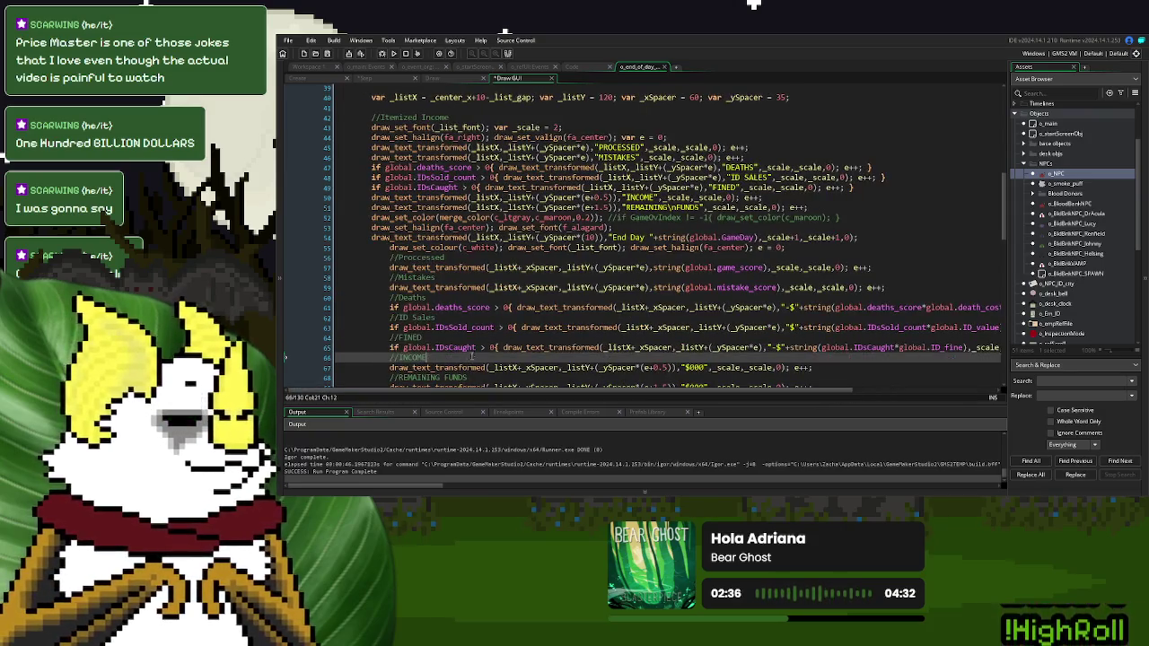
scroll(476, 343, down, 4)
scroll(476, 342, up, 1)
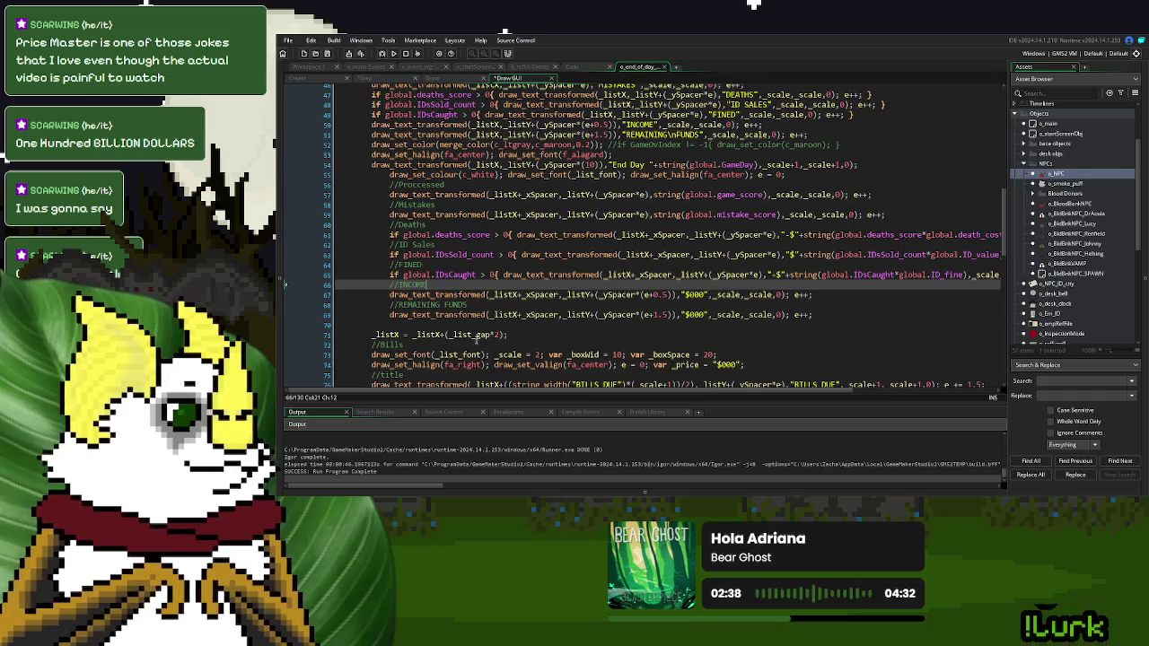
scroll(475, 339, up, 3)
scroll(476, 339, down, 2)
scroll(476, 339, down, 1)
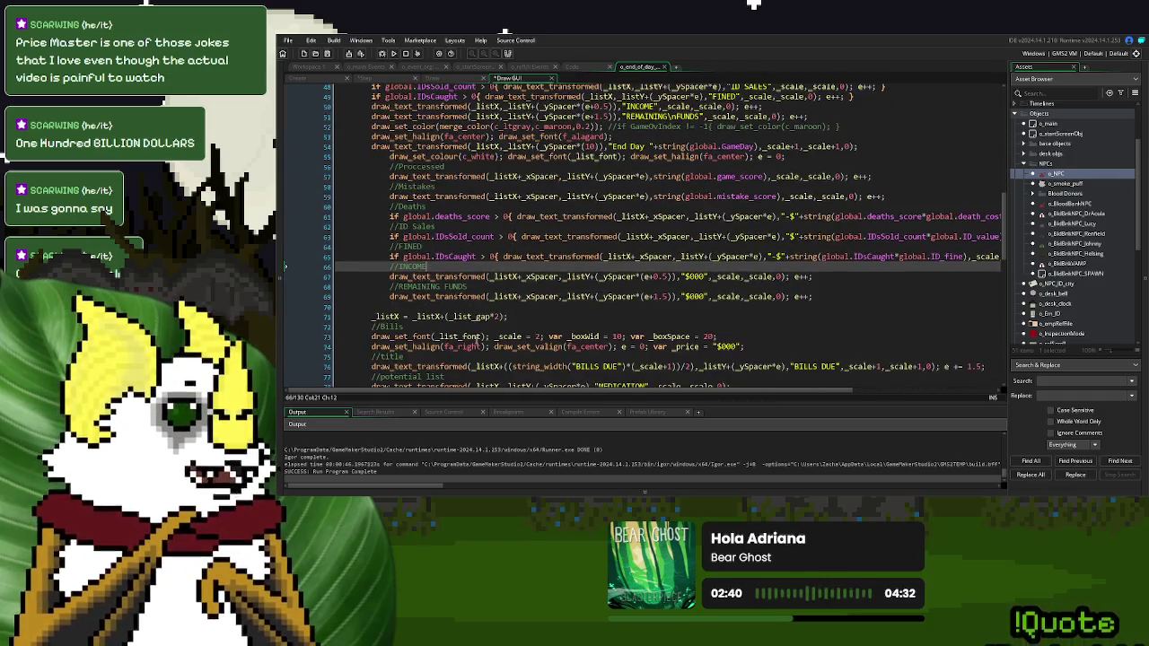
Start a new global.player line below ds_Collected_IDs in o_main's Create event
click(366, 68)
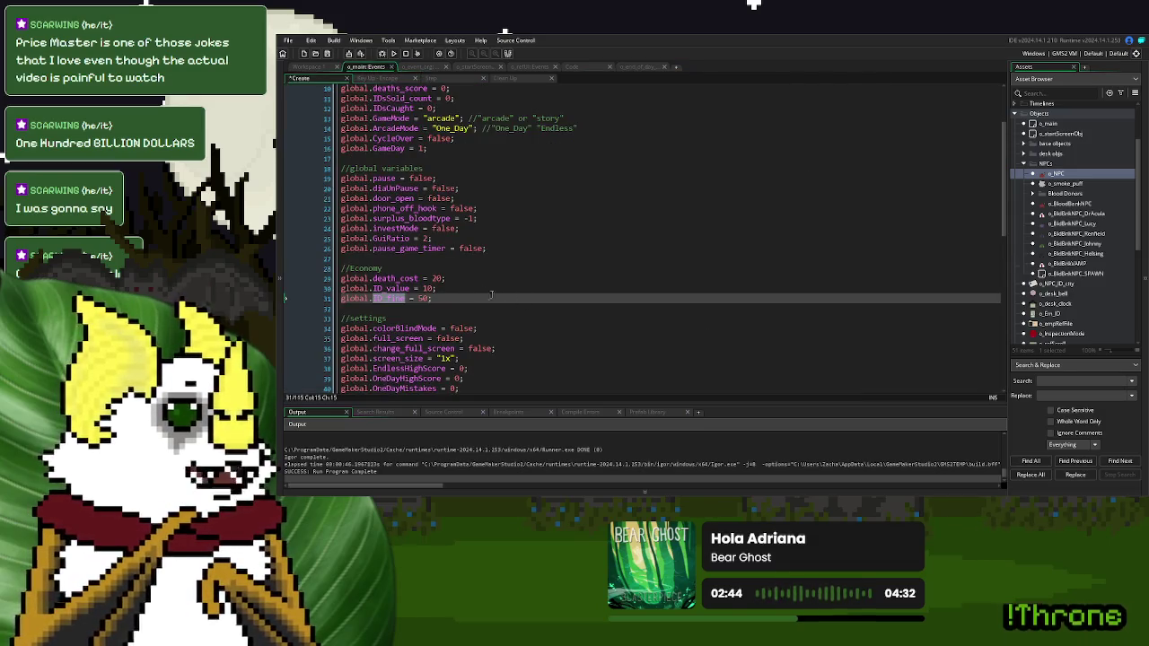
scroll(466, 290, up, 3)
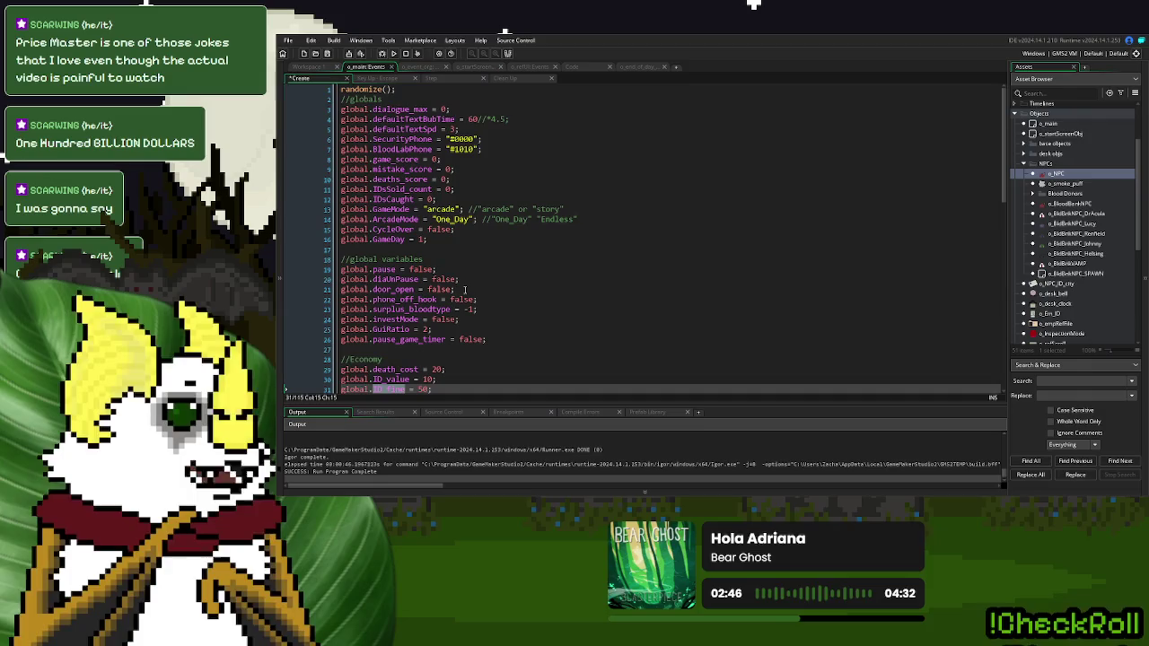
scroll(466, 290, down, 10)
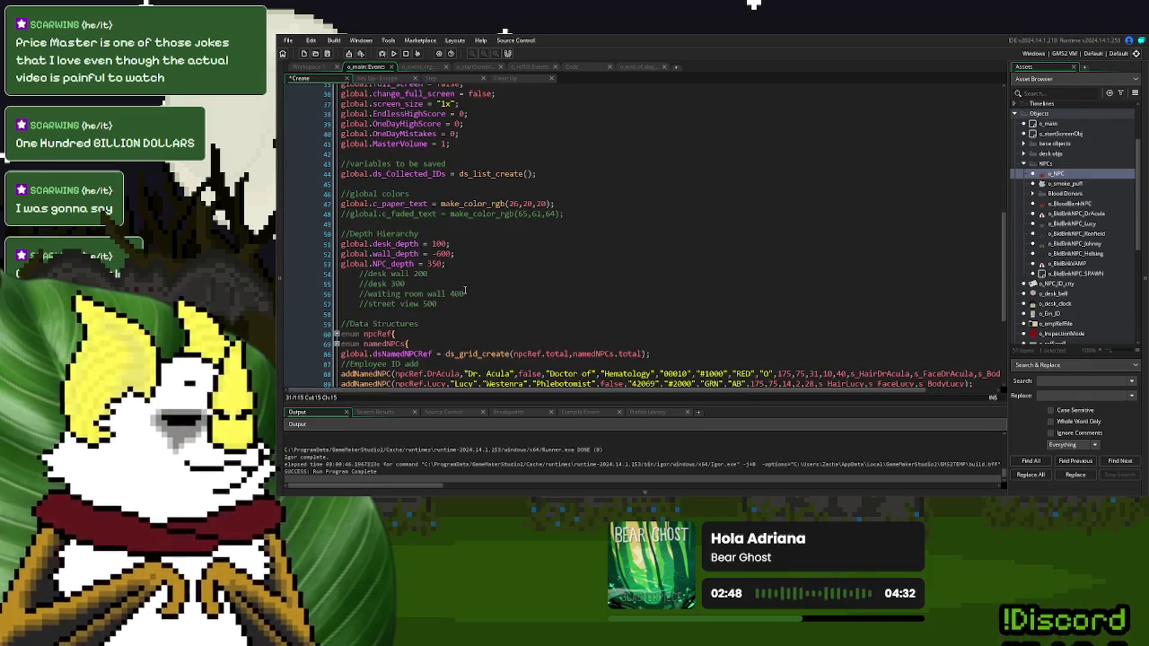
click(549, 171)
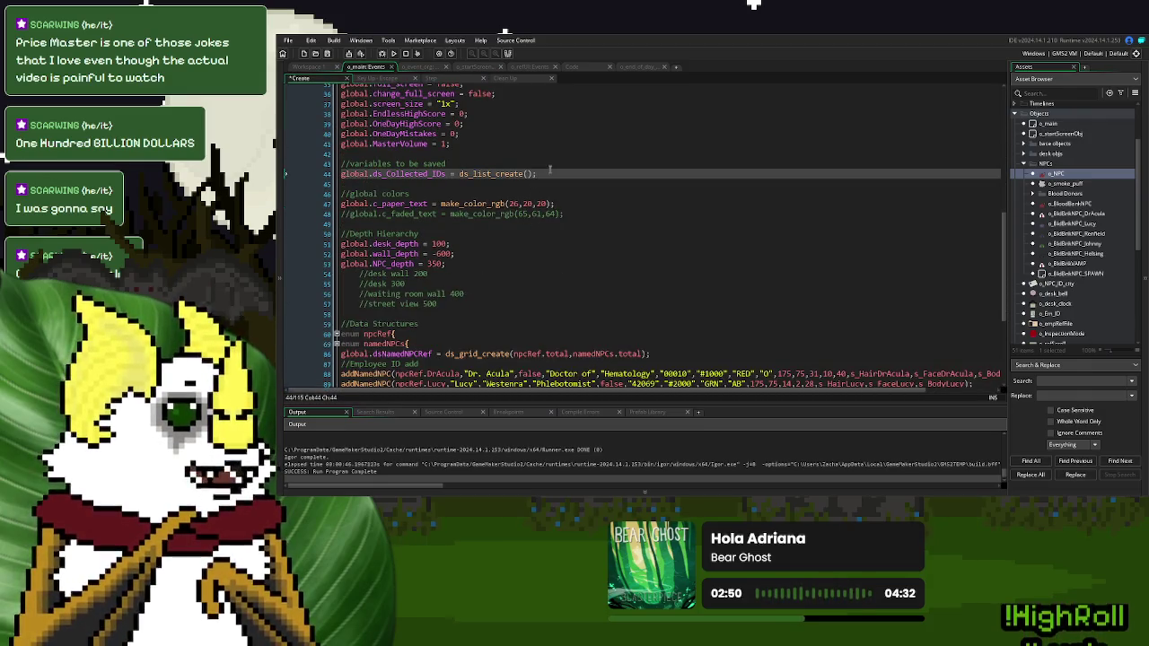
key(Return)
text(global.)
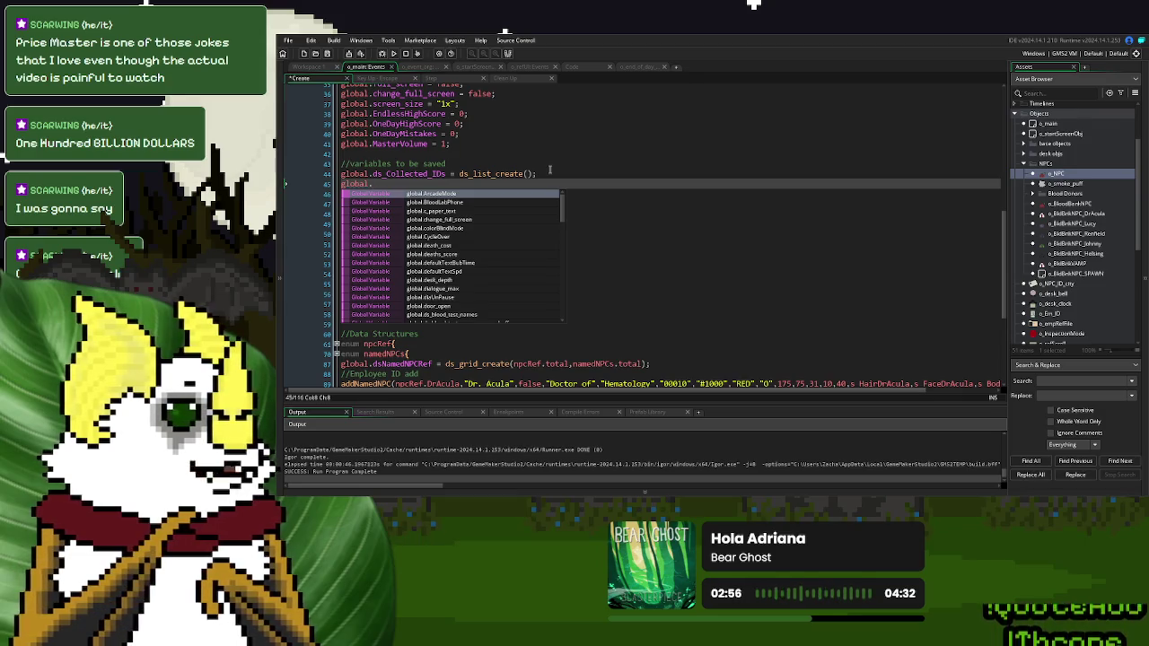
text(player)
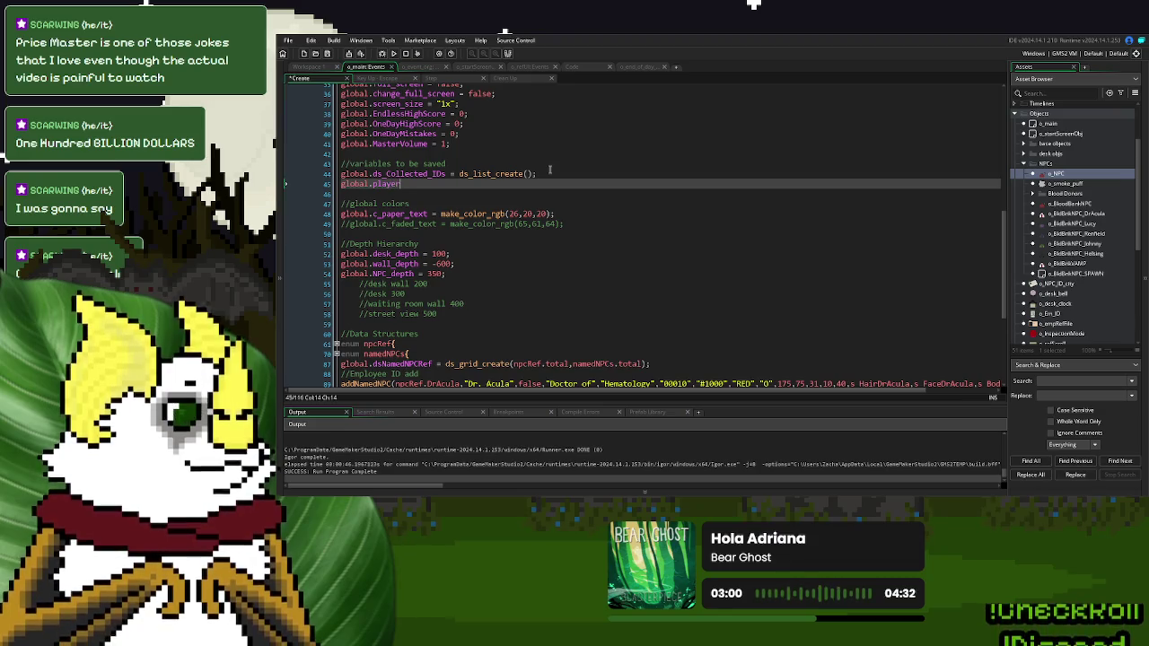
Correct the half-typed name and finish the line as global.plMoney = 0;
key(BackSpace)
key(BackSpace)
key(BackSpace)
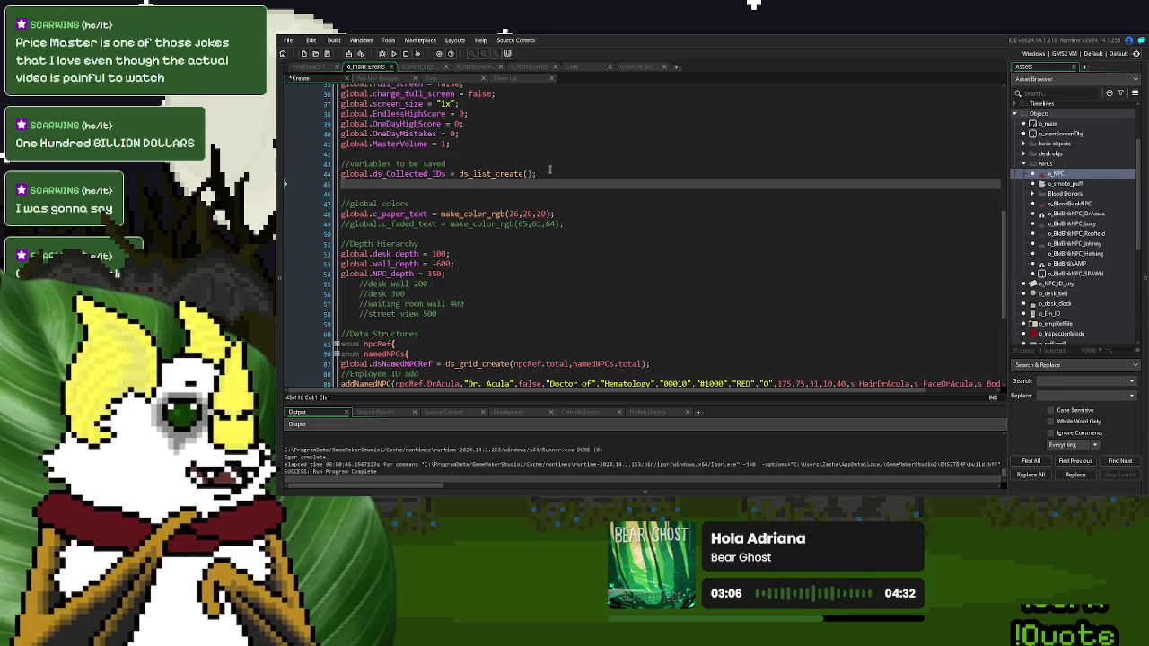
text(gl)
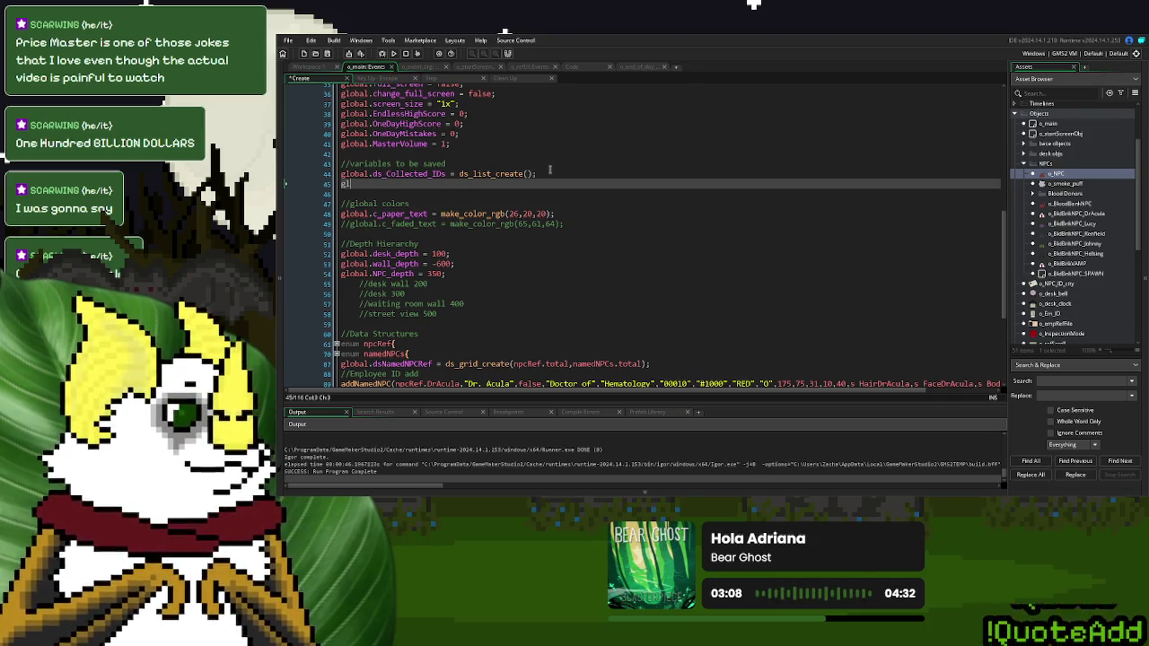
text(obal.pMon)
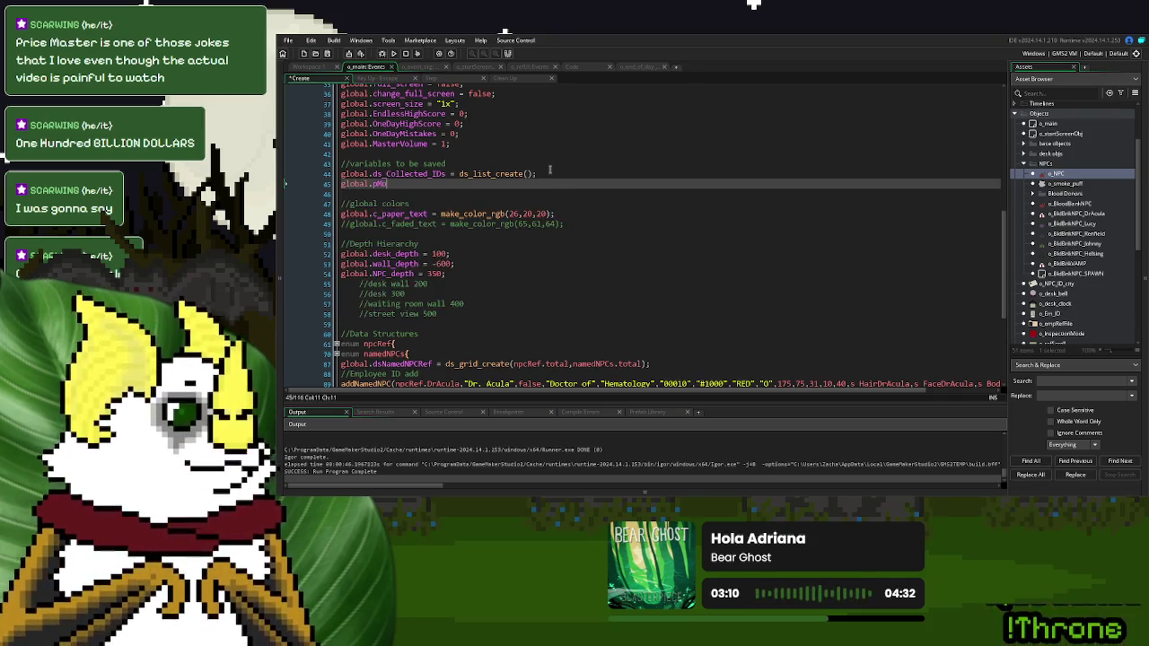
key(BackSpace)
key(BackSpace)
key(BackSpace)
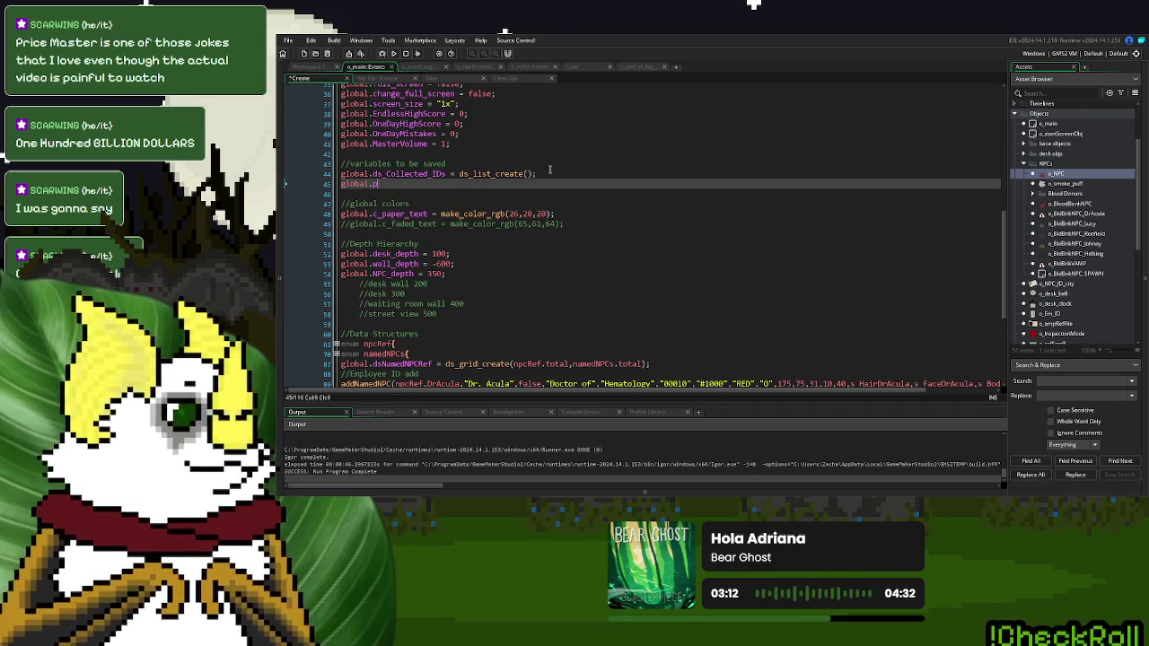
text(p)
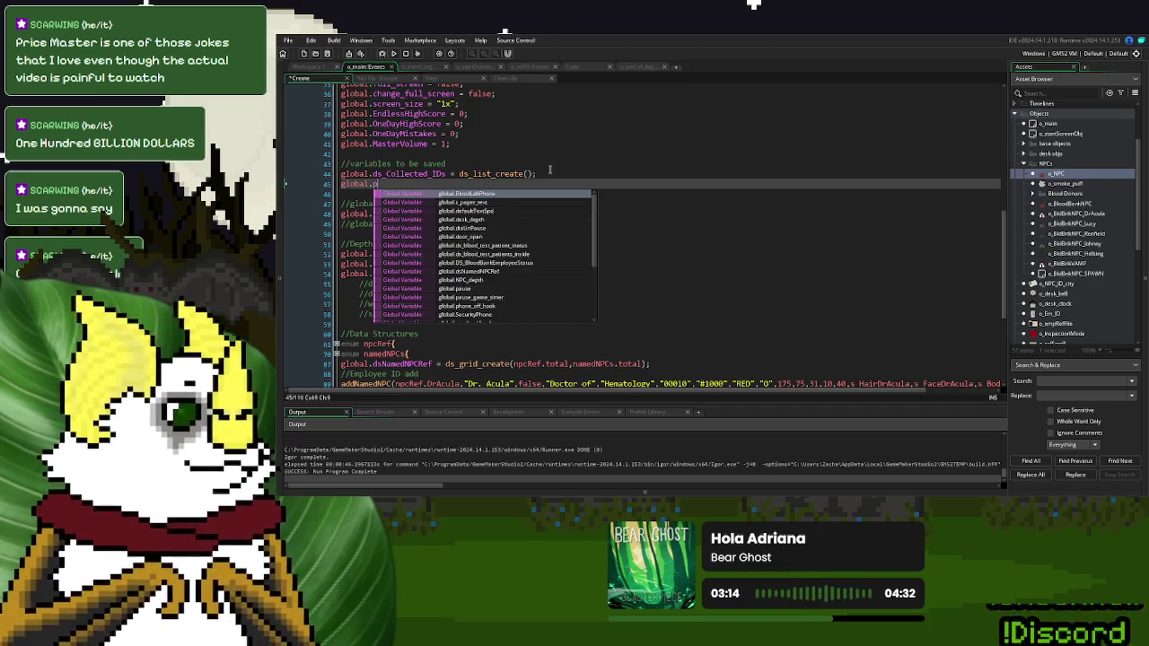
text(l)
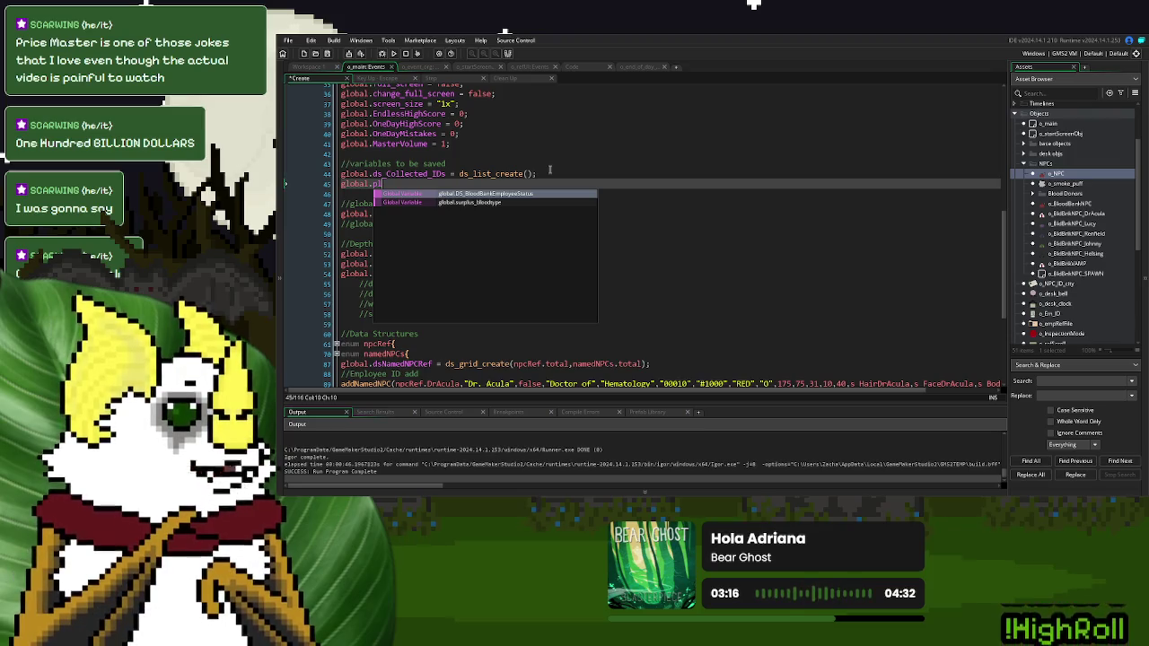
text(Mon)
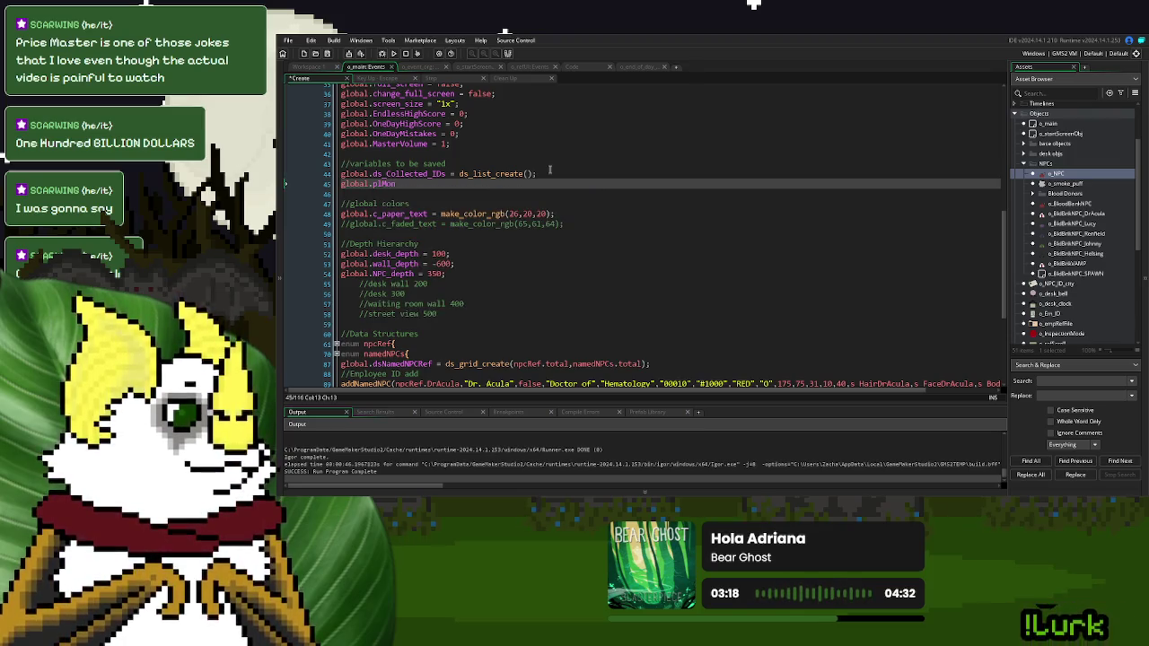
text(ey = 0;)
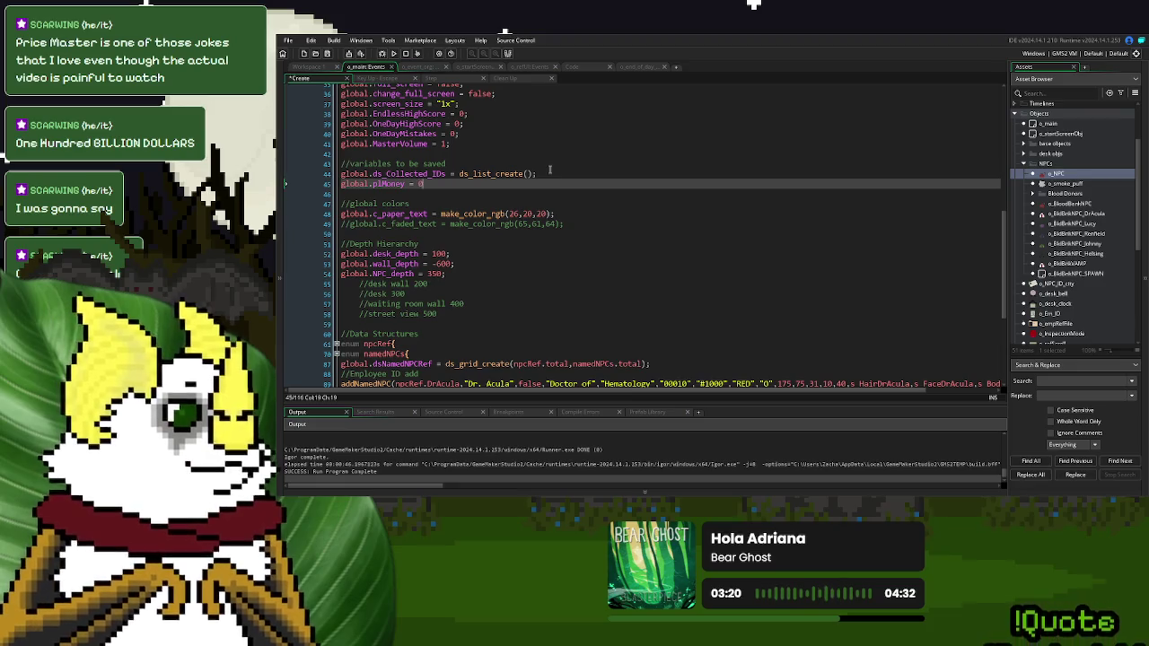
drag(405, 184, 341, 189)
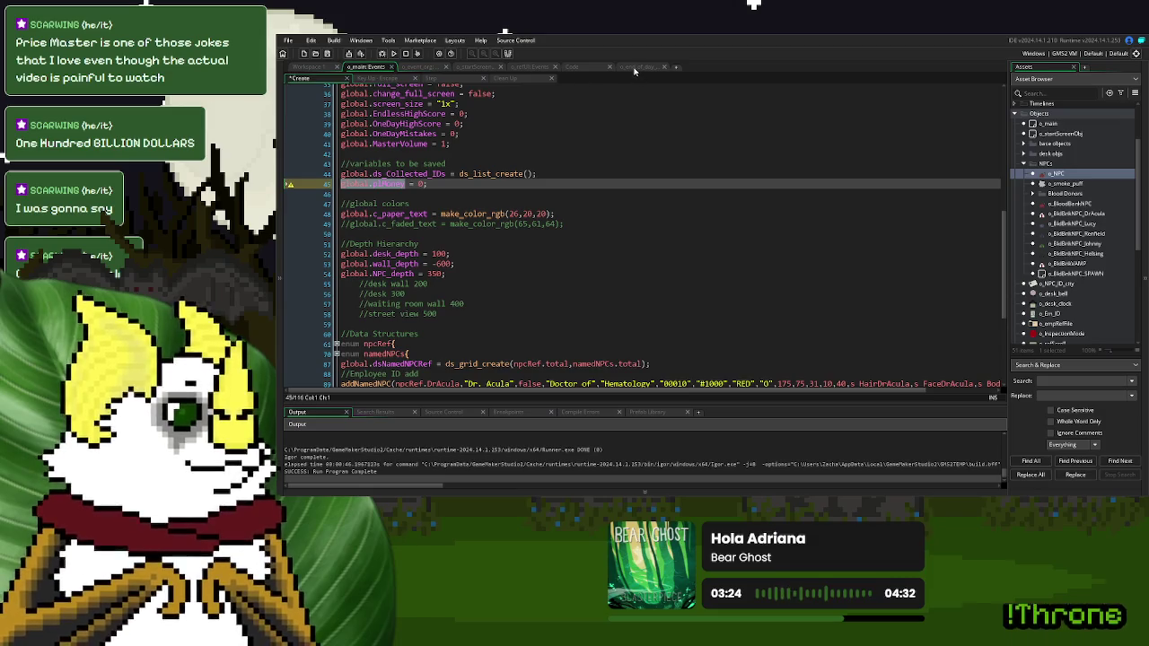
Show "$"+string(global.plMoney) as the REMAINING FUNDS amount and trim the income placeholder to $
click(633, 67)
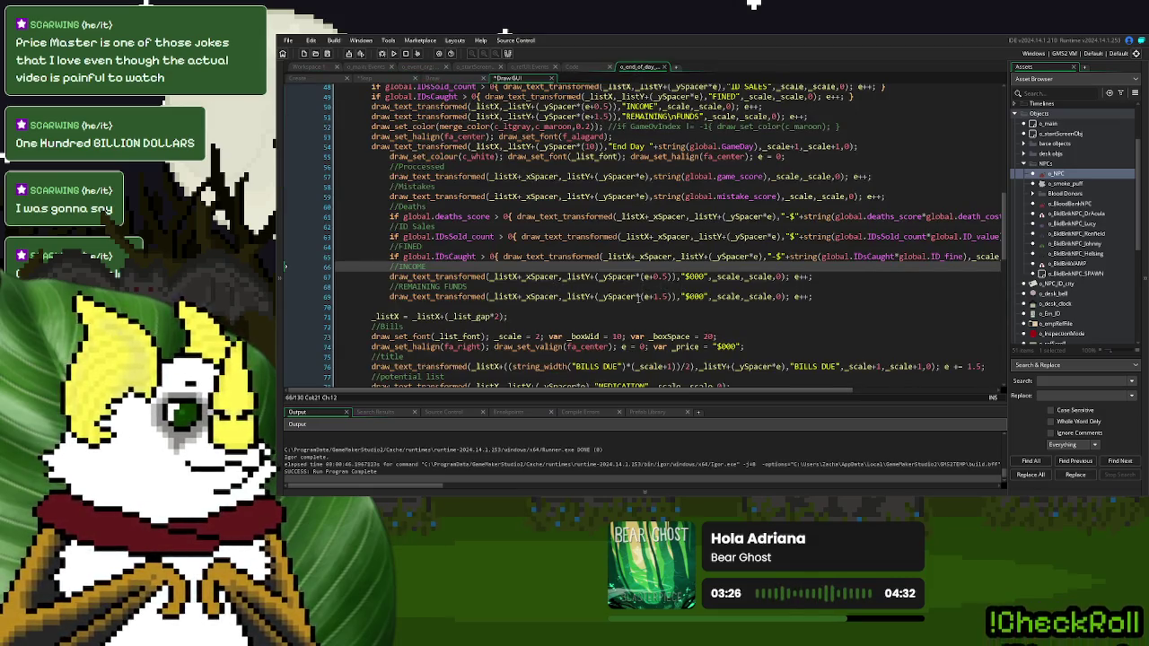
click(709, 297)
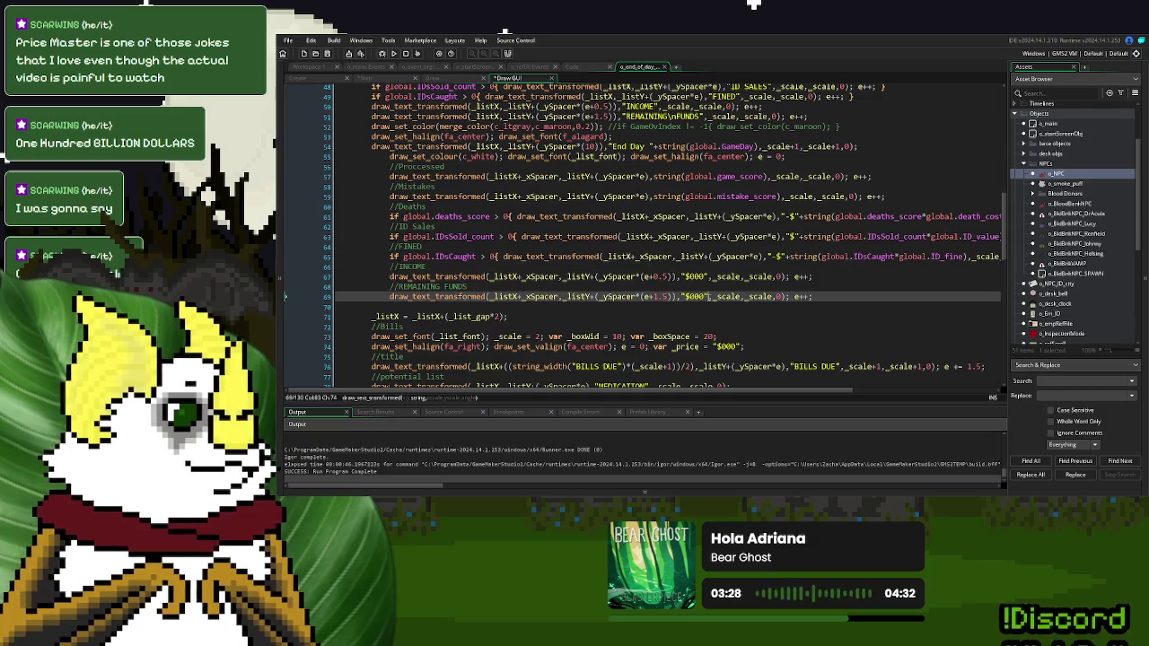
double_click(706, 296)
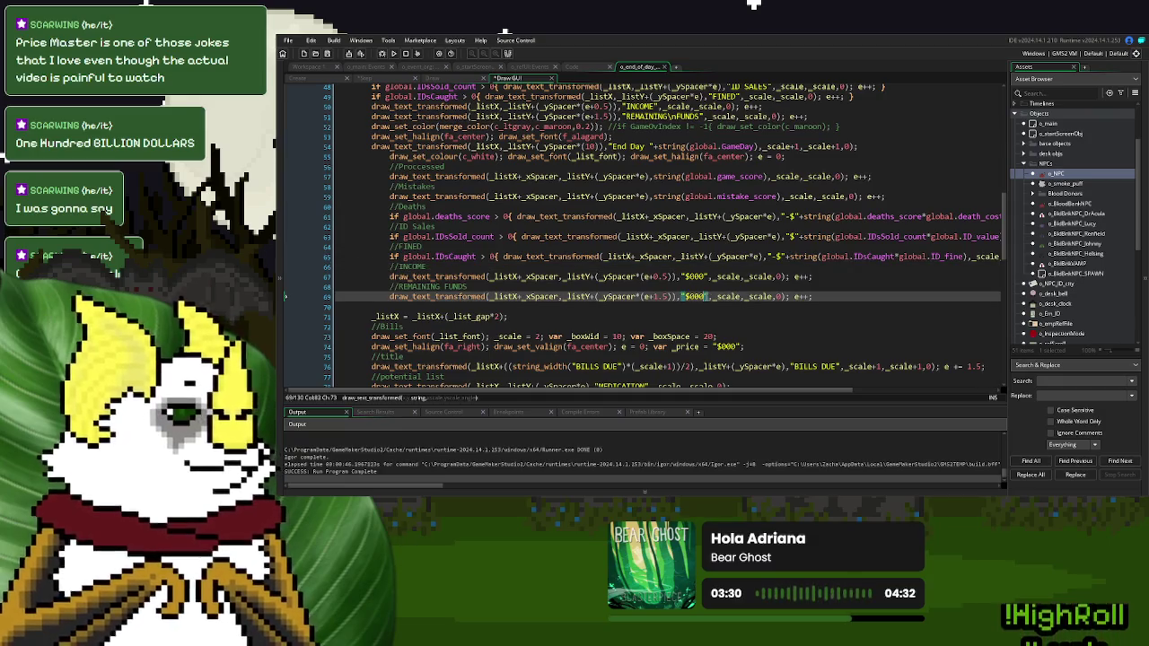
text($"+s)
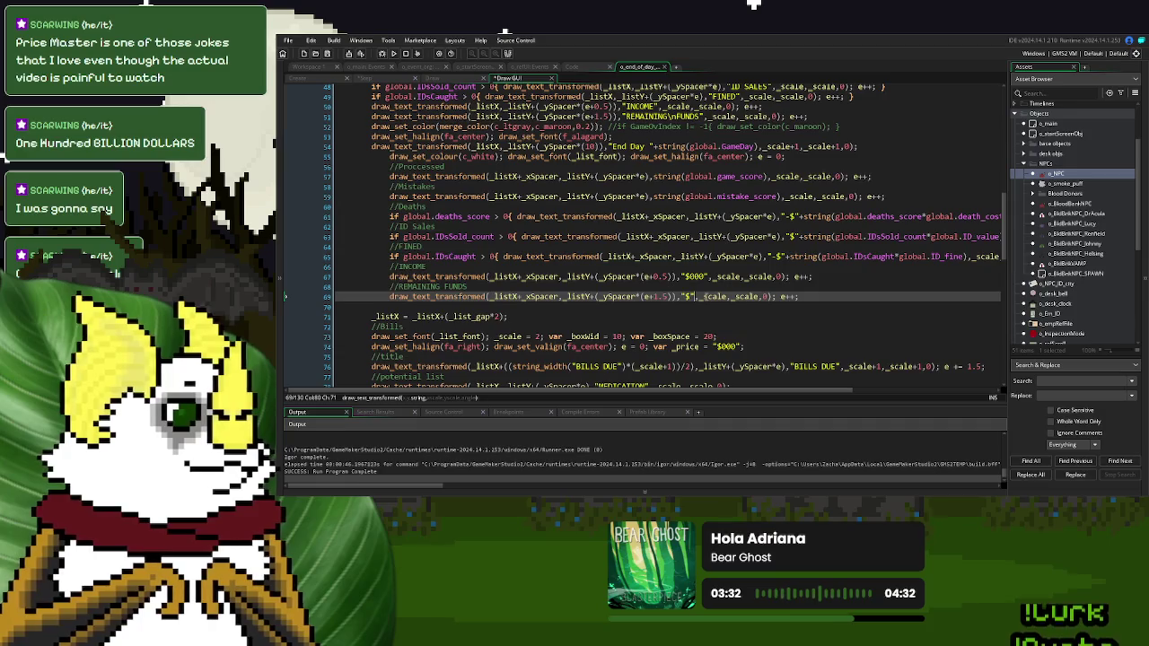
text(tring(global.plMoney))
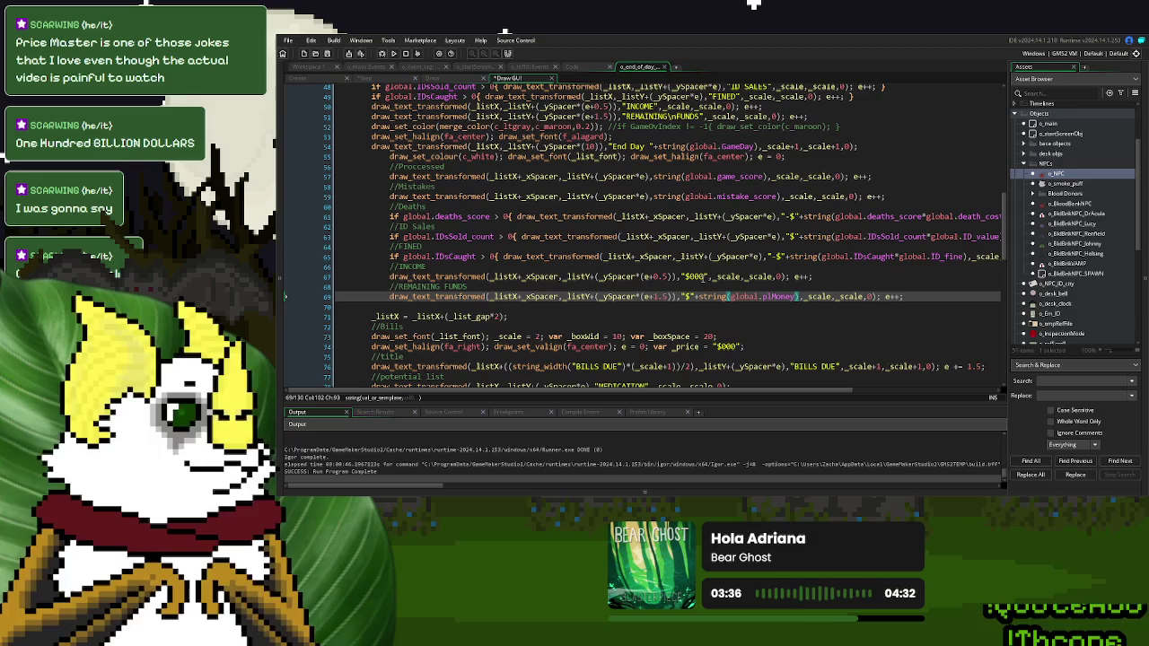
double_click(702, 276)
text($)
click(736, 238)
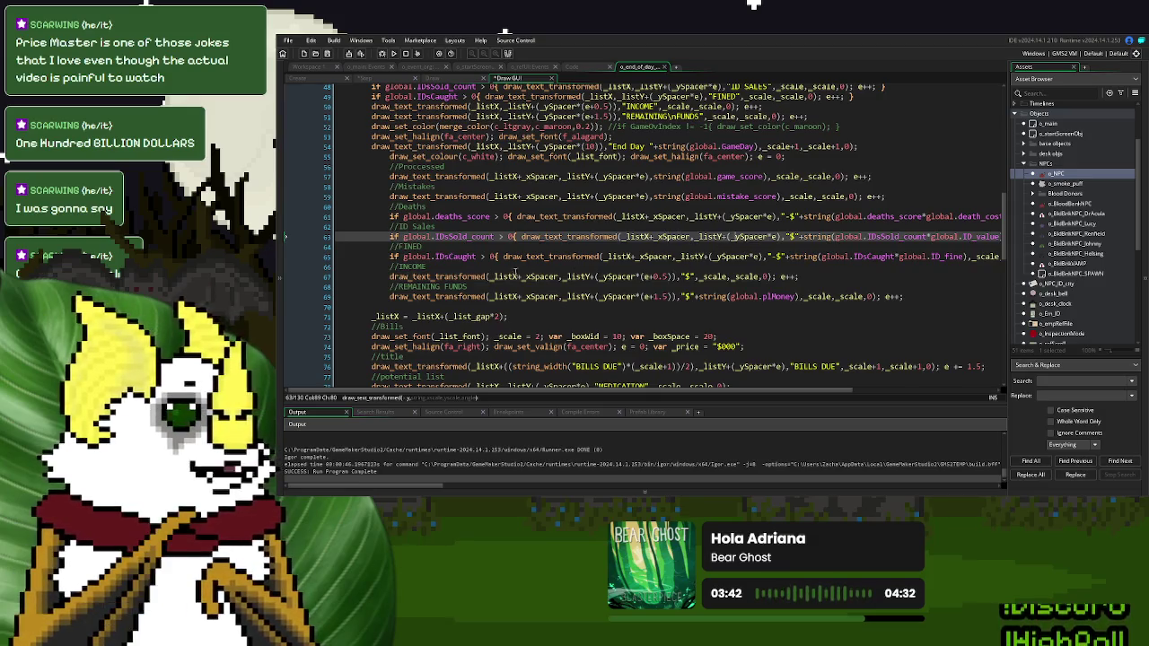
Add var _processed_income = global.game_score above the income draw line
click(390, 277)
key(Return)
key(Up)
text(var _proced)
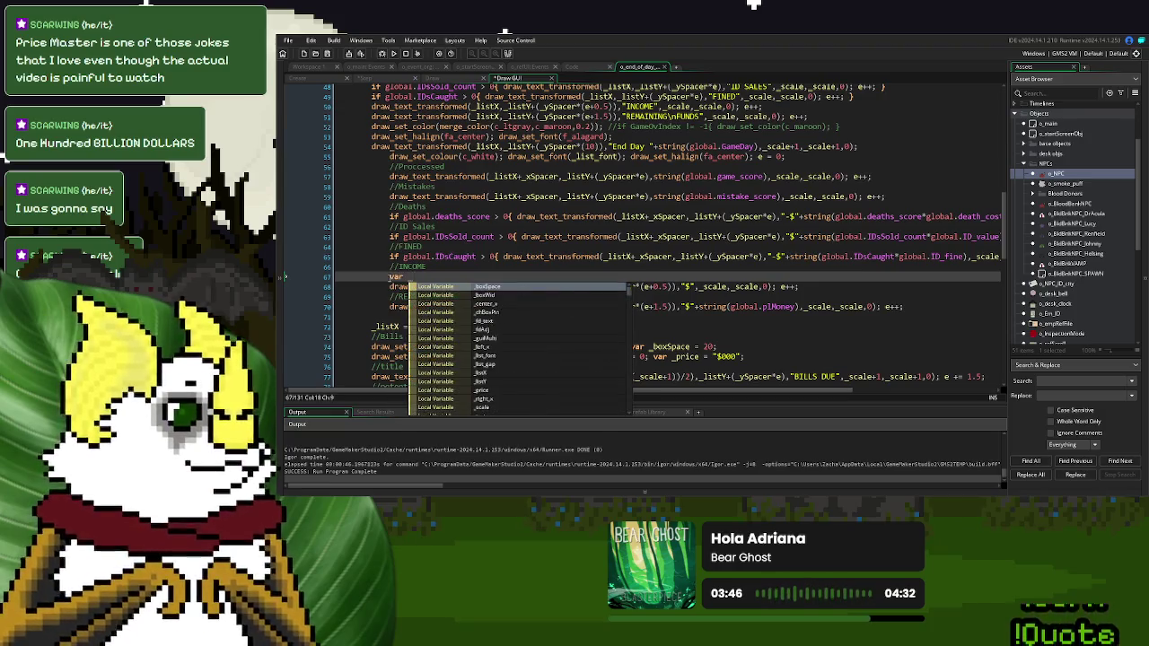
key(BackSpace)
text(ssed_income =)
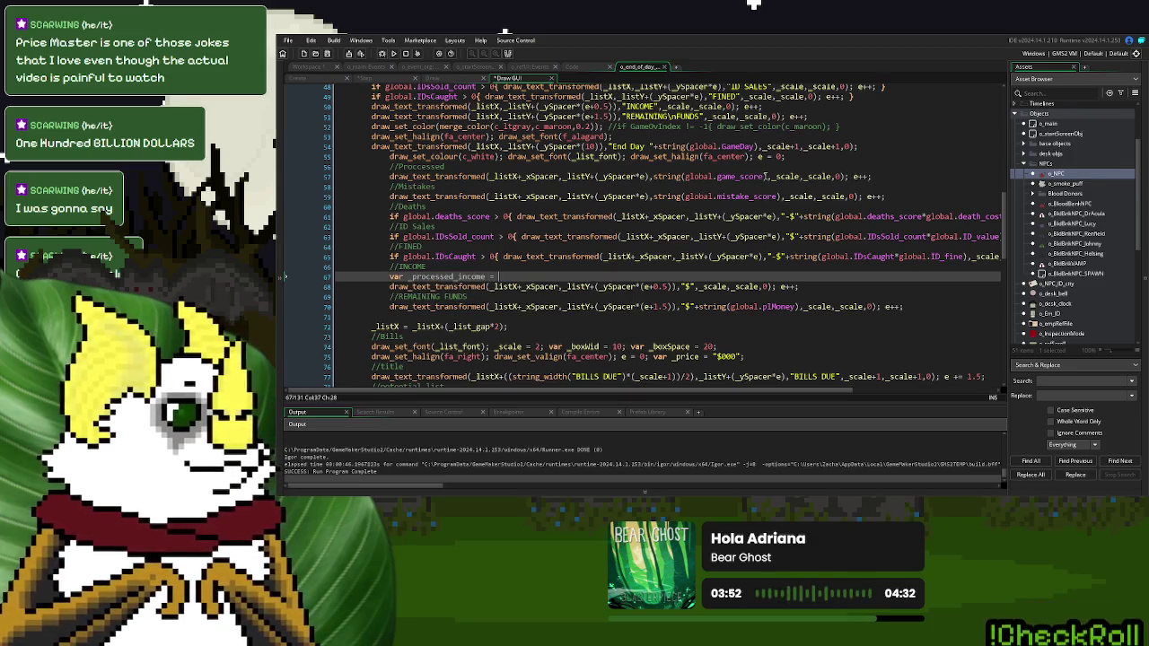
click(764, 176)
drag(764, 176, 684, 177)
key(ctrl+c)
click(518, 277)
key(ctrl+v)
click(362, 68)
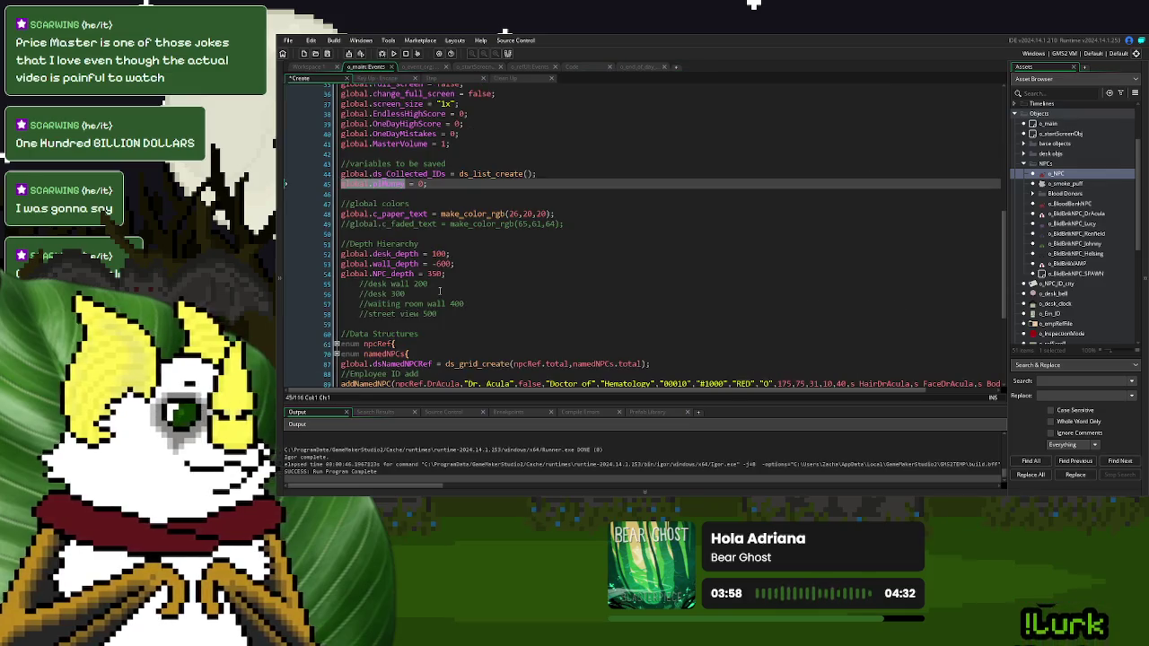
Add global.processing_income = 10 under //Economy in o_main's Create and copy the variable name
click(464, 273)
scroll(464, 273, up, 4)
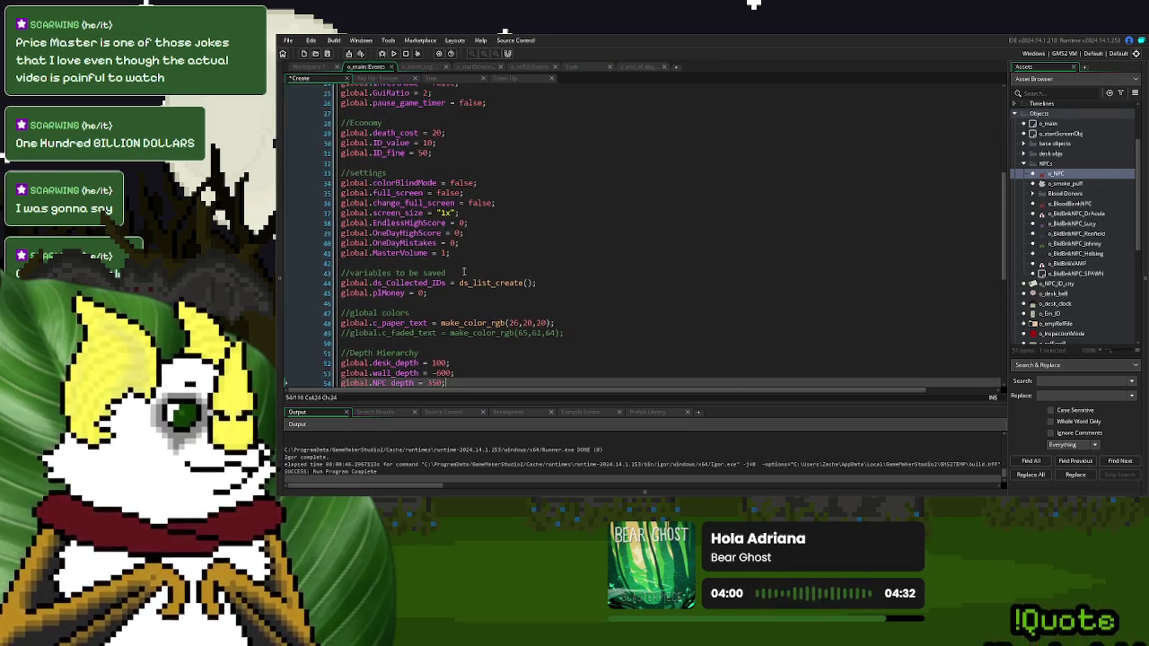
scroll(464, 273, up, 3)
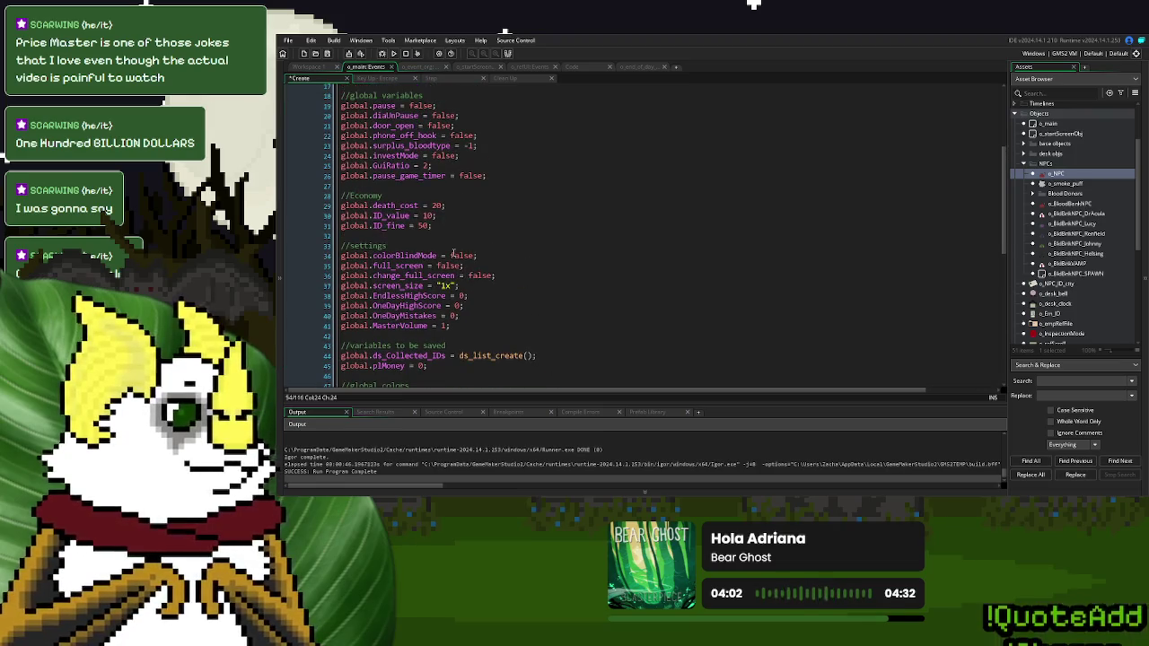
click(405, 196)
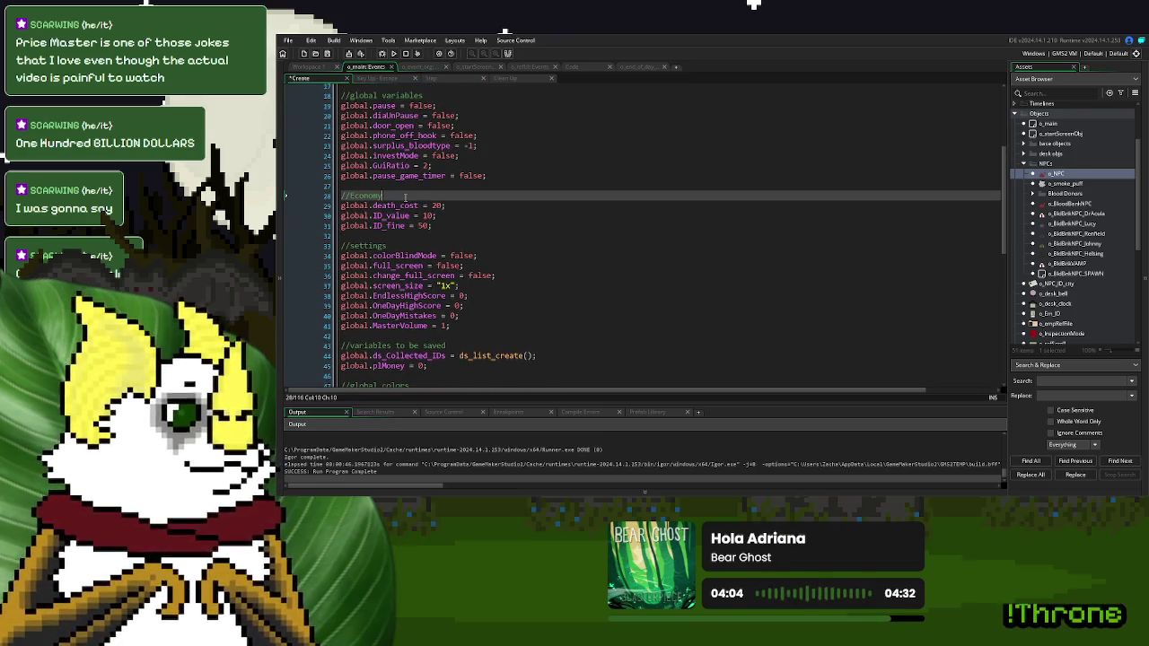
key(Return)
text(global.)
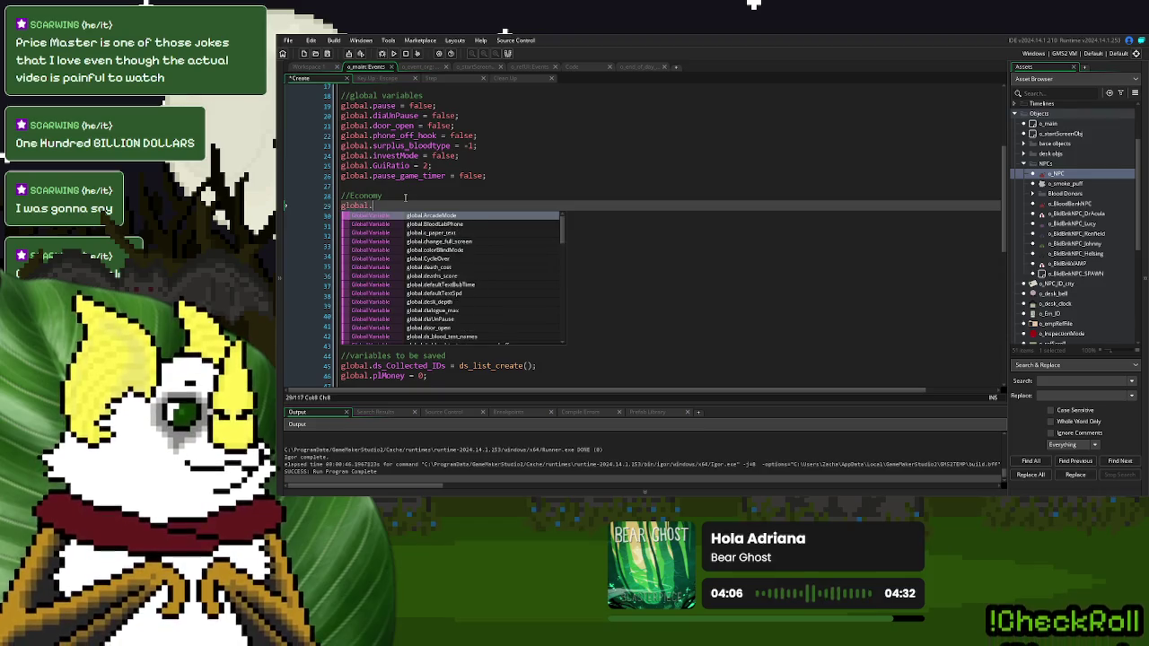
text(proces)
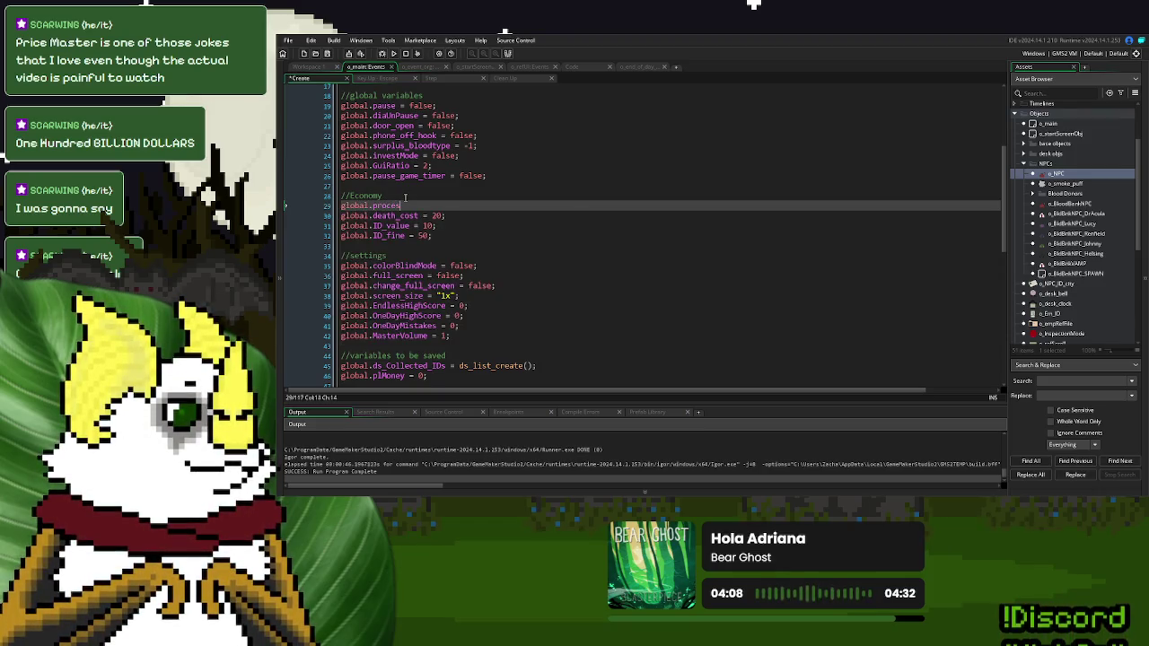
text(sed)
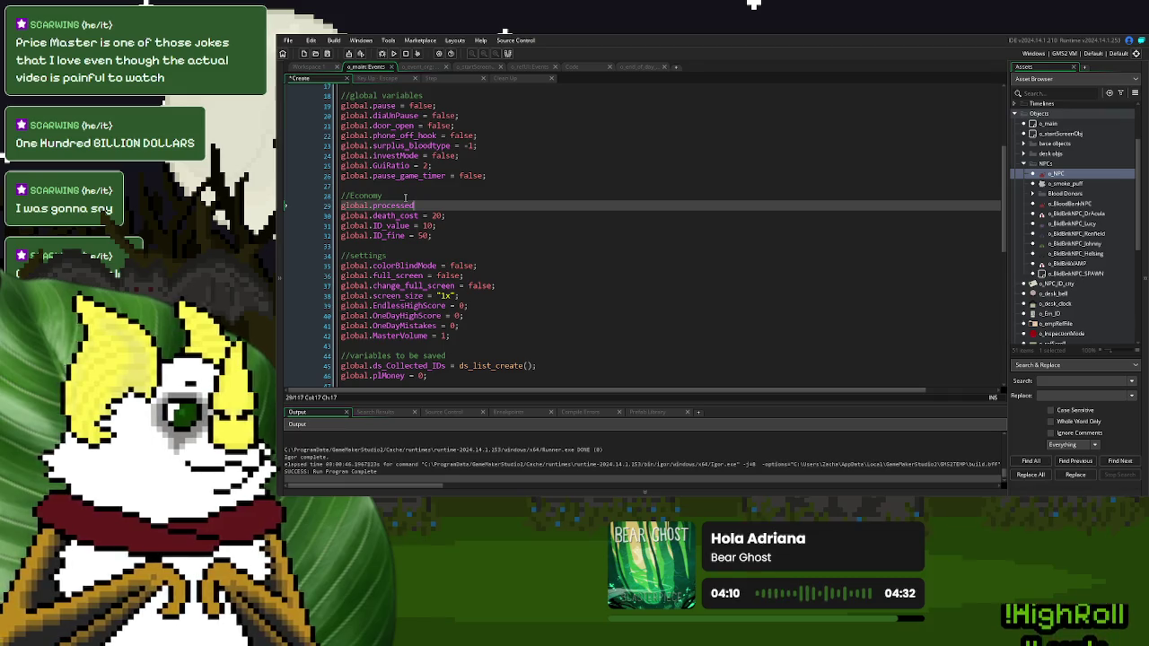
text(_income =)
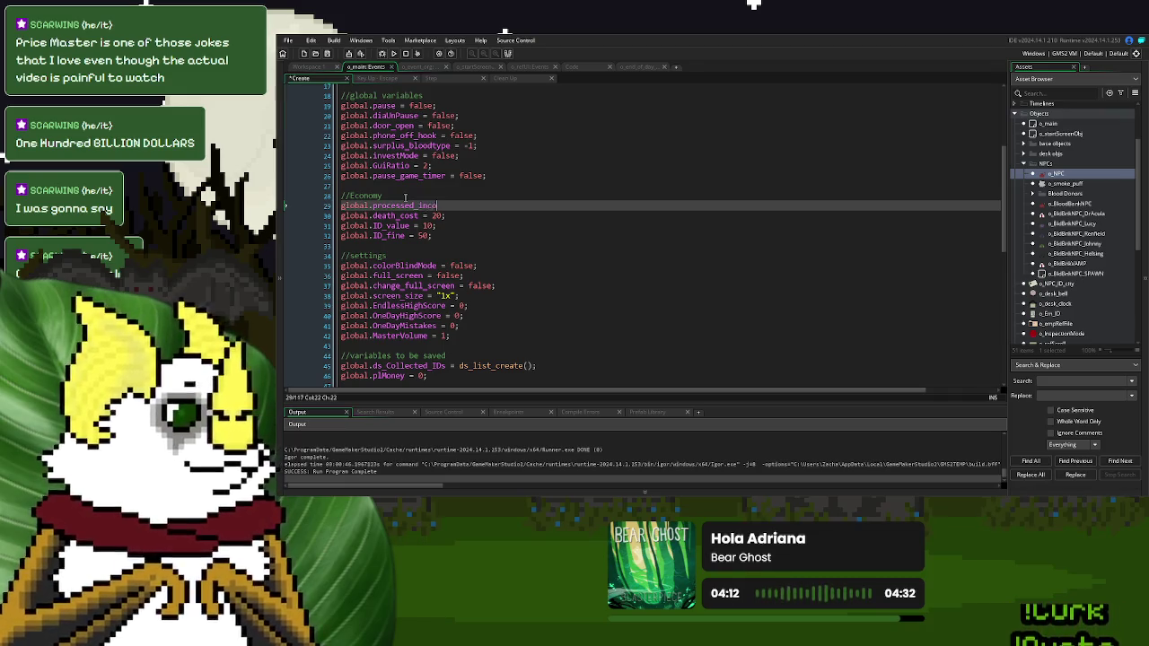
key(BackSpace)
key(BackSpace)
key(BackSpace)
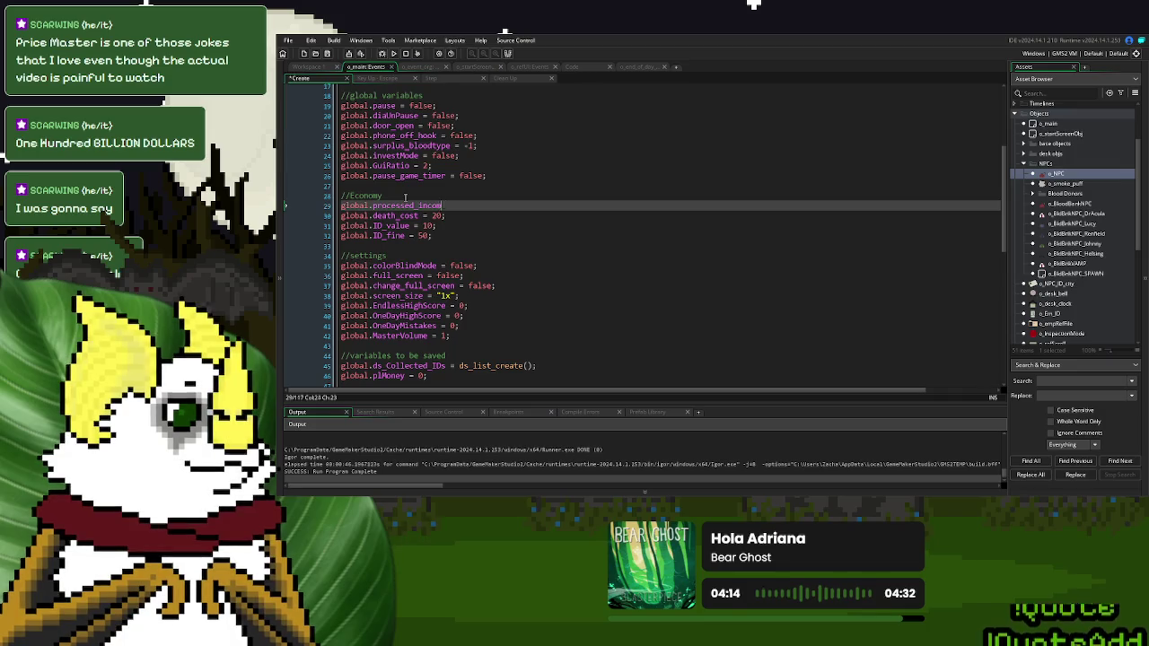
text(inc)
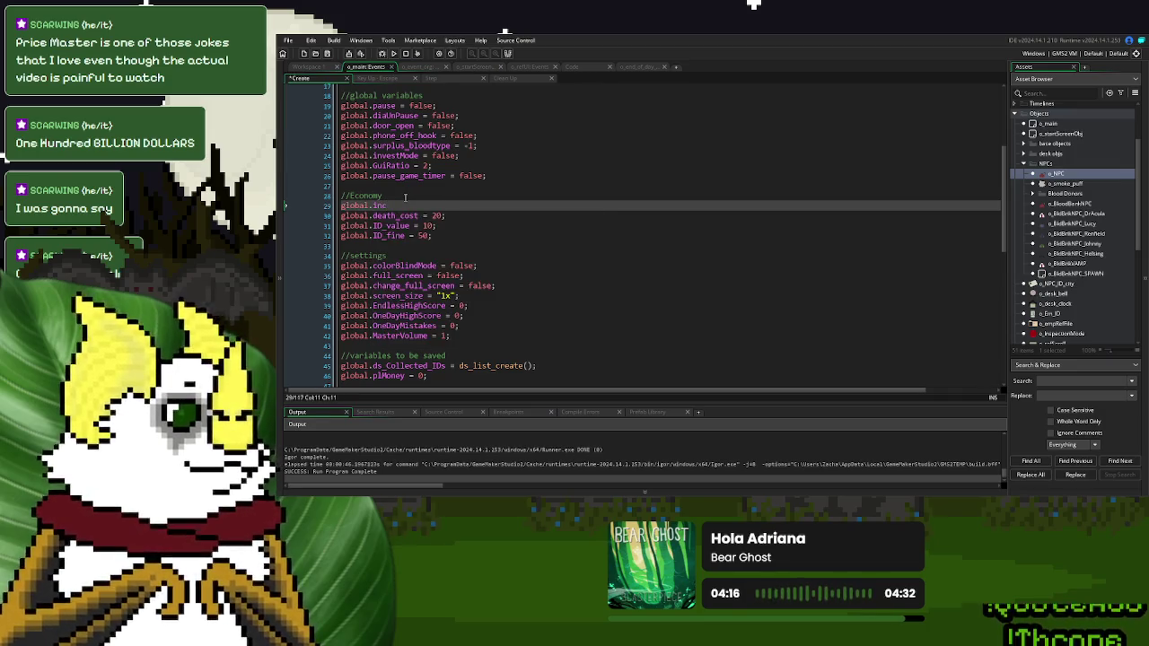
key(BackSpace)
key(BackSpace)
key(BackSpace)
text(processing_income = 1)
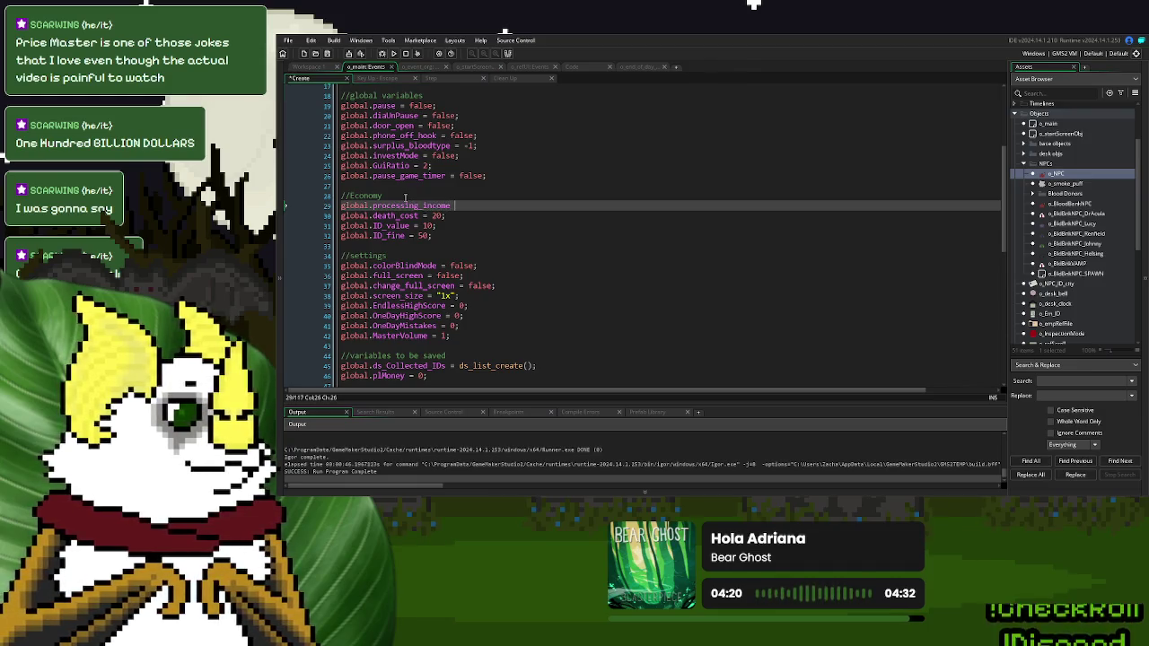
text(0;)
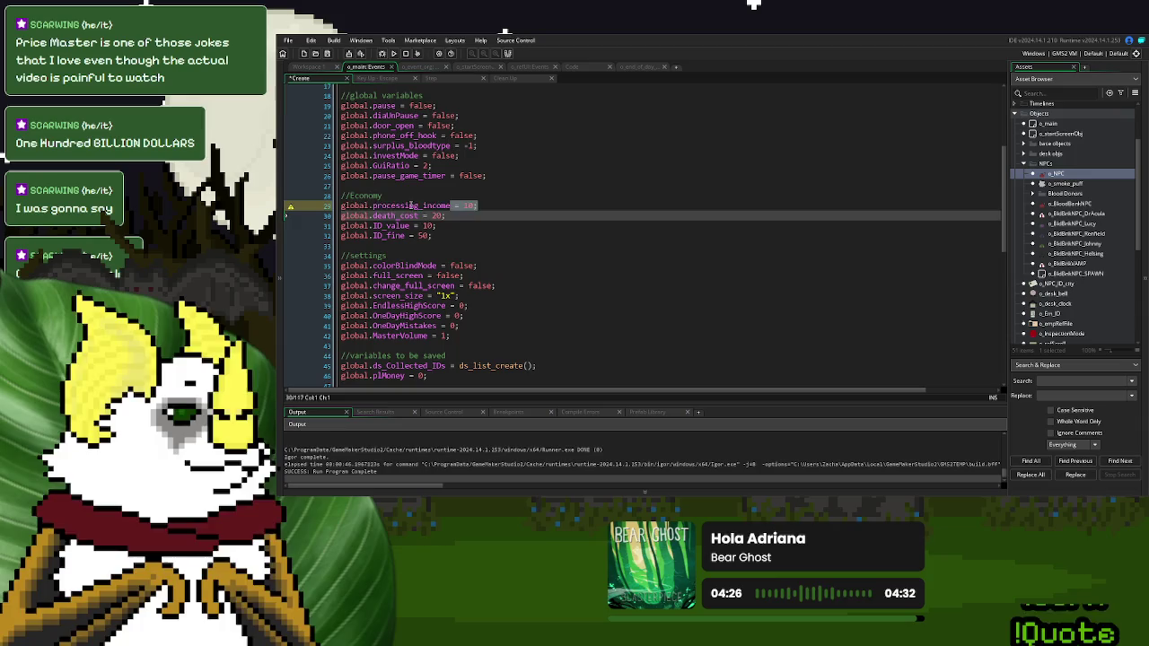
click(413, 206)
drag(449, 206, 340, 205)
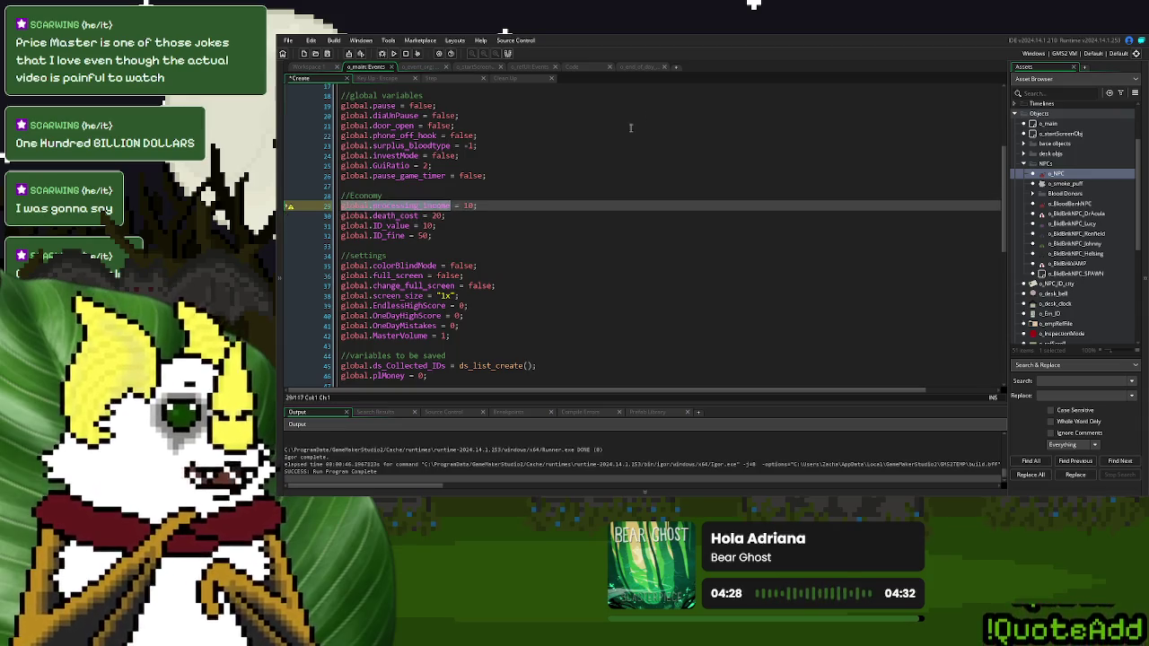
click(638, 68)
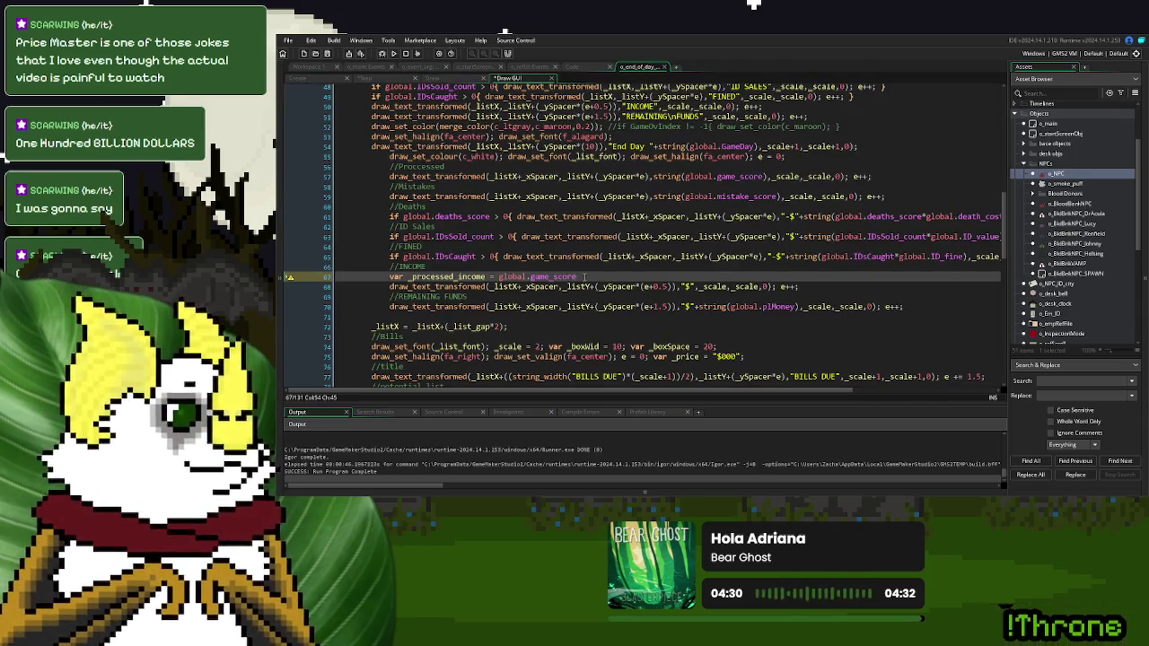
Finish the processed income line and add var _ID_income using the copied ID sales calculation
text(*global.processing_income;)
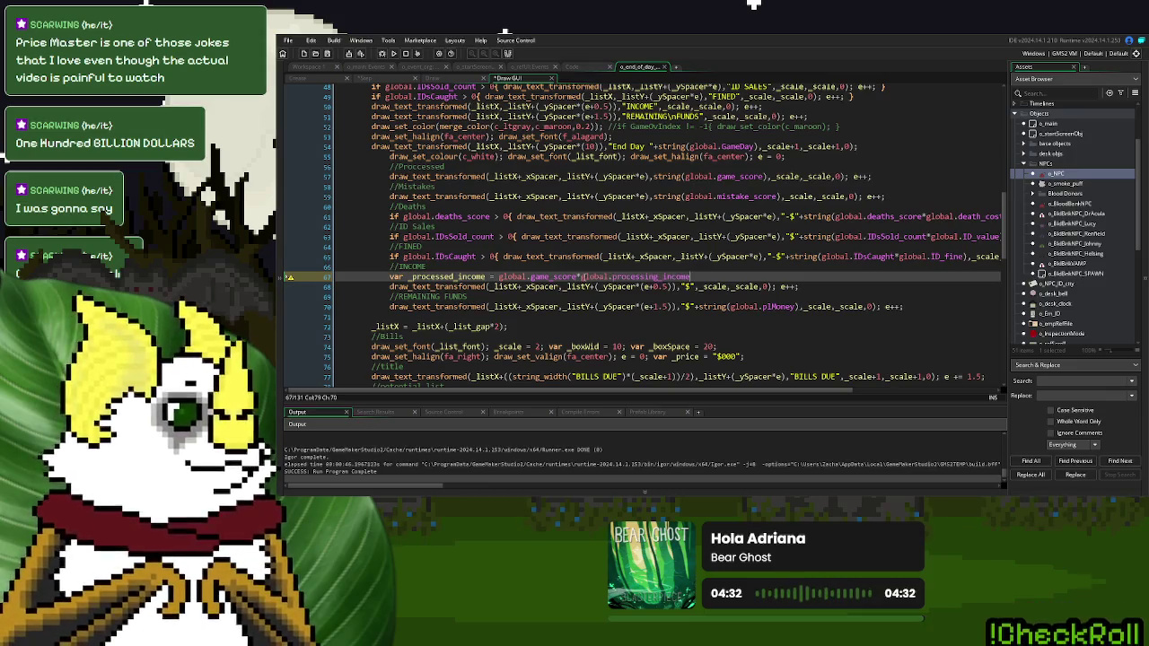
key(Return)
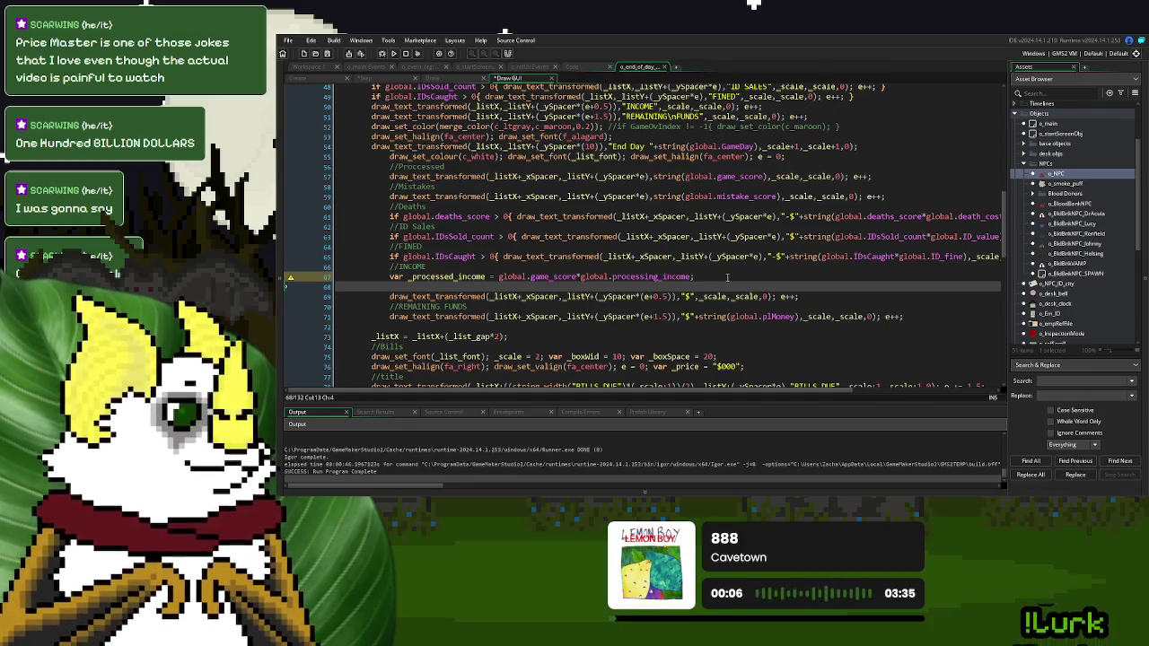
text(var )
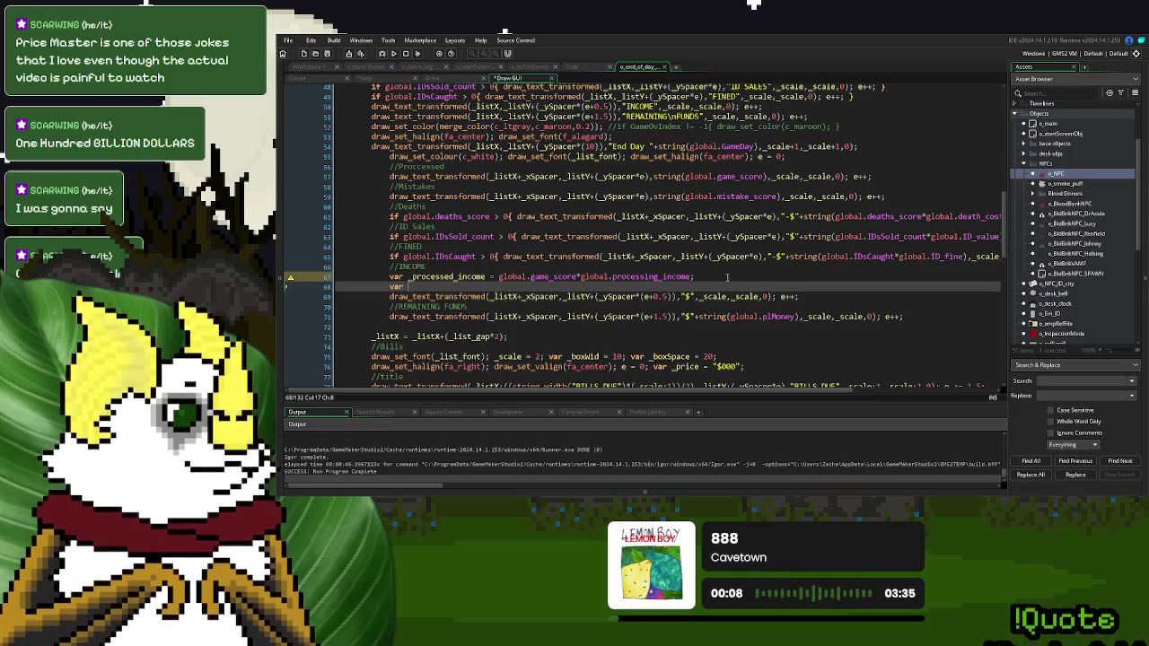
text(_)
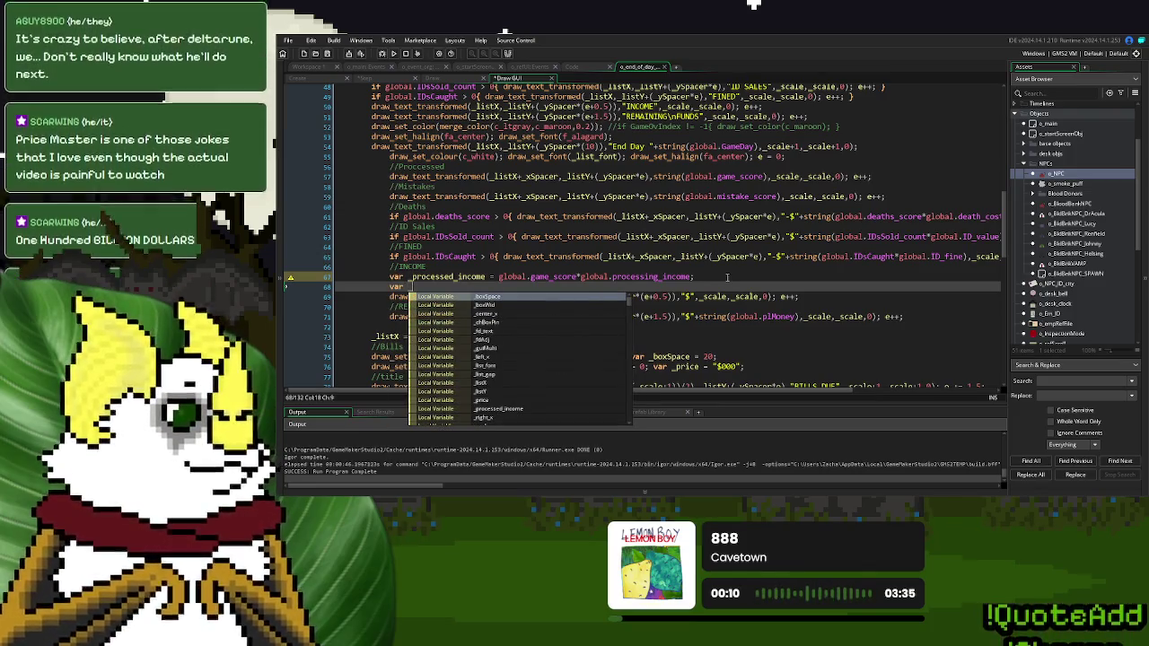
text(id)
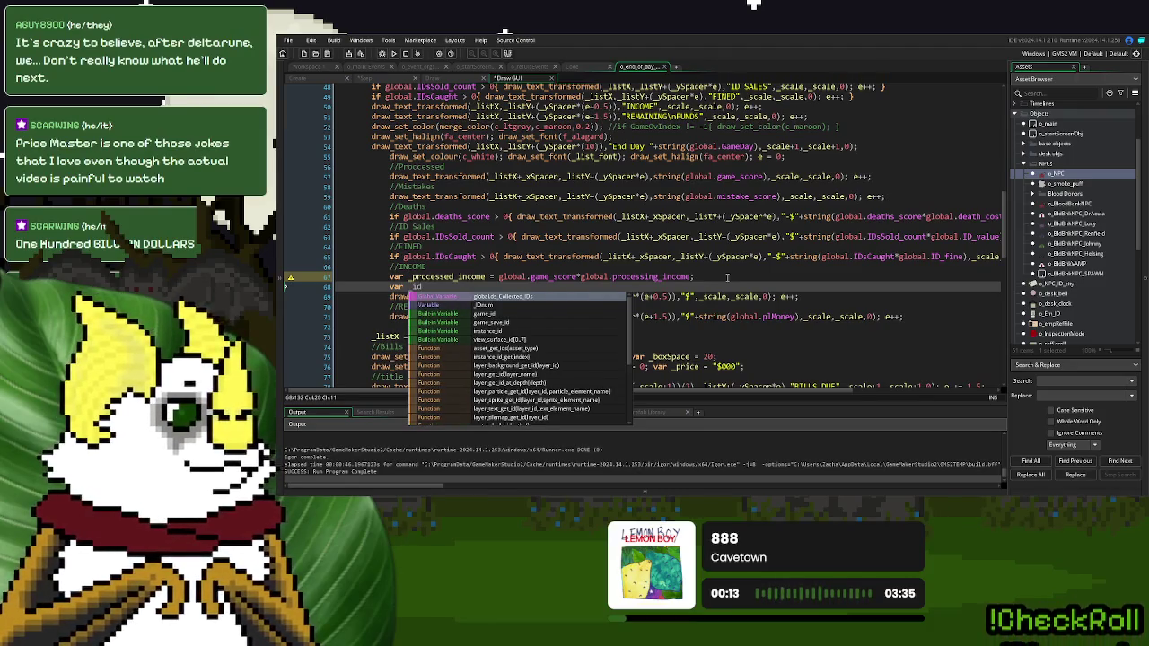
key(BackSpace)
key(BackSpace)
key(BackSpace)
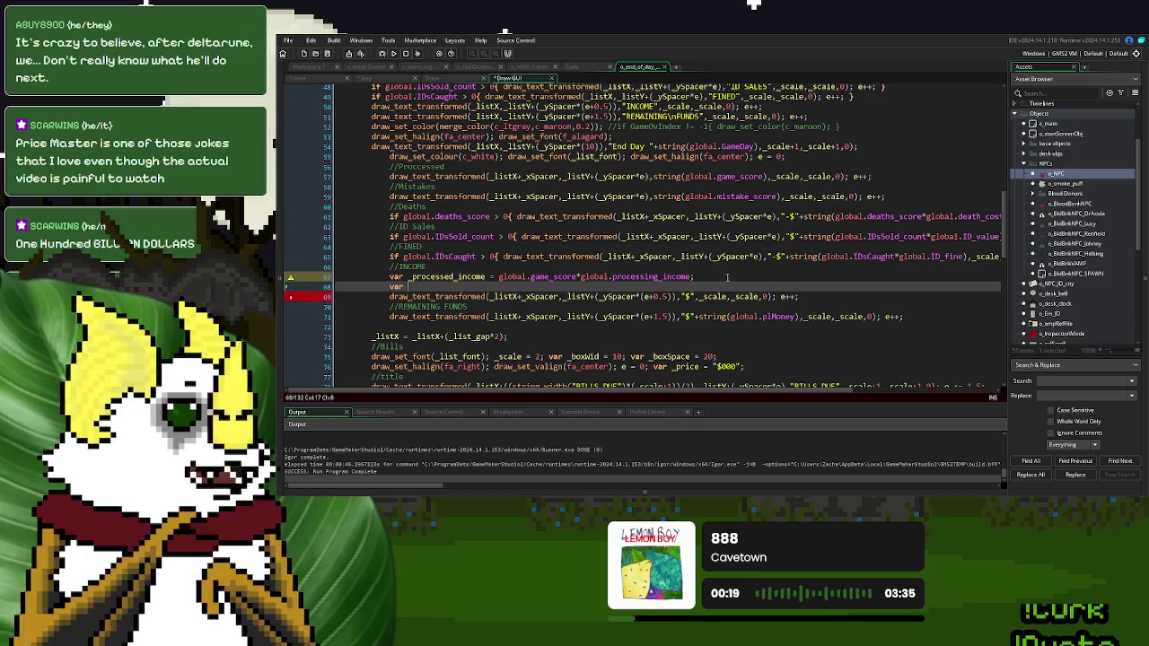
text(_)
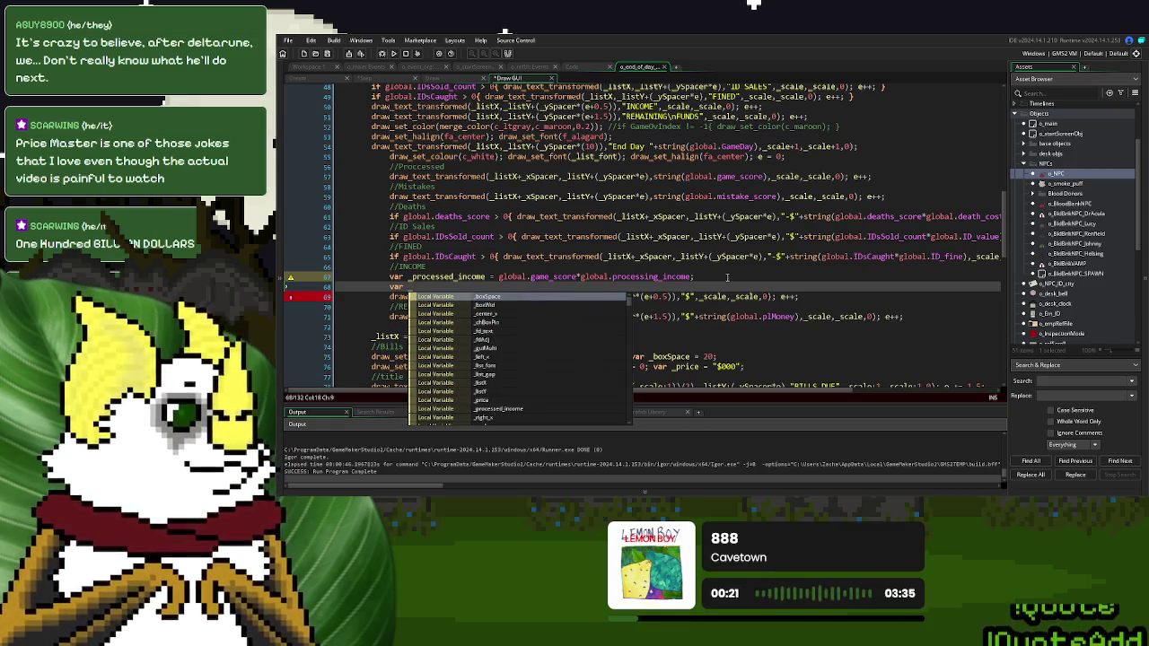
text(id)
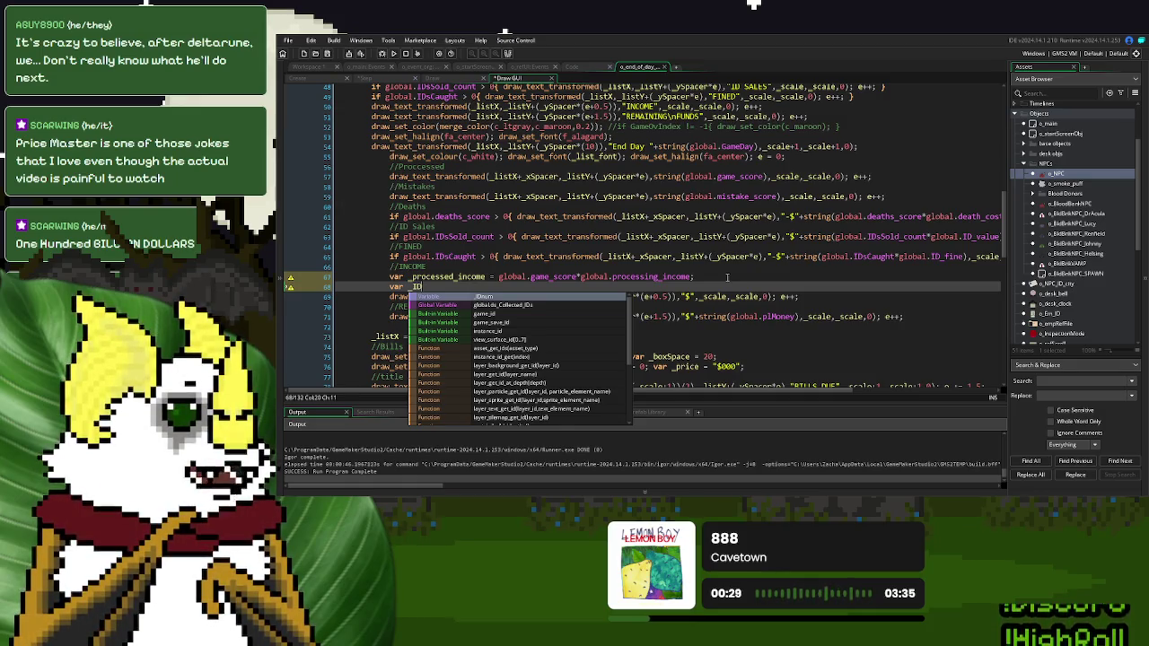
text(_)
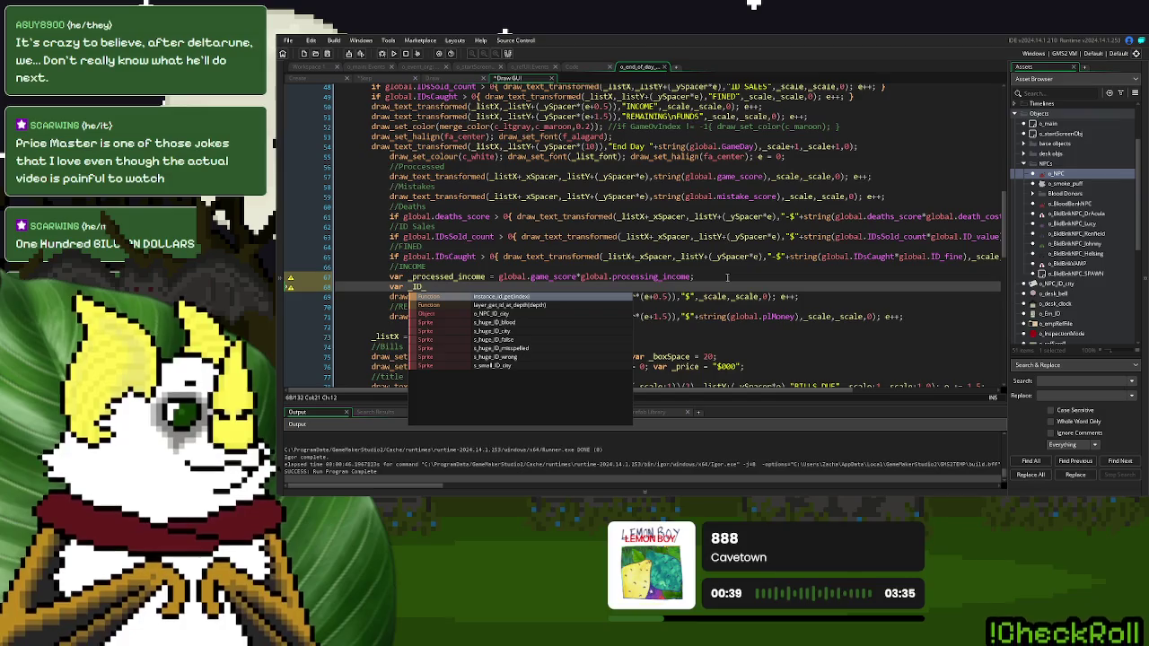
text(income =)
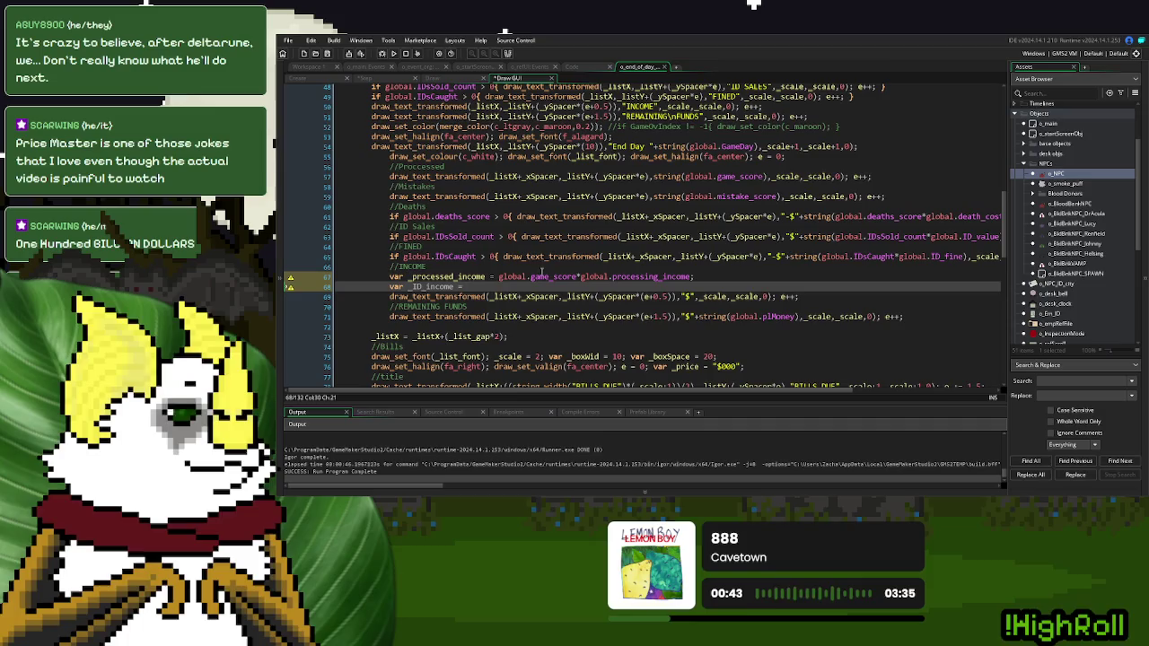
scroll(719, 391, right, 3)
scroll(719, 390, right, 1)
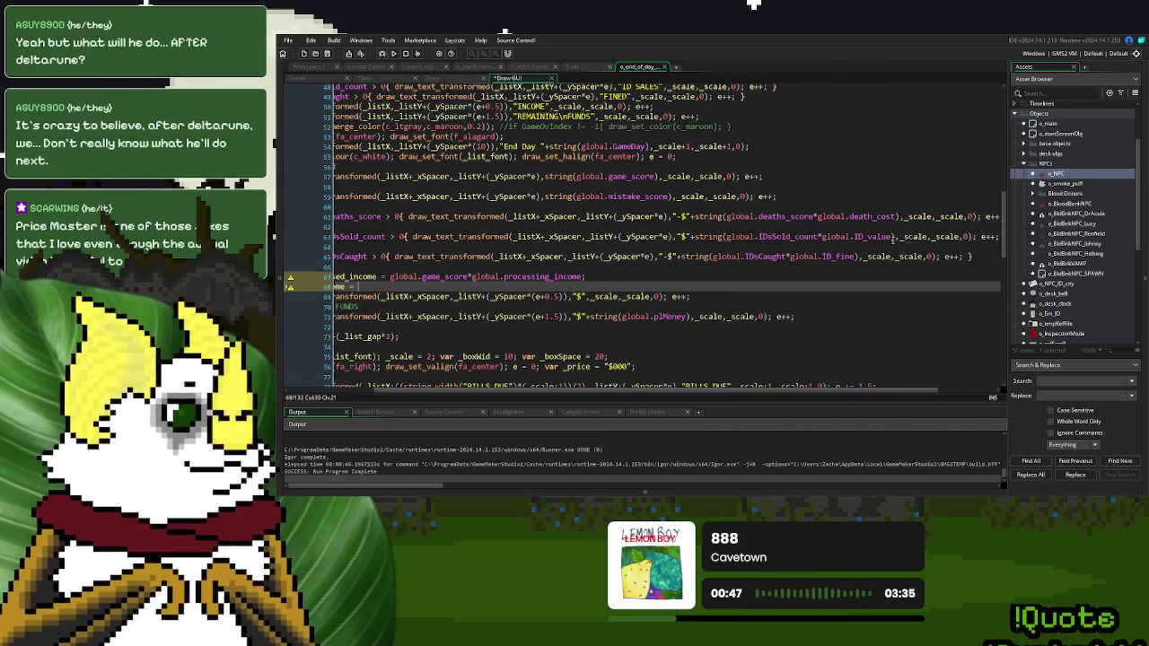
drag(893, 237, 734, 238)
key(ctrl+c)
click(496, 285)
key(ctrl+v)
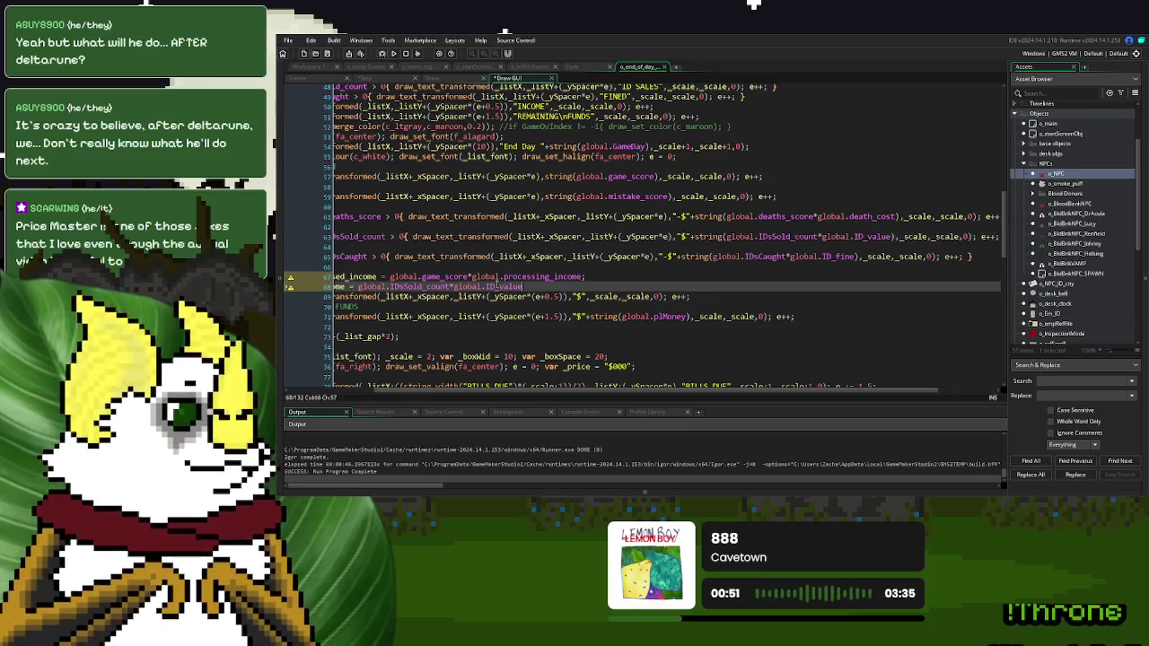
text(;)
key(Return)
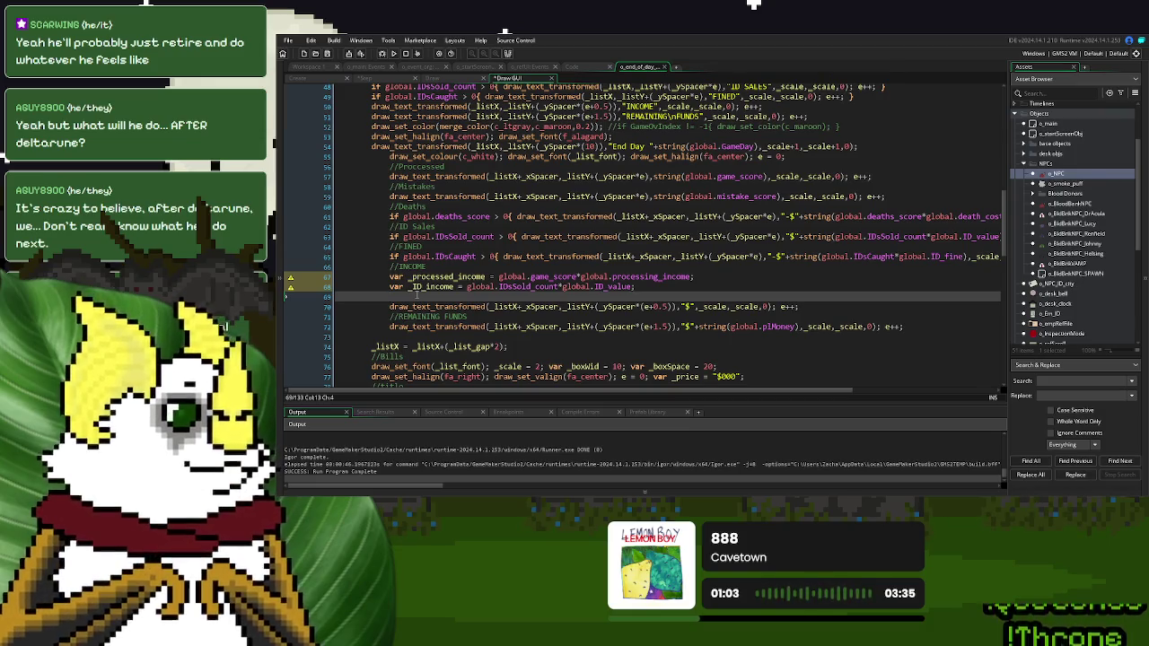
Declare var _death_income_loss = global.deaths_score*global.death_cost;
text(var )
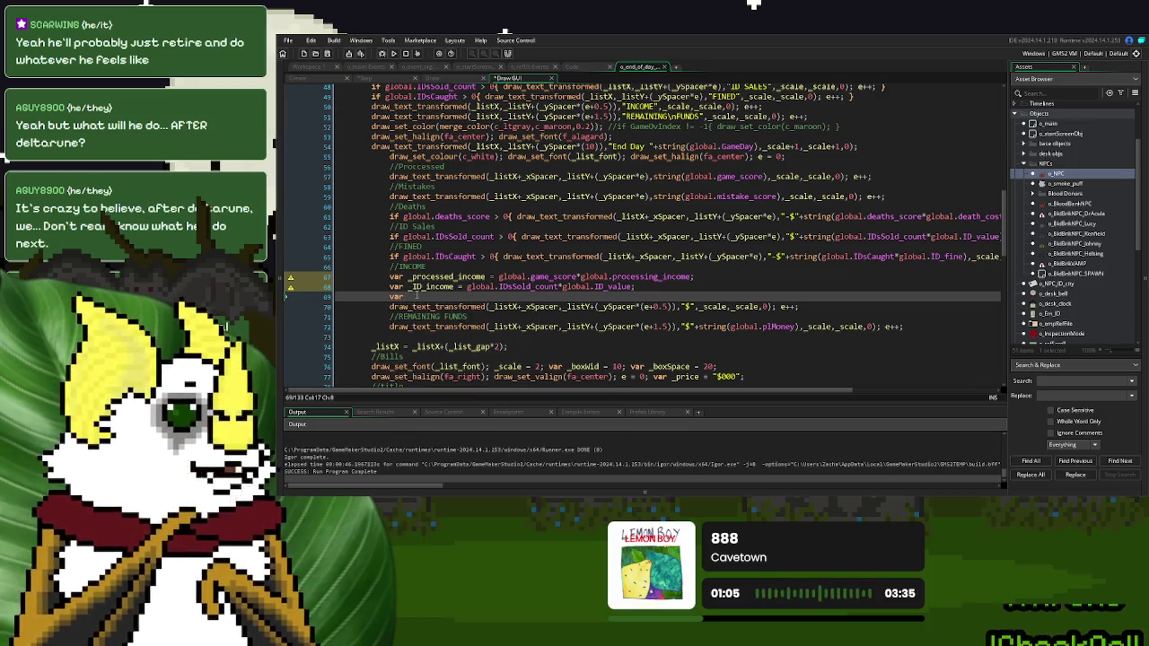
text(_)
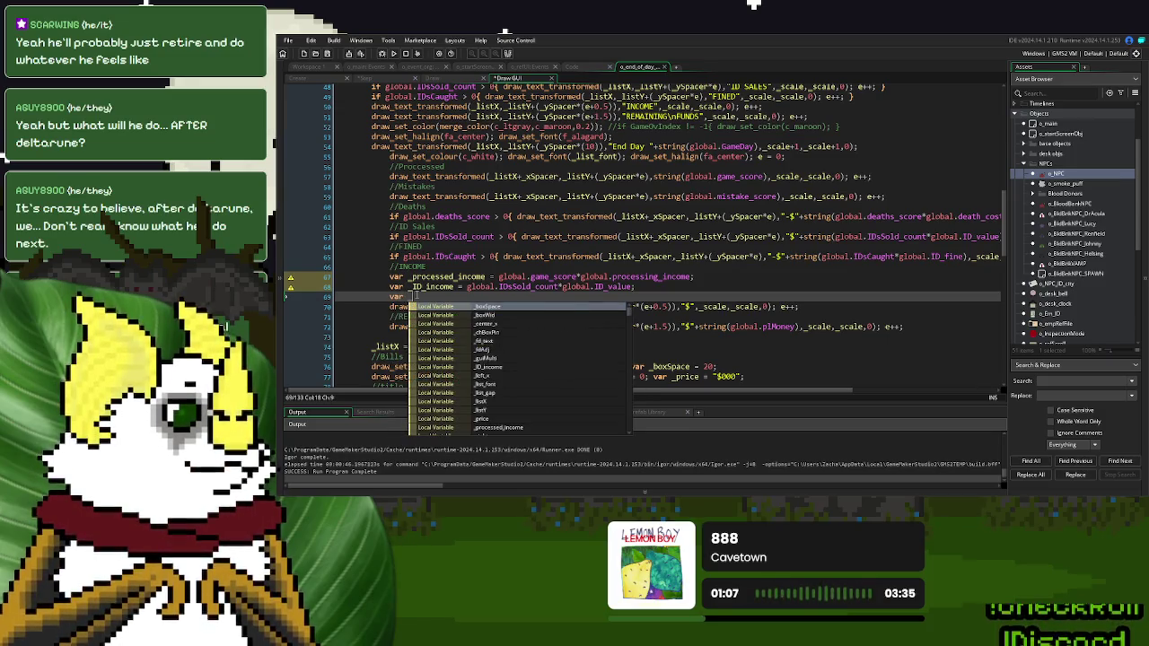
text(death )
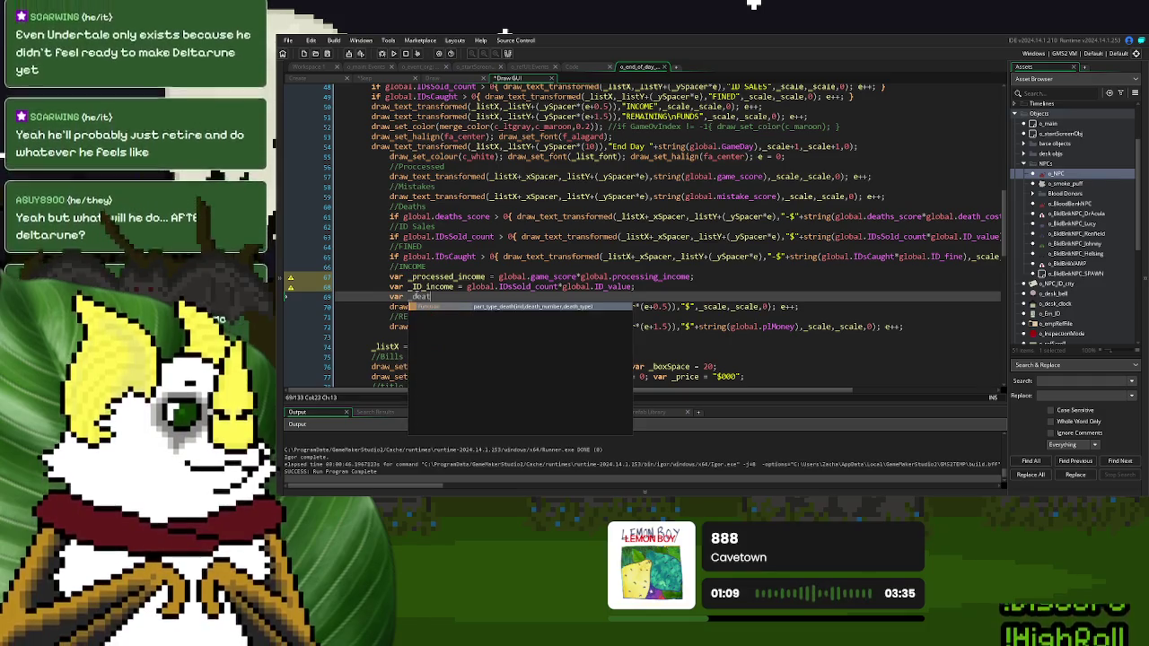
text(_income)
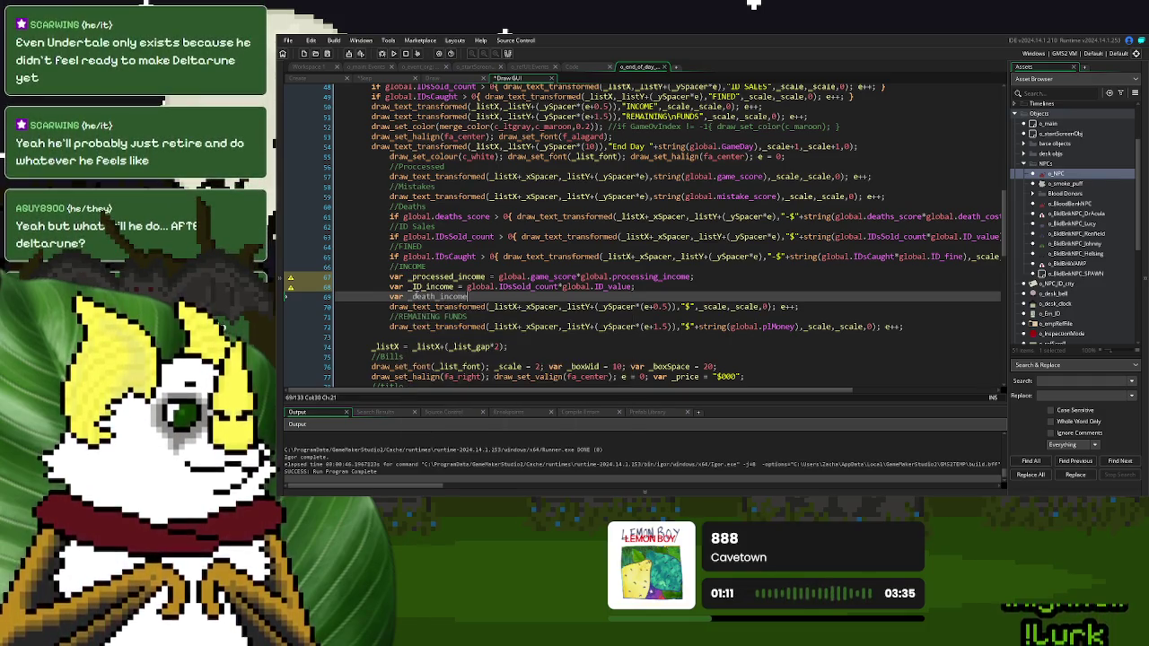
text(_loss =)
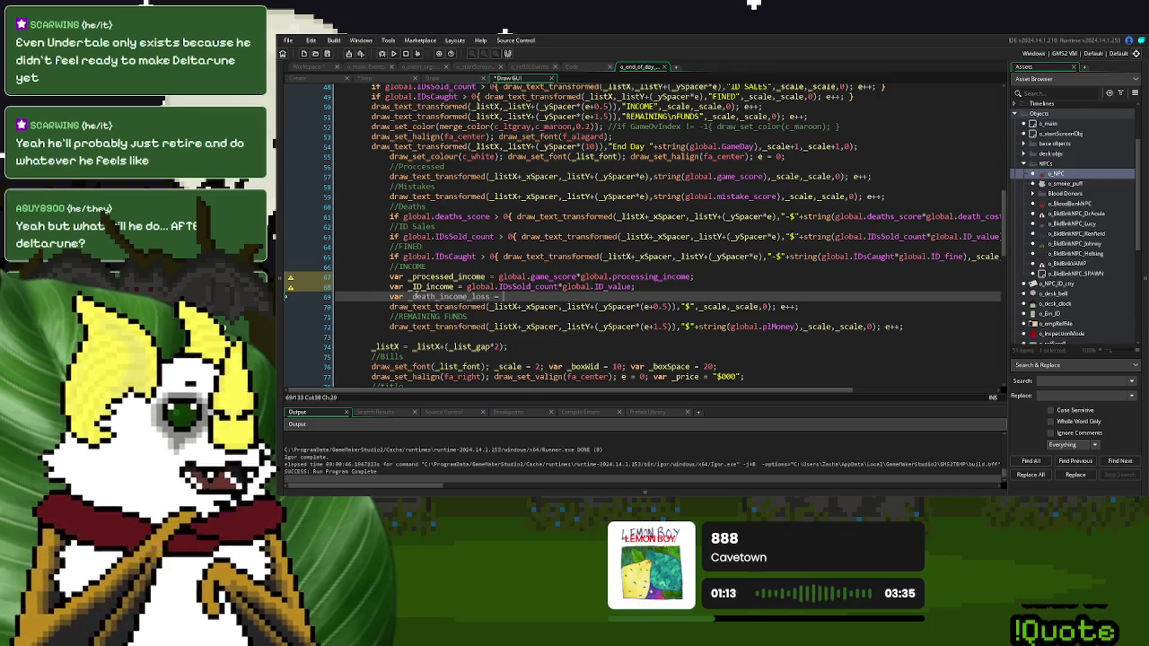
drag(664, 391, 719, 391)
drag(932, 218, 766, 220)
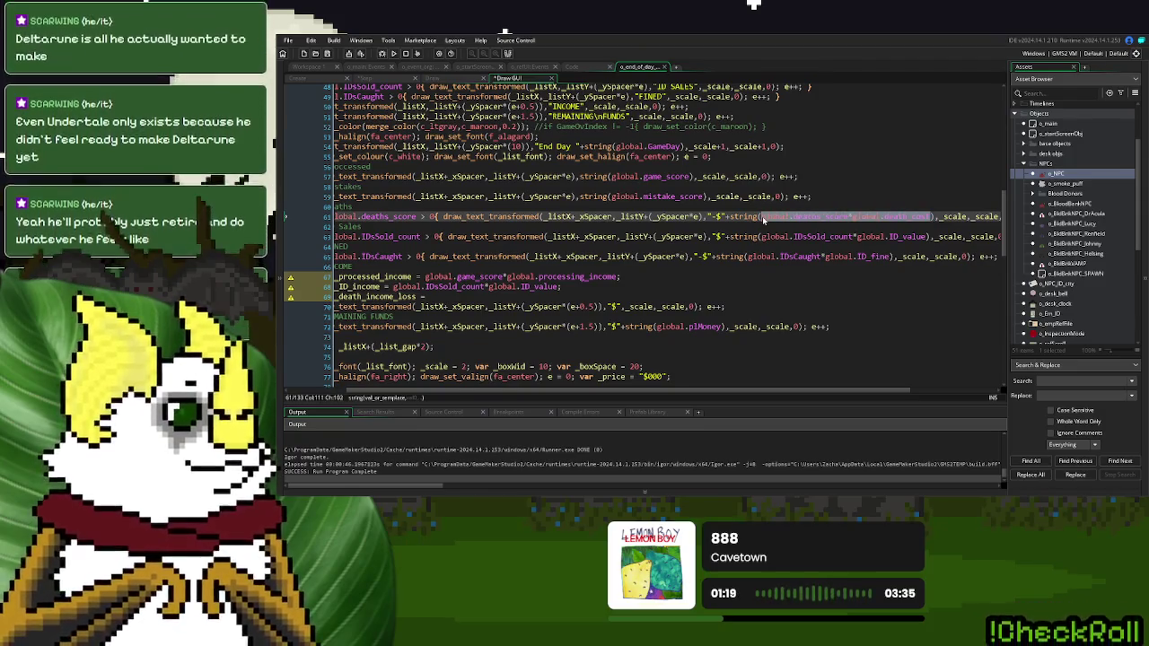
click(541, 294)
key(ctrl+v)
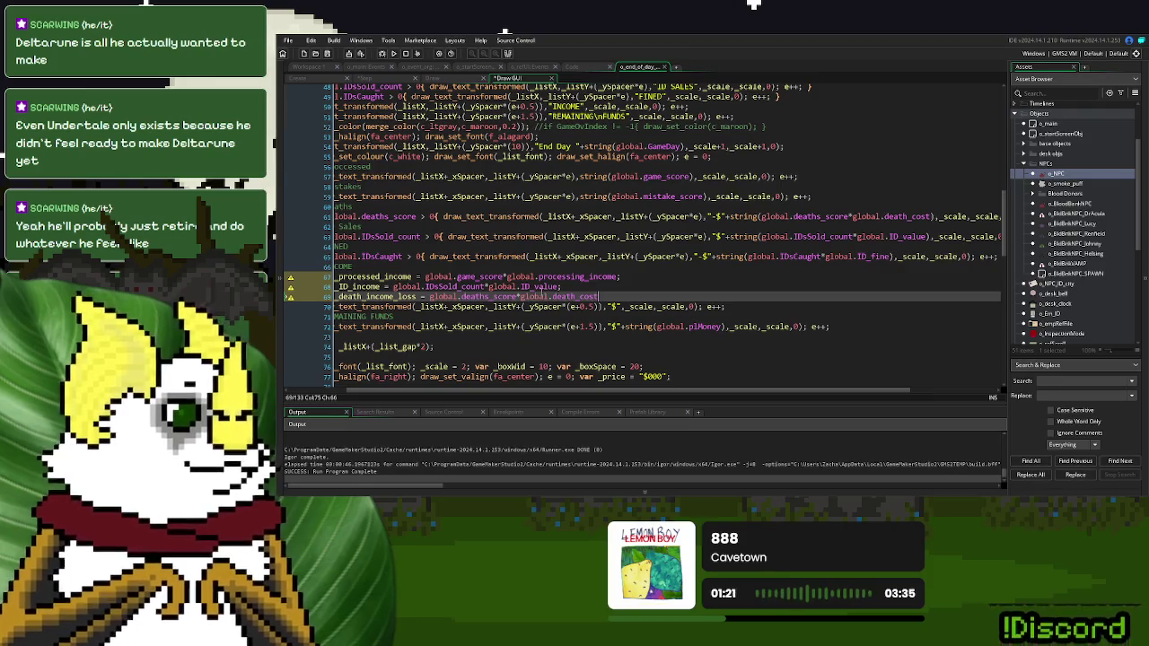
text(;)
key(Return)
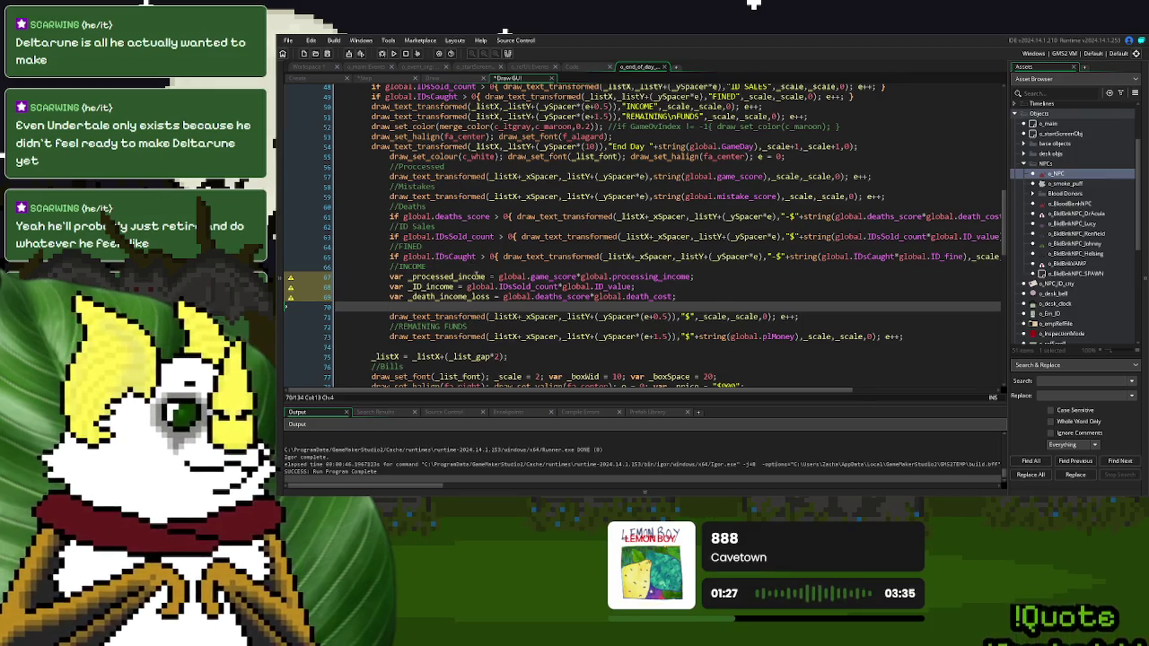
Duplicate that line as var _fined_income_loss = global.IDsCaught*global.ID_Fine;
drag(683, 297, 692, 291)
key(ctrl+d)
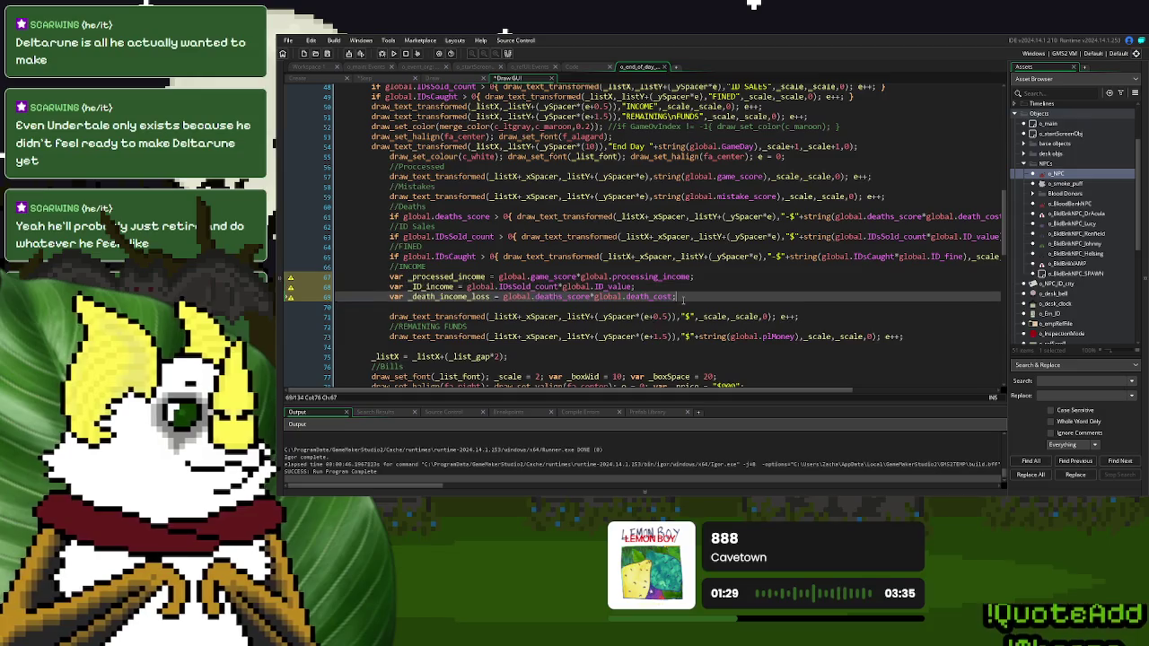
click(469, 317)
key(BackSpace)
key(BackSpace)
key(BackSpace)
double_click(469, 317)
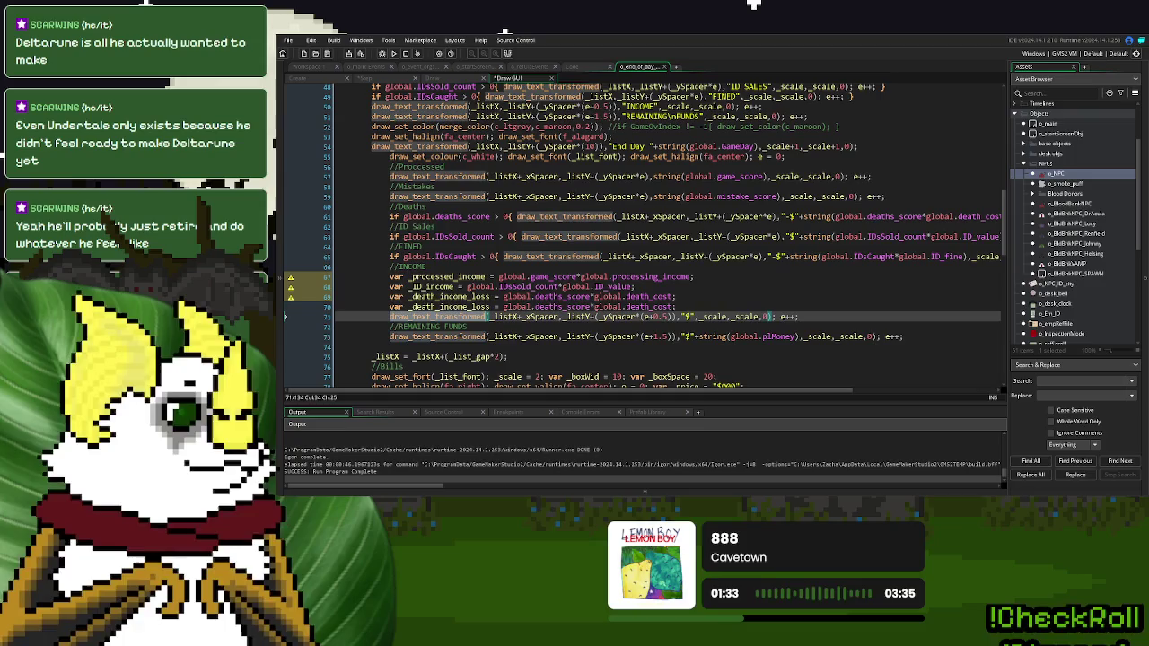
double_click(473, 306)
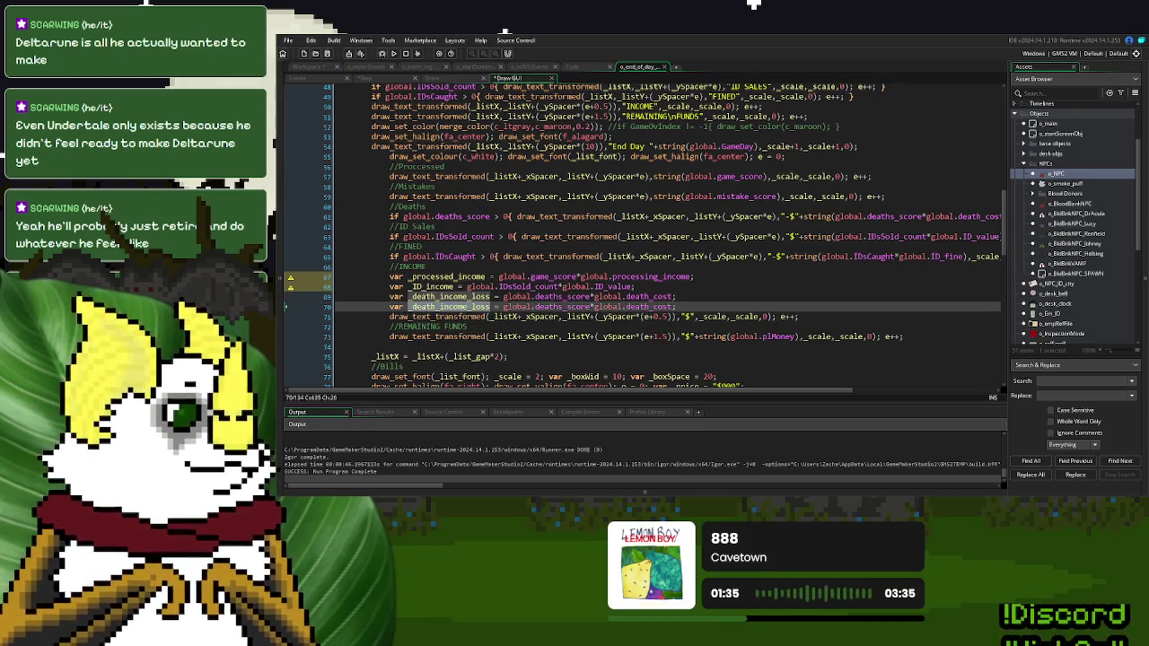
text(_fined_inco)
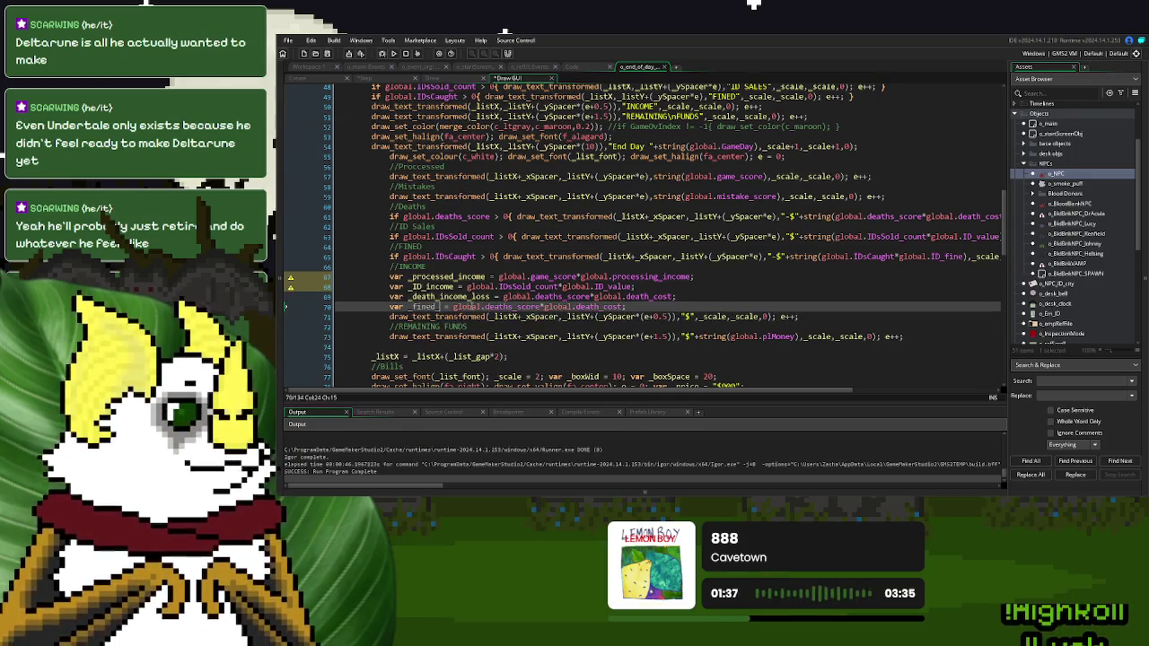
text(me_loss)
key(shift+End)
text(= global.IDsCaught*global.ID_Fine;)
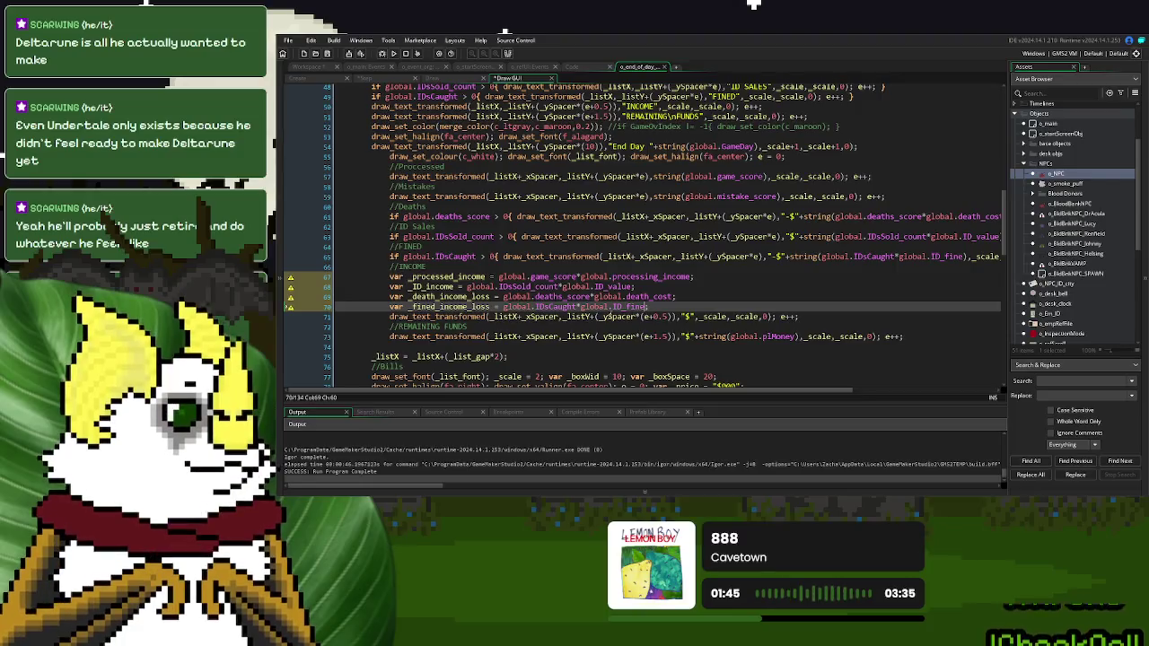
key(Return)
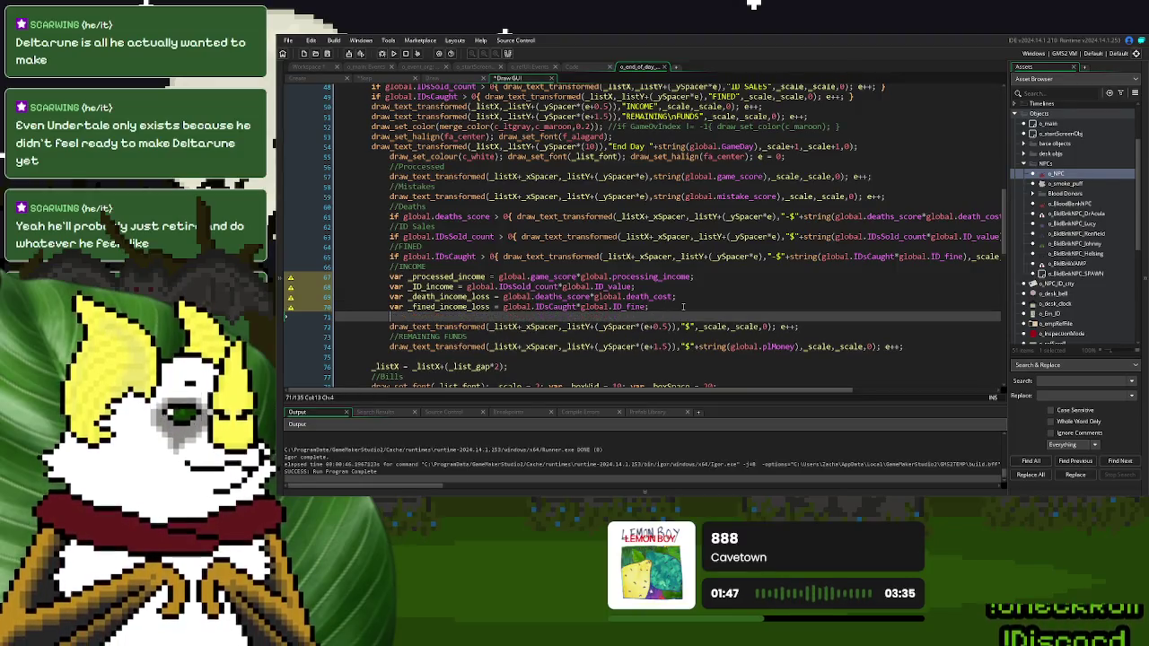
Add an indented var _final_income line that starts from _processed_income
text(var _final)
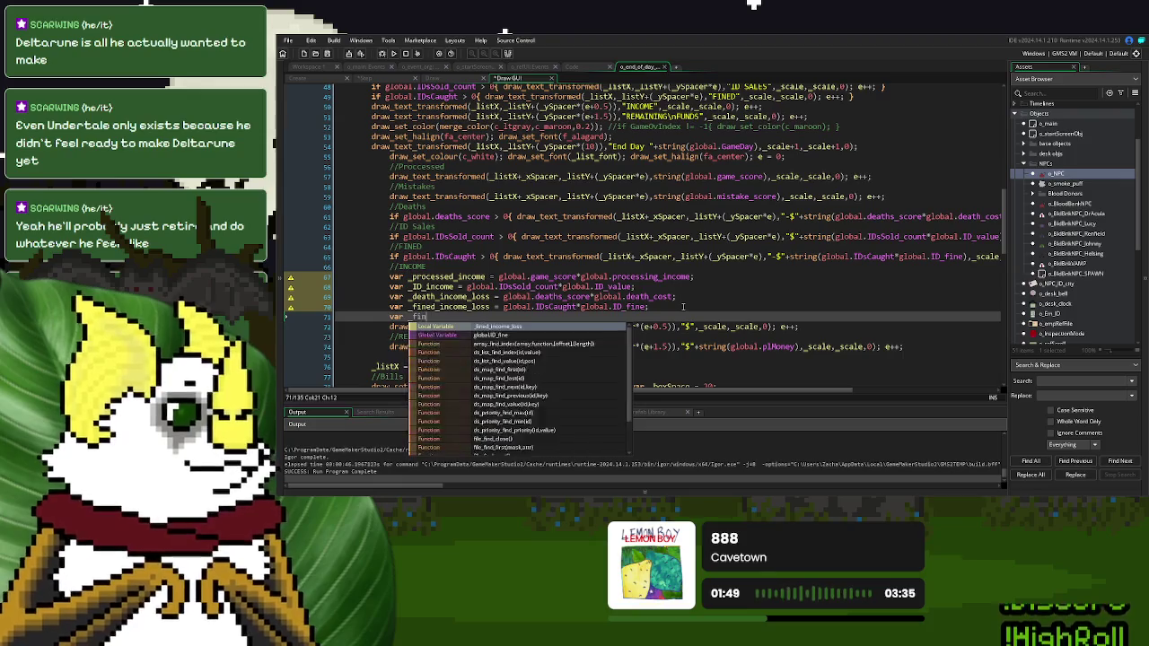
text(_income)
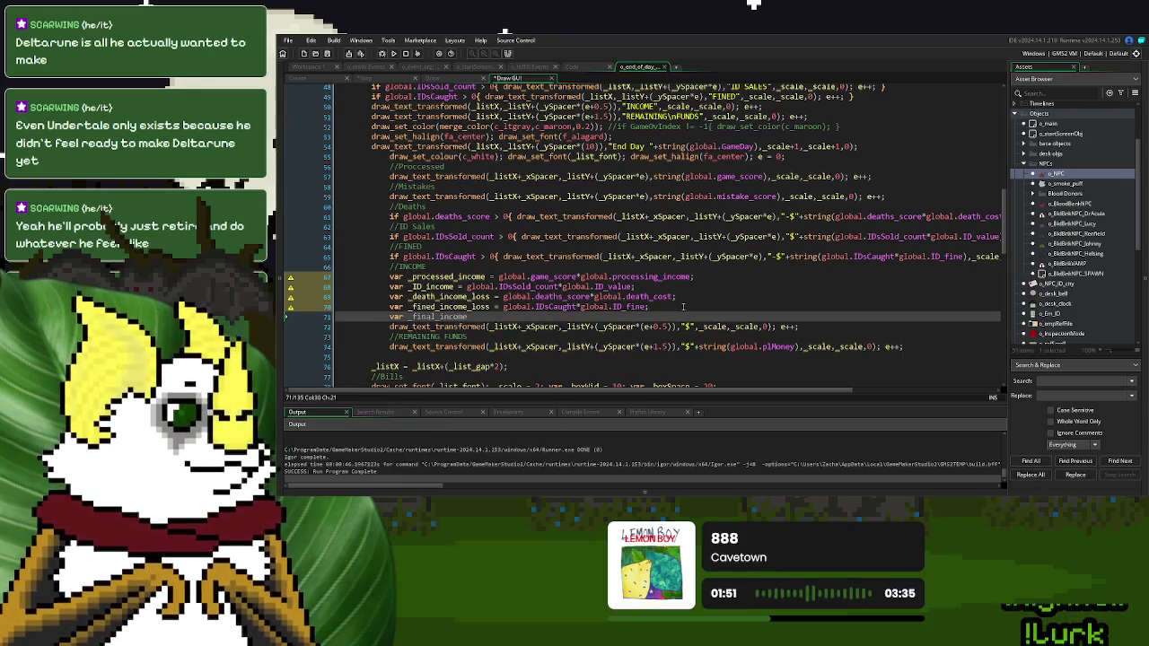
text( = 0;)
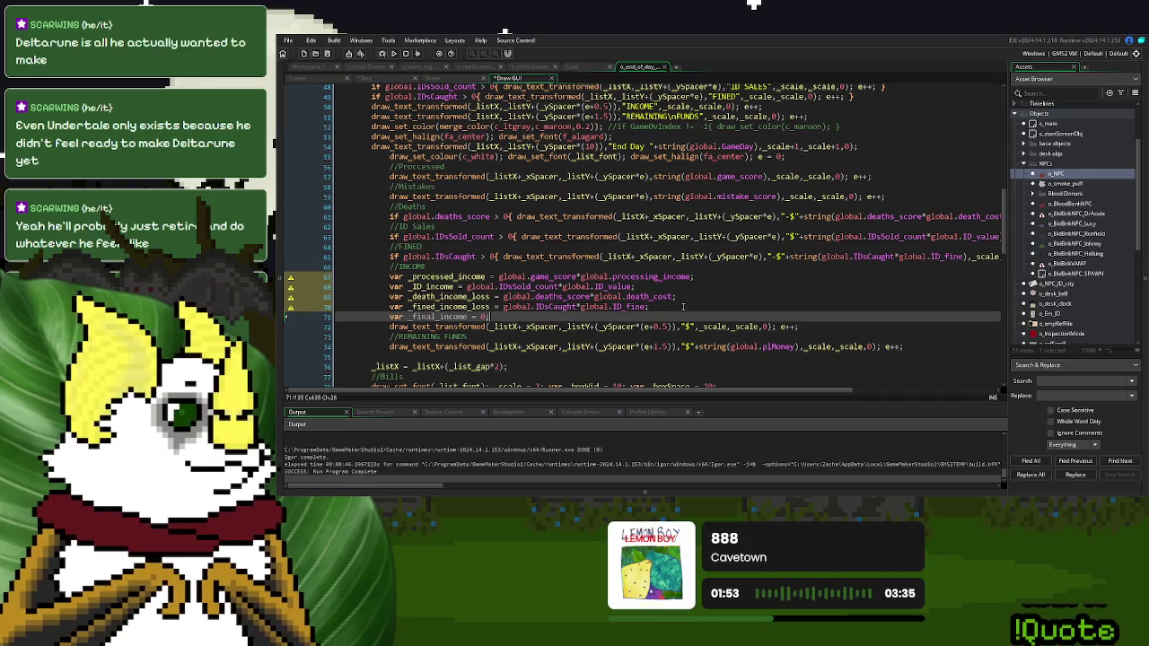
key(Home)
key(Tab)
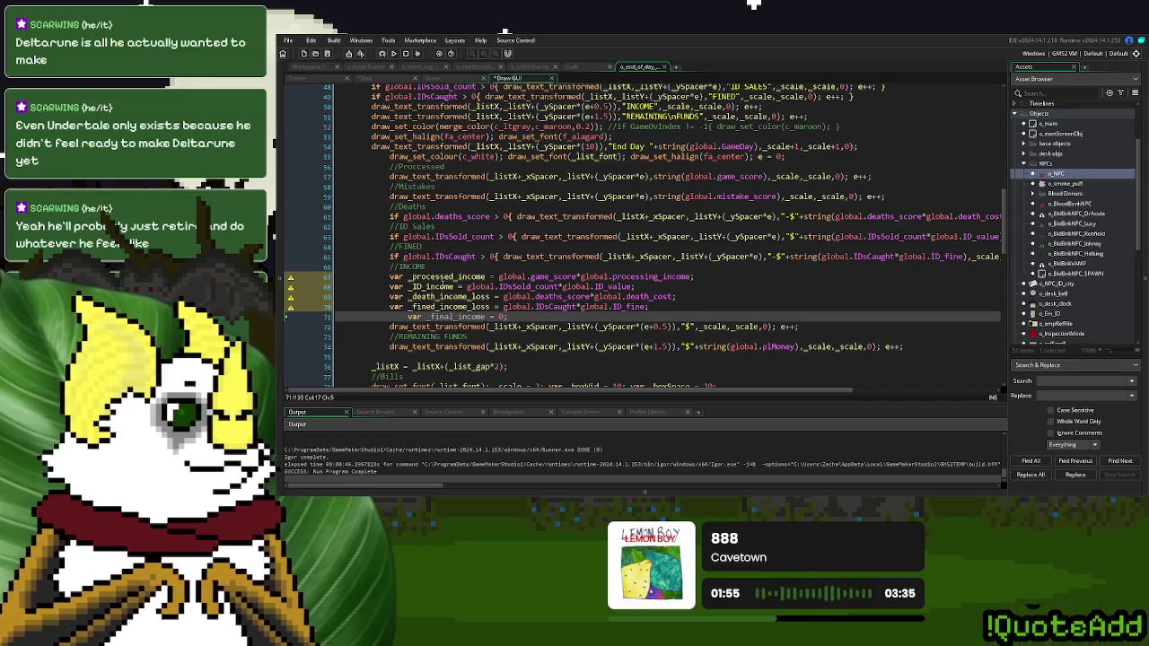
double_click(447, 277)
key(ctrl+c)
double_click(501, 317)
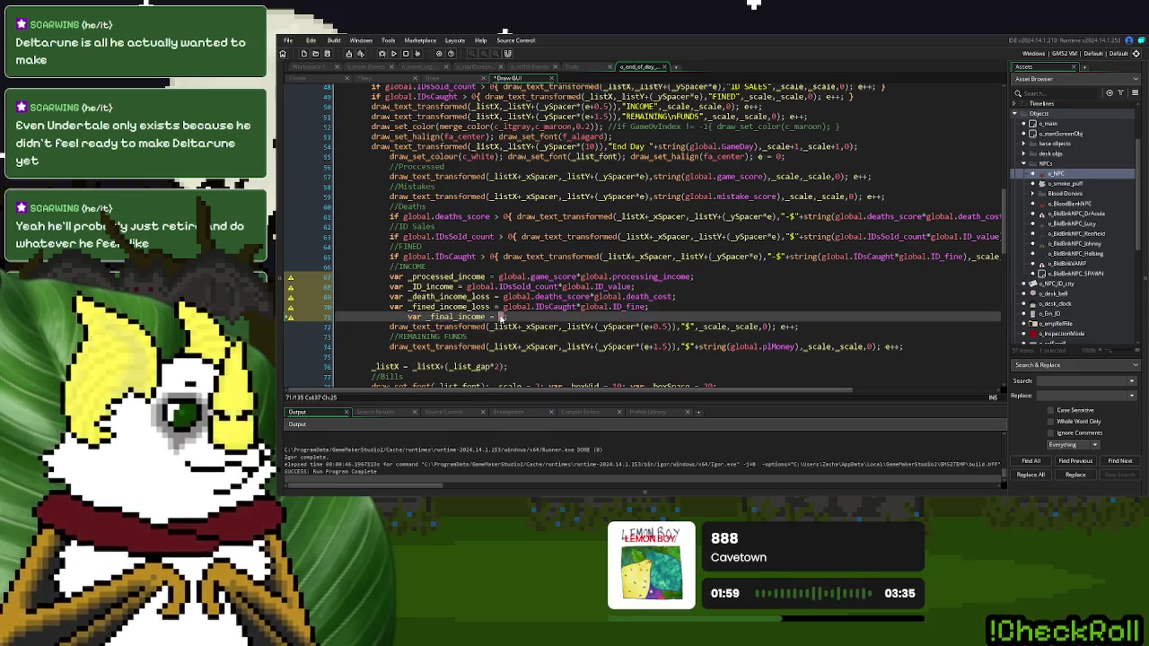
key(ctrl+v)
text(;)
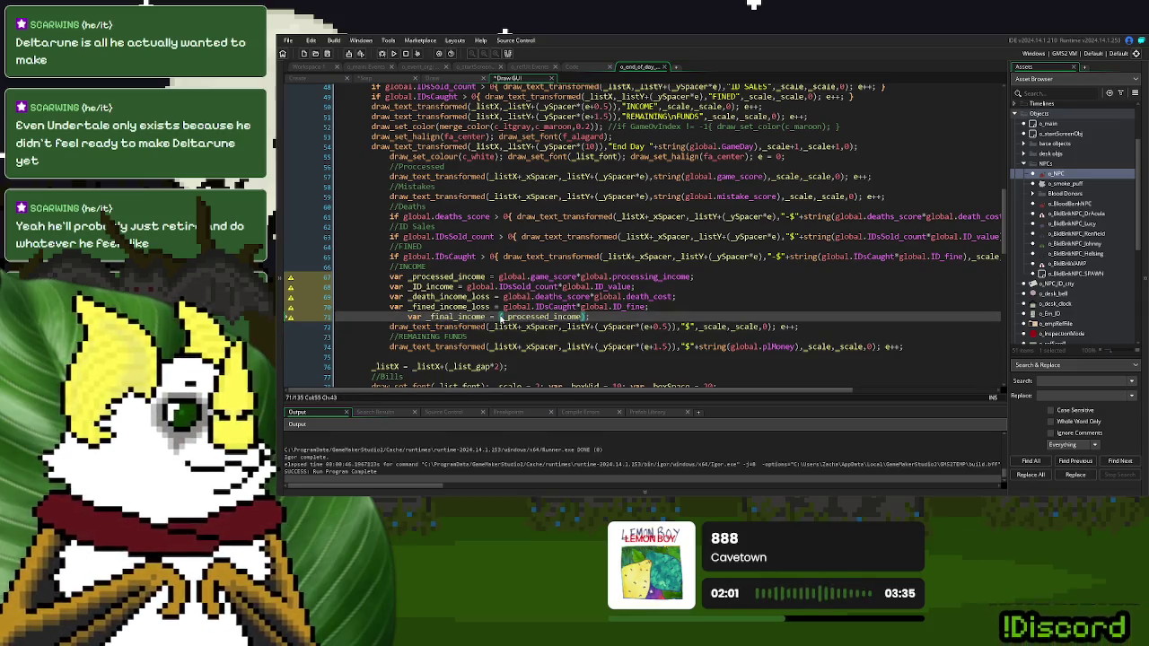
Complete it as (_processed_income+_ID_income)-(_death_income_loss+_fined_income_loss)
double_click(433, 287)
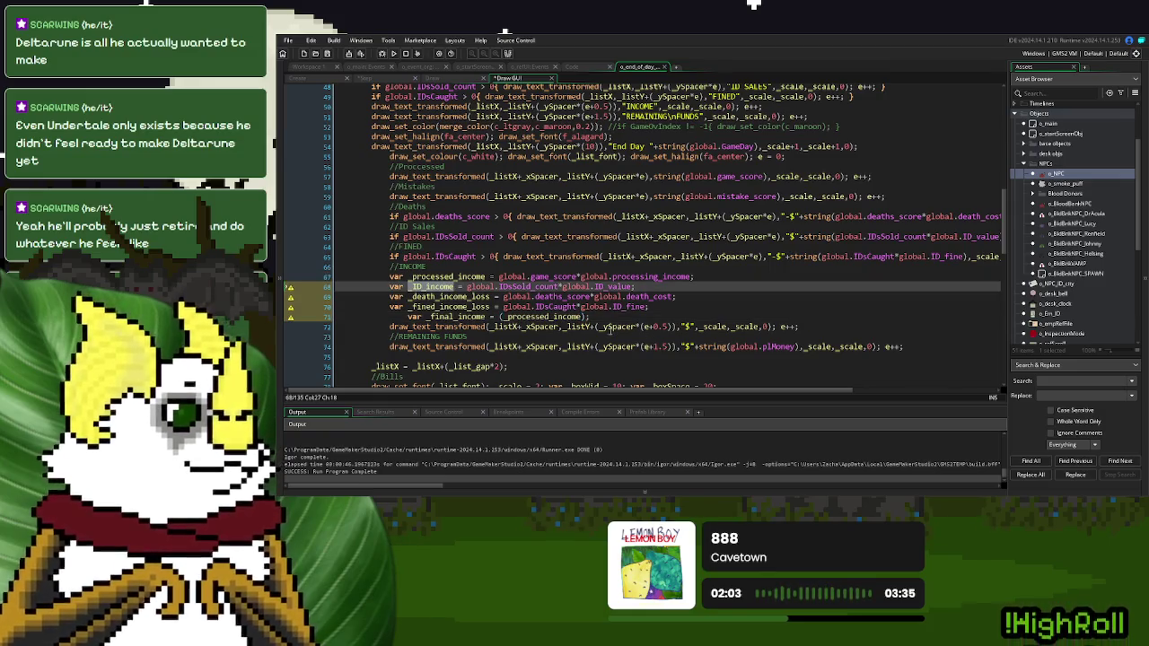
key(ctrl+c)
click(585, 317)
text(-)
key(ctrl+v)
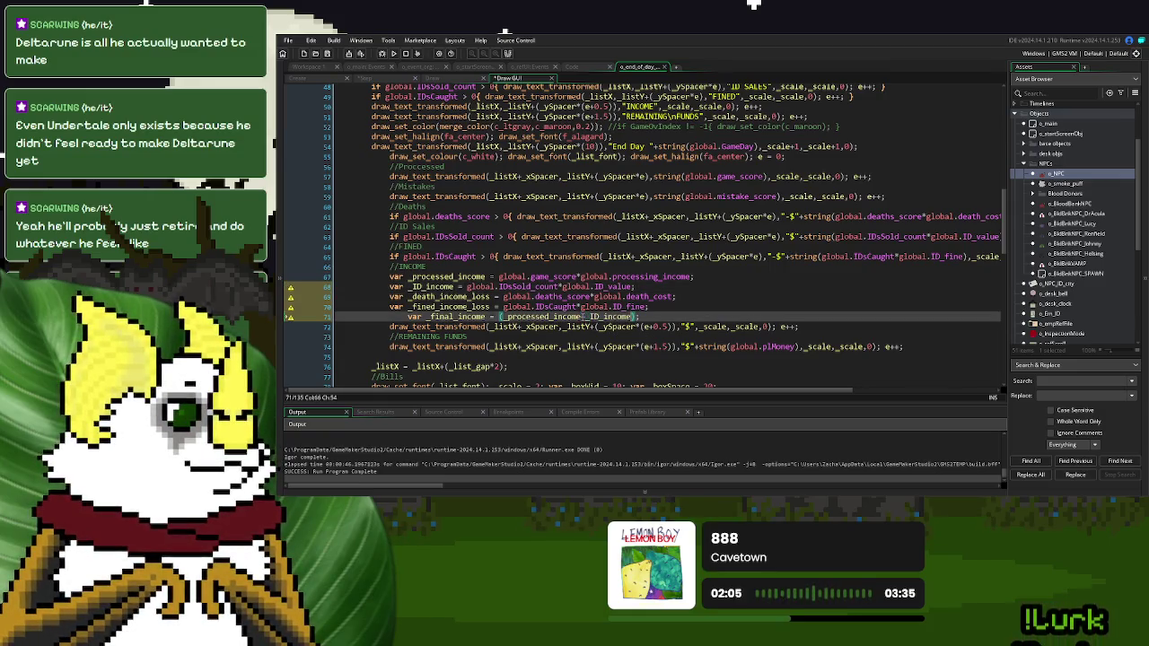
double_click(441, 296)
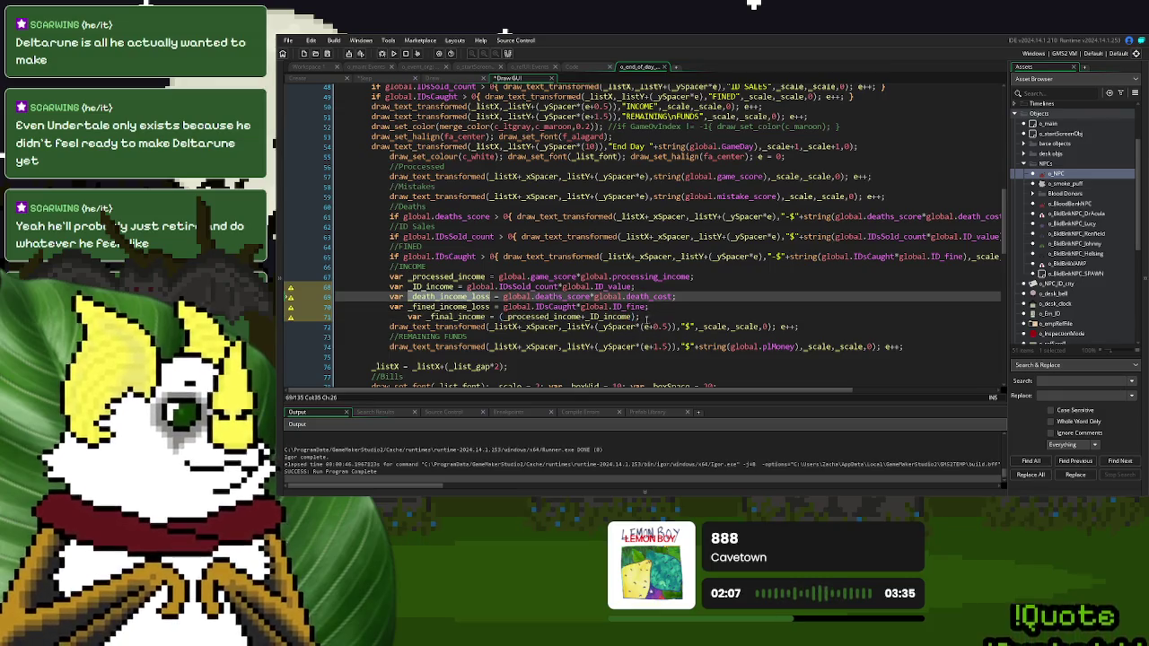
click(637, 317)
text(-()
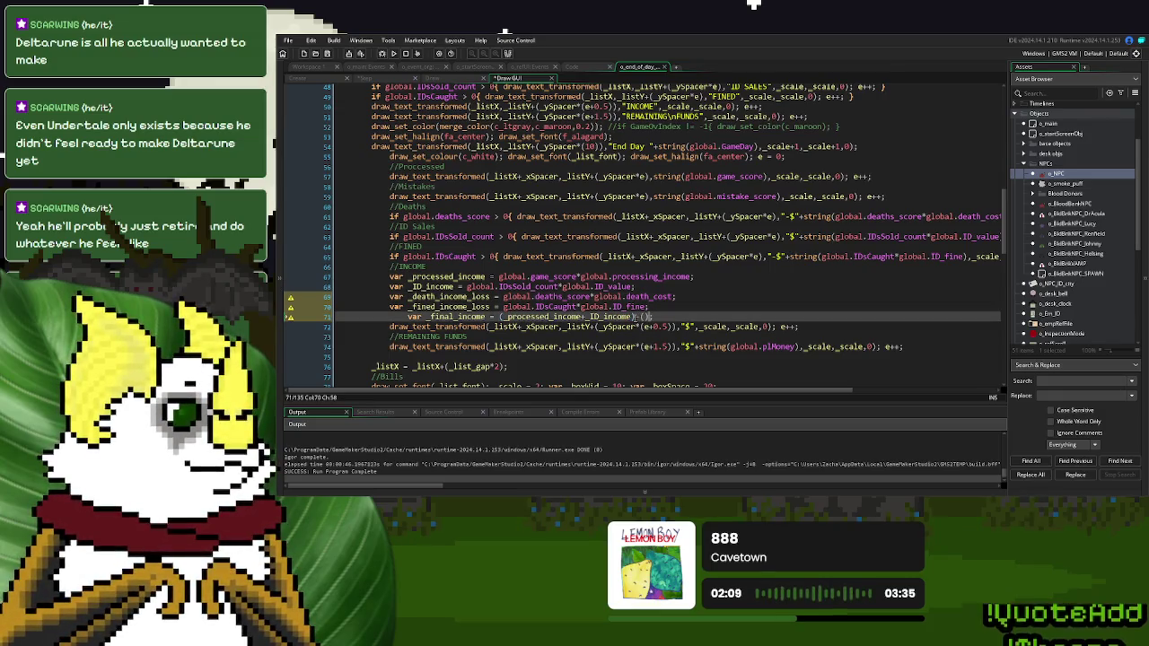
key(ctrl+v)
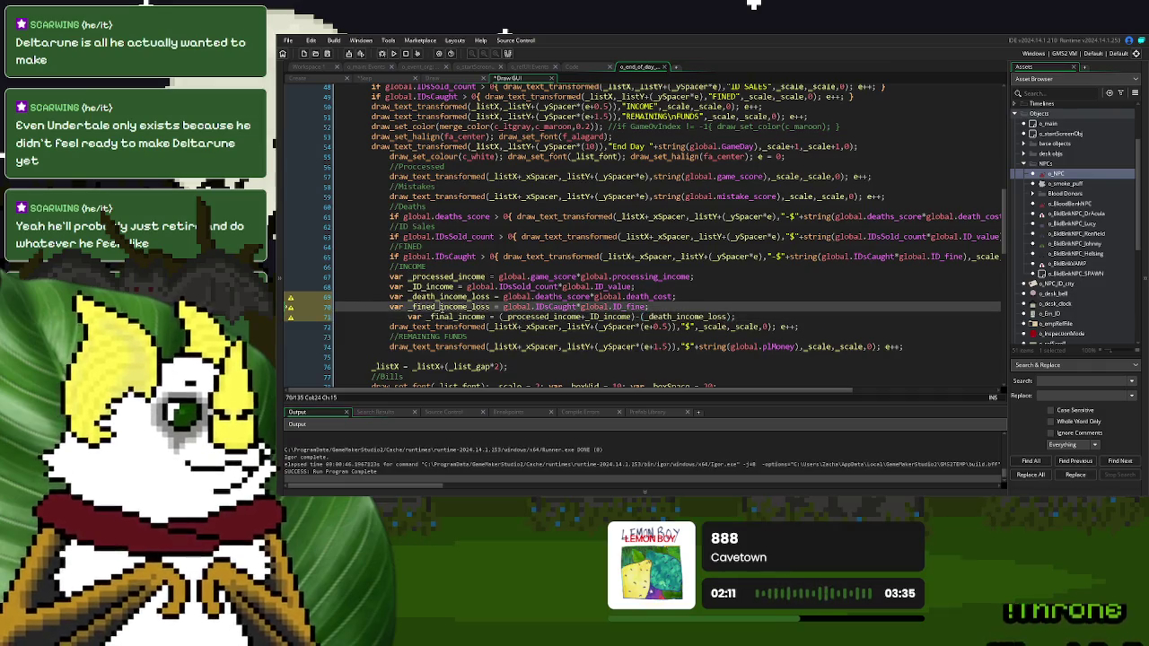
text(+_fined_income_loss)
double_click(460, 318)
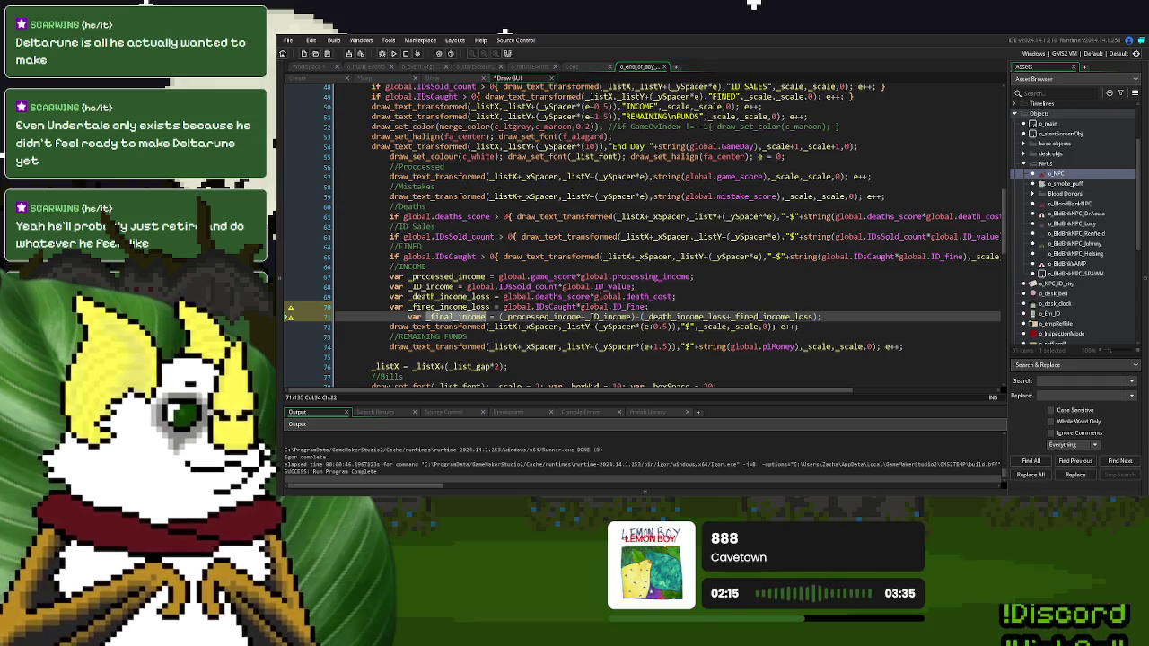
text(+string())
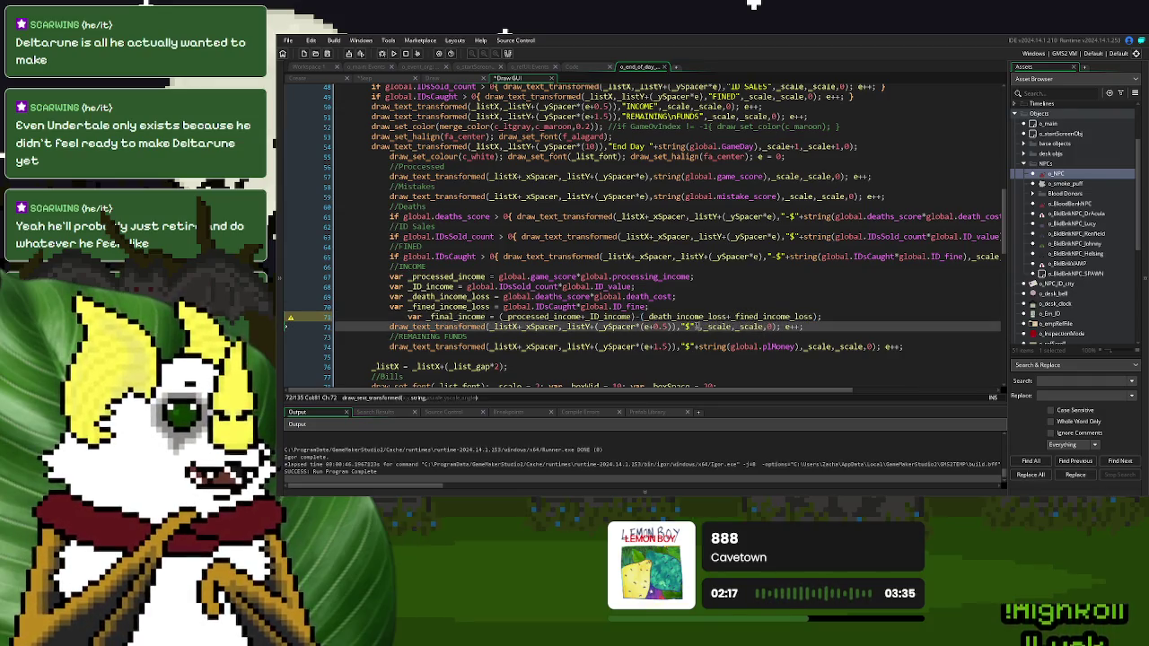
text(_final_income)
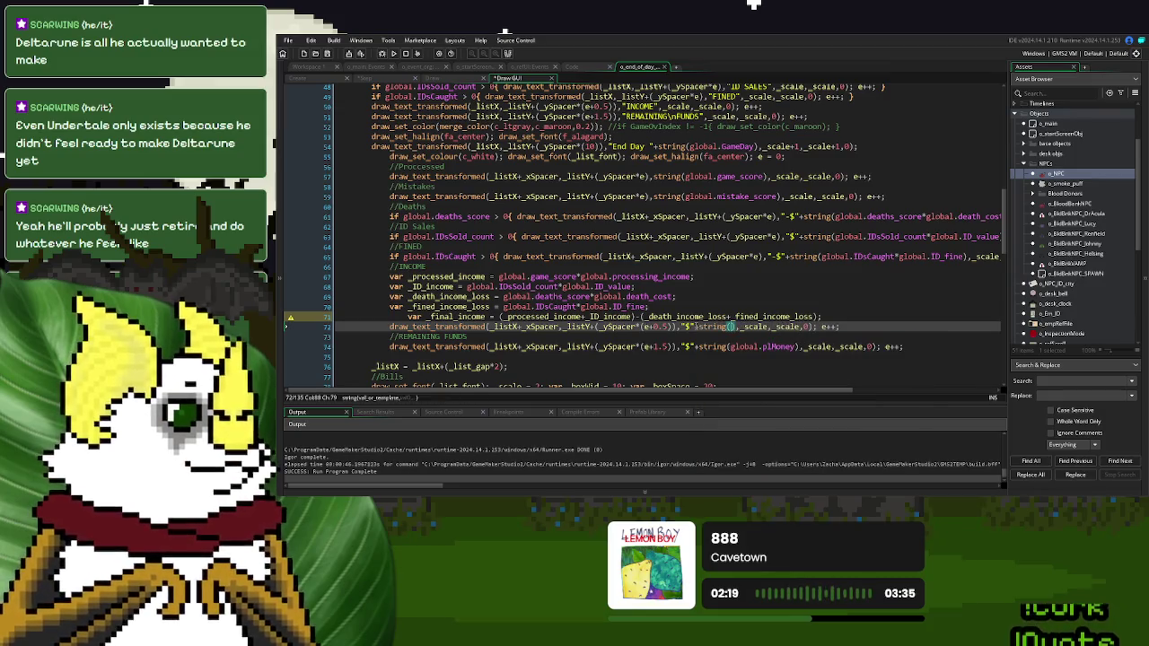
Append +string(_final_income) to the INCOME "$" text and set the remaining-funds value to global.plMoney
click(828, 327)
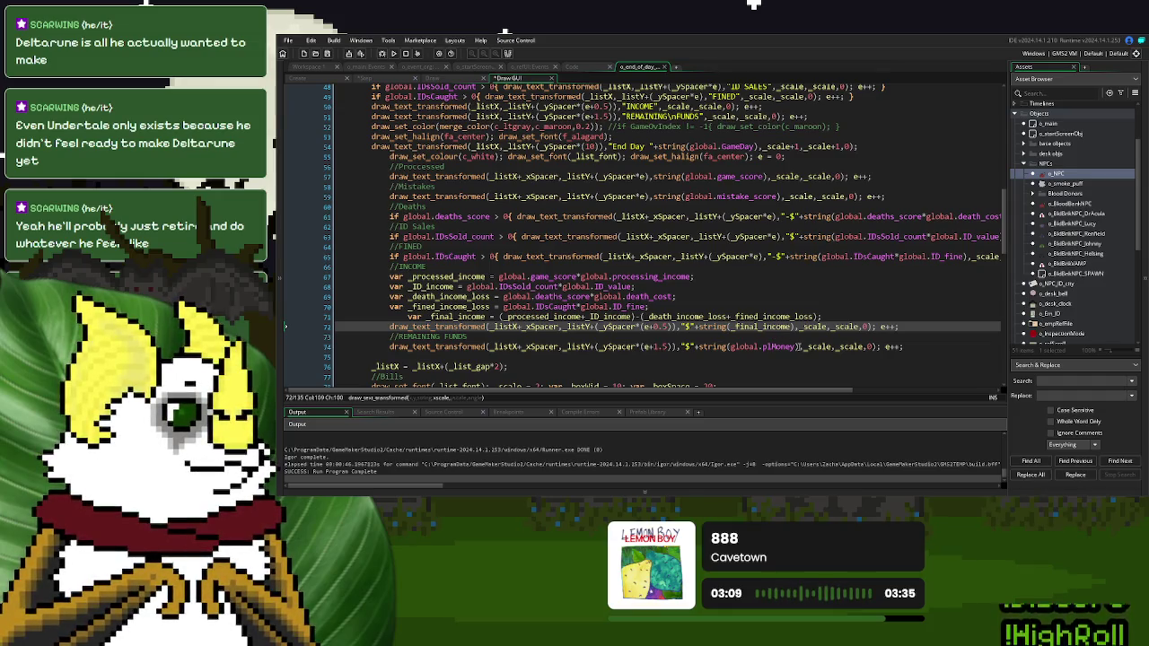
scroll(769, 346, down, 4)
scroll(741, 327, up, 1)
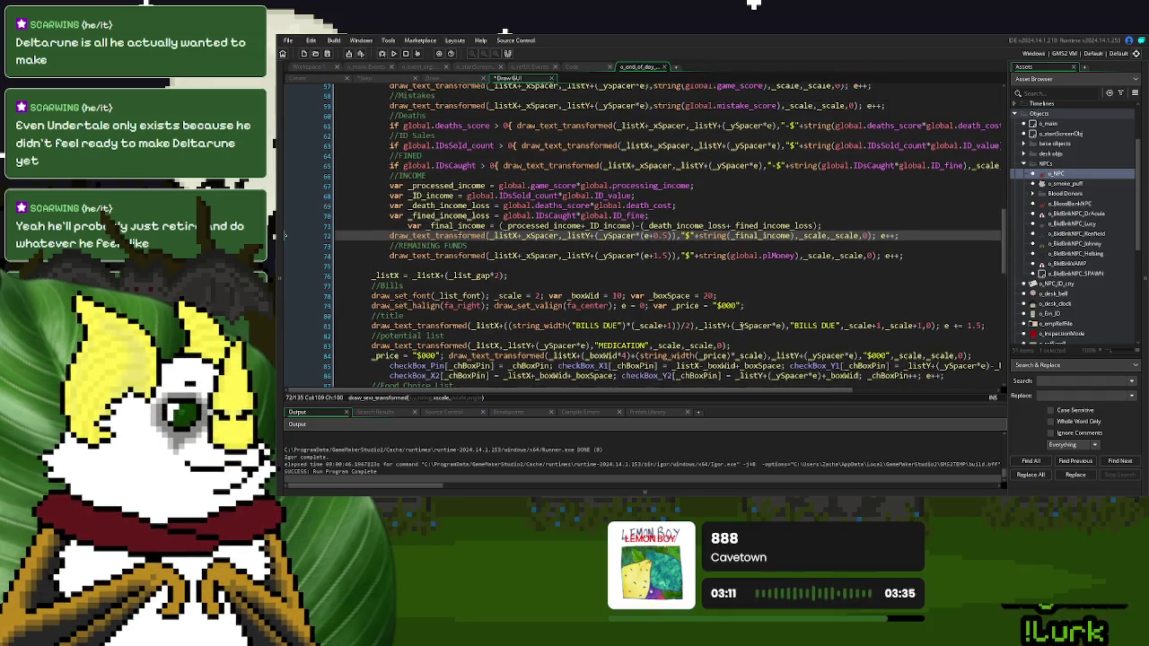
scroll(742, 327, down, 1)
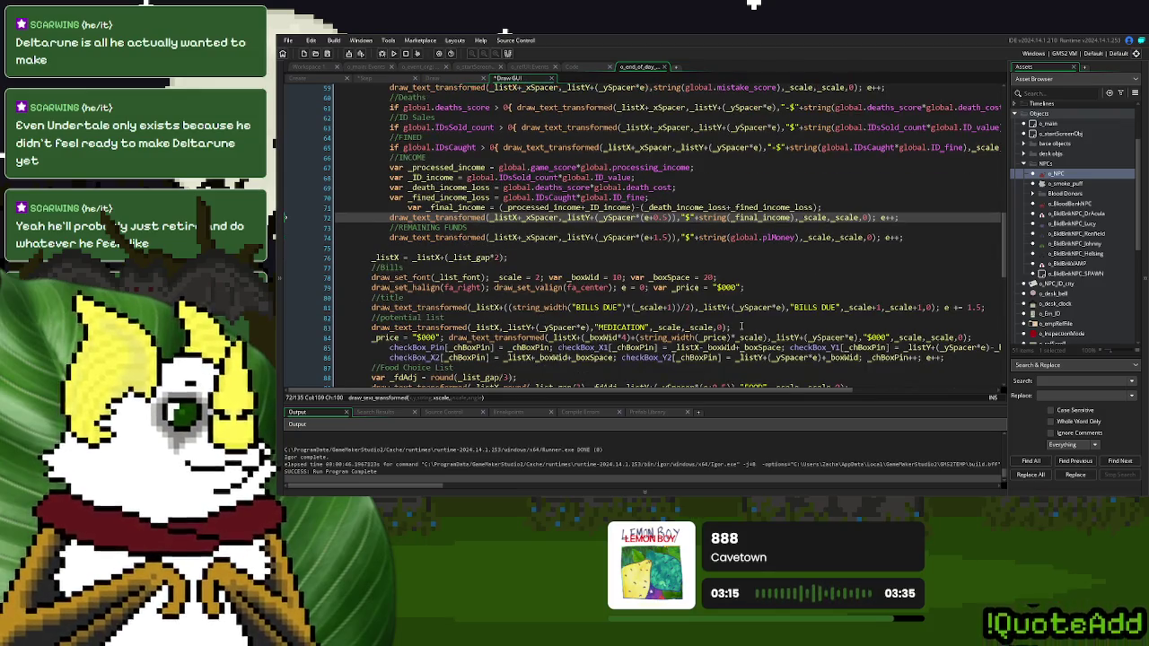
drag(797, 238, 731, 243)
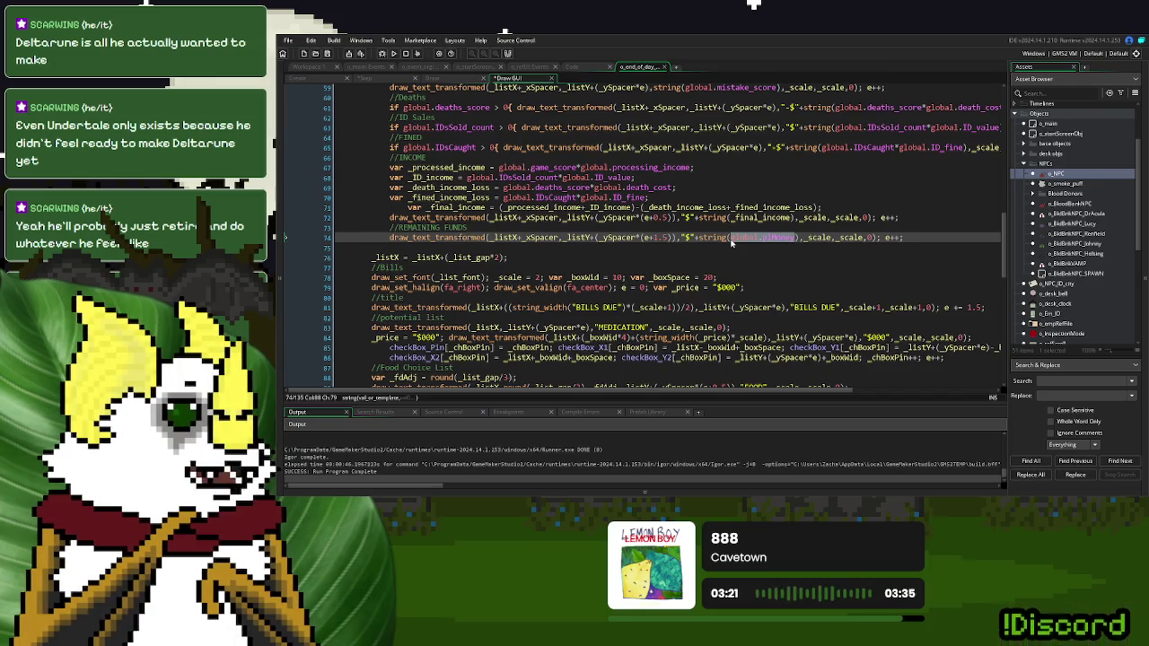
text(global.plMoney))
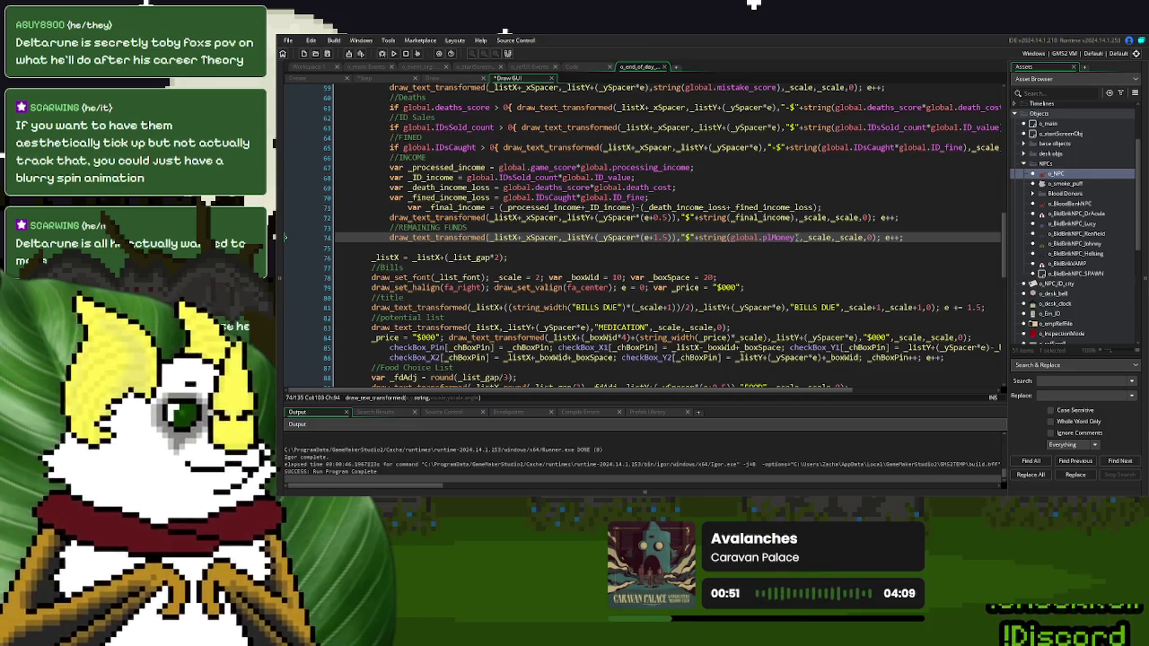
Check line 74's remaining-funds call draws "$"+string(global.plMoney), then go to that line's start
drag(799, 238, 701, 237)
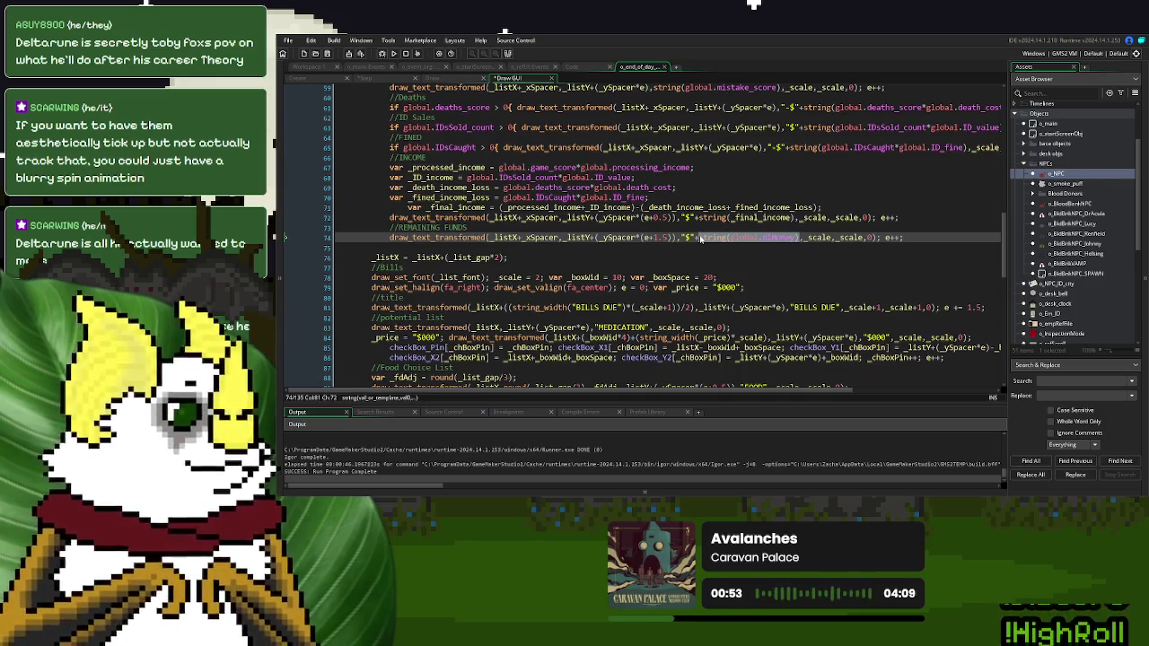
click(800, 238)
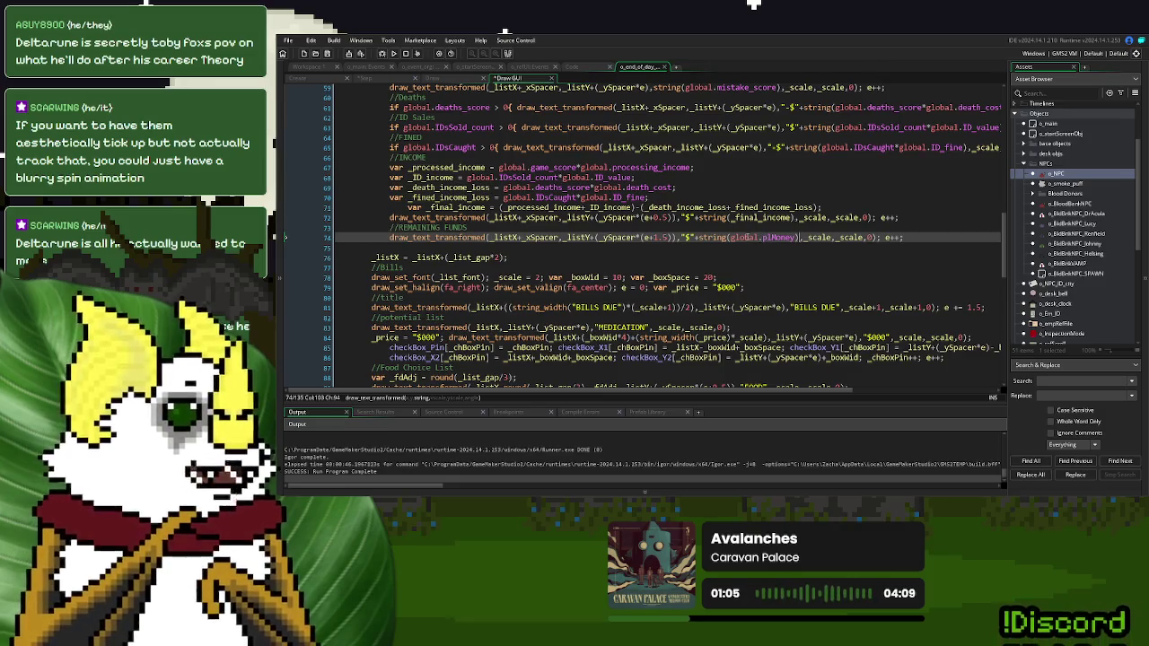
click(390, 237)
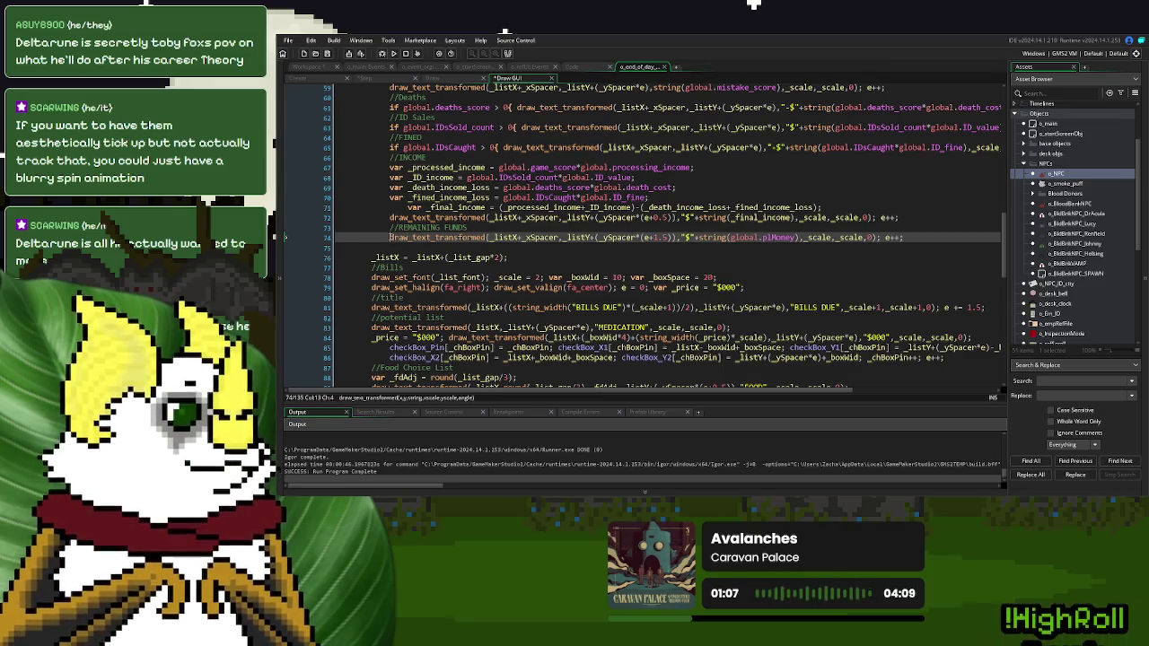
Insert var _remaining_funds = global.plMoney+_final_income above the draw call
key(Return)
key(Up)
text(var _)
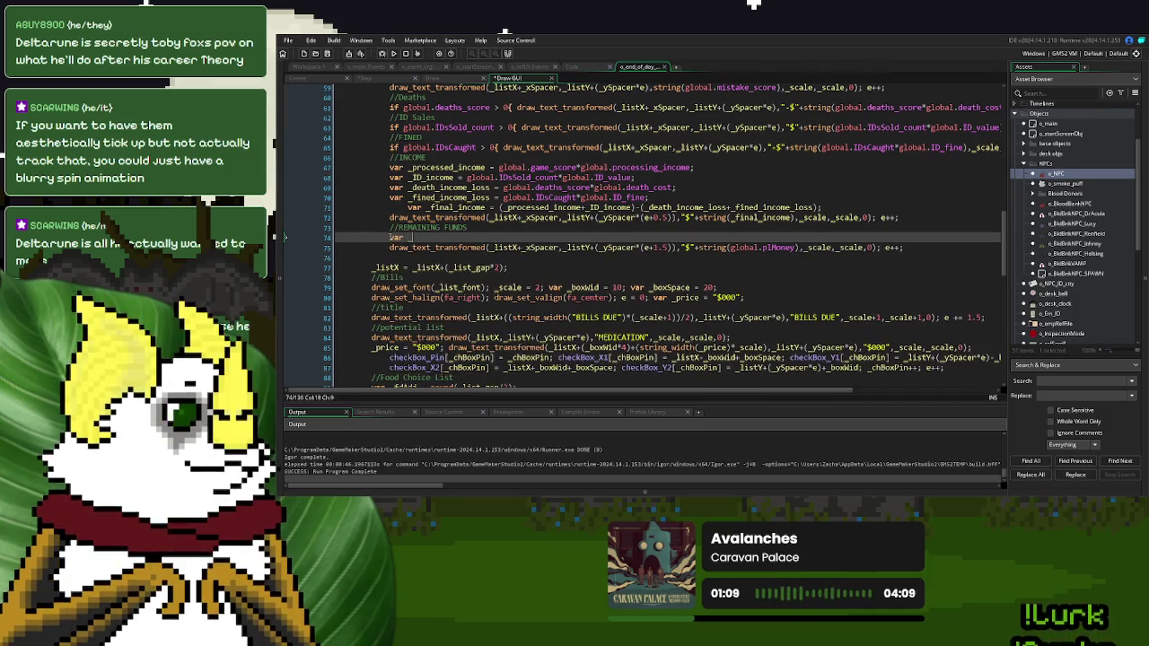
text(remaining)
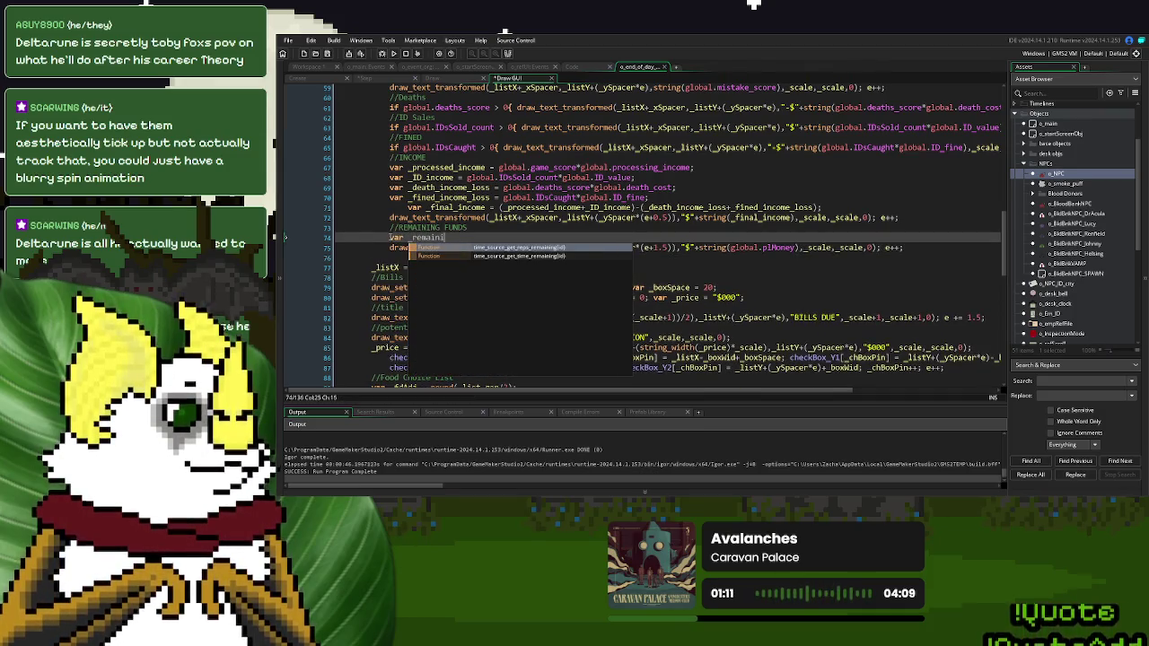
key(Escape)
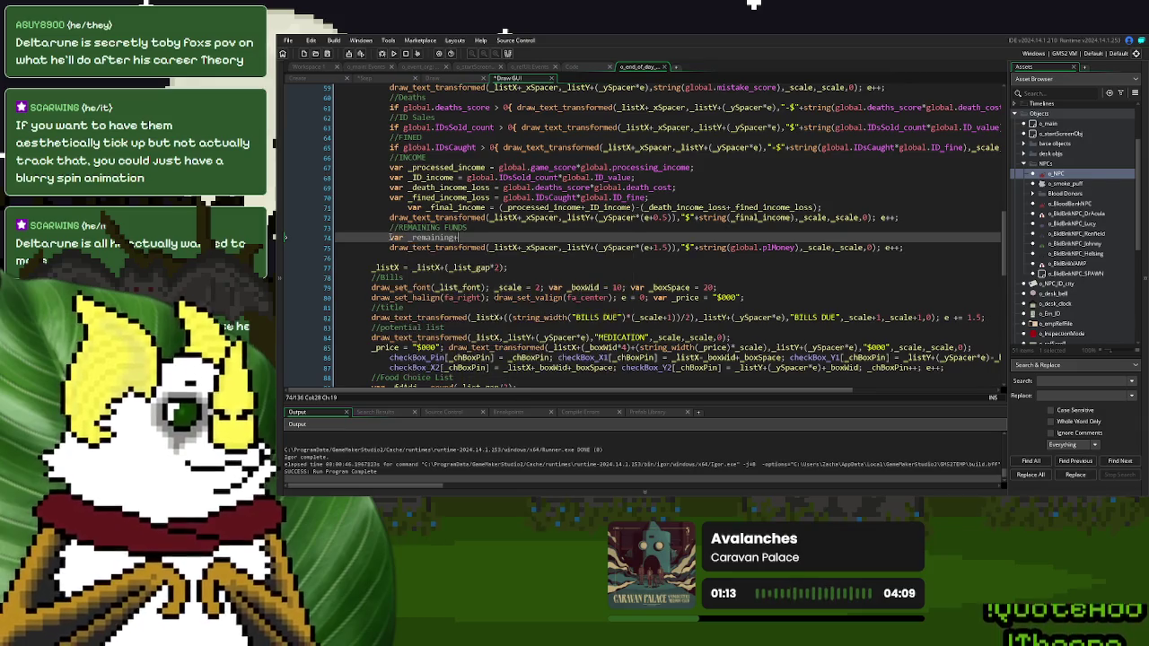
text(_funds =)
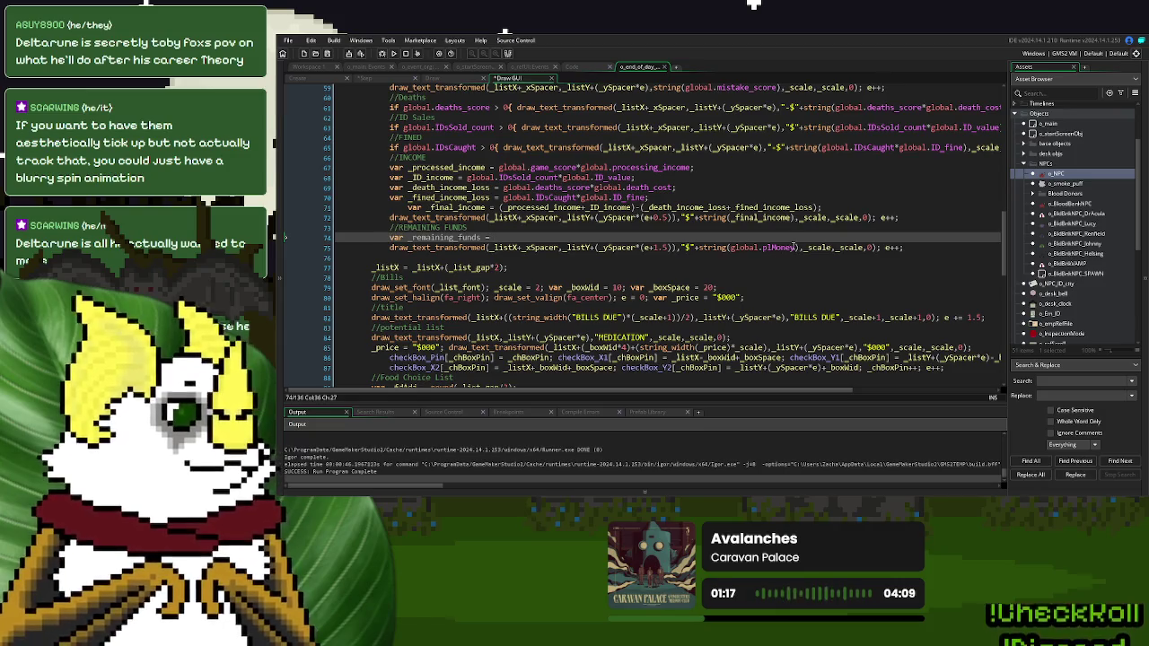
click(792, 247)
drag(790, 247, 727, 248)
key(ctrl+c)
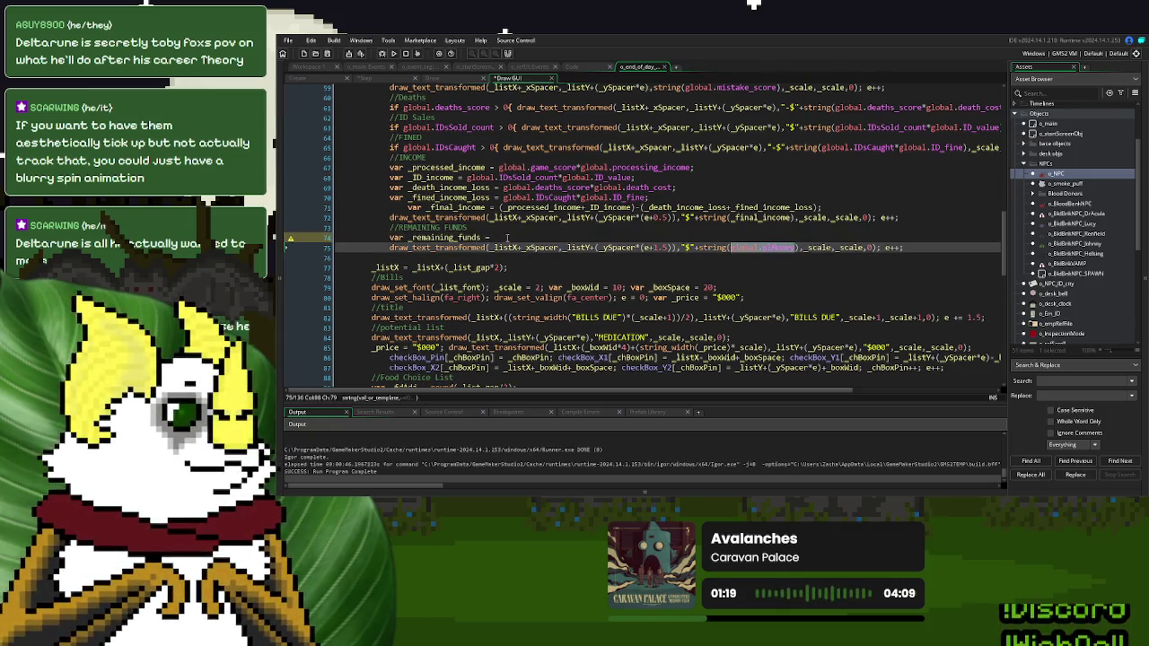
click(508, 237)
key(ctrl+v)
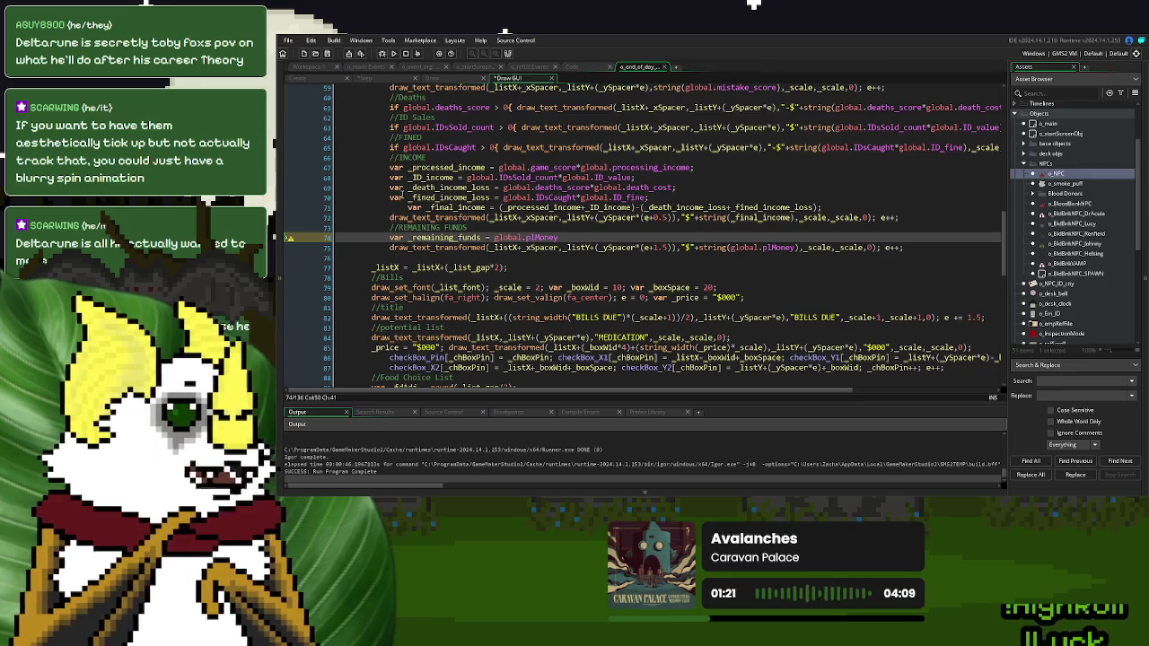
click(566, 215)
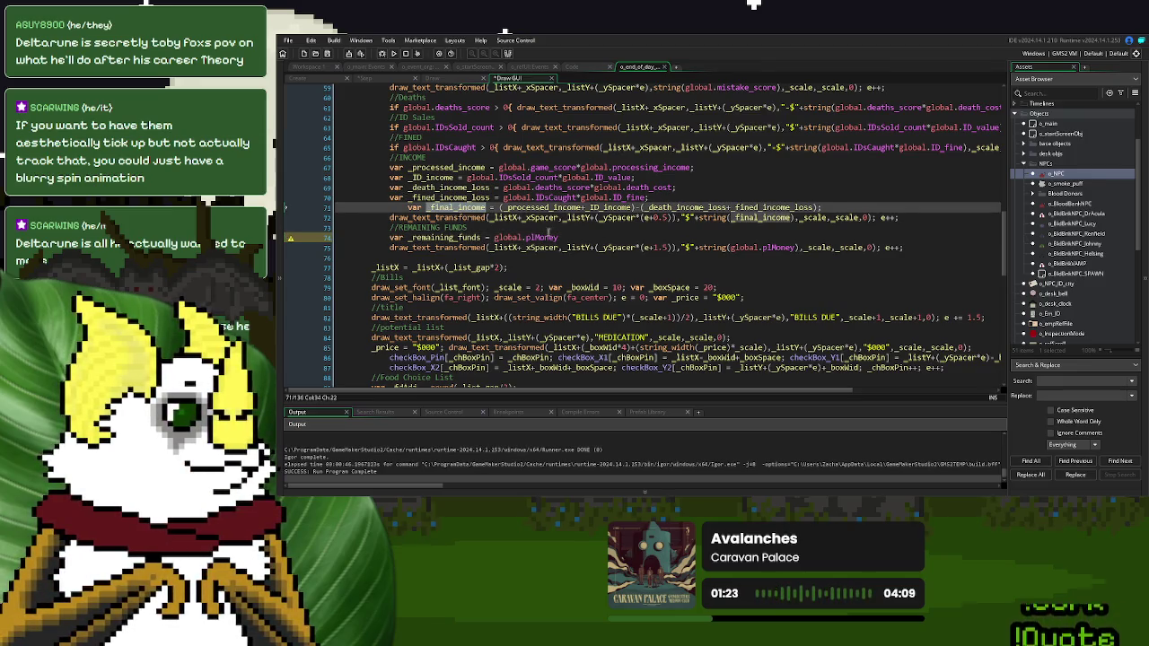
click(567, 238)
text(+_final_income)
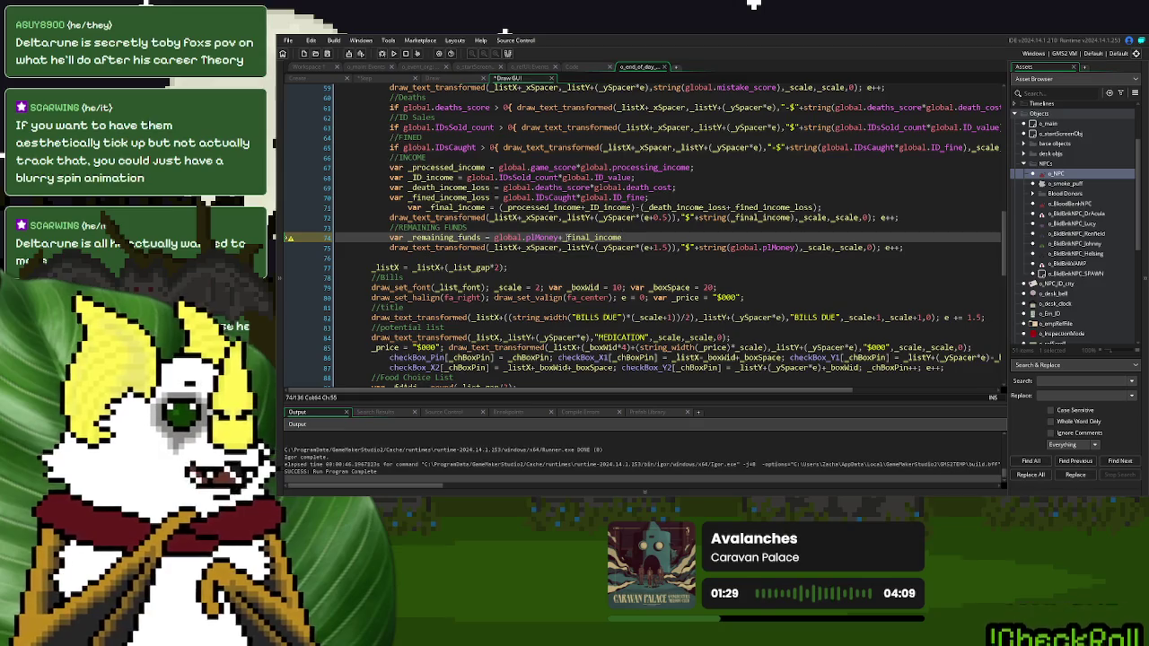
Replace global.plMoney in the remaining-funds draw call with _remaining_funds
double_click(444, 237)
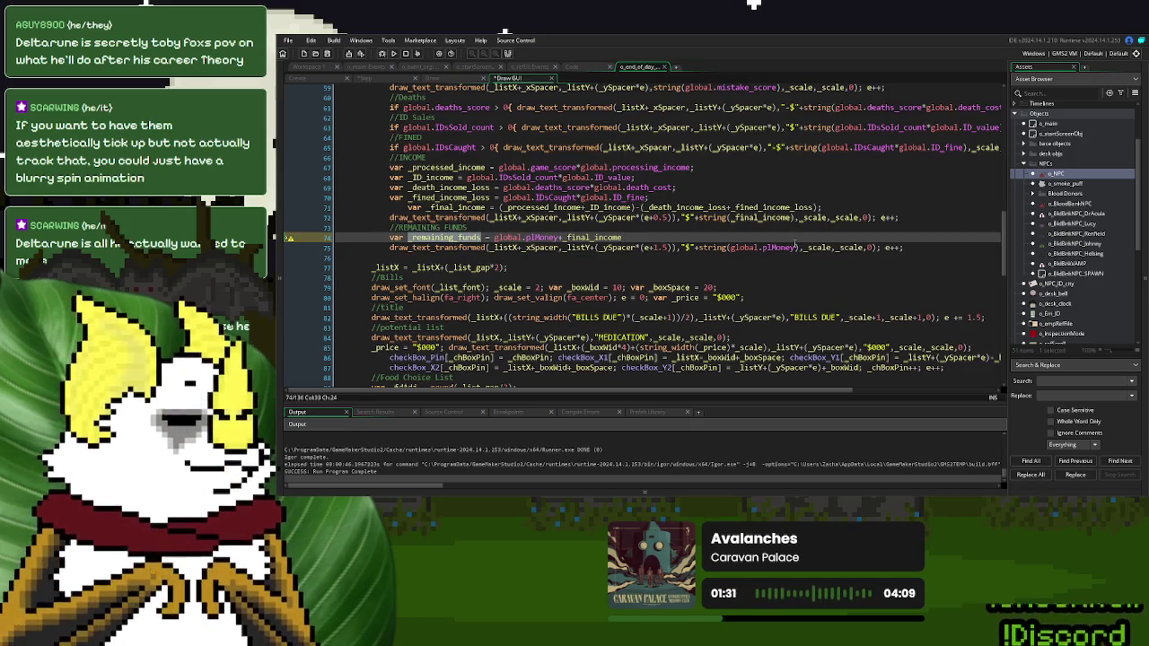
drag(795, 246, 732, 251)
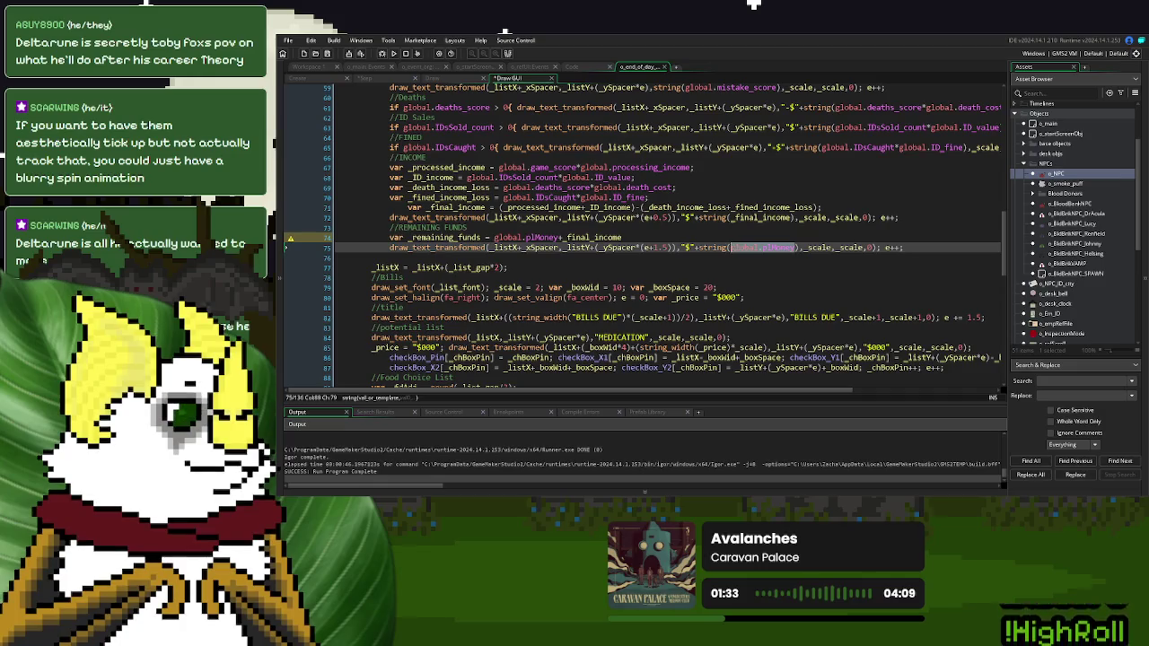
key(ctrl+v)
scroll(461, 218, up, 7)
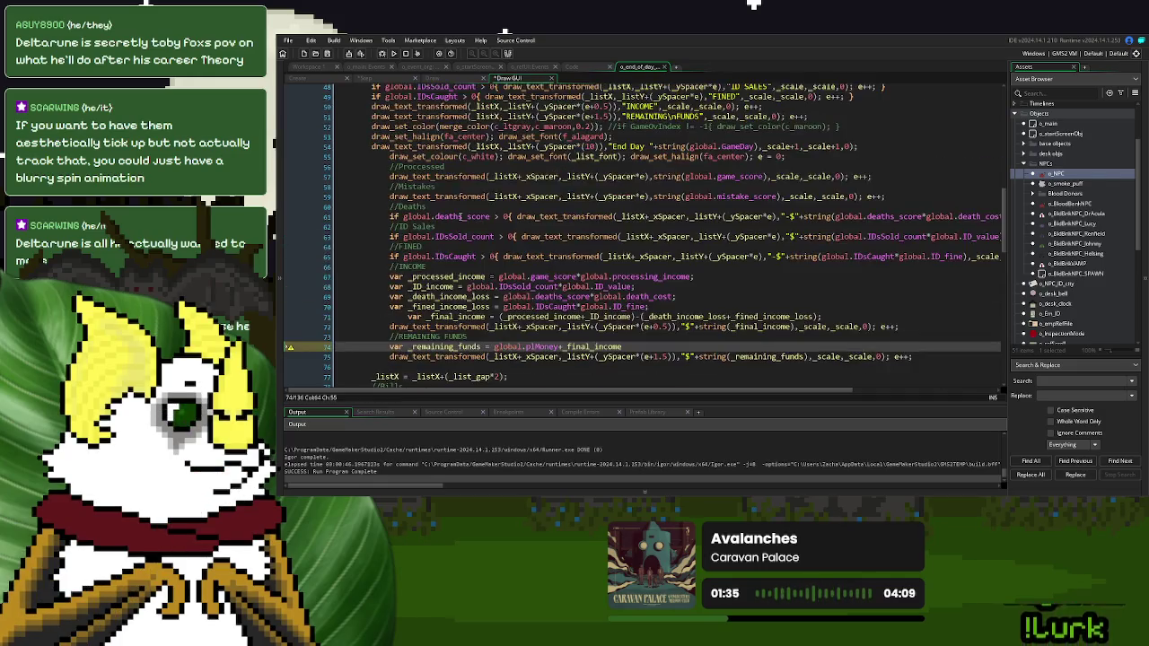
Add var _money_spent = 0; as a new line 41
scroll(461, 218, up, 8)
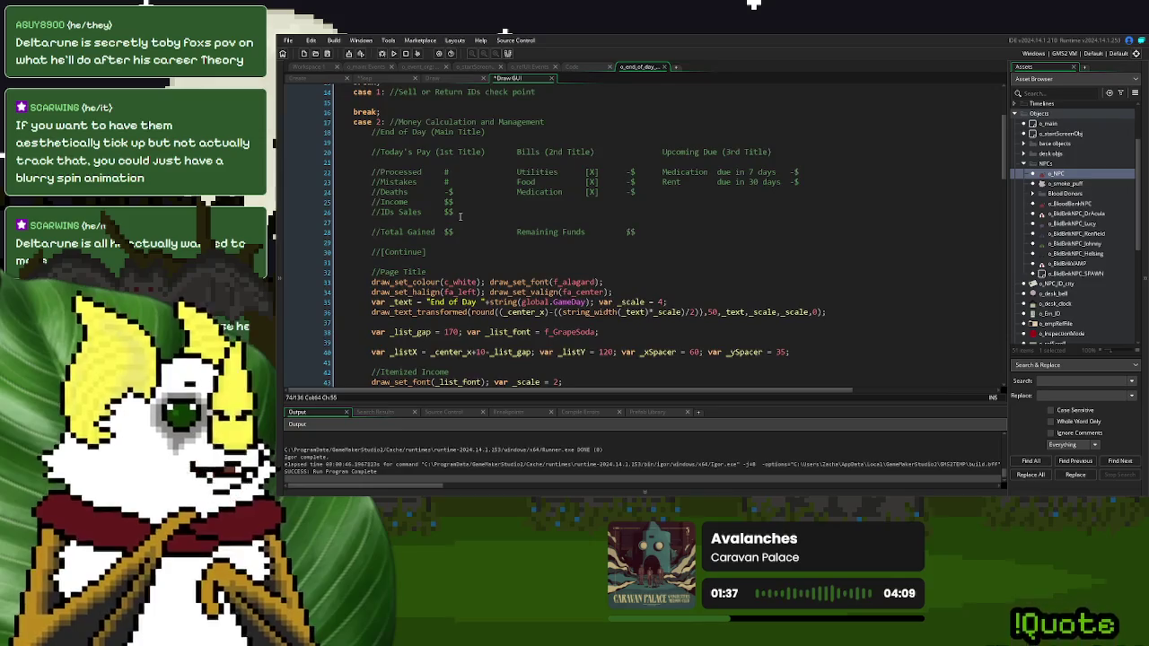
scroll(461, 218, down, 4)
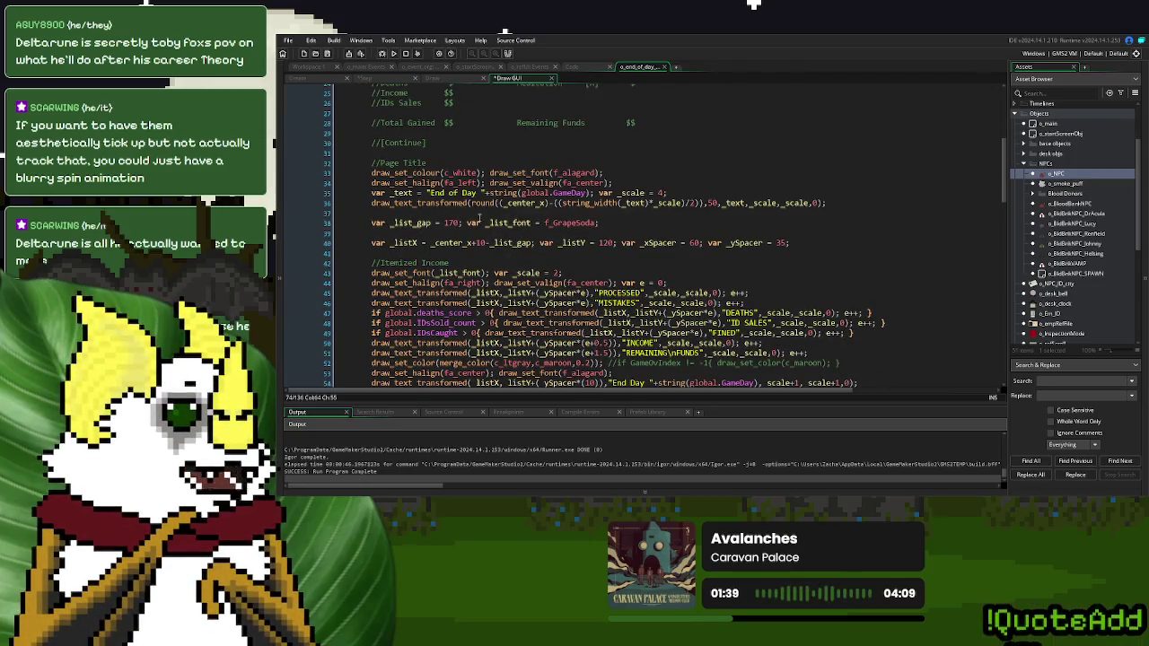
click(802, 244)
key(Return)
text(var _money=)
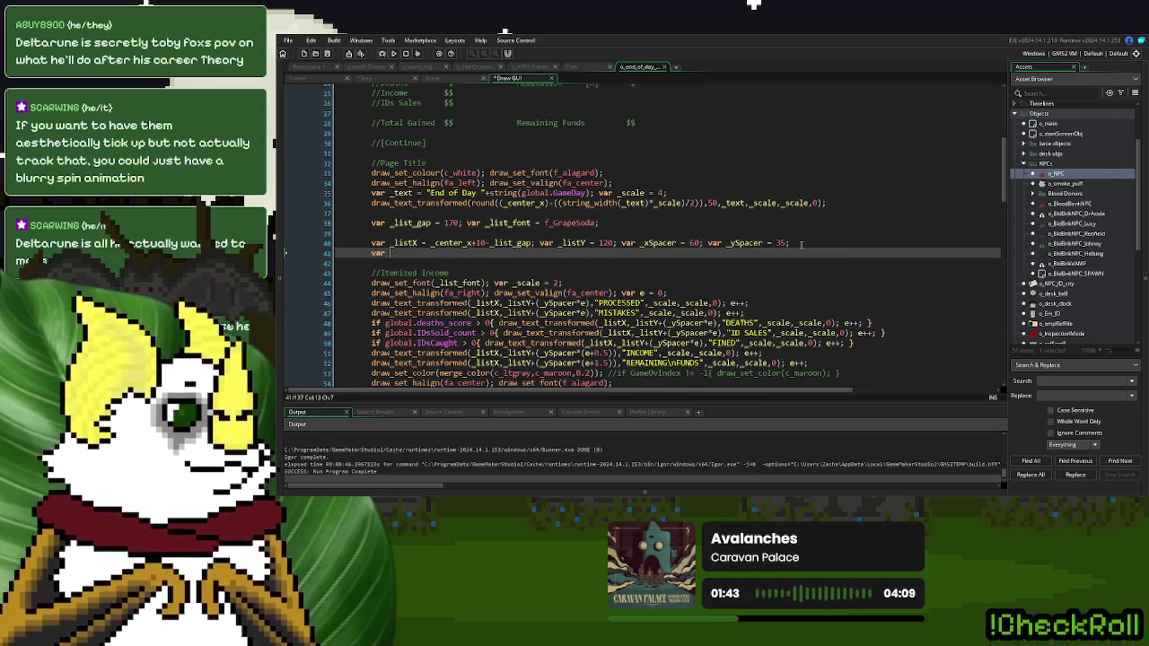
key(BackSpace)
text(_spent = 0;)
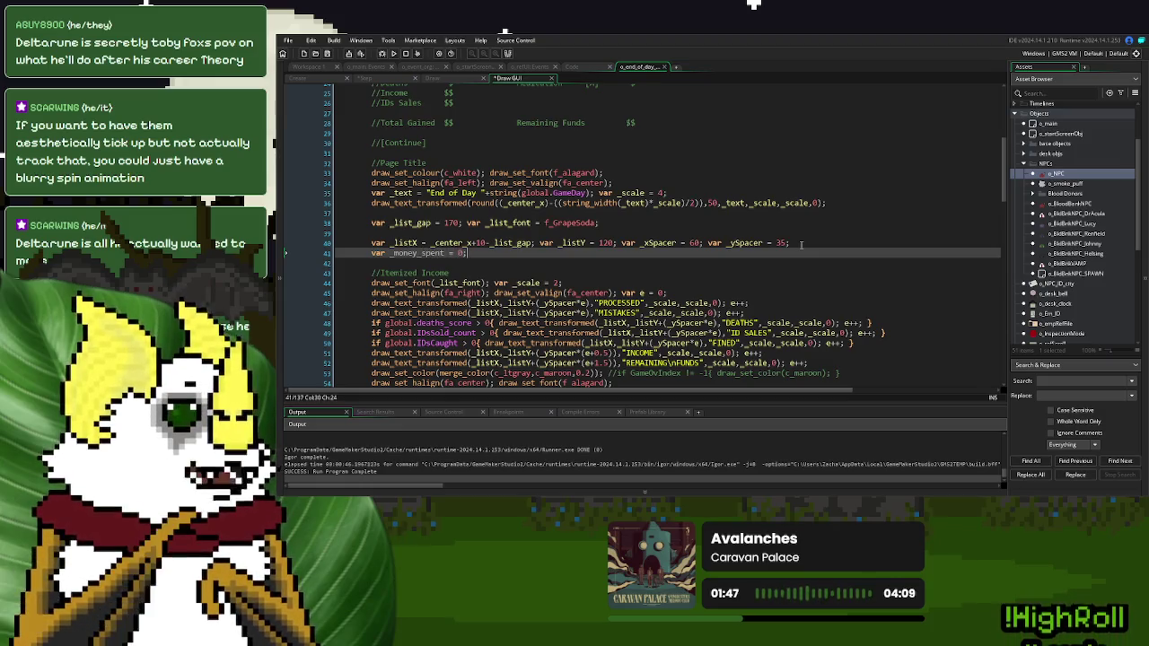
Append -_money_spent; to the _remaining_funds calculation
double_click(440, 253)
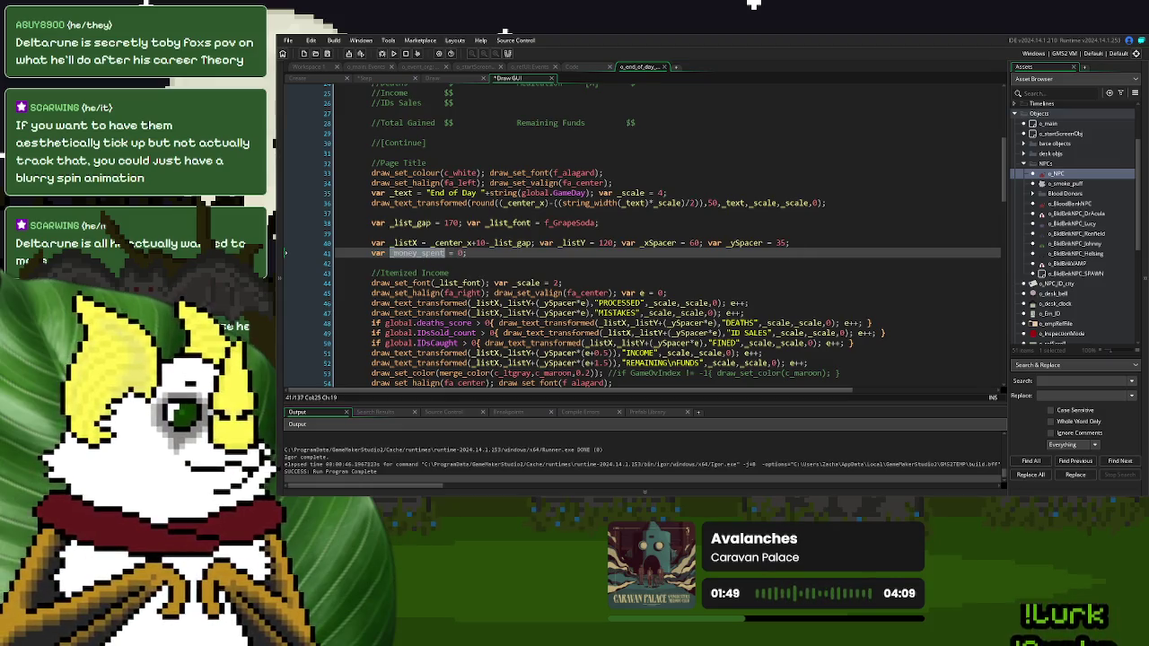
scroll(461, 252, down, 15)
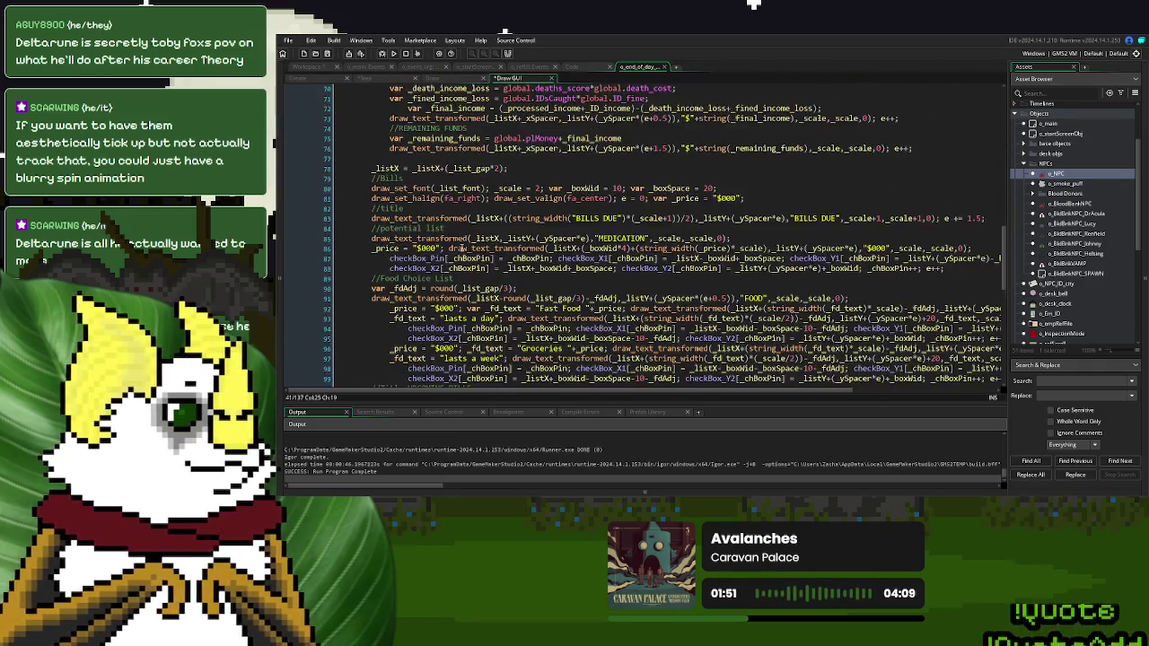
scroll(461, 252, up, 5)
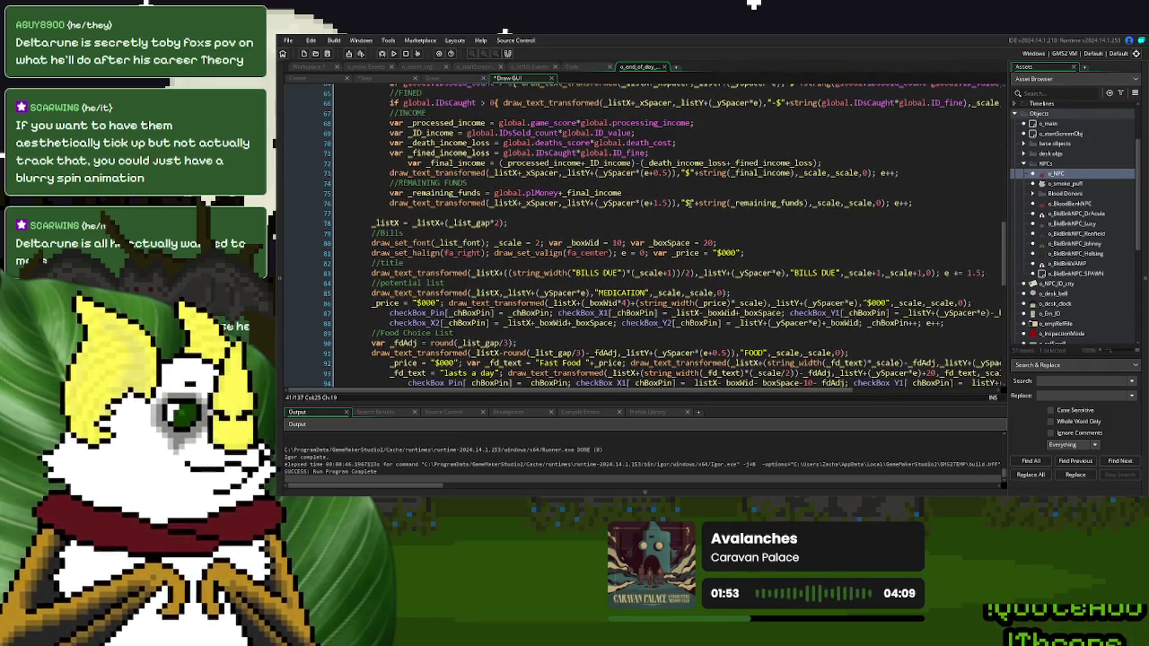
click(632, 229)
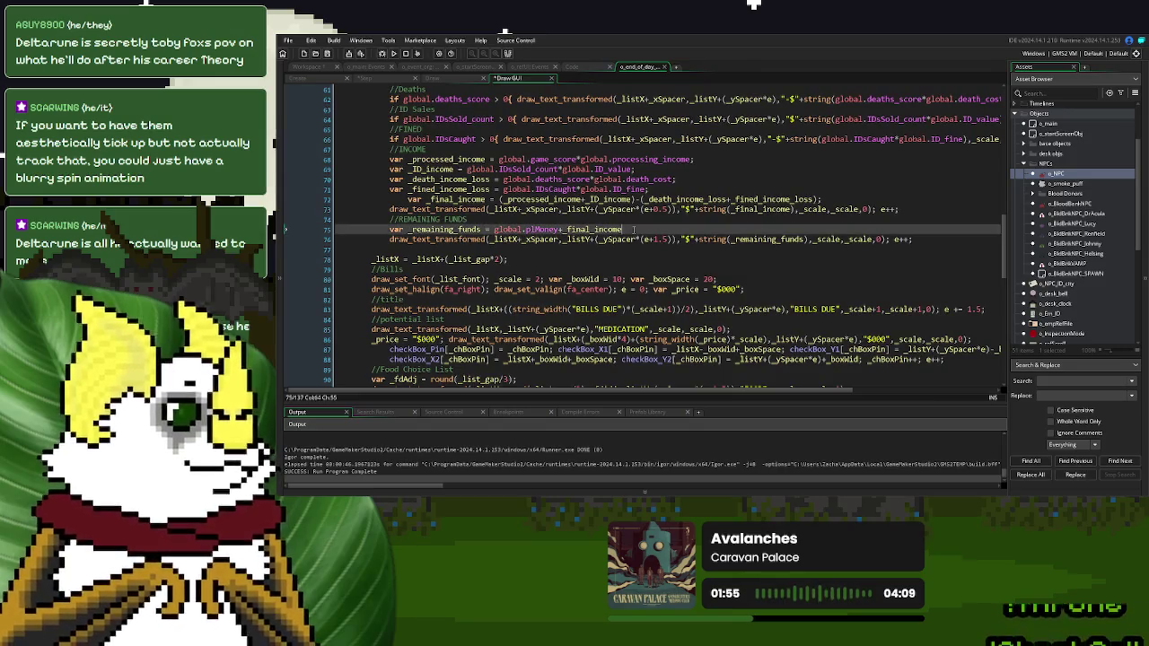
text(+_money_spent;)
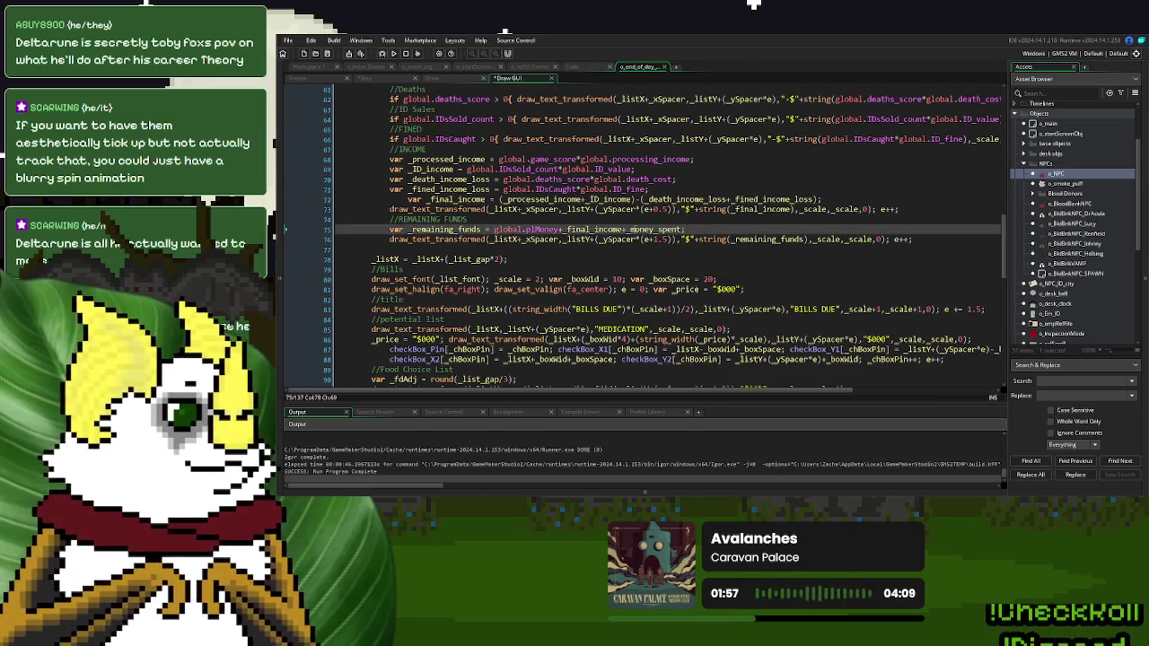
click(626, 230)
key(BackSpace)
text(-)
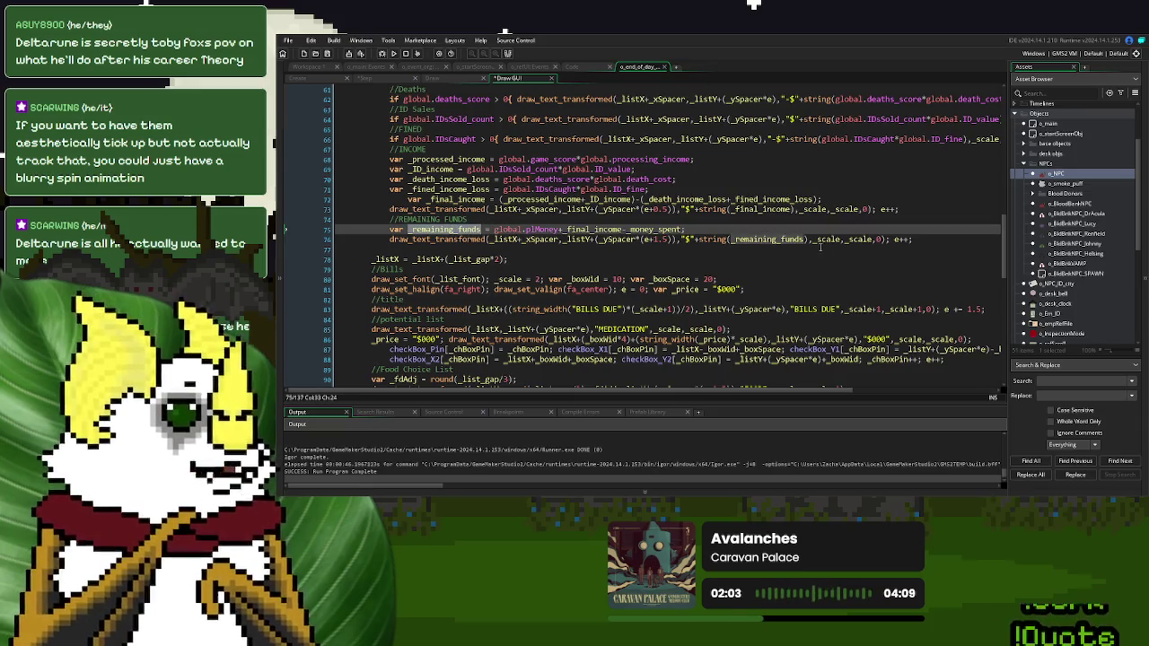
Select the four income calculation lines to reuse them
click(793, 239)
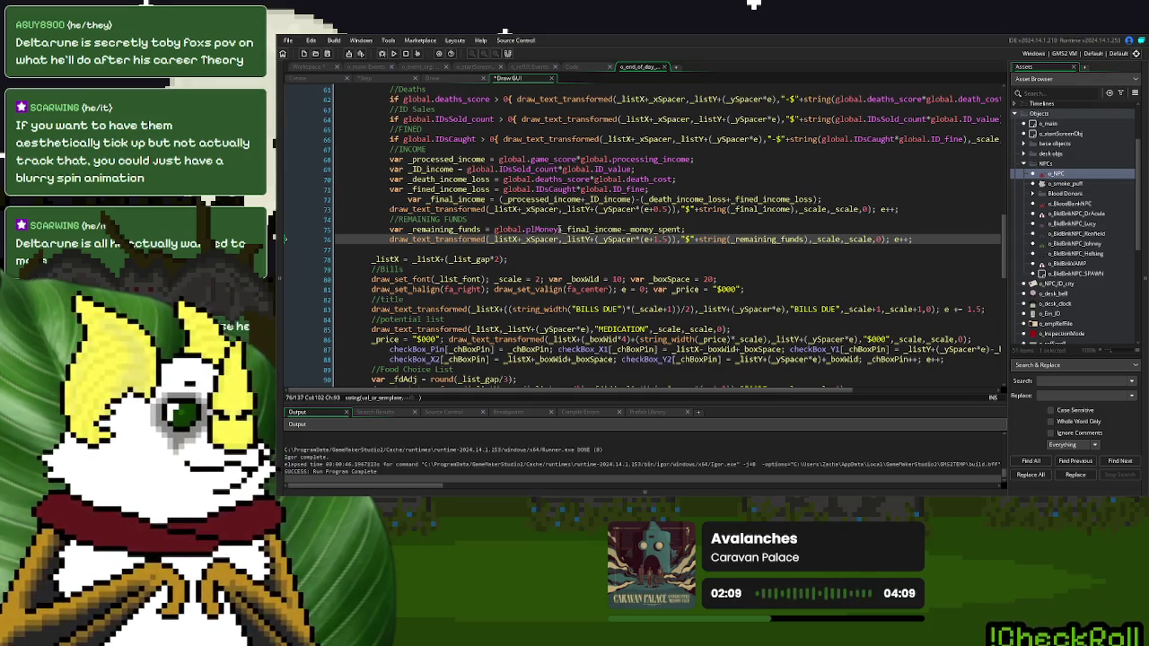
click(561, 229)
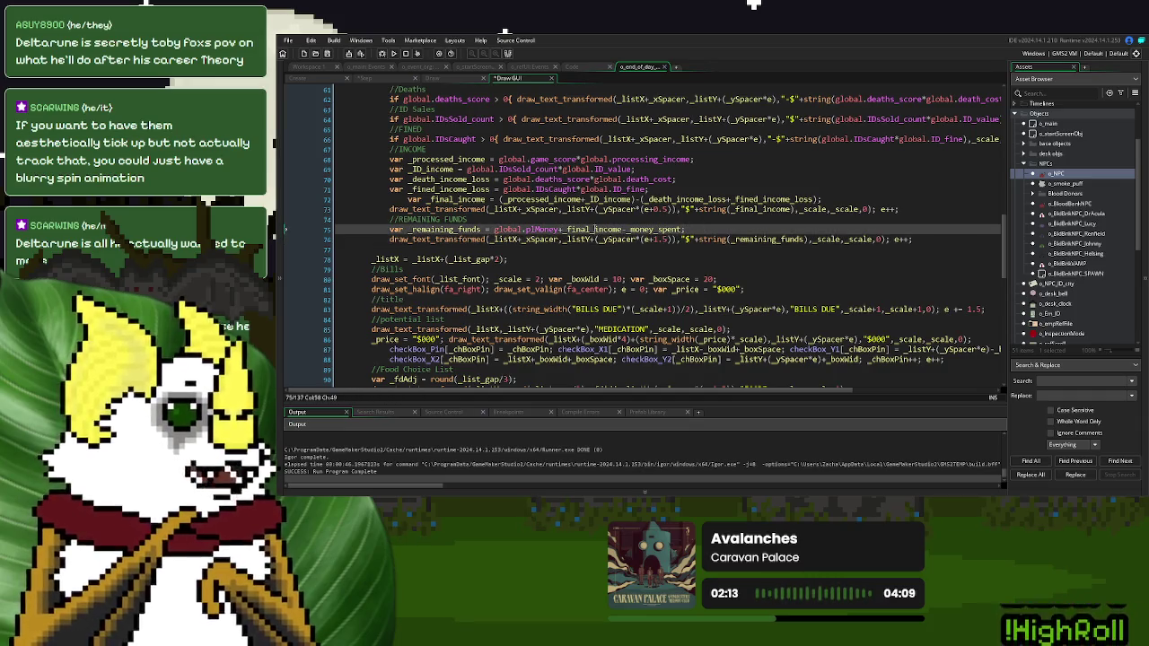
double_click(611, 229)
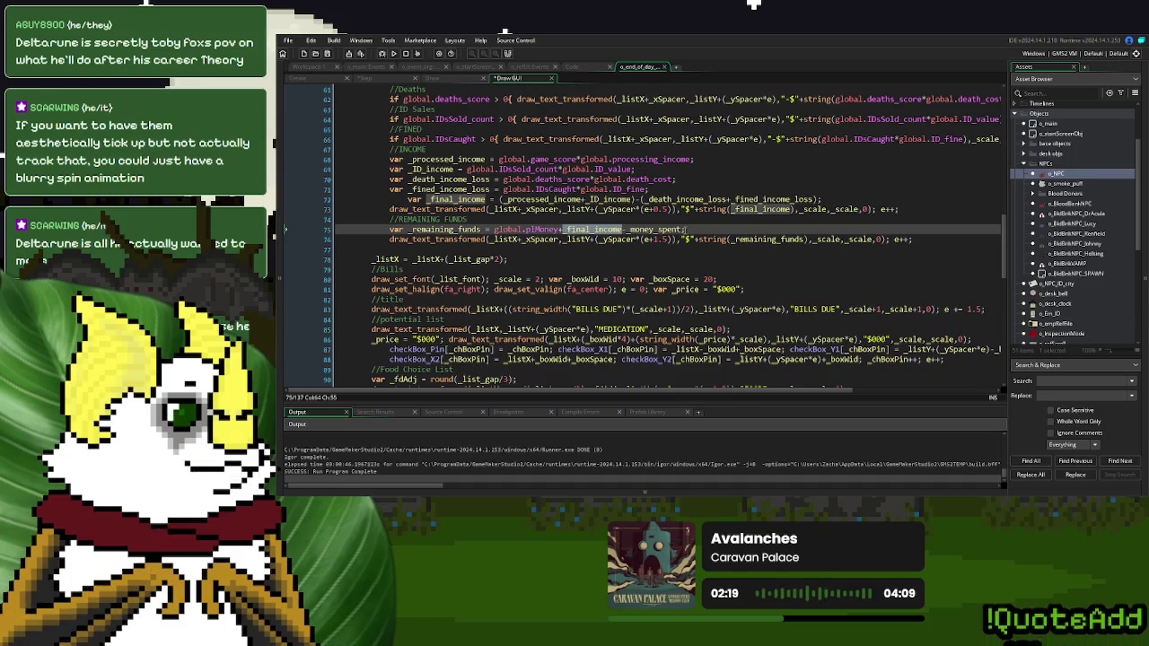
mouse_move(650, 189)
mouse_down()
mouse_move(395, 170)
mouse_move(389, 159)
mouse_up()
key(ctrl+c)
In Step case 5, add a //Finalize Finances comment and paste the four income lines, dedented
click(388, 81)
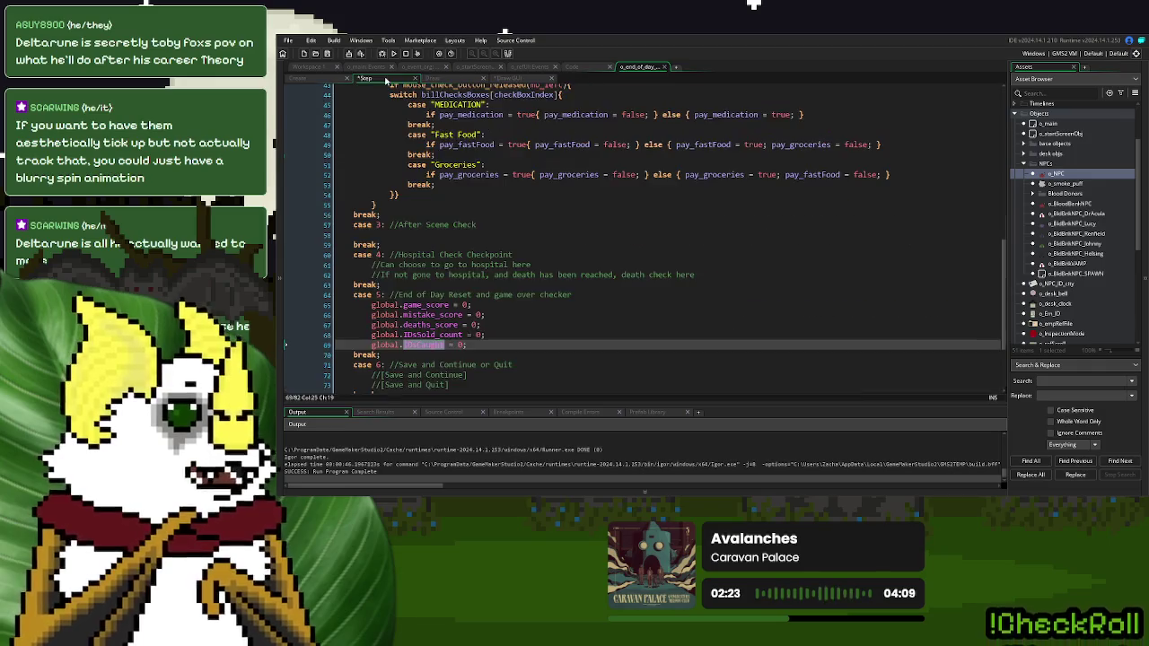
click(480, 344)
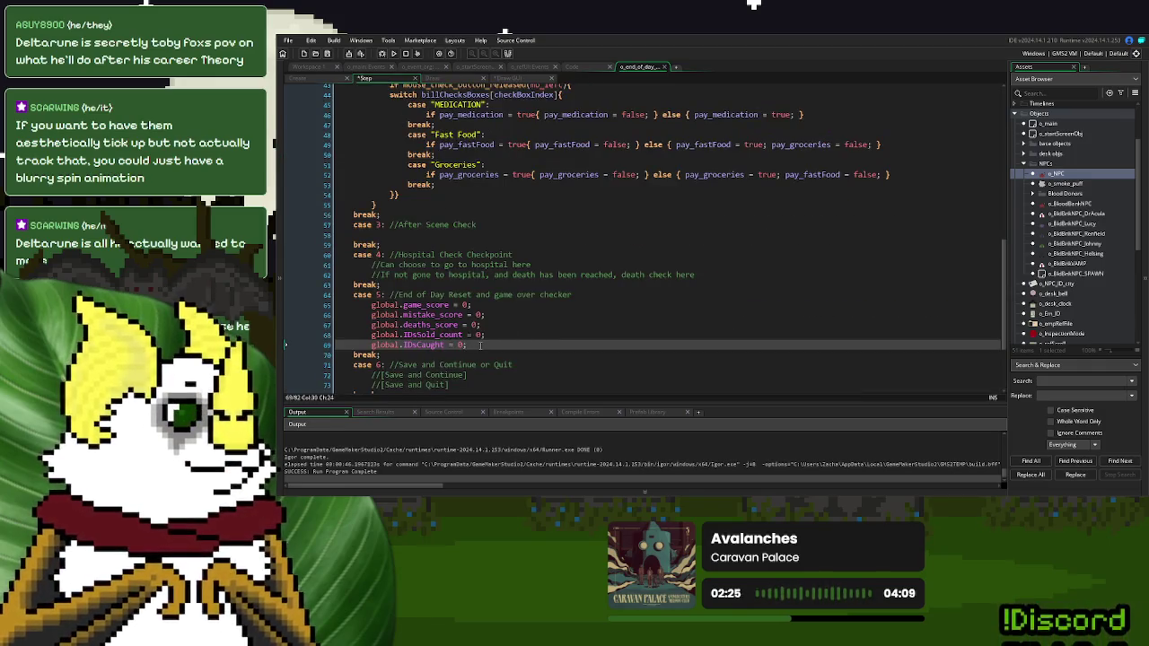
key(Return)
text(//)
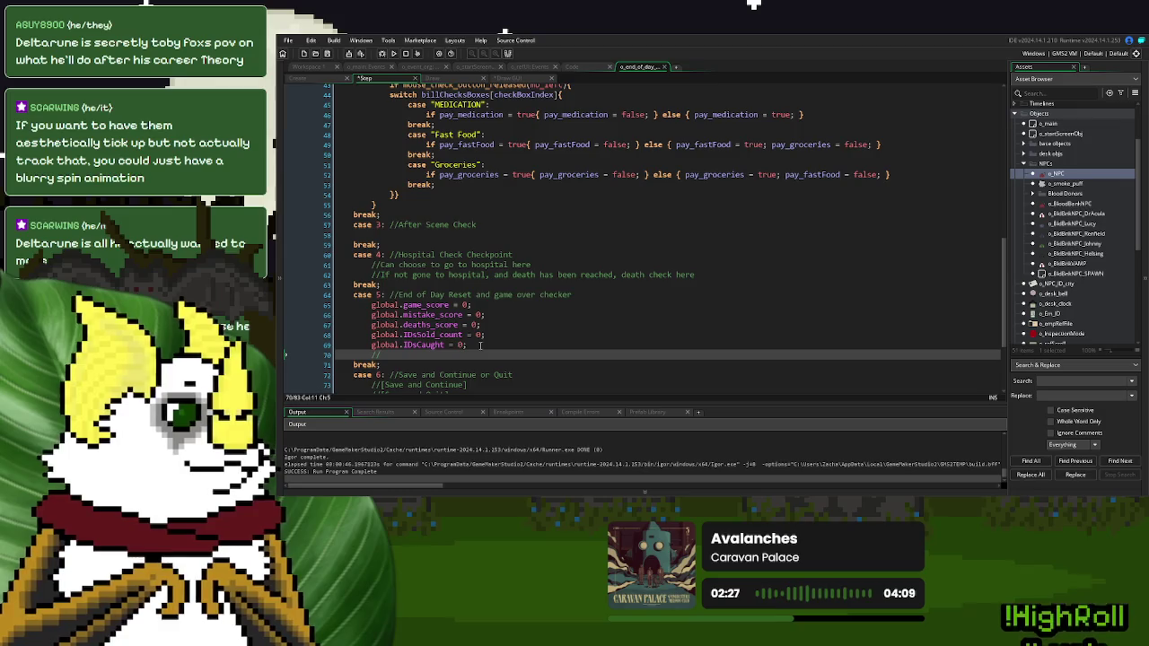
text(Finalize)
key(BackSpace)
key(BackSpace)
key(BackSpace)
text(alize Finances)
key(Return)
key(ctrl+v)
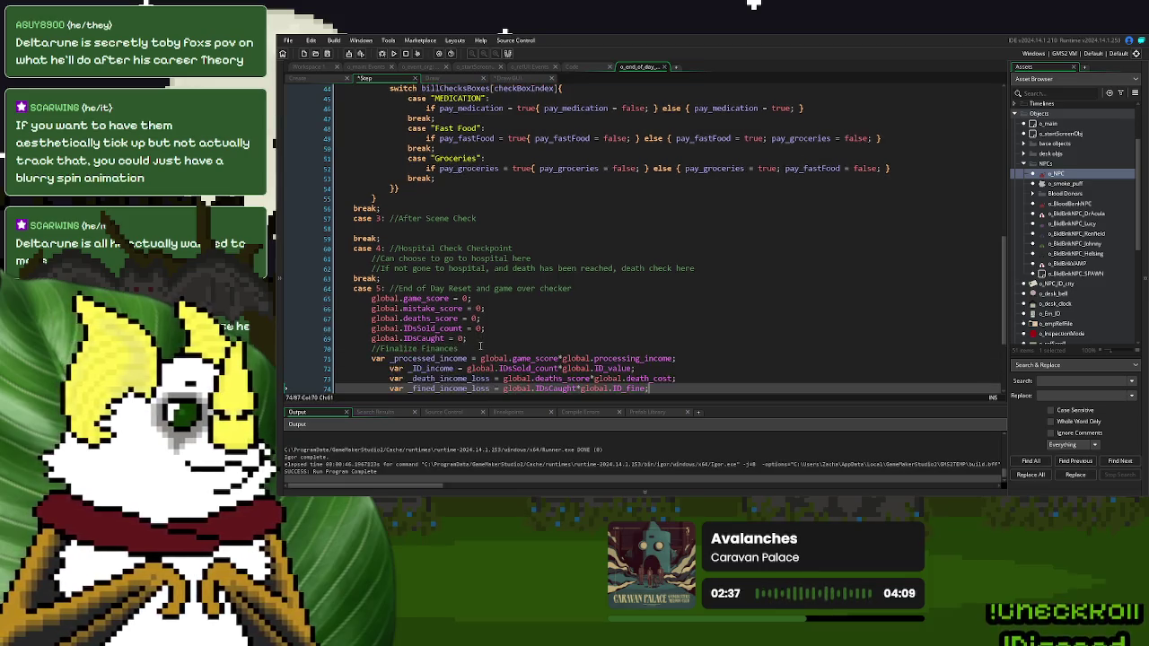
drag(650, 282, 390, 260)
key(shift+Tab)
click(486, 270)
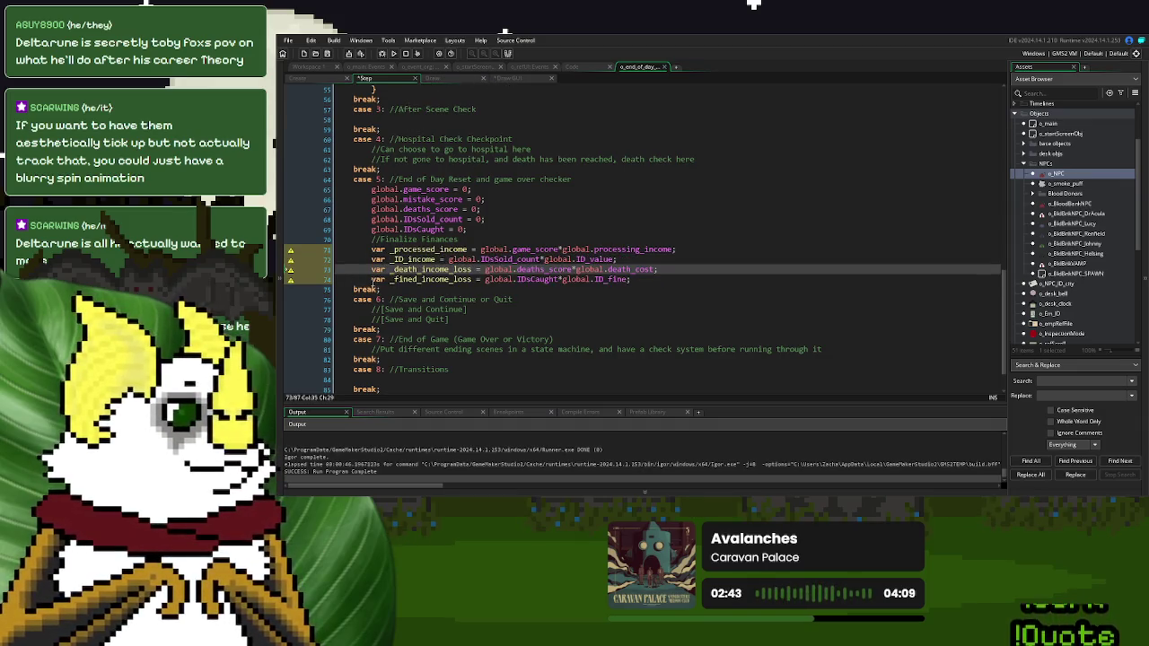
Copy the _final_income line from Draw GUI into Step below the fined income line
click(508, 79)
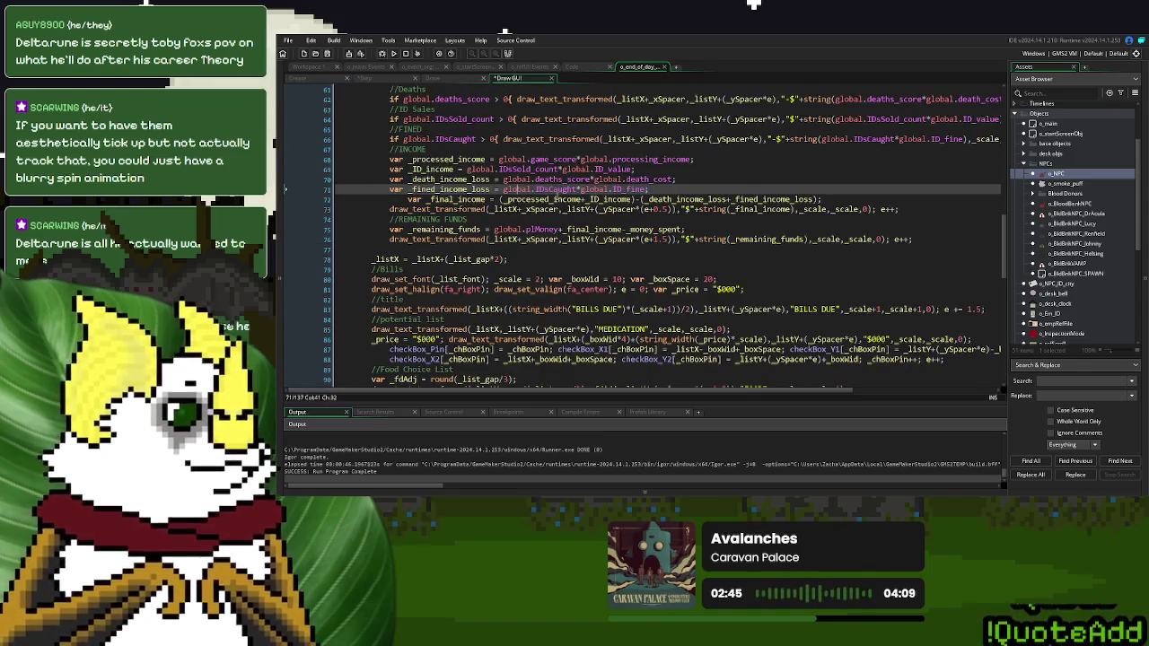
click(842, 198)
key(shift+Tab)
drag(821, 199, 408, 198)
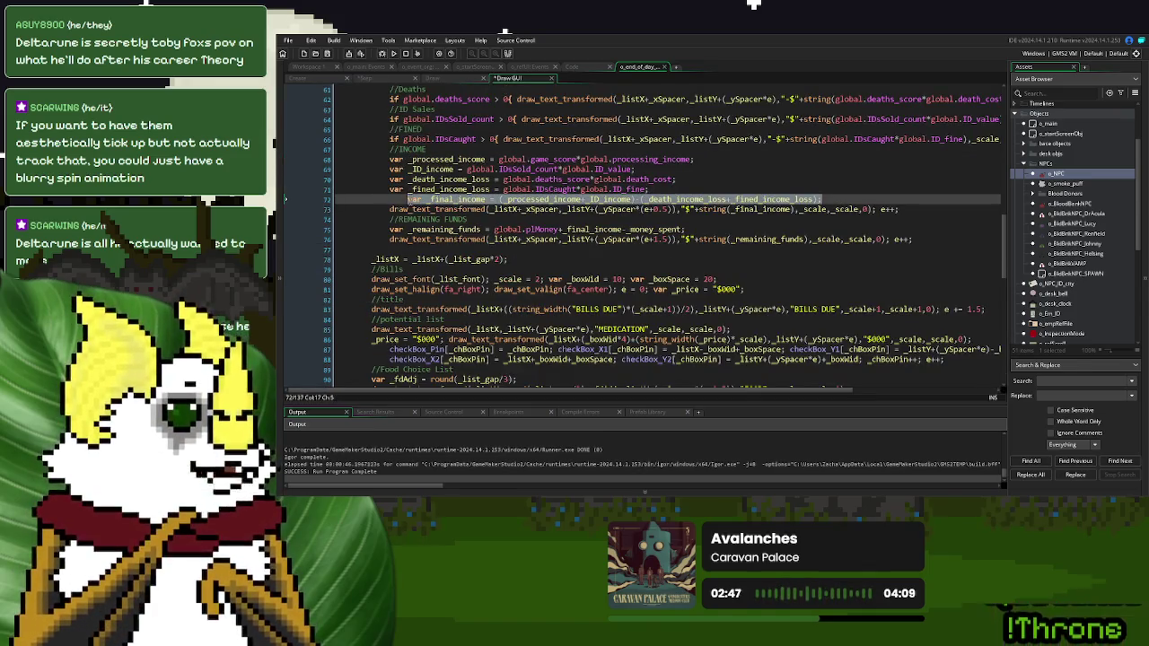
click(375, 81)
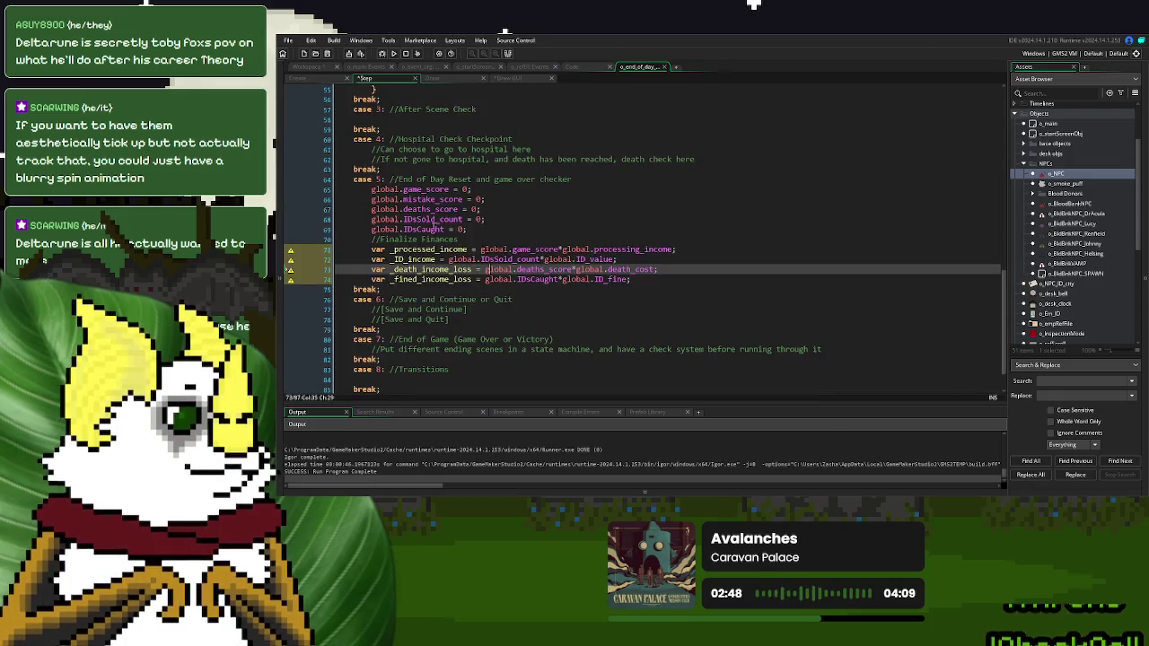
click(645, 281)
key(Return)
text(var _final_income = (_processed_income+_ID_income)-(_death_income_loss+_fined_income_loss);)
Add var _money_spent = 0; below _final_income in the Step code
click(508, 79)
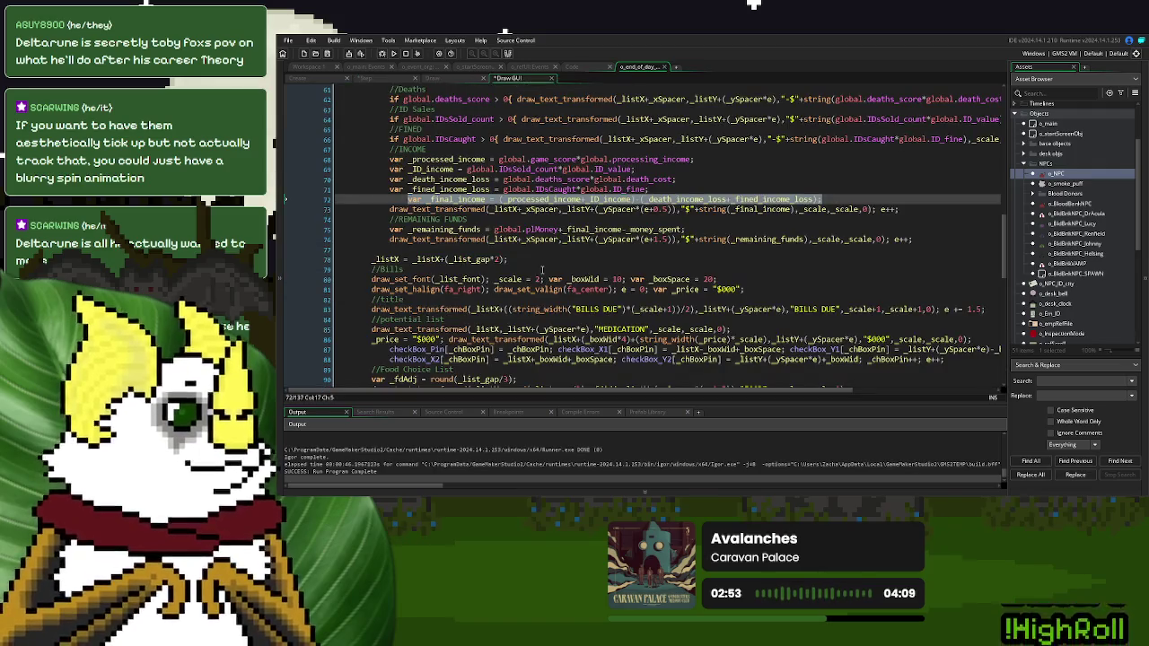
scroll(542, 269, up, 13)
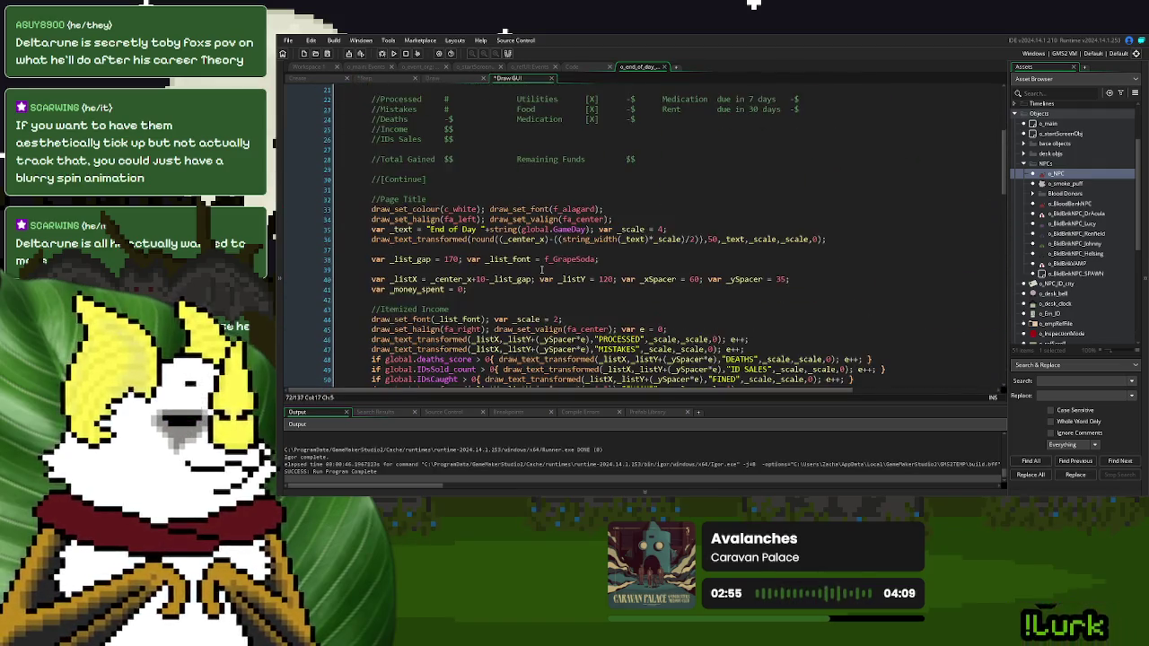
click(481, 289)
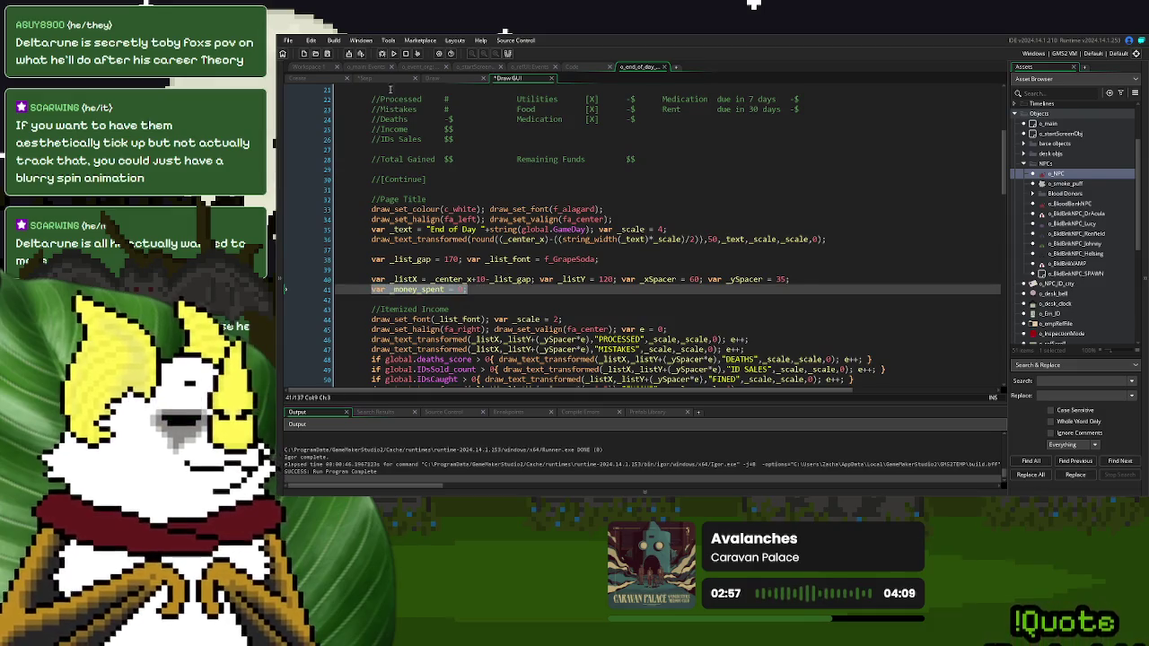
click(373, 79)
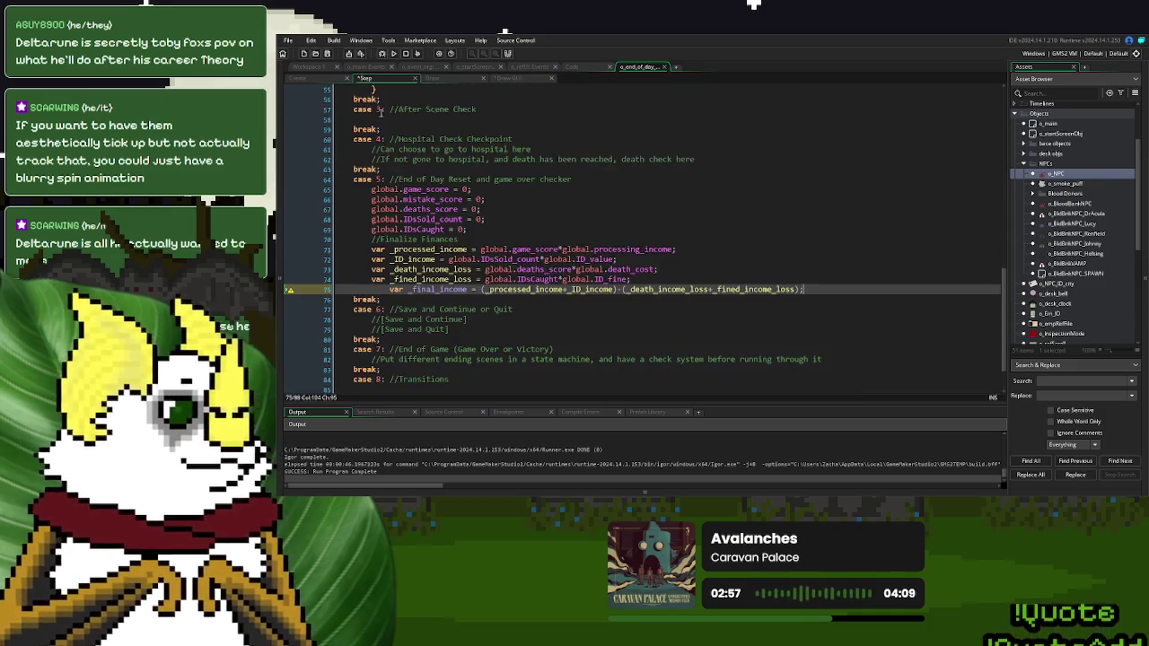
click(813, 290)
key(Return)
text(var _money_spent = 0;)
key(Return)
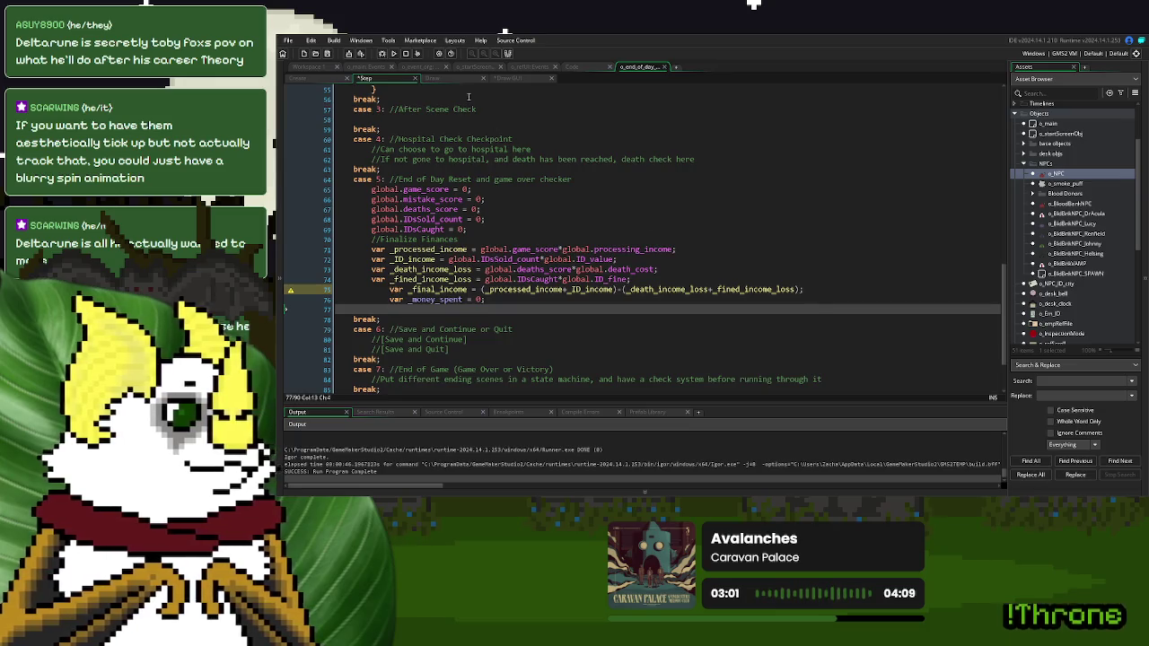
click(507, 79)
scroll(537, 205, down, 10)
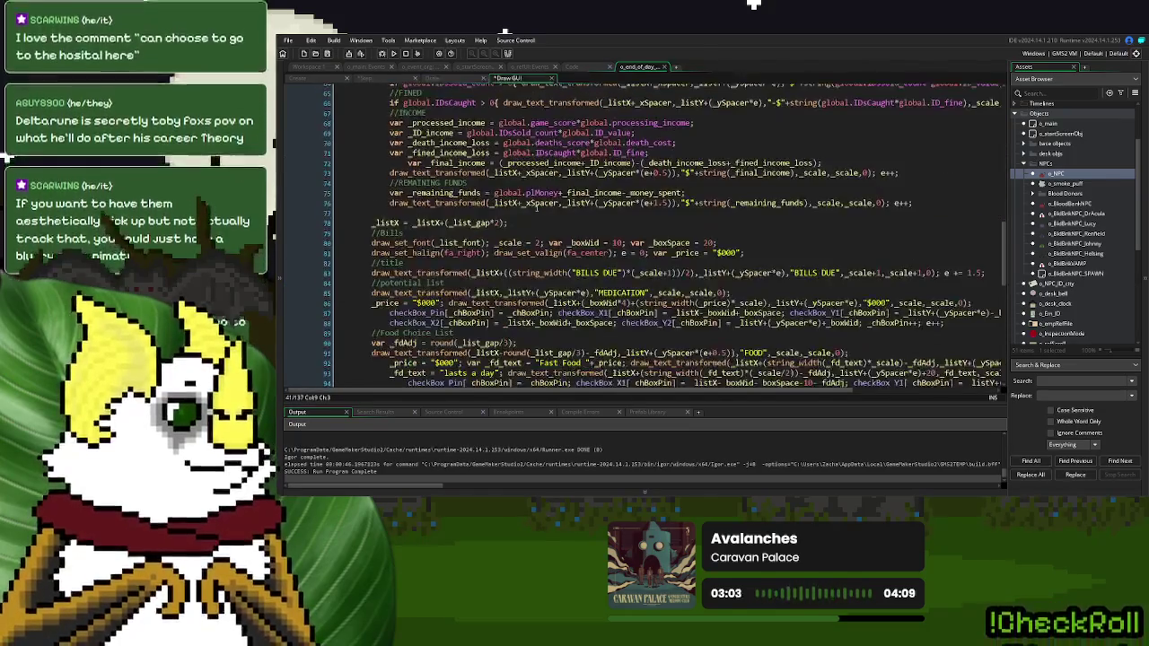
Copy the remaining-funds line into the Step event, assigning the result to global.plMoney instead of var _remaining_funds
scroll(537, 206, up, 2)
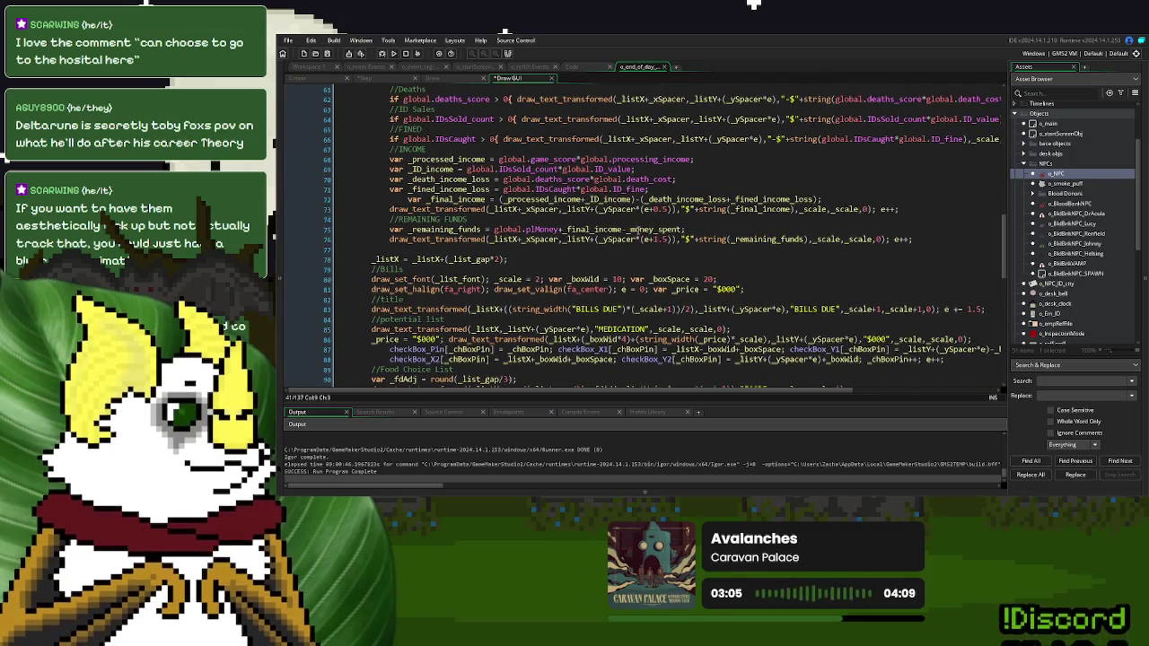
drag(688, 230, 390, 230)
key(ctrl+c)
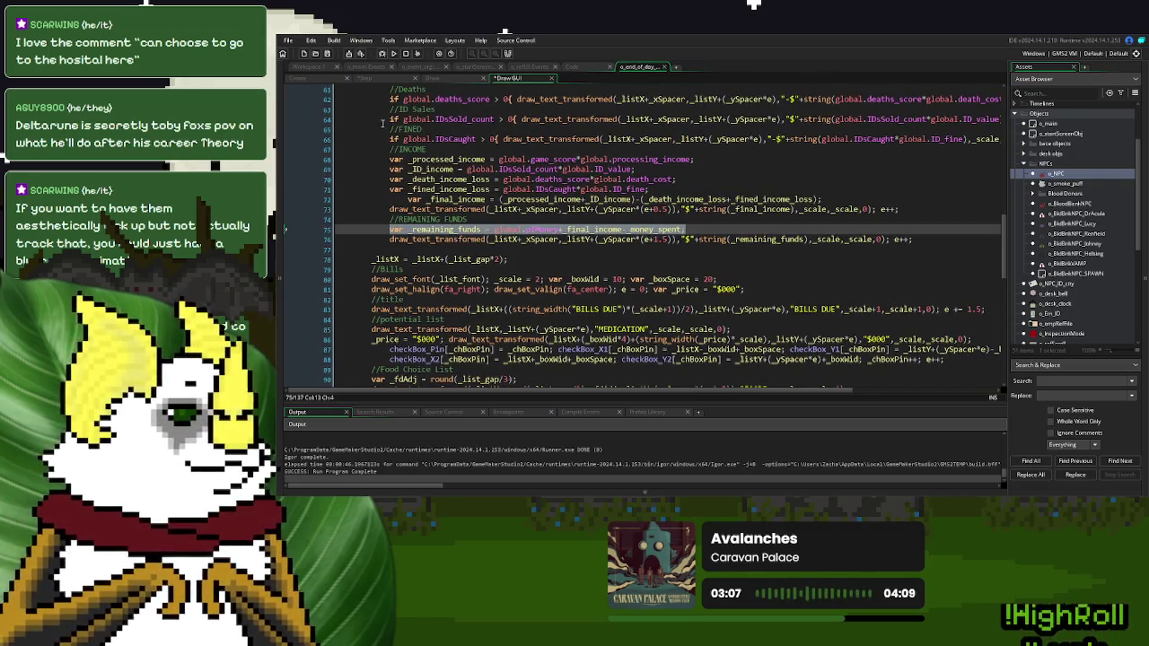
click(386, 79)
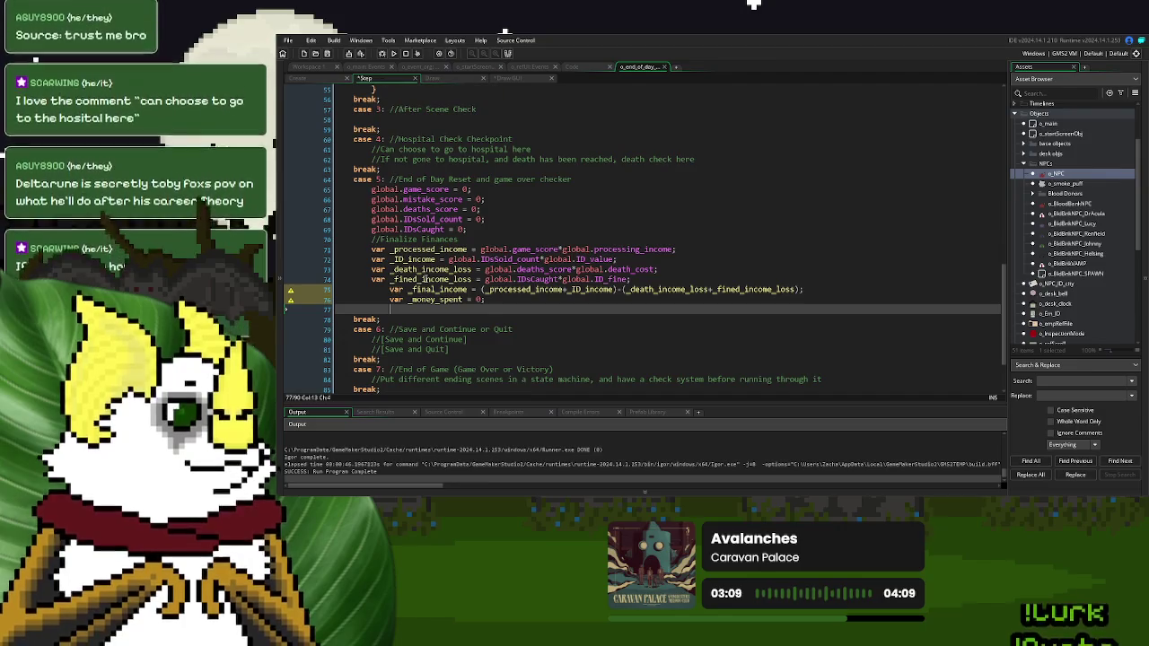
key(ctrl+v)
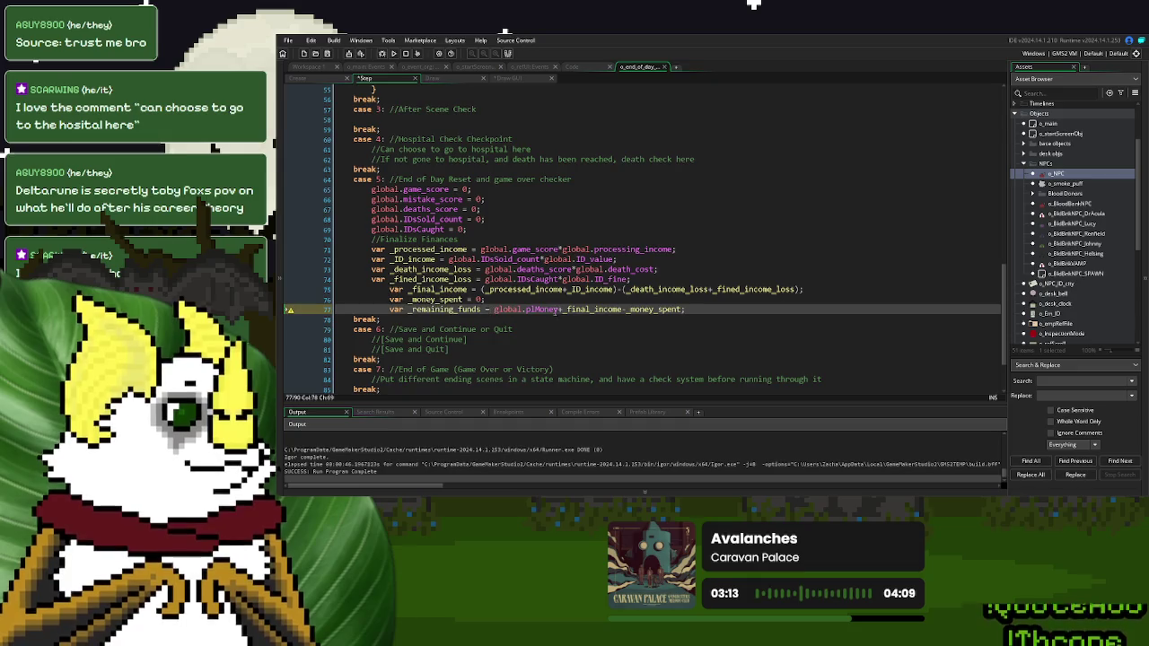
key(ctrl+shift+Left)
key(ctrl+shift+Left)
key(ctrl+shift+Left)
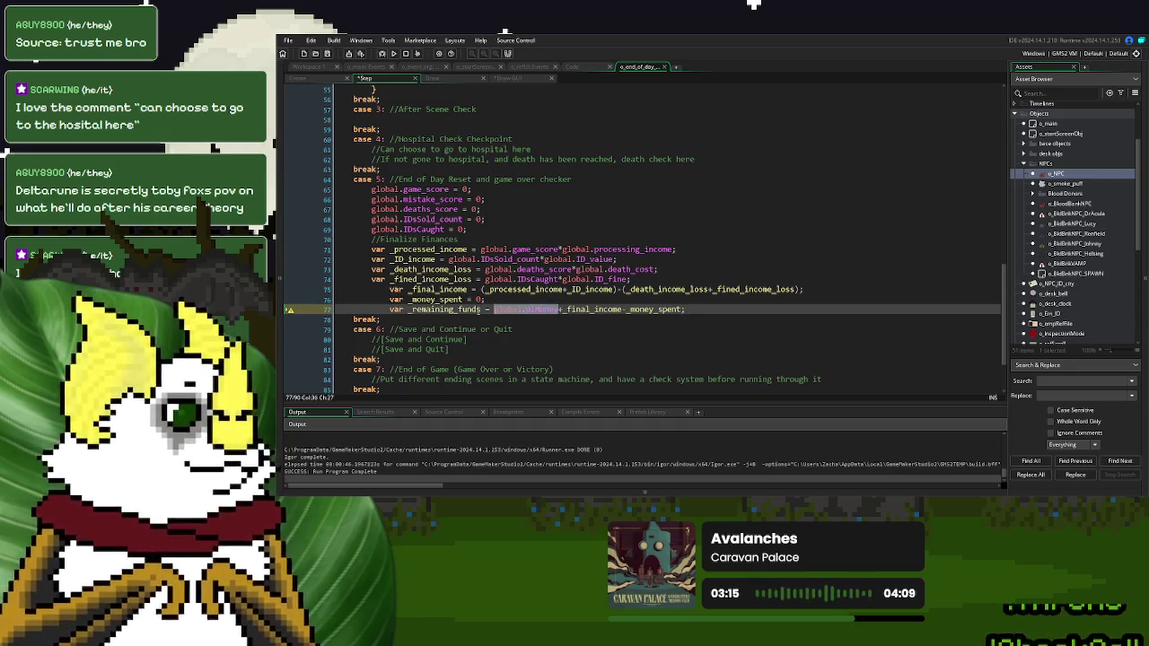
key(ctrl+c)
key(ctrl+Left)
key(ctrl+shift+Left)
key(ctrl+shift+Left)
key(ctrl+shift+Left)
key(ctrl+v)
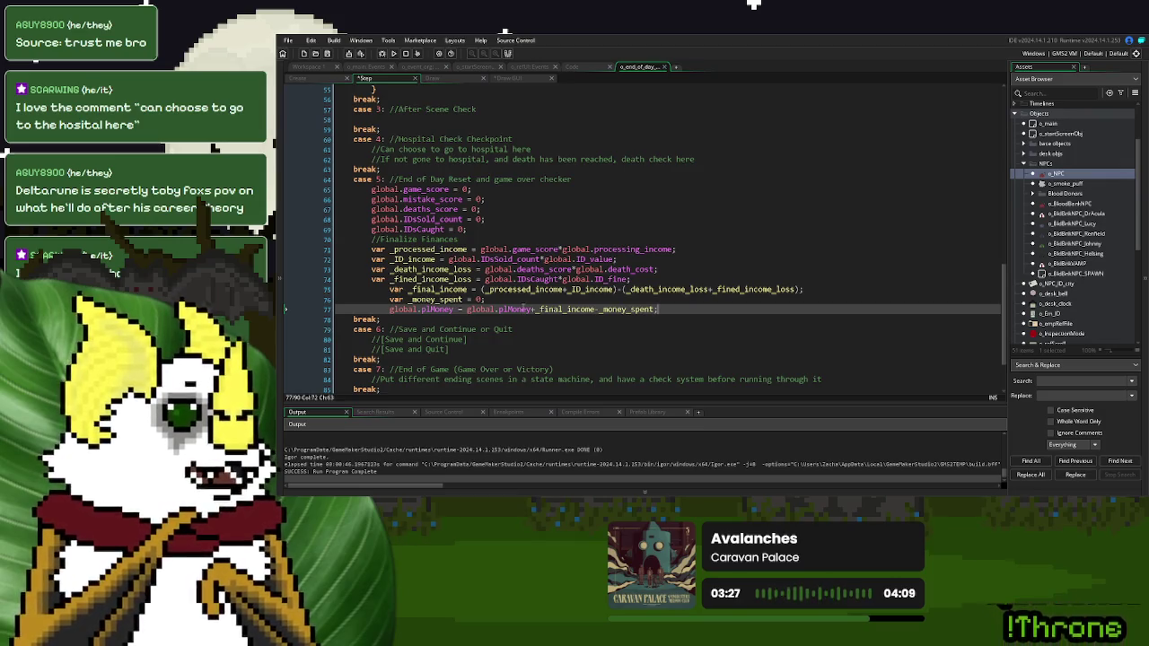
Review the hospital choice comment and save the project
scroll(523, 317, up, 2)
drag(531, 167, 383, 169)
click(515, 267)
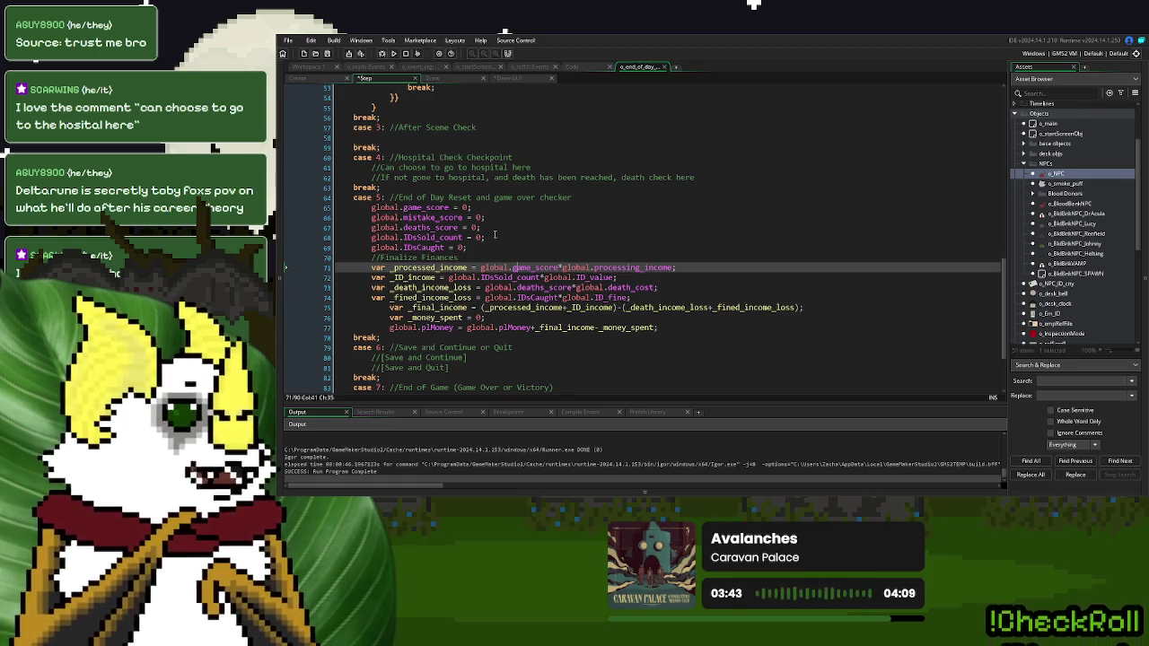
key(ctrl+s)
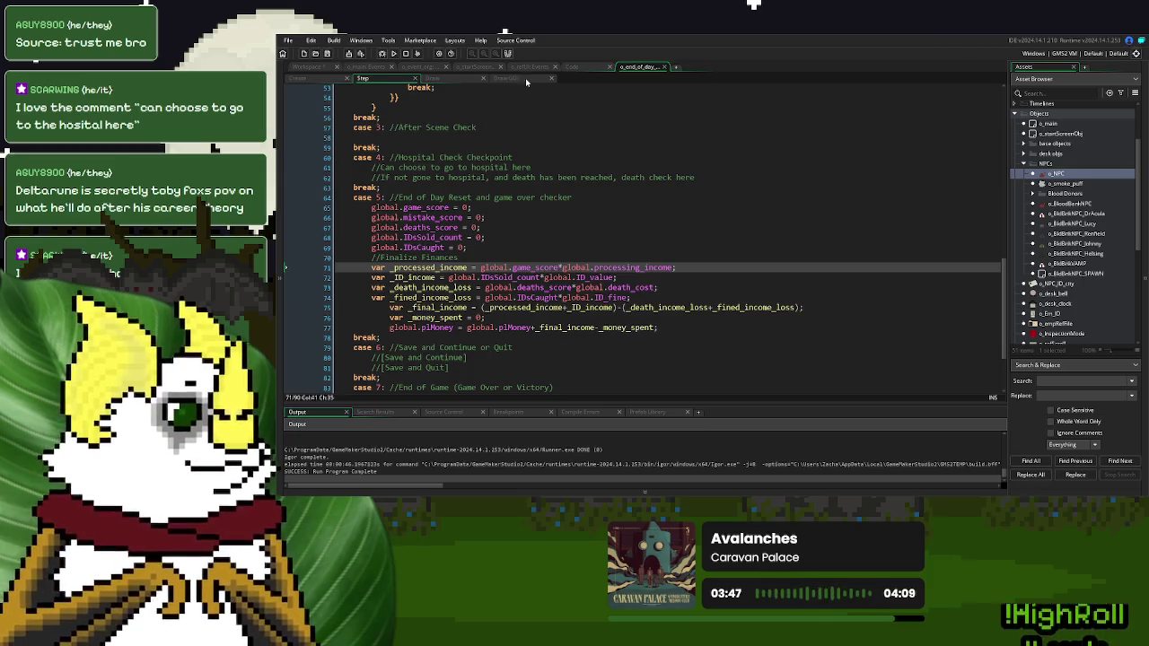
Return to the Draw GUI code and launch a test build of the game
click(505, 78)
key(Down)
key(Down)
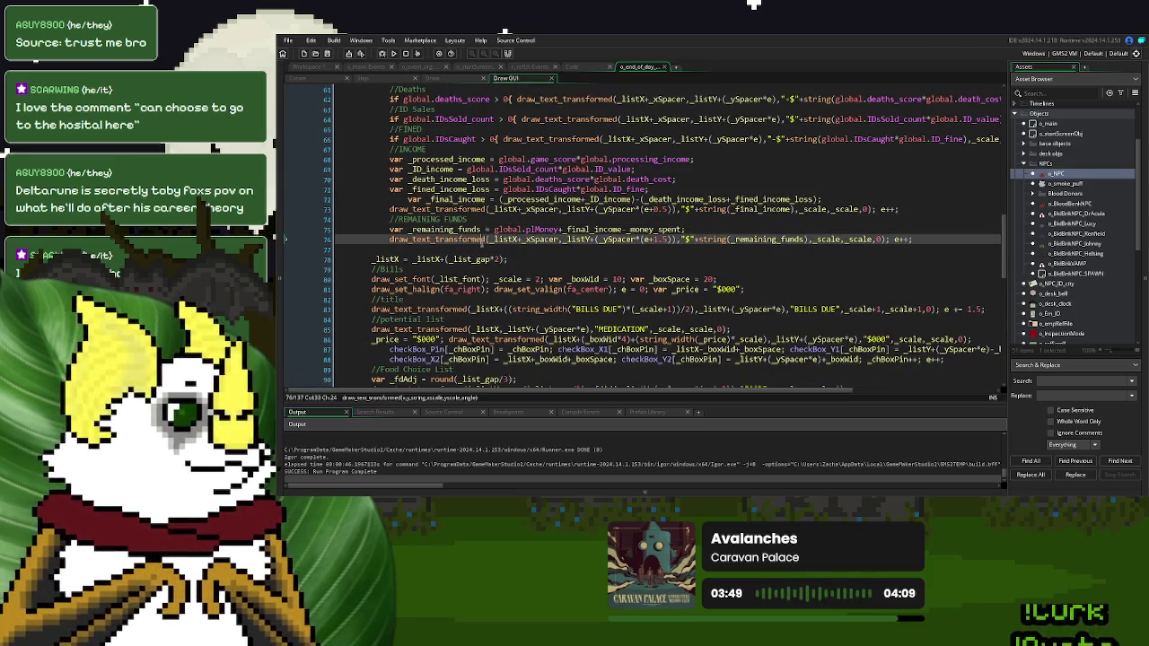
click(638, 250)
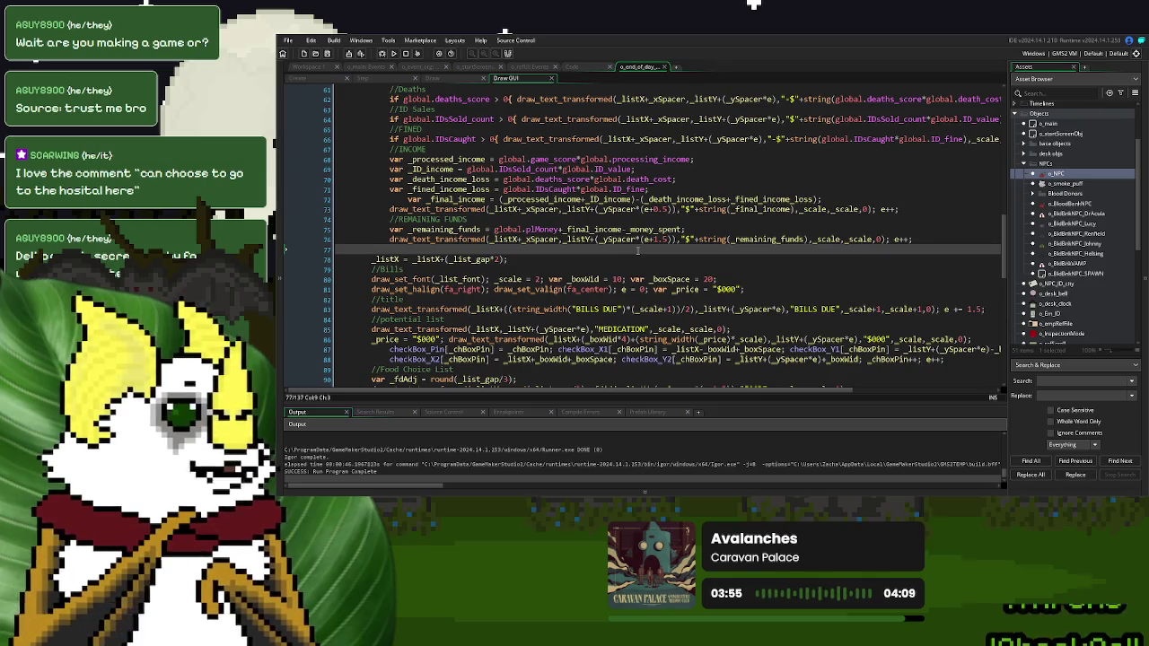
click(393, 54)
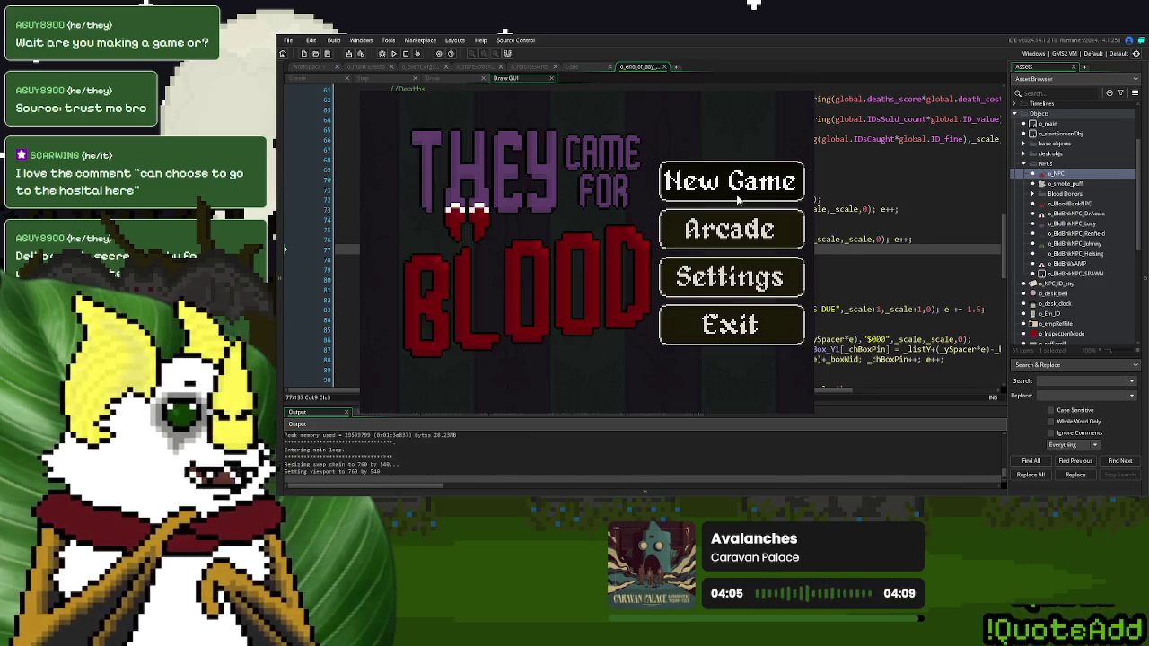
Start a new game, serve one donor, and continue past the Day 1 Over summary showing $10 income
click(731, 179)
click(429, 355)
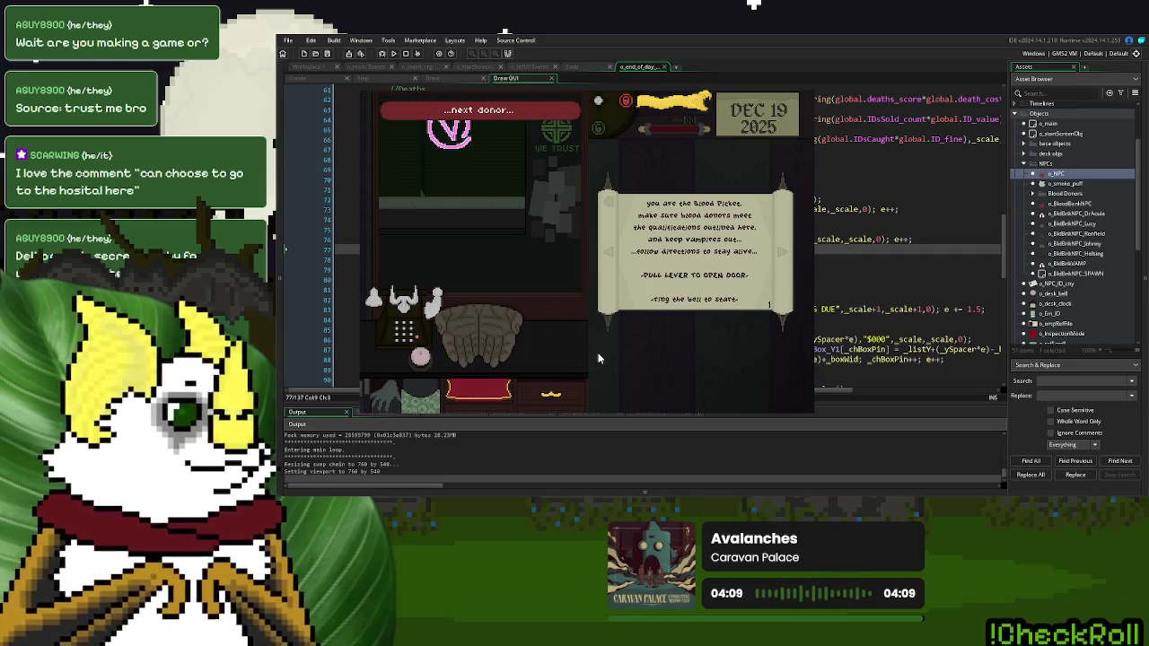
click(697, 291)
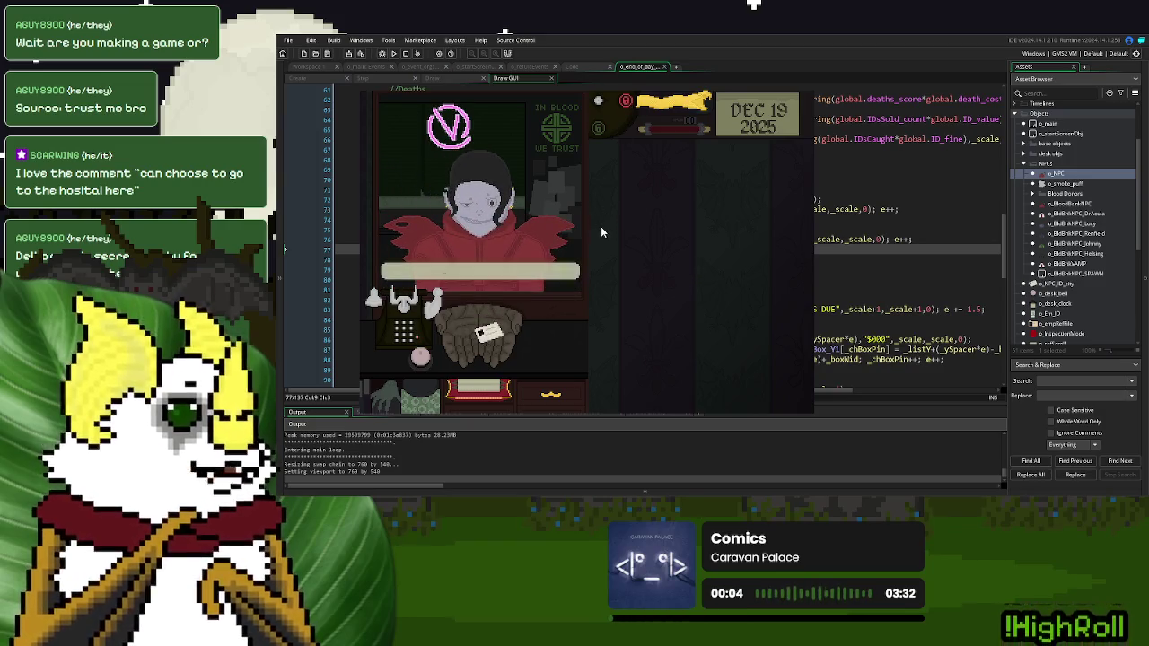
drag(673, 100, 596, 209)
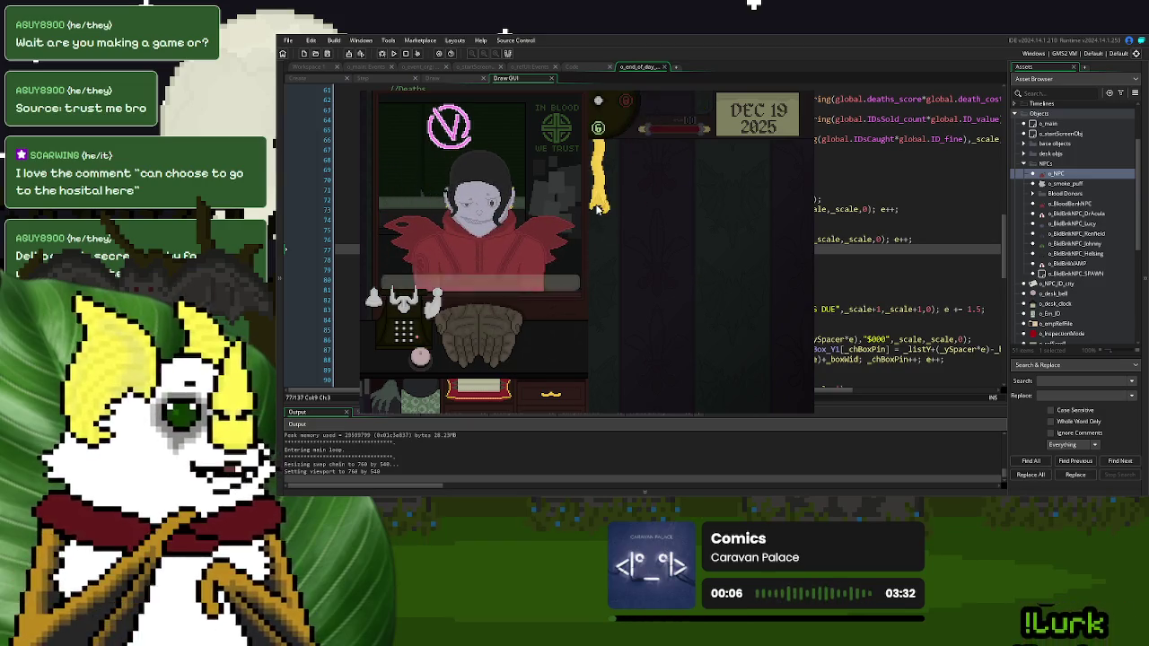
click(421, 359)
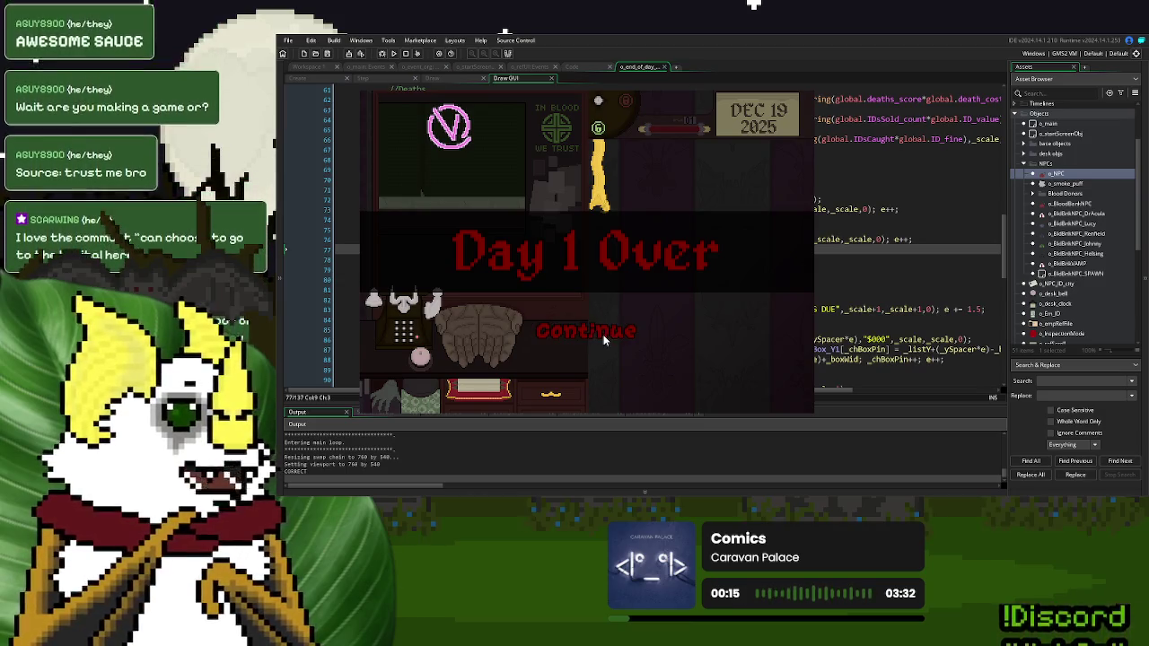
click(603, 334)
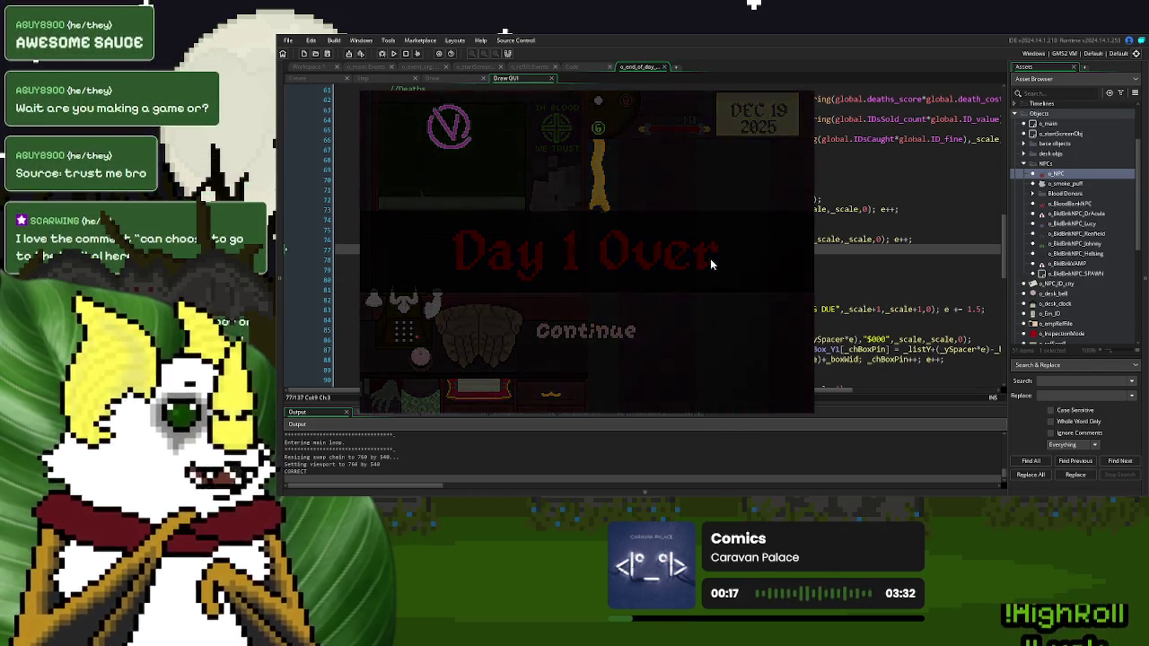
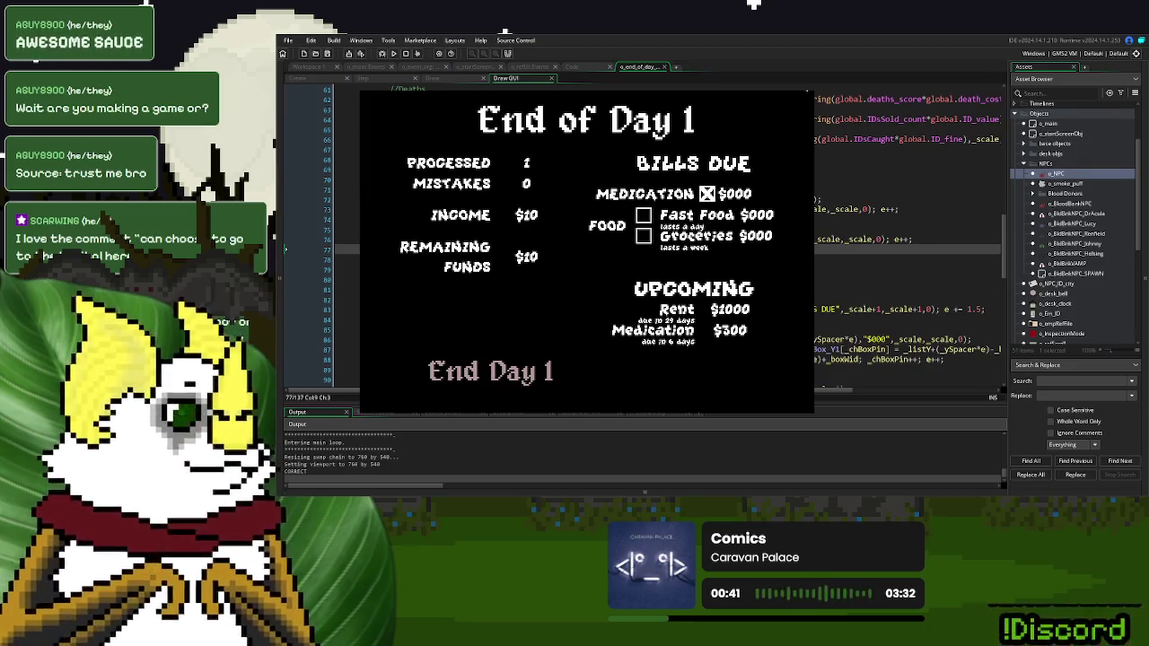
Close the test run and bring up the end-of-day object's Create event code
key(Escape)
click(297, 78)
click(471, 326)
scroll(471, 323, up, 4)
scroll(472, 321, down, 5)
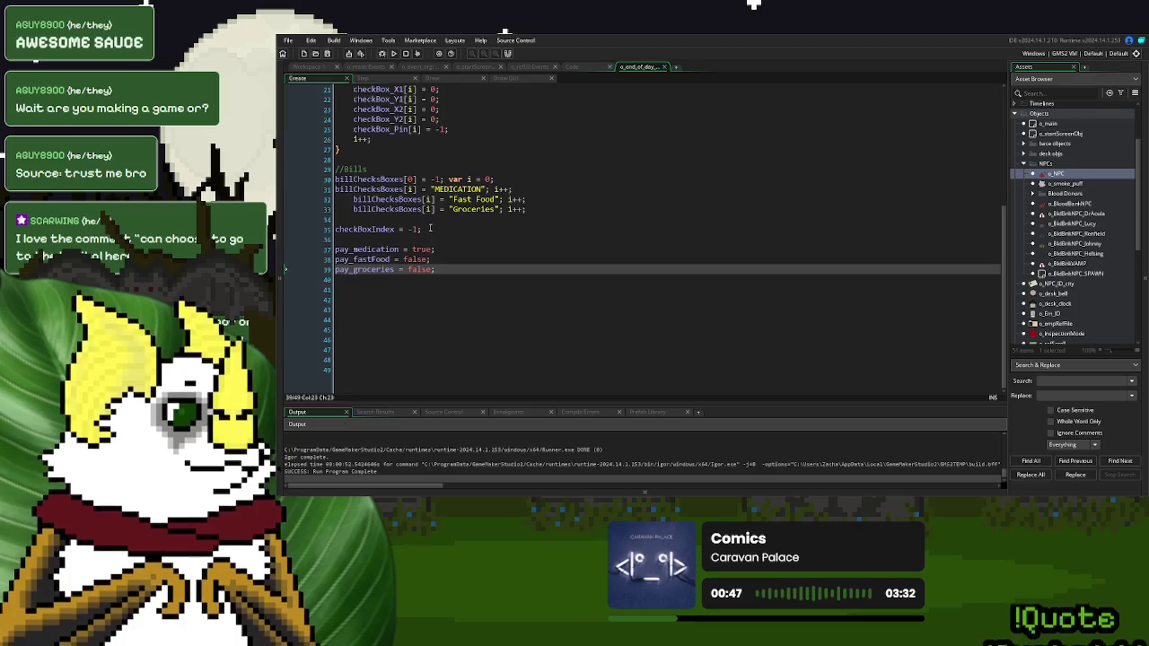
Insert a blank line right after state = 0 in the Create event
click(423, 230)
scroll(424, 230, up, 7)
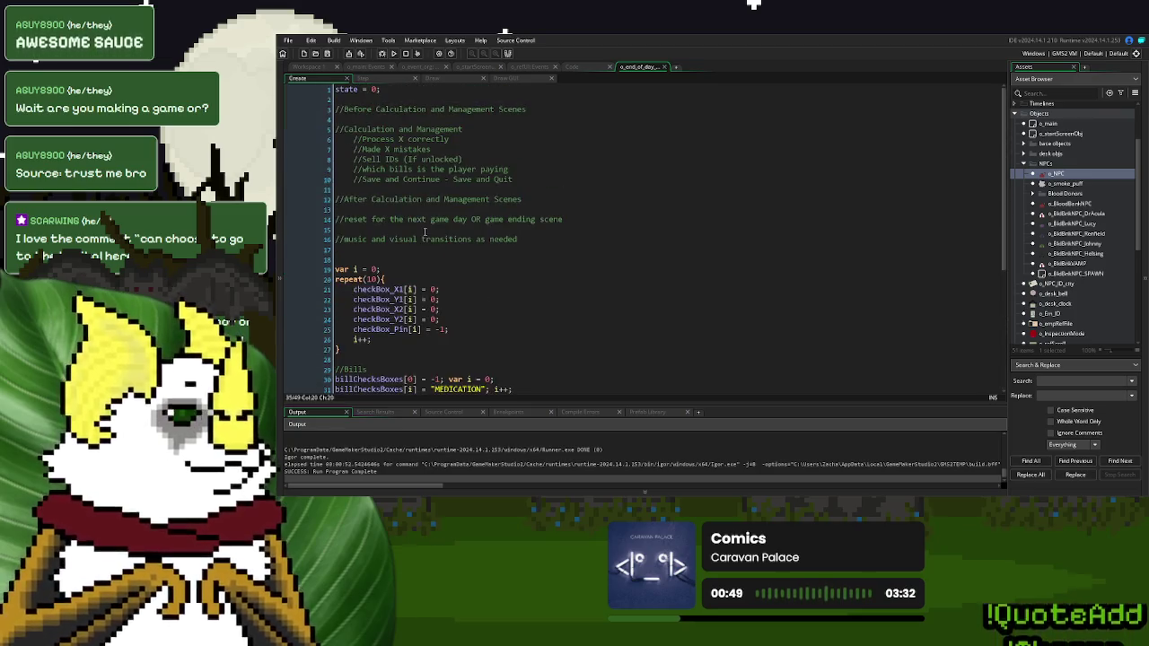
scroll(425, 232, down, 6)
scroll(422, 224, up, 6)
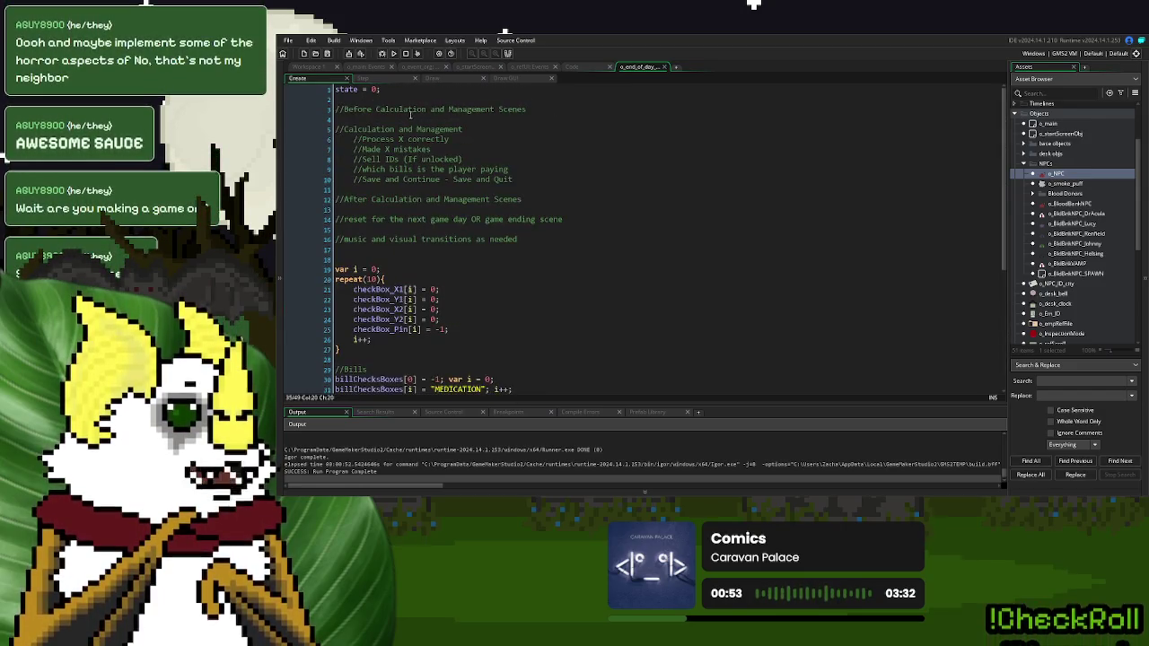
click(392, 99)
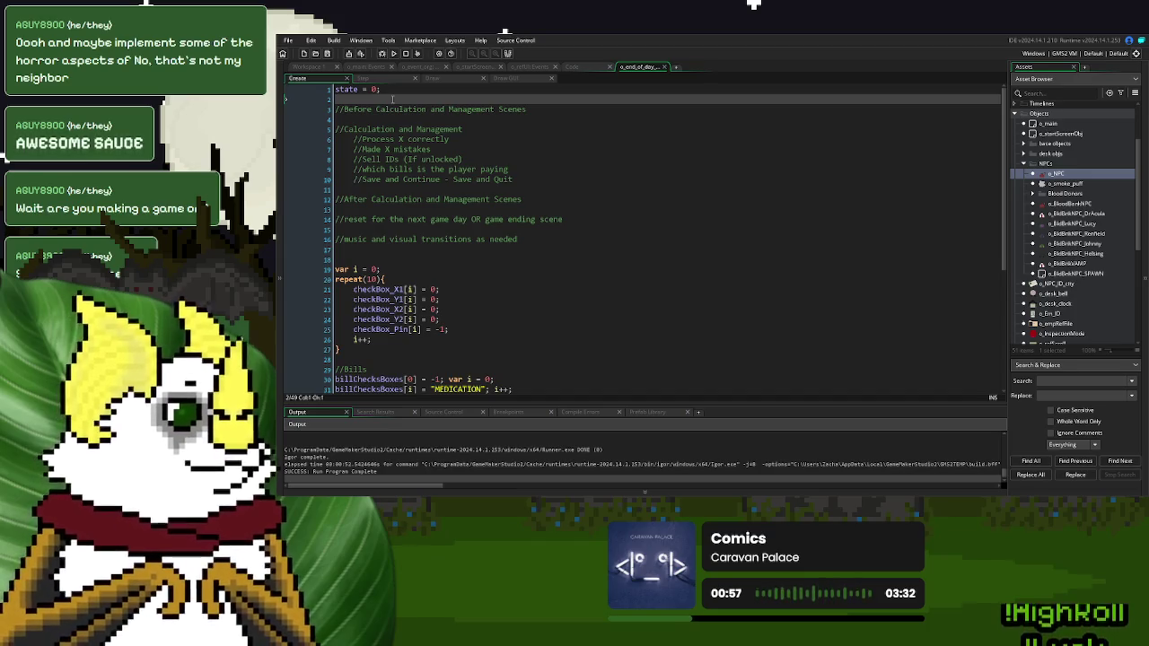
key(Return)
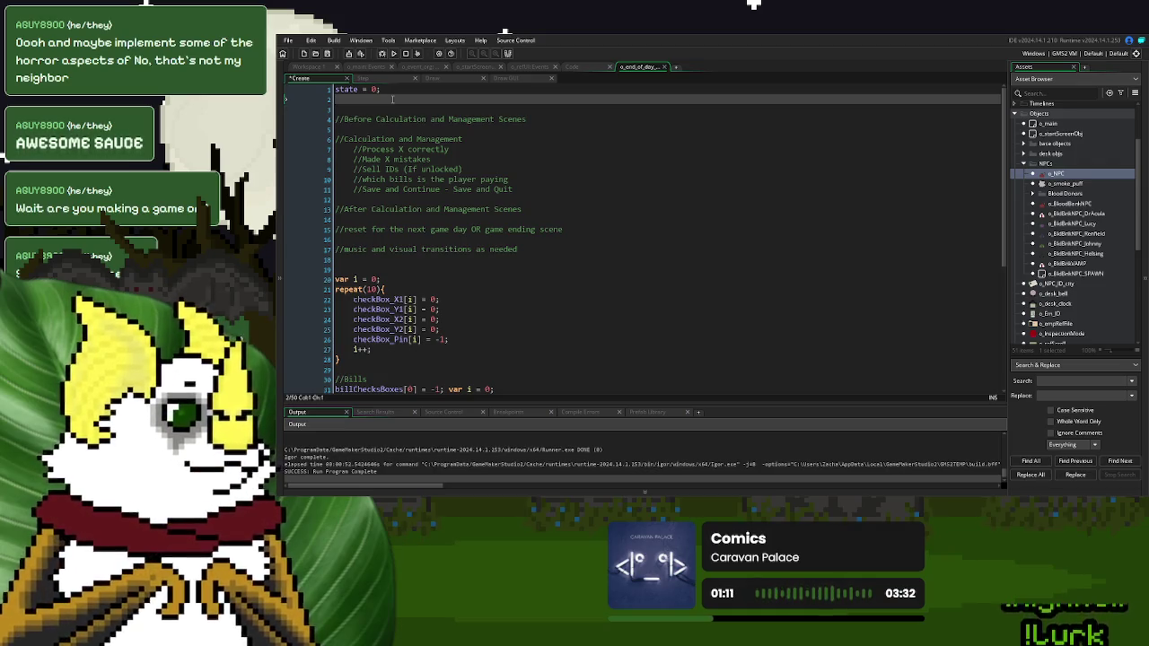
Declare endButt_alpha = 0; in the end-of-day Create event
text(end_but)
key(BackSpace)
key(BackSpace)
key(BackSpace)
text(Butt_alpha )
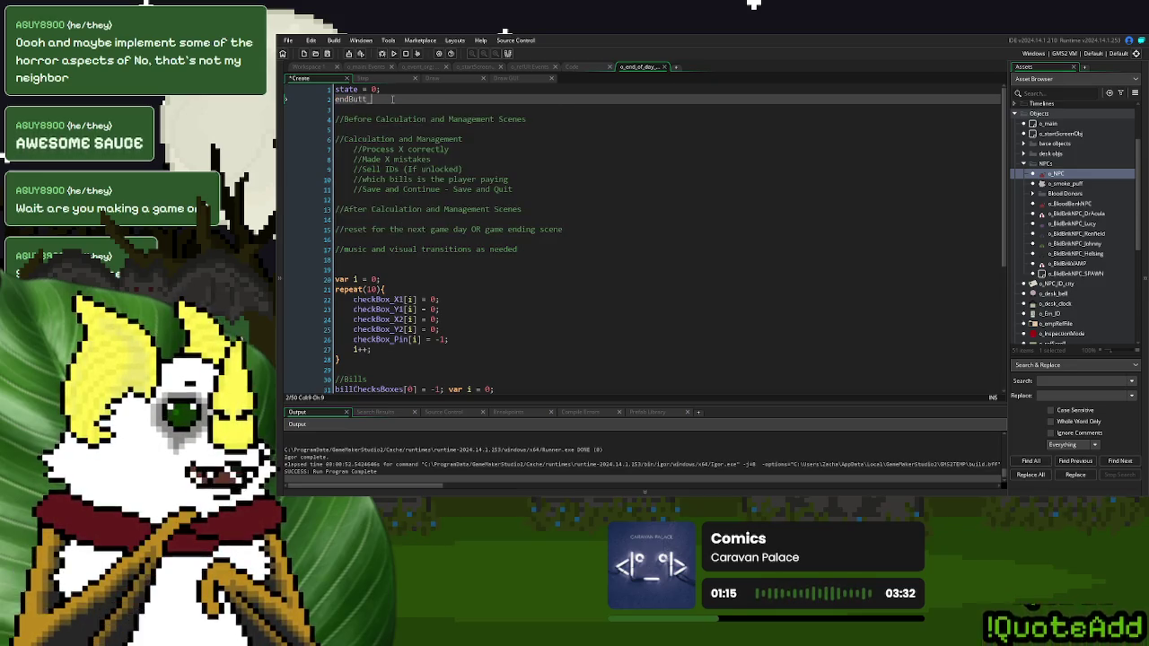
text(= )
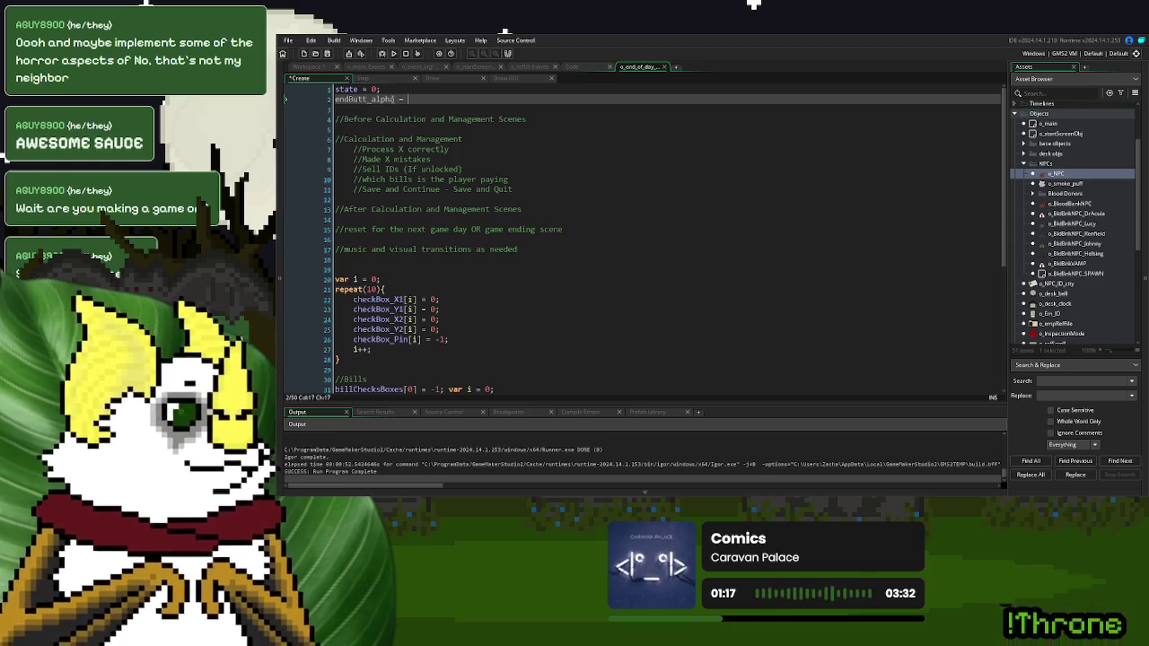
text(0;)
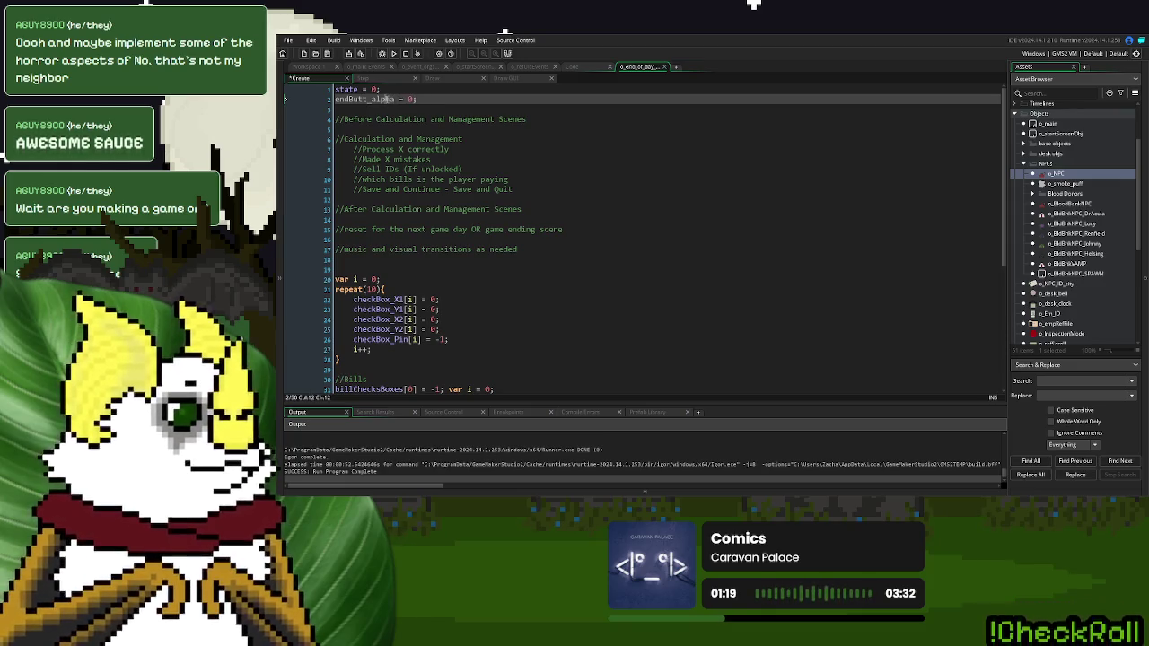
In Draw GUI, add draw_set_alpha(endButt_alpha); above the End Day button text
click(505, 78)
scroll(582, 261, up, 4)
scroll(582, 263, up, 6)
scroll(586, 262, down, 4)
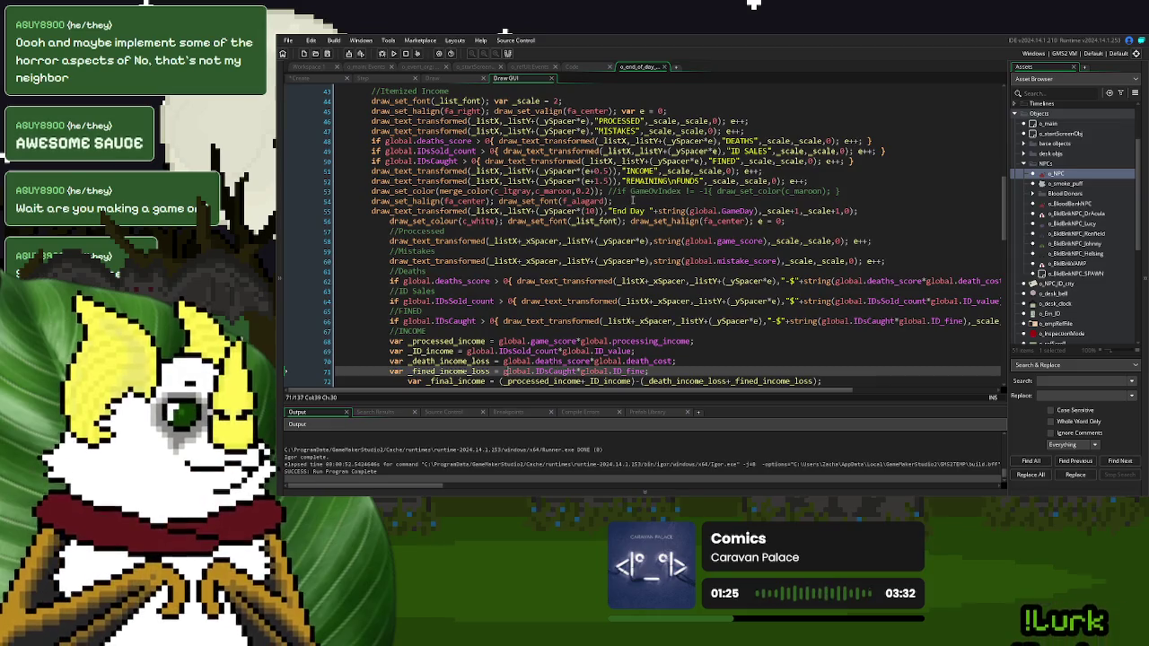
click(633, 202)
key(Return)
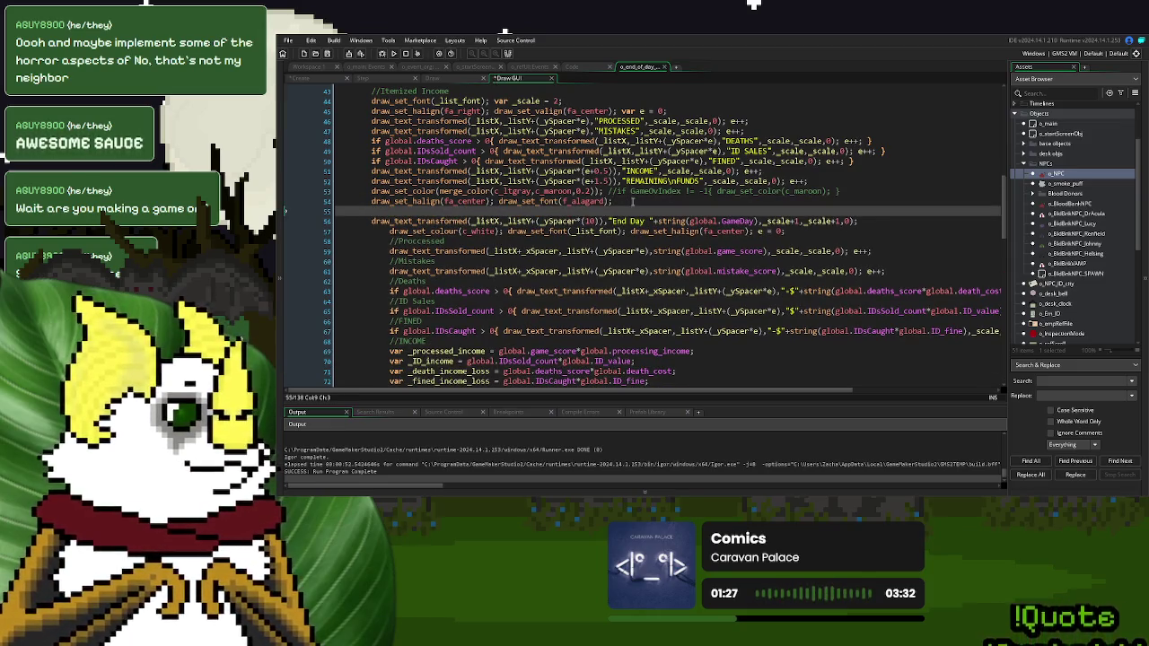
click(860, 221)
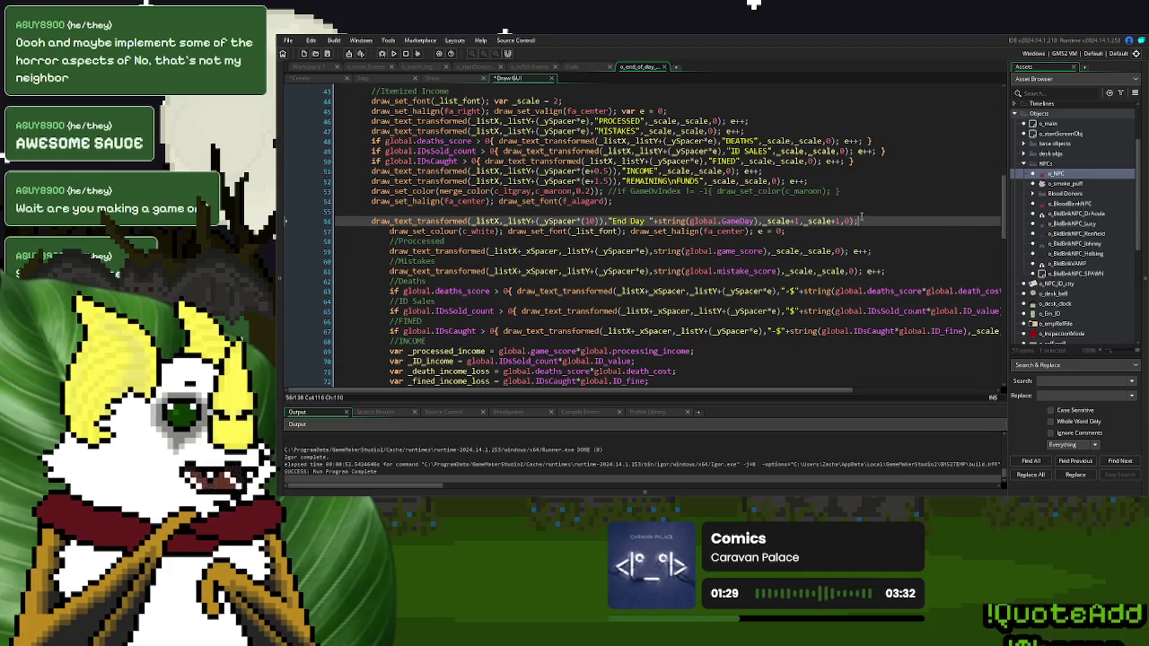
key(Return)
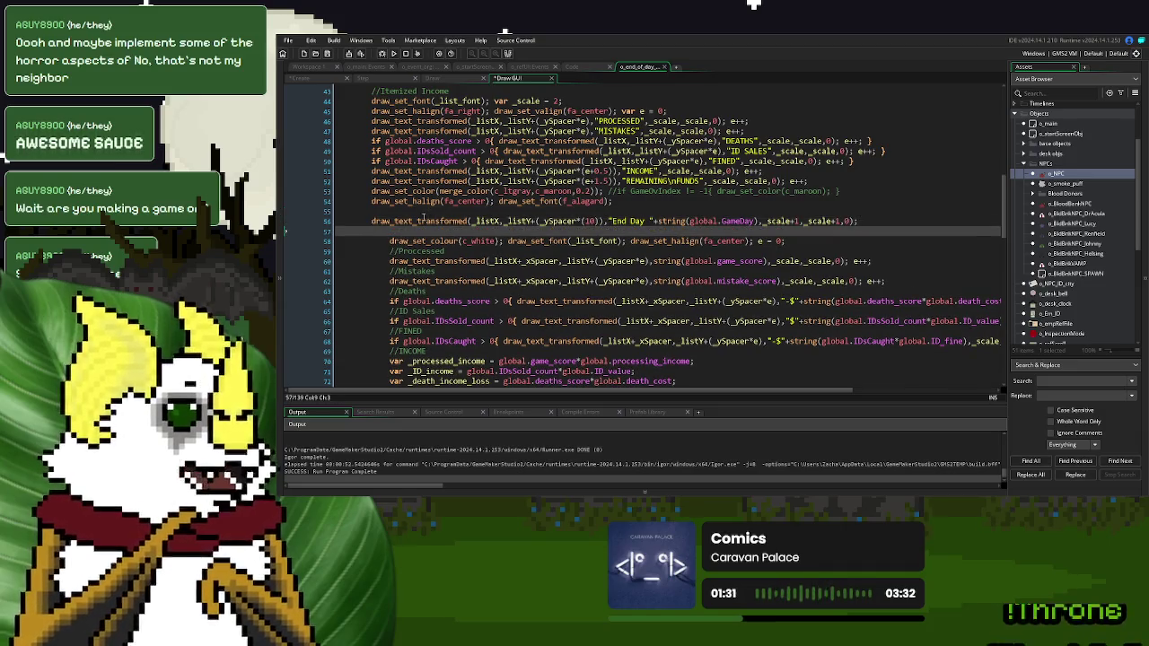
click(380, 207)
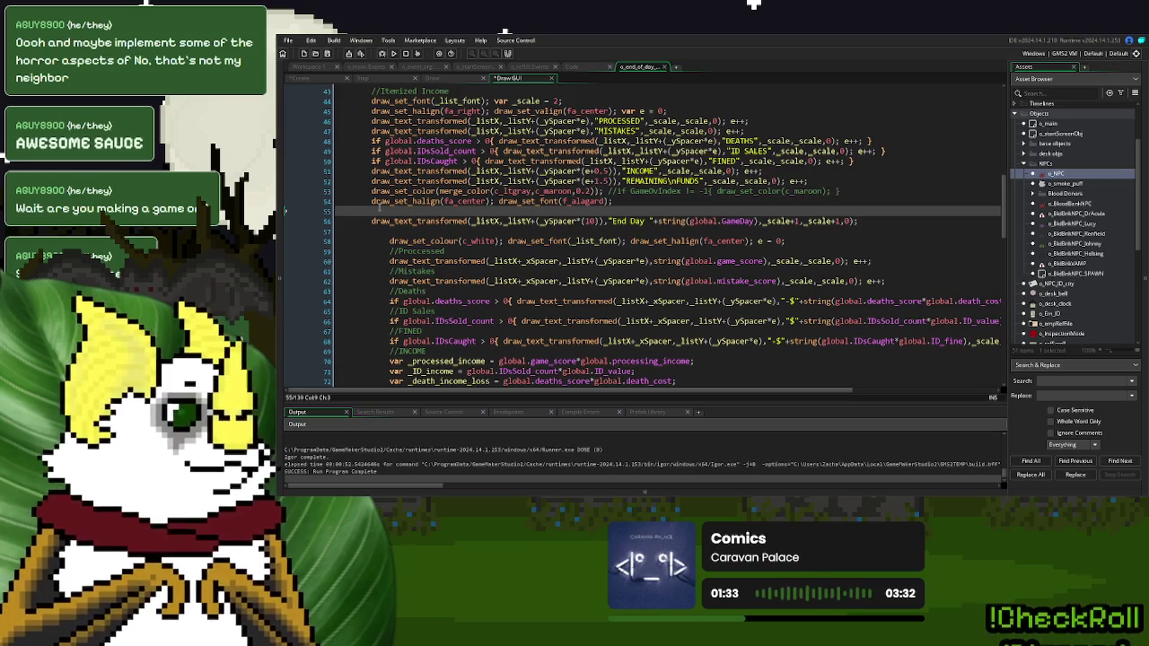
text(draw_set_)
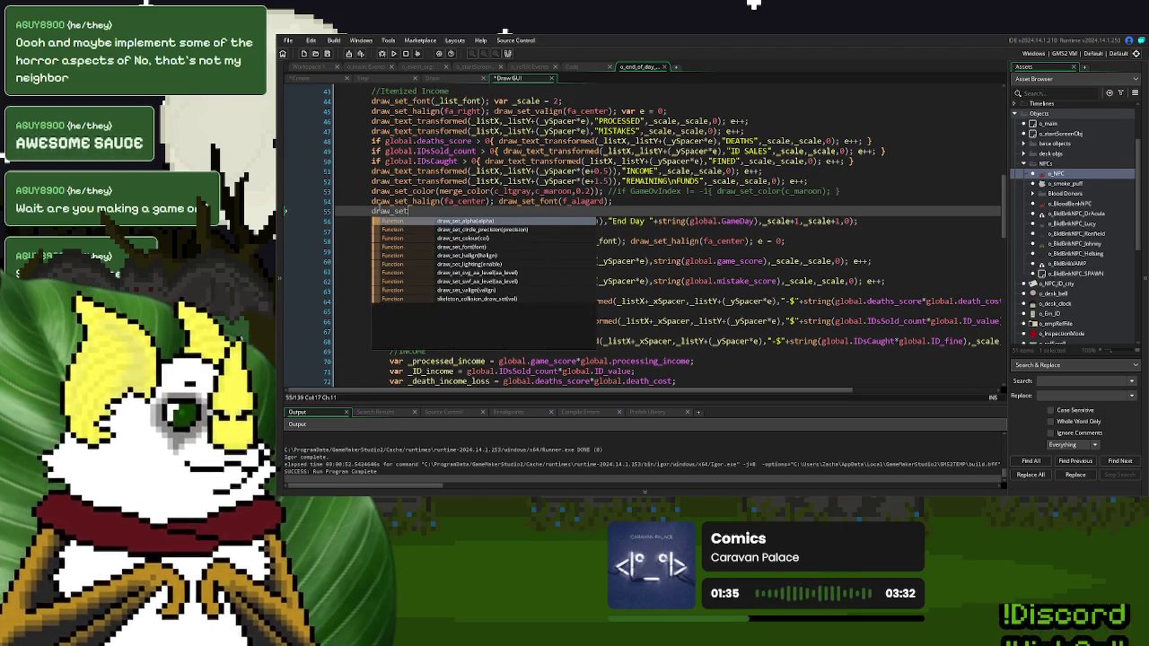
key(Return)
text(endButt_alpha))
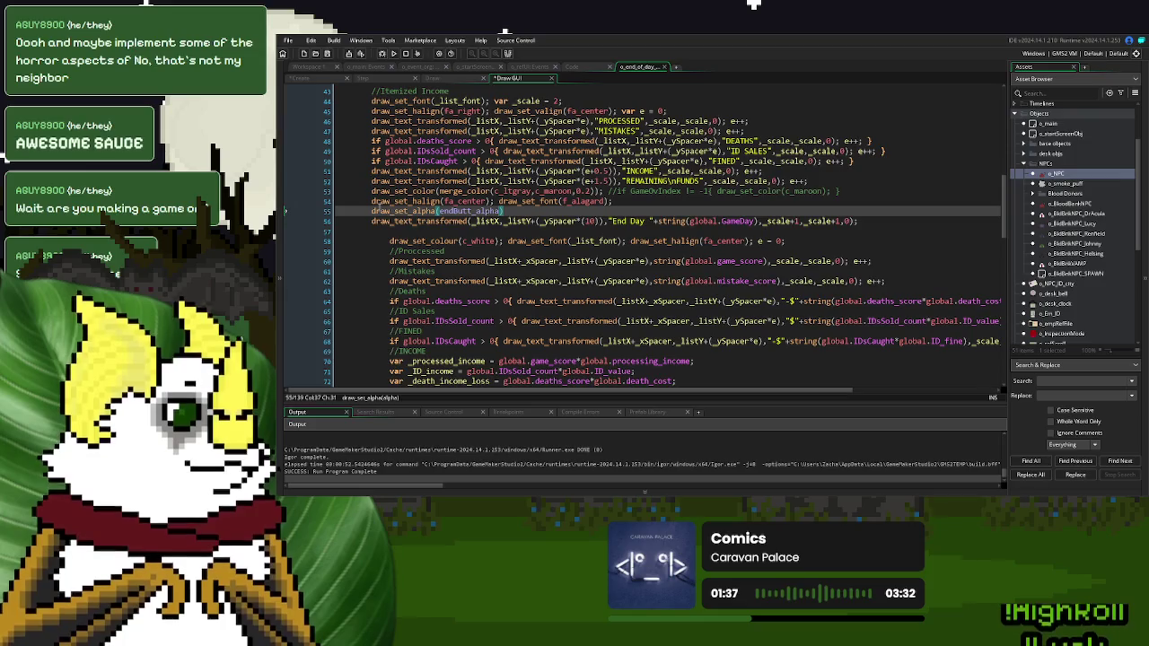
text(;)
Reset transparency with draw_set_alpha(1) after the End Day text
click(371, 231)
text(draw_set_a)
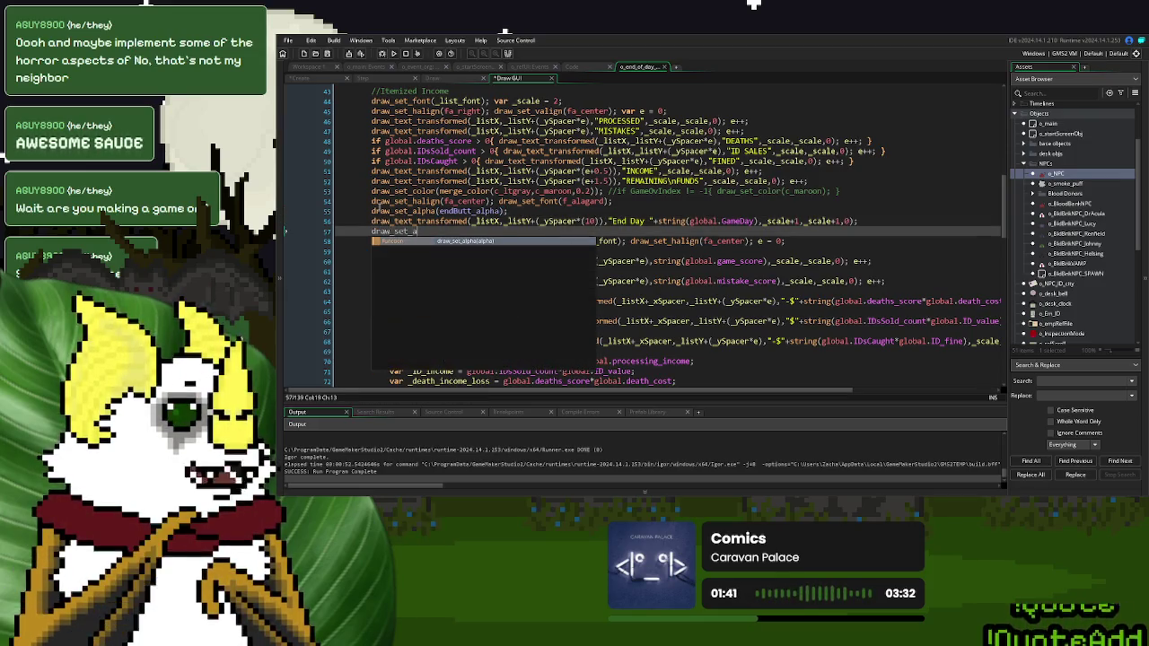
key(Return)
text(1);)
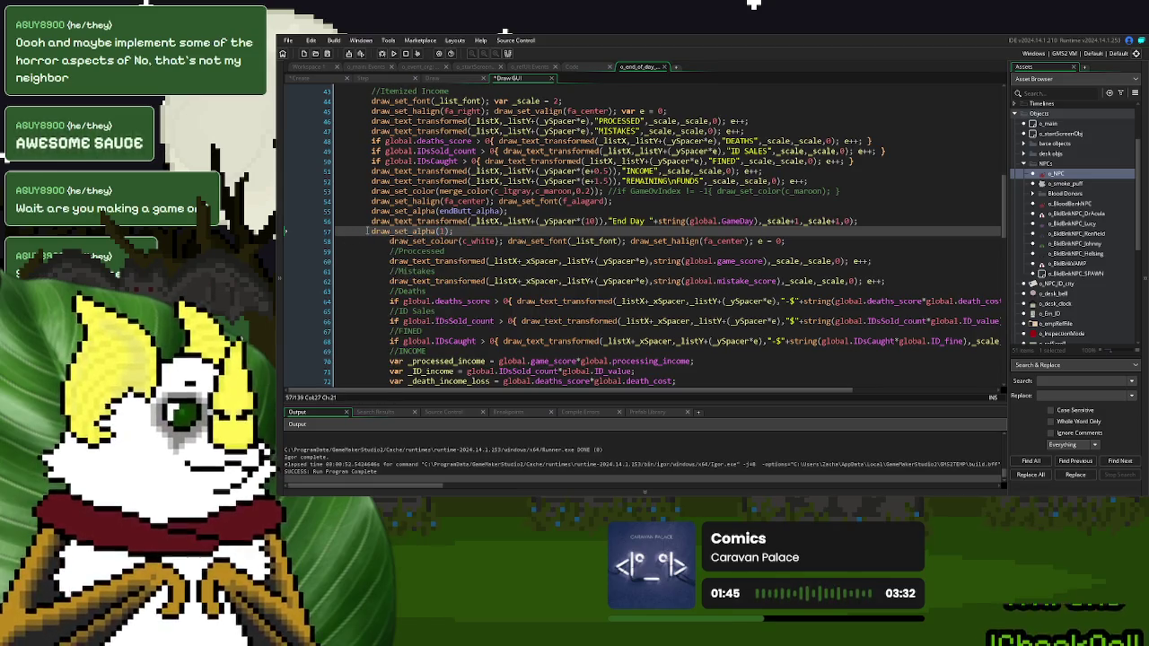
Add an //End Button comment above the alpha code and a //Values comment above draw_set_colour
click(370, 231)
click(369, 211)
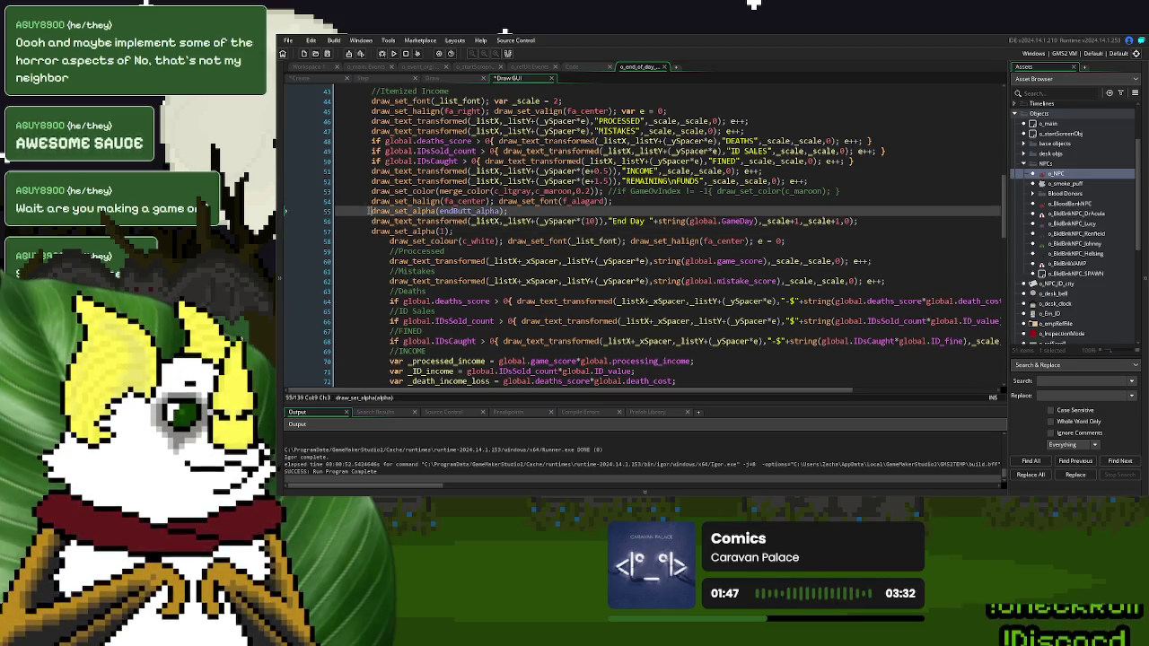
key(Return)
key(Up)
text(//End)
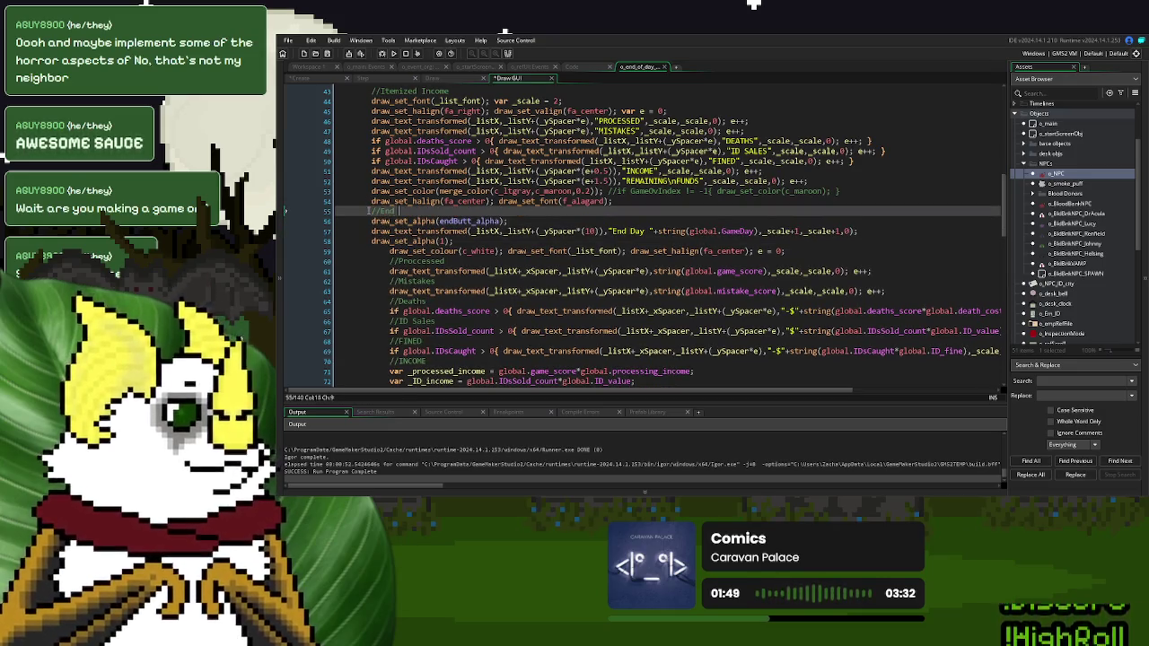
text( Button)
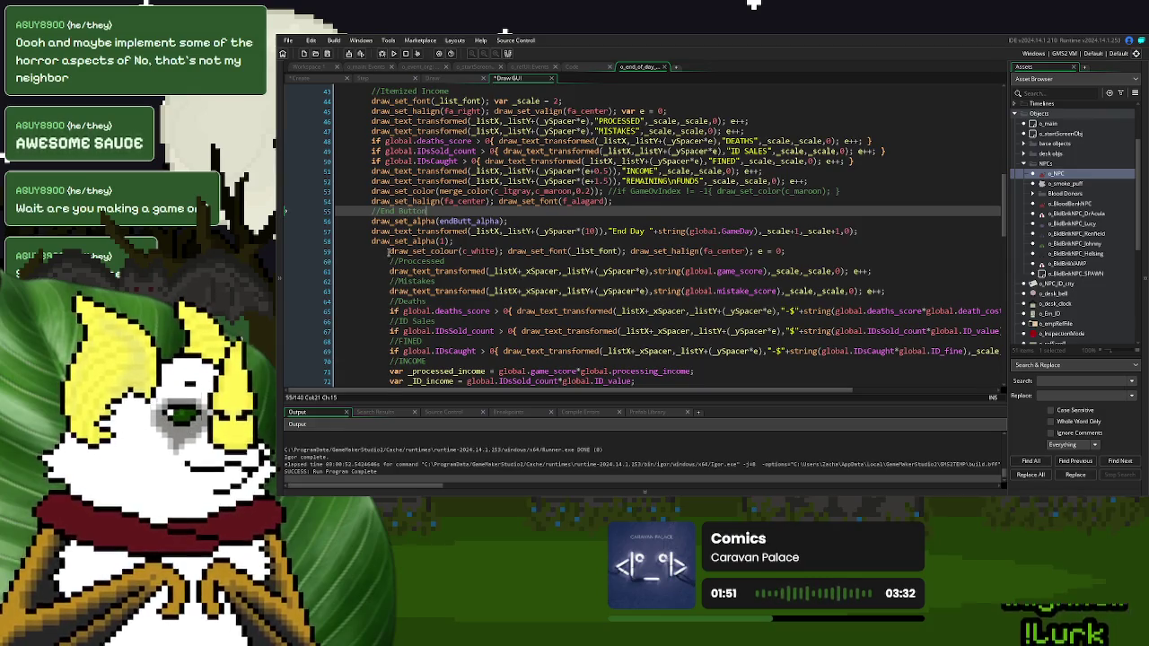
click(389, 251)
key(Return)
key(Up)
text(//Values)
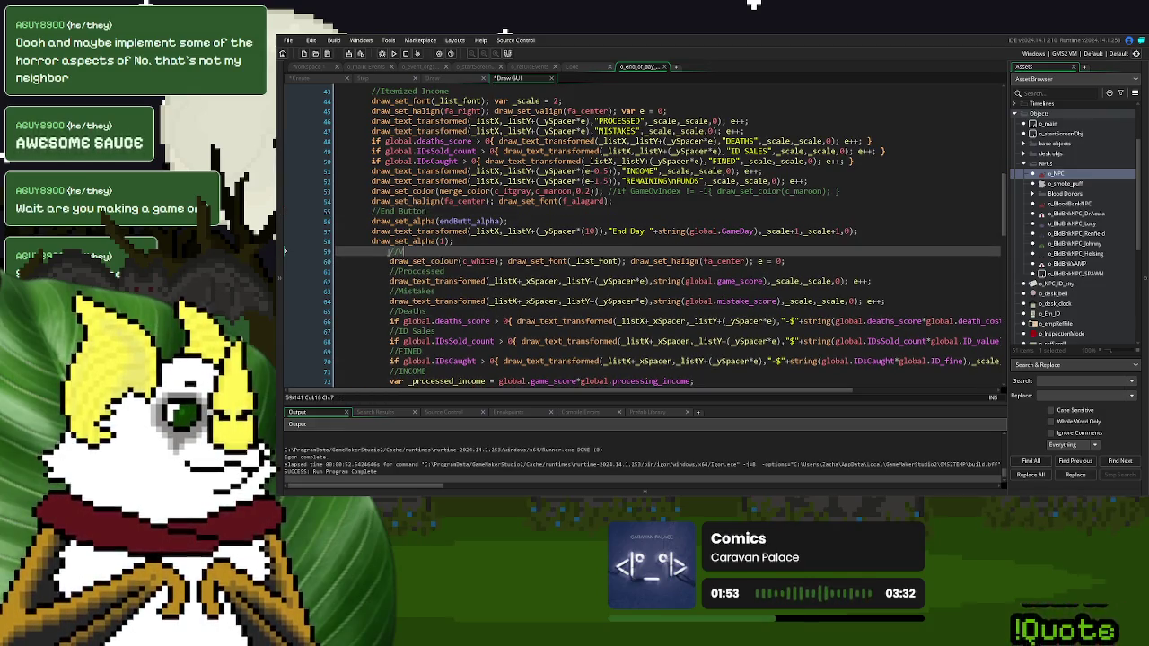
Save the Draw GUI changes
click(455, 241)
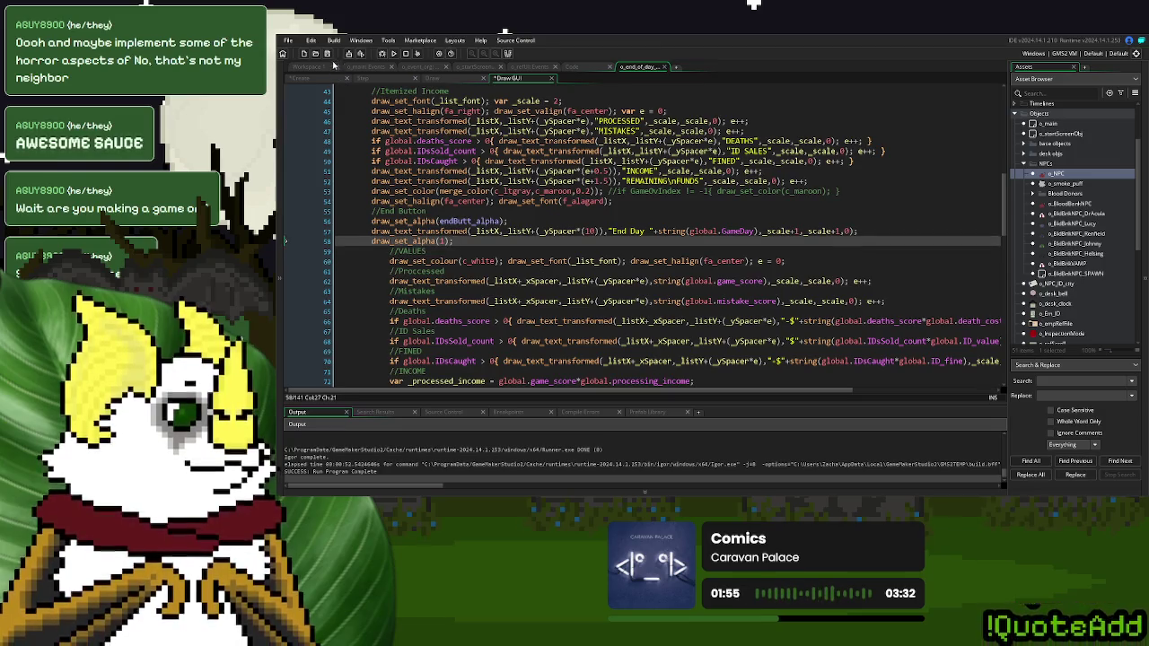
click(328, 53)
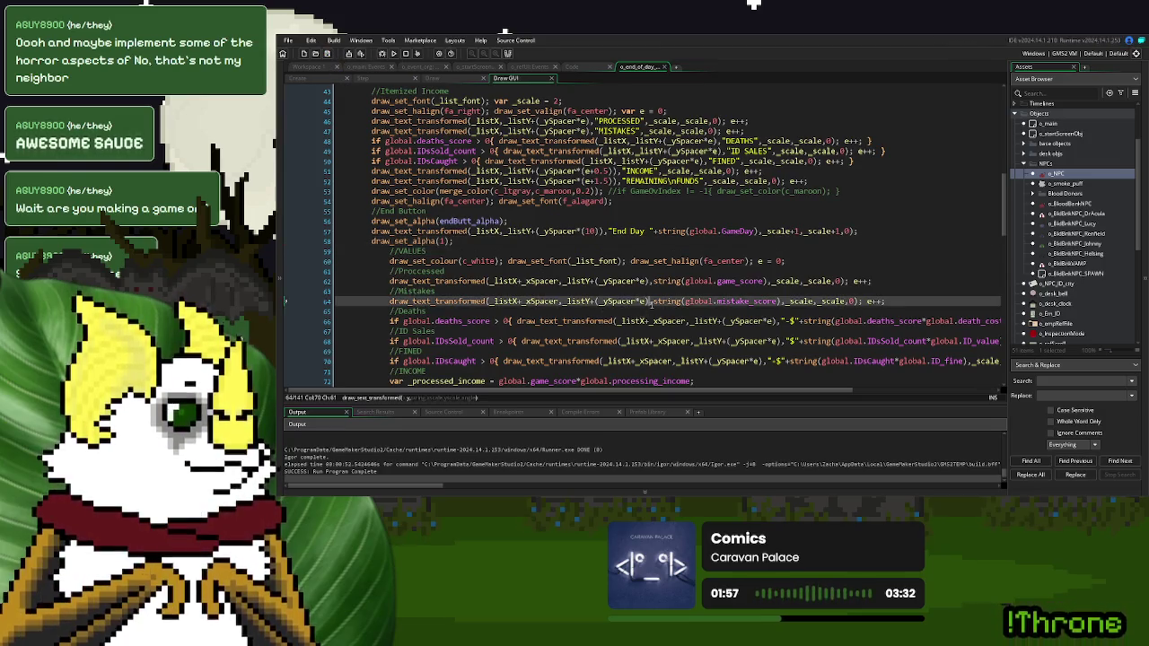
click(621, 305)
scroll(620, 305, down, 13)
Run the game, start from the title menu, and play Day 1 through to the summary
click(392, 54)
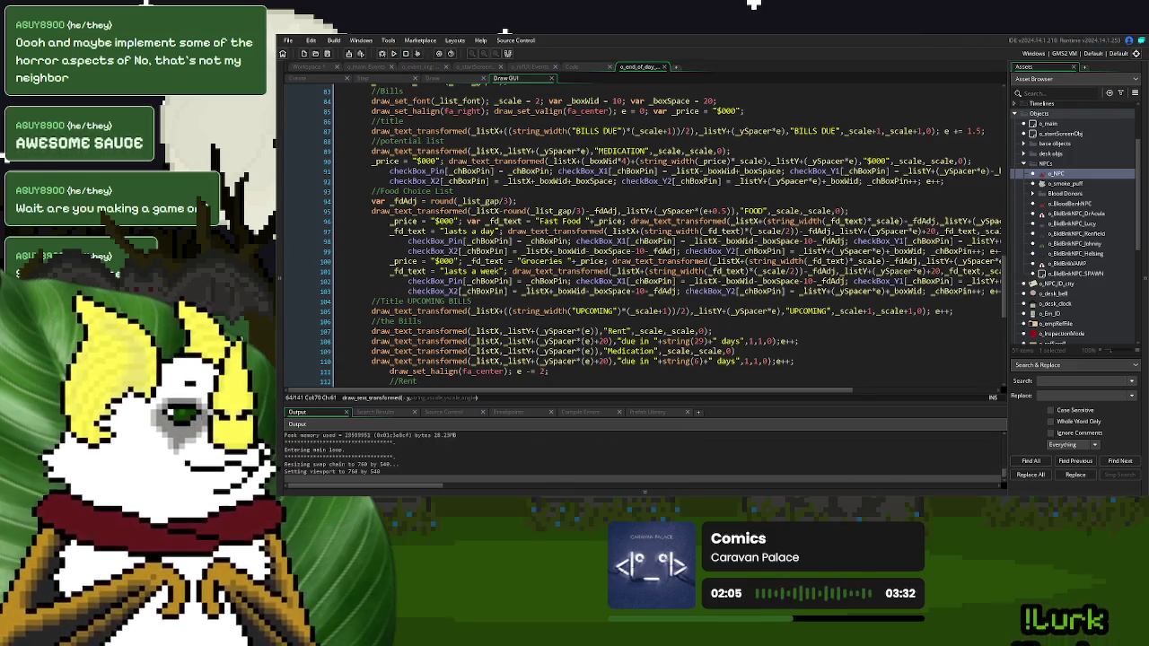
click(728, 180)
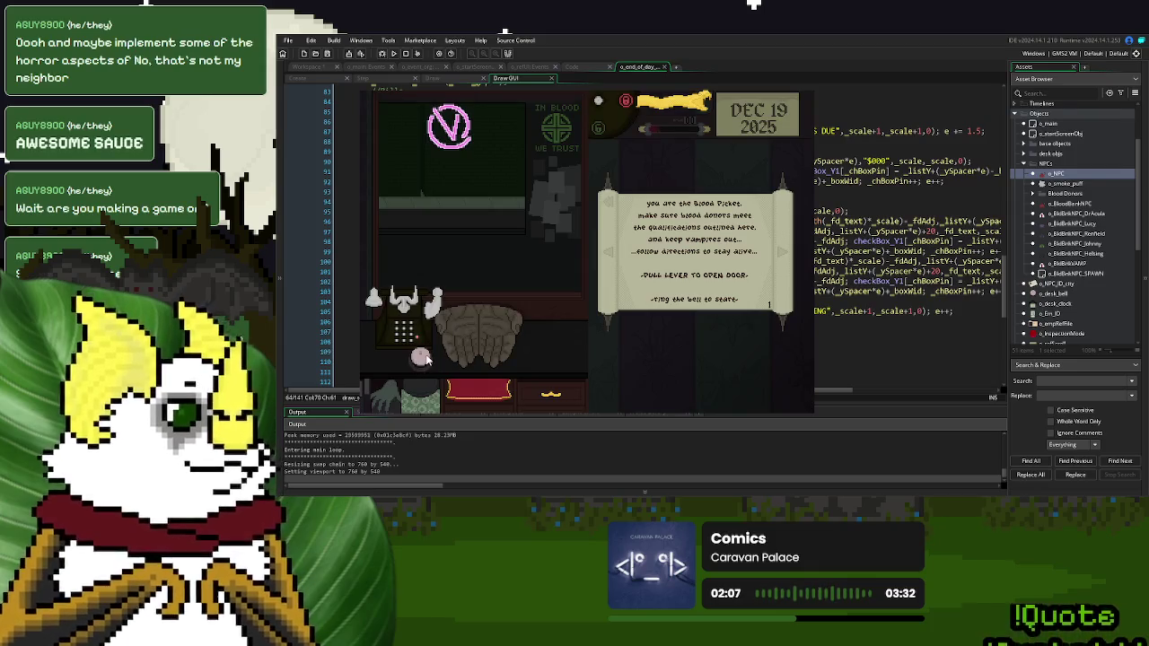
click(657, 114)
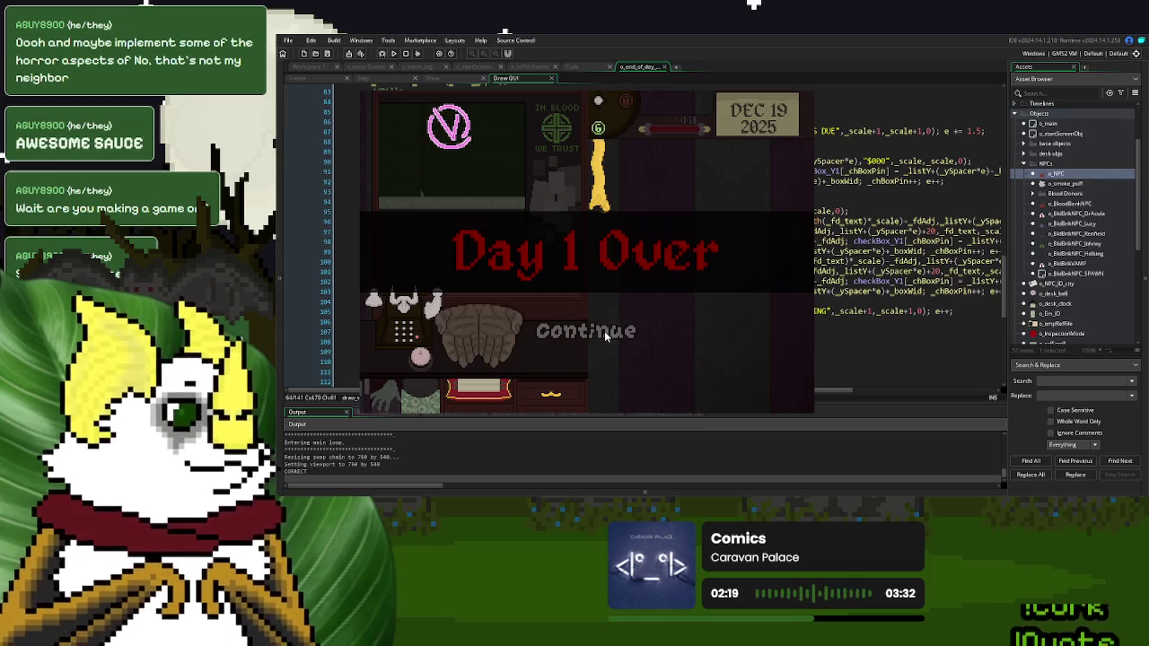
click(604, 330)
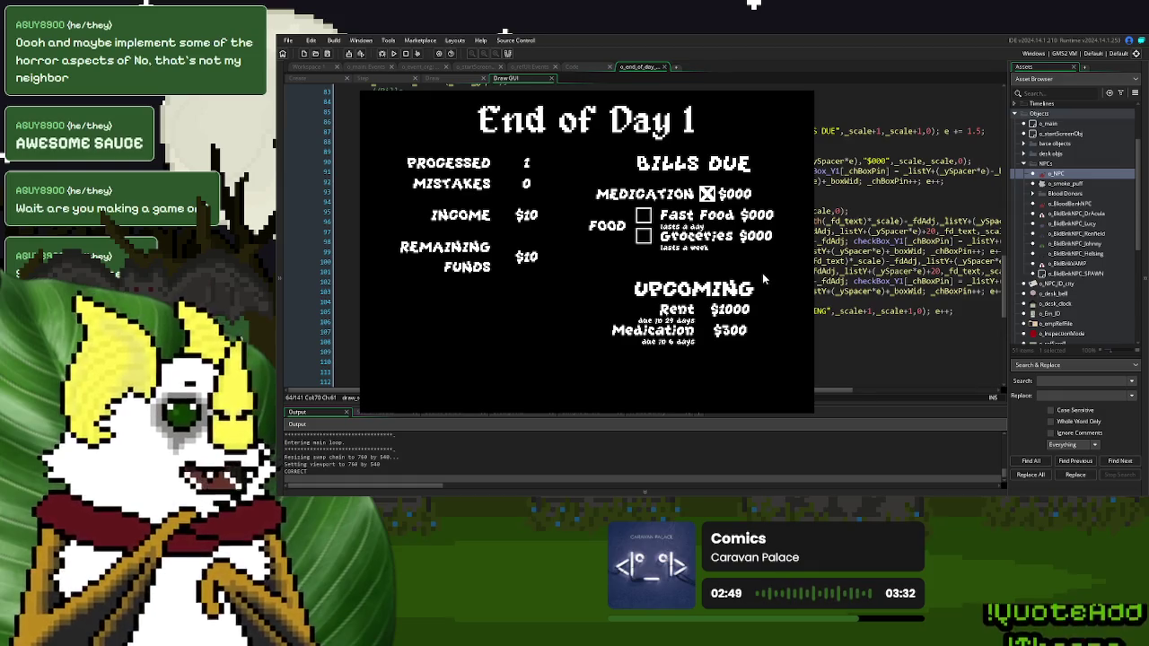
Tick Groceries then Fast Food on the summary, close the game, and view the Step code
click(644, 236)
click(644, 217)
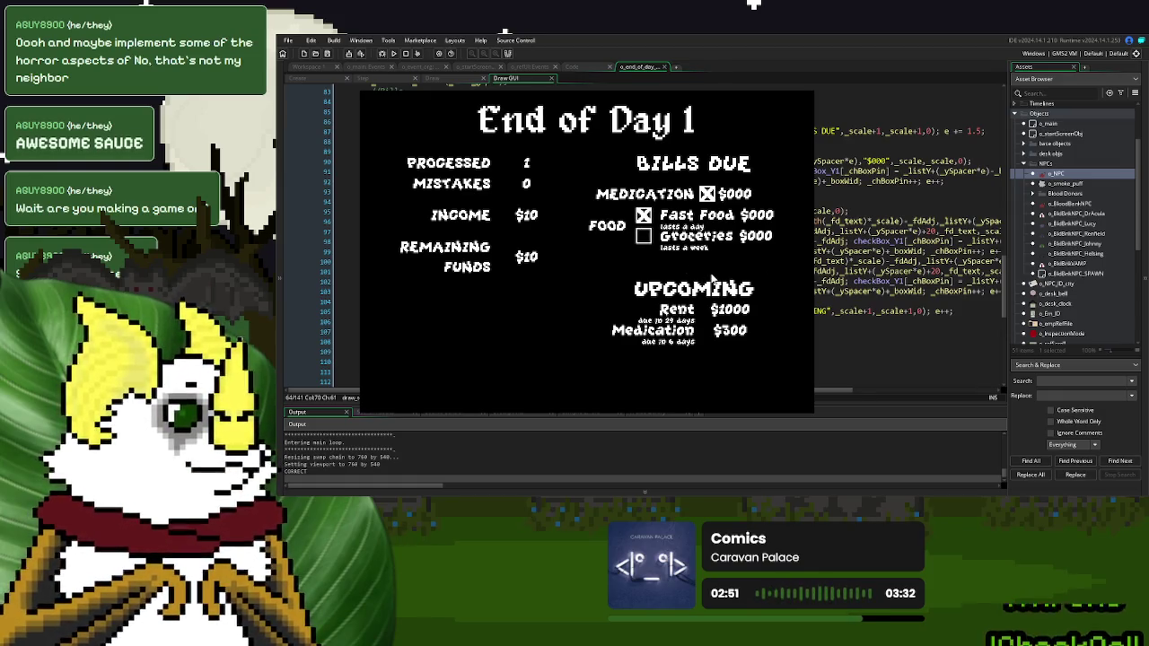
click(804, 93)
click(381, 81)
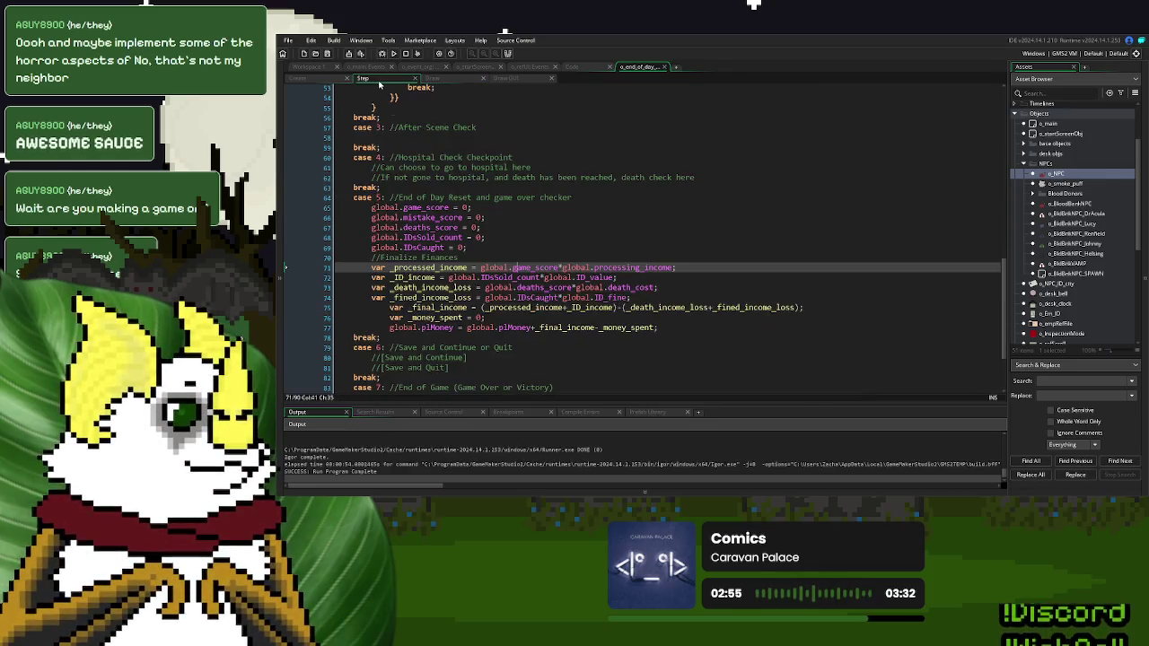
Review the final income calculation and the Rent bill's due-in code in Draw GUI
click(534, 309)
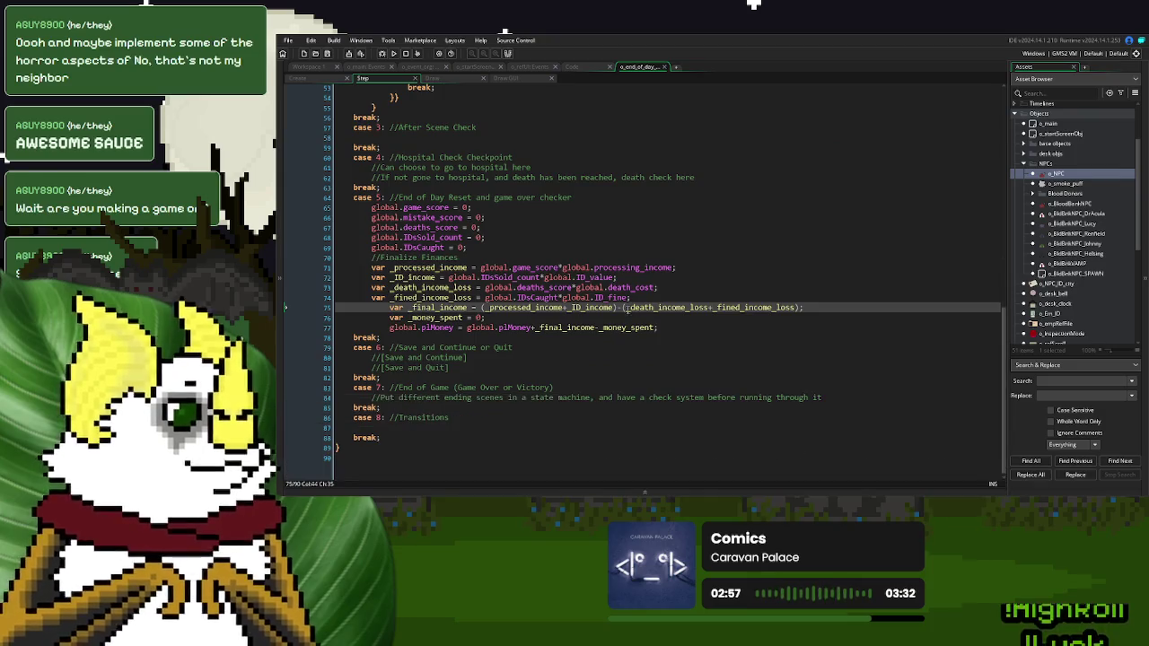
click(506, 79)
scroll(829, 362, down, 4)
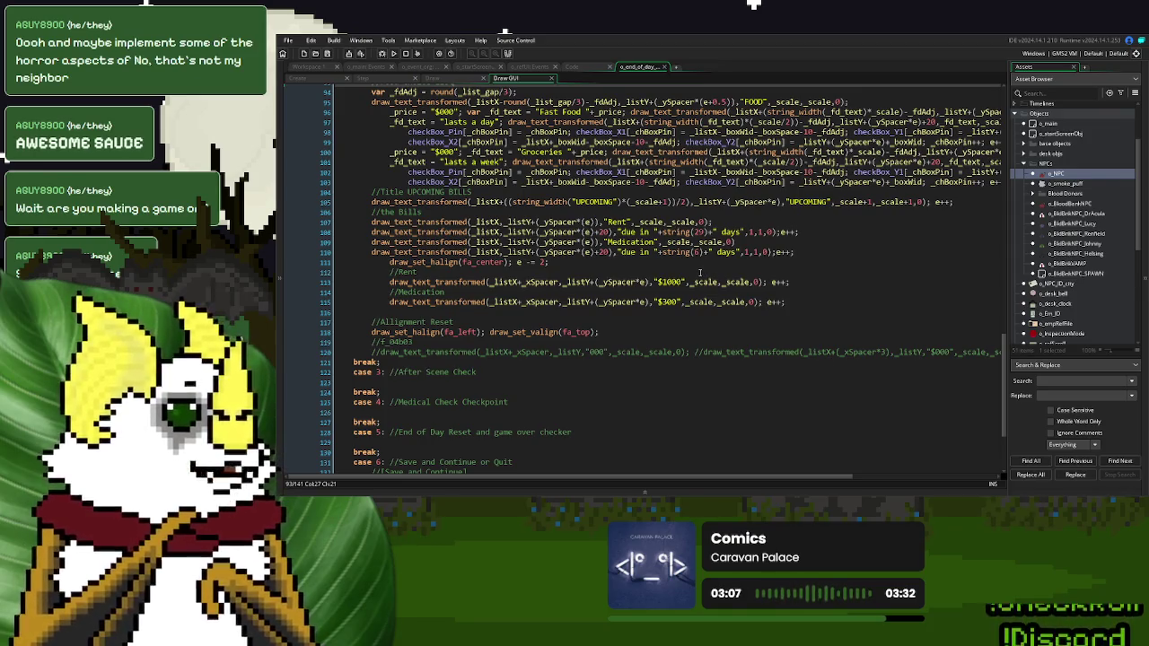
scroll(701, 272, up, 3)
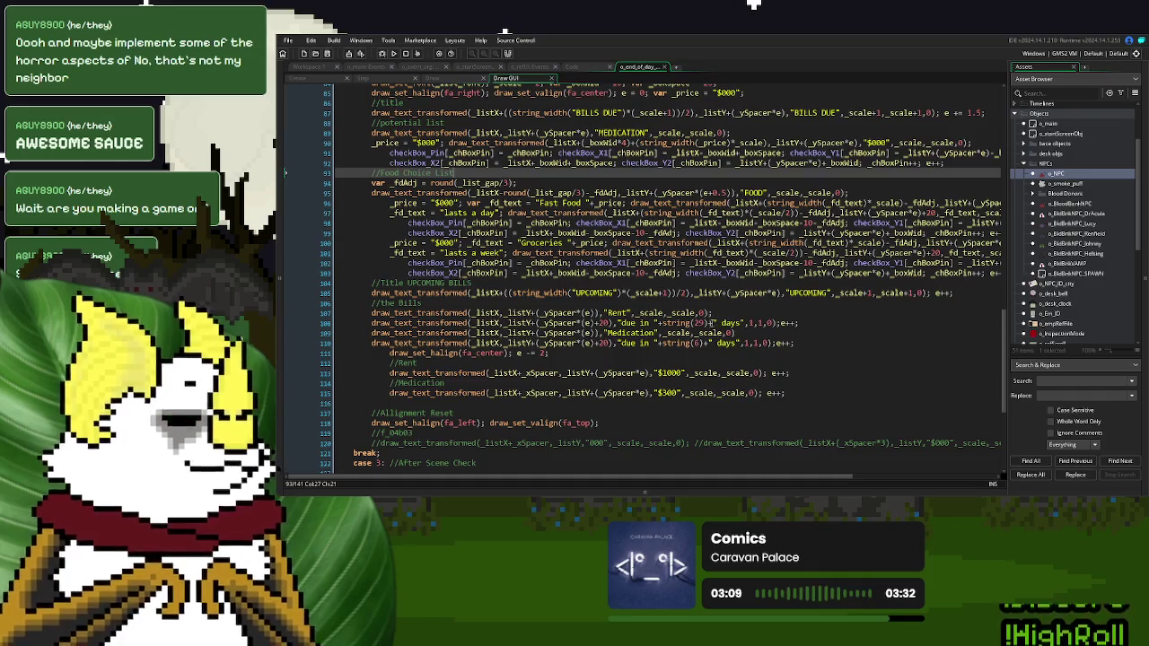
click(705, 322)
scroll(691, 319, up, 6)
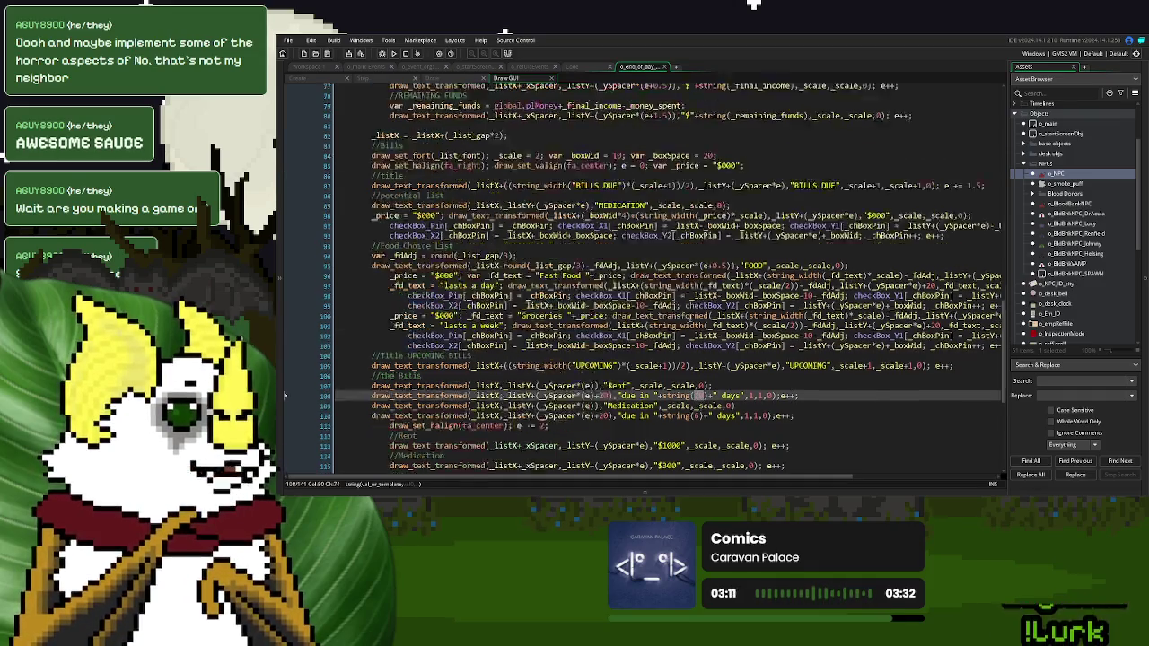
scroll(689, 316, up, 9)
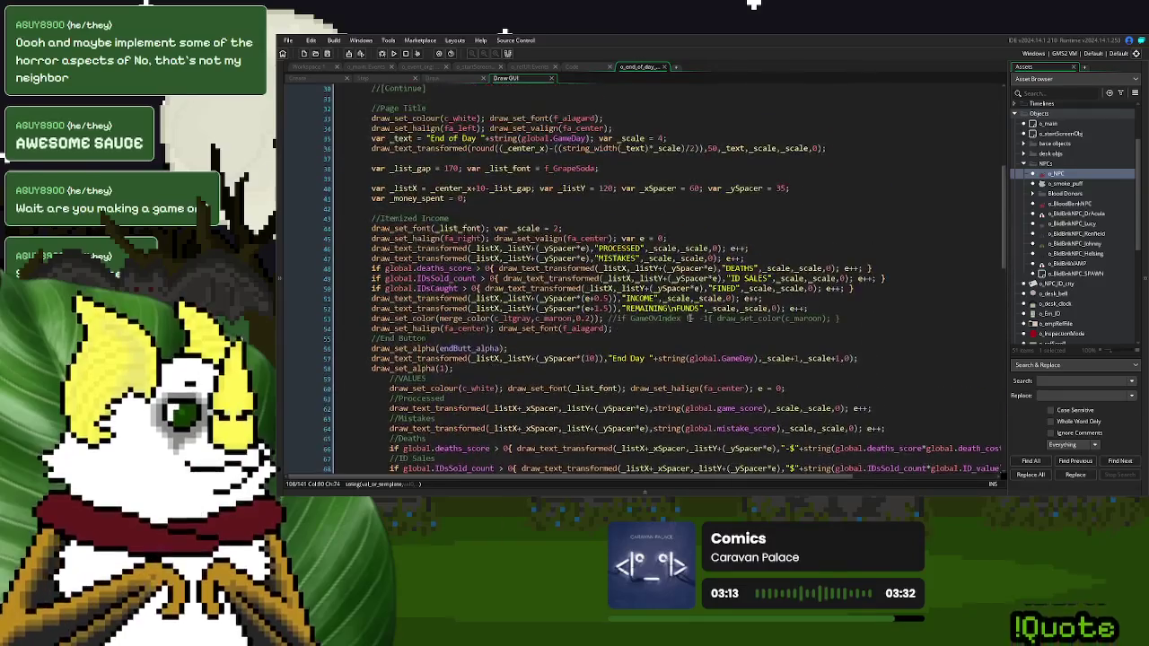
scroll(689, 319, up, 2)
Replace the Rent bill's due-in day count with string(30-global.GameDay)
drag(587, 194, 521, 199)
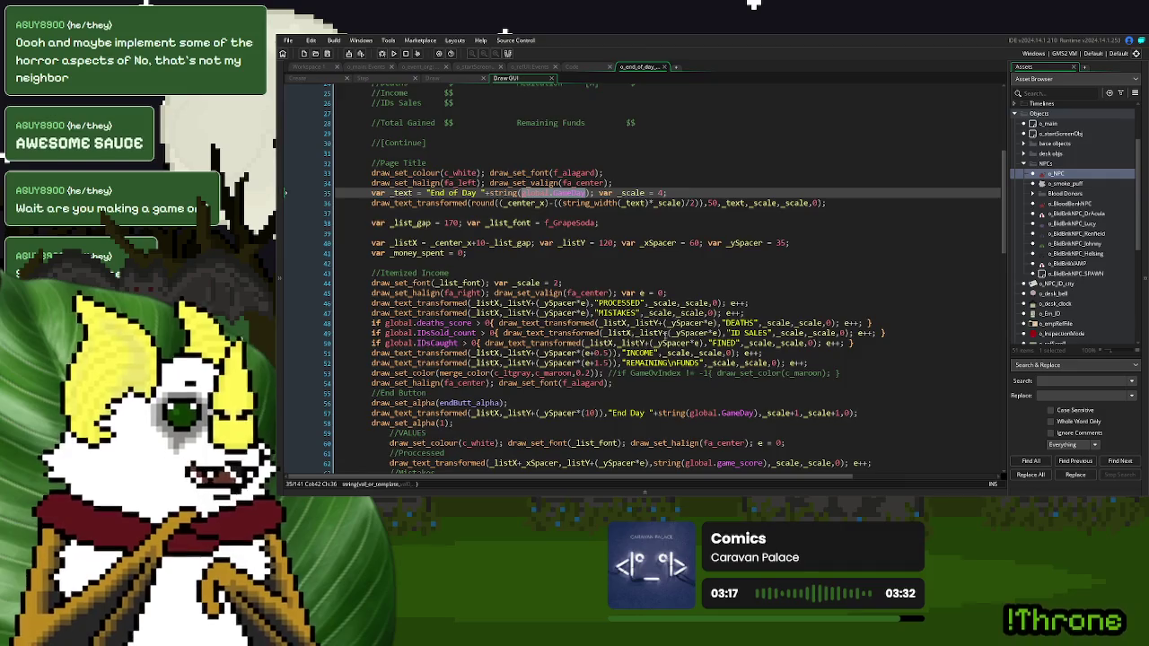
scroll(521, 199, down, 18)
scroll(676, 312, down, 7)
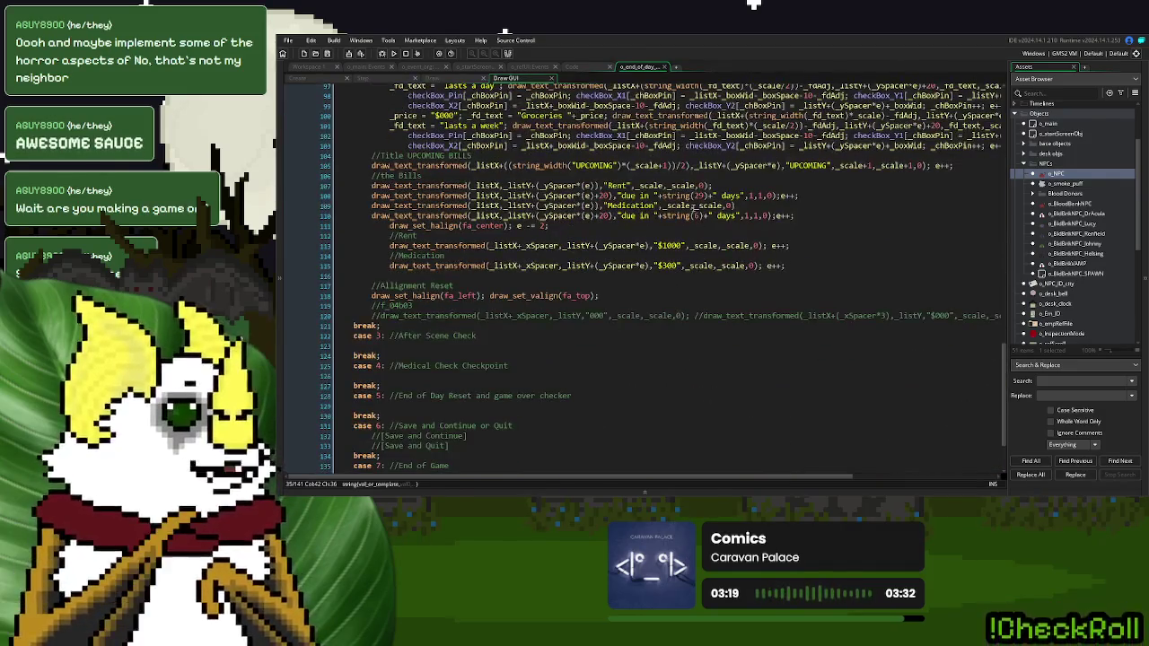
double_click(697, 195)
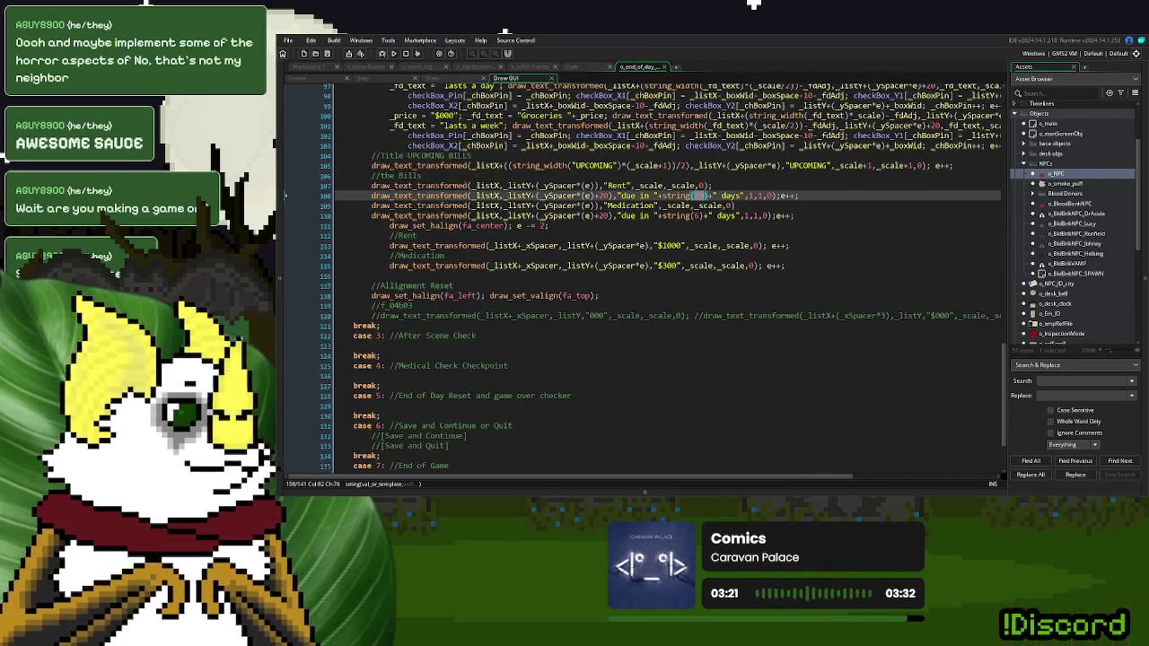
text(30)
text(+global.GameDay)
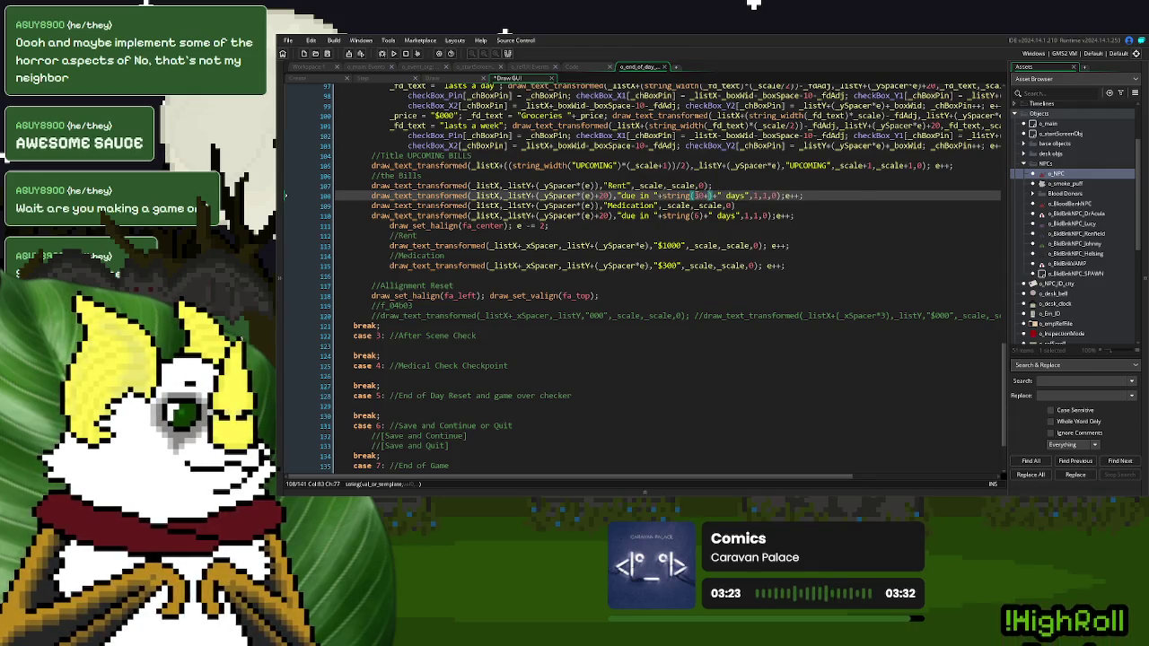
click(708, 195)
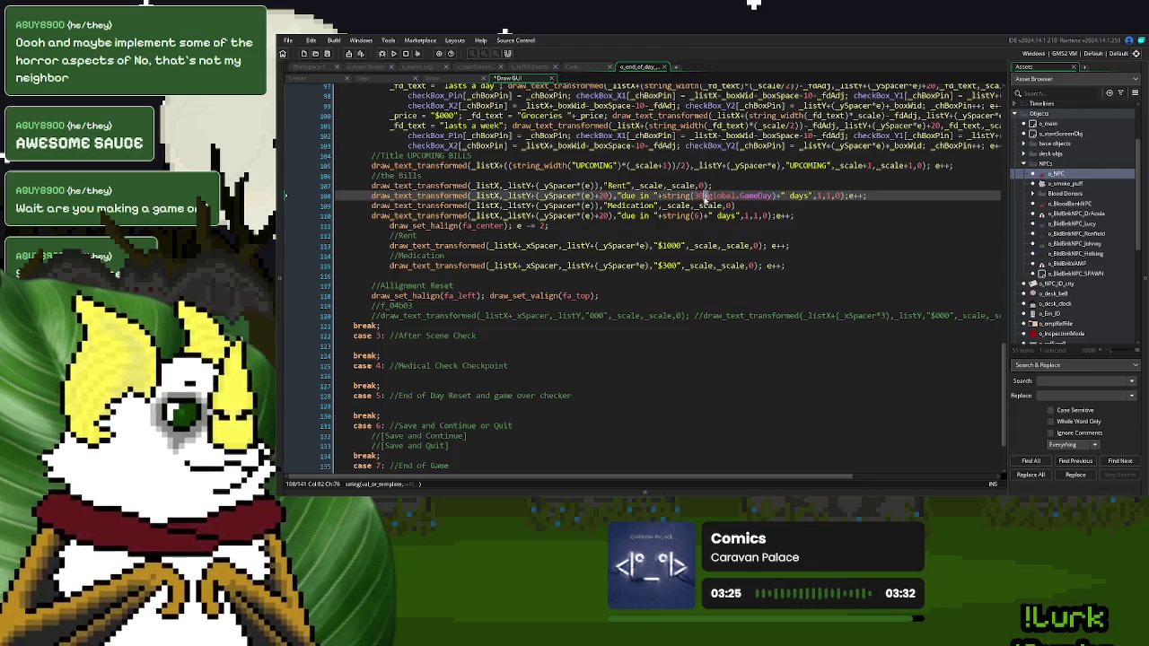
Inspect the Medication bill's "due in 6 days" drawing line
click(654, 217)
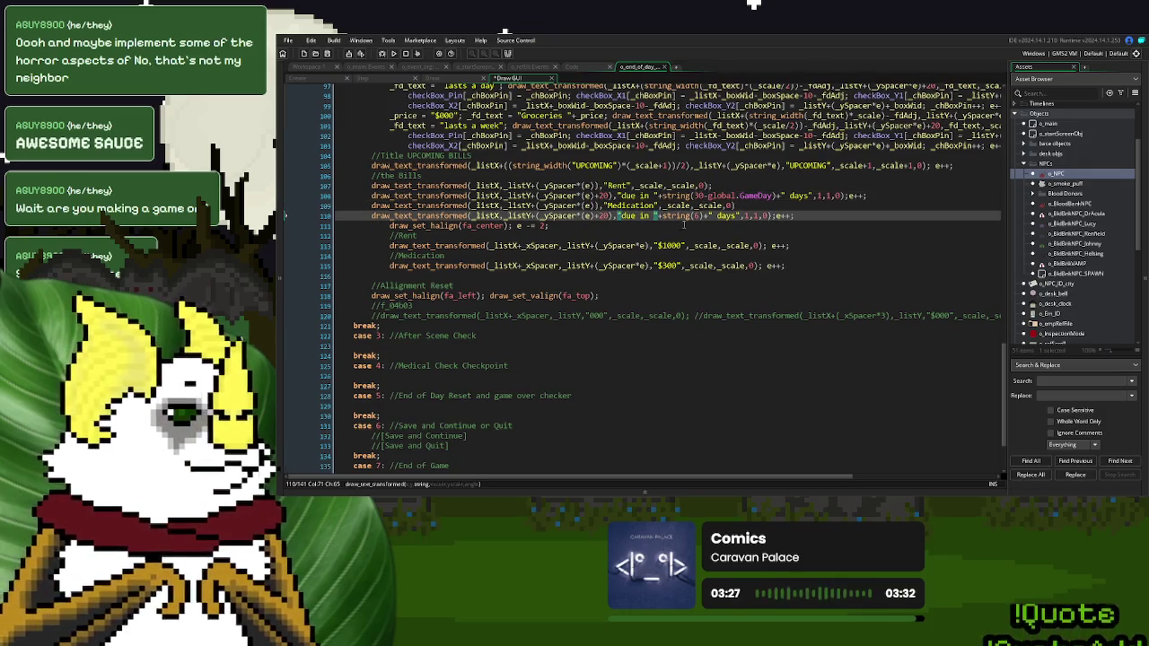
click(684, 216)
scroll(691, 224, up, 3)
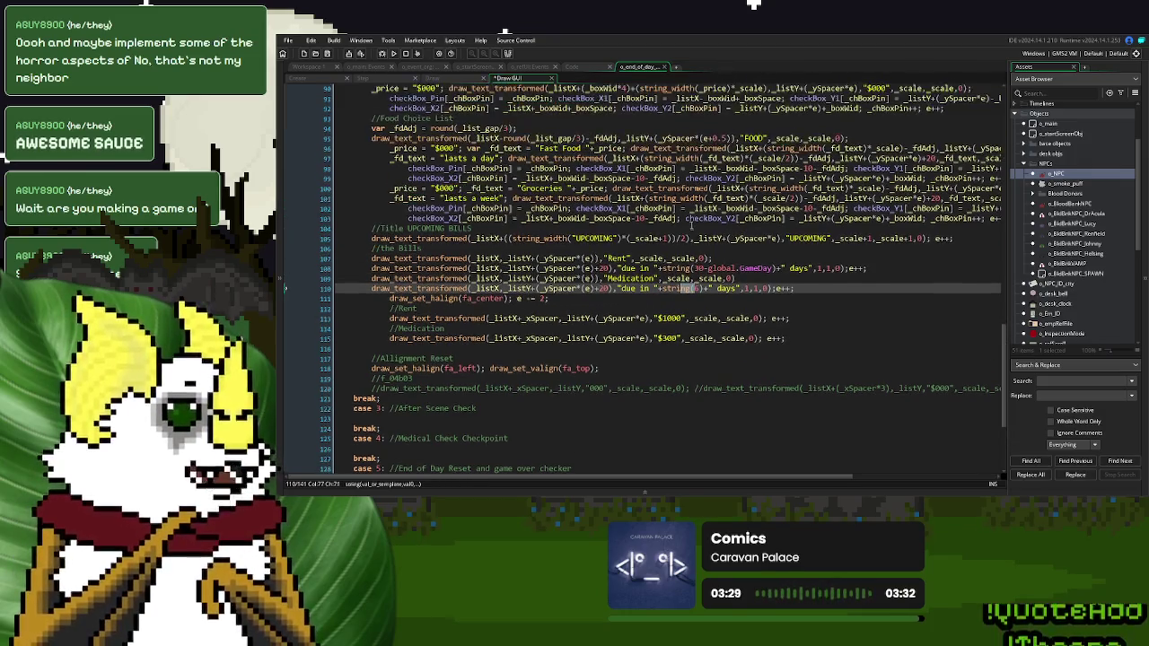
click(711, 288)
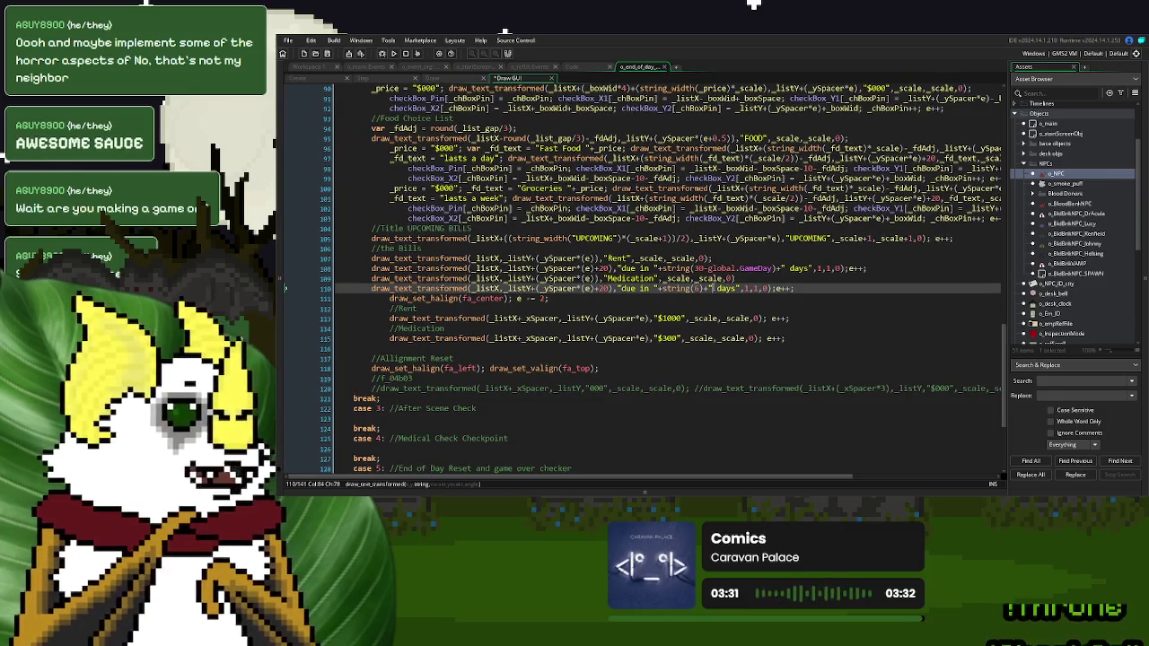
Open o_main's Create event globals and place the caret after the plMoney line
click(325, 79)
scroll(474, 337, up, 4)
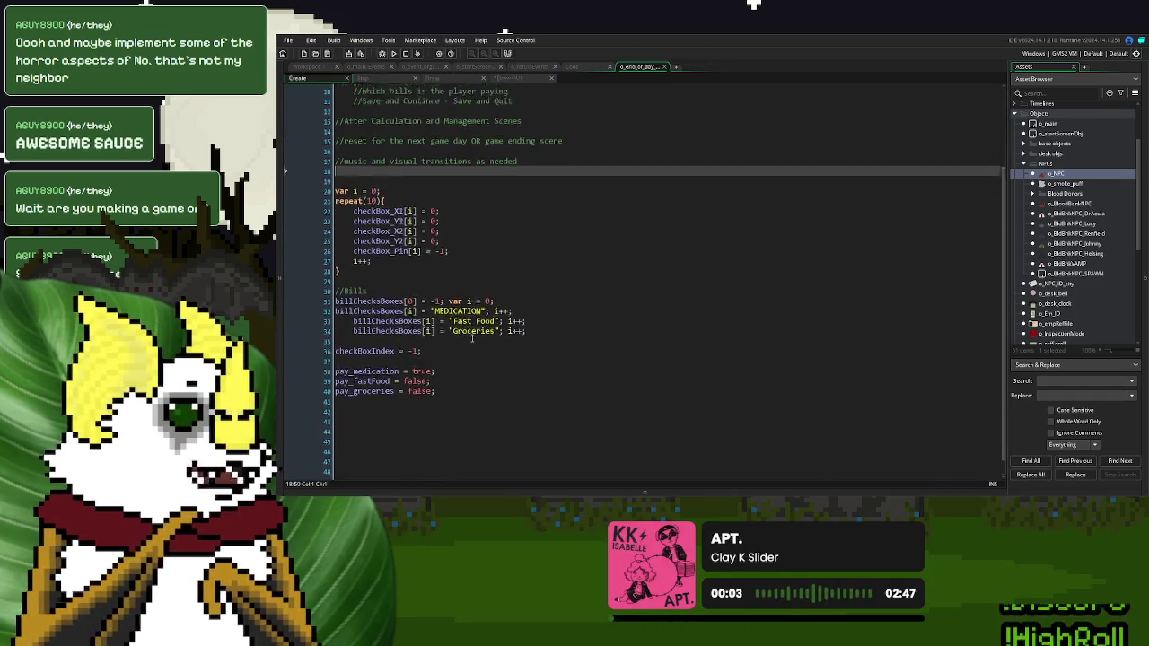
click(370, 68)
click(456, 295)
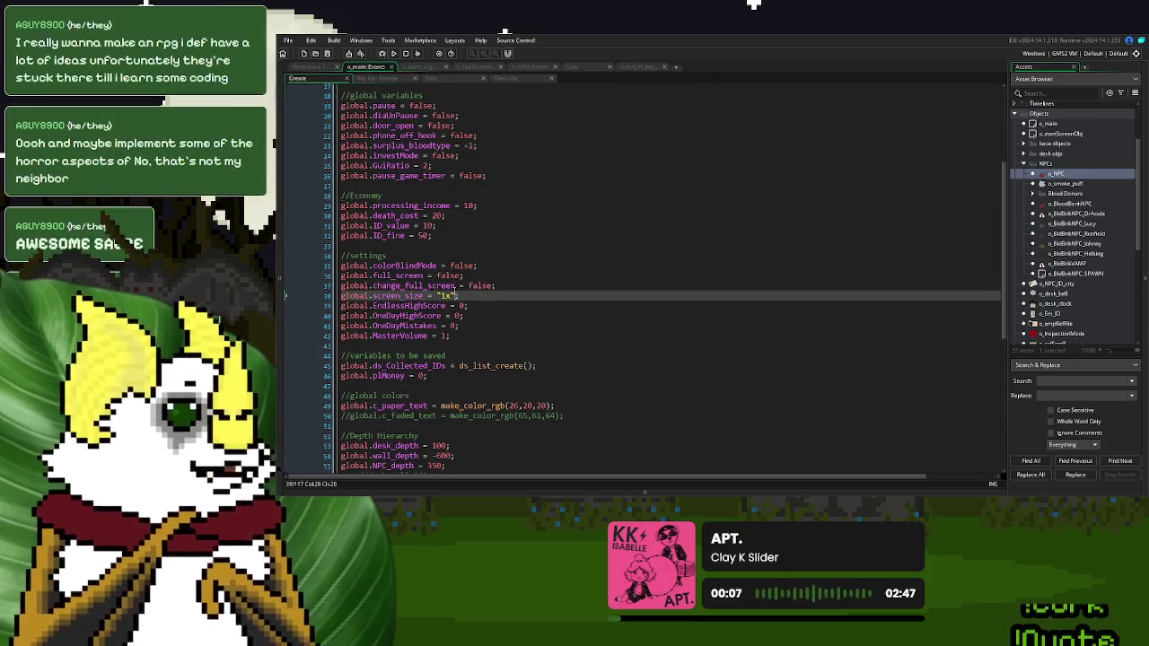
scroll(456, 287, down, 4)
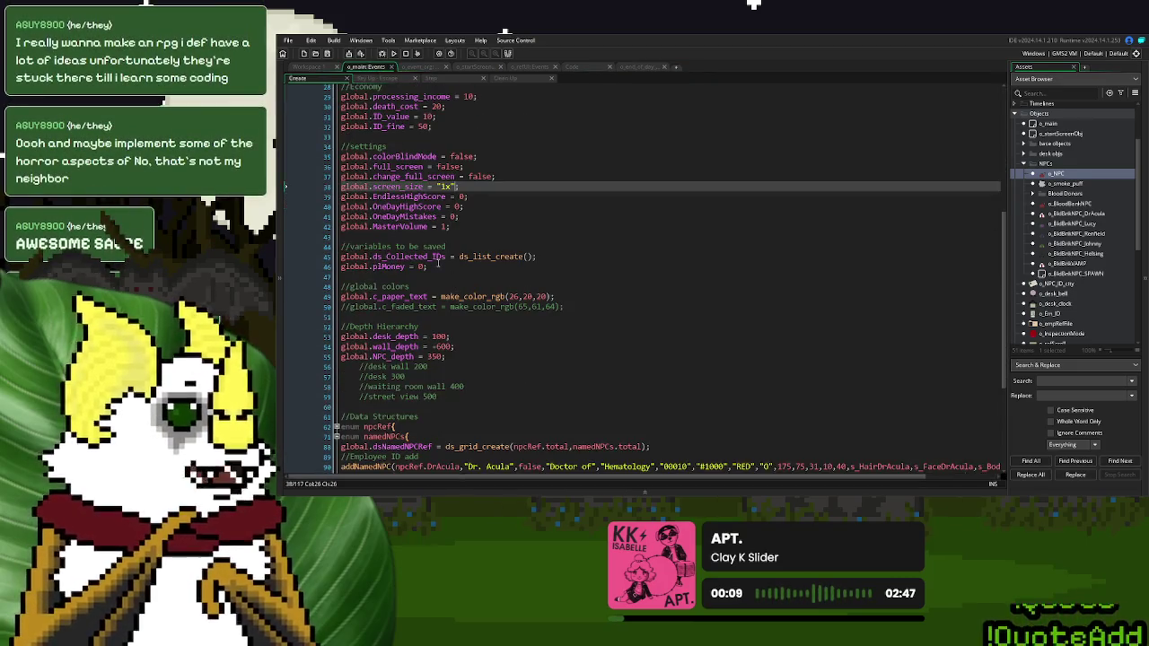
click(438, 264)
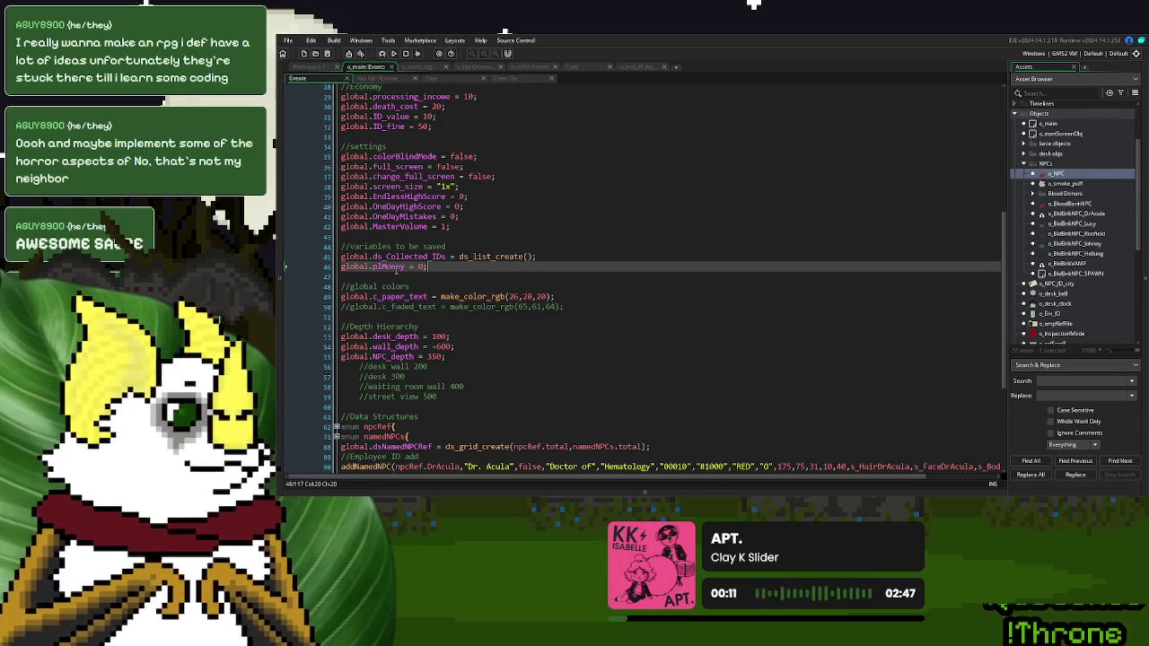
Add global.grocerTimer = 0; and global.medsTimer = 0; on new lines after global.plMoney
key(Return)
text(gl)
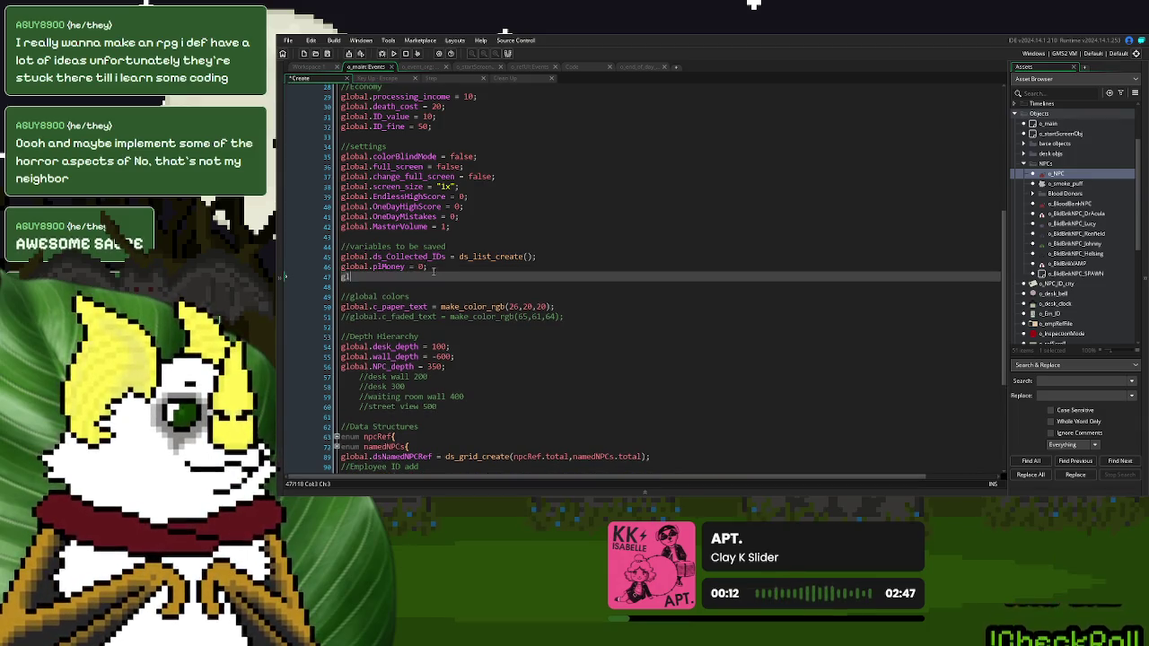
text(obal.grocerTimer =)
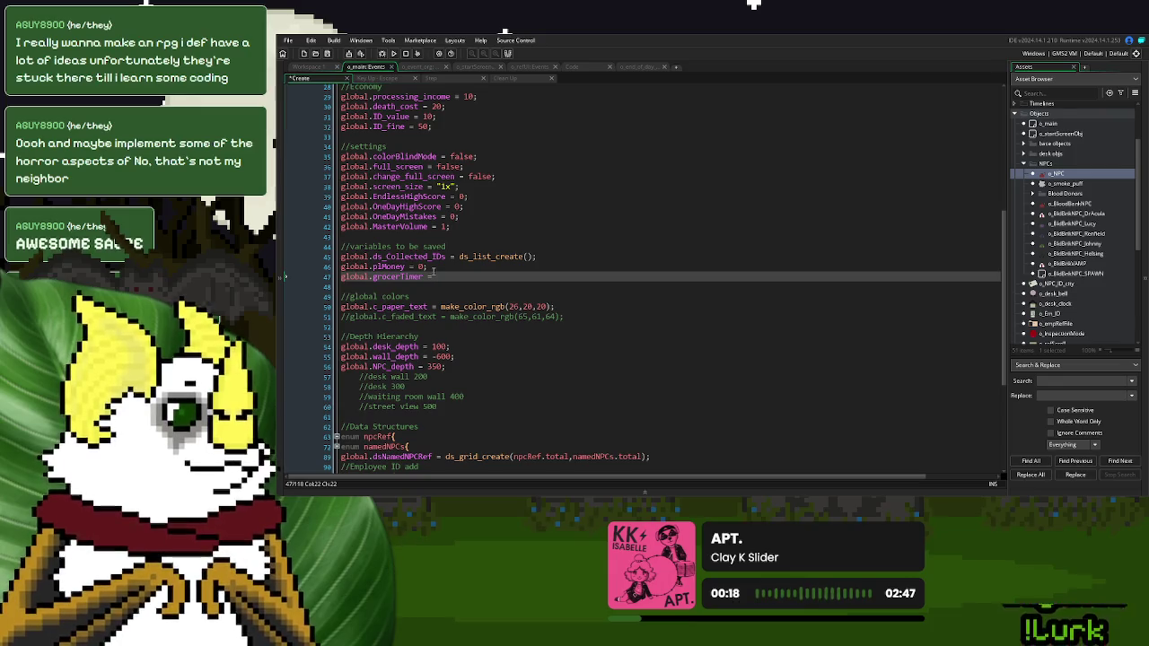
text( 0;)
key(Return)
text(global.)
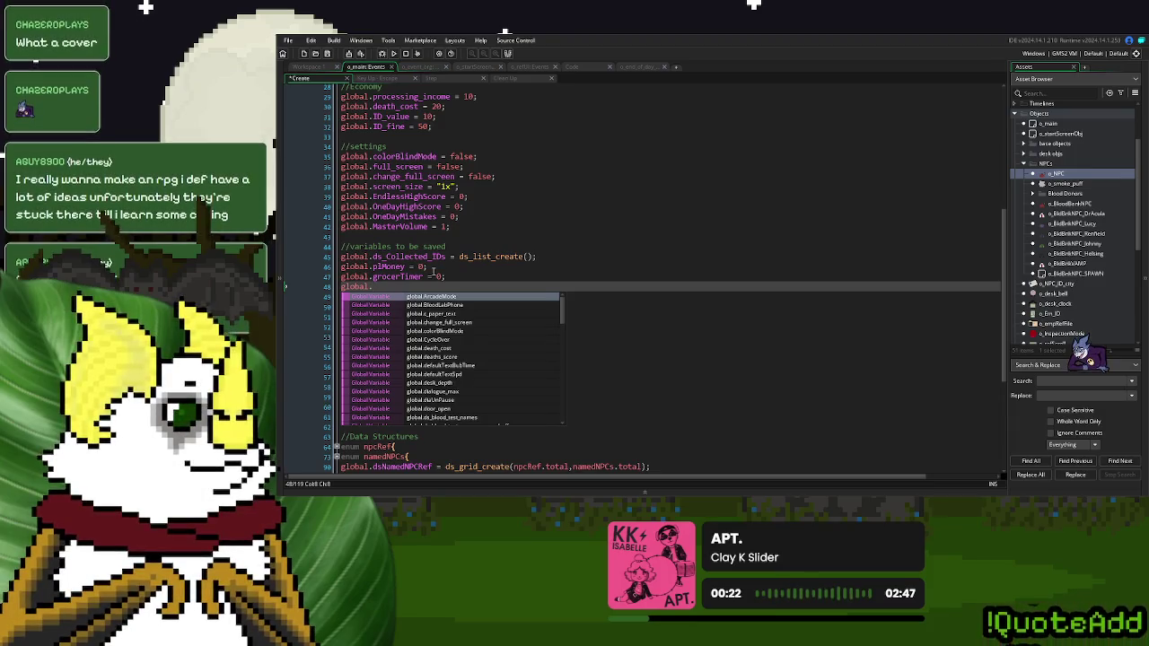
text(medsTimer )
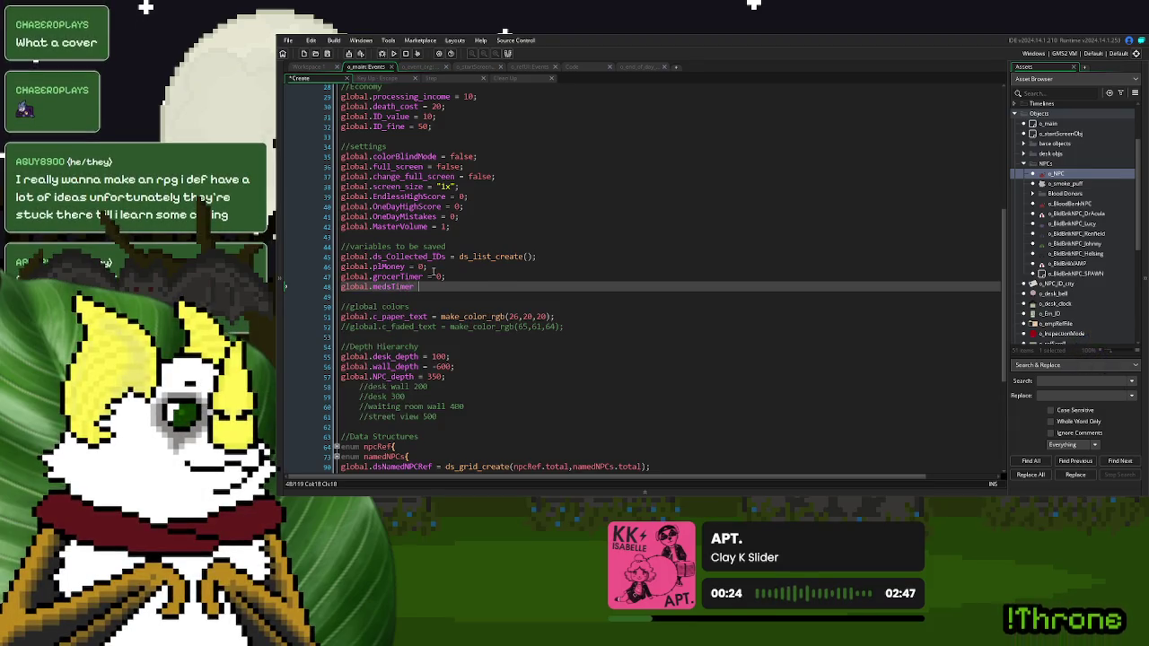
text(= 0;)
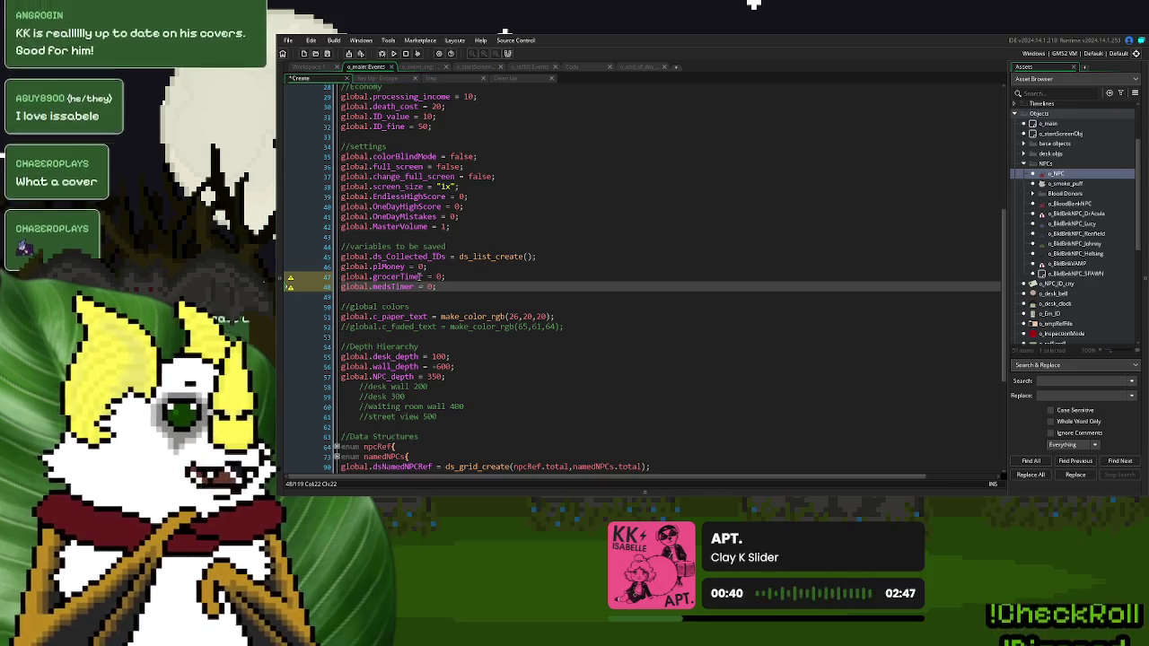
drag(423, 277, 329, 280)
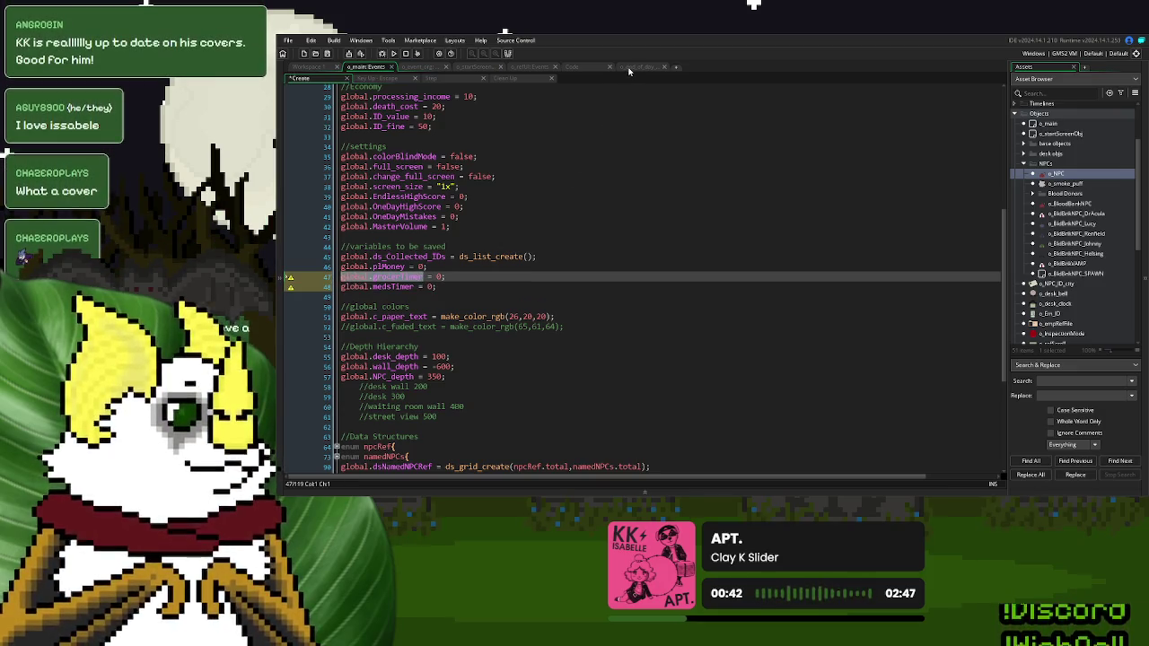
Glance at the GenericSpawnActor script, then return to o_end_of_day's Draw GUI event
click(639, 66)
click(574, 67)
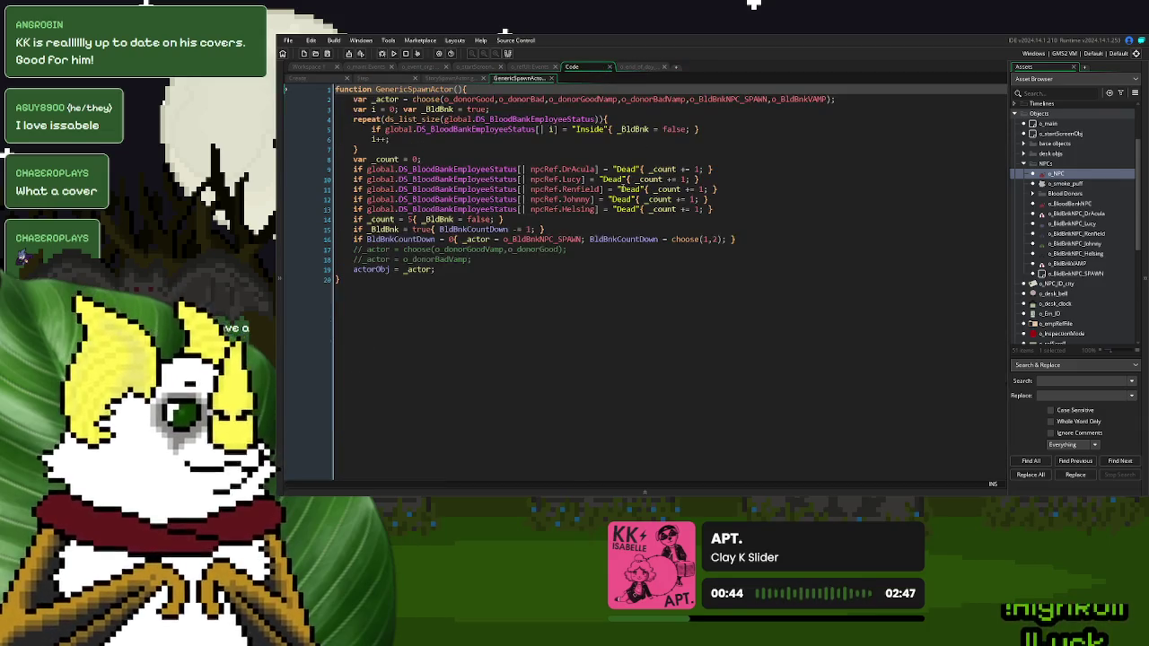
click(622, 69)
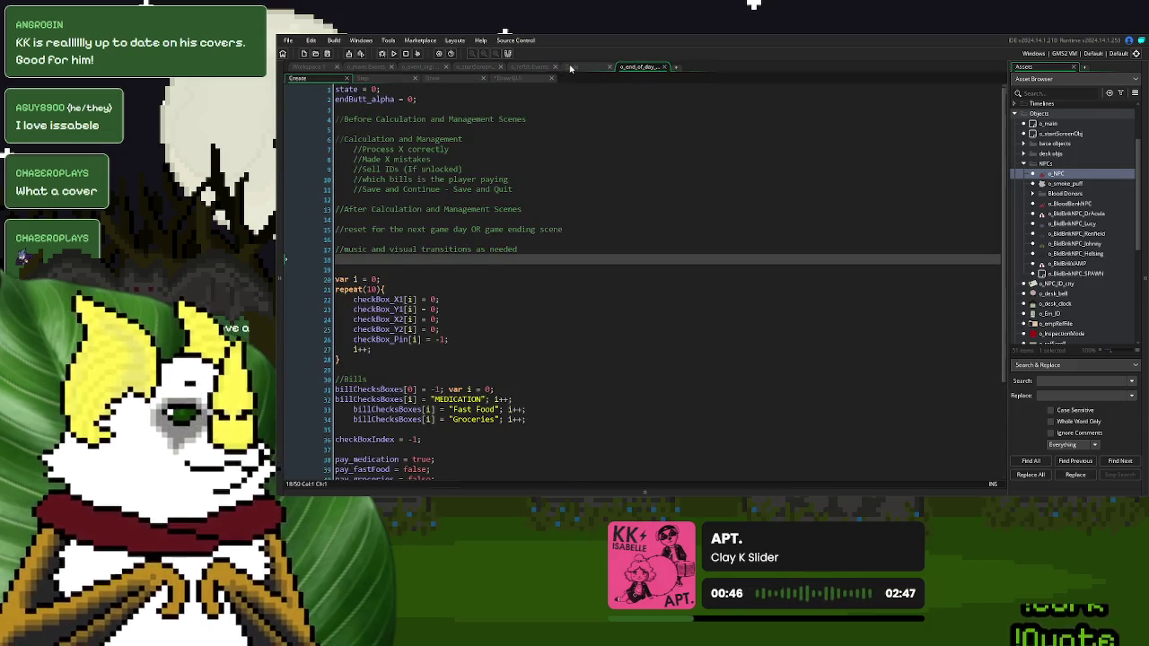
click(571, 68)
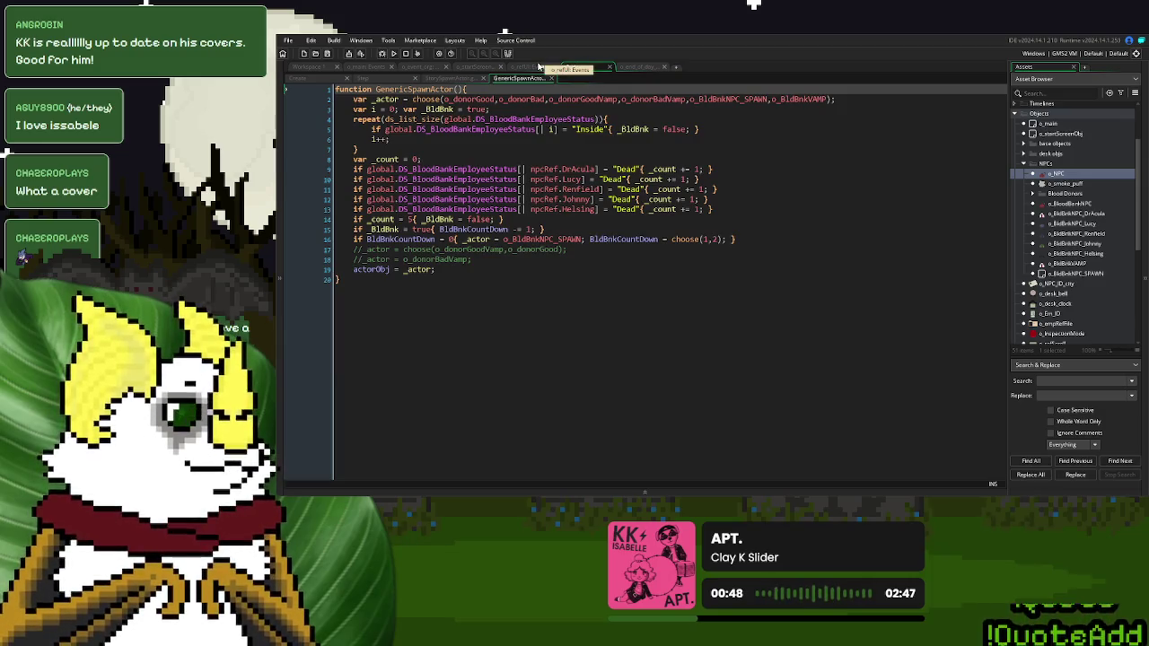
click(636, 68)
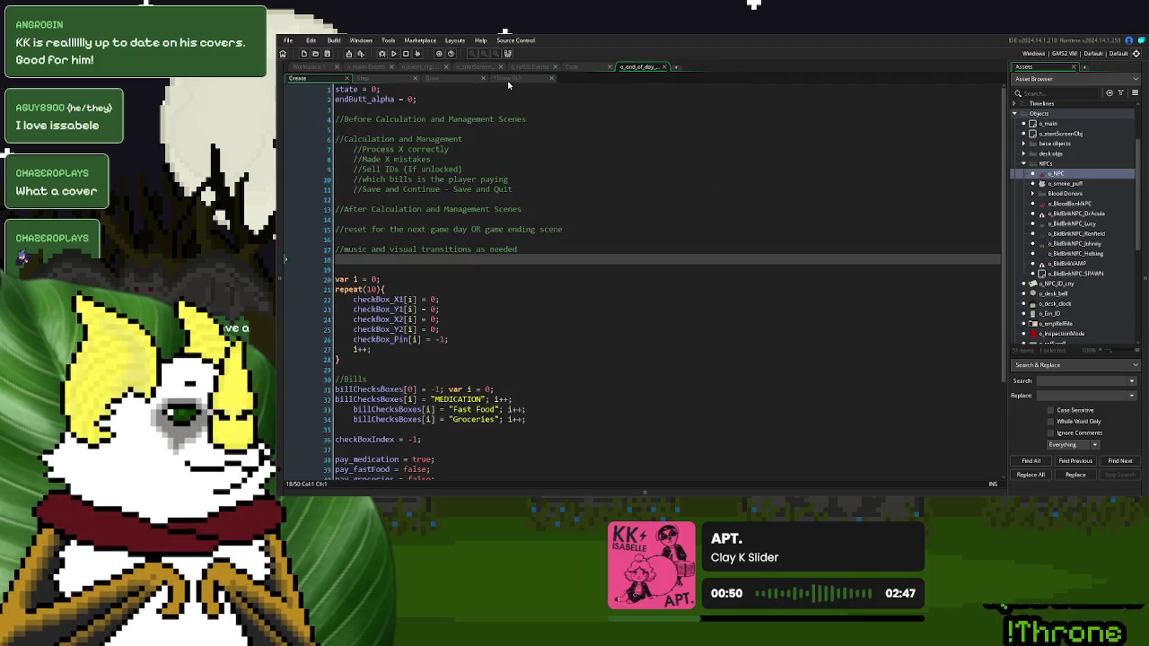
click(510, 79)
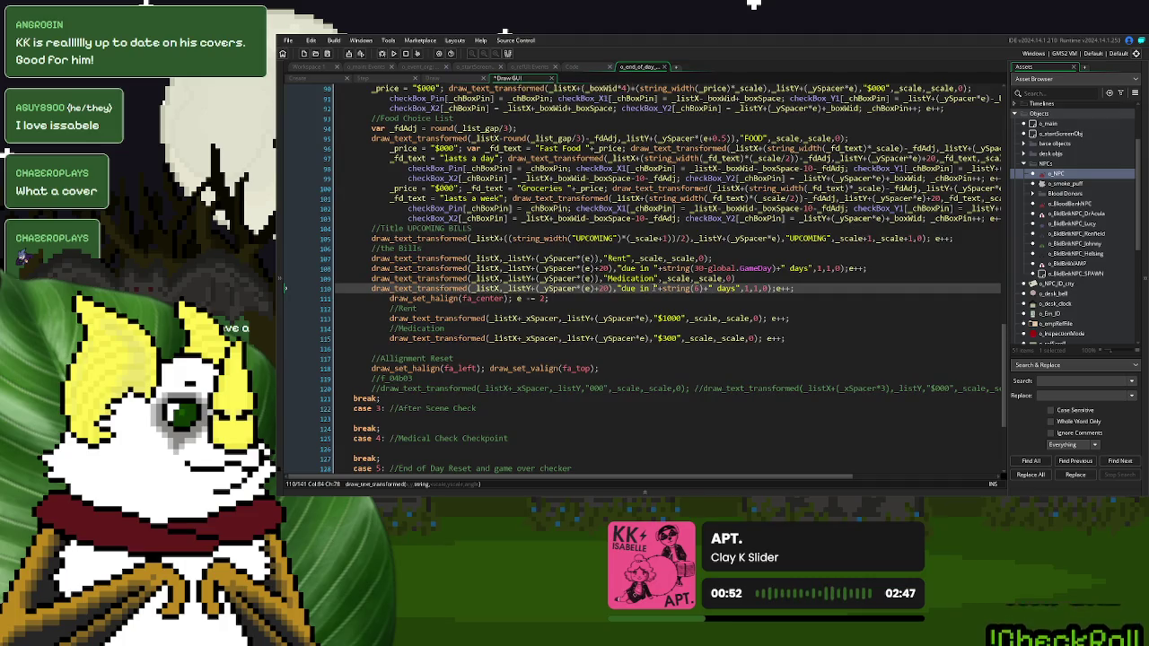
Select the two Medication bill lines and paste a duplicate below them
click(607, 299)
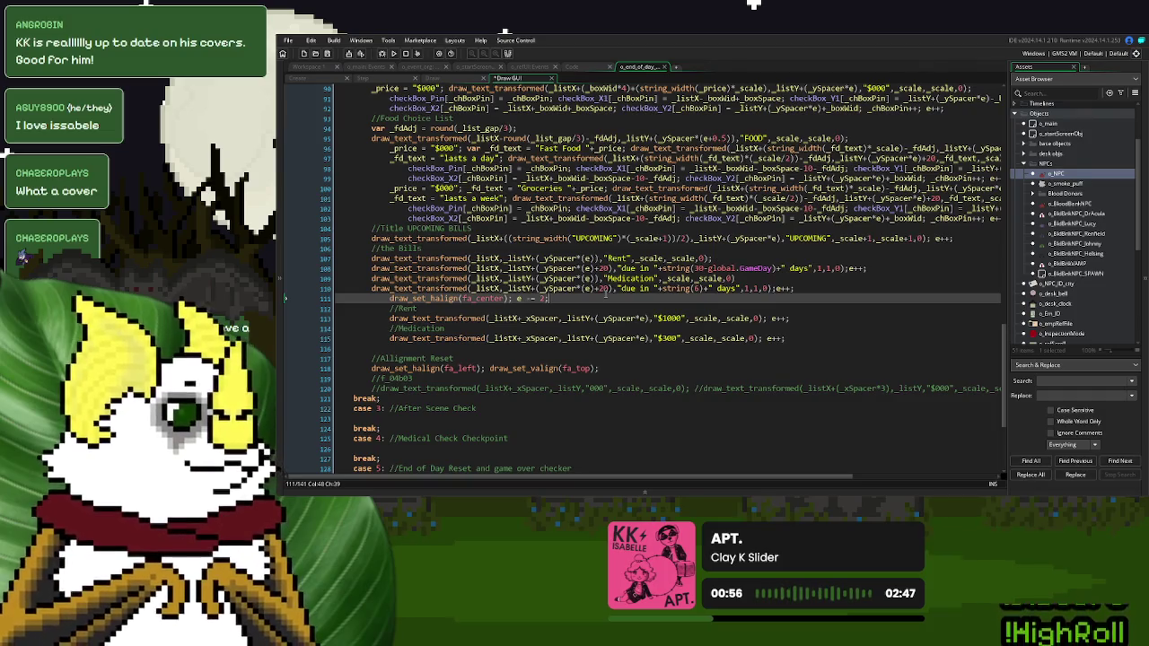
scroll(561, 314, down, 2)
scroll(594, 303, up, 2)
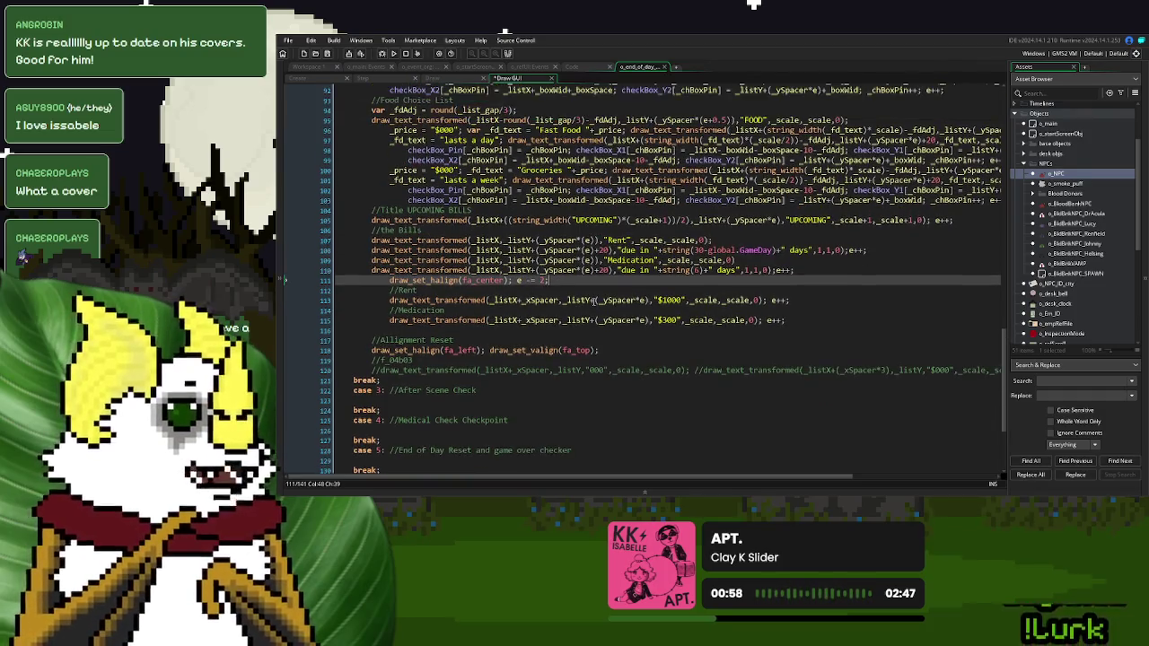
click(496, 231)
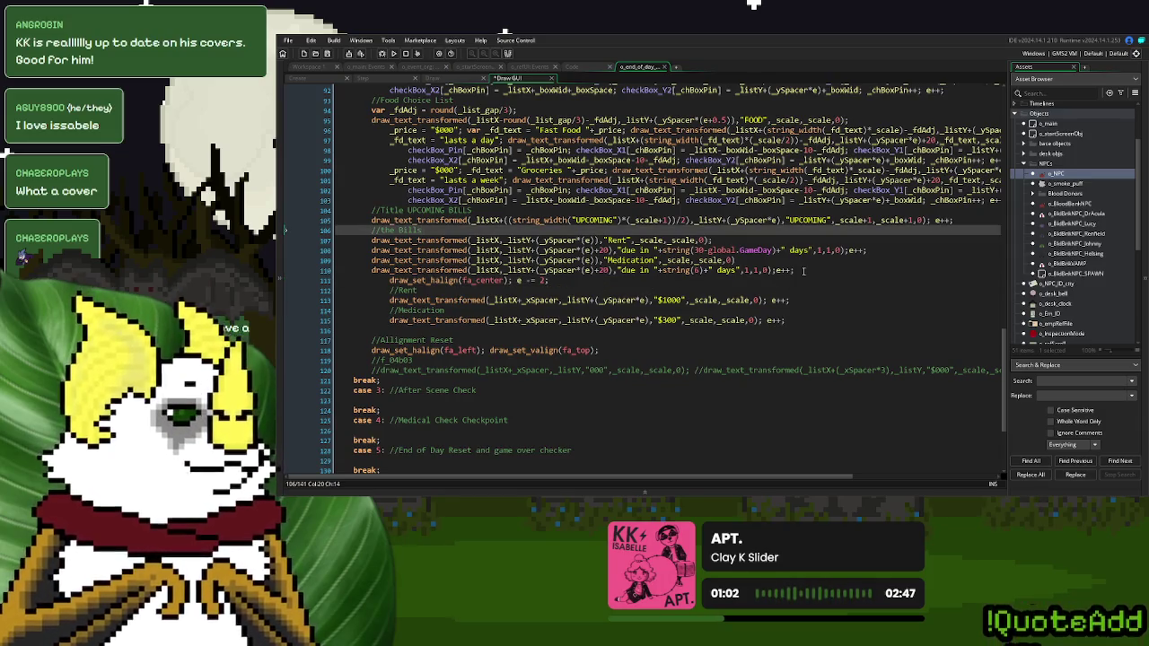
click(773, 270)
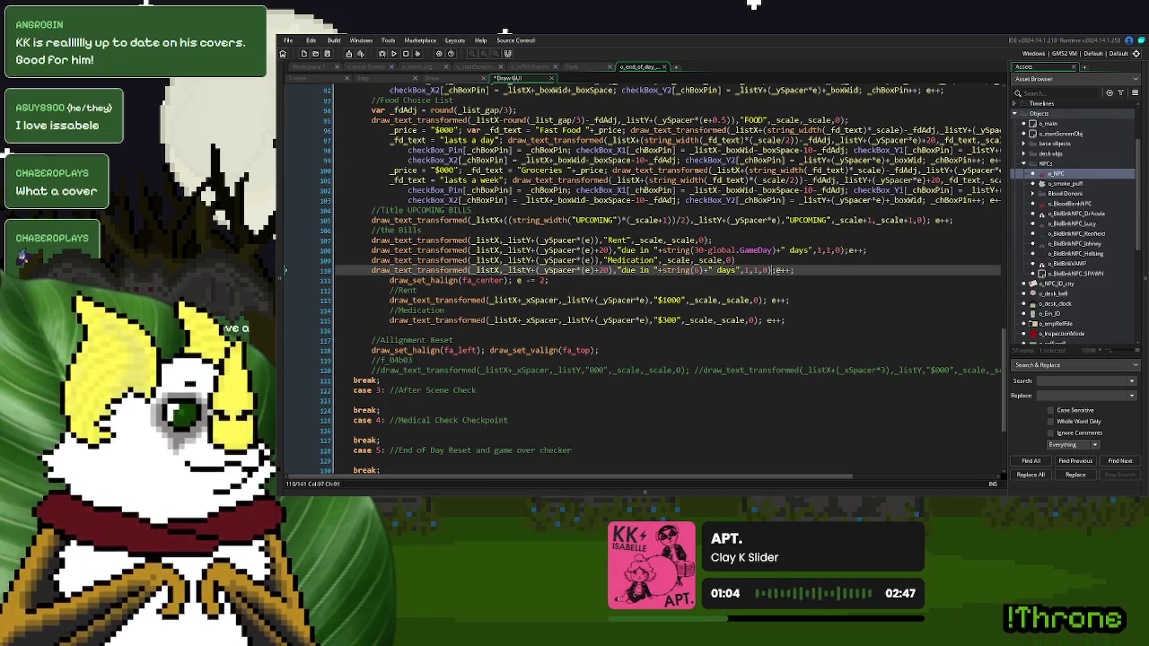
mouse_move(773, 271)
mouse_down()
mouse_move(424, 271)
mouse_move(370, 260)
mouse_up()
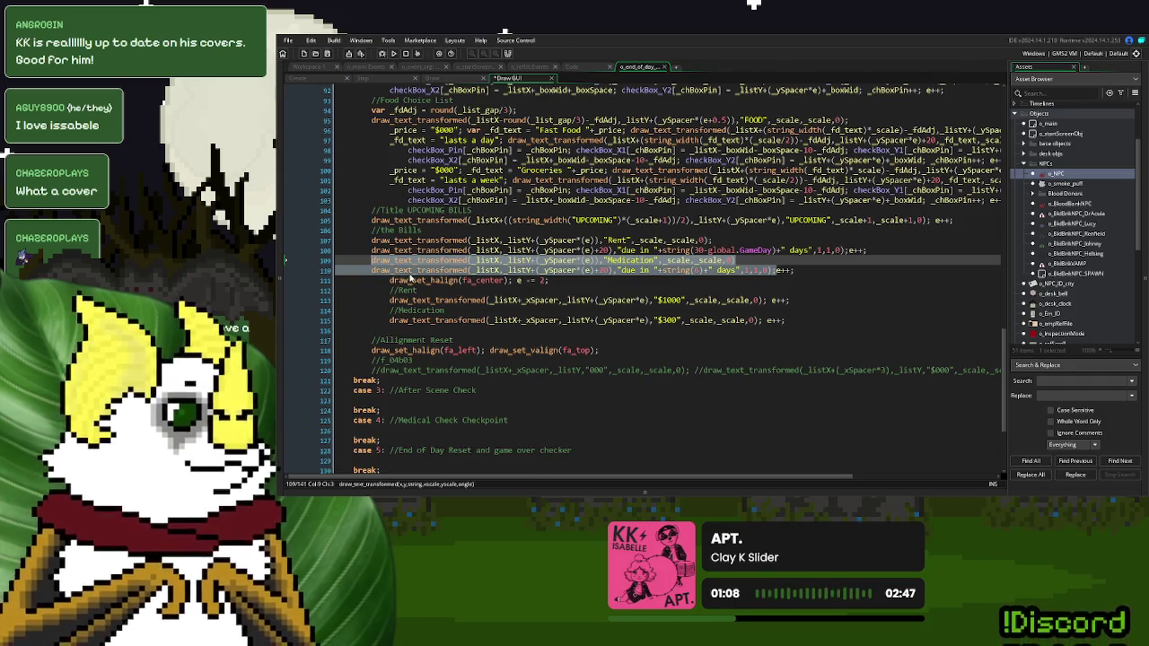
click(808, 271)
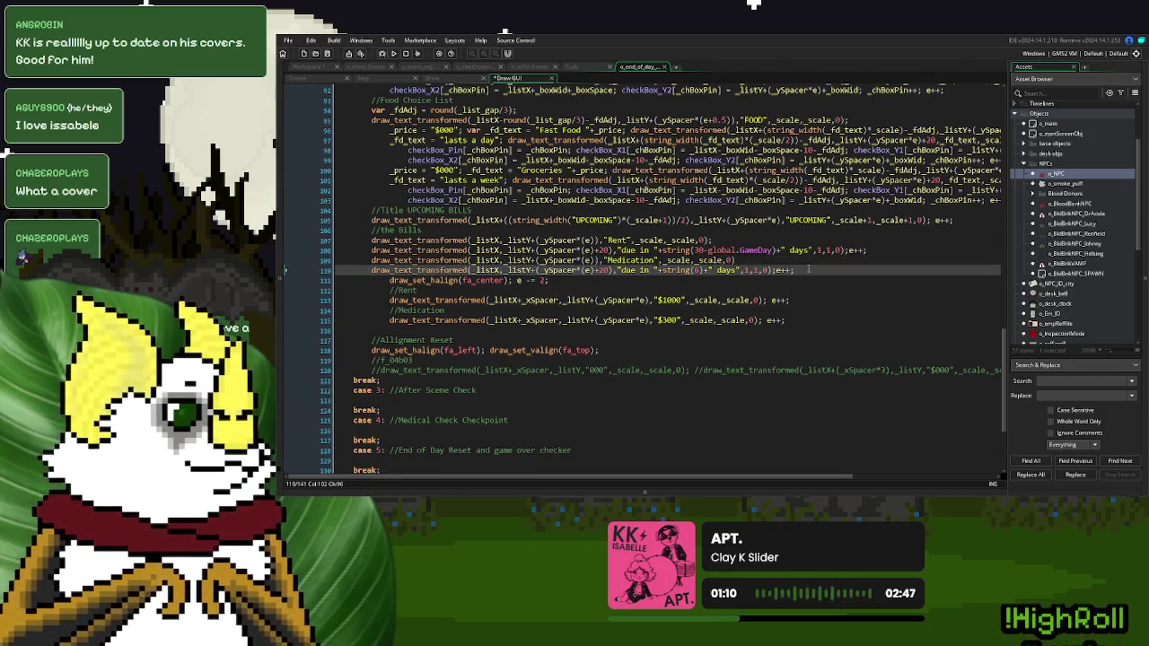
drag(808, 270, 370, 262)
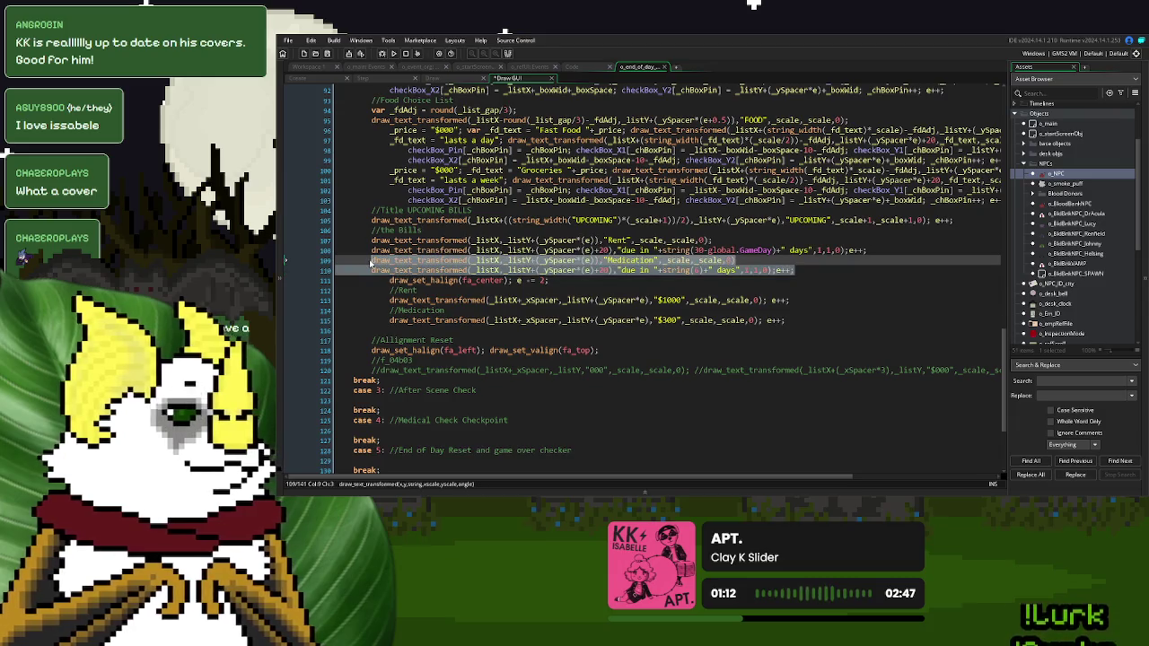
click(820, 270)
key(Return)
key(ctrl+v)
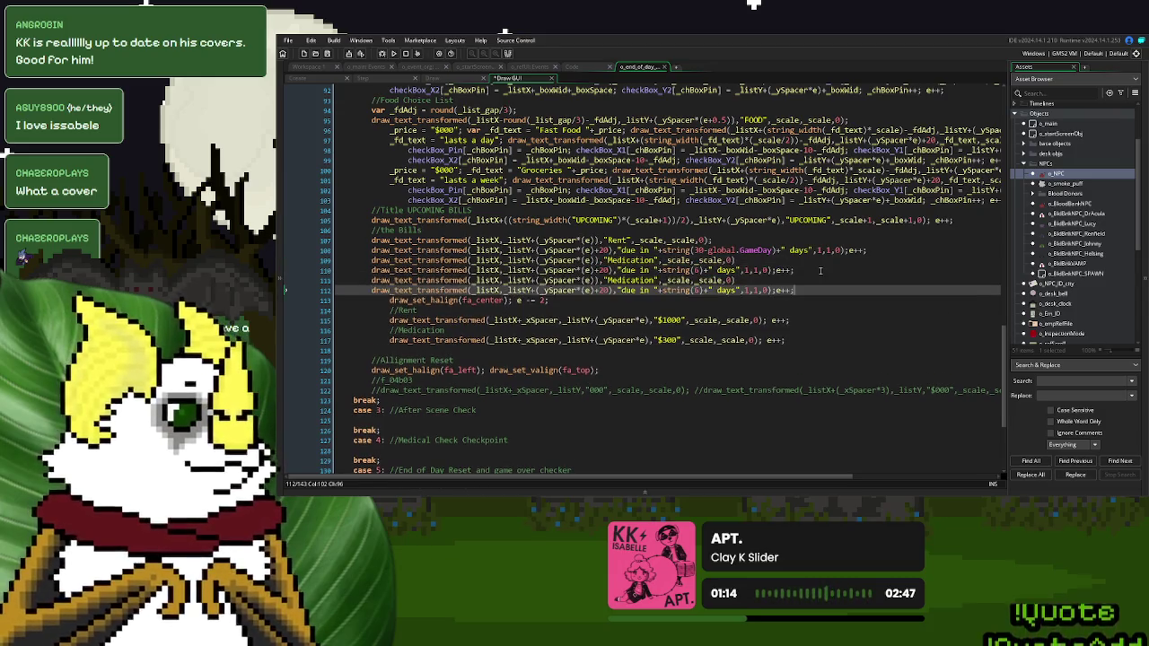
click(542, 301)
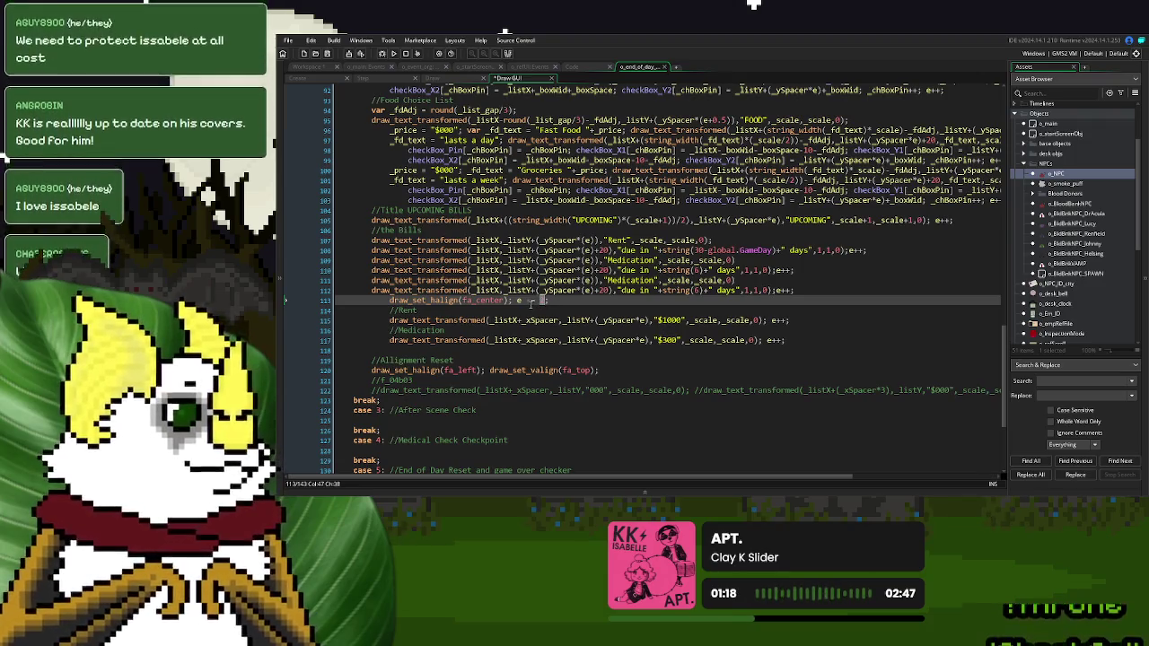
key(Left)
key(Left)
key(Left)
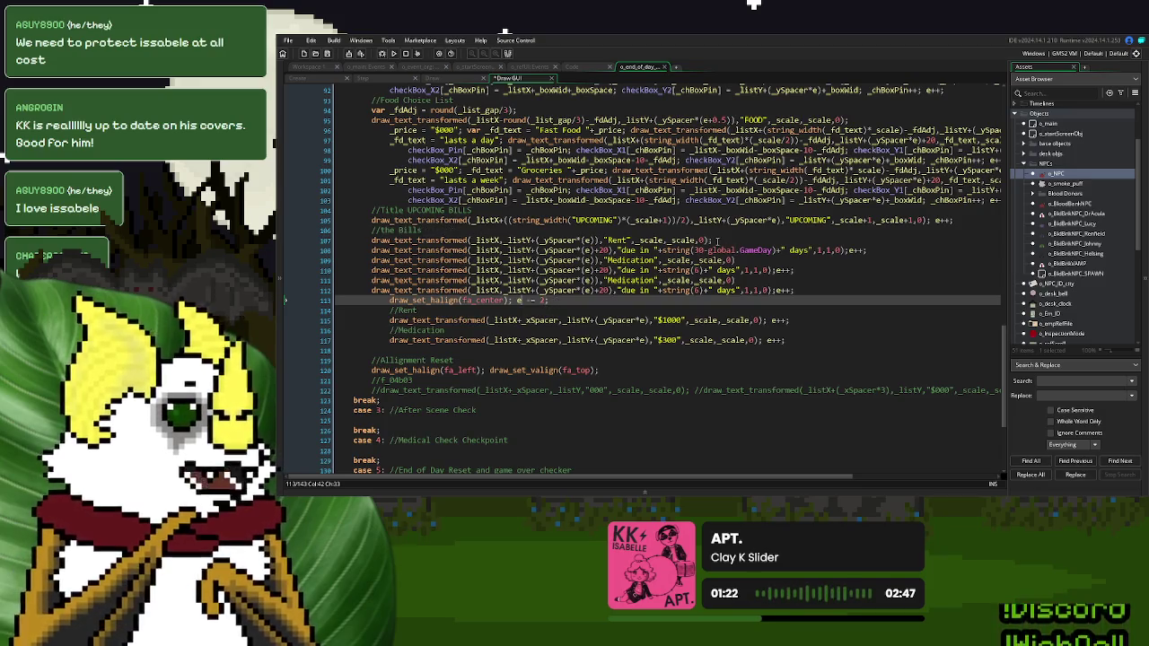
Add a var a = 0; bill counter, a++ after each due line, and change the offset to e -= a
click(719, 241)
text(ar )
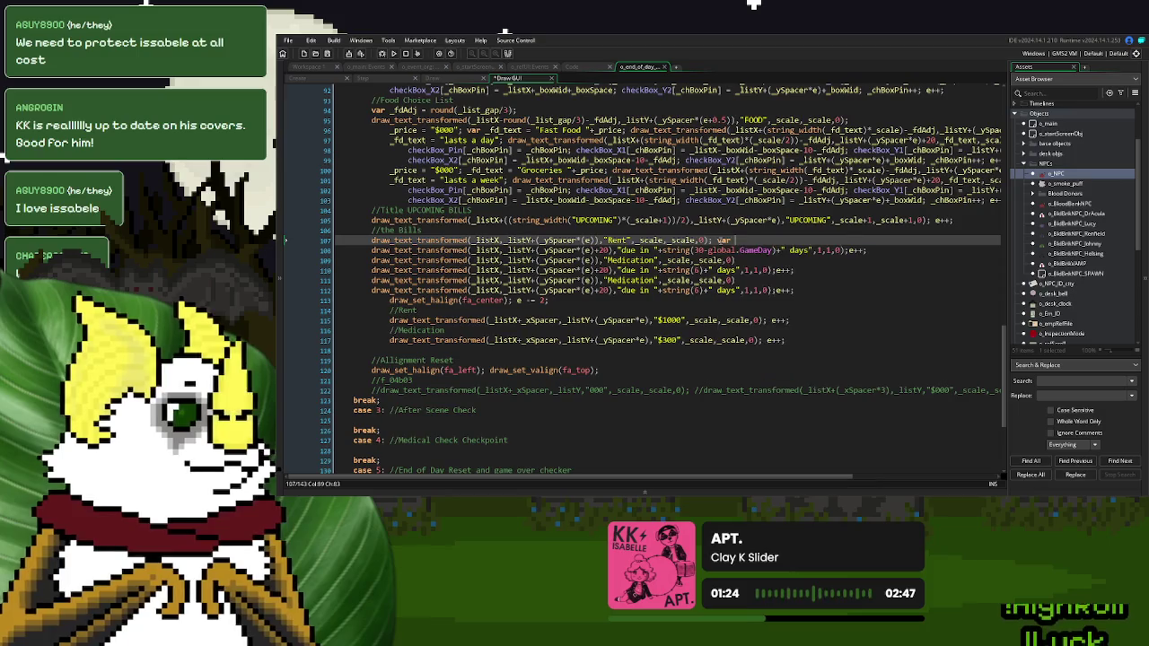
text(a = 0;)
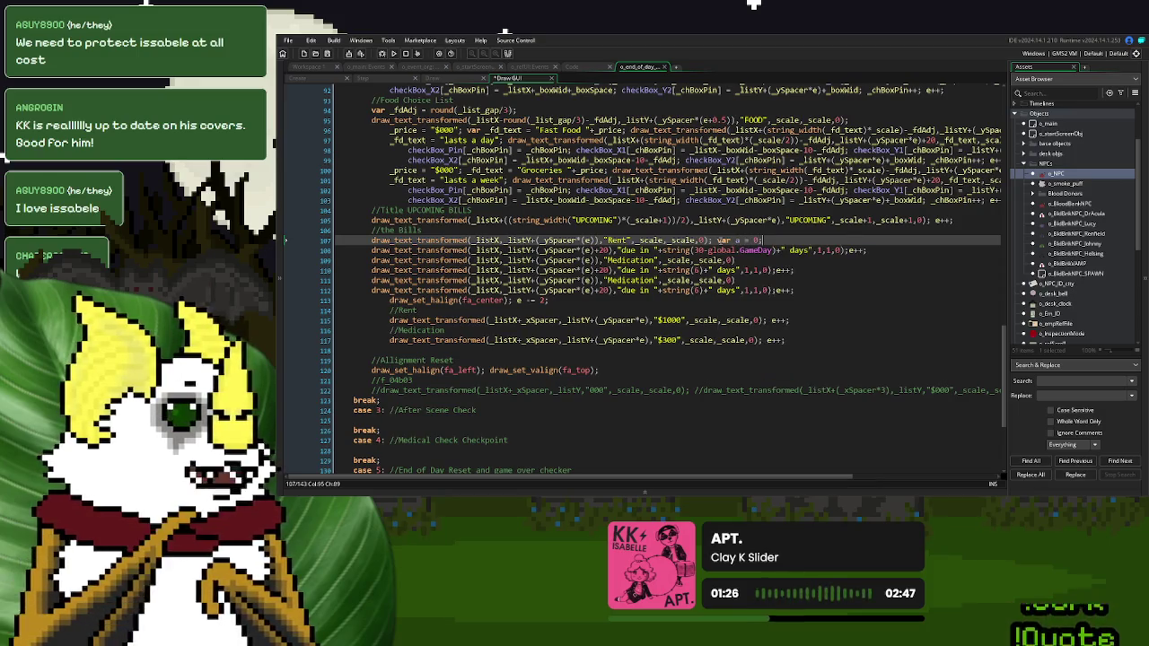
click(886, 251)
text(a++;)
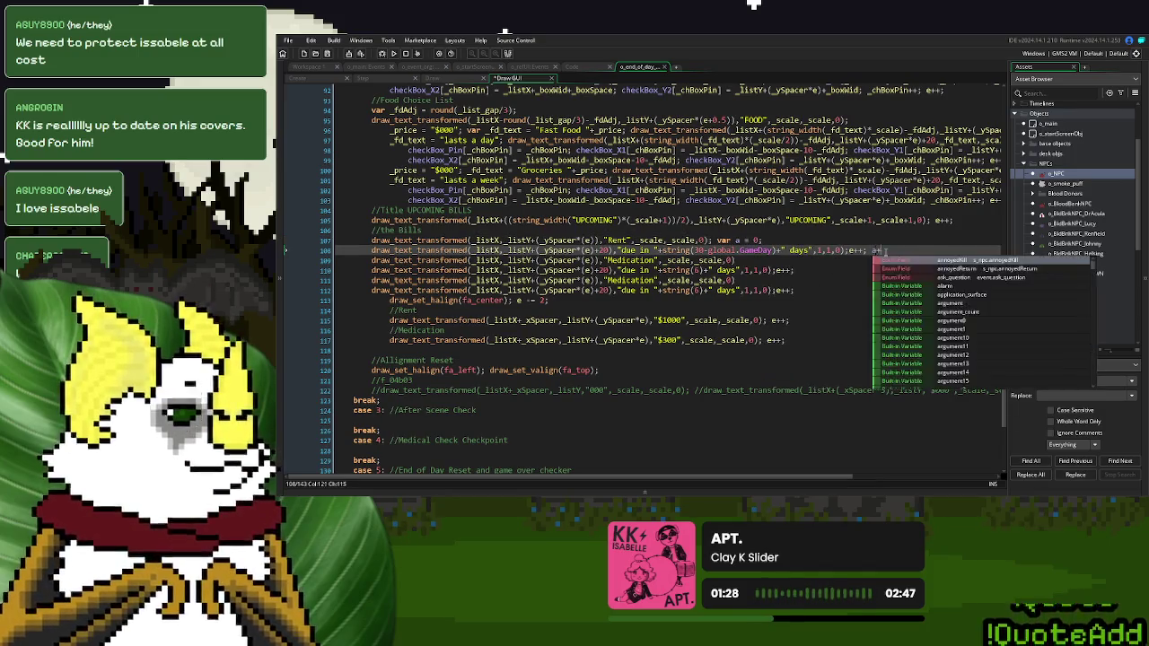
key(Down)
key(Down)
key(Down)
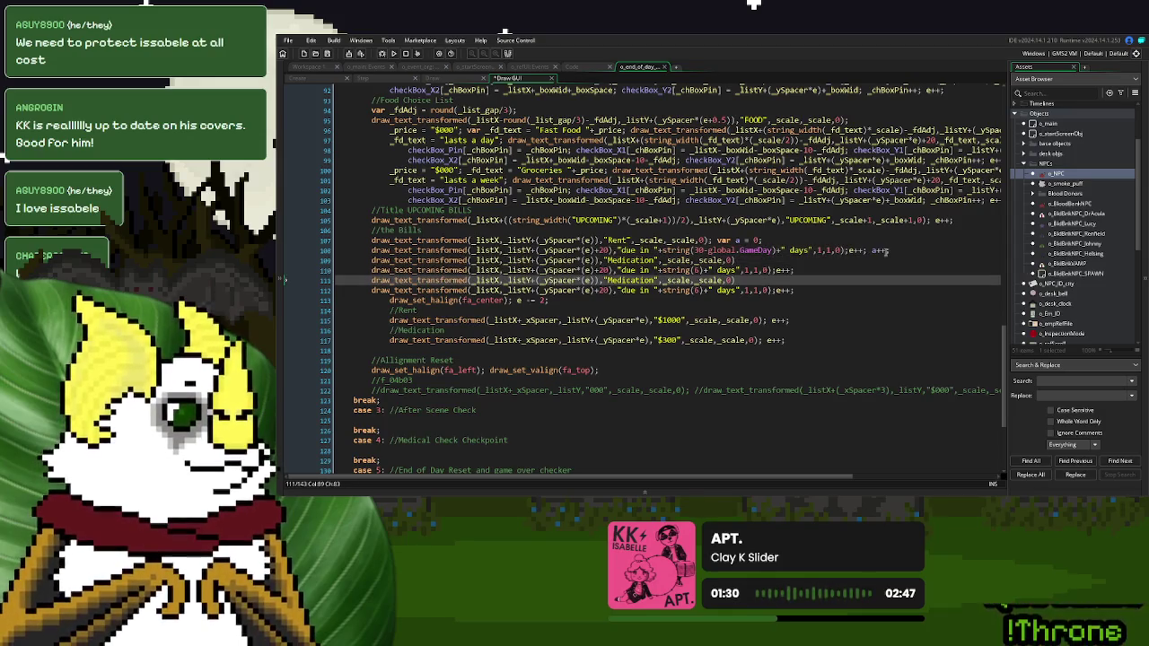
key(Up)
text(a++;)
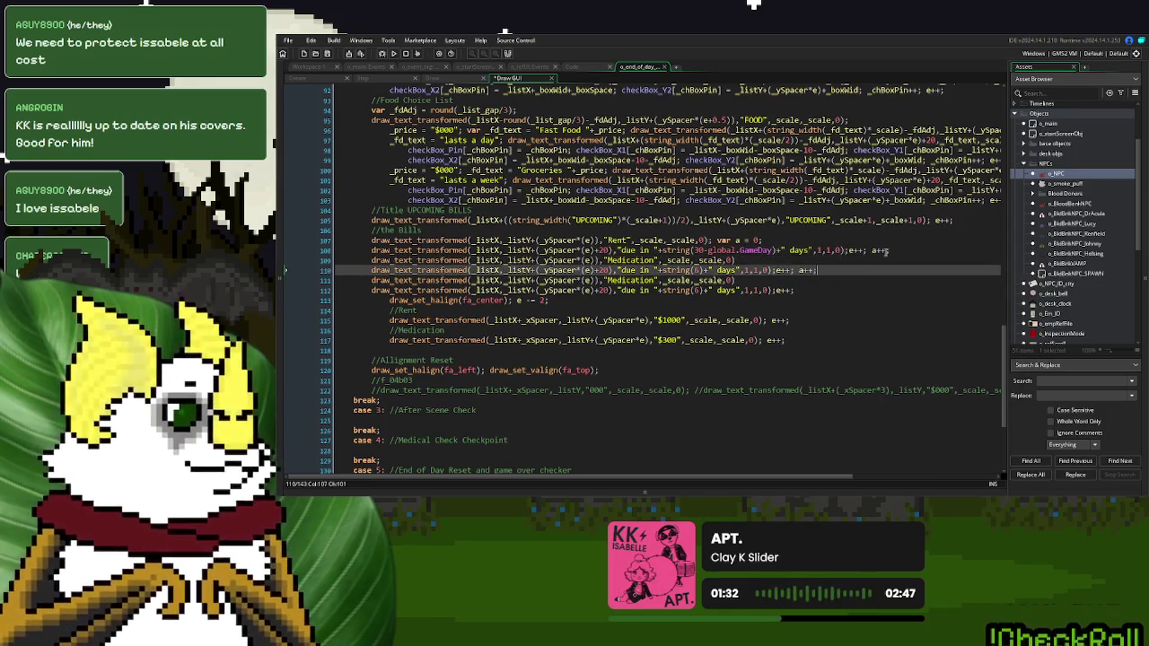
key(Down)
key(Down)
key(Down)
key(Up)
text(a++;)
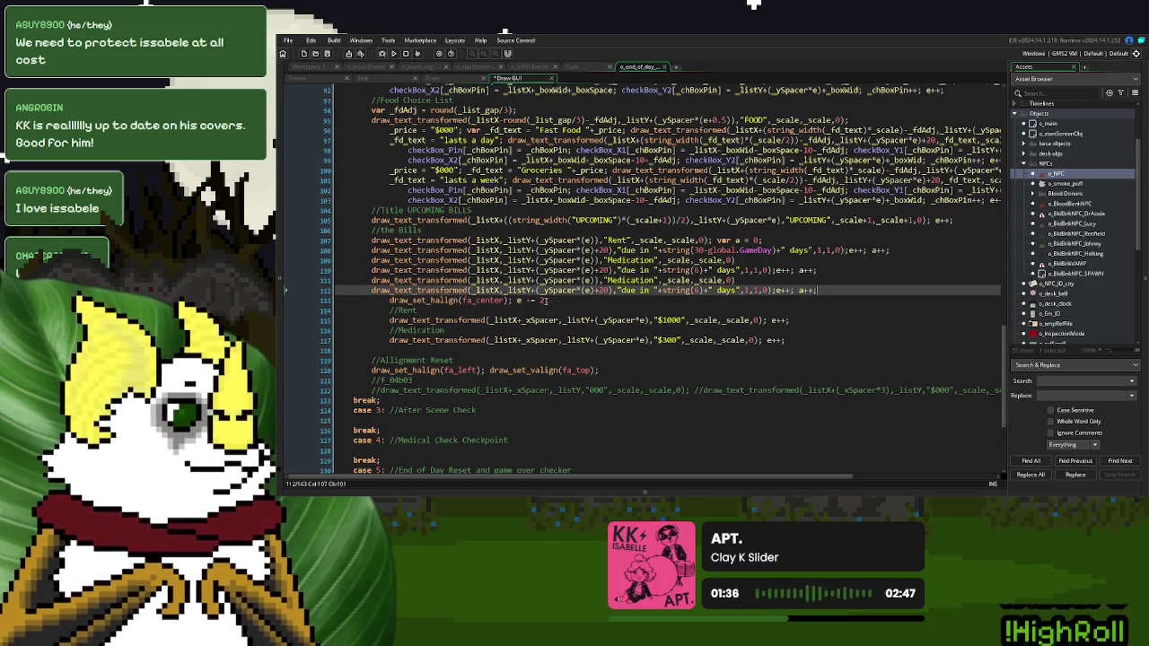
click(570, 301)
key(BackSpace)
key(BackSpace)
text(a;)
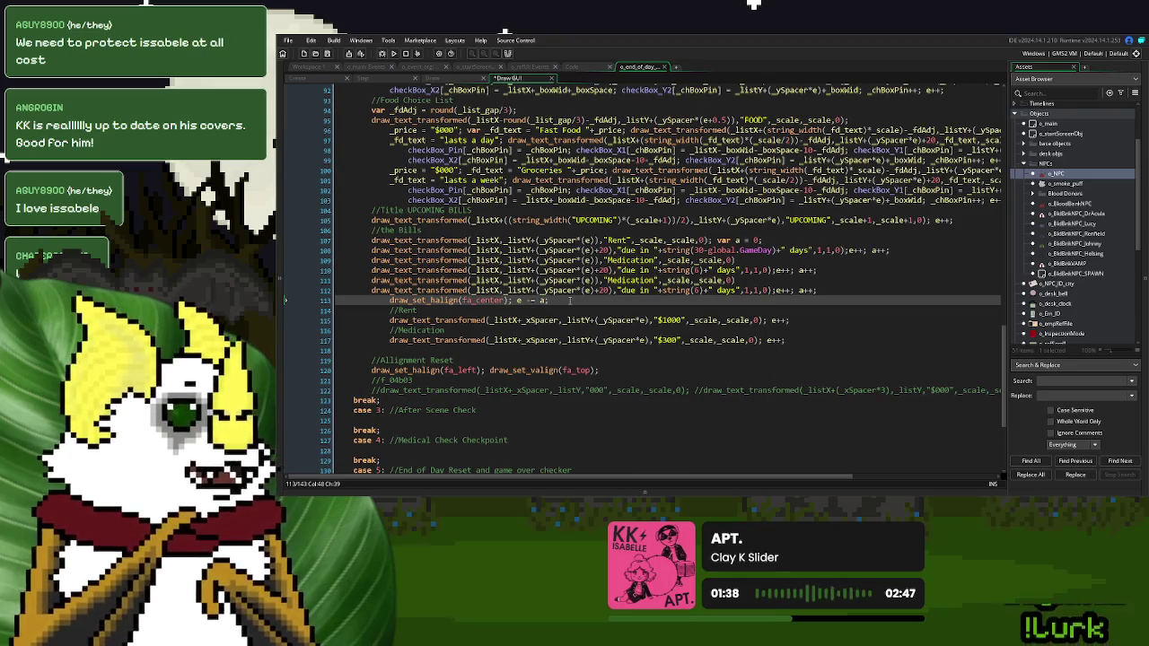
Rename the copied bill to Groceries and reword its line to "have 6 days left"
click(634, 280)
double_click(633, 280)
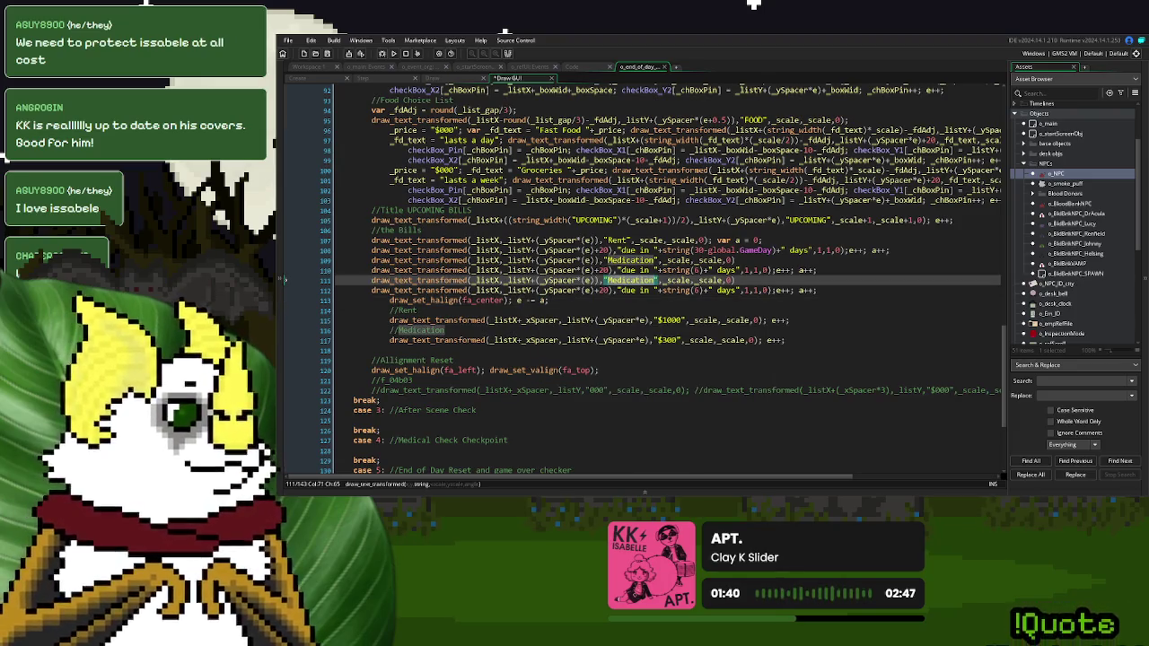
text(Groceries)
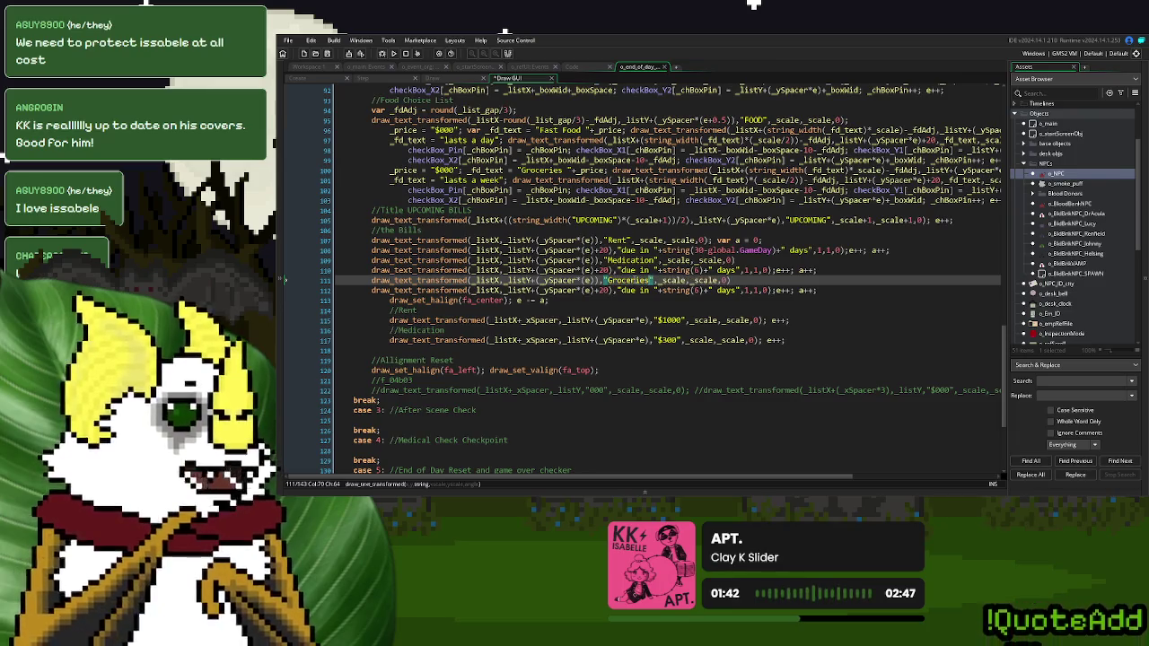
drag(650, 291, 620, 293)
text(have)
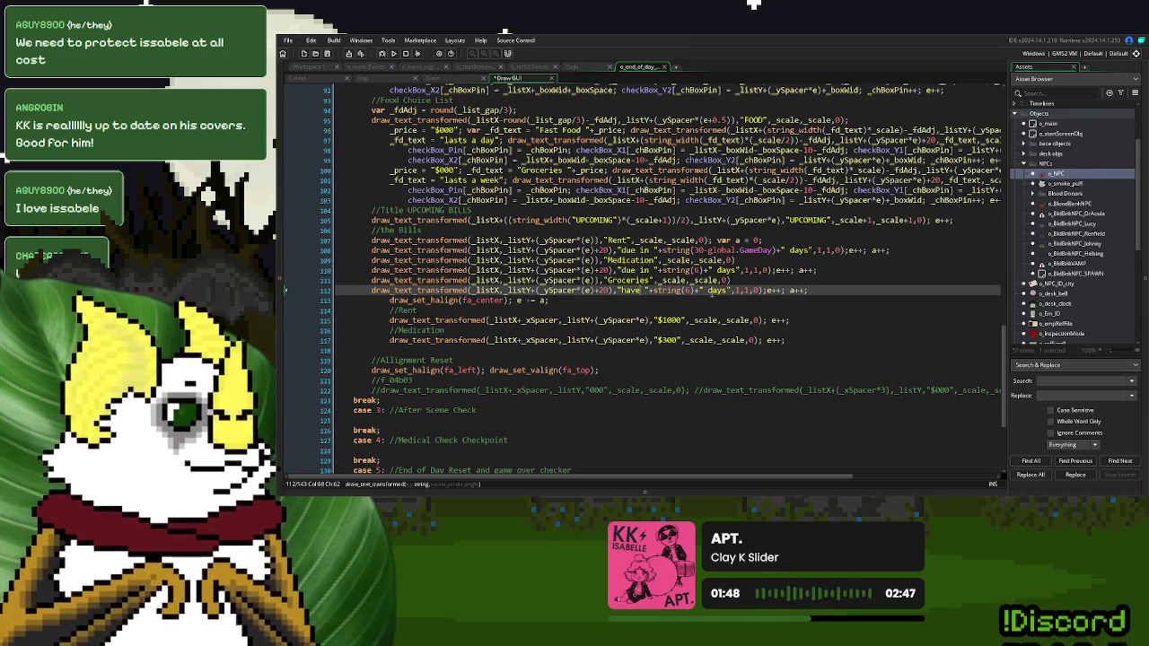
double_click(718, 291)
text(left)
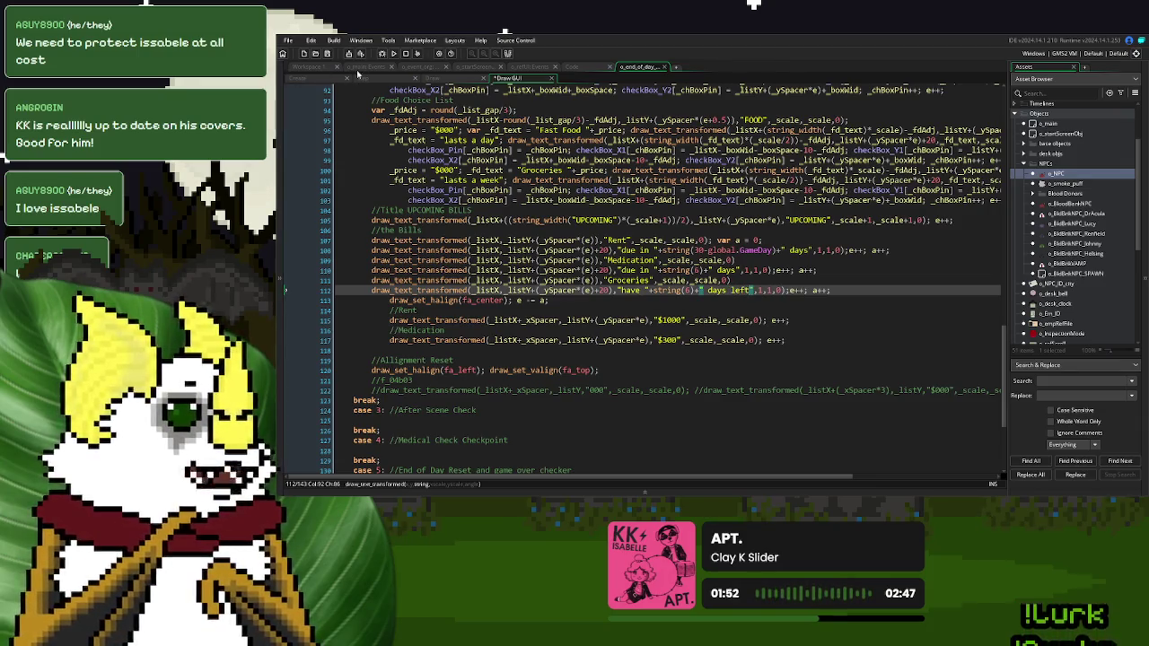
click(373, 67)
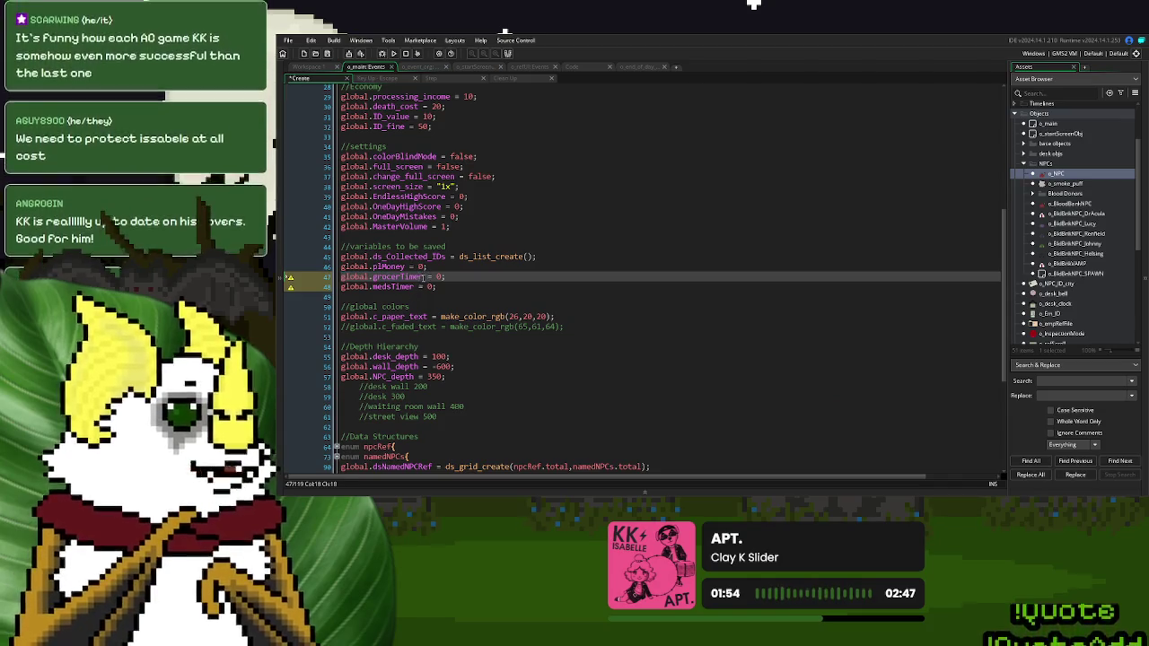
Select and copy global.grocerTimer in o_main, then go back to o_end_of_day's Draw GUI
key(shift+Home)
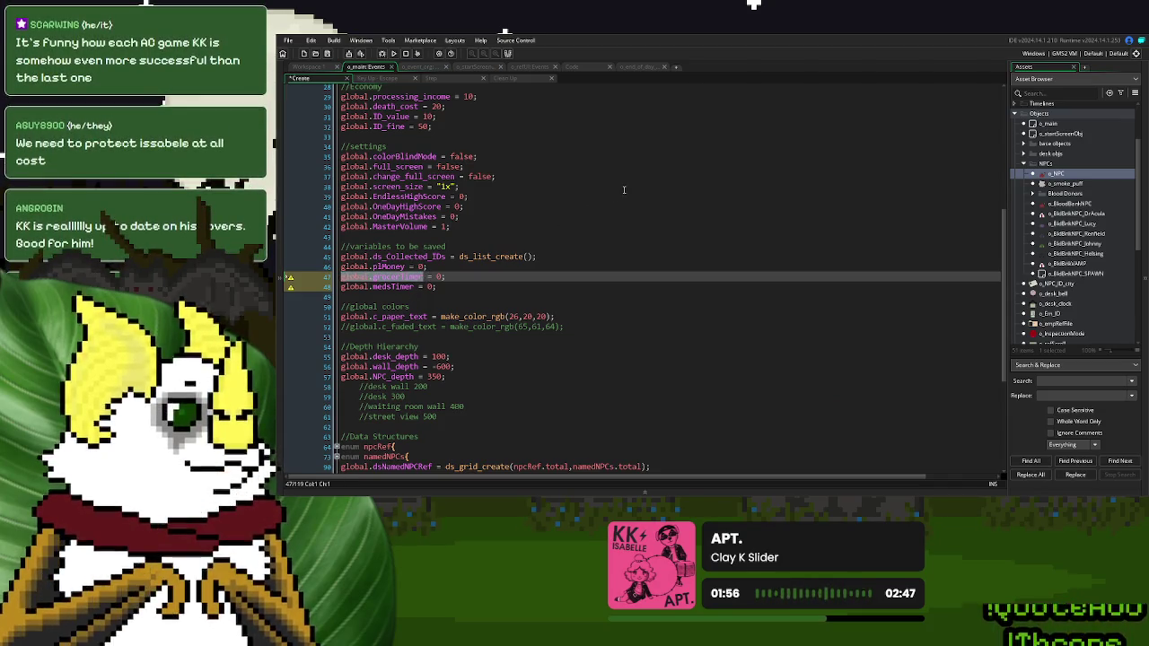
click(639, 66)
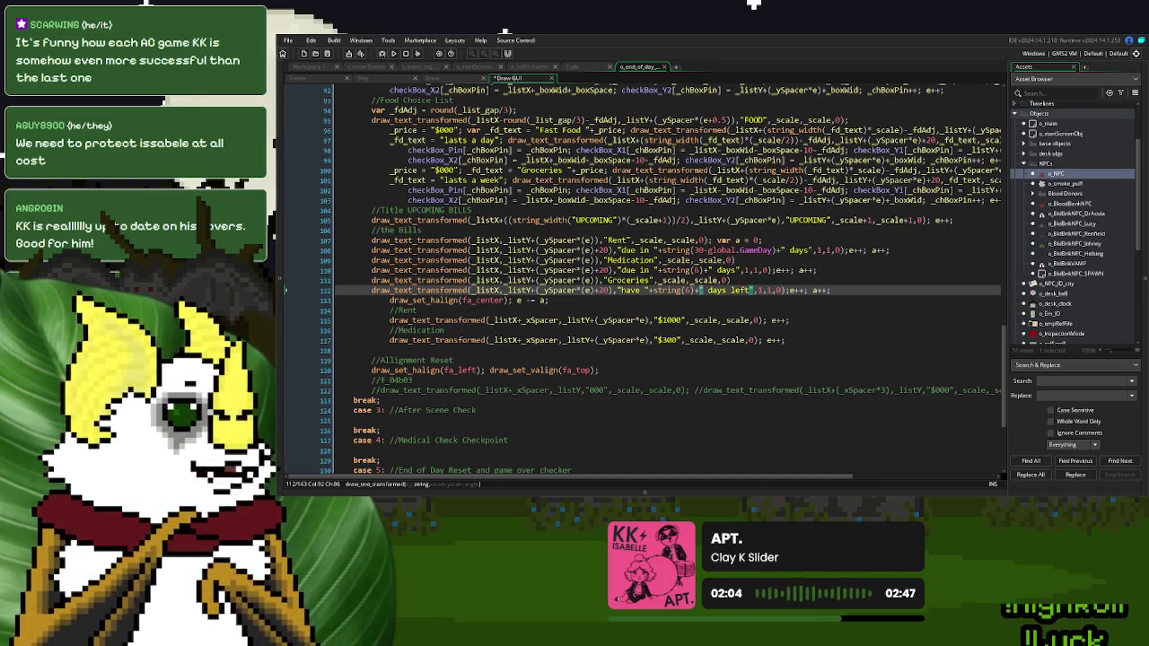
Use global.grocerTimer for the Groceries days left and global.medsTimer for Medication's due-in count
click(687, 290)
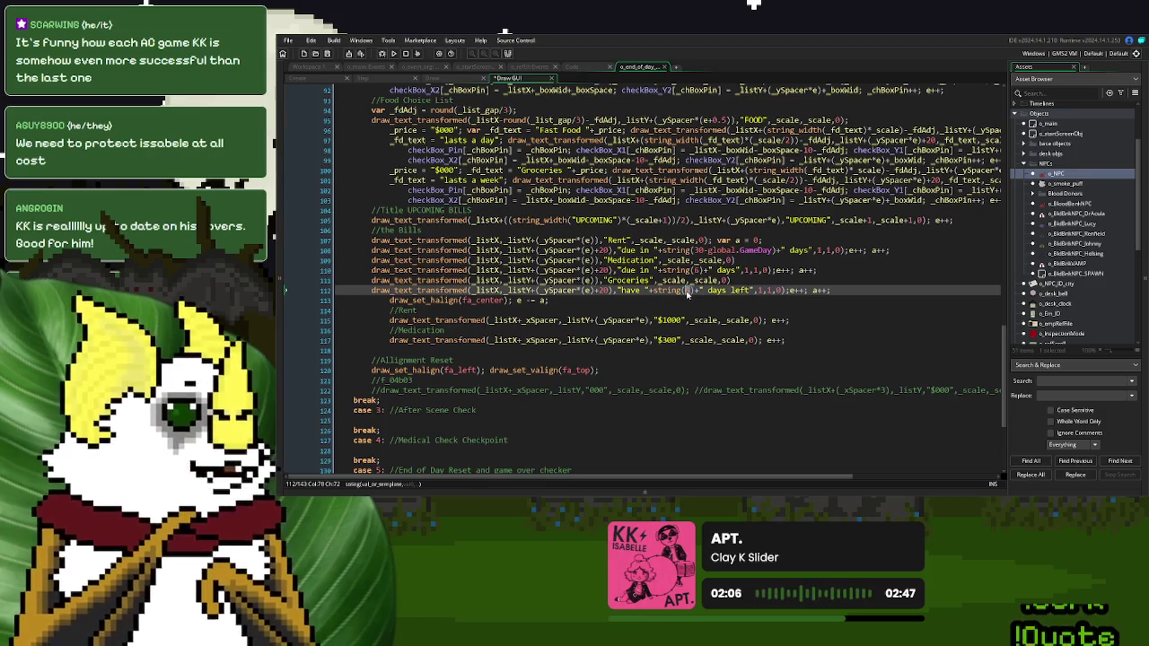
text(global.grocerTimer)
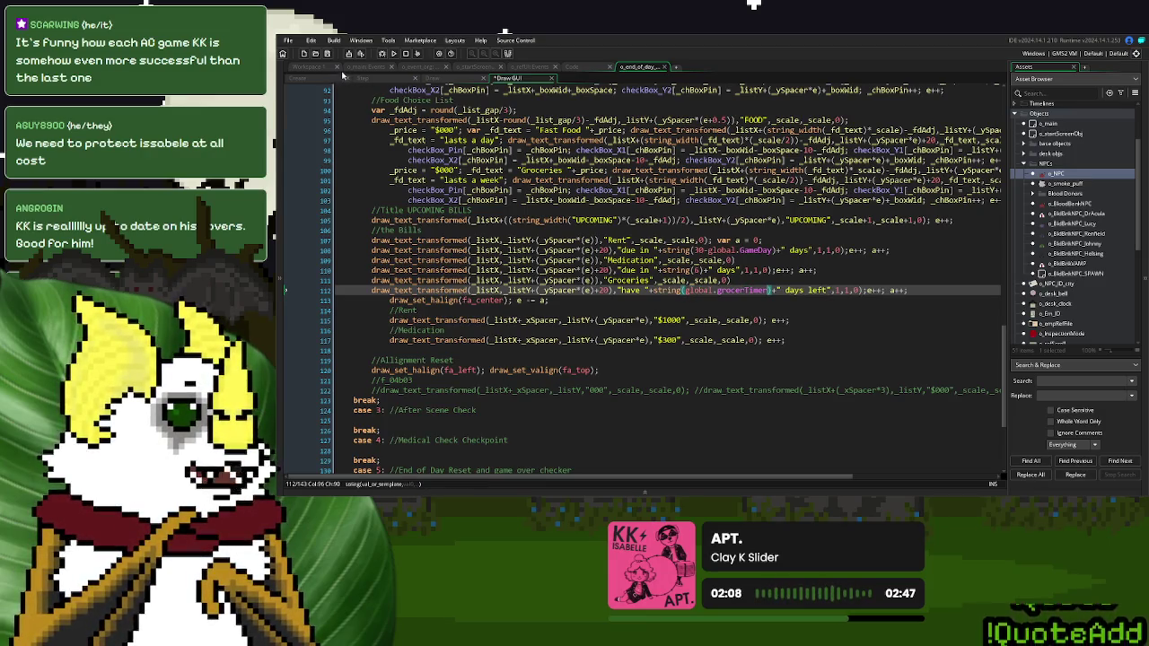
click(346, 68)
drag(418, 285, 341, 287)
key(ctrl+c)
click(641, 67)
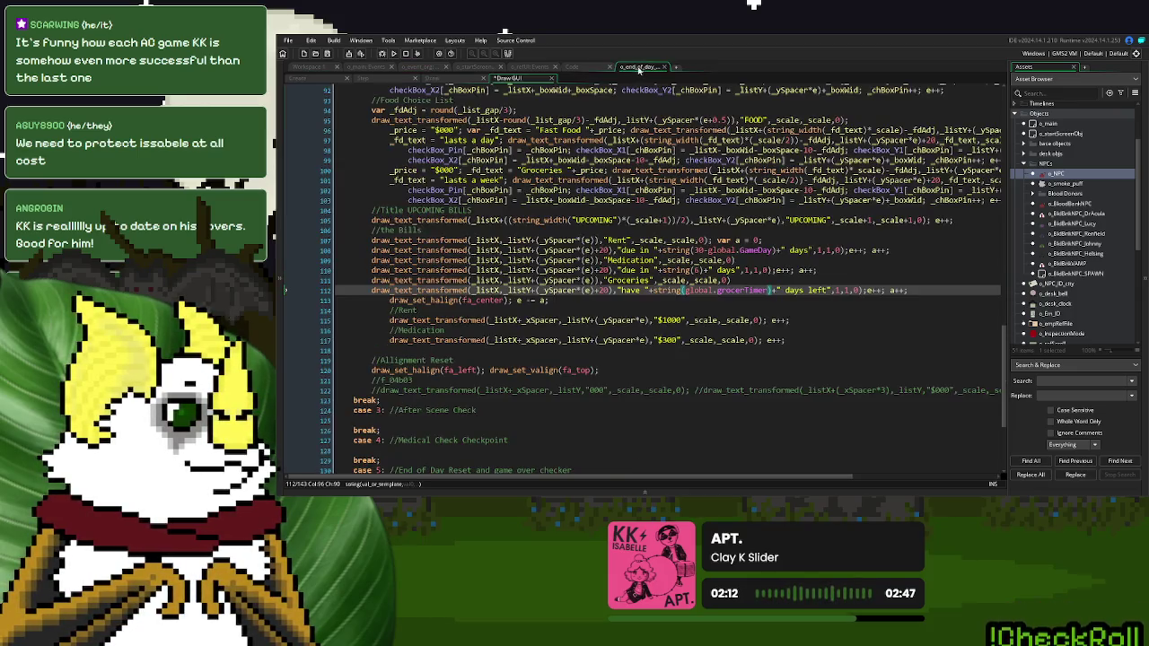
double_click(698, 270)
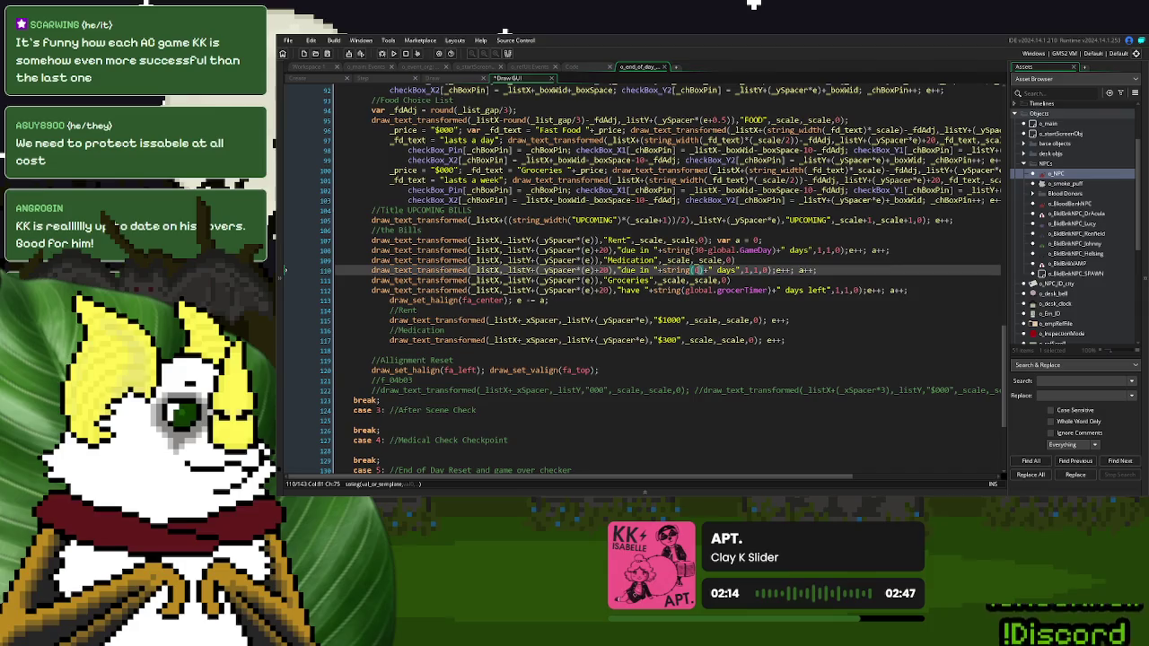
key(ctrl+v)
Insert a blank line above the var _fdAdj food choice code
click(770, 290)
scroll(770, 292, up, 3)
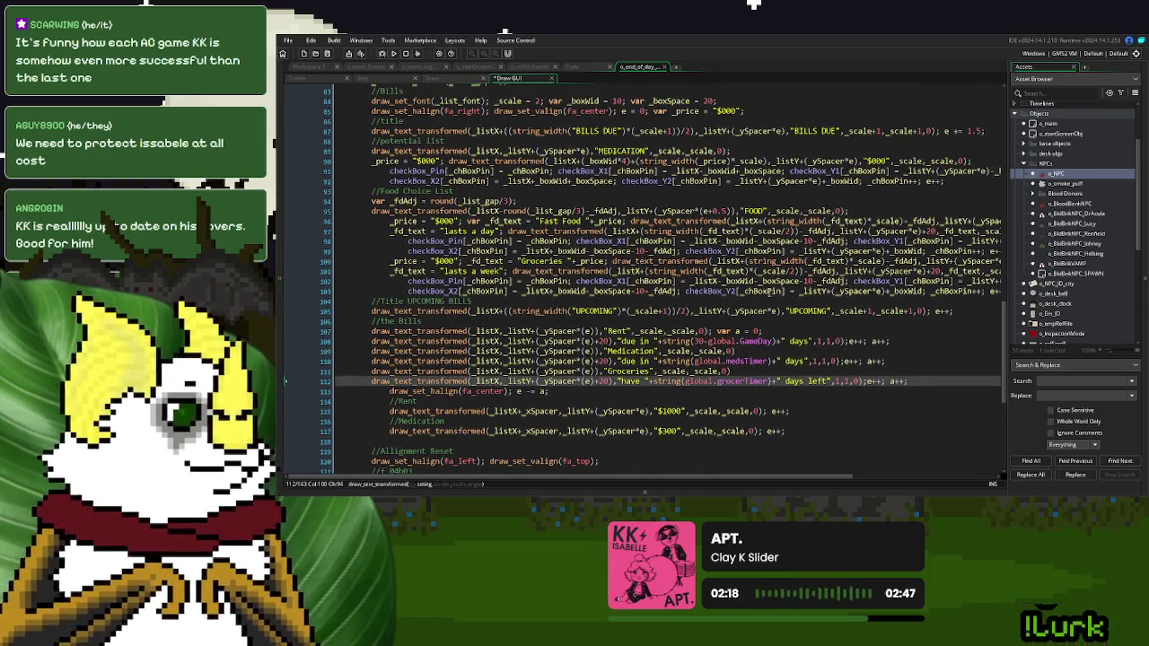
scroll(770, 292, up, 2)
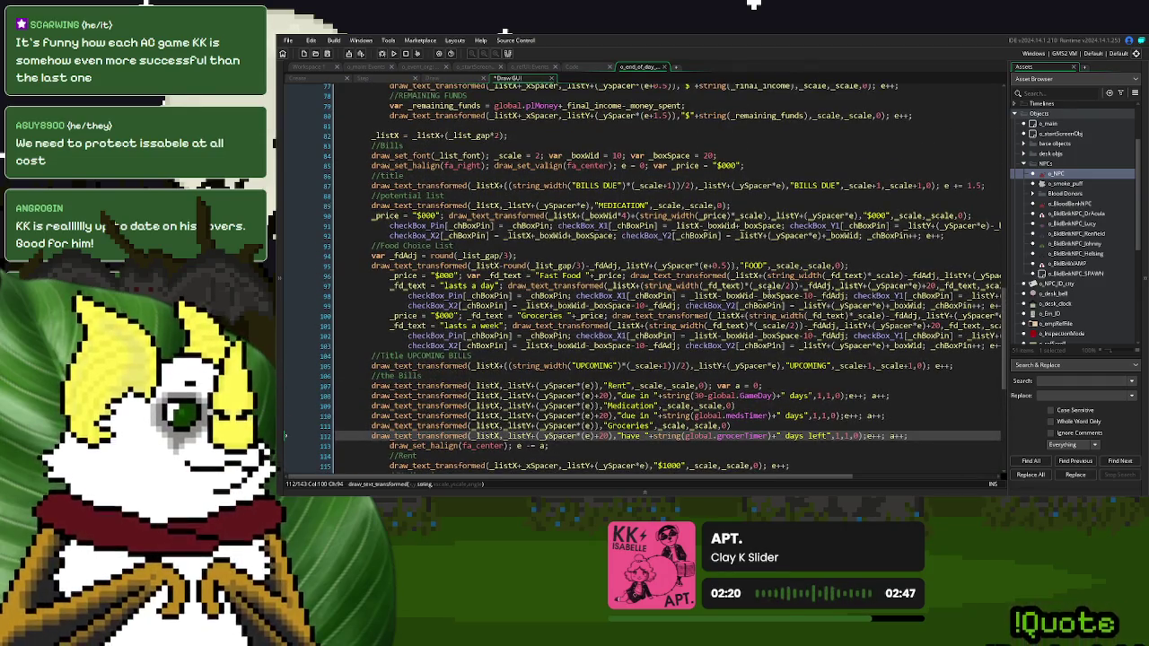
drag(770, 435, 687, 438)
scroll(687, 438, up, 4)
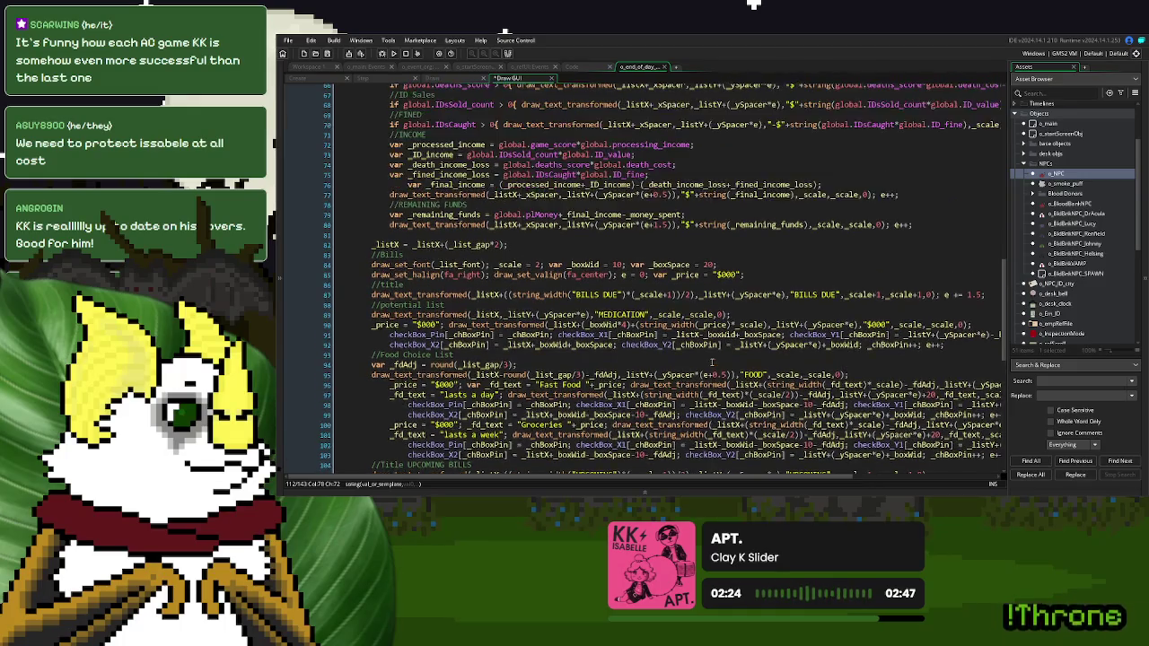
scroll(711, 361, up, 4)
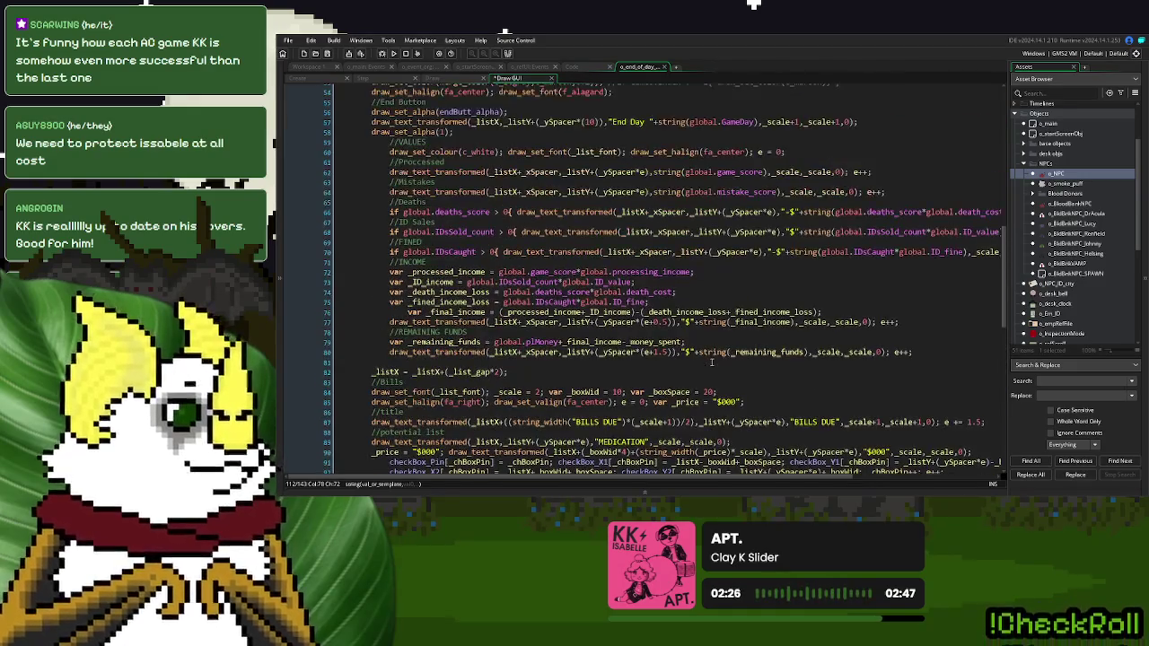
scroll(711, 362, down, 10)
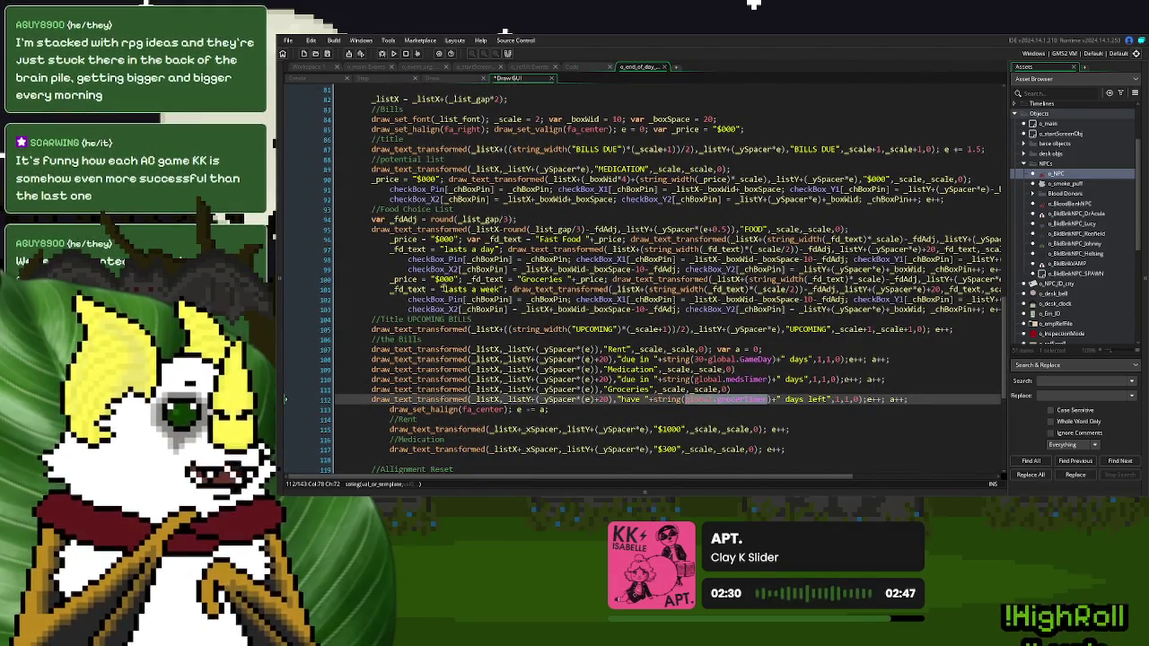
click(374, 219)
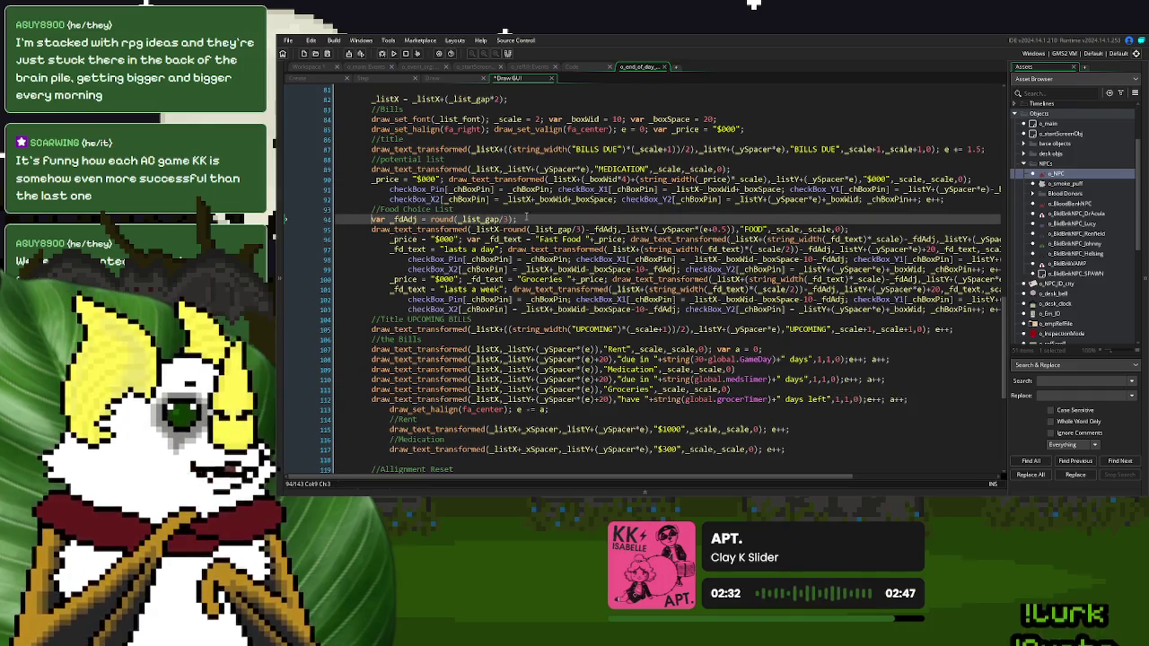
key(Return)
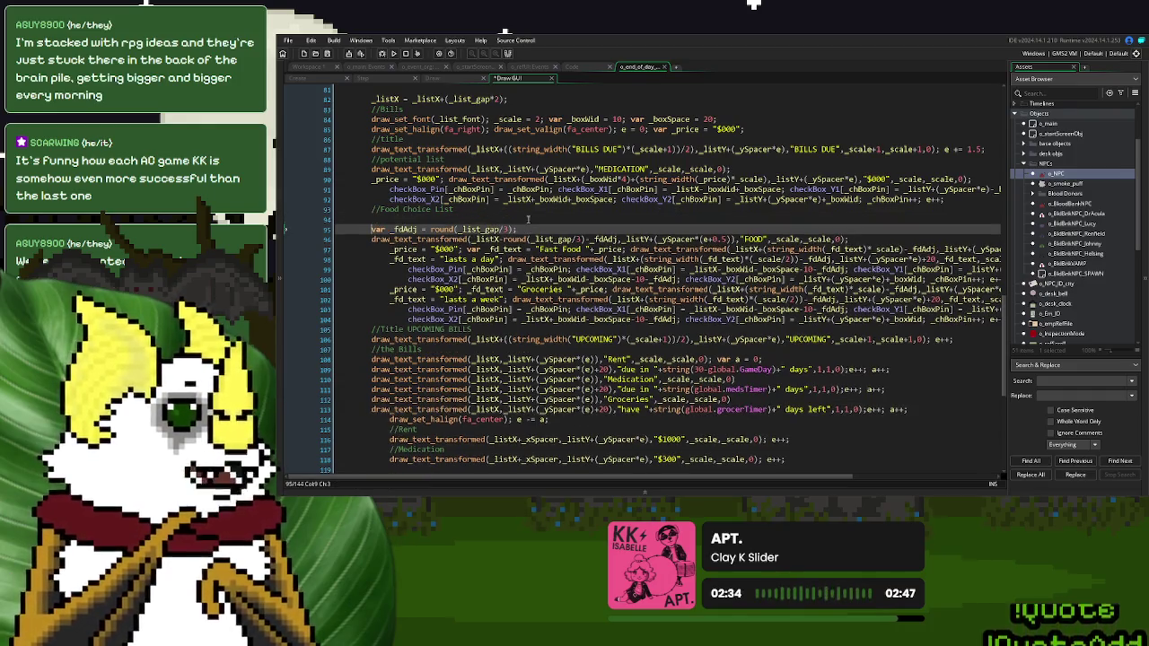
Wrap the food choice lines in an if global.grocerTimer <= 0 { } block and indent them
click(364, 330)
key(Return)
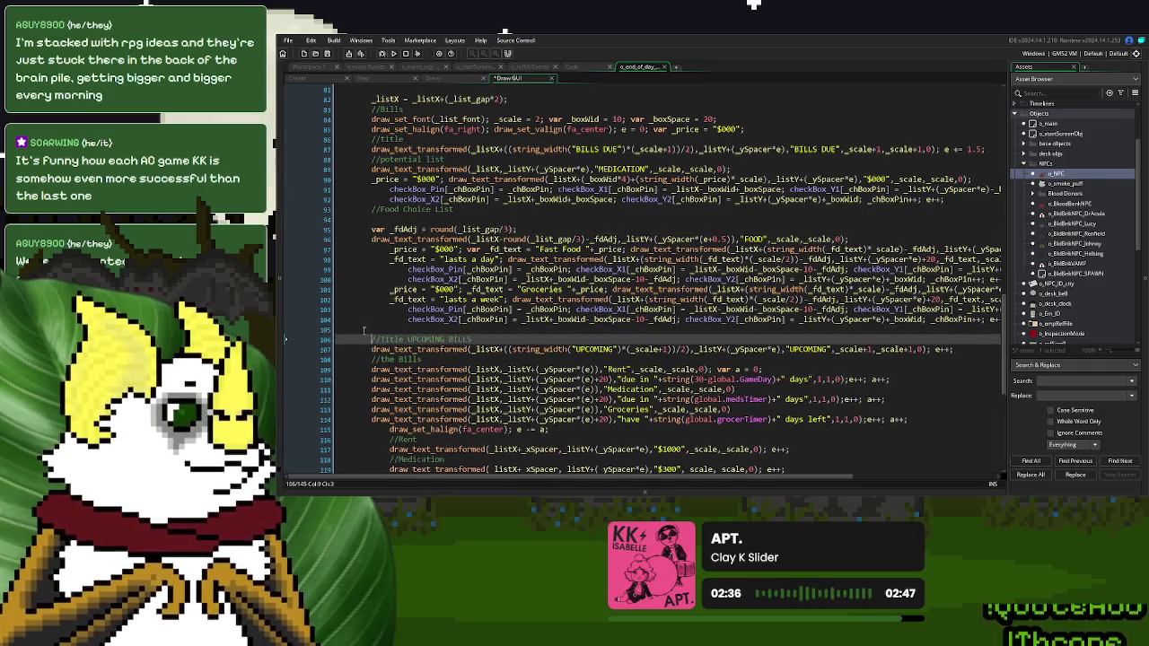
click(373, 219)
text(if global.grocerTimer)
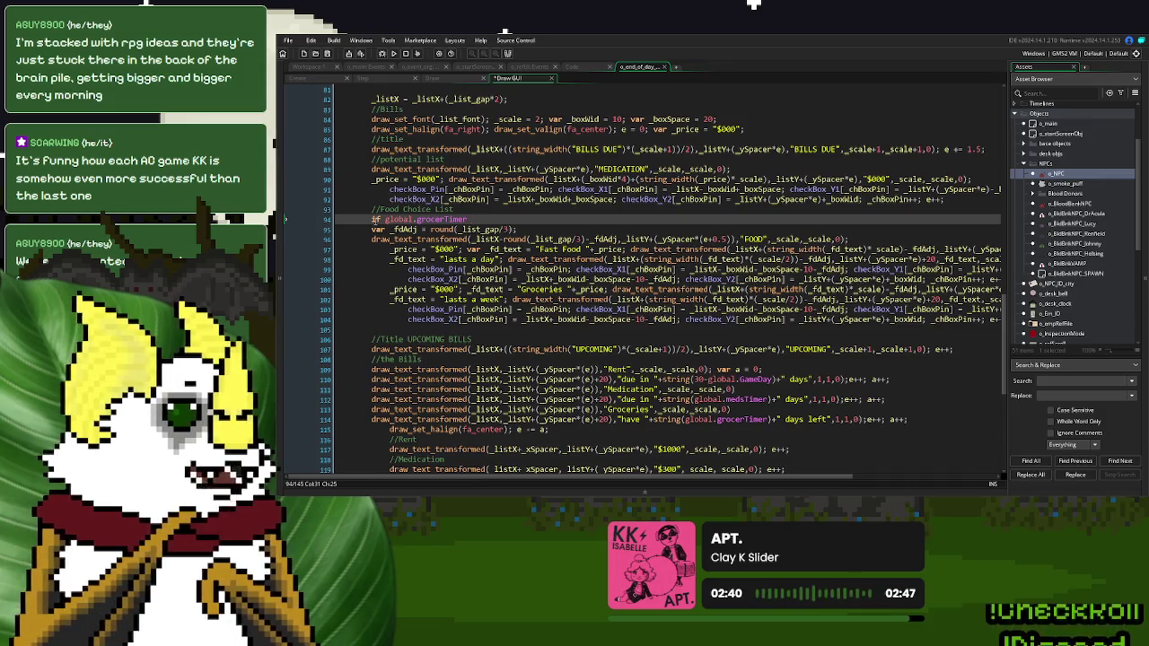
text( <=)
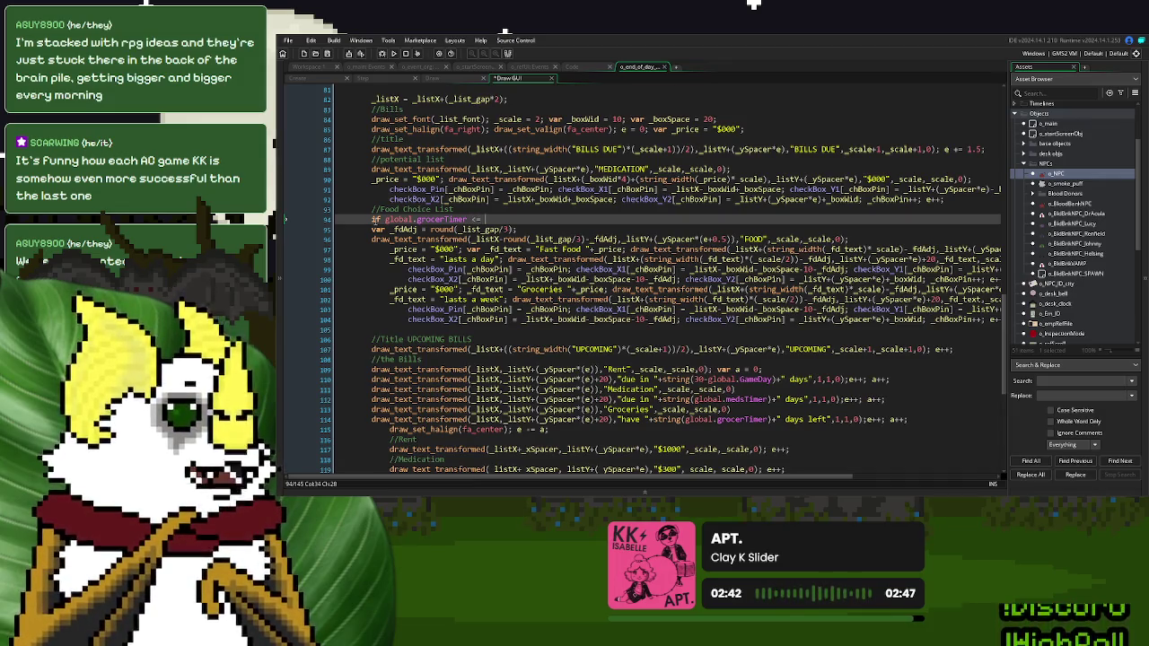
key(BackSpace)
key(BackSpace)
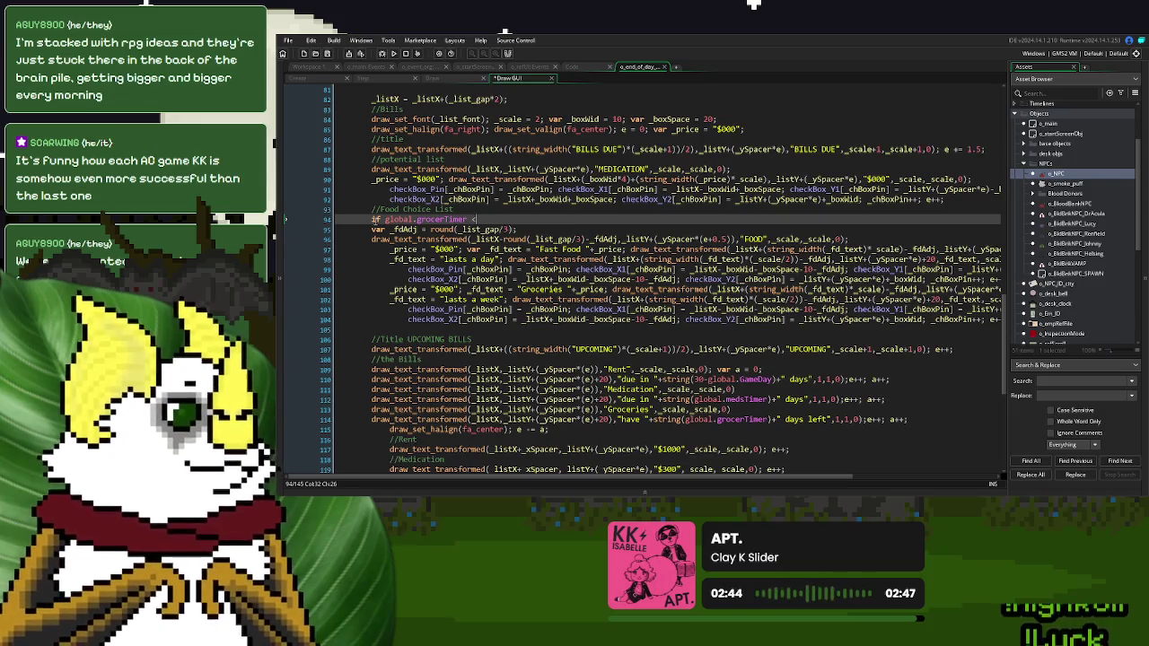
text(0)
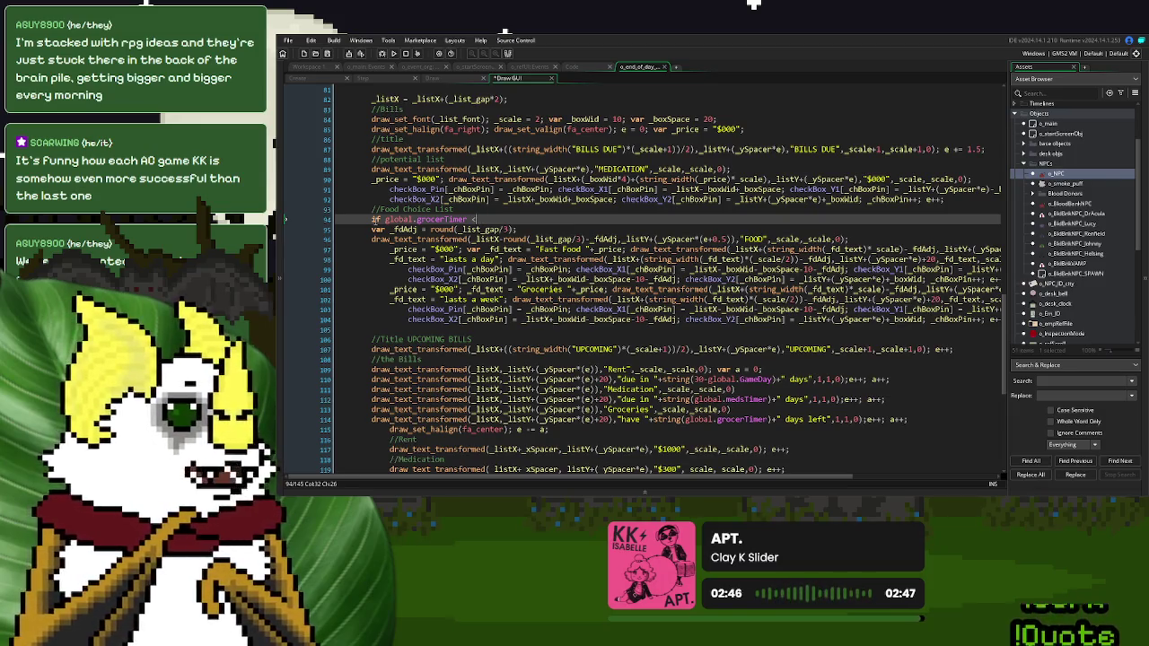
text( 0)
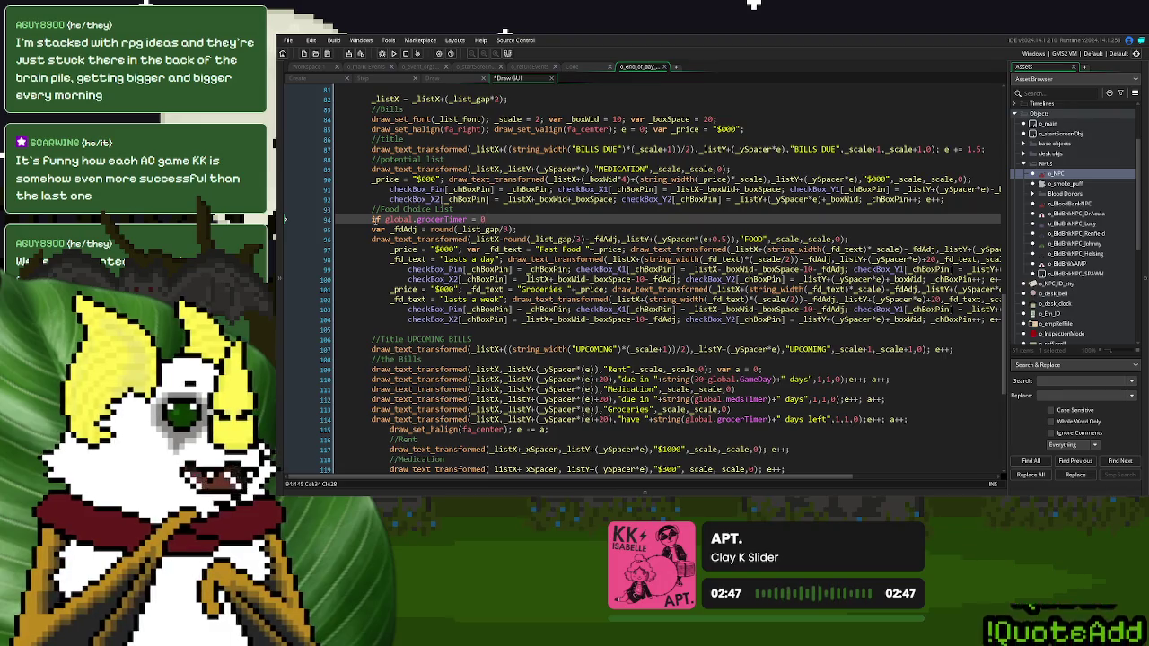
text(= )
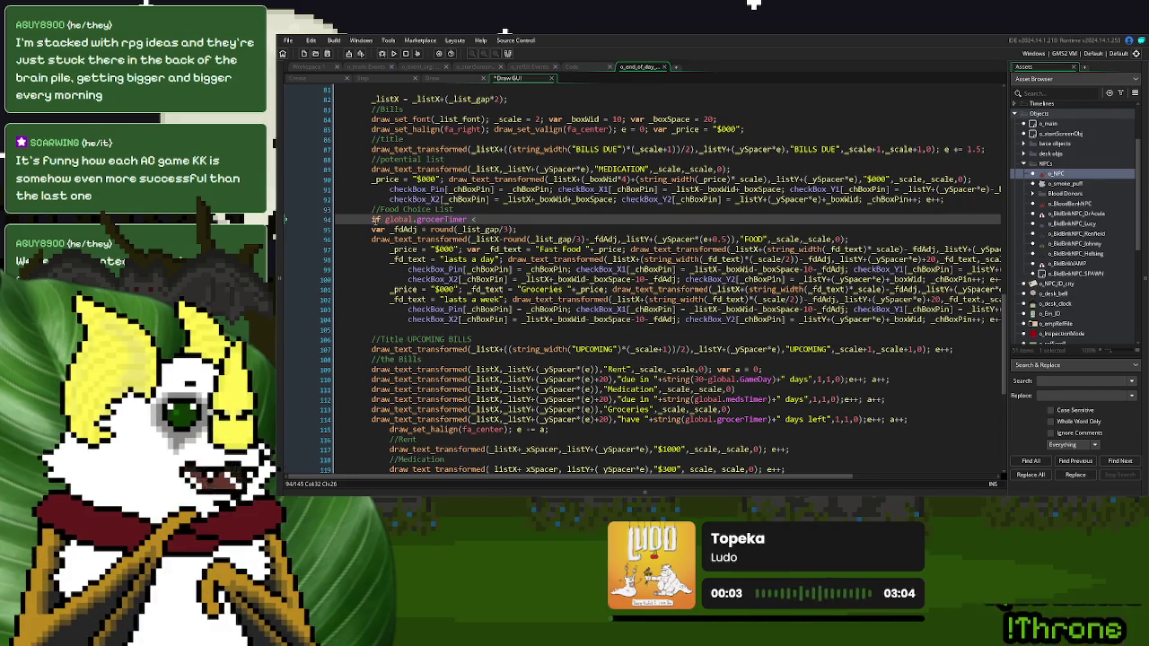
text(0{)
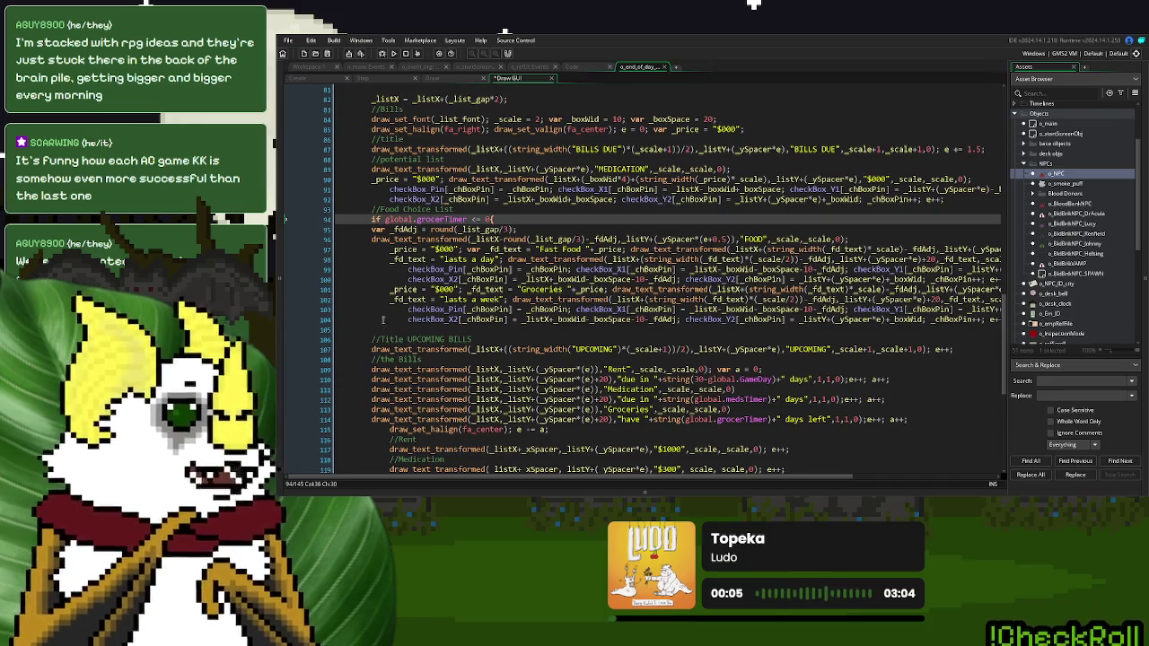
click(396, 328)
text(})
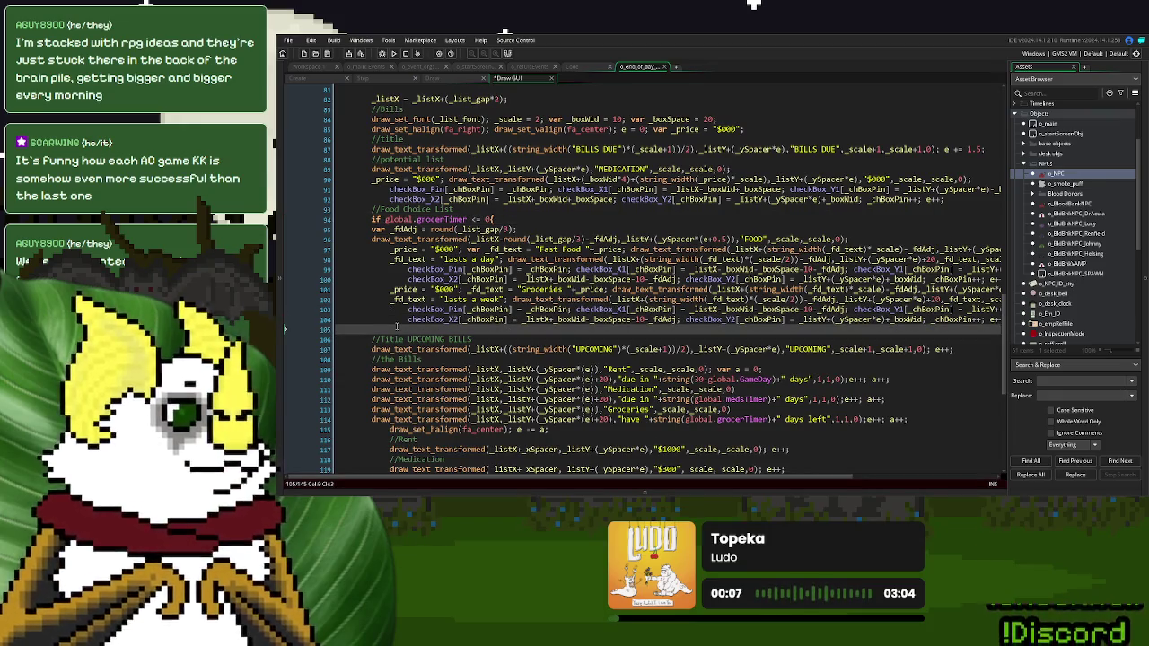
drag(370, 328, 357, 231)
key(Tab)
click(664, 291)
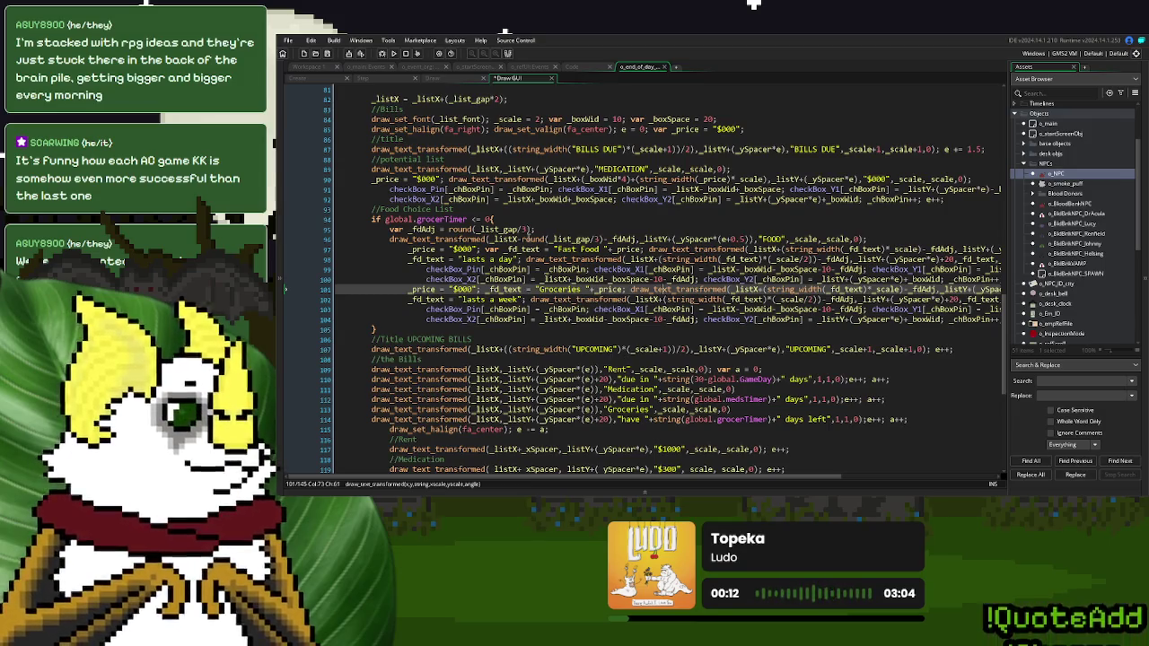
click(492, 219)
drag(492, 219, 371, 226)
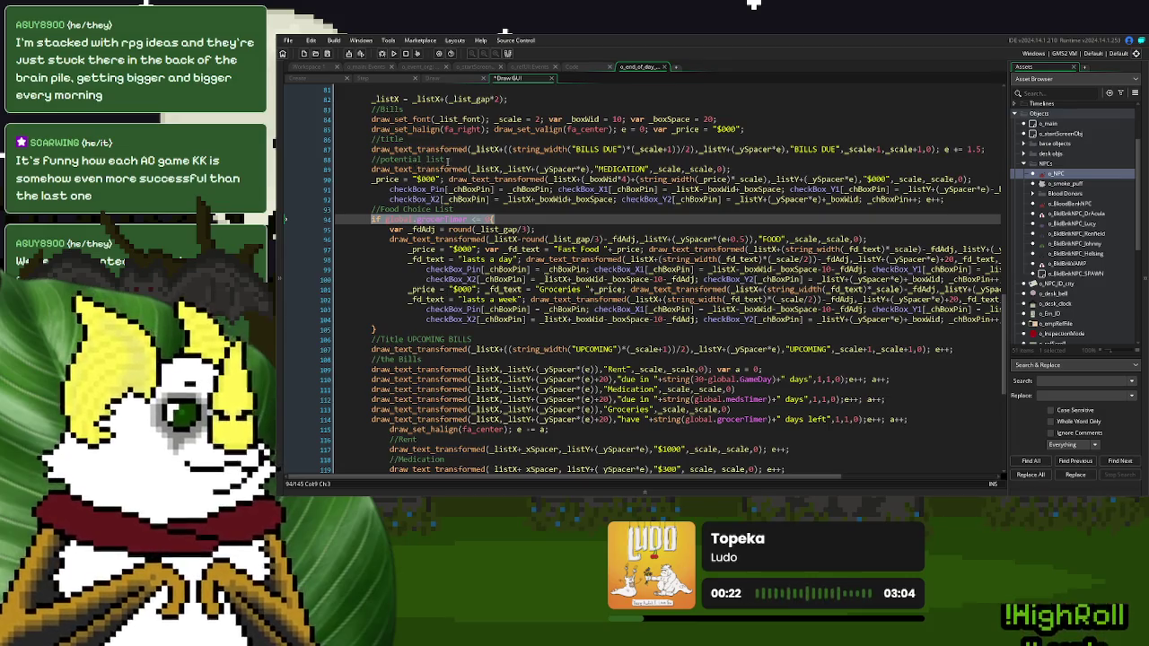
Wrap the MEDICATION entry lines in the pasted if condition with a closing brace, indented
click(370, 168)
key(ctrl+v)
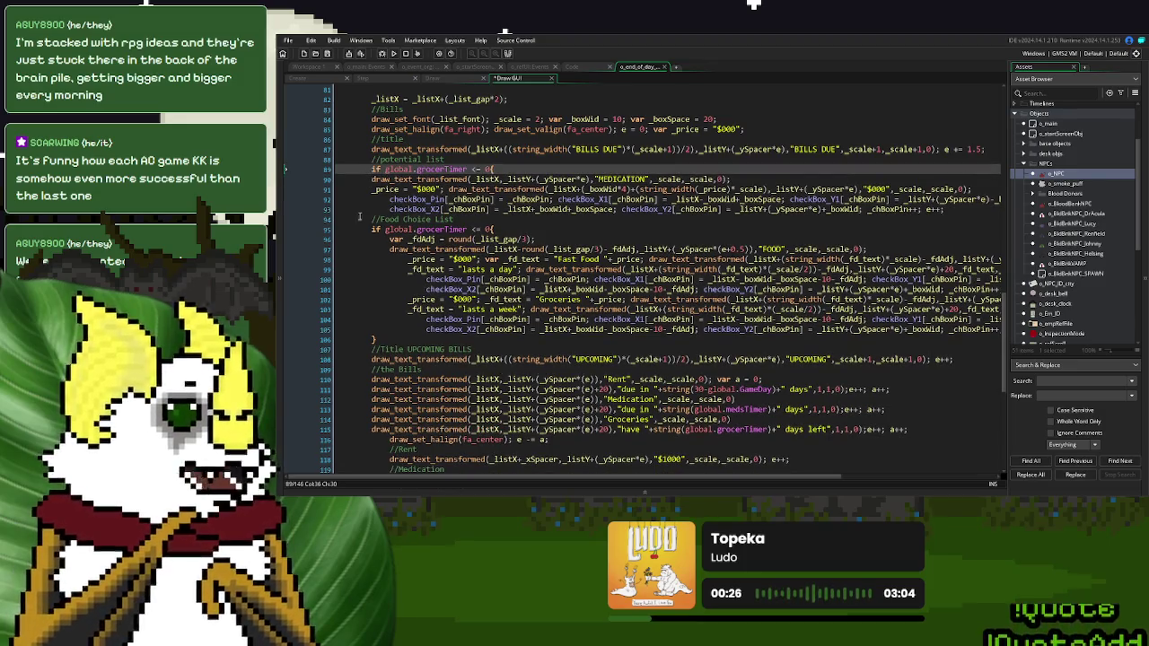
click(366, 218)
key(Return)
key(Up)
text(})
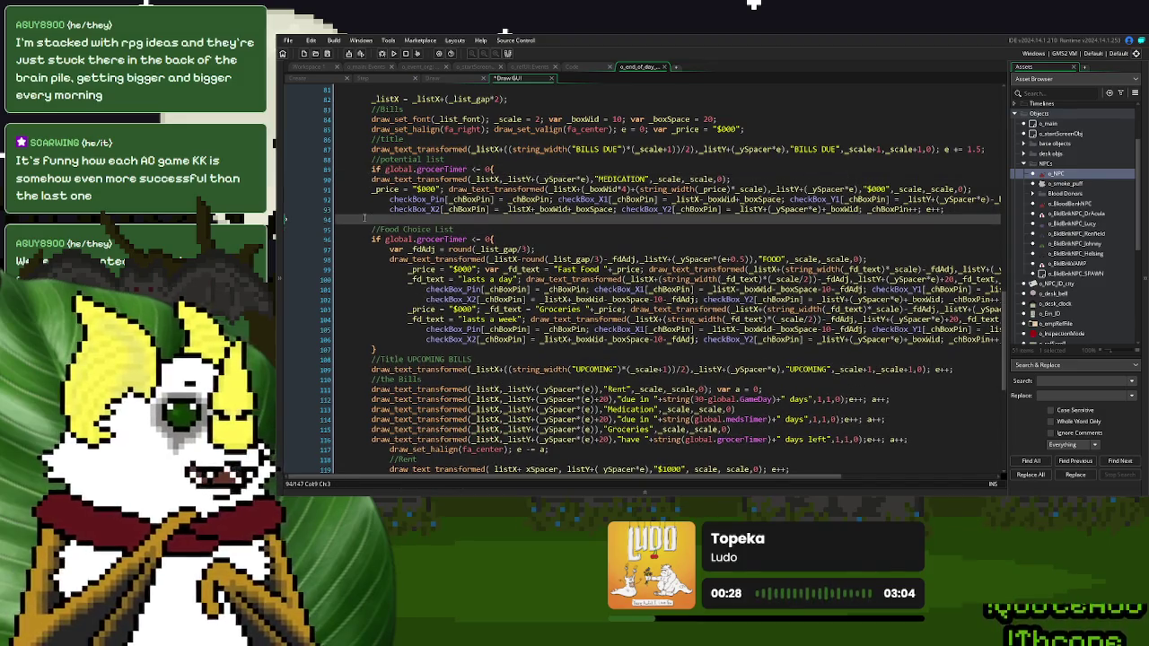
drag(454, 218, 372, 179)
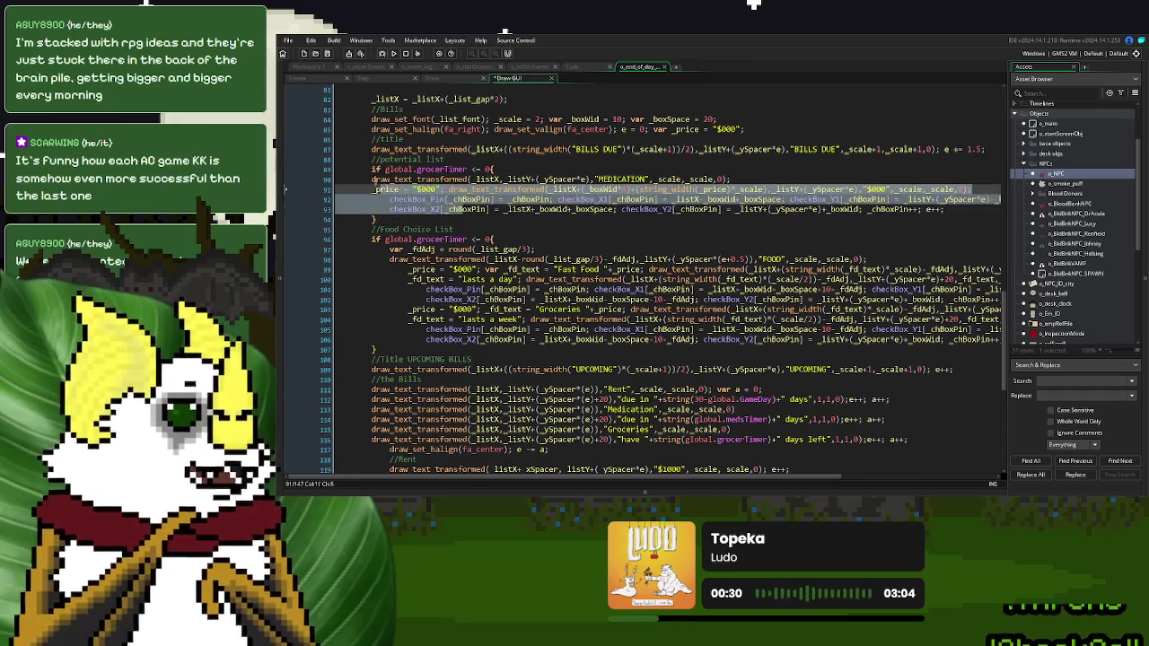
key(Tab)
click(474, 179)
Change the medication condition's timer from grocerTimer to medsTimer
click(347, 68)
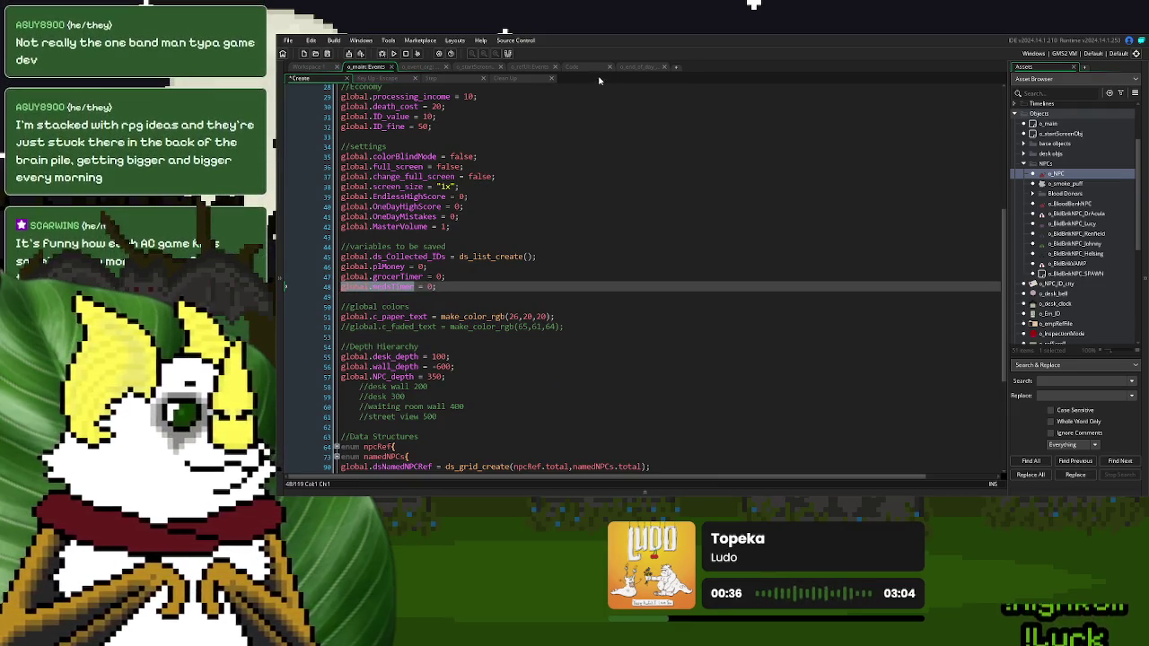
click(636, 68)
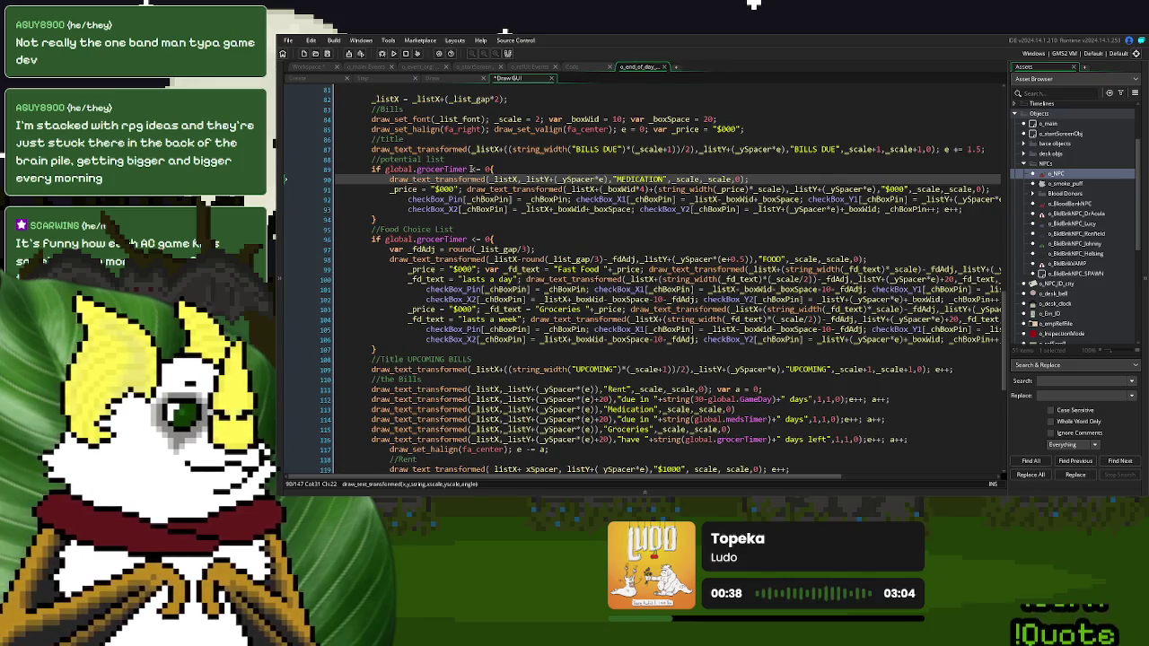
click(471, 169)
drag(471, 169, 385, 169)
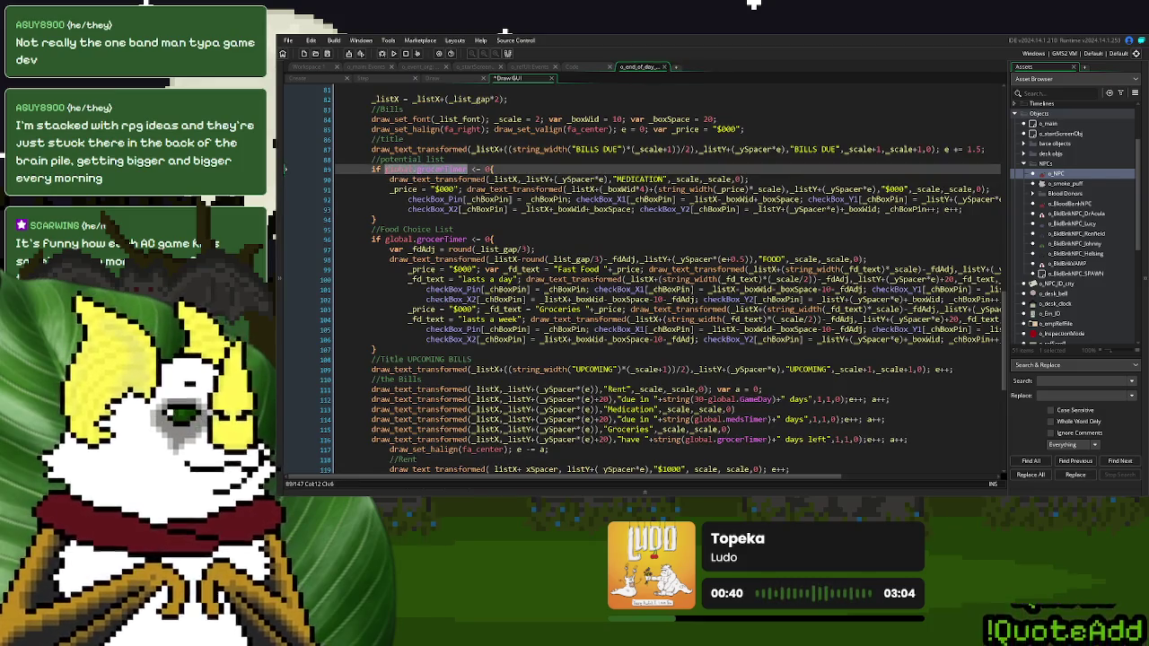
double_click(747, 419)
scroll(749, 313, down, 4)
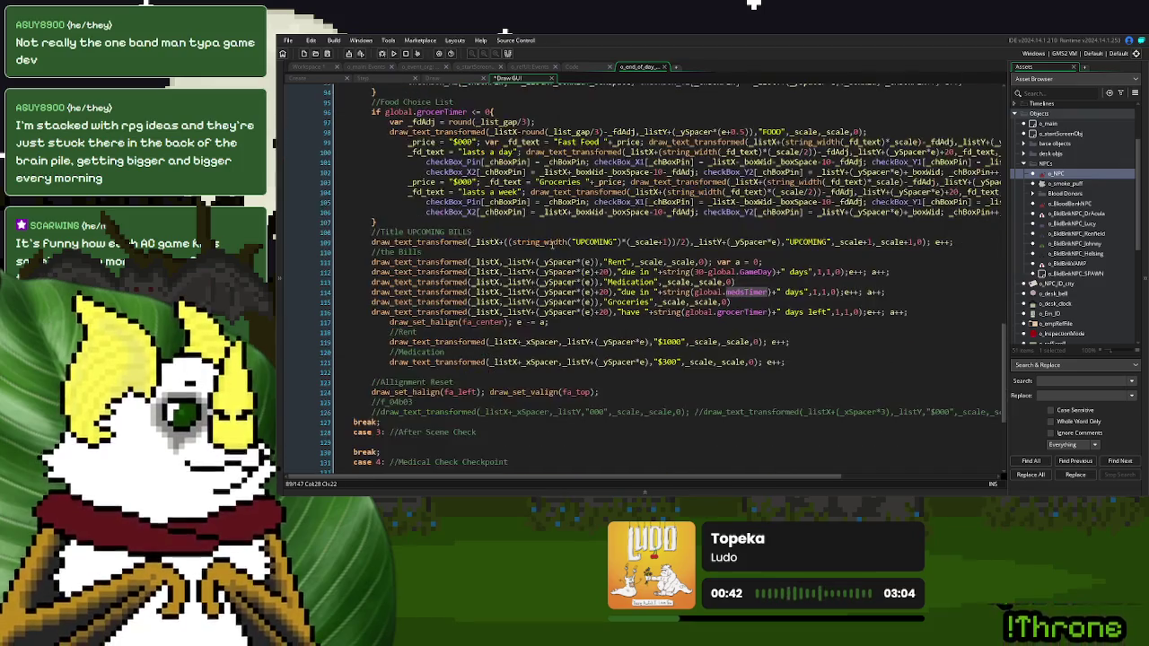
scroll(749, 313, up, 4)
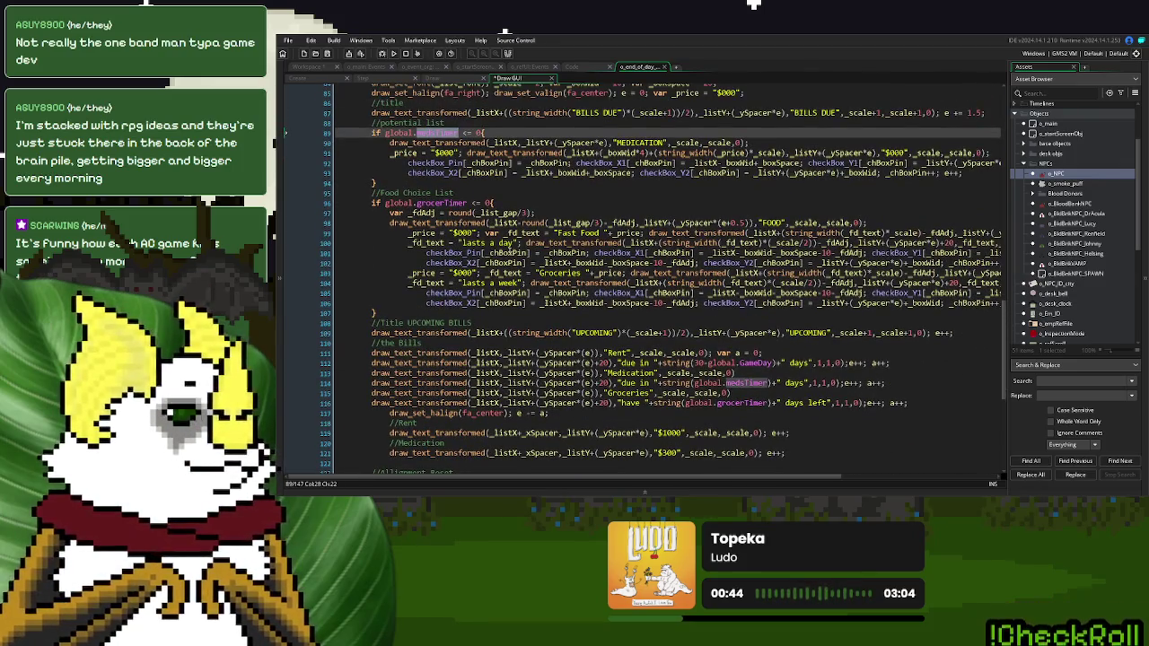
scroll(507, 231, up, 2)
Check both condition blocks and start a test run of the game
click(507, 221)
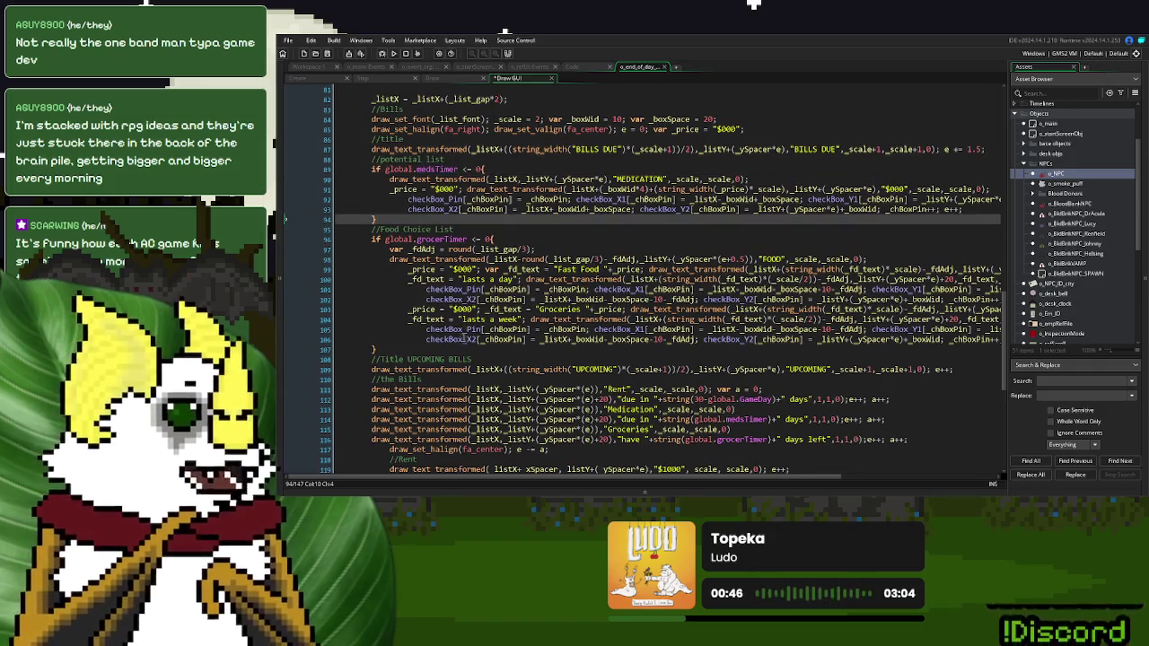
click(463, 348)
scroll(800, 308, down, 4)
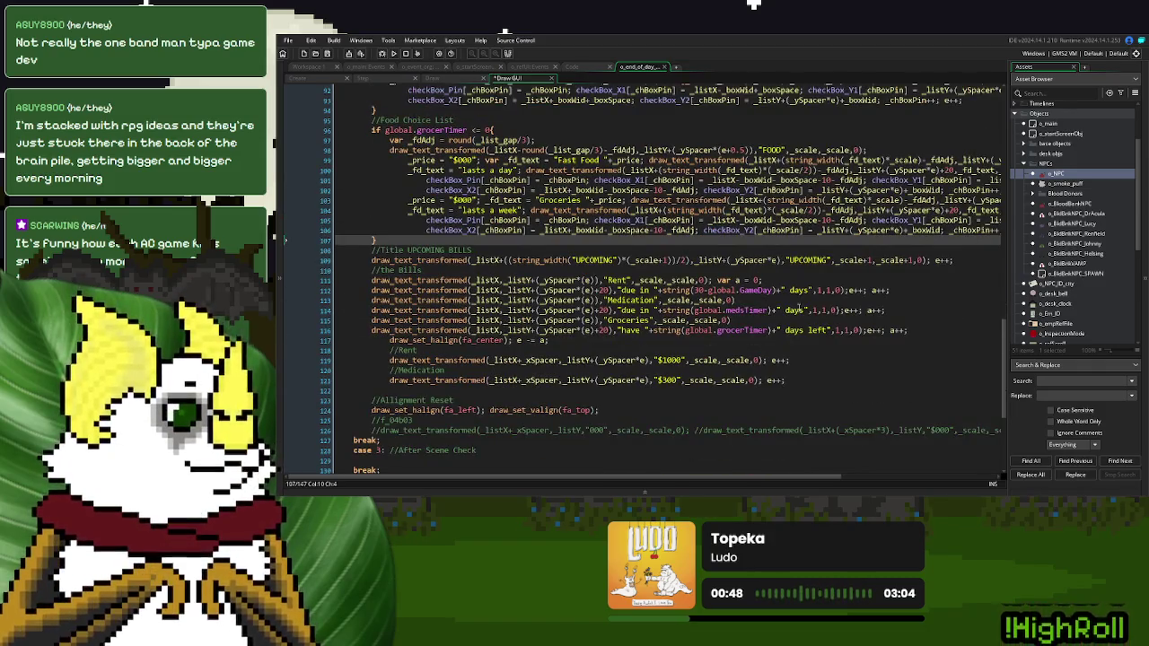
scroll(800, 307, up, 2)
scroll(799, 307, down, 2)
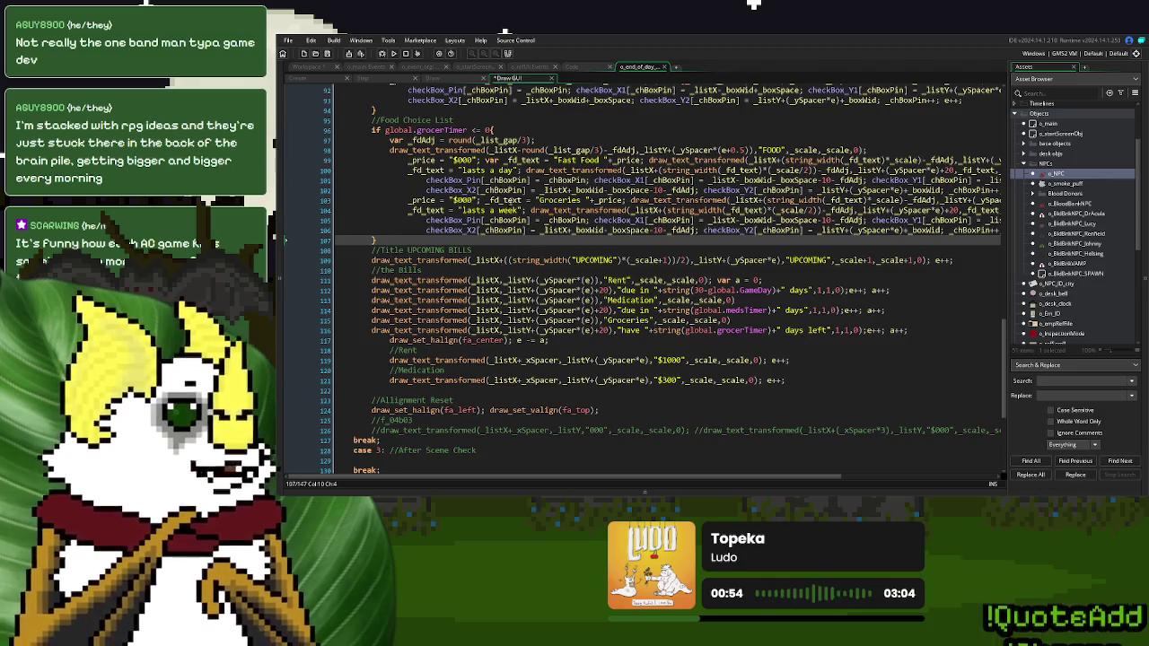
click(393, 53)
click(736, 260)
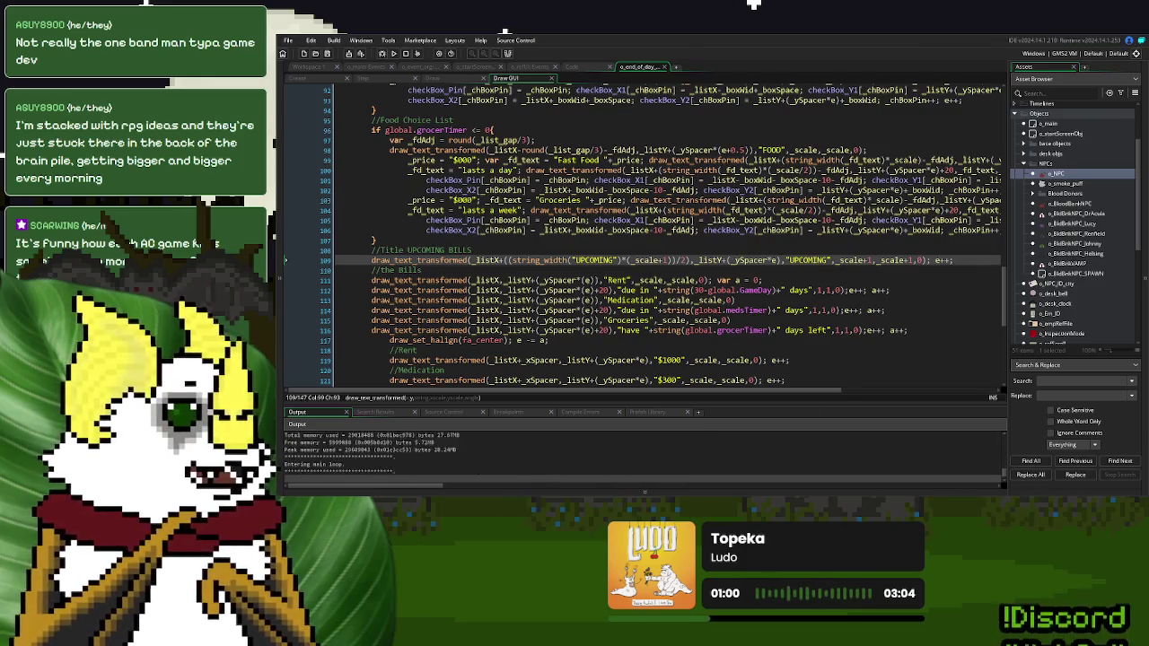
Play to the End of Day 1 bills screen via the bell and Continue, then close the game
click(709, 182)
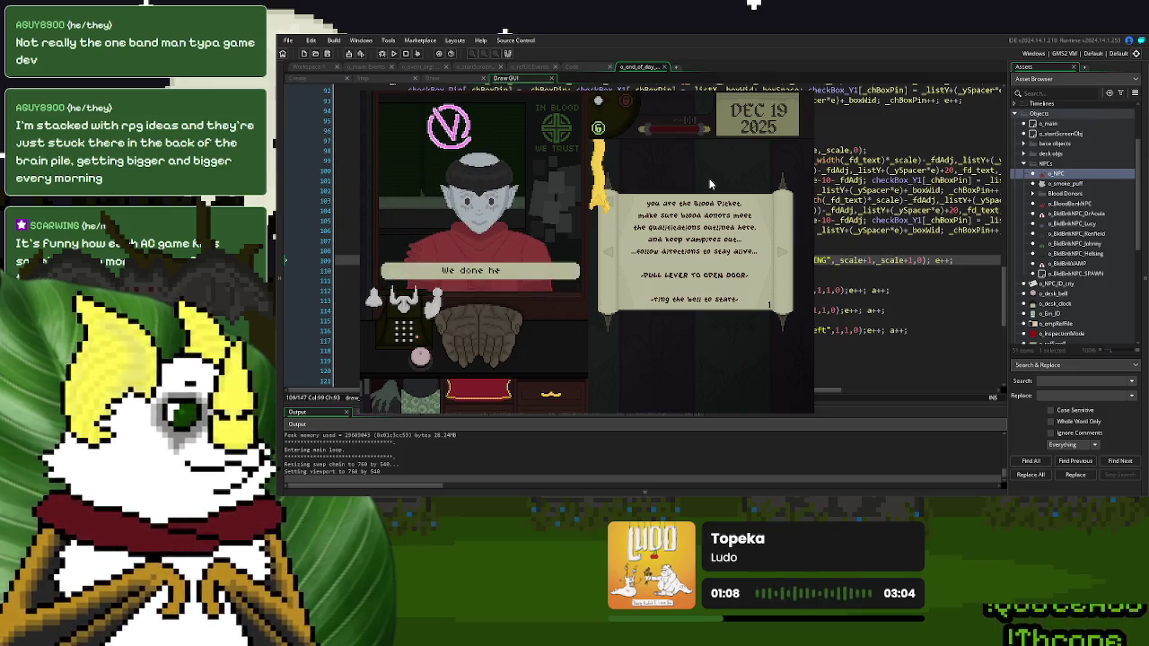
click(420, 359)
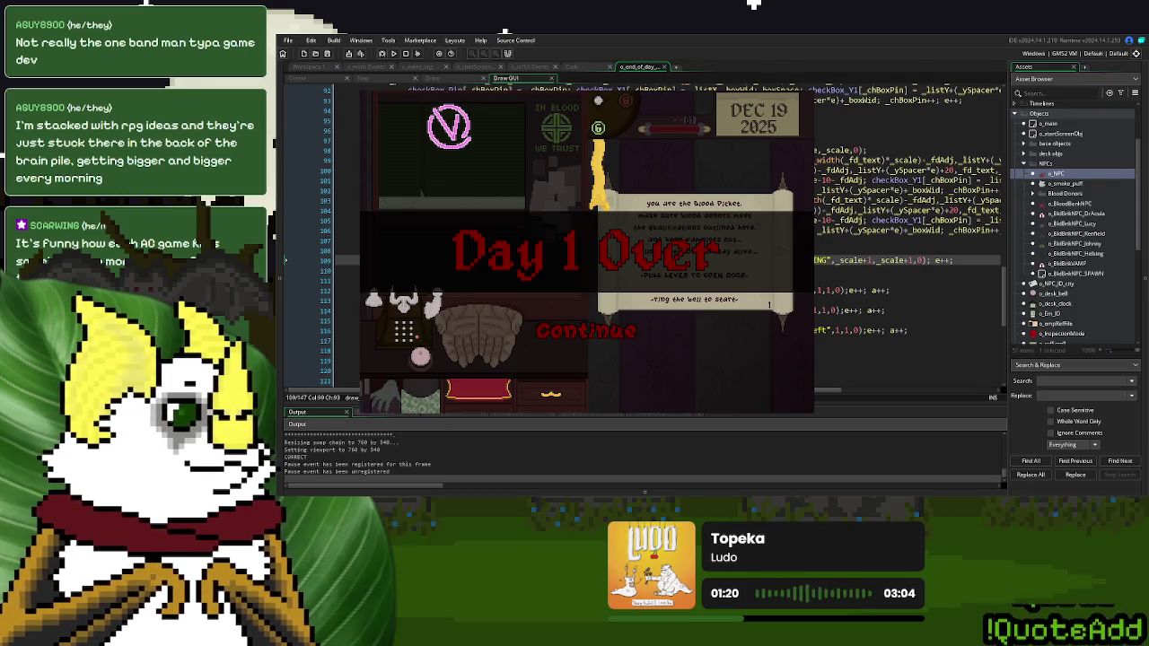
click(634, 340)
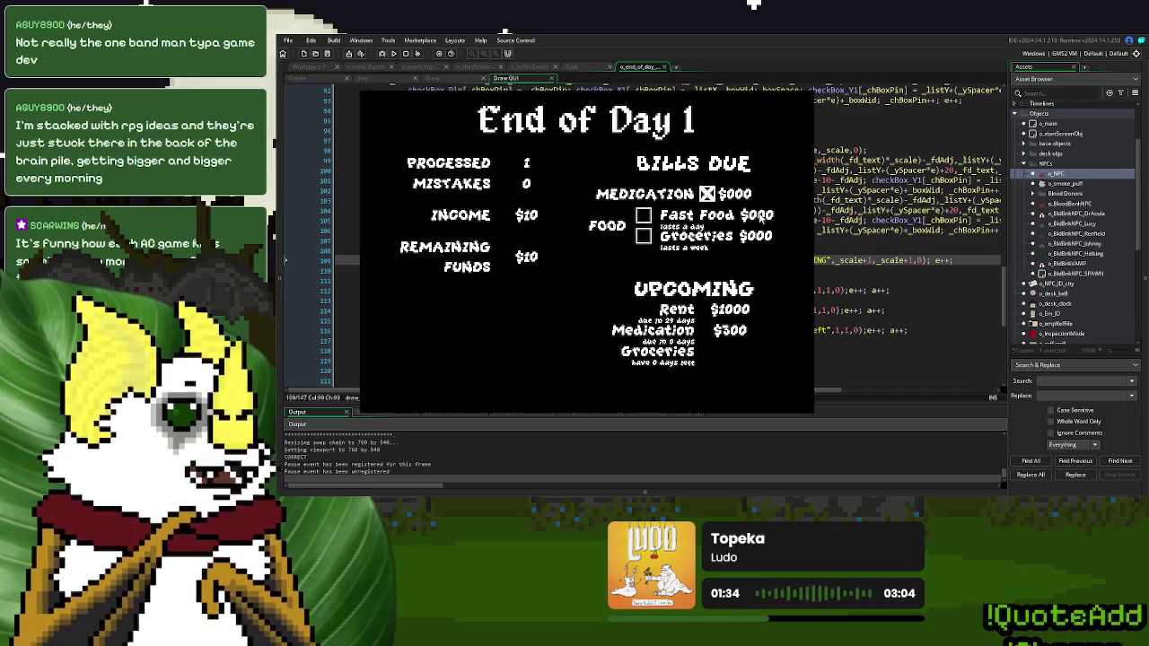
key(Escape)
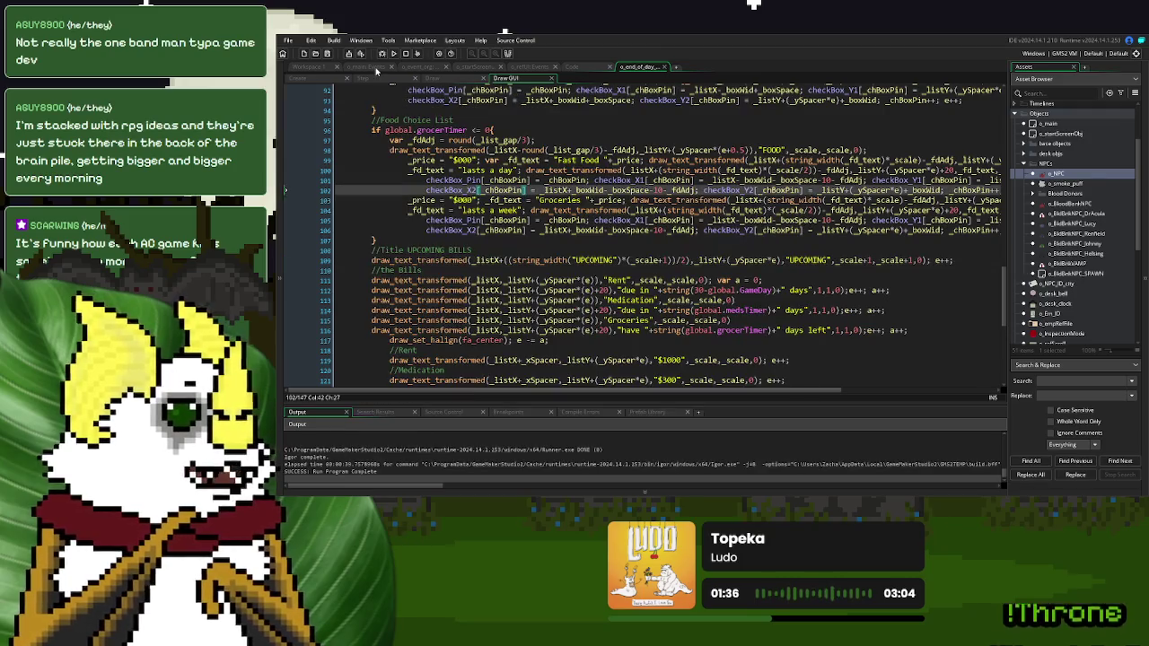
Below ID_fine in o_main's Create code, add global.grocery_cost = 100 and global.fastFood_cost = 30
click(375, 68)
click(492, 300)
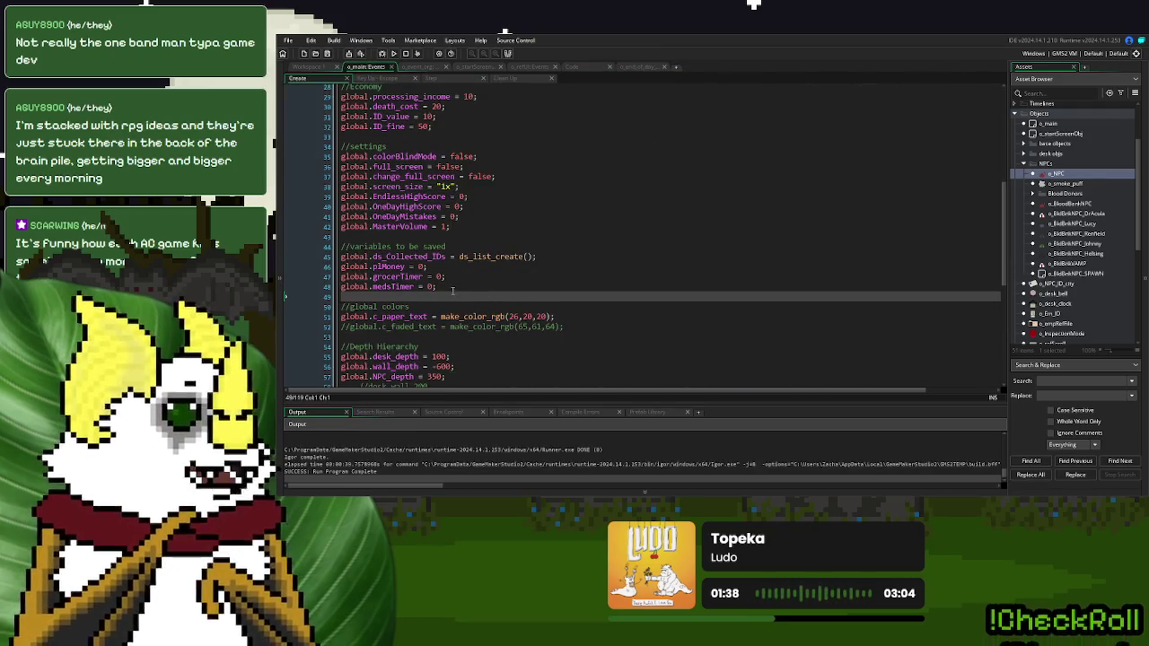
click(454, 288)
scroll(453, 288, down, 3)
scroll(454, 288, up, 5)
click(437, 199)
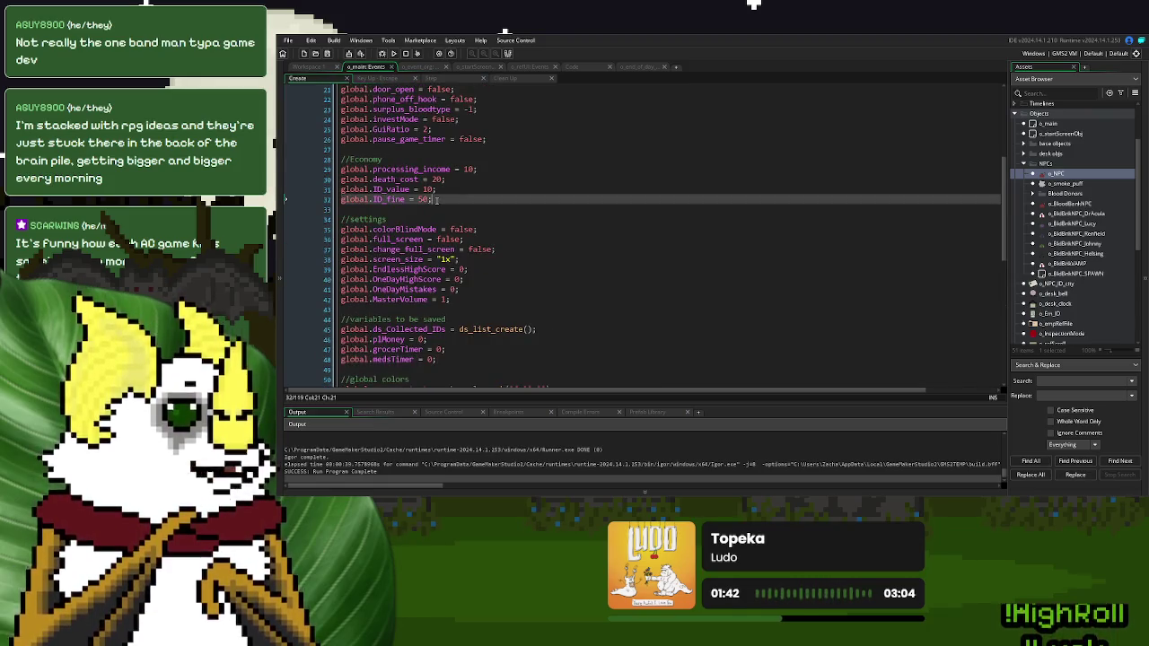
key(Return)
text(gloabl)
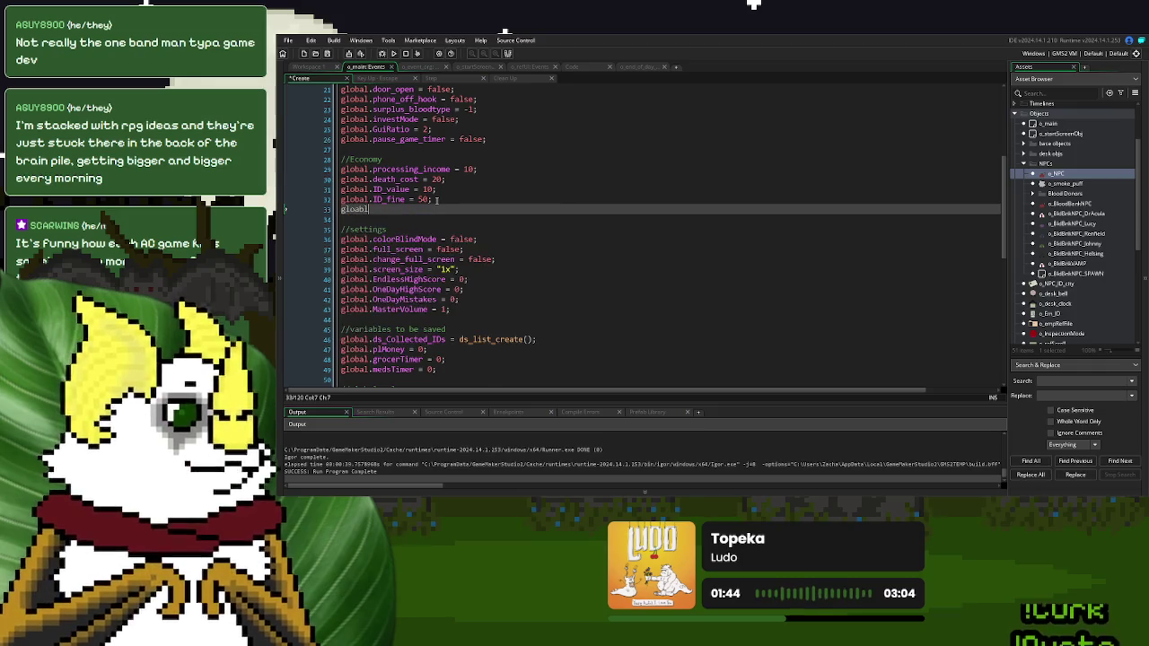
key(BackSpace)
key(BackSpace)
key(BackSpace)
text(bal.grocer)
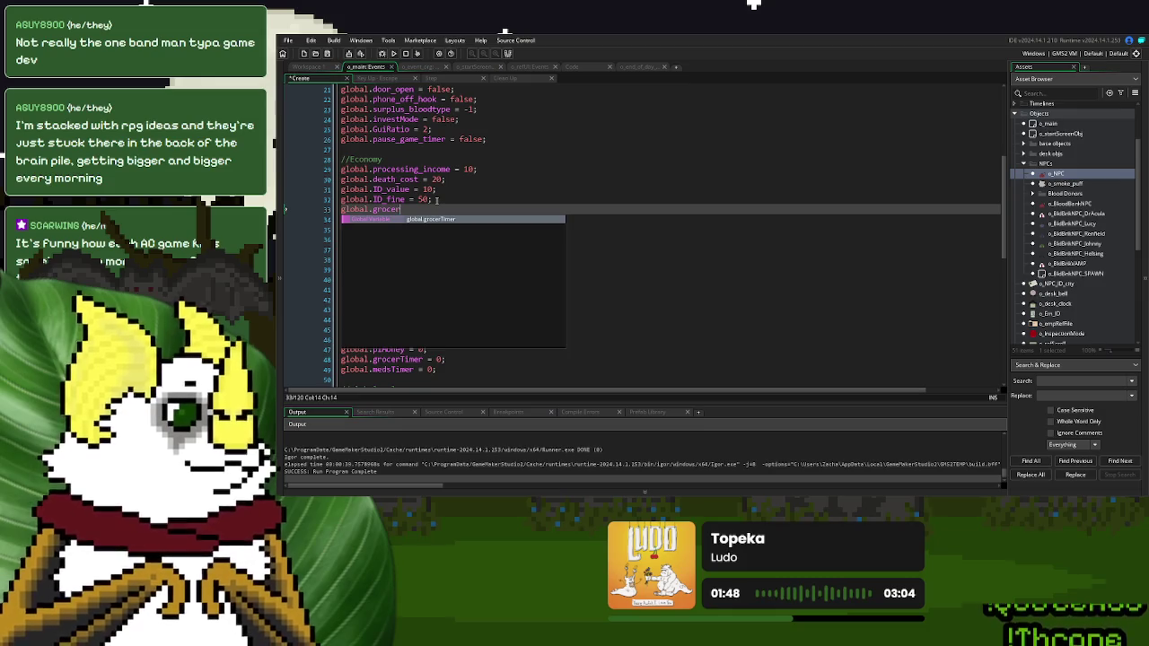
text(y )
text(s)
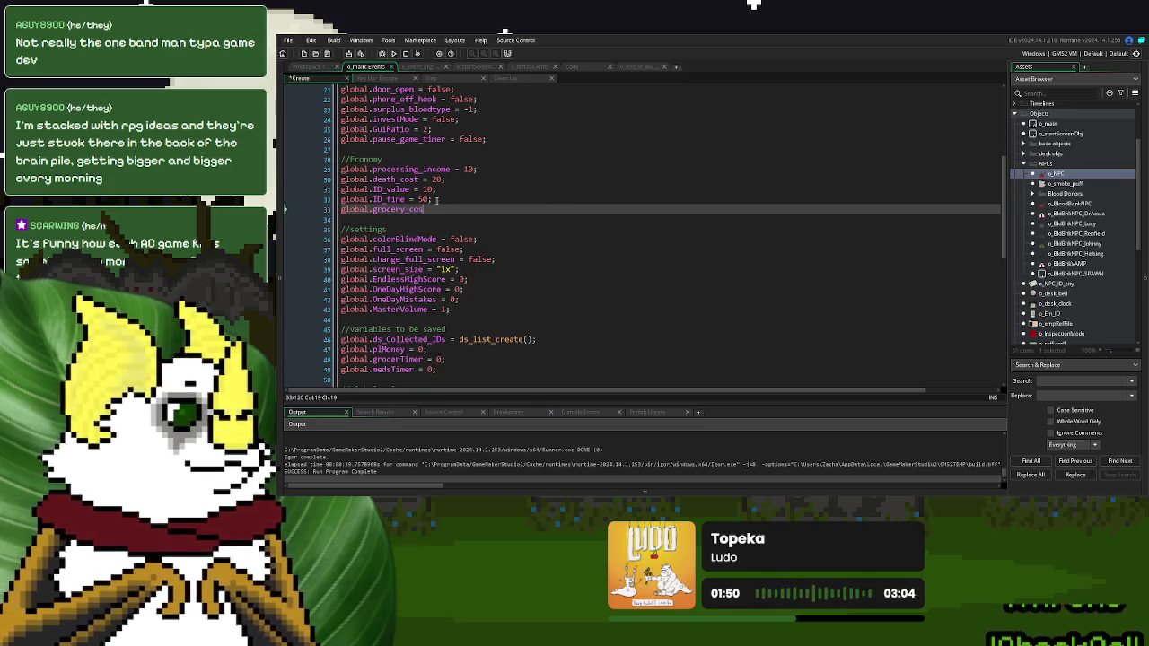
key(BackSpace)
text(ost)
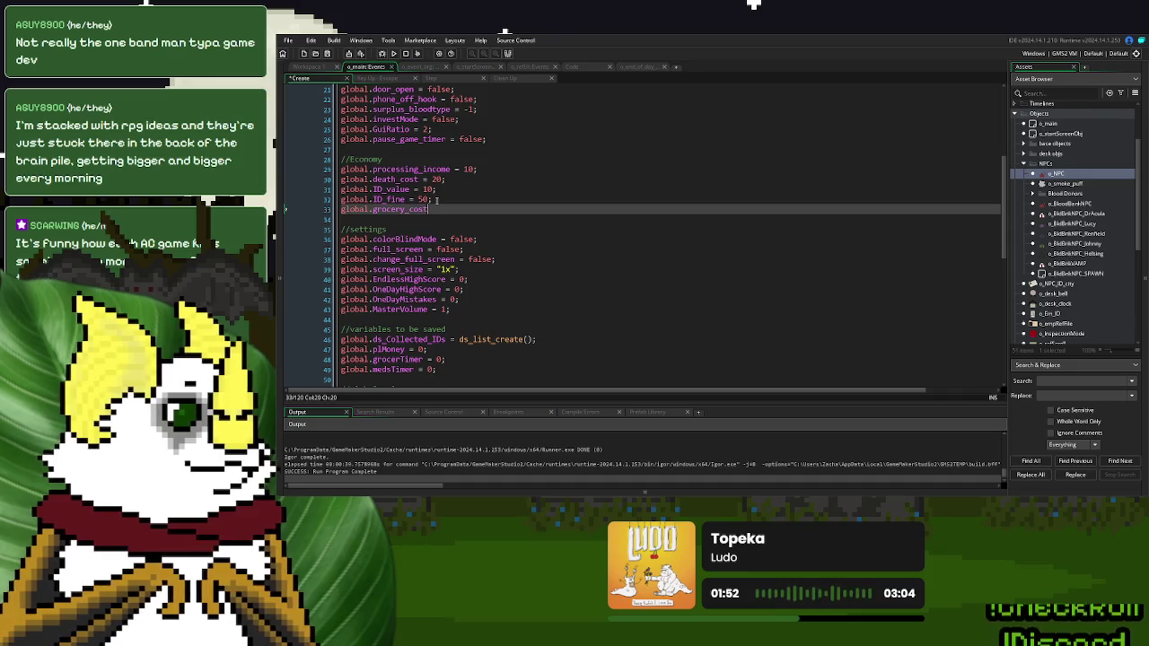
text( = 100;)
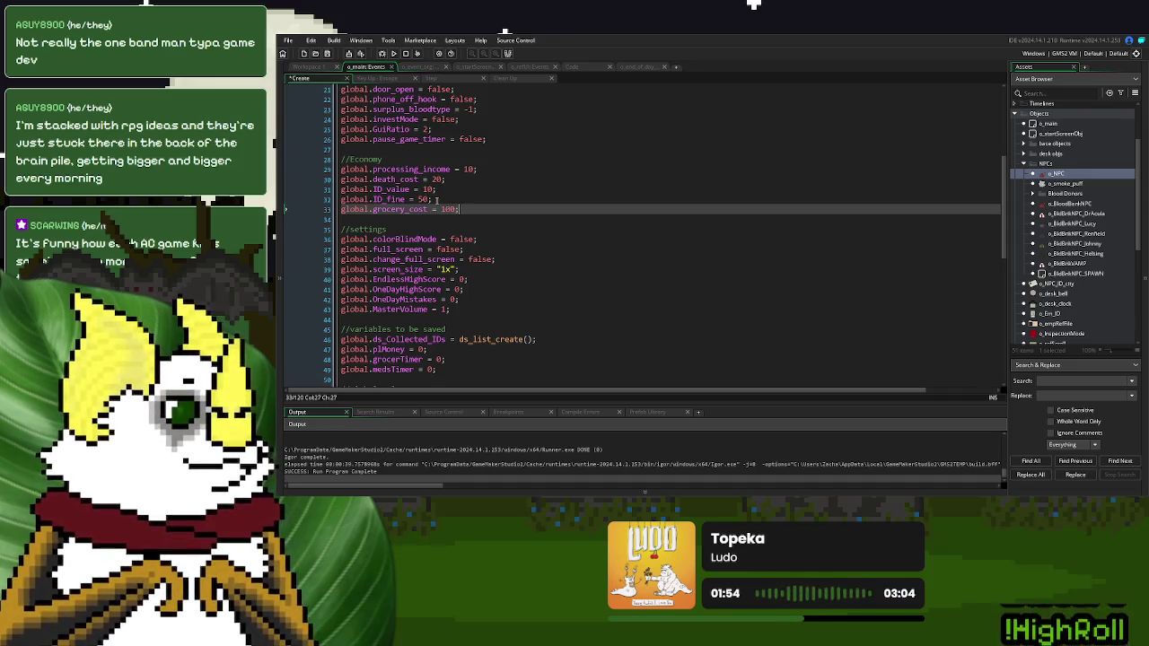
key(Return)
text(global.fa)
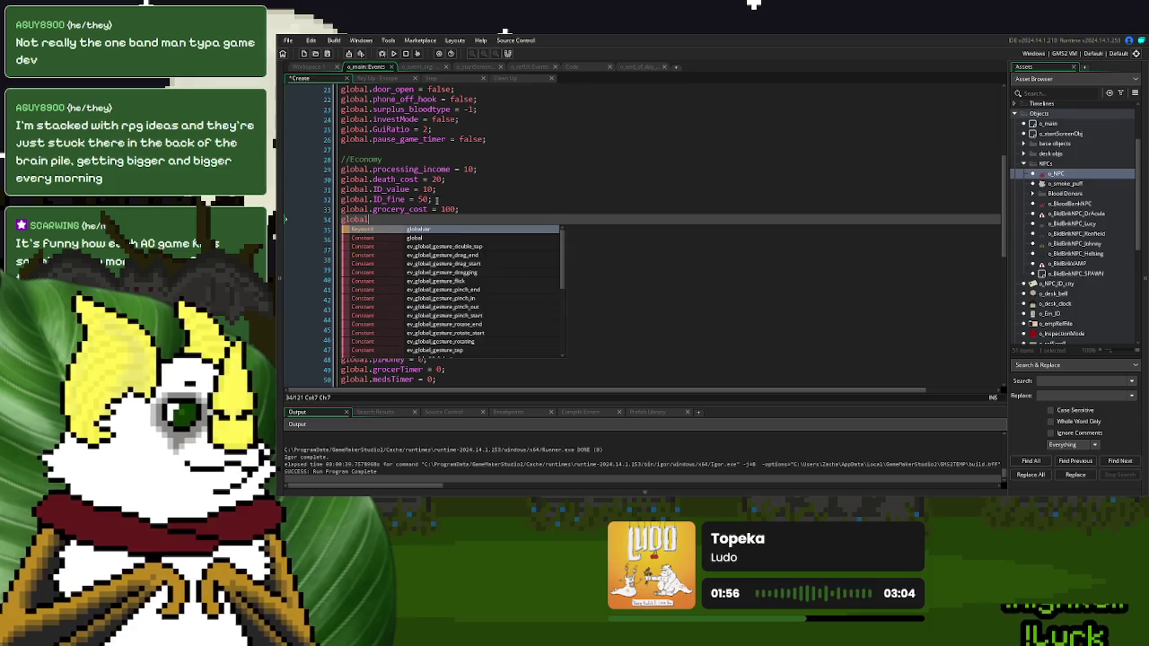
text(stFood_c)
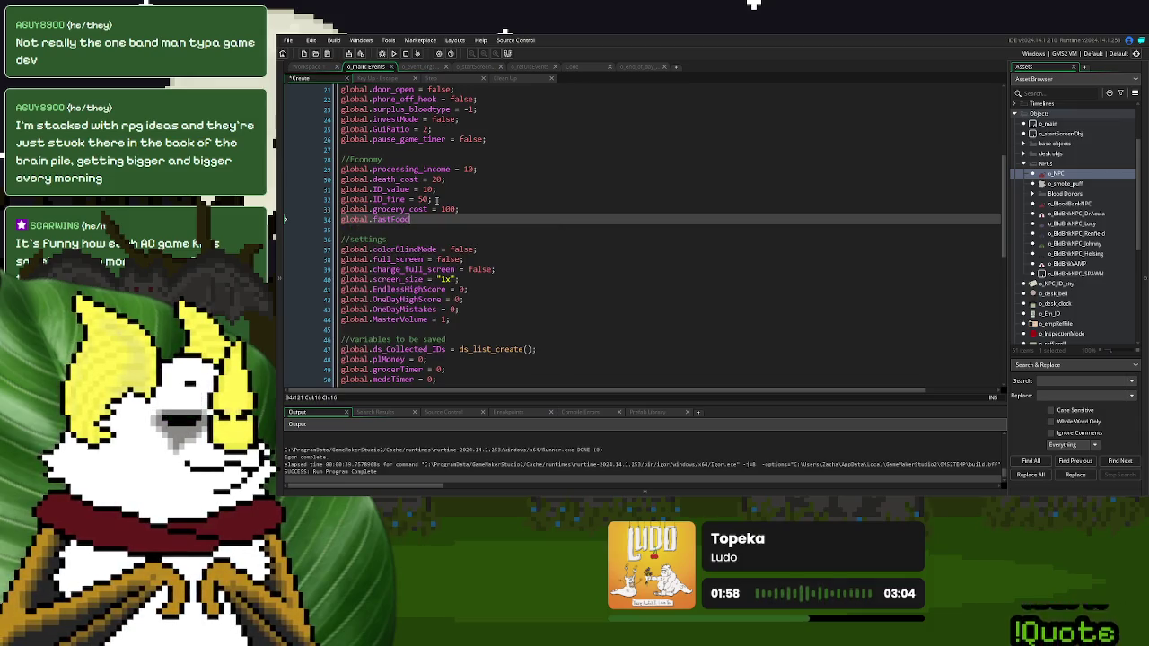
text(ost = )
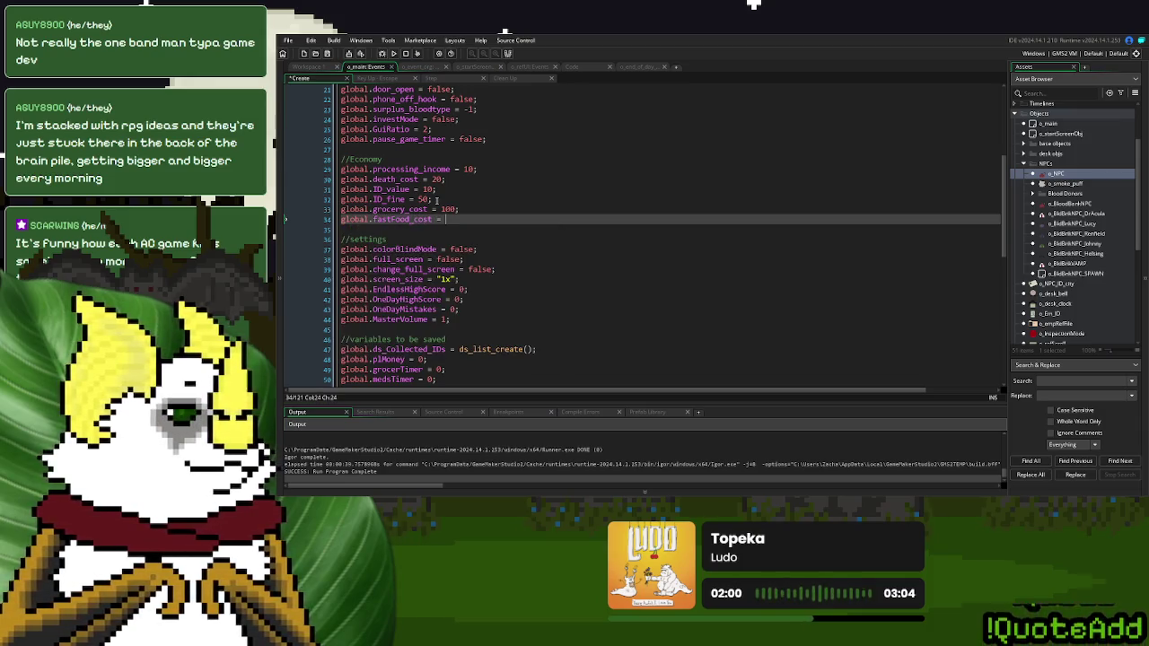
text(30;)
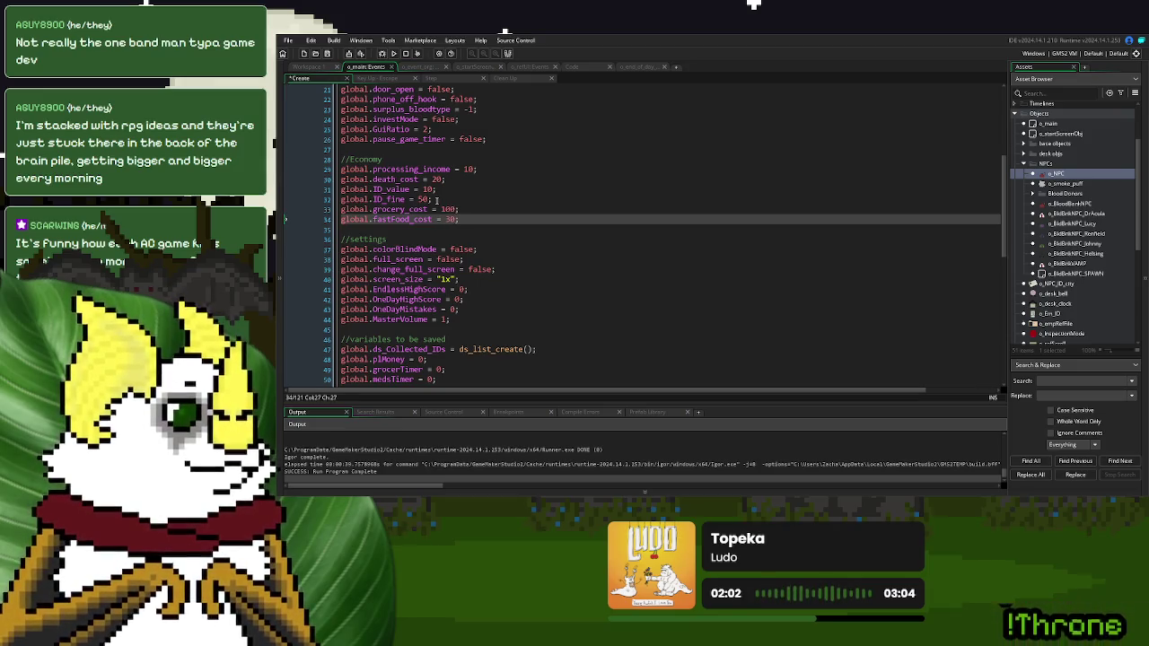
drag(428, 209, 331, 216)
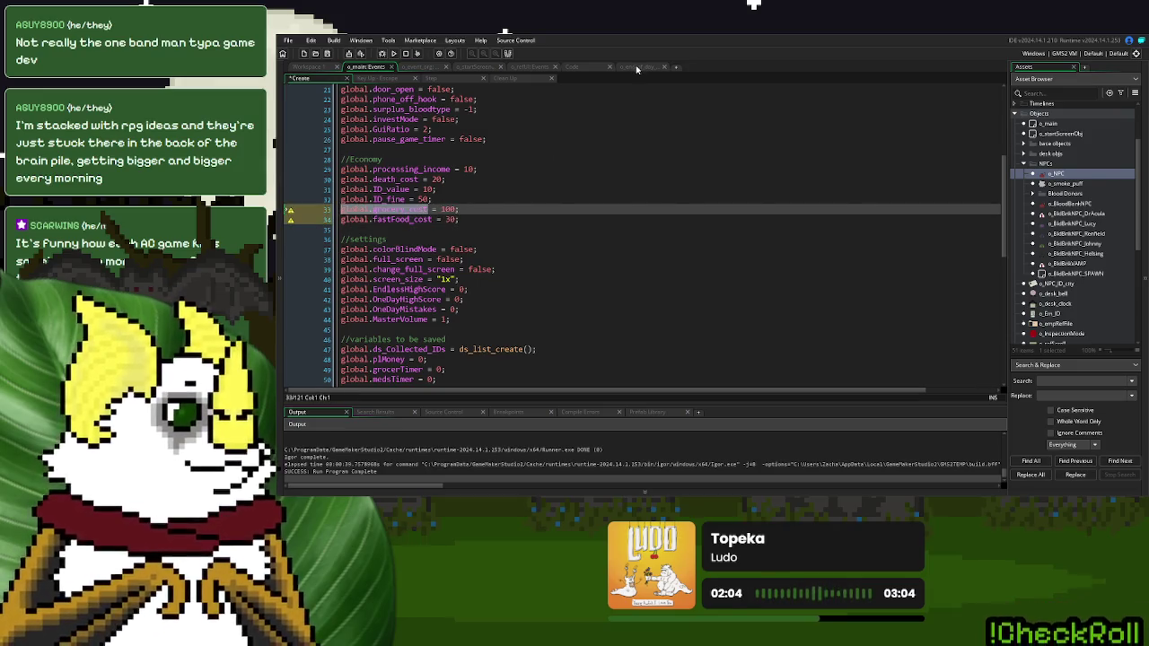
click(637, 68)
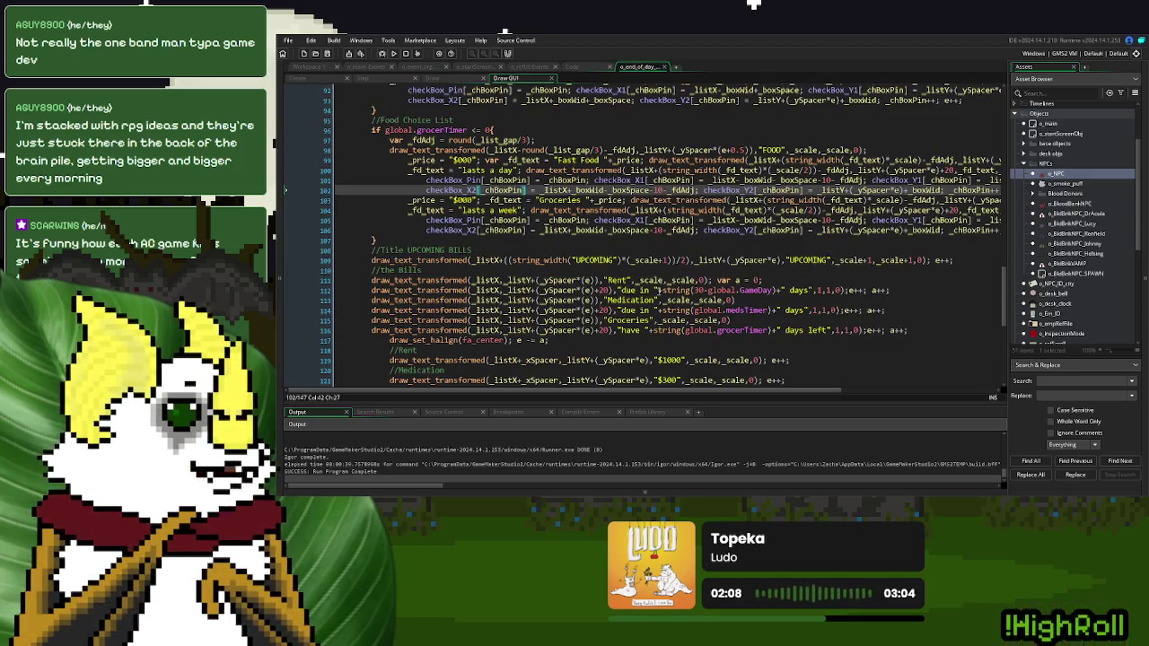
Replace the $000 prices with string(global.fastFood_cost) for Fast Food and string(global.grocery_cost) for Groceries
scroll(661, 288, up, 2)
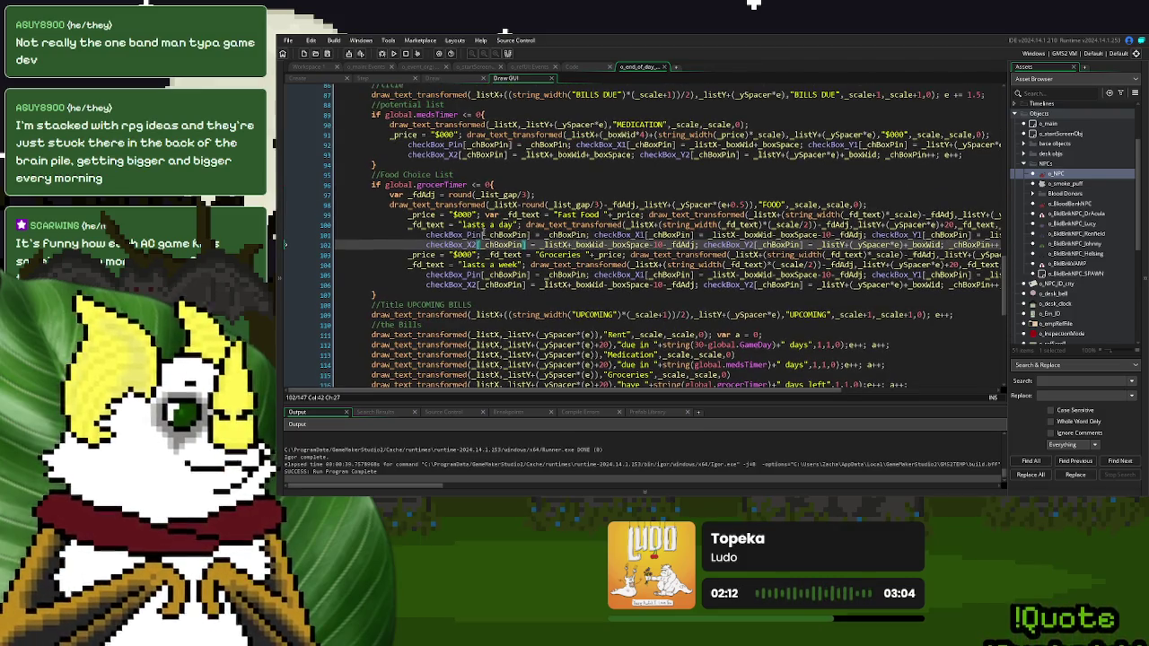
click(457, 216)
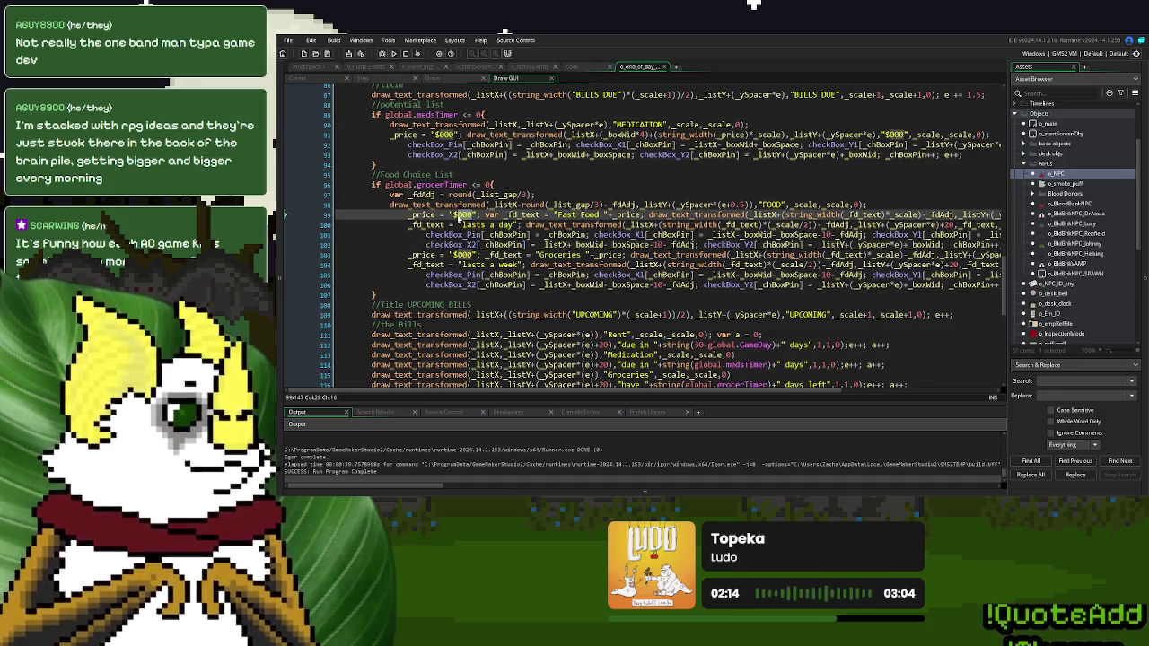
double_click(459, 216)
text(5)
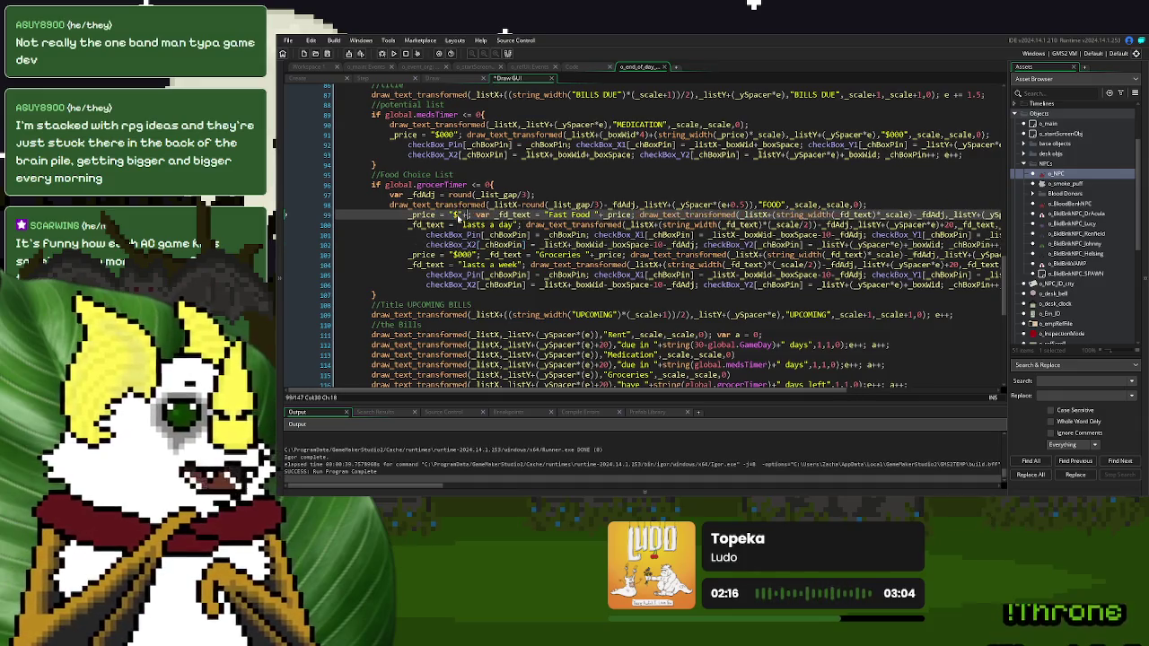
text(+string()
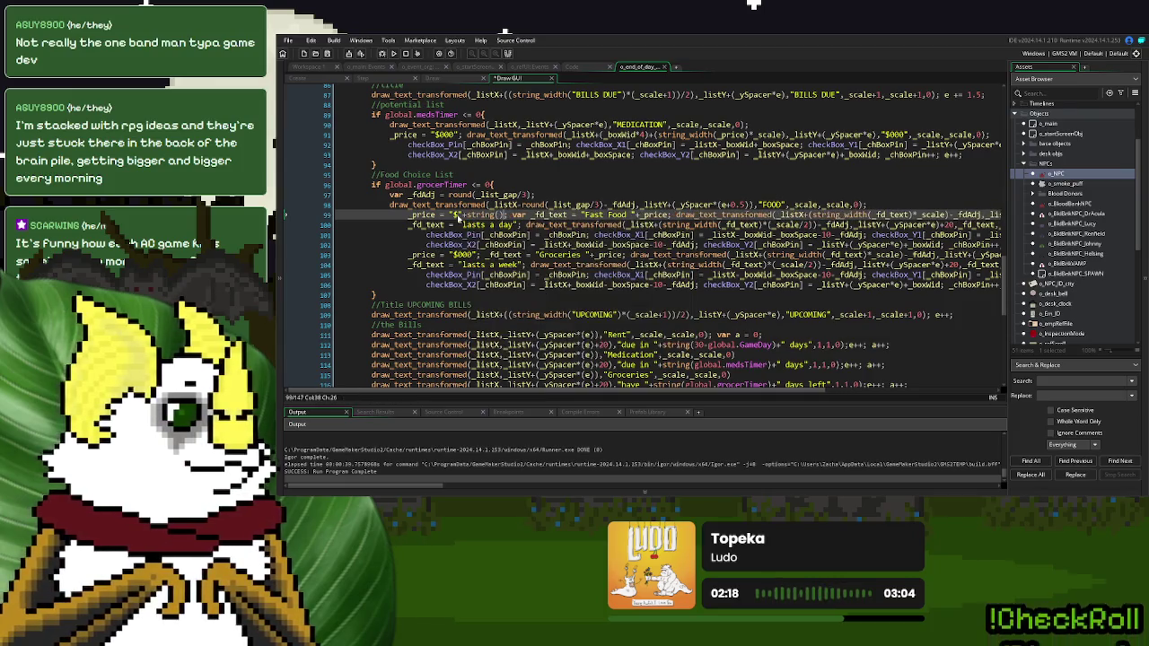
text(global.grocery_cost)
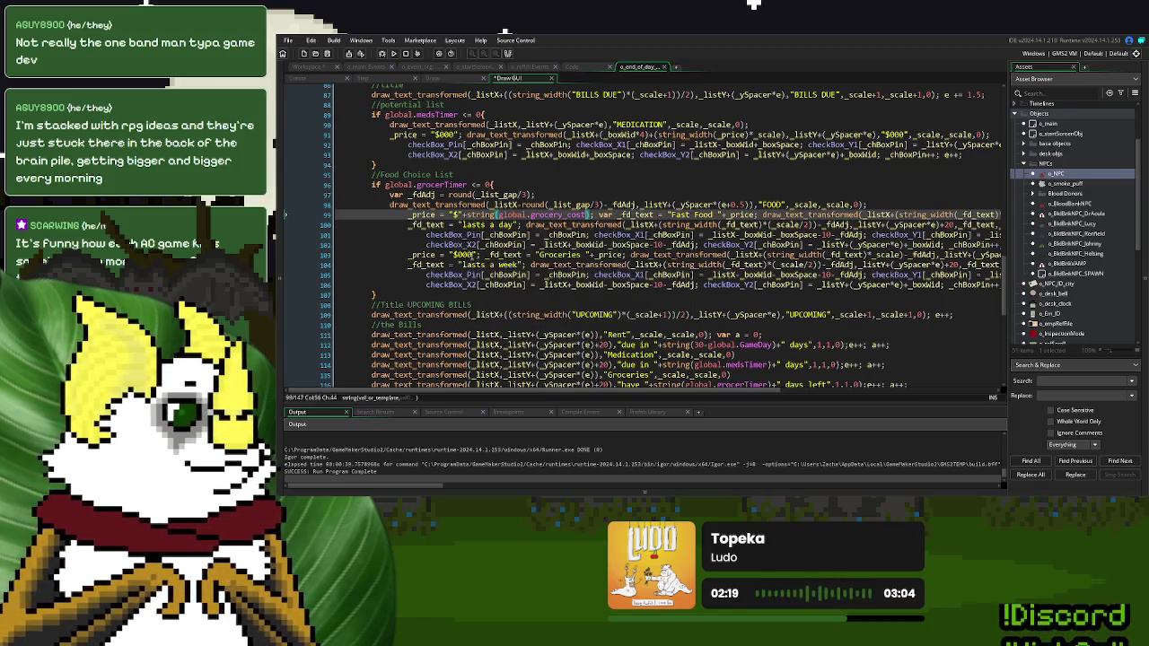
double_click(465, 255)
key(BackSpace)
text(+string(global.grocery_cost)
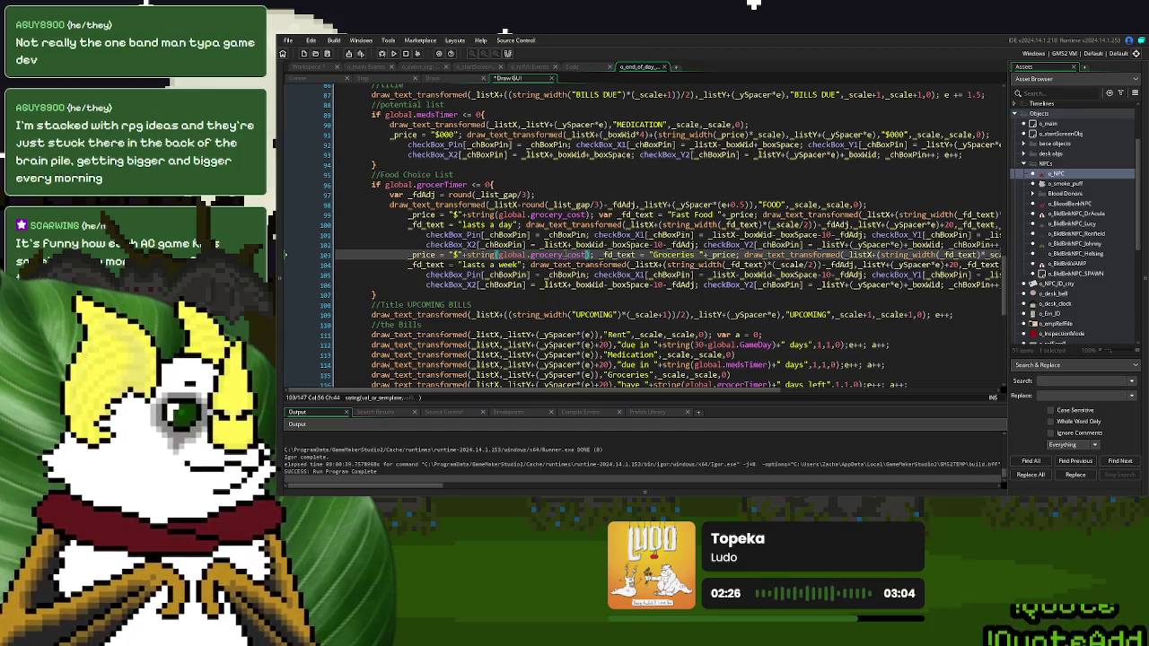
key(Up)
key(Up)
key(Up)
text(fastFood_cost)
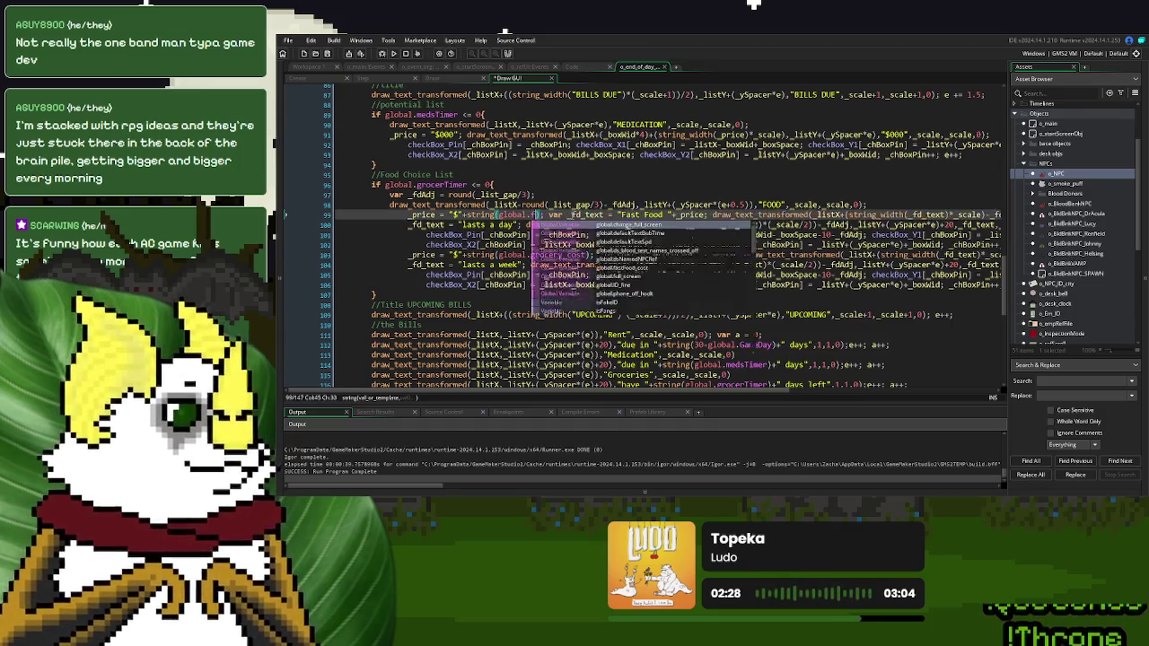
key(Down)
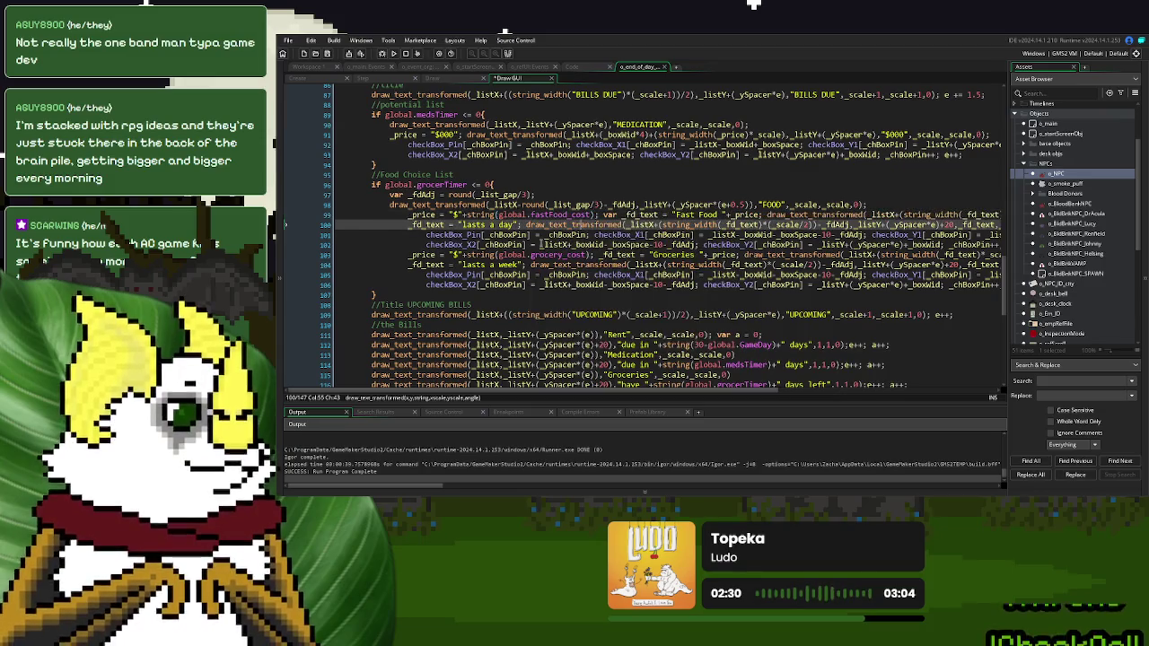
scroll(533, 228, down, 3)
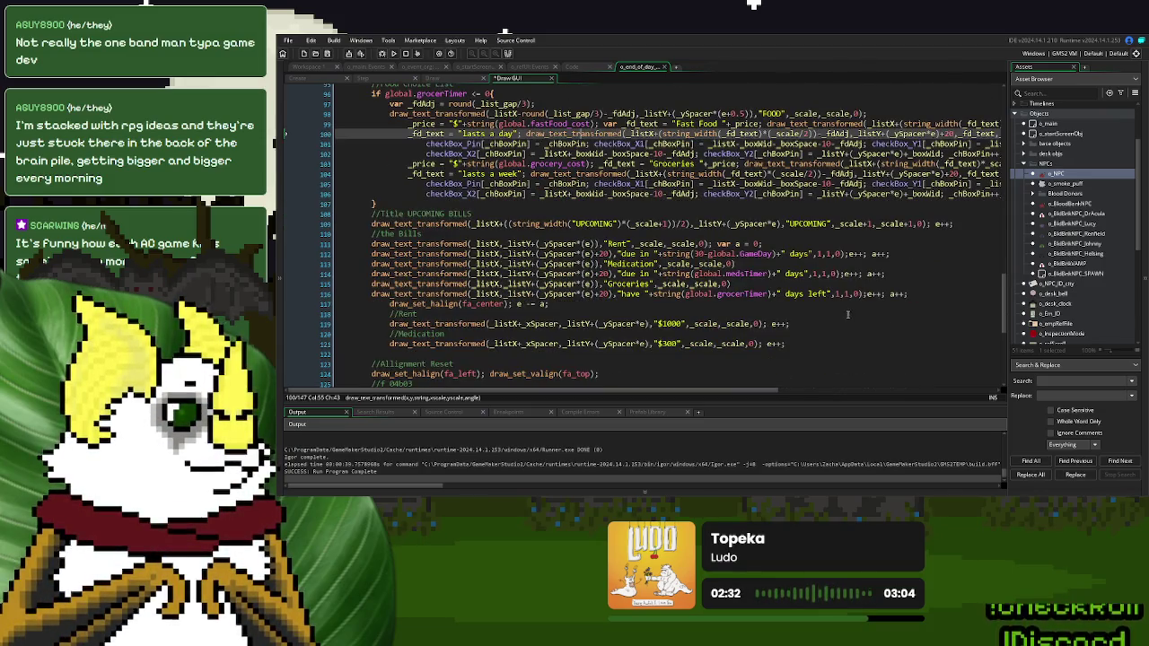
click(867, 294)
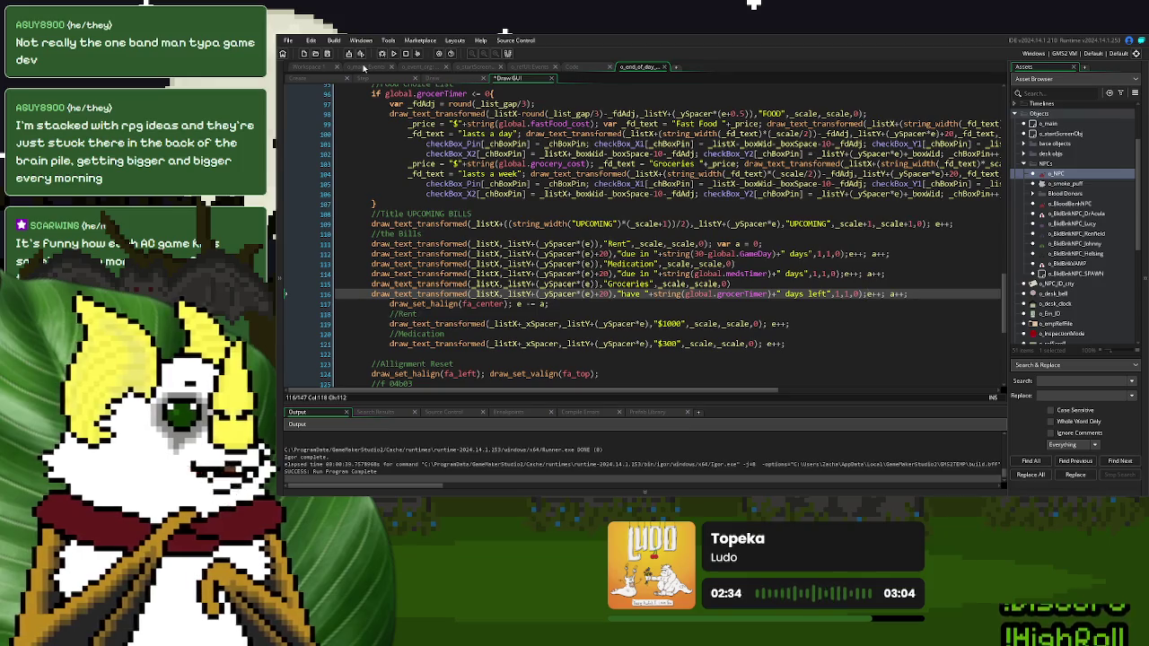
click(372, 67)
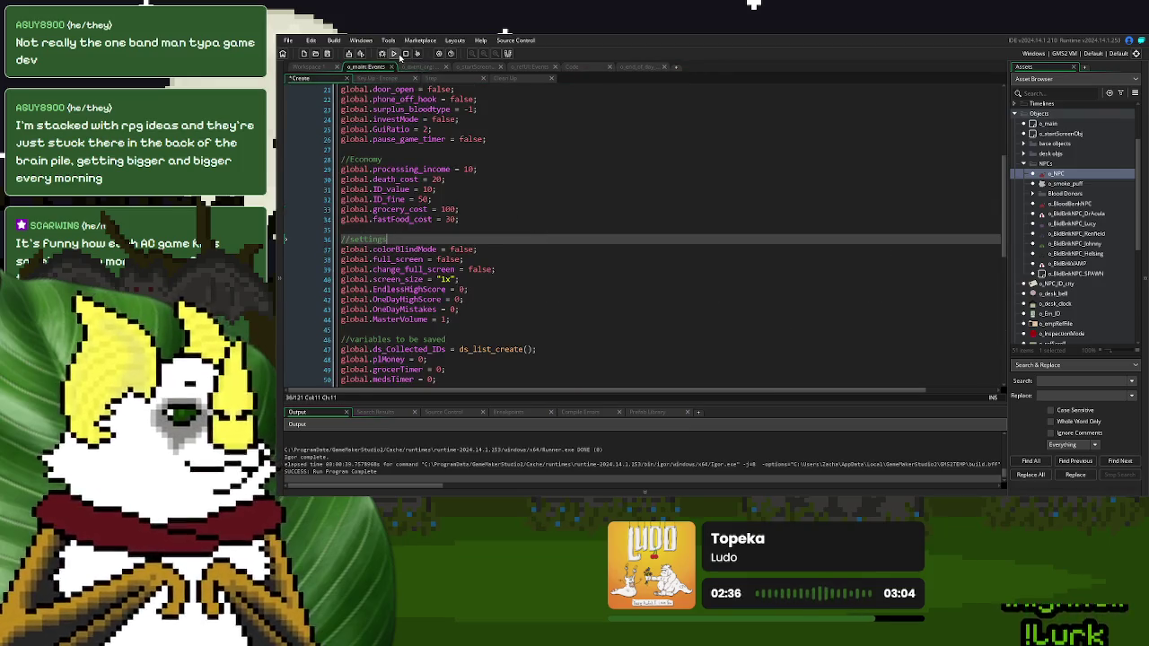
Test-run a new game to End of Day 1, confirming Fast Food $30 and Groceries $100
click(393, 53)
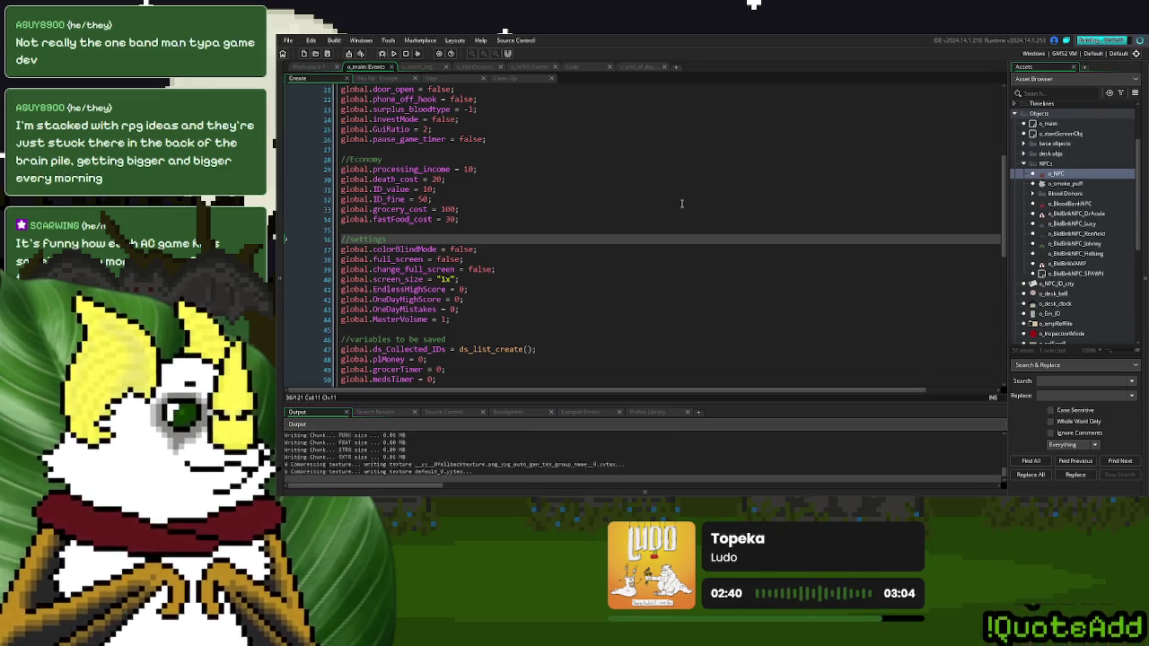
click(729, 200)
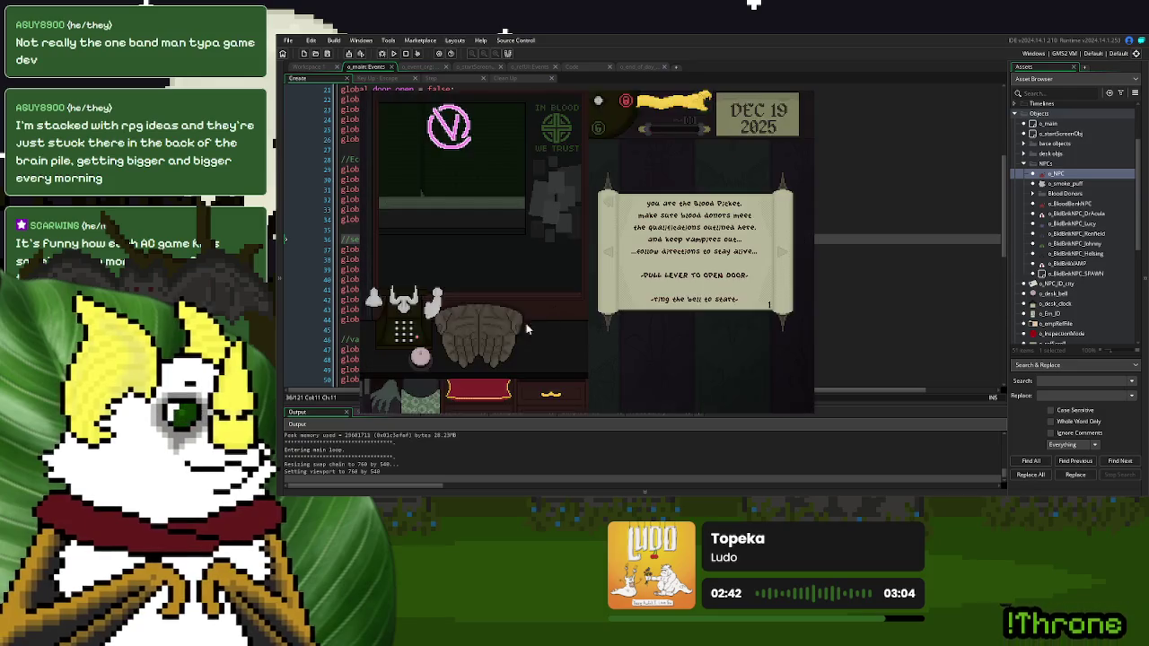
click(673, 101)
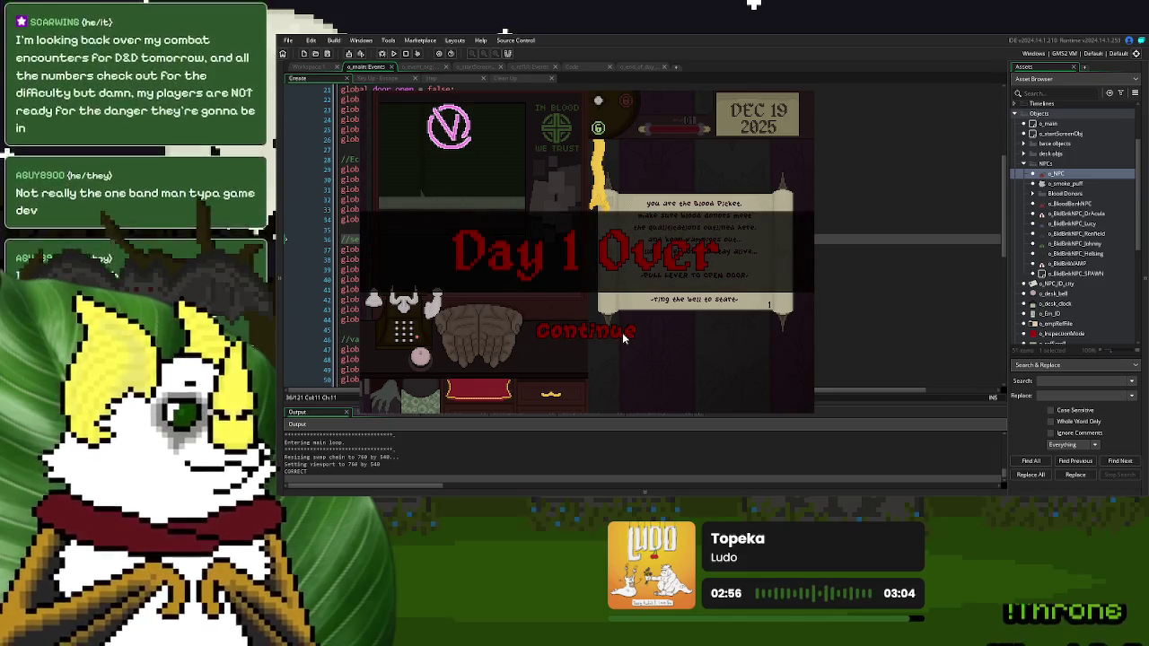
click(622, 332)
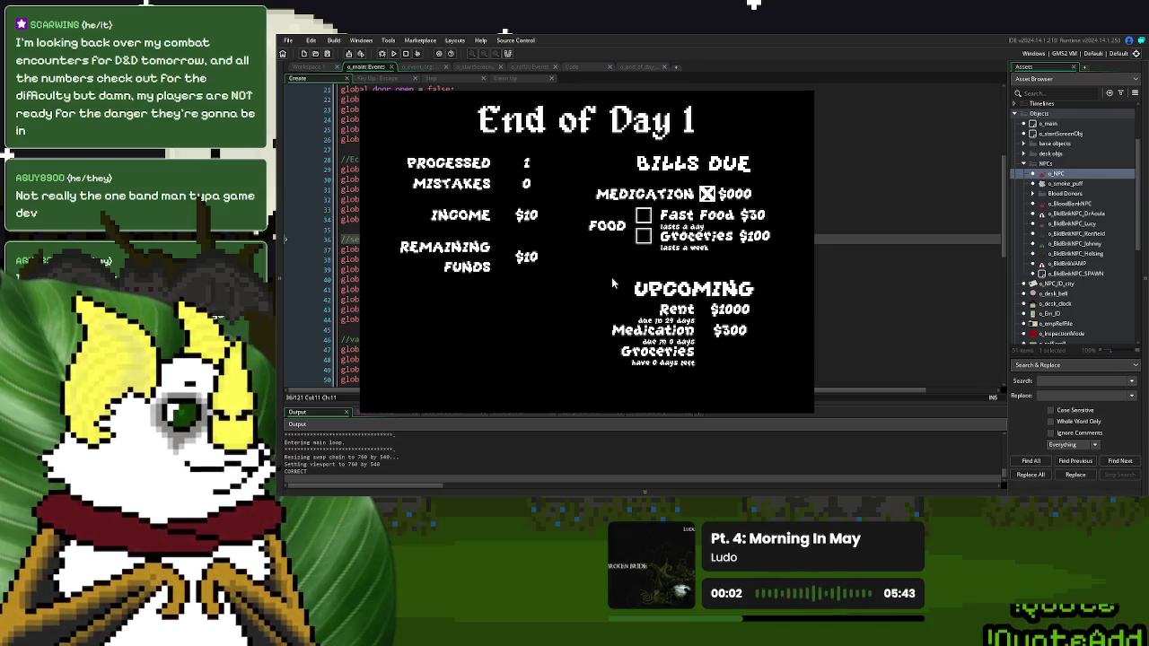
key(Escape)
click(477, 219)
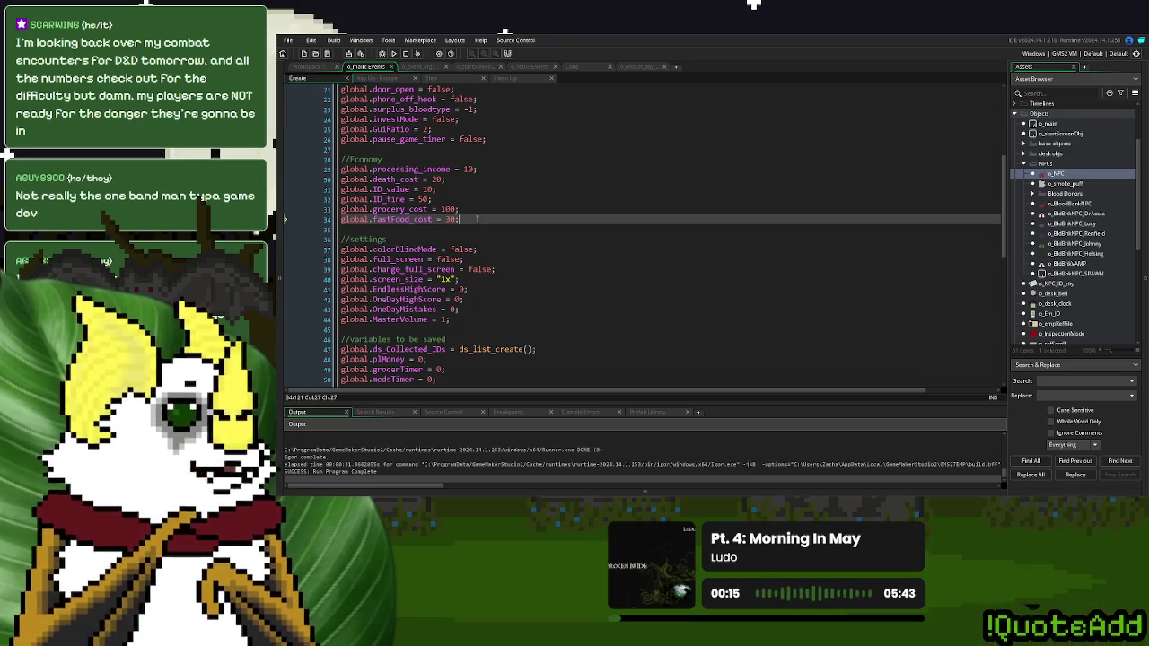
Add global.meds_cost = 300; to o_main's Economy globals
key(Return)
text(g)
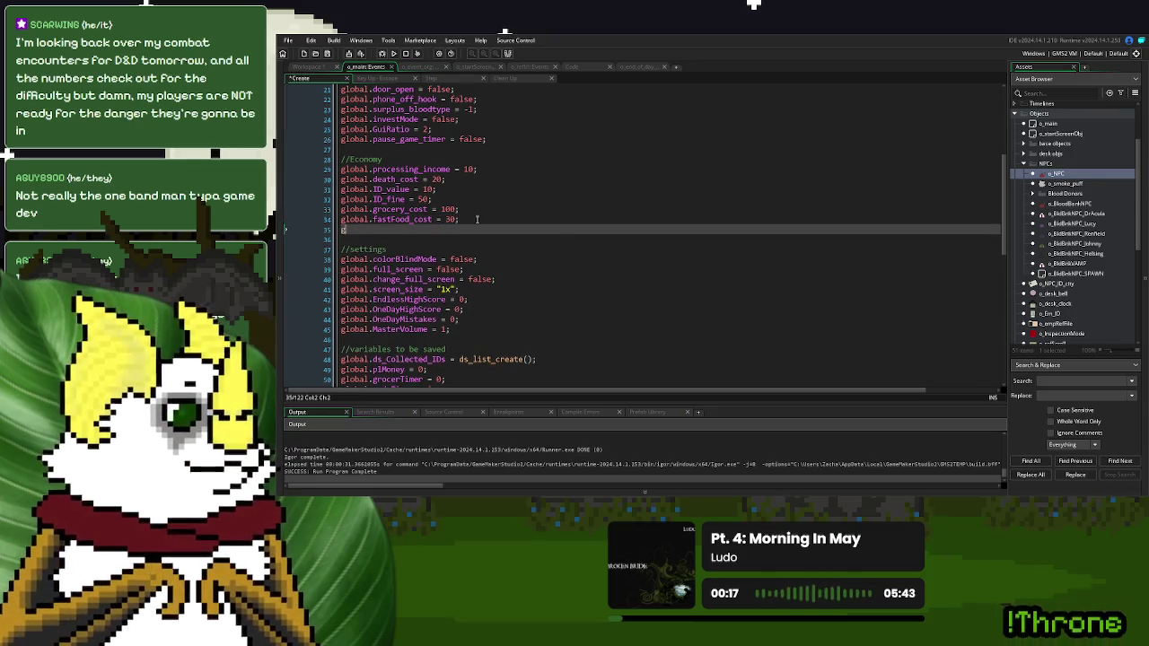
text(lobal.)
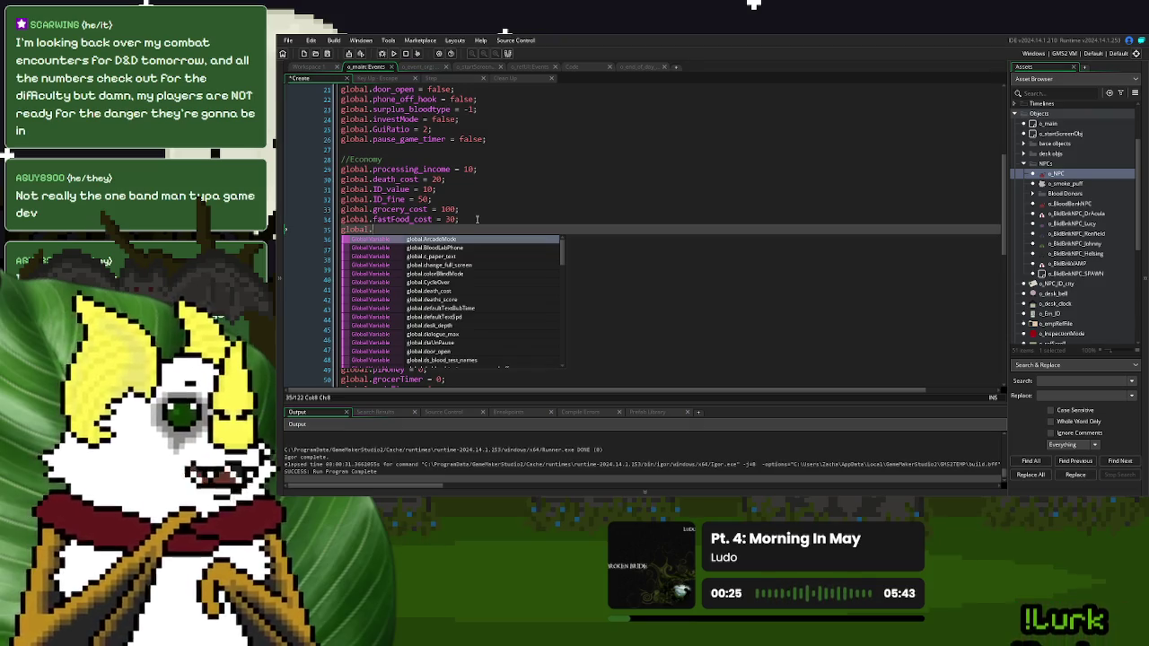
text(medicatio)
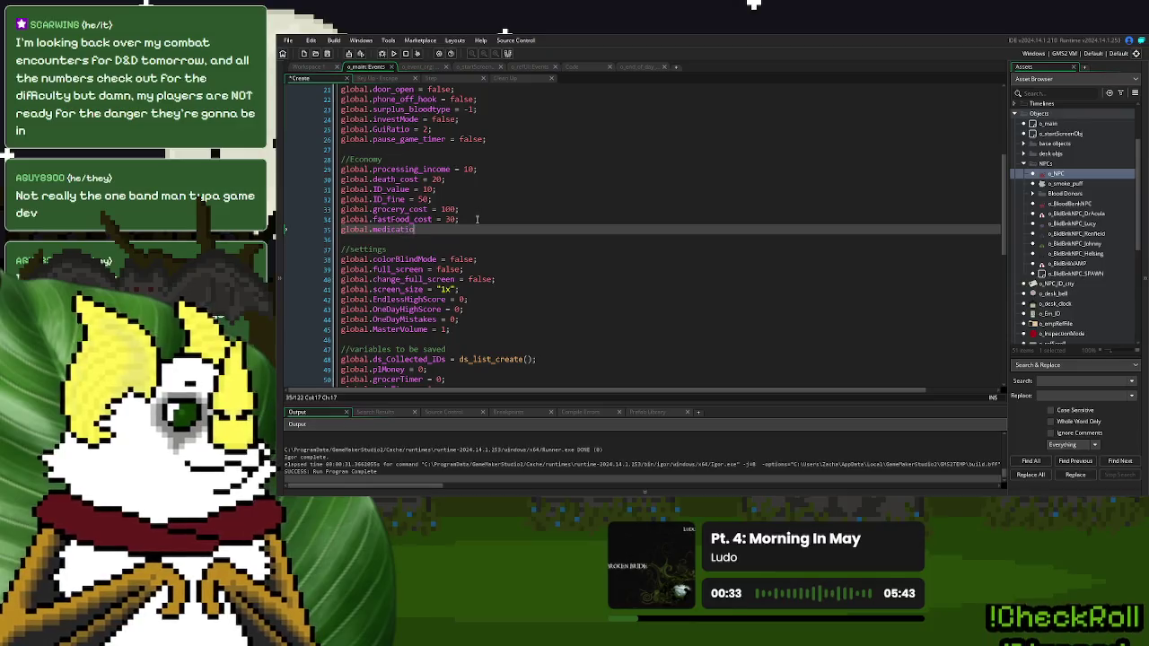
key(BackSpace)
key(BackSpace)
key(BackSpace)
key(BackSpace)
key(BackSpace)
key(BackSpace)
text(s_)
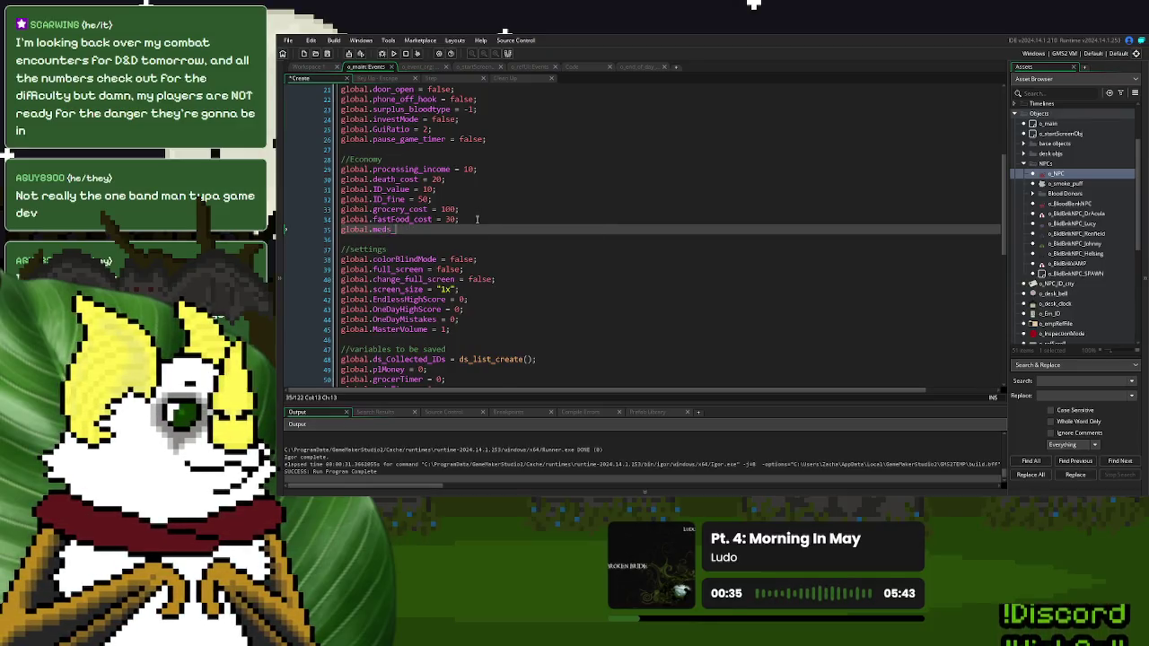
text(cost = 3)
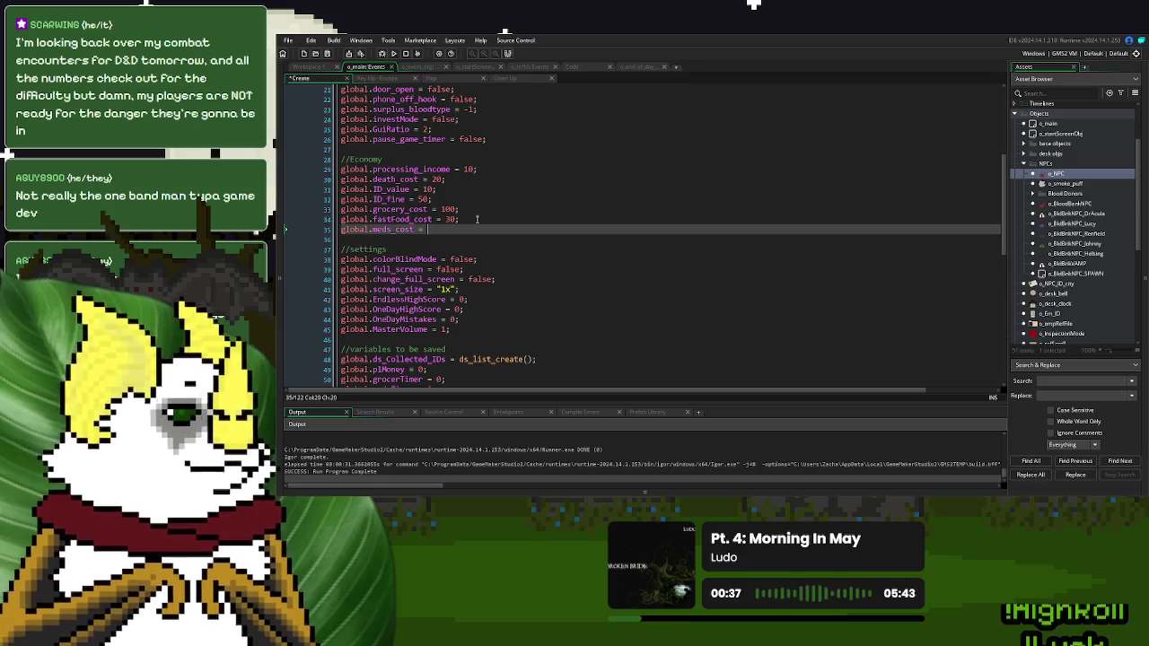
text(00;)
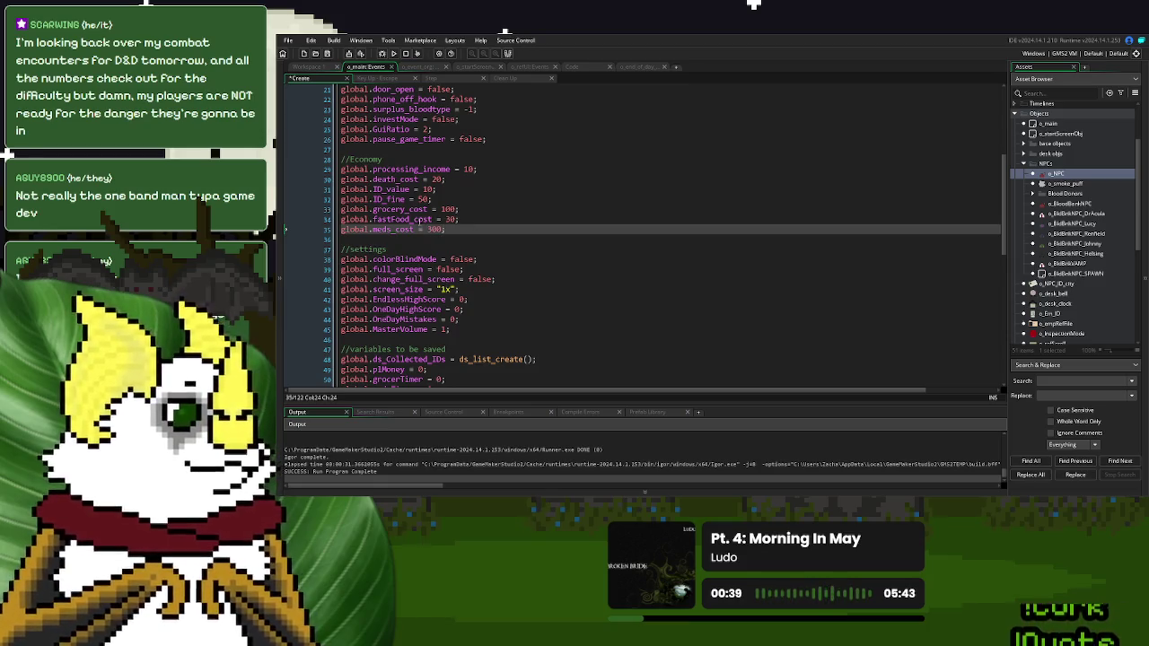
key(Home)
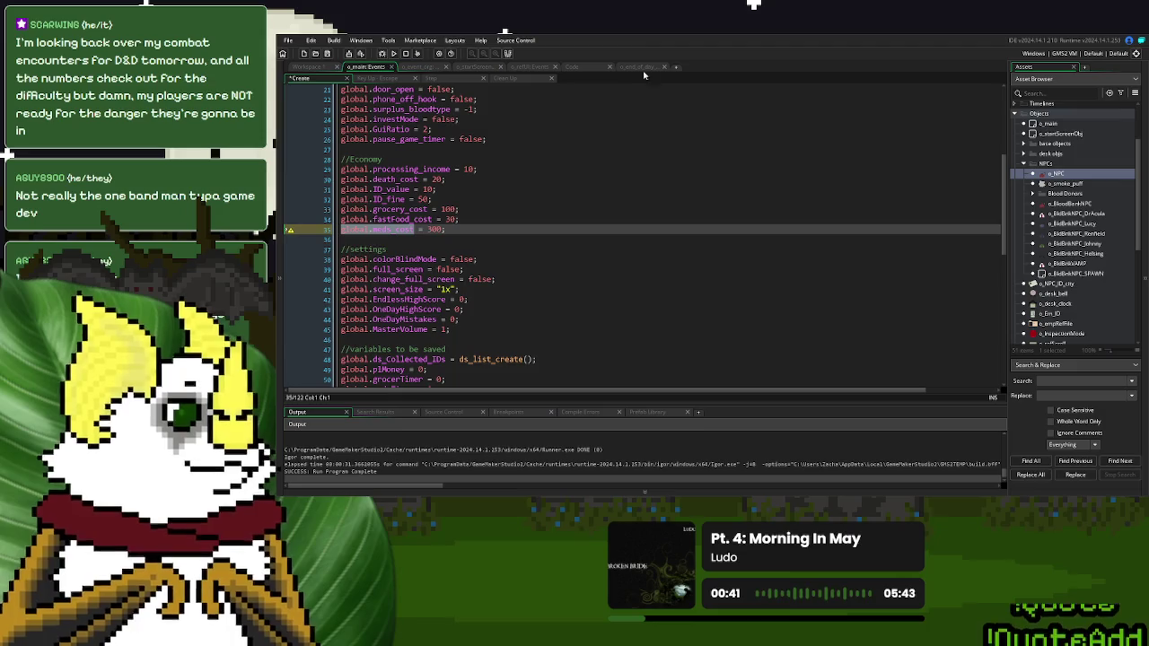
Replace the $300 and $000 medication prices with "$"+string(global.meds_cost)
click(639, 68)
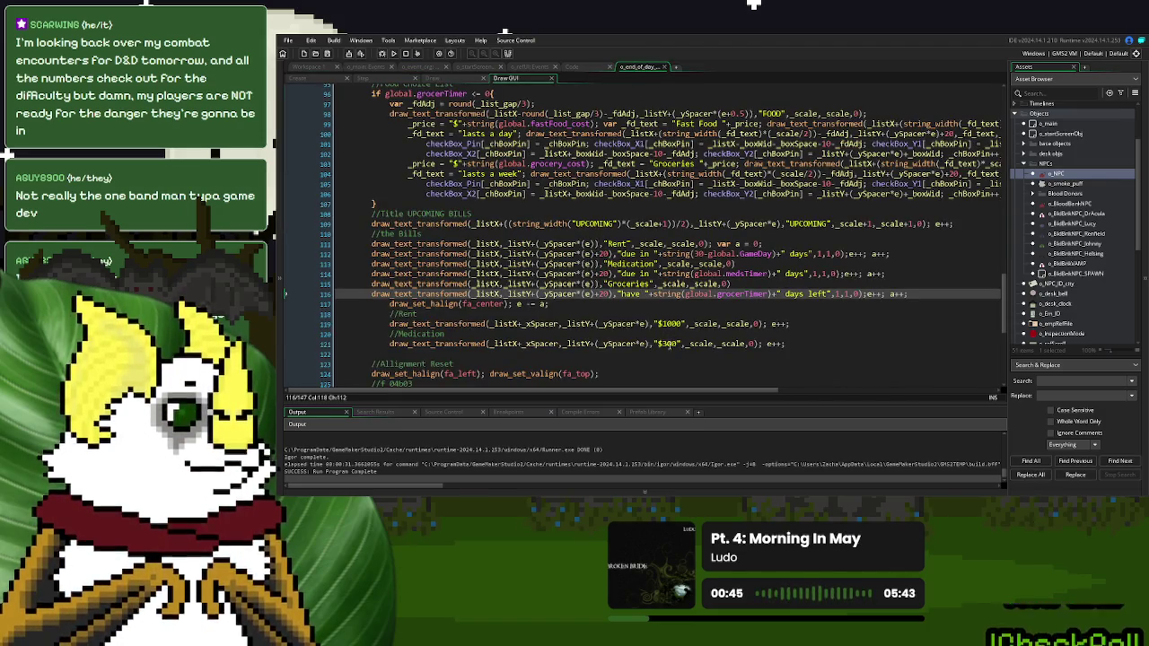
click(671, 344)
key(BackSpace)
key(BackSpace)
key(BackSpace)
text("+st)
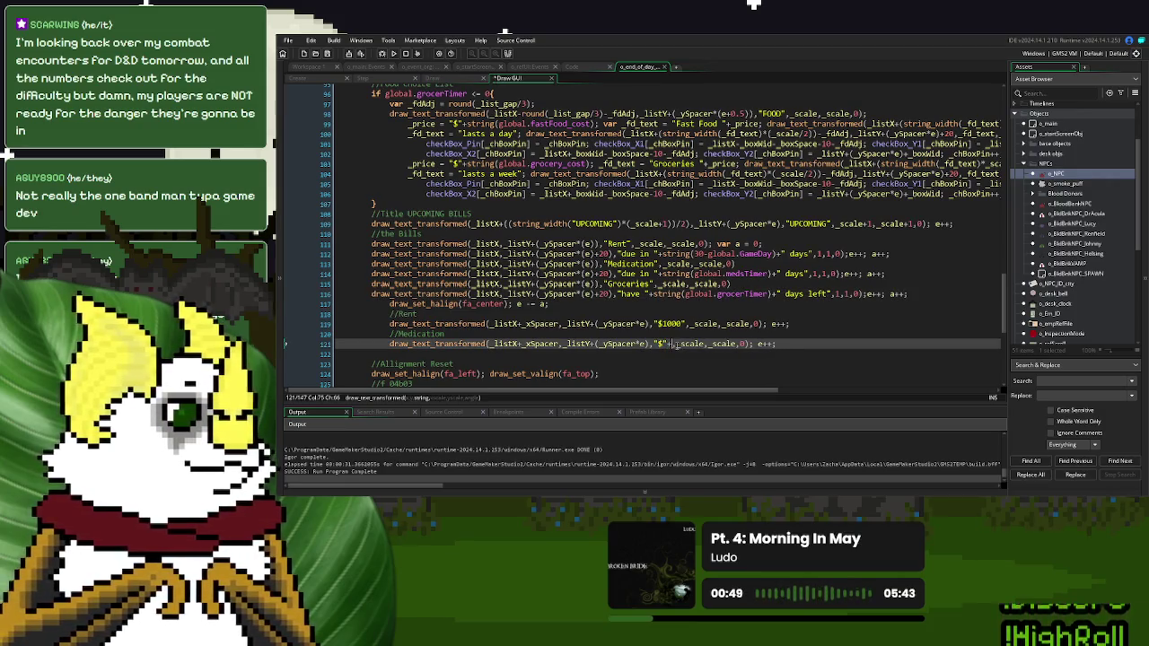
text(ring(global.meds_cost)
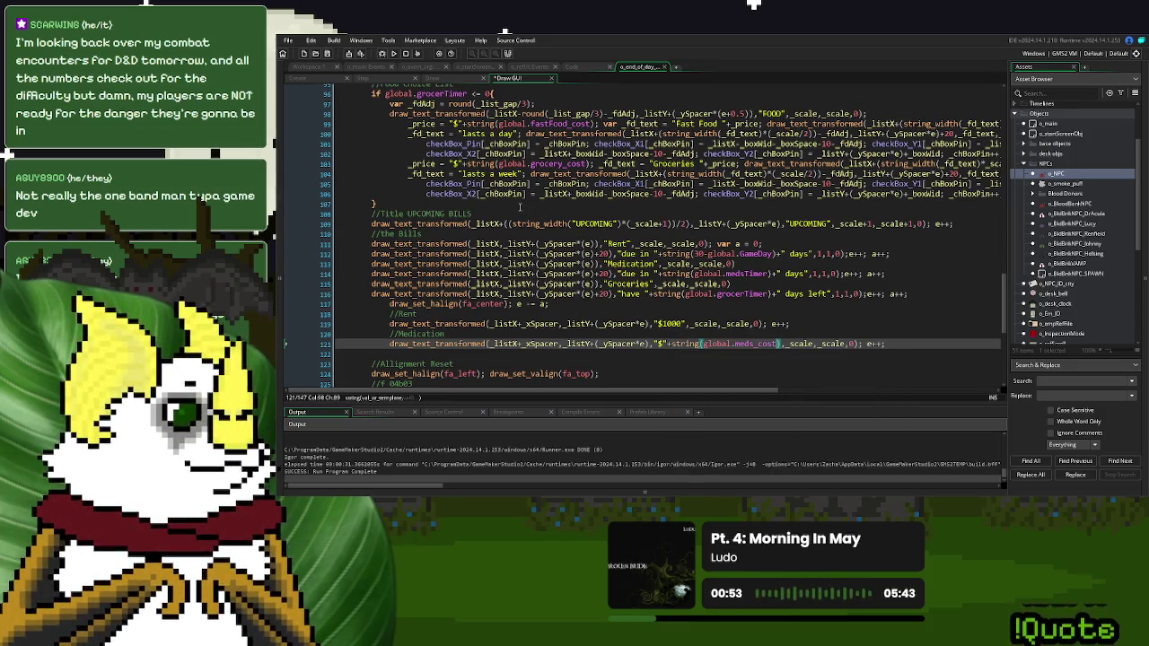
scroll(519, 207, up, 5)
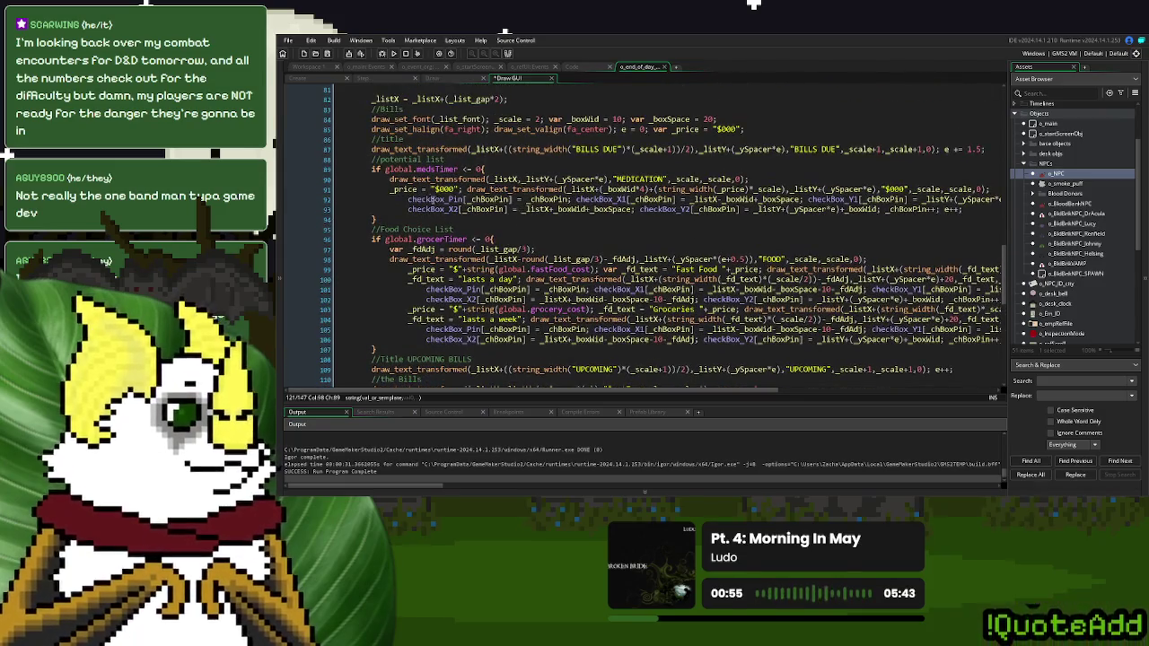
click(453, 190)
key(BackSpace)
key(BackSpace)
key(BackSpace)
text("+string)
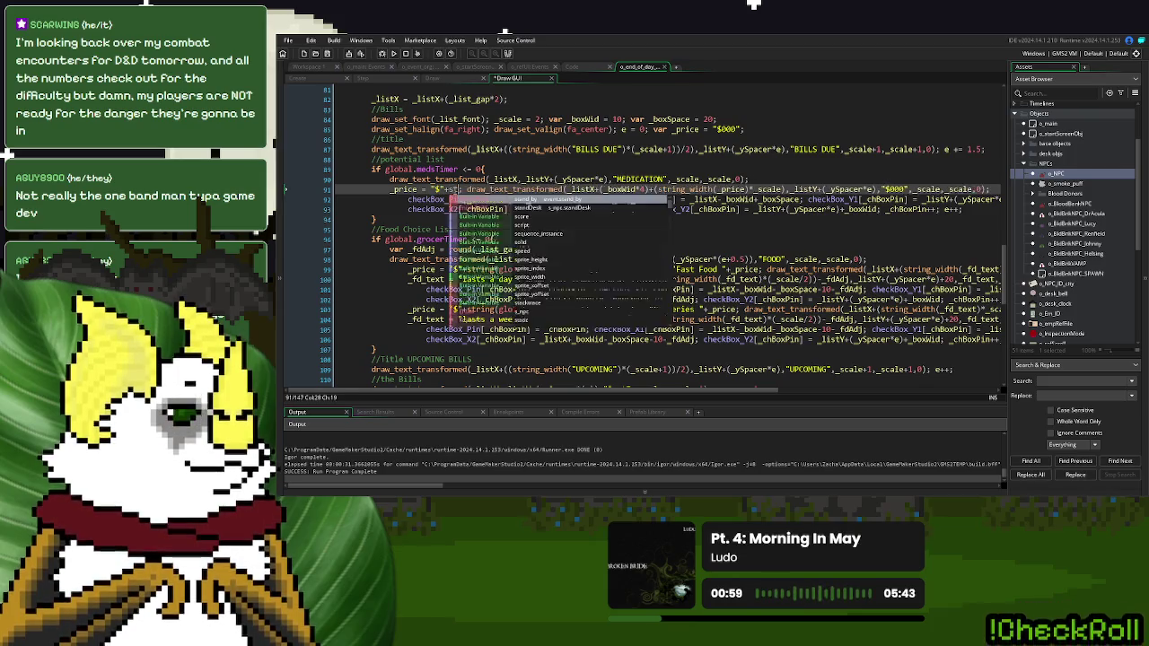
text((global.meds_cost);)
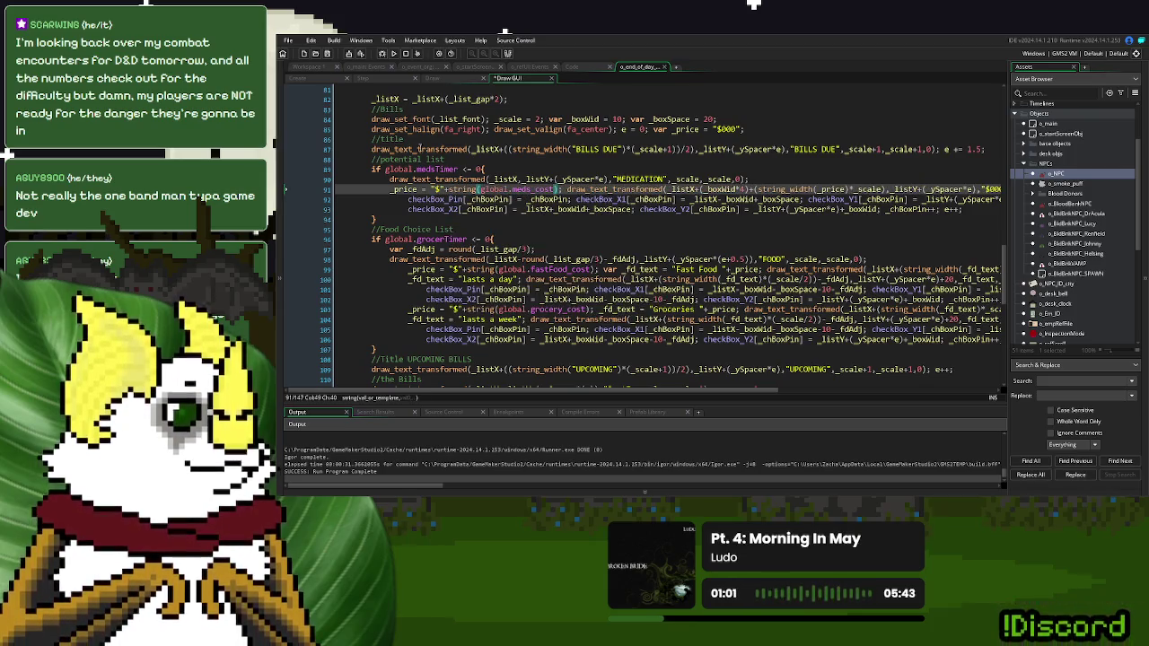
click(361, 68)
click(462, 230)
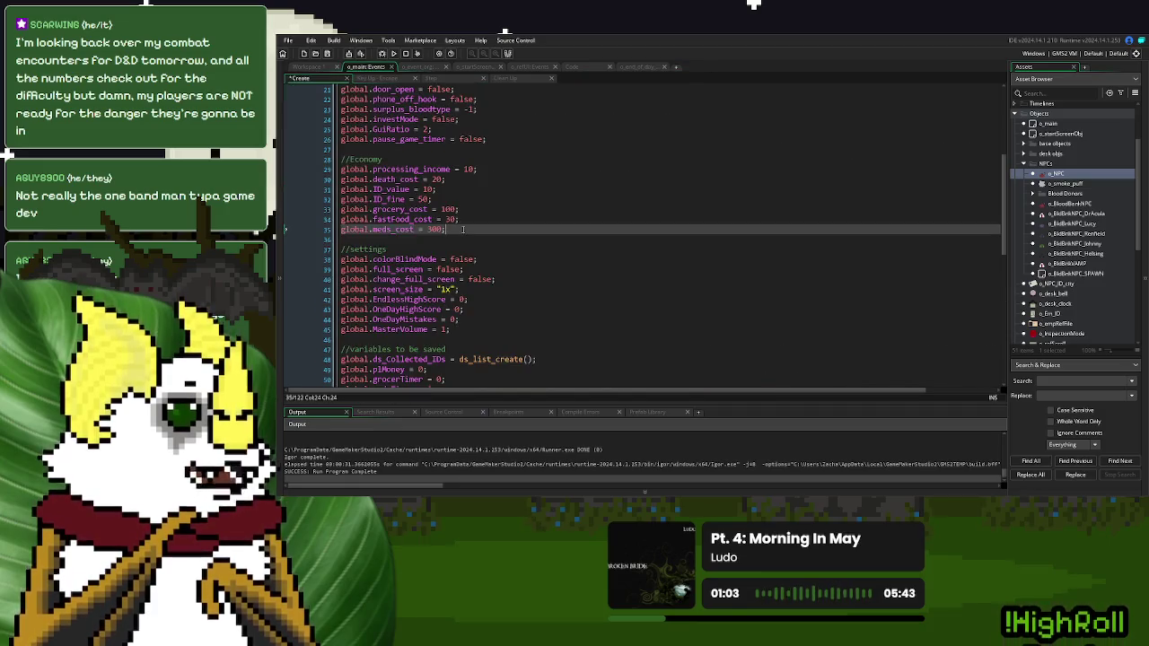
Add global.rent_cost = 1000; to the Economy globals
key(Return)
text(global.r)
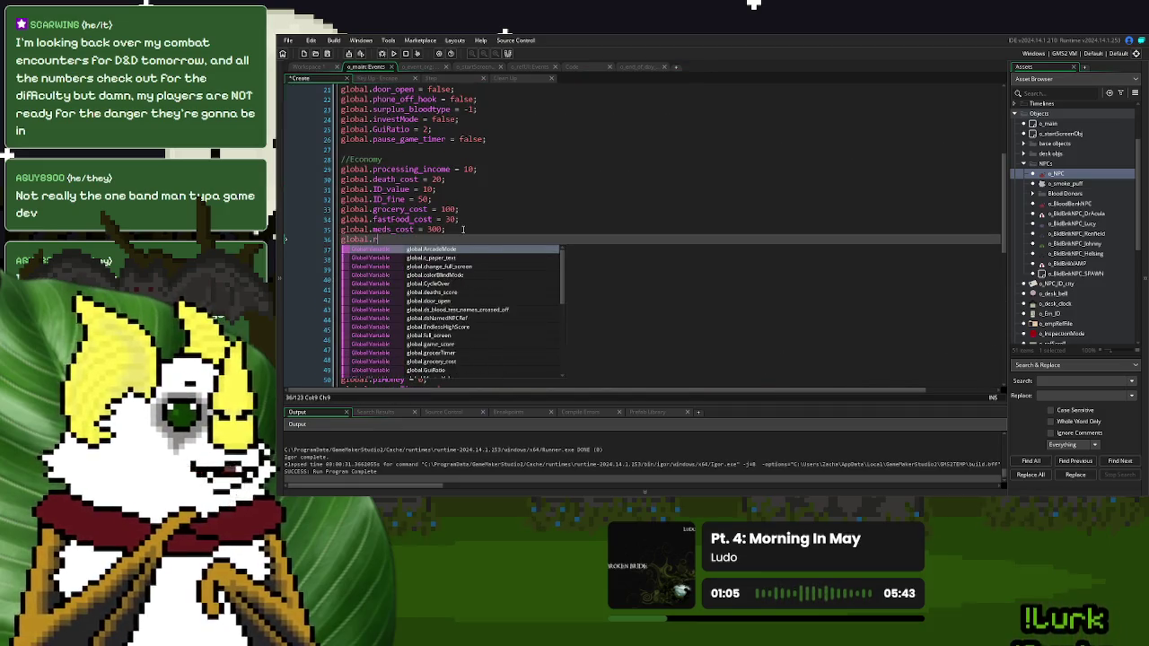
text(ent_co)
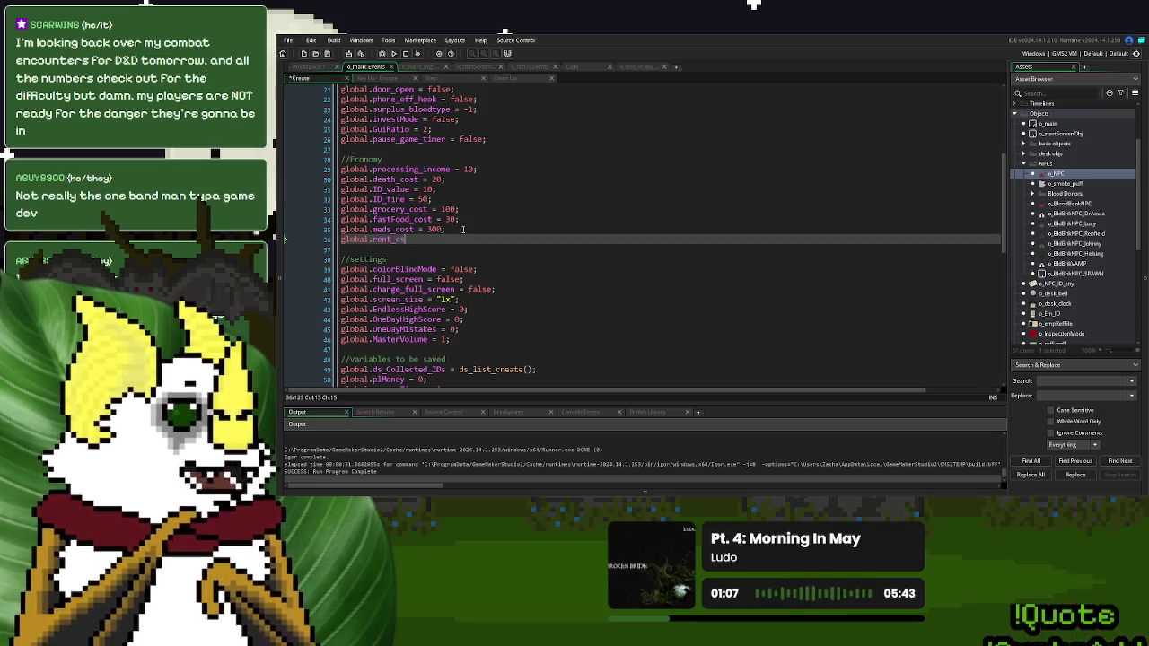
text(st = )
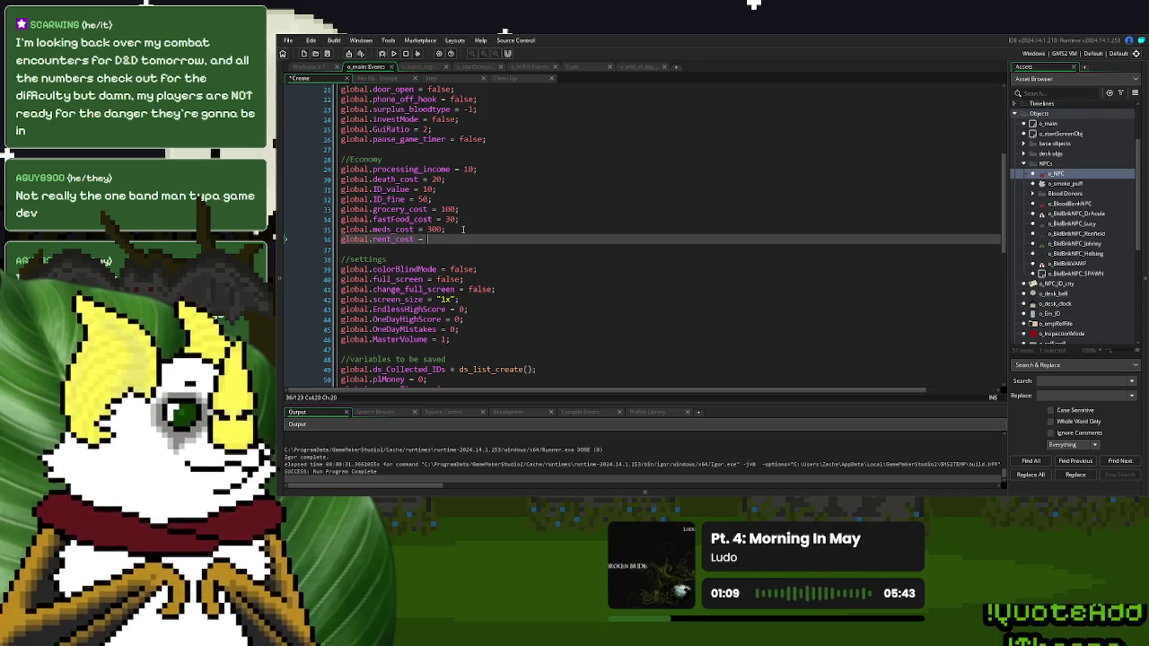
text(1000)
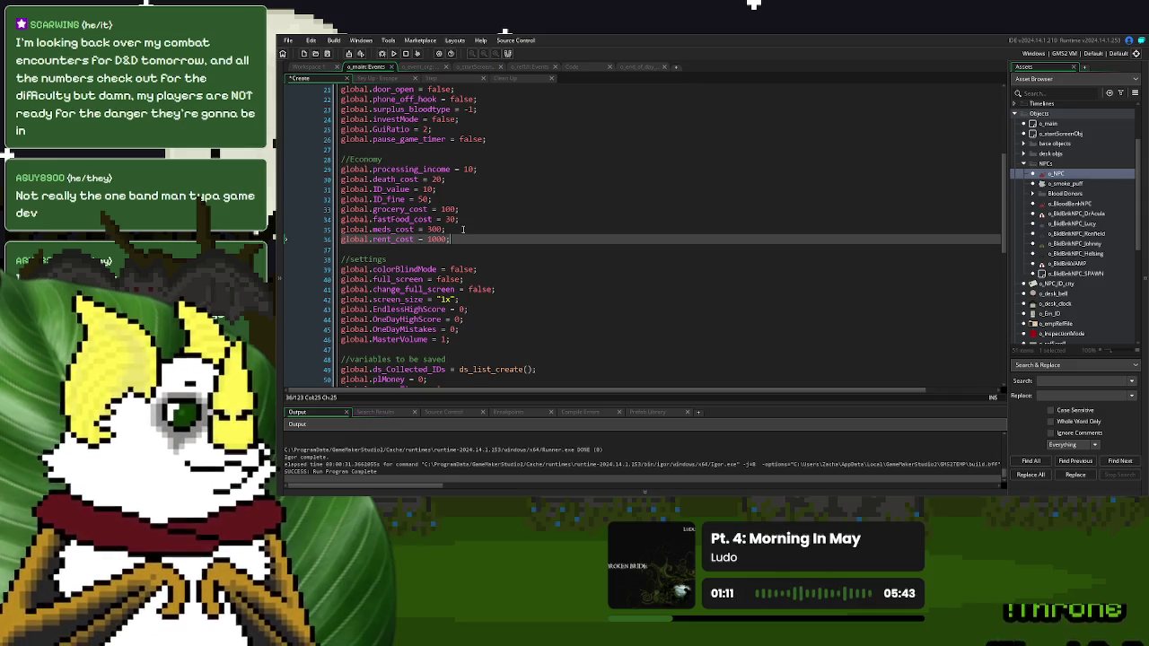
text(;)
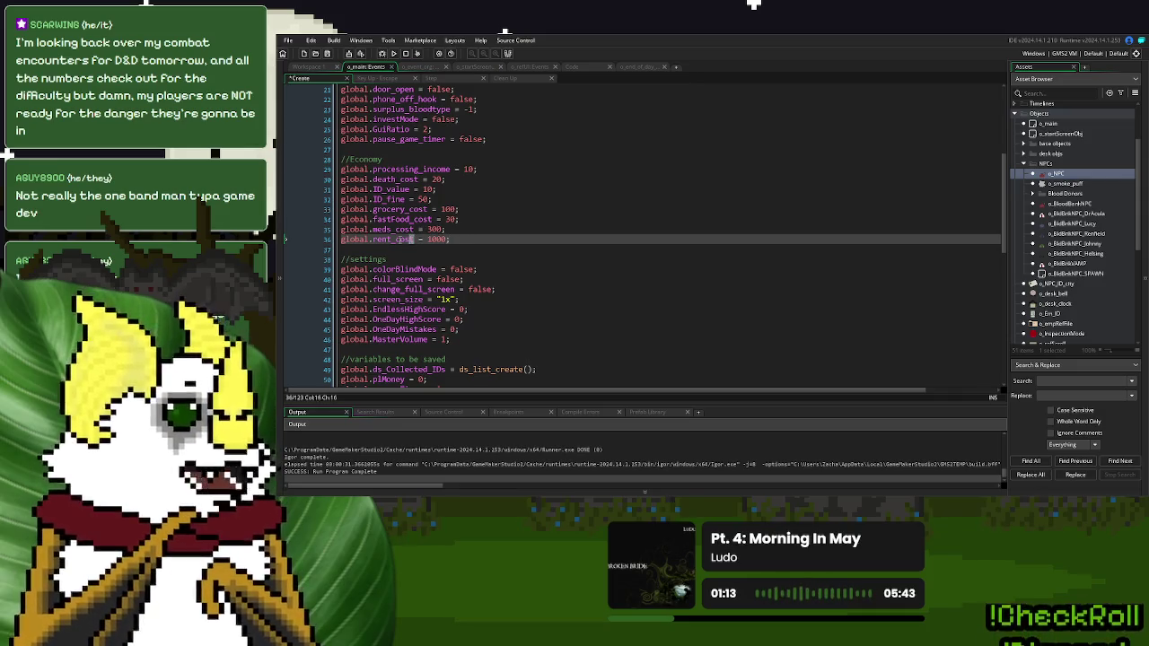
drag(412, 239, 340, 239)
Replace the hardcoded $1000 Rent price with "$"+string(global.rent_cost)
click(638, 67)
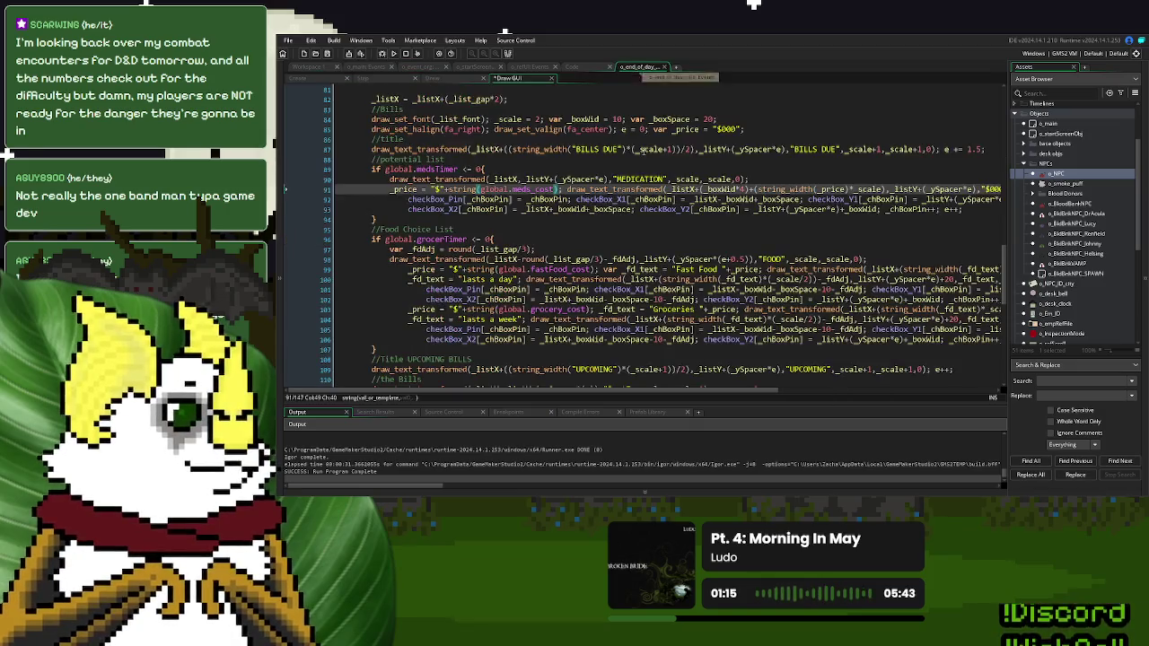
scroll(653, 260, down, 4)
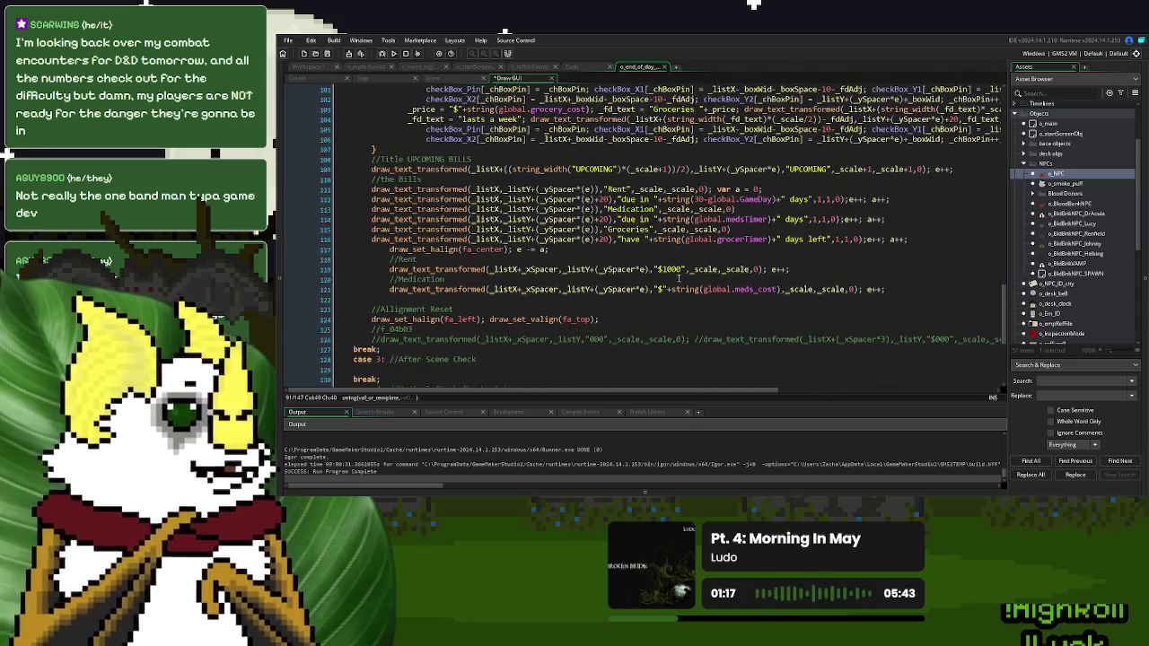
double_click(669, 270)
text("$"+)
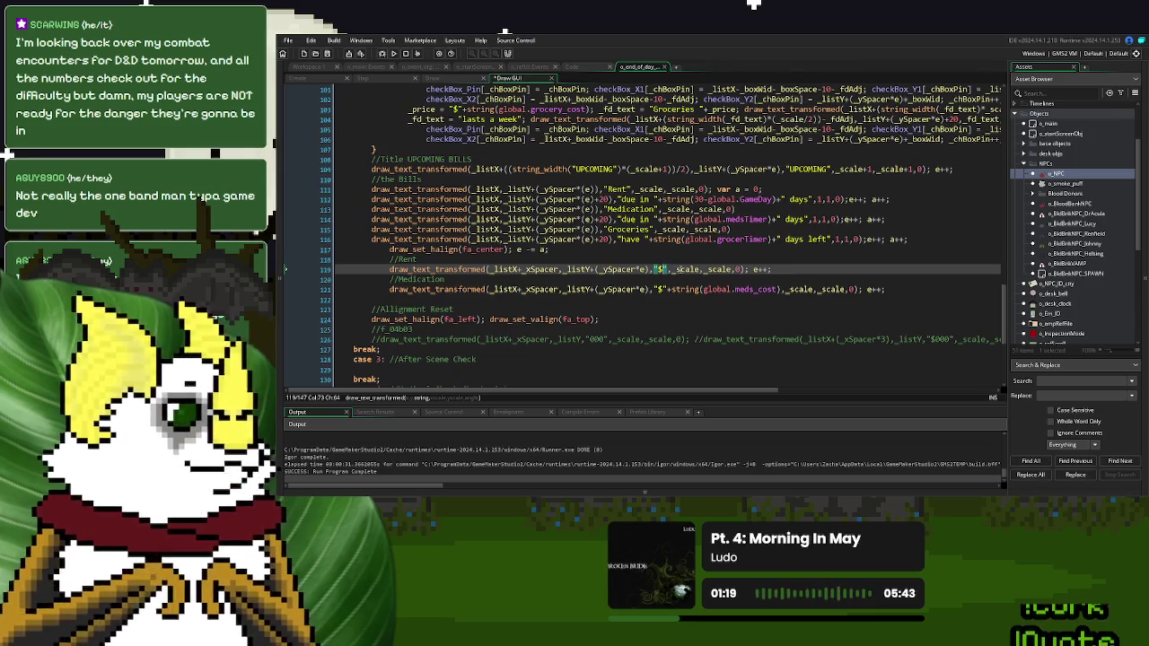
text(string(global.rent_cost)
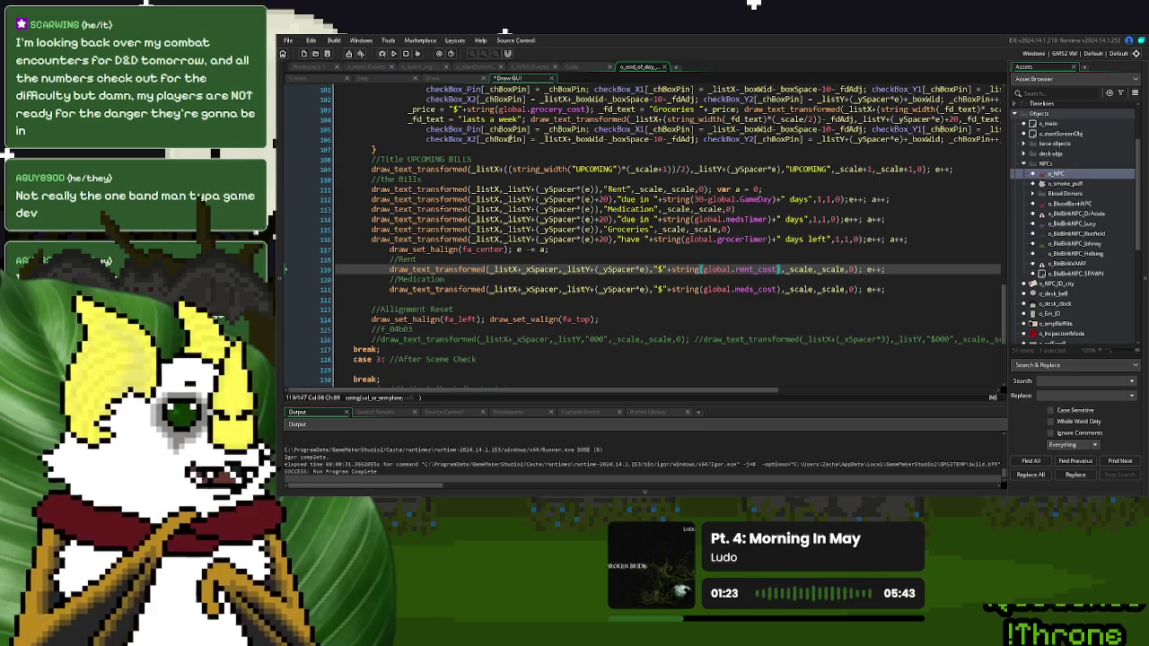
click(364, 68)
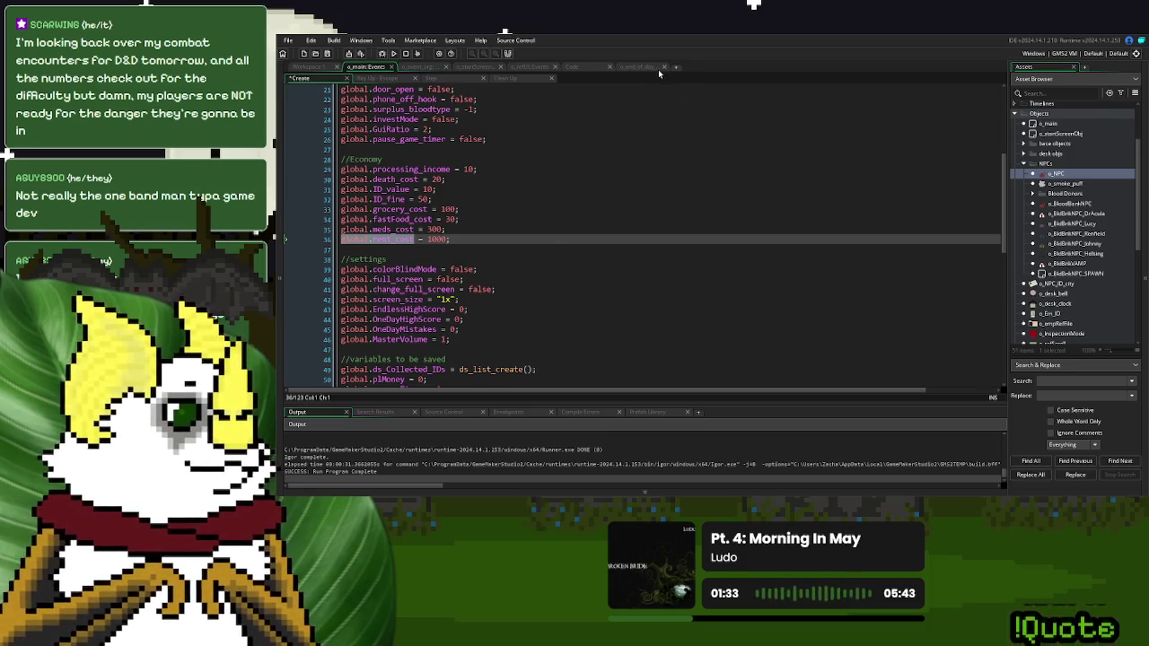
click(631, 68)
Save the Draw GUI code and start a test run
click(708, 318)
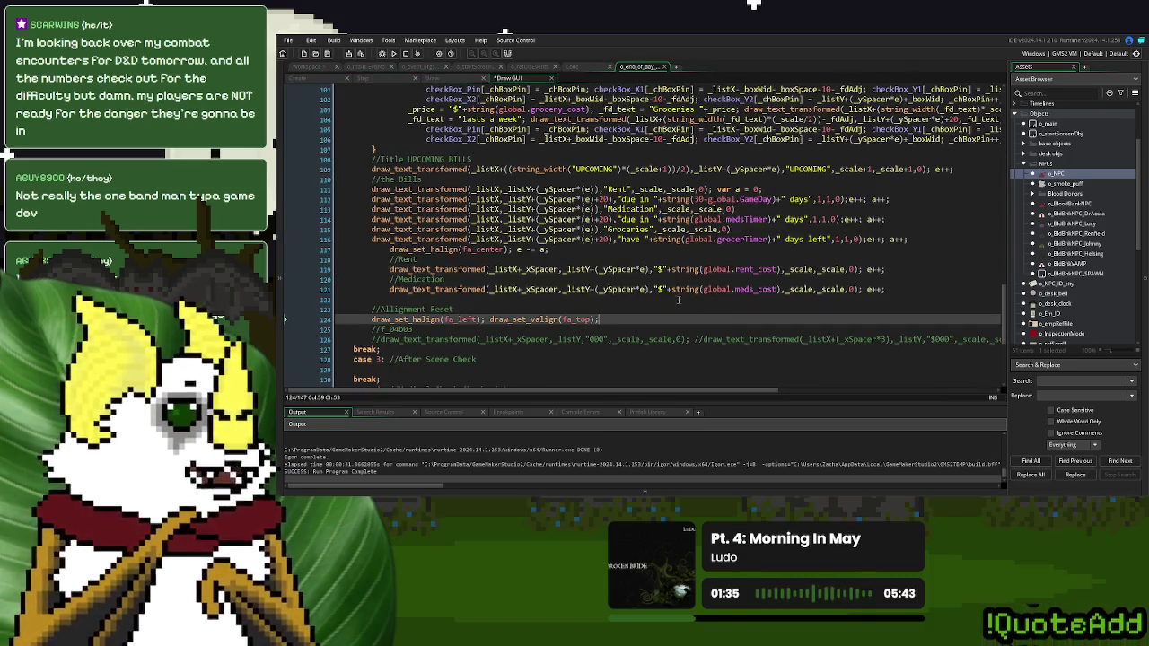
key(ctrl+s)
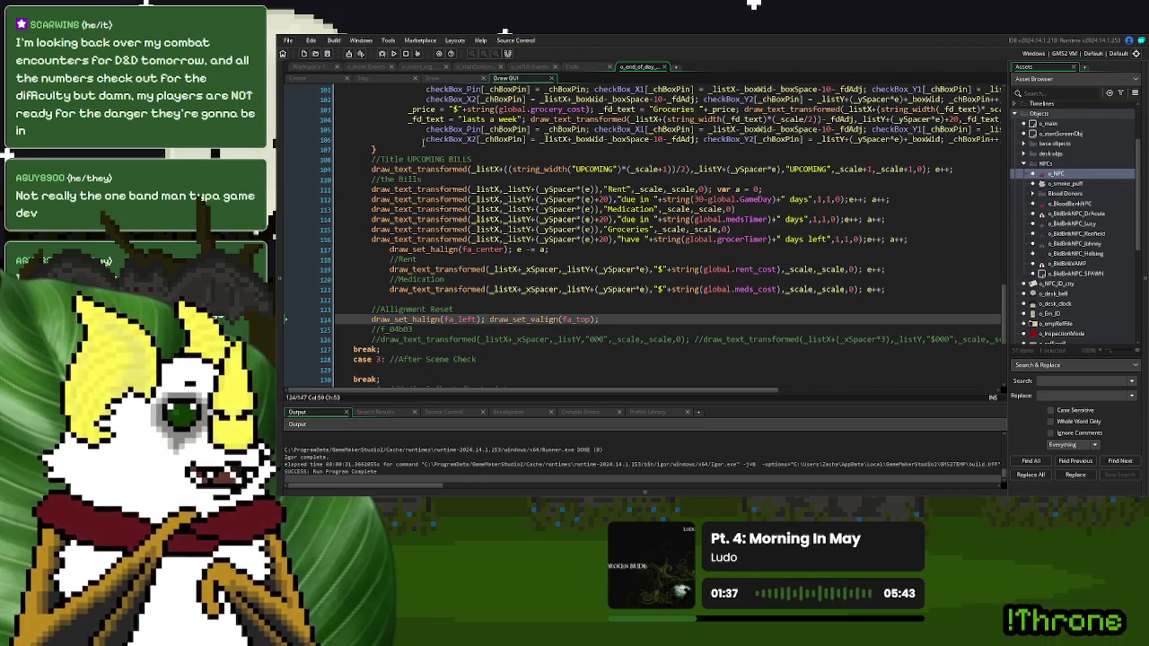
click(393, 55)
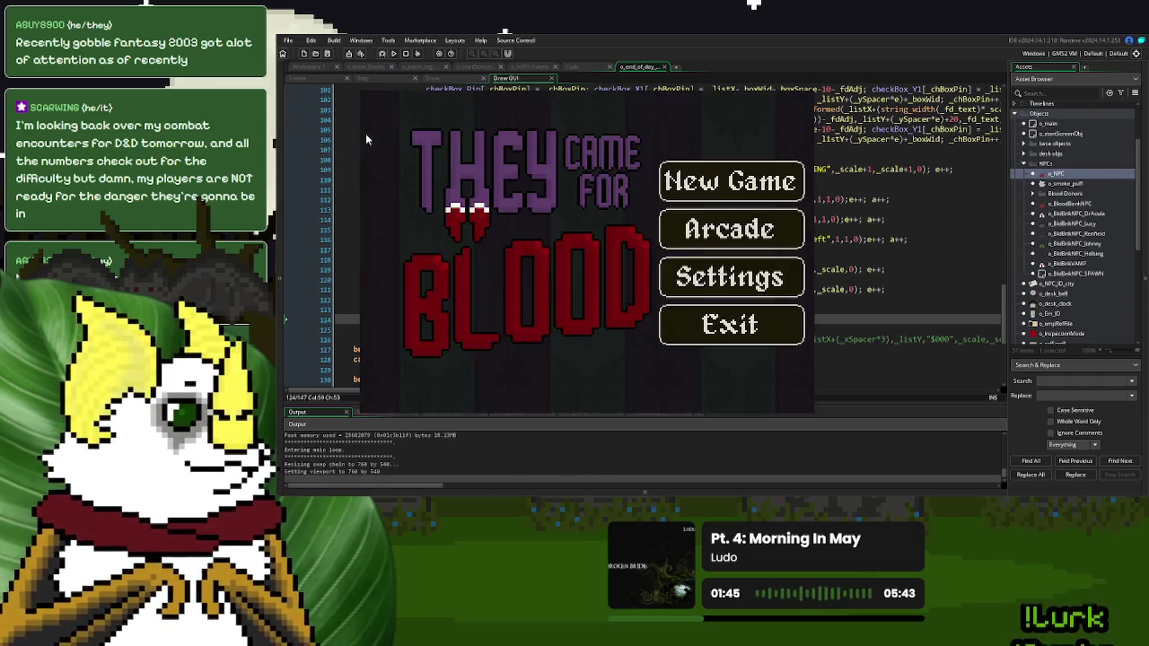
click(688, 190)
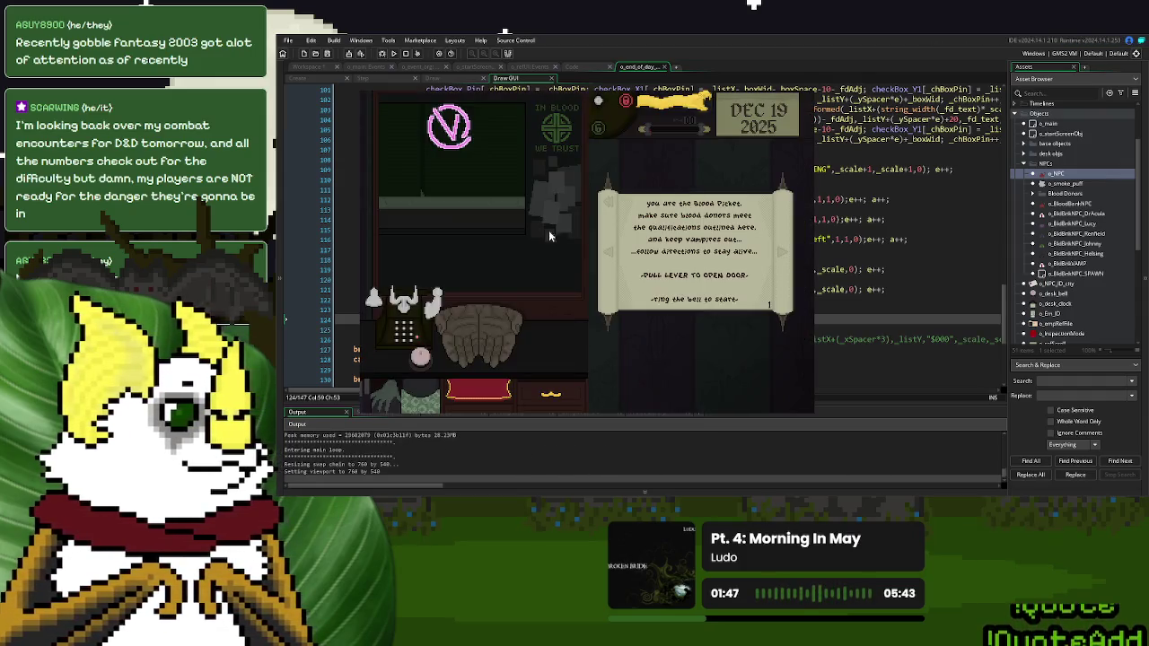
click(677, 104)
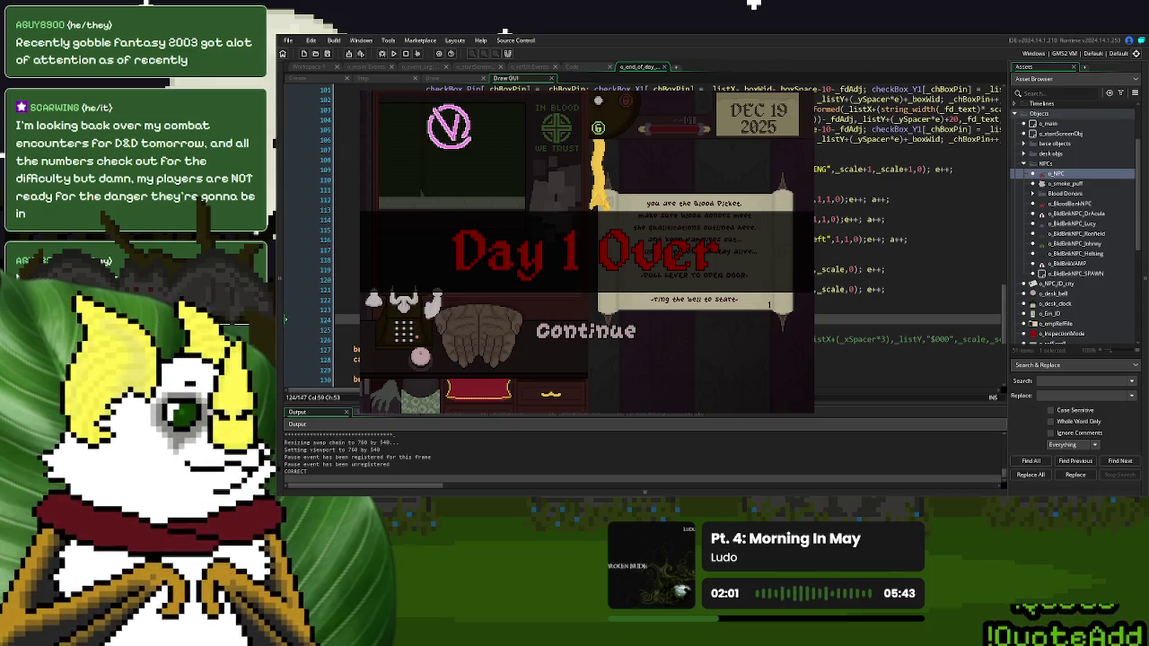
click(609, 329)
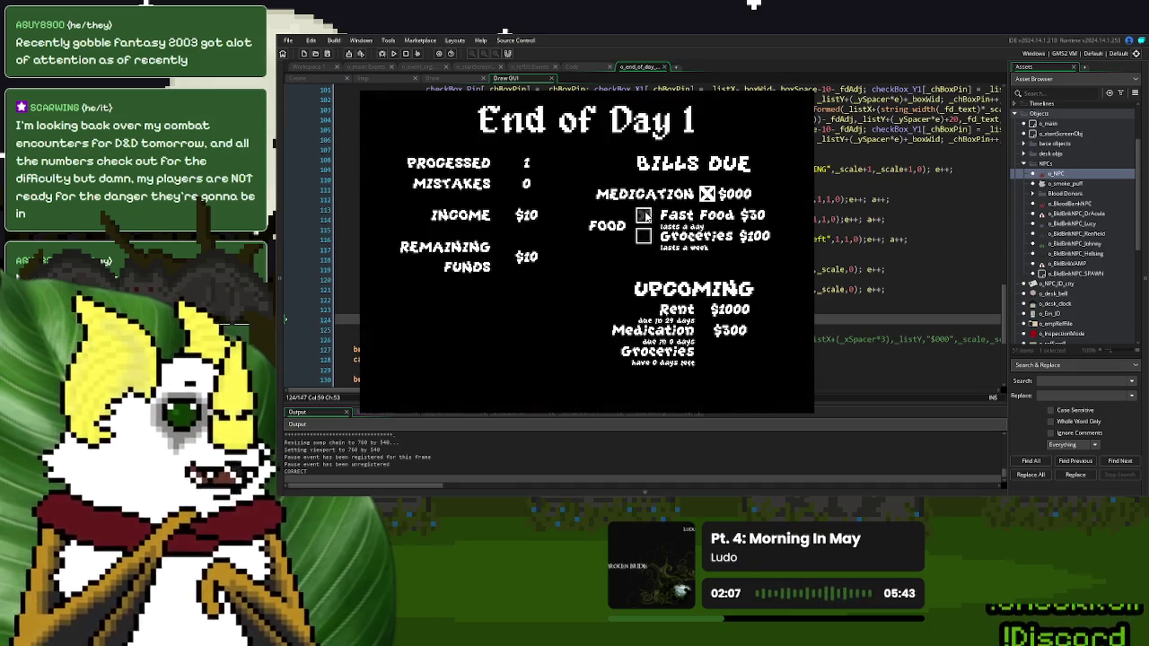
click(644, 236)
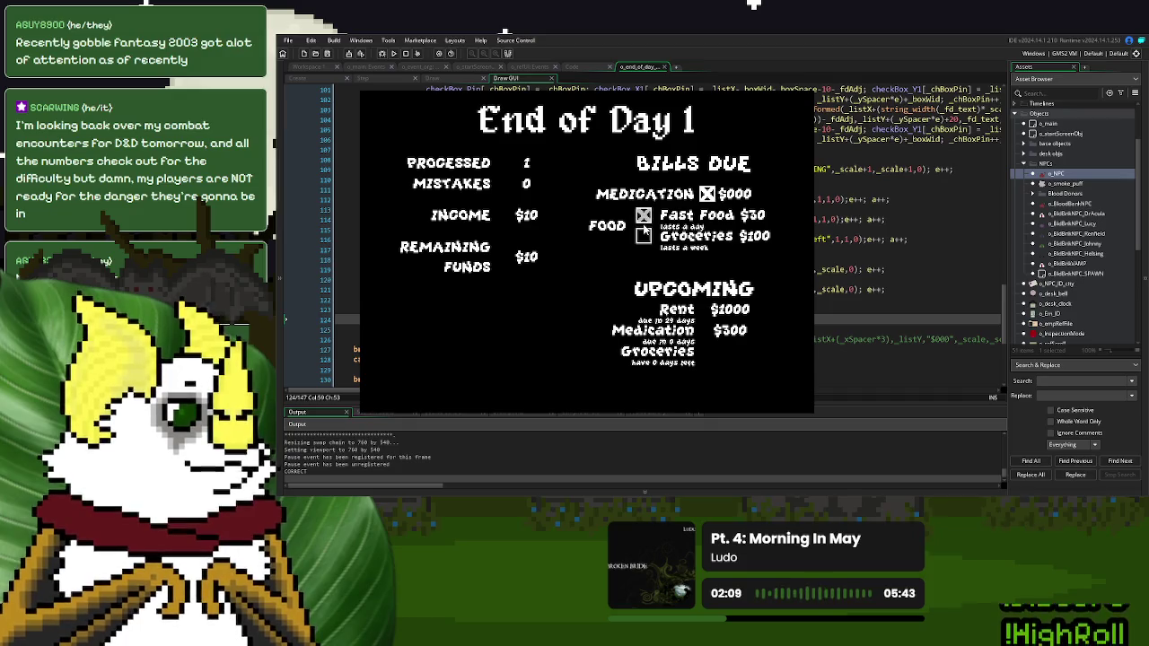
click(644, 216)
click(652, 238)
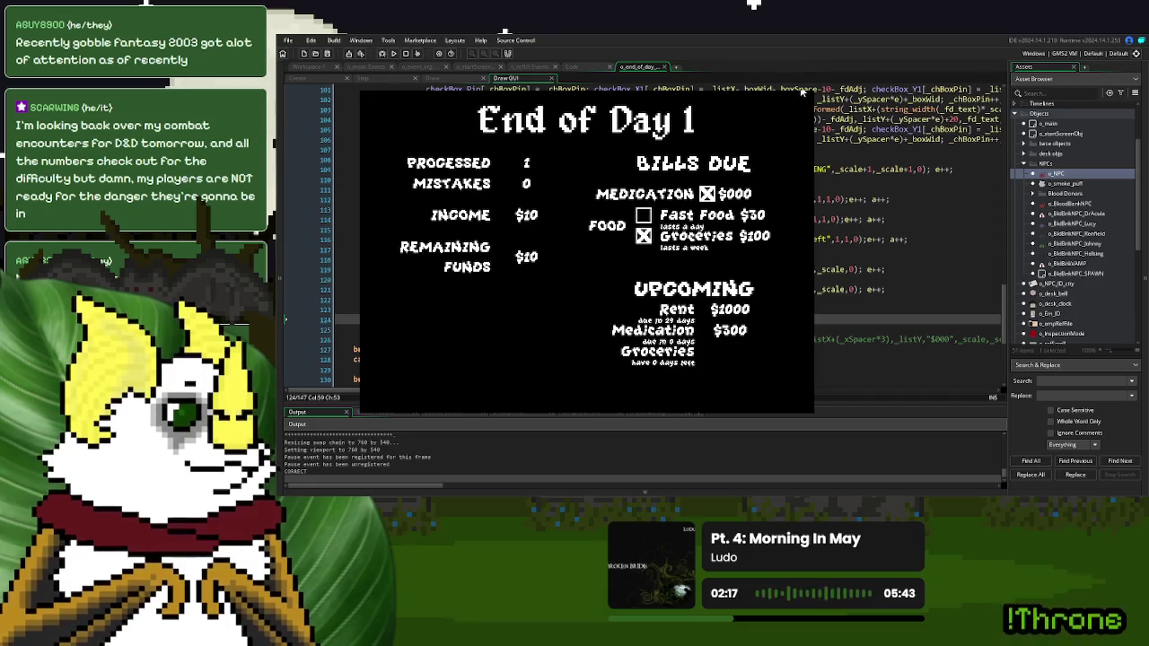
key(Escape)
click(594, 209)
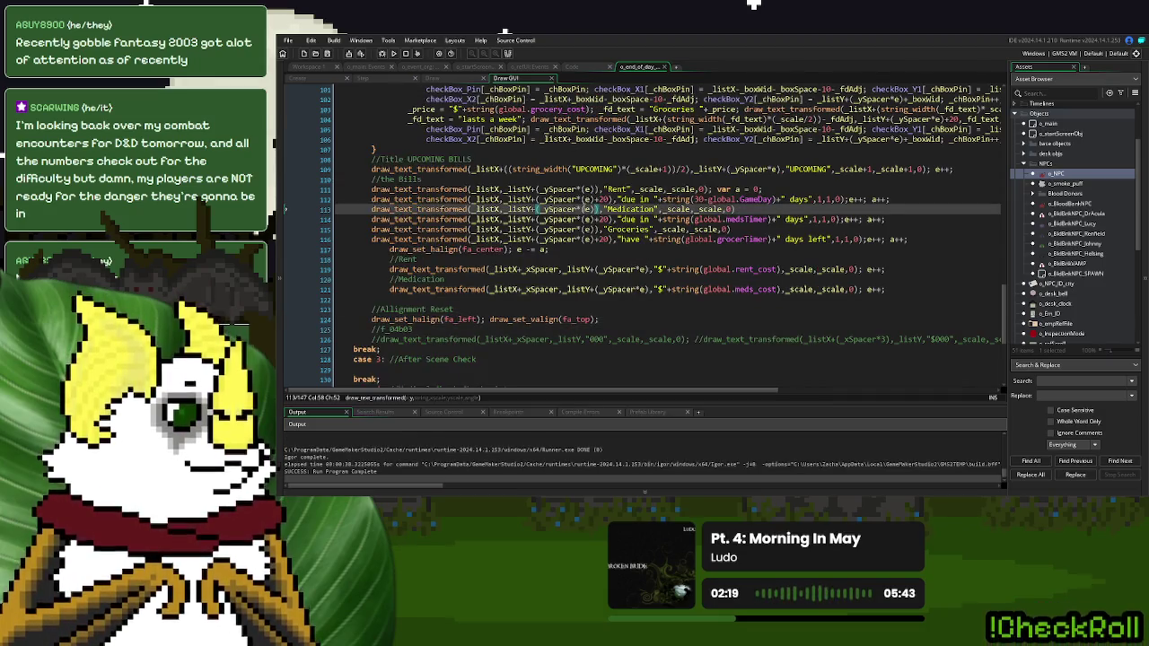
Wrap the Medication draw and due-in lines in an if global.medsTimer > 0 block
scroll(532, 117, down, 3)
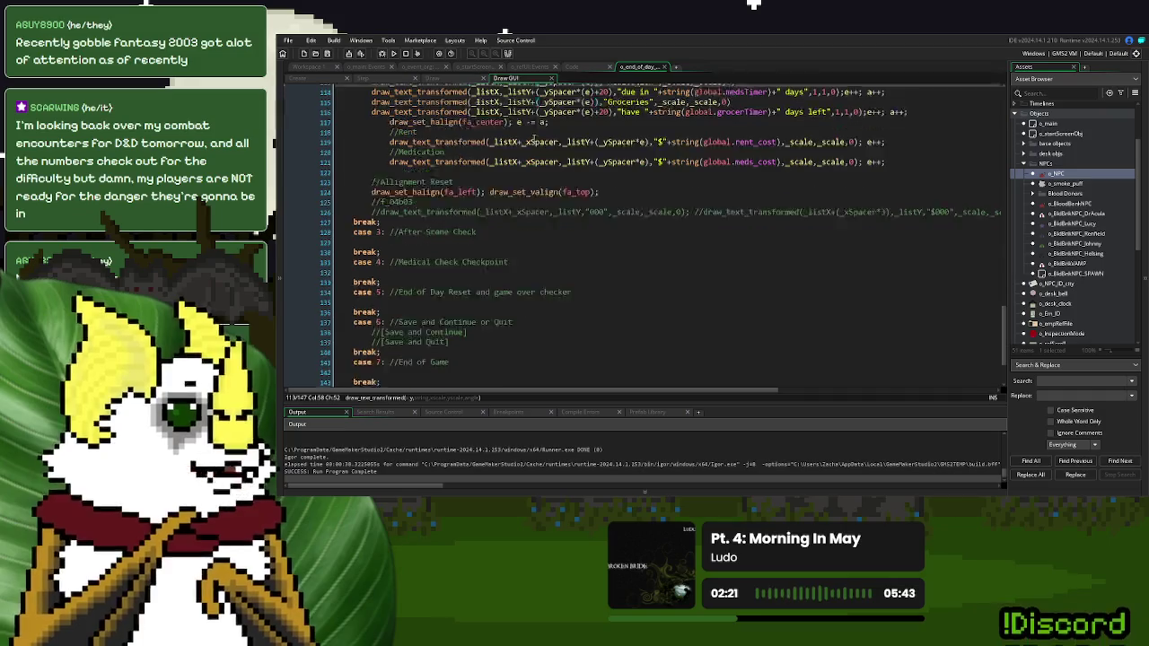
scroll(496, 210, up, 2)
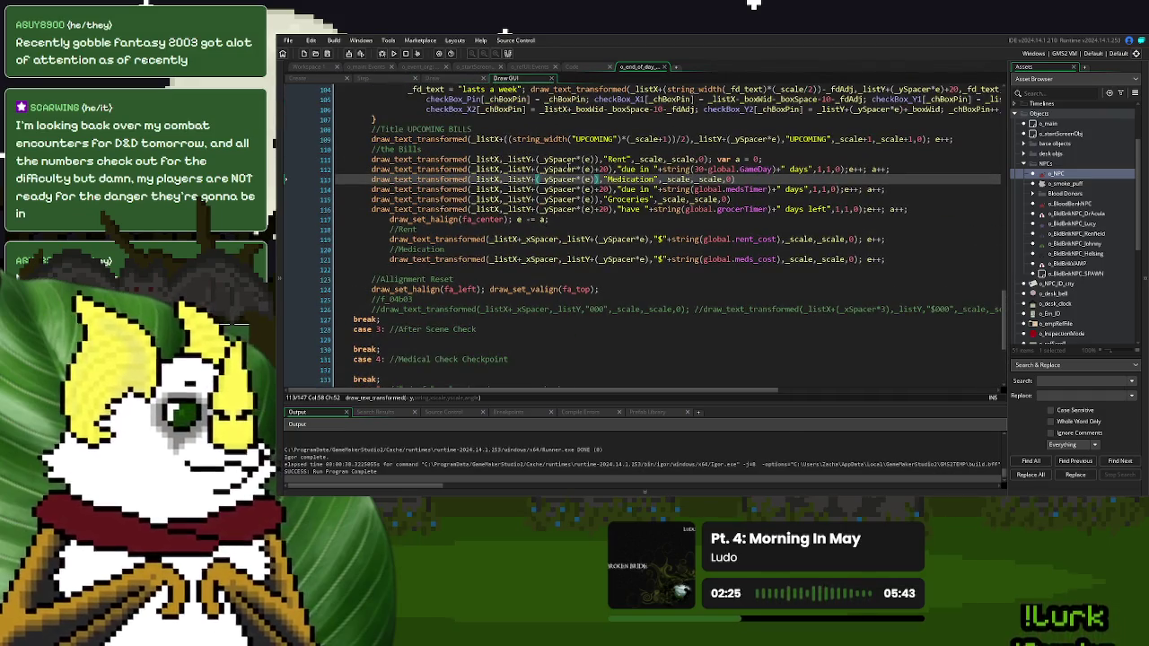
scroll(577, 193, up, 5)
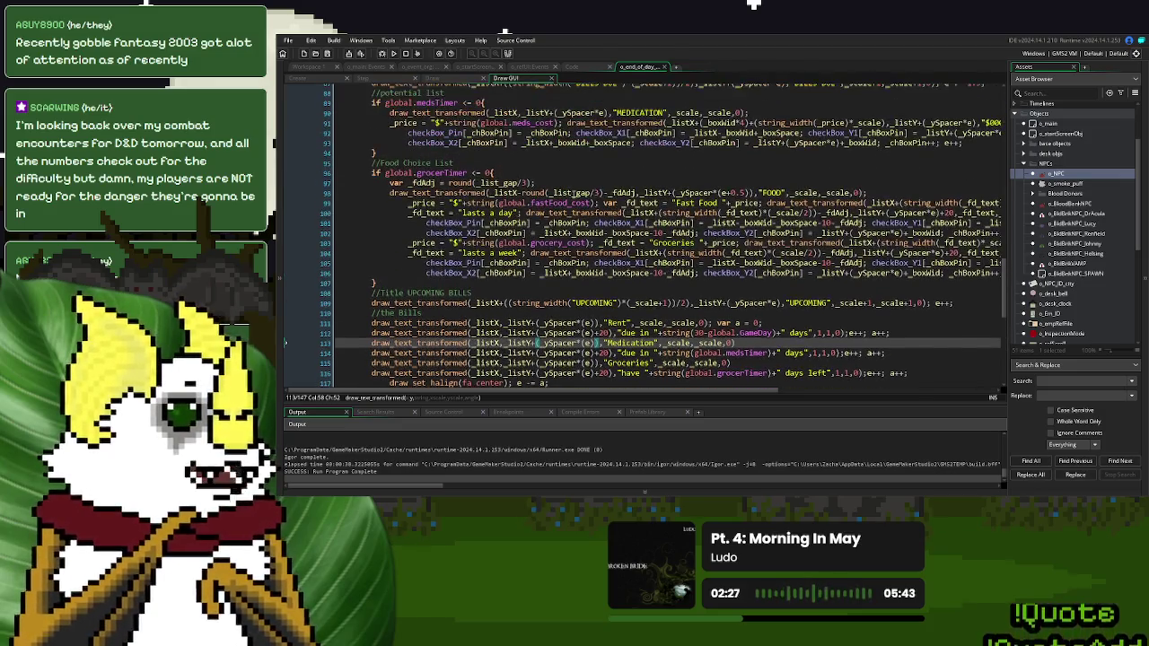
scroll(473, 164, up, 2)
drag(496, 158, 369, 158)
key(ctrl+c)
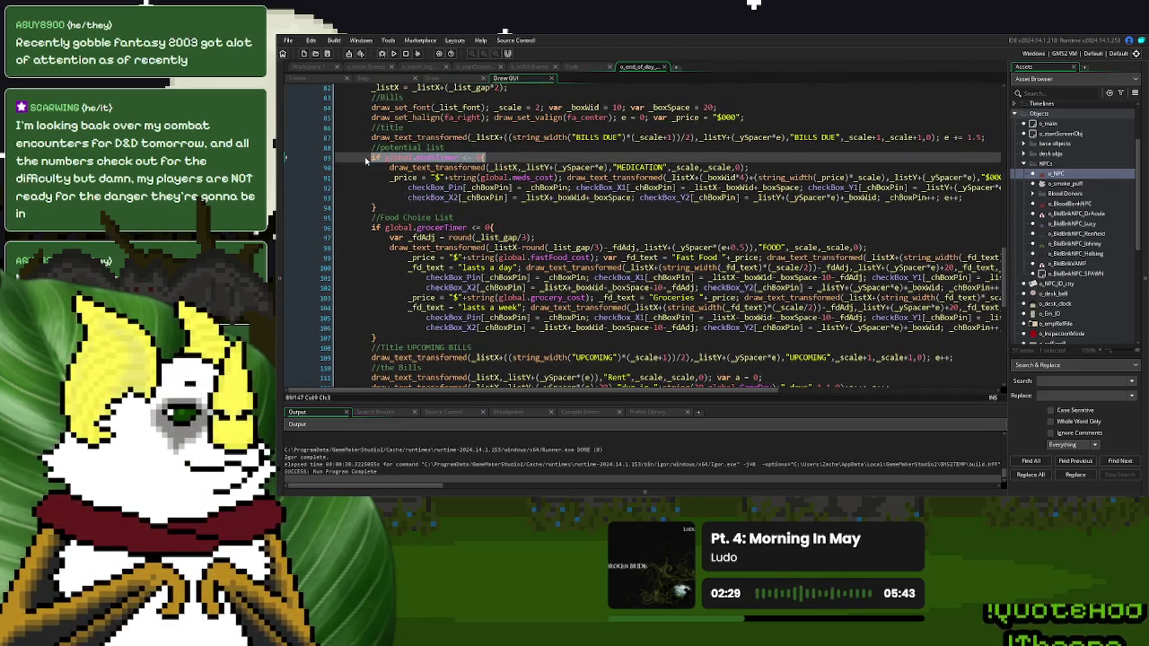
scroll(410, 237, down, 7)
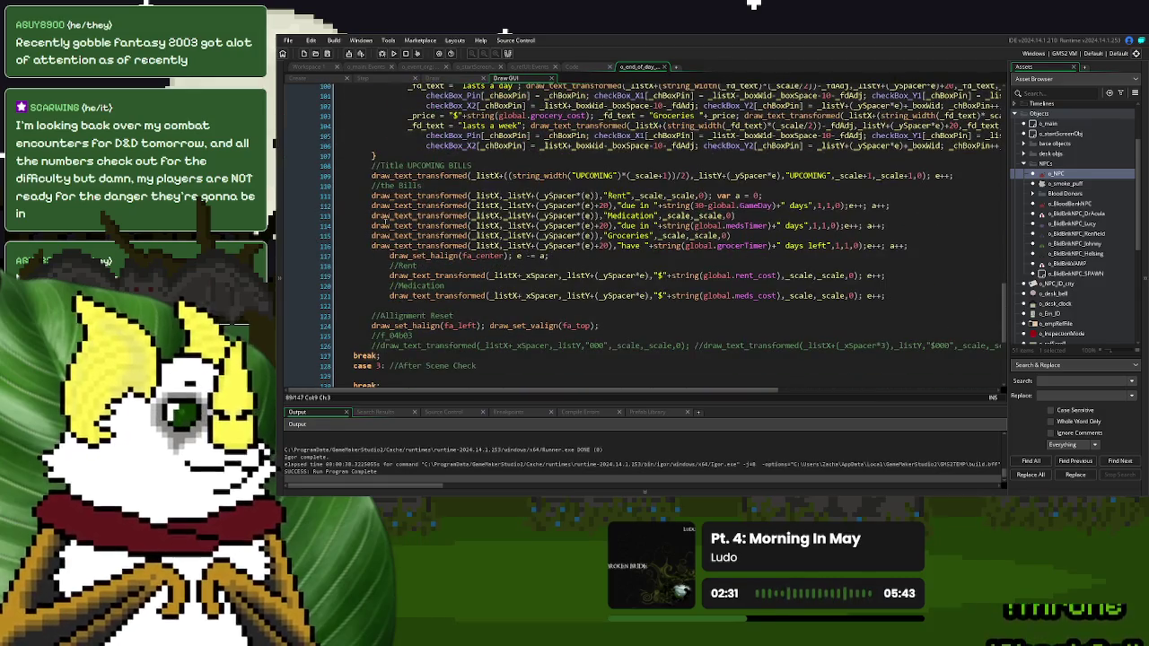
click(368, 217)
key(ctrl+v)
key(Return)
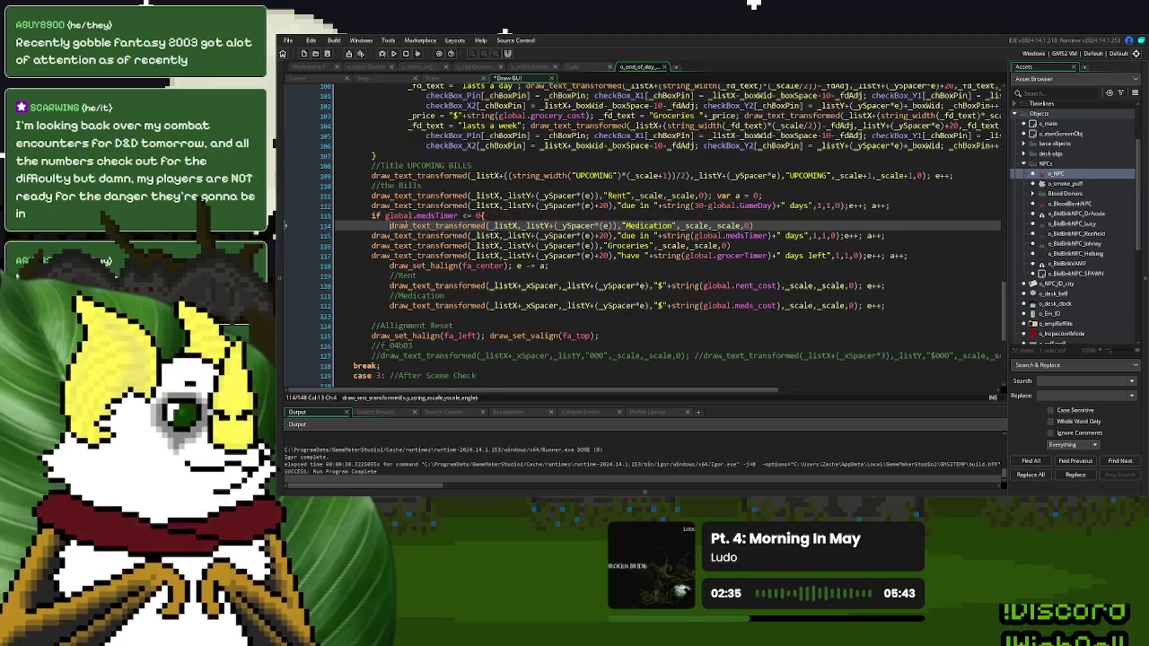
click(389, 235)
key(Tab)
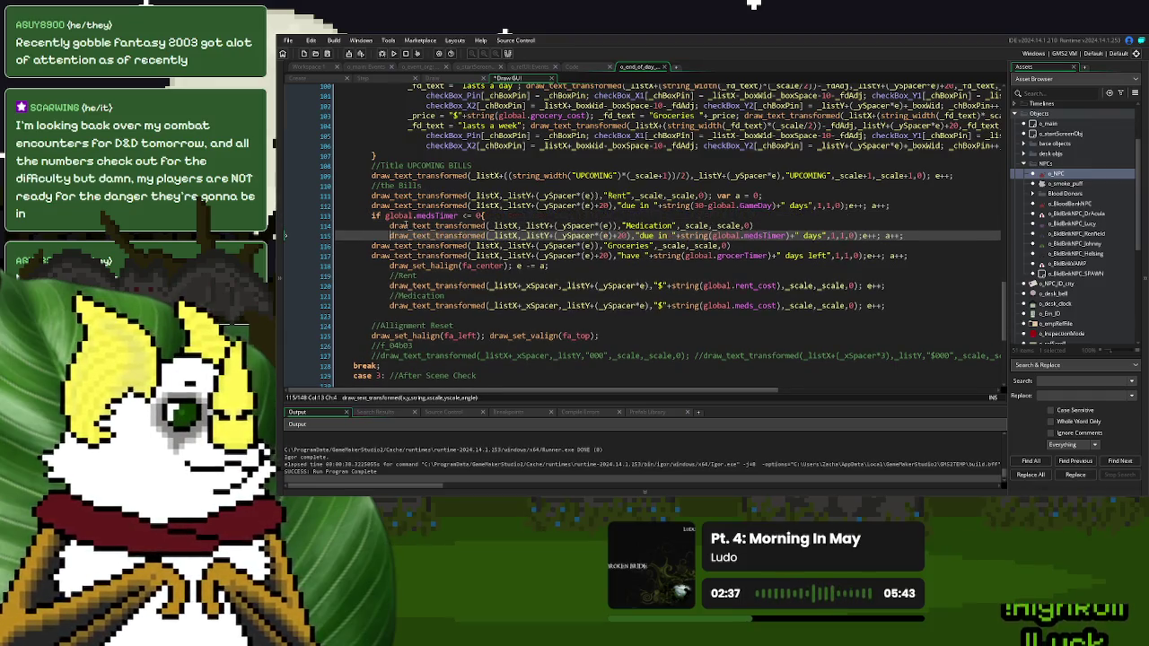
click(905, 236)
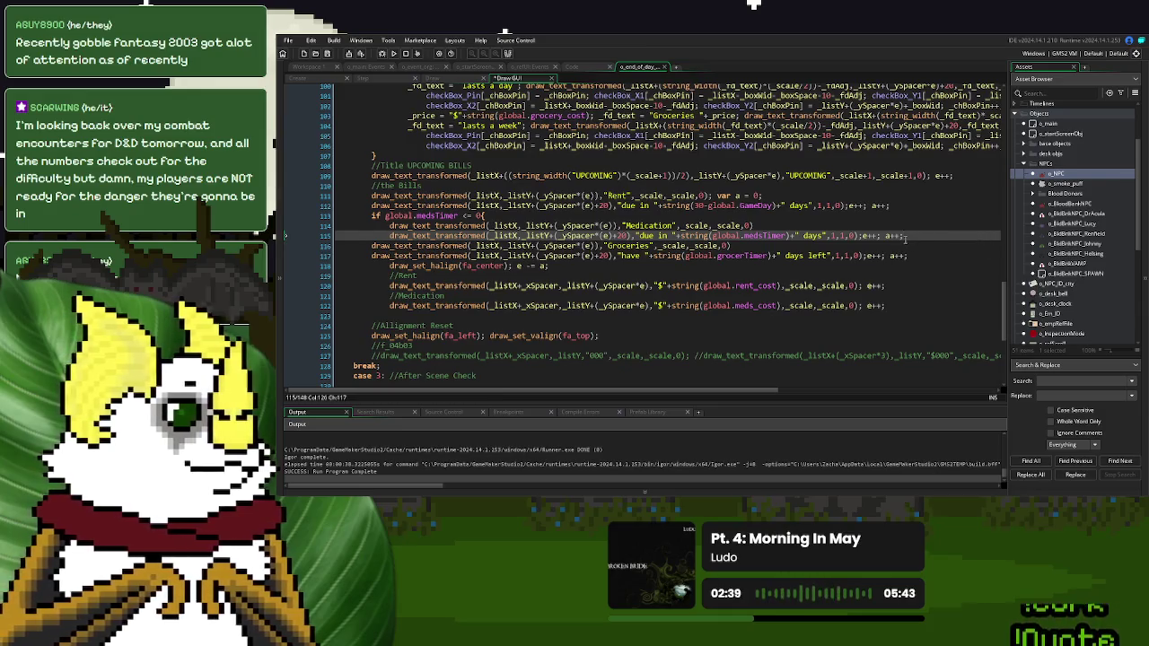
key(Return)
text(})
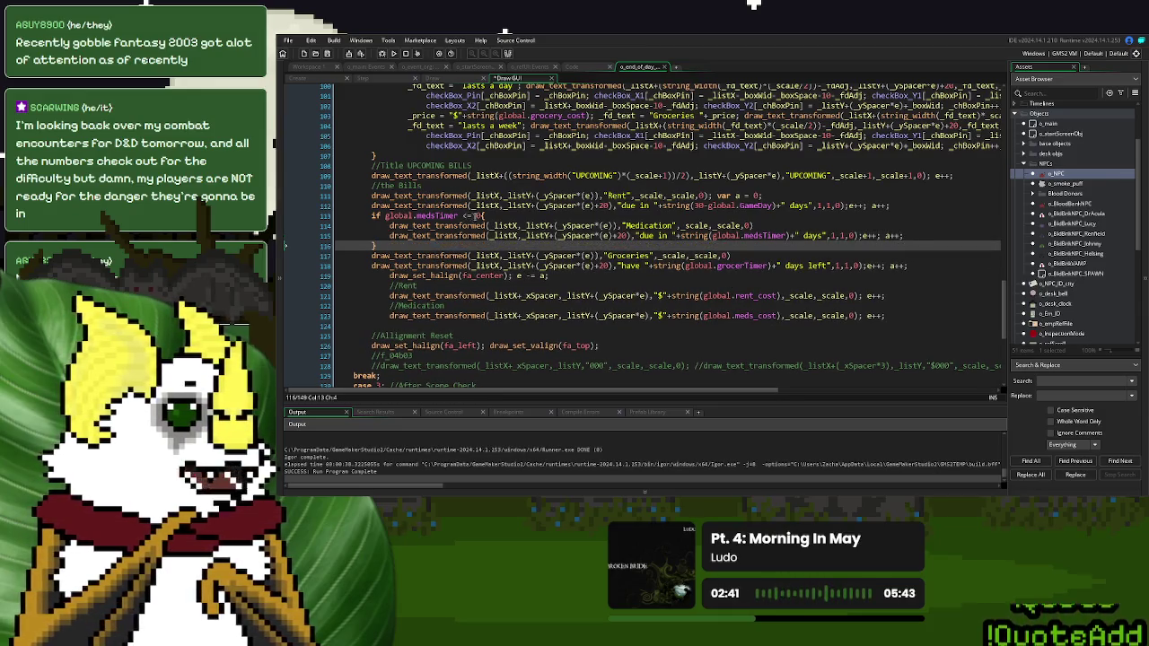
click(469, 217)
text(<=0)
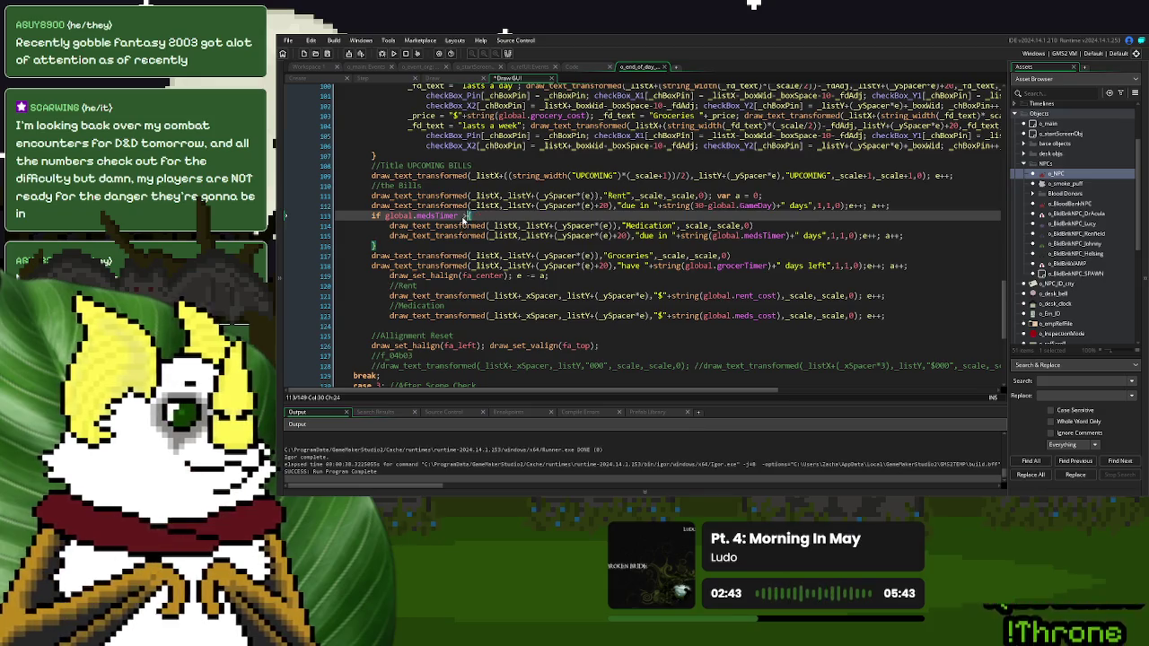
Reuse the copied condition to wrap the Groceries draw and days-left lines in an indented block
drag(492, 215, 370, 217)
key(ctrl+c)
click(395, 244)
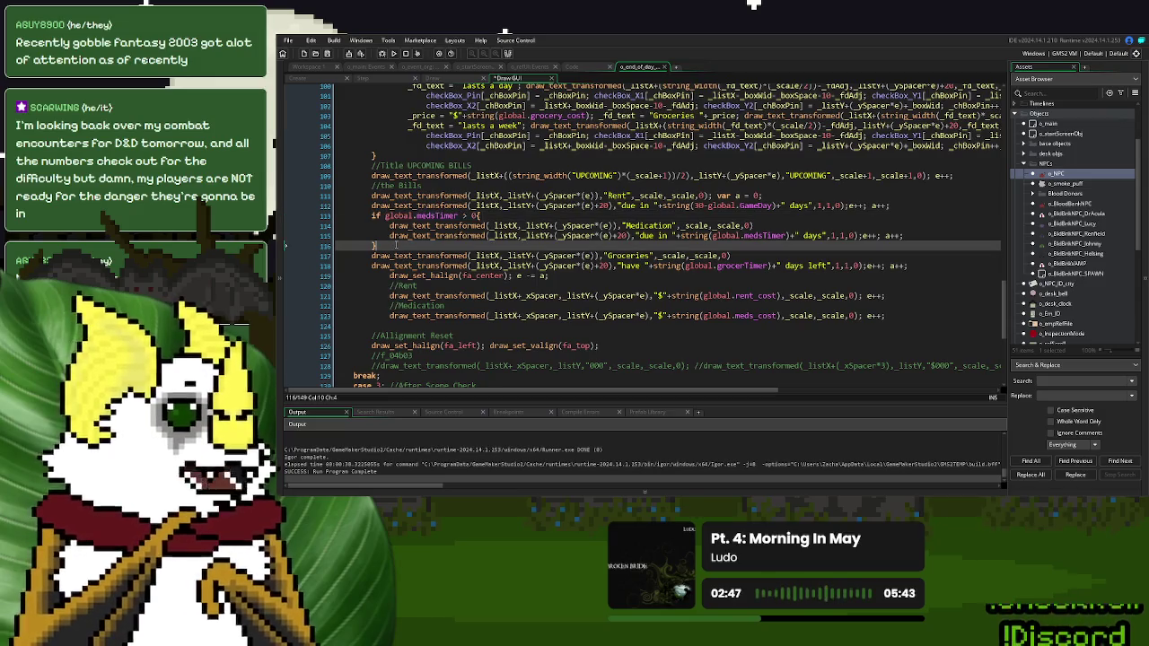
key(Return)
key(ctrl+v)
click(917, 275)
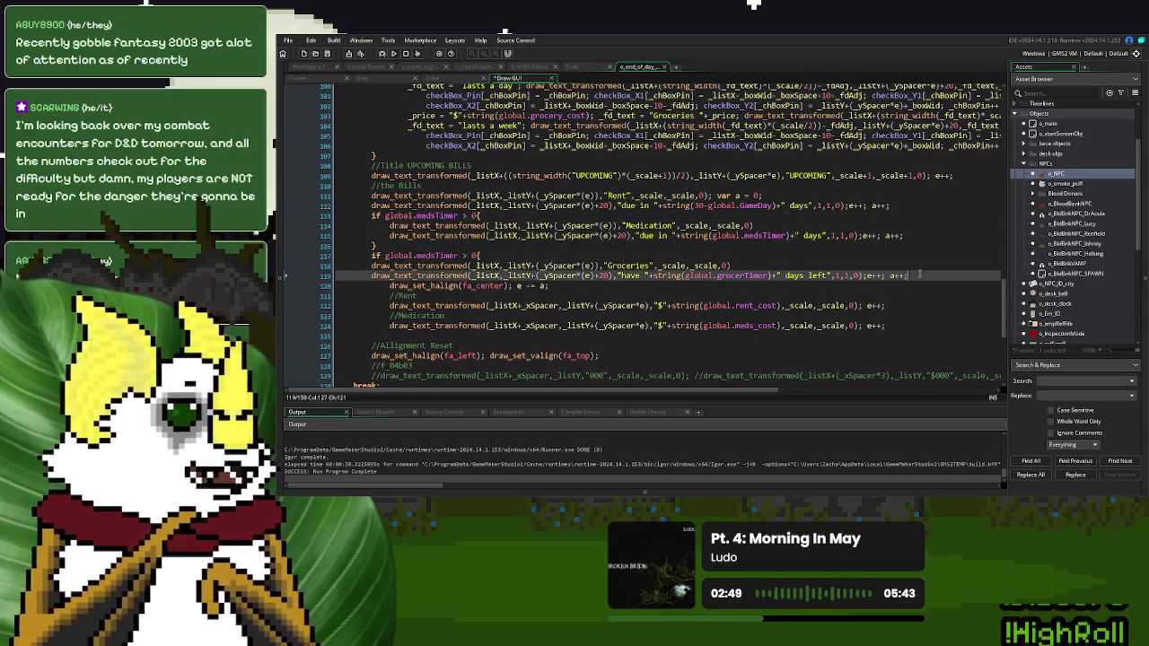
key(Return)
text(})
key(Up)
key(Home)
key(Tab)
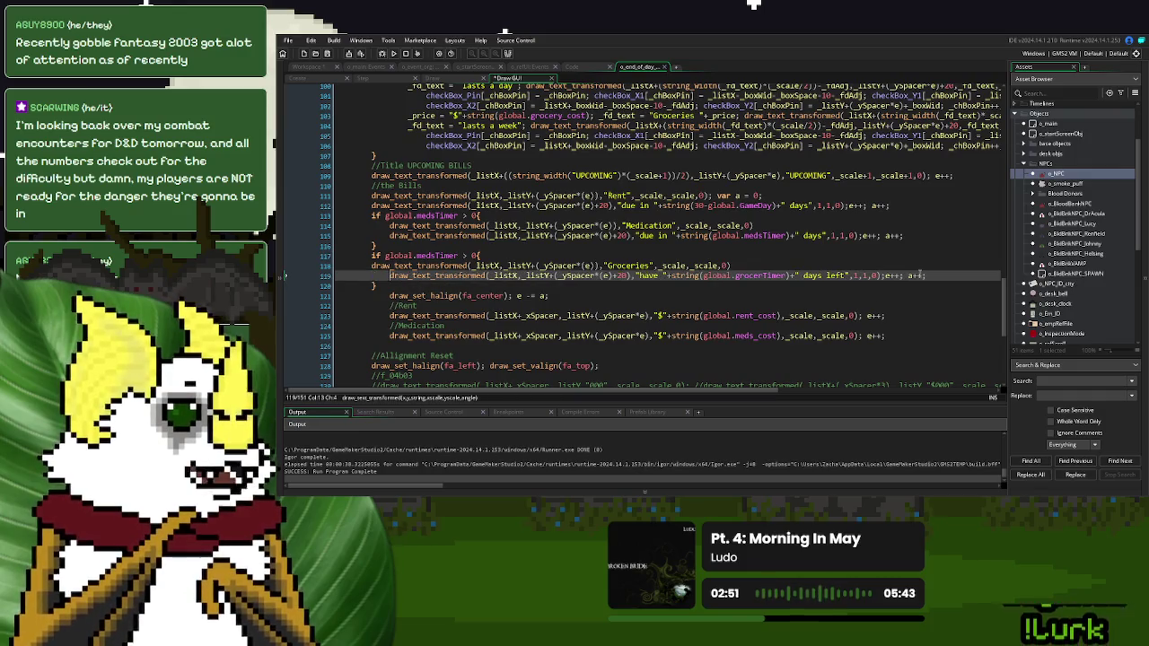
key(Up)
key(Tab)
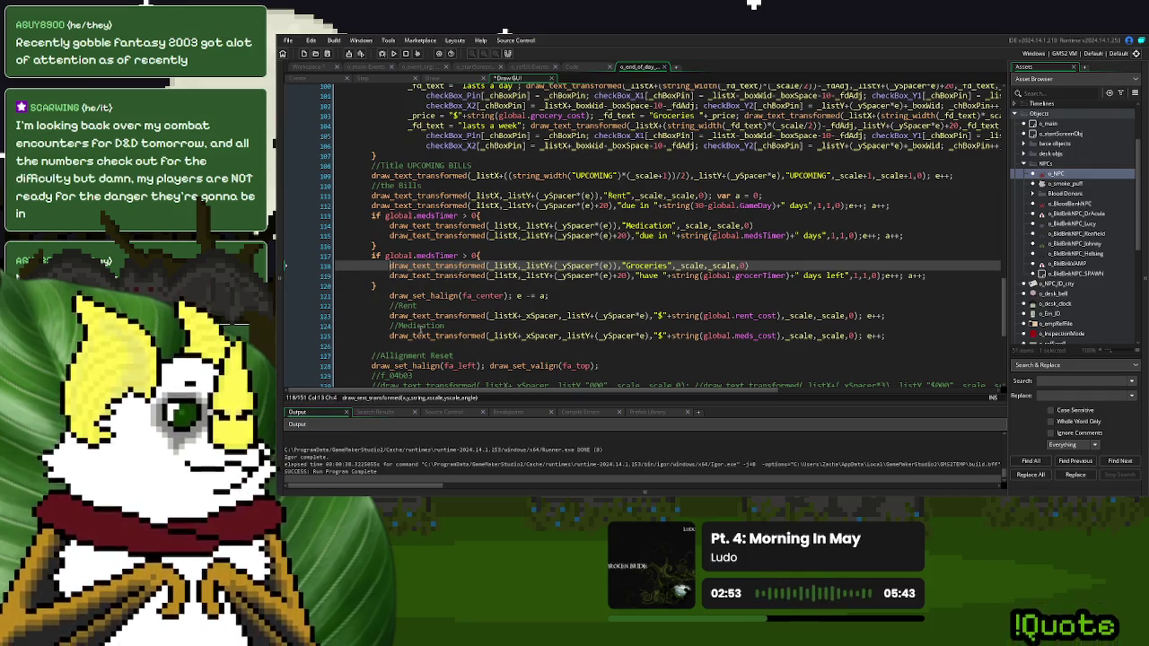
Make the medication cost line depend on the medsTimer condition as well
click(387, 336)
key(ctrl+v)
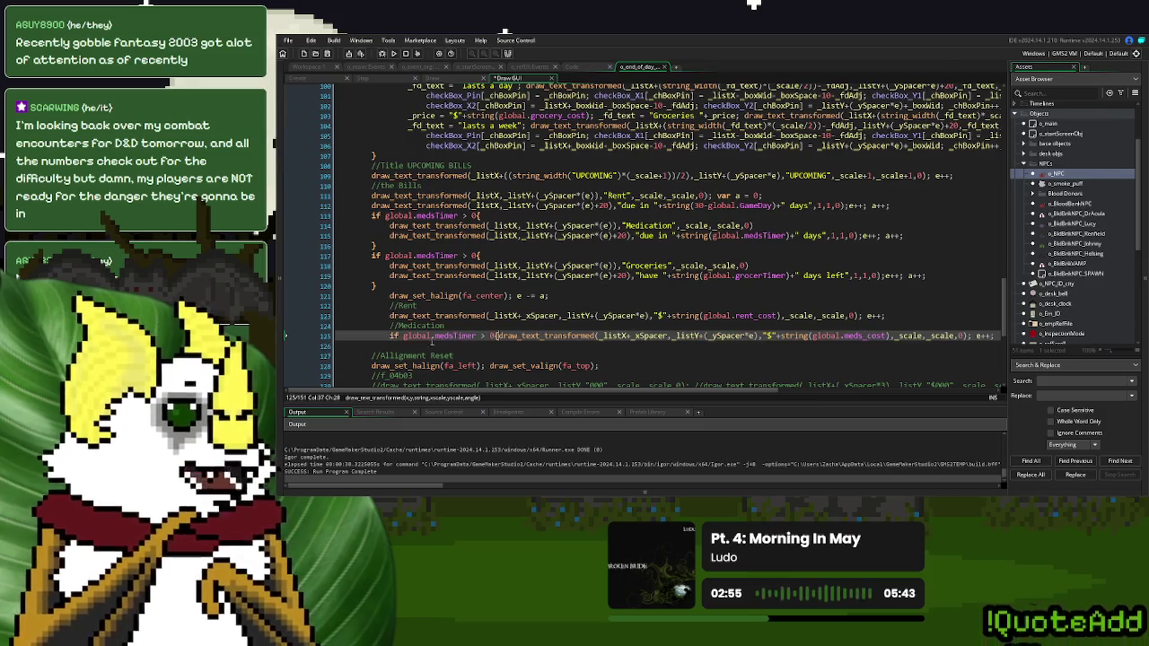
click(996, 335)
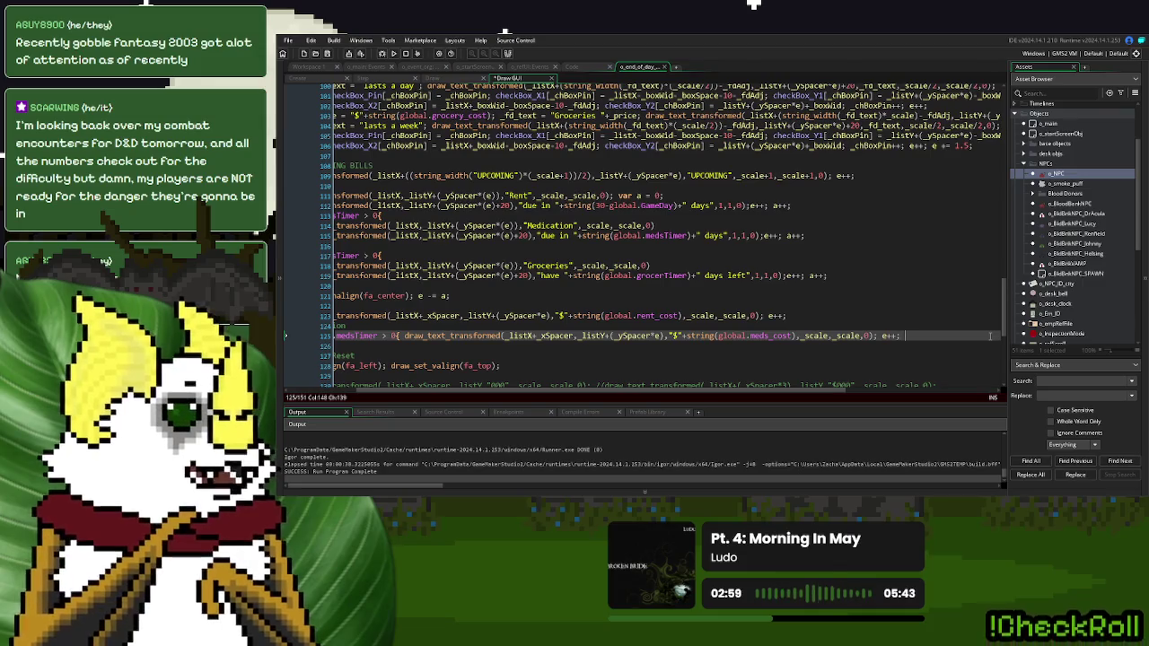
text(})
key(Down)
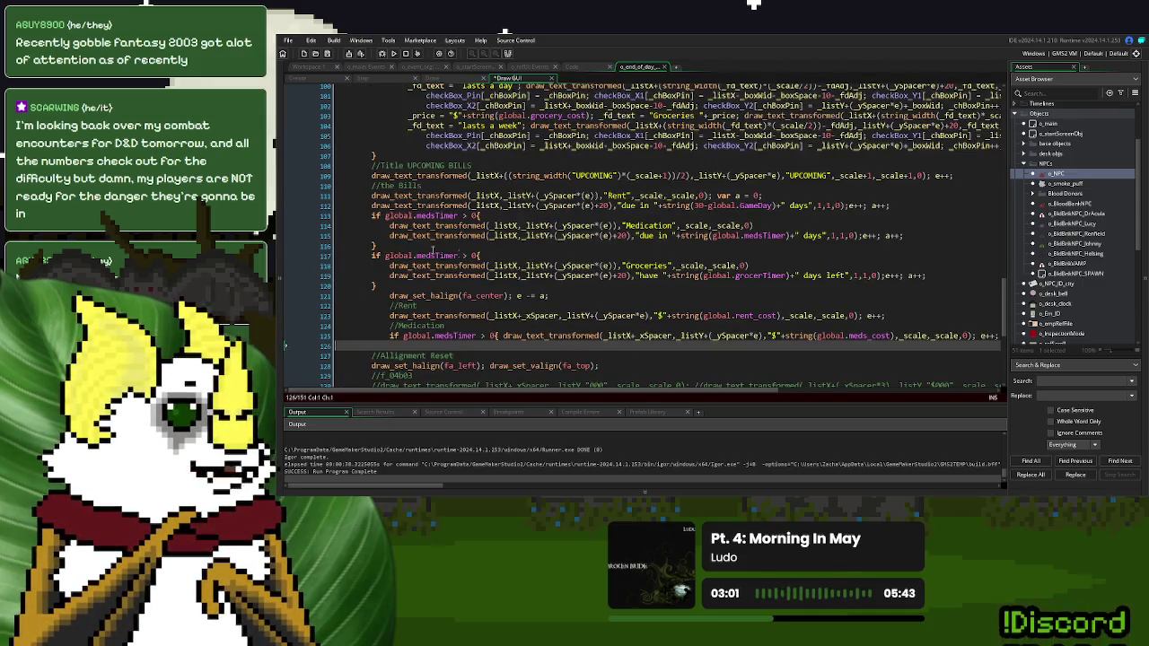
Change the Groceries block's condition to check global.grocerTimer > 0
scroll(572, 352, up, 5)
scroll(572, 269, down, 5)
click(458, 264)
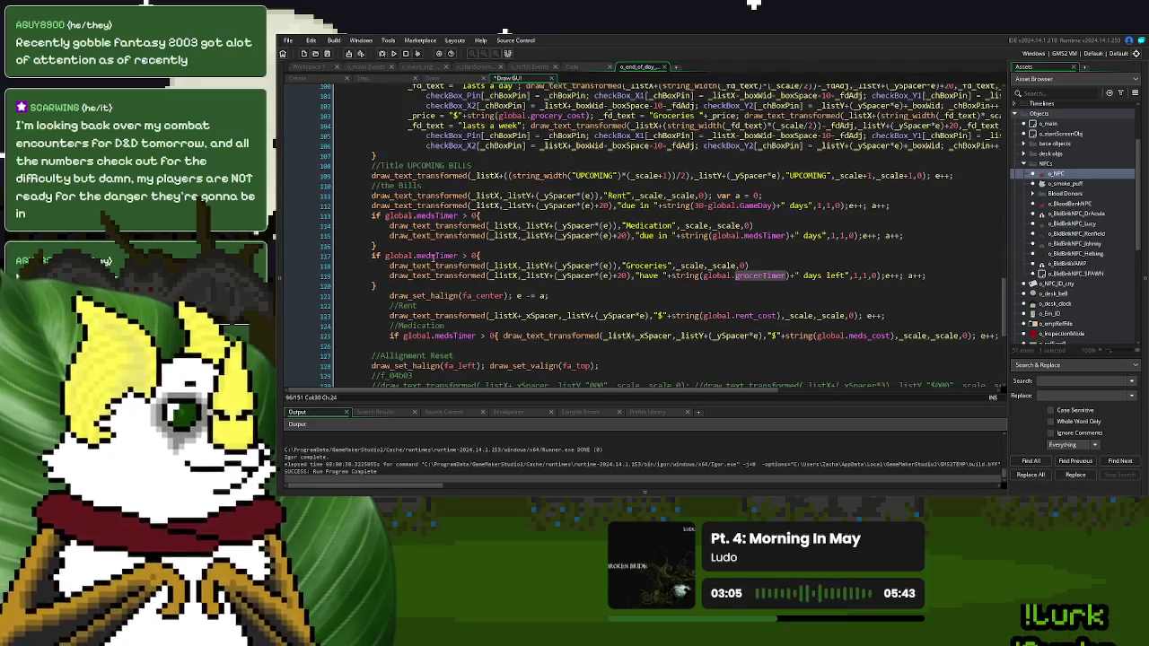
double_click(438, 256)
key(ctrl+v)
key(Down)
key(Down)
key(Down)
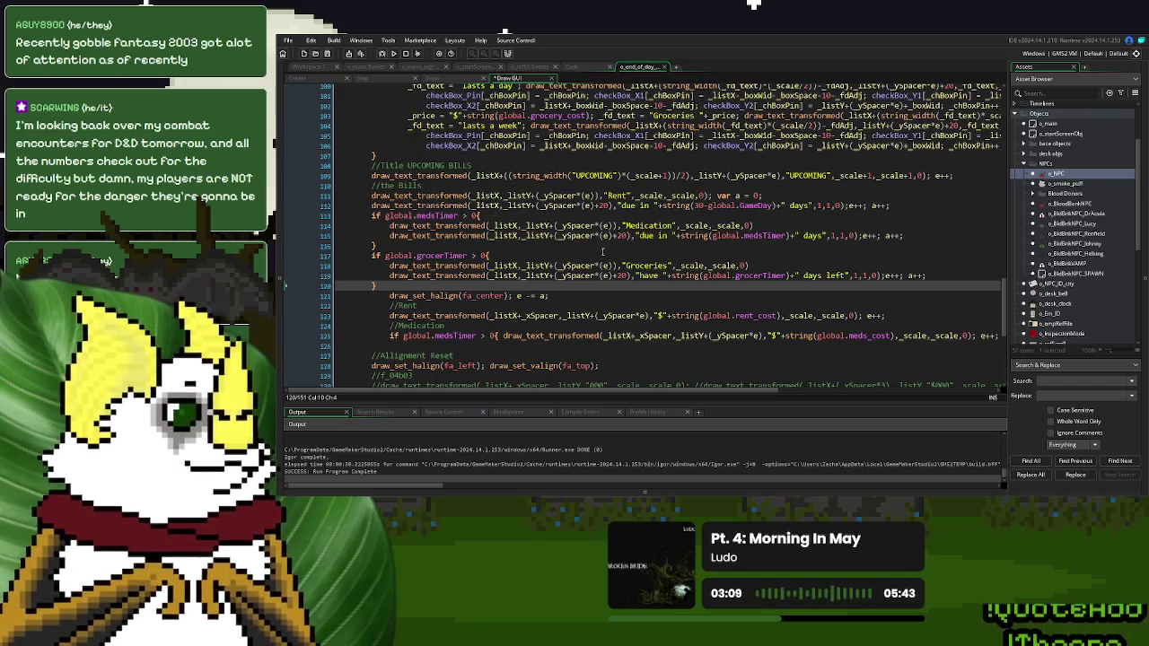
scroll(603, 254, up, 6)
scroll(641, 233, down, 6)
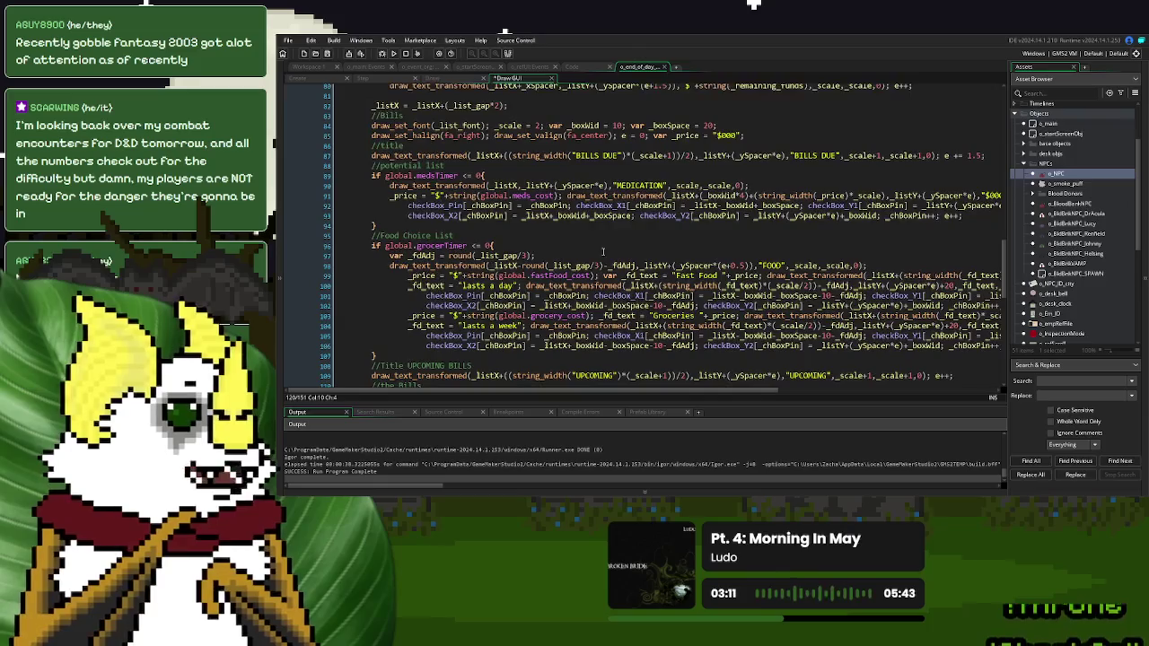
click(357, 67)
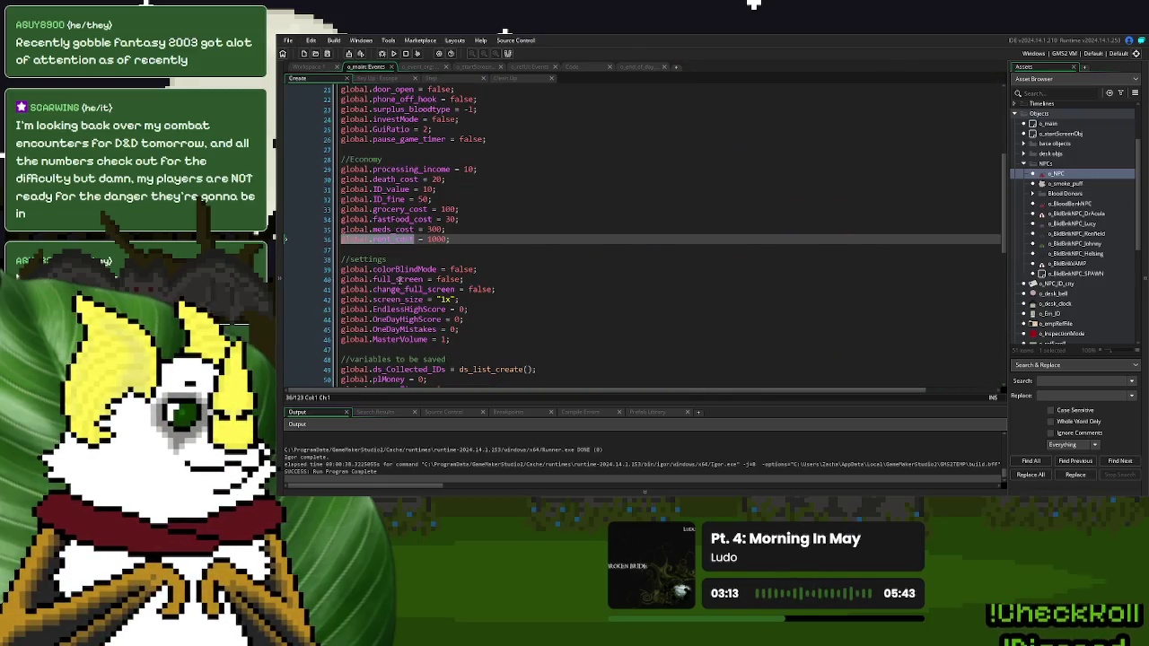
In o_main's globals, start global.medsTimer at 7 and keep grocerTimer at 0
click(401, 289)
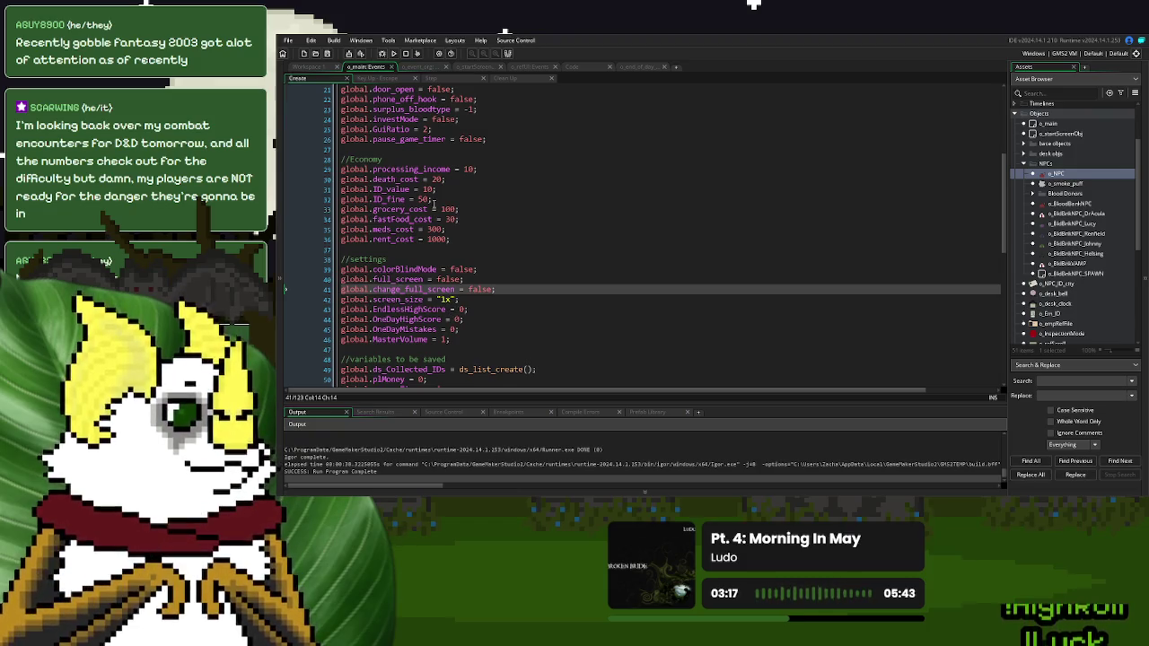
scroll(434, 203, down, 3)
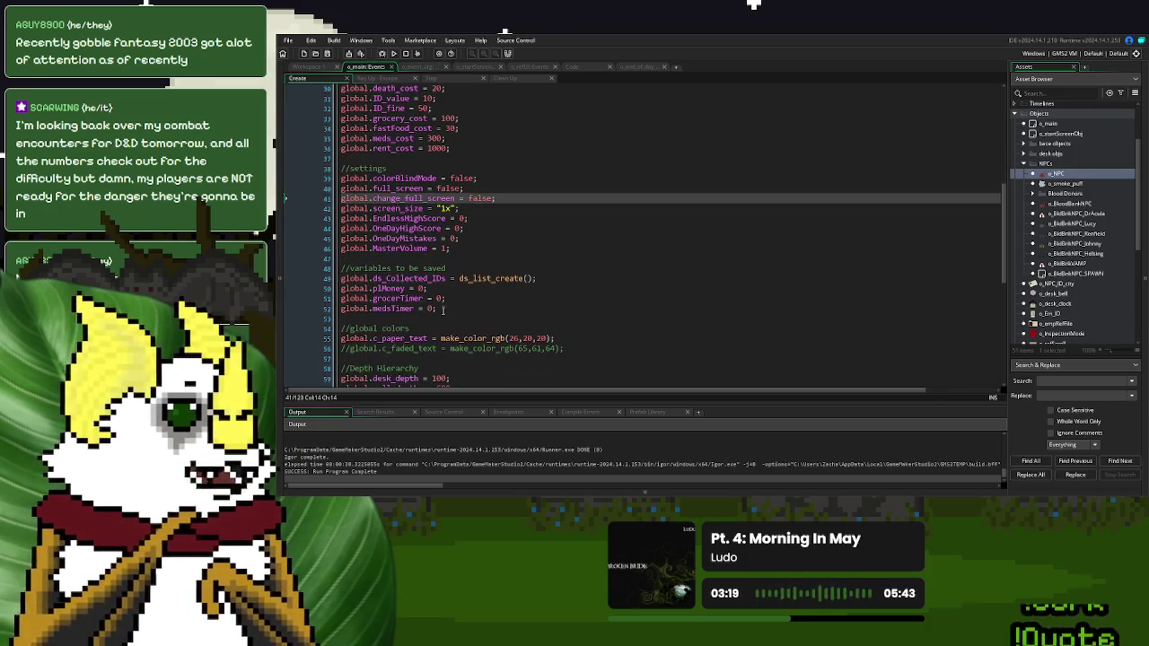
click(439, 298)
text(7)
key(Down)
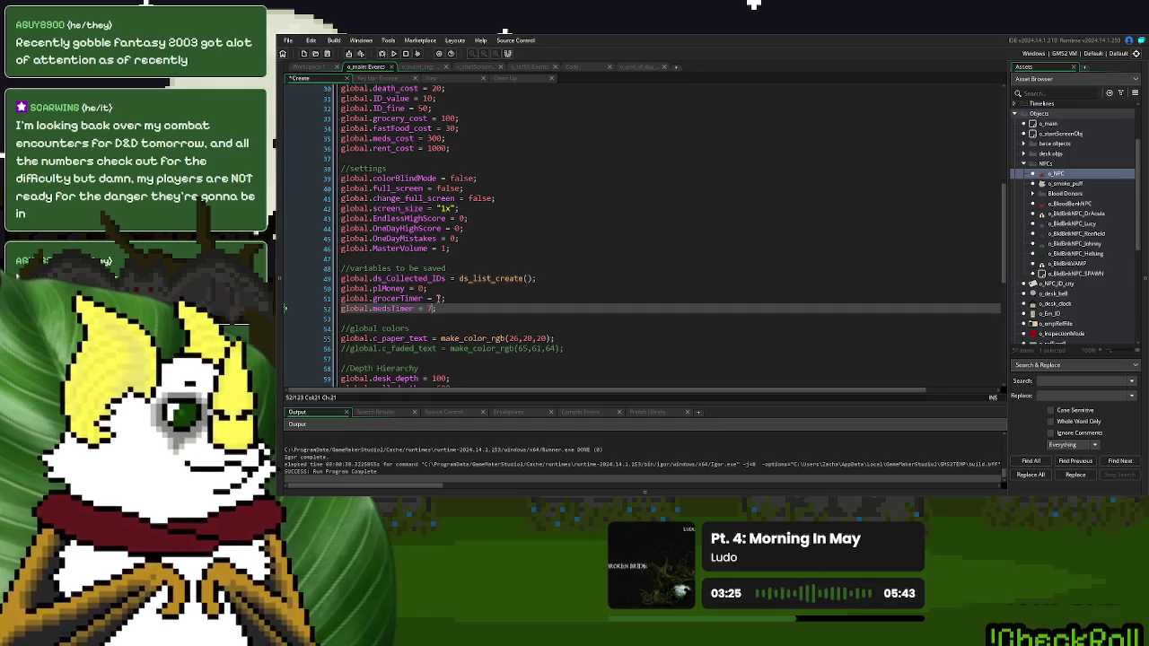
double_click(439, 299)
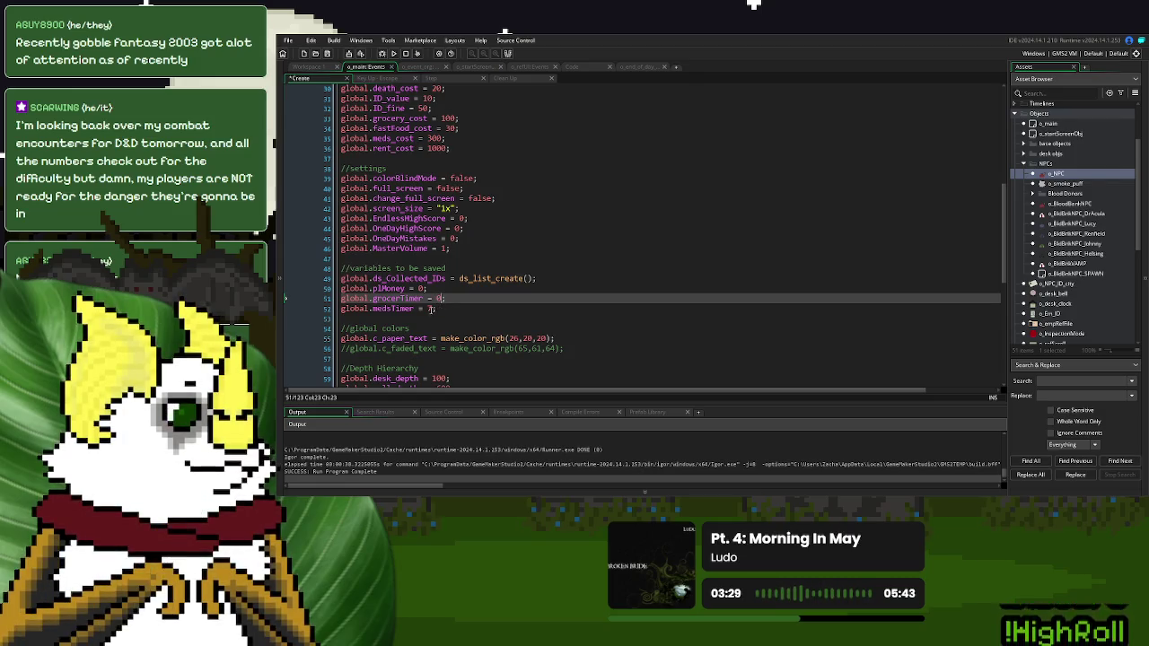
click(430, 309)
click(437, 309)
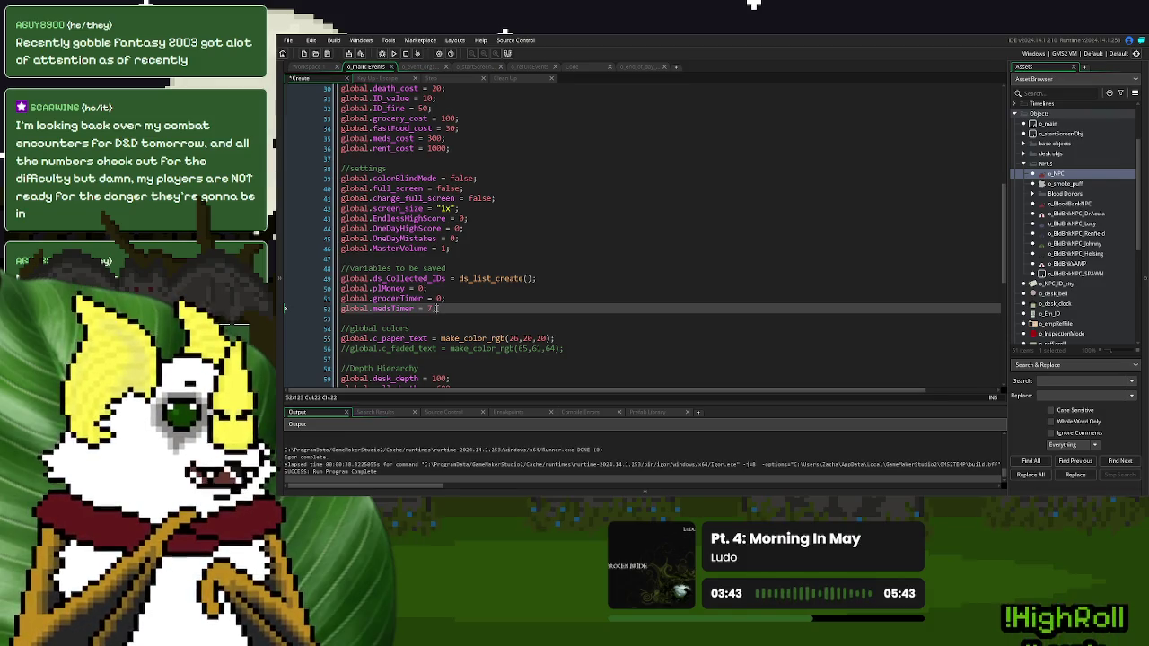
click(462, 296)
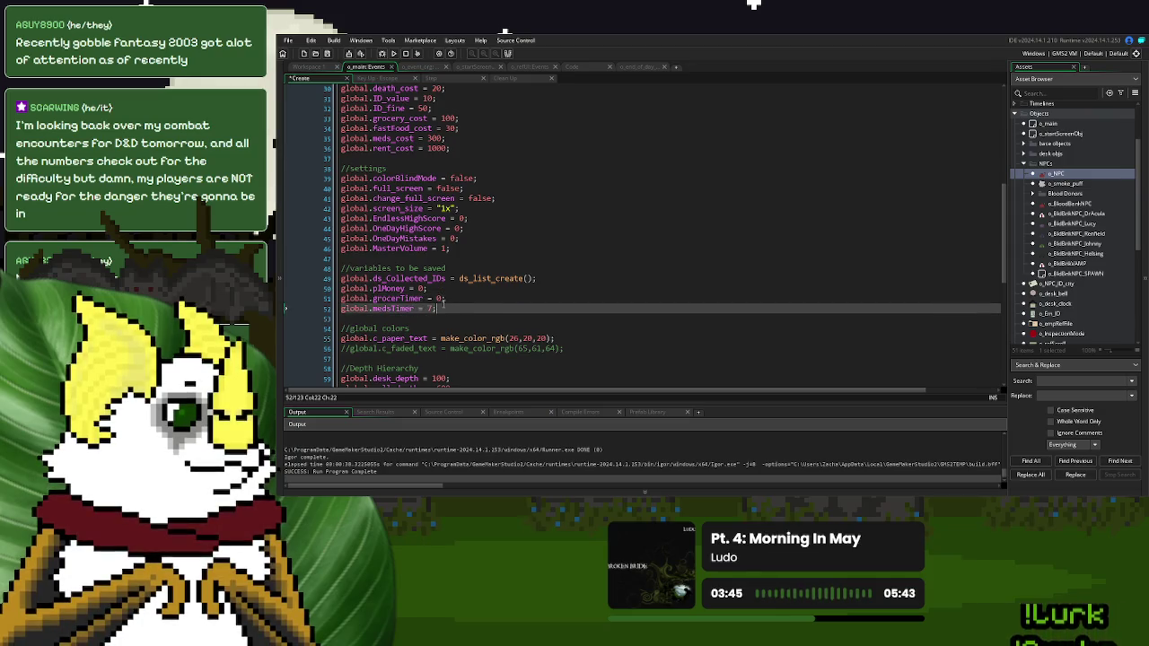
click(440, 287)
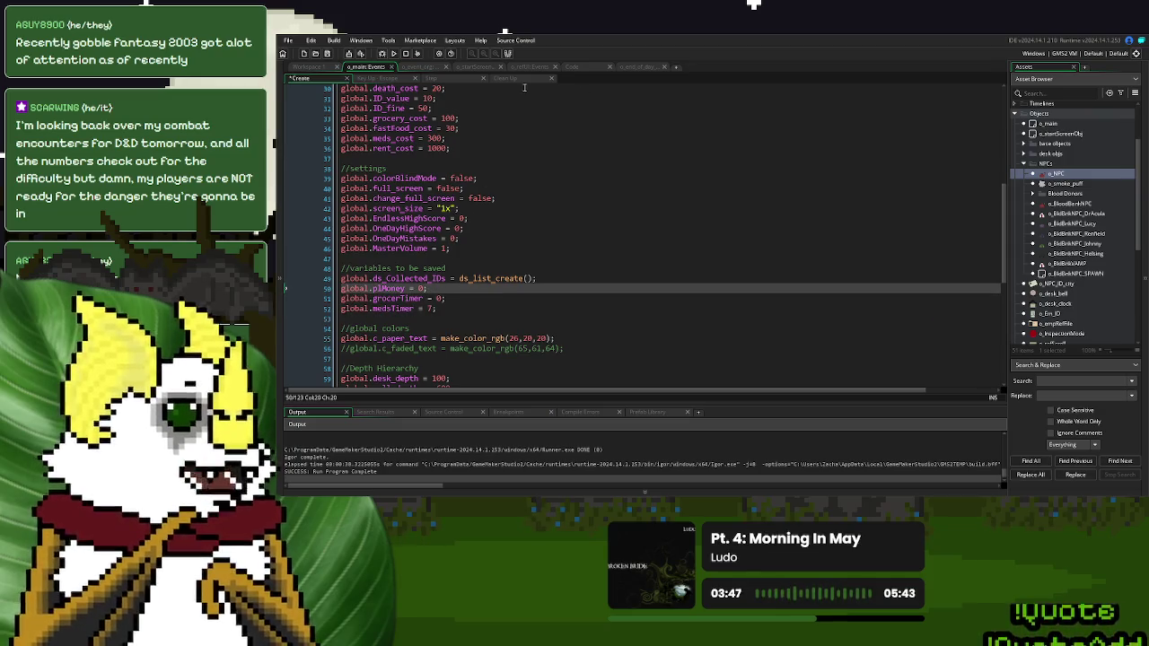
click(641, 67)
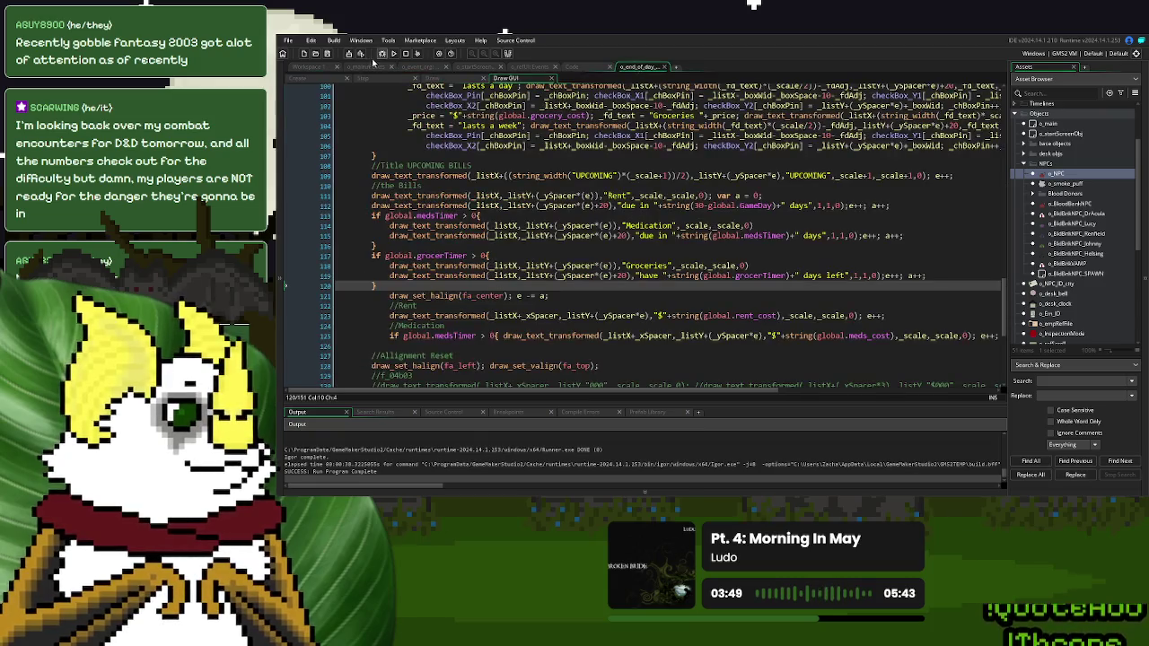
Test-run the game, start a New Game, serve a donor and continue to the End of Day 1 summary
click(391, 55)
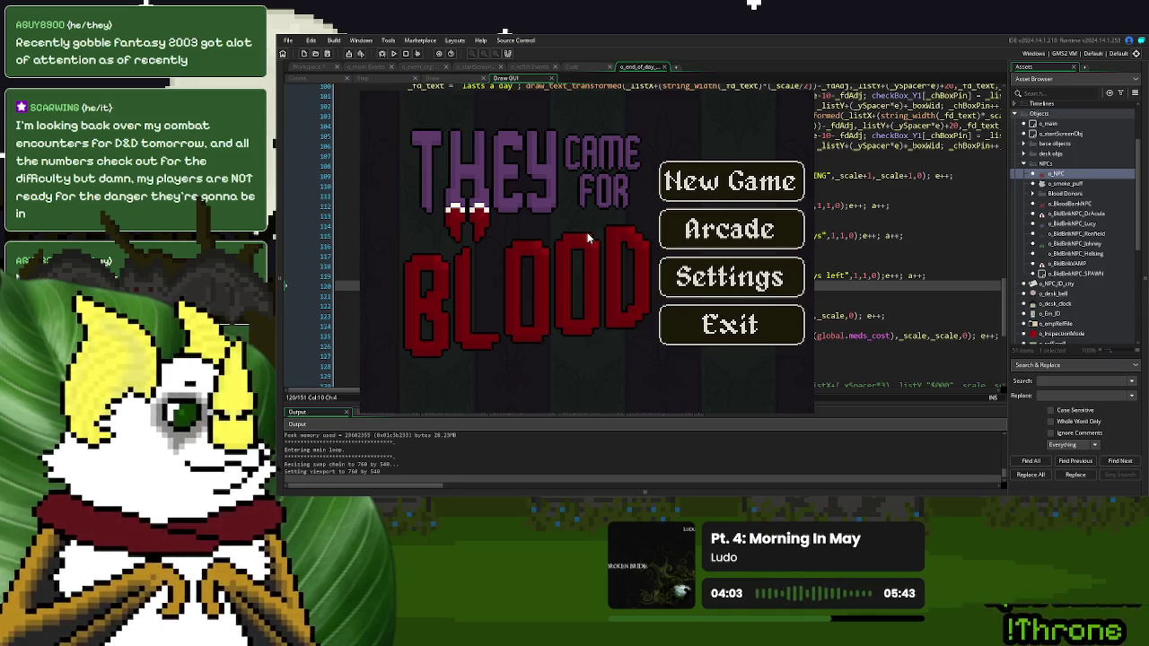
click(731, 181)
click(420, 356)
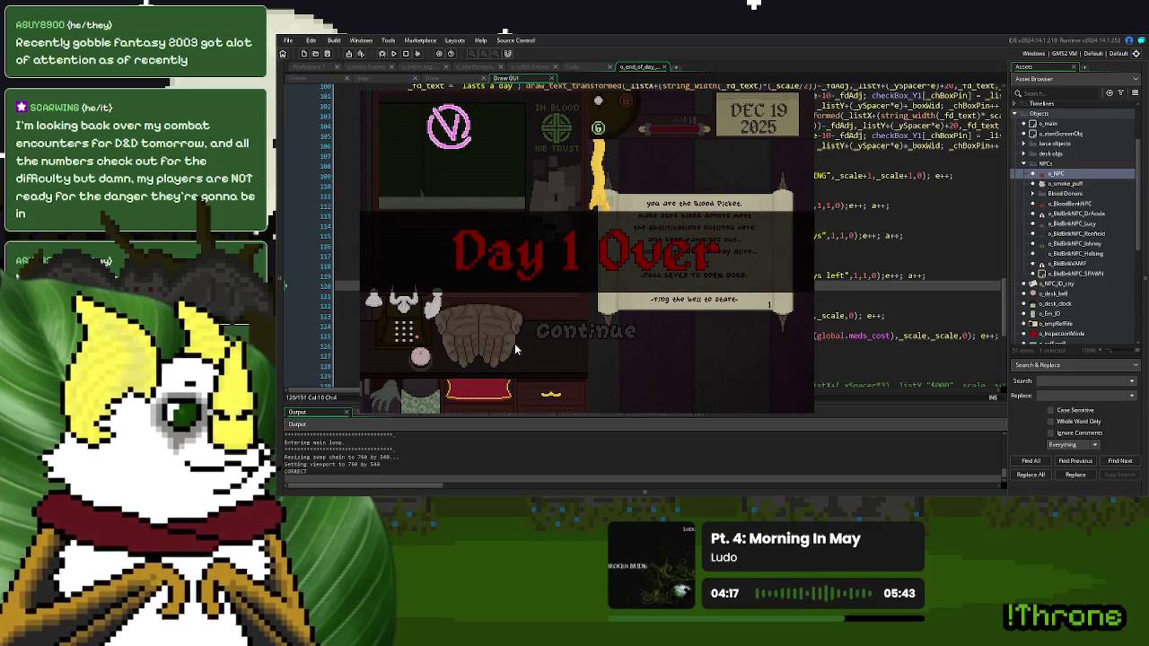
click(563, 330)
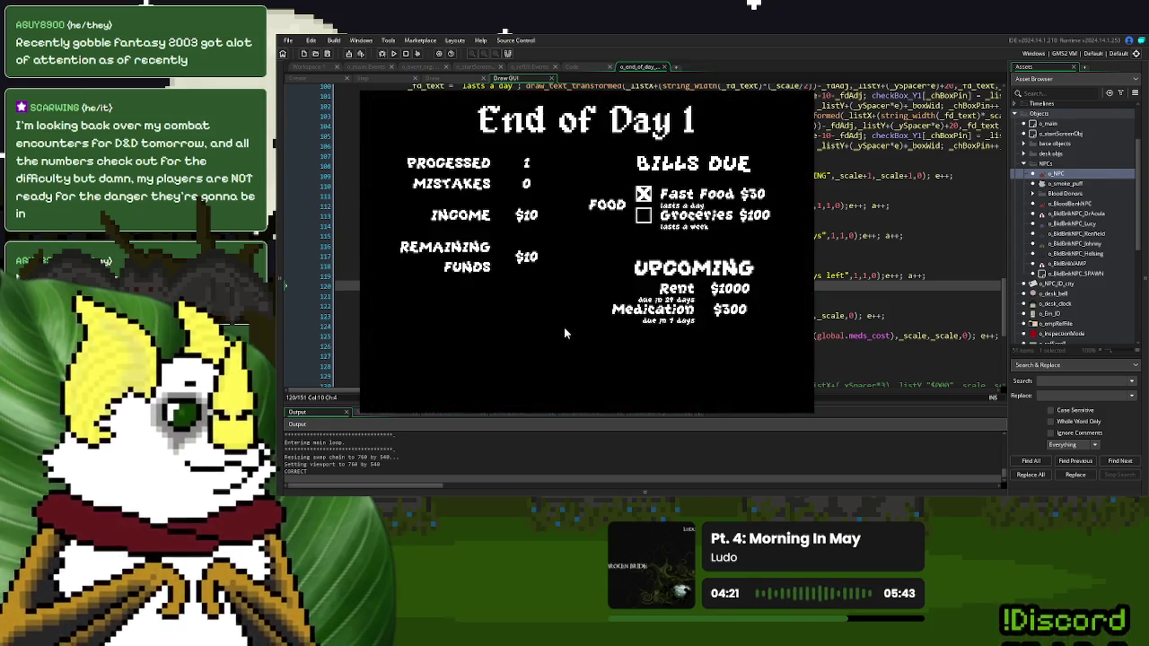
Toggle the Groceries and Fast Food bill checkboxes on and off, then close the game
click(644, 217)
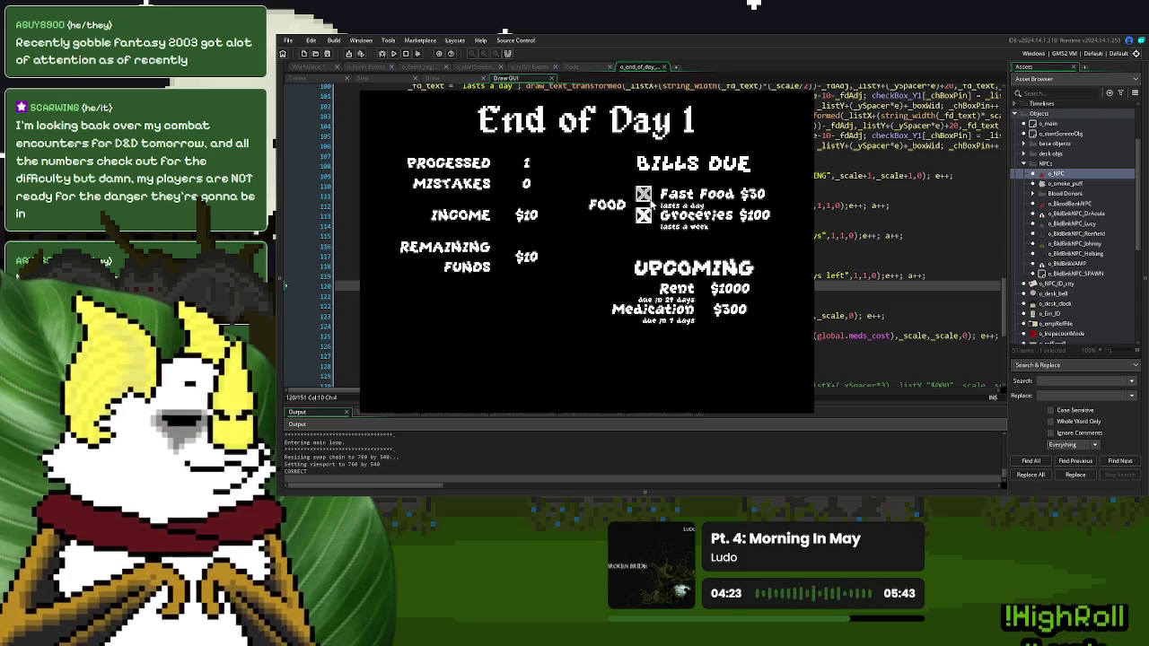
click(644, 195)
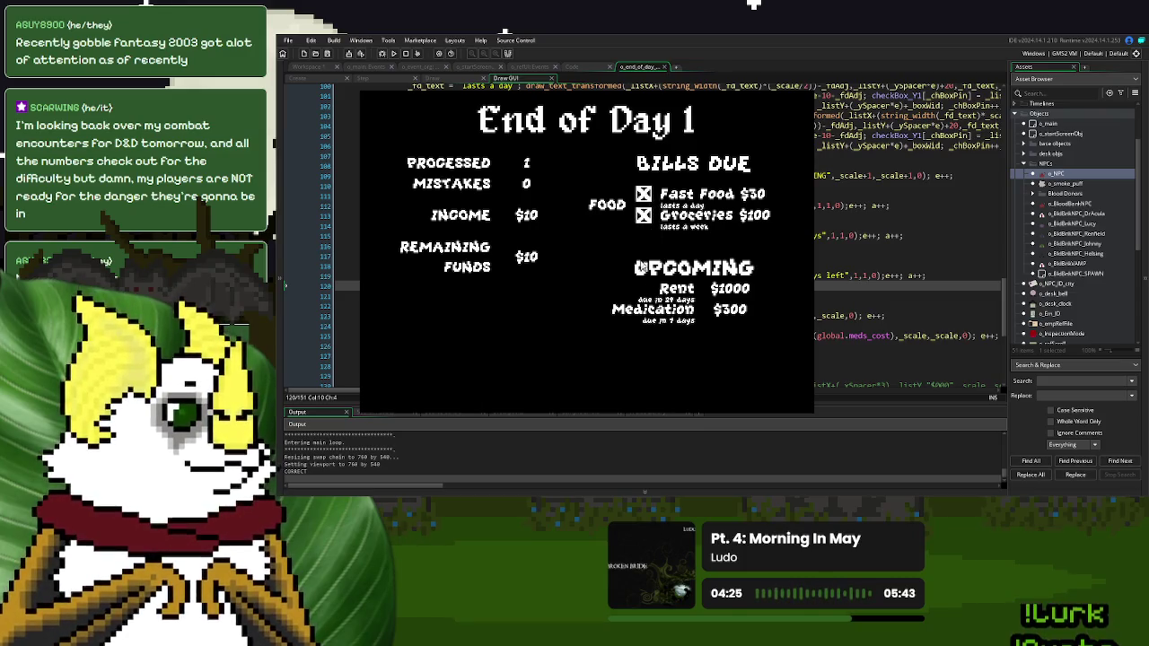
click(643, 194)
click(644, 195)
click(646, 215)
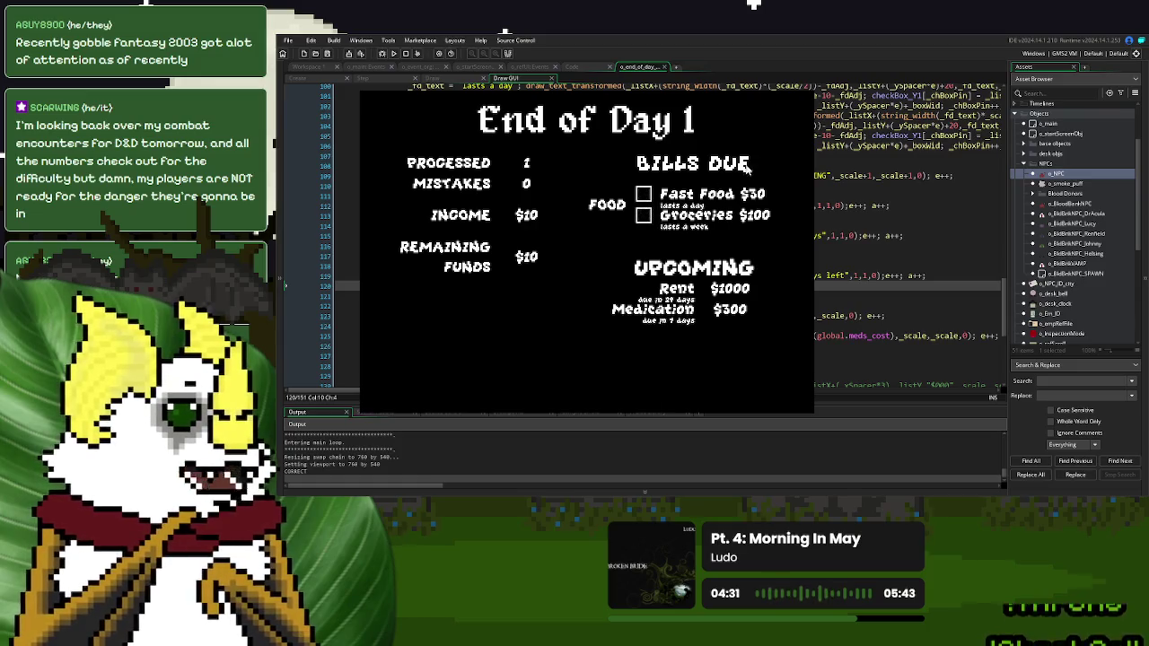
key(Escape)
scroll(629, 233, up, 7)
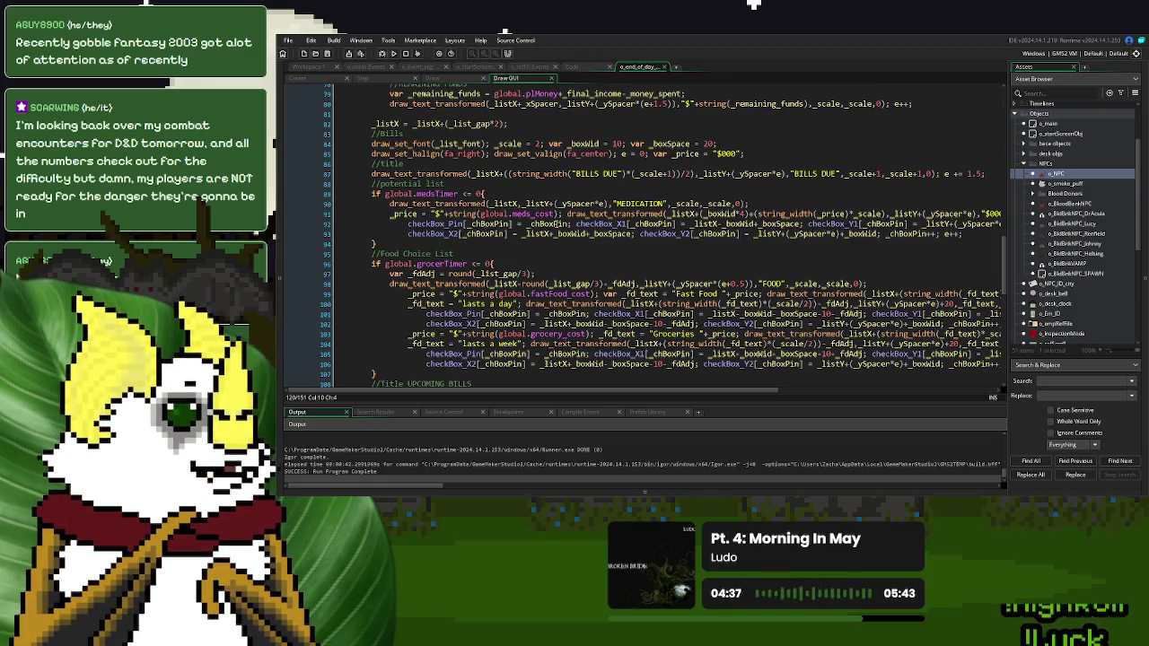
Review the Draw GUI code, highlighting _chBoxPin uses and selecting the medsTimer condition
scroll(642, 233, down, 2)
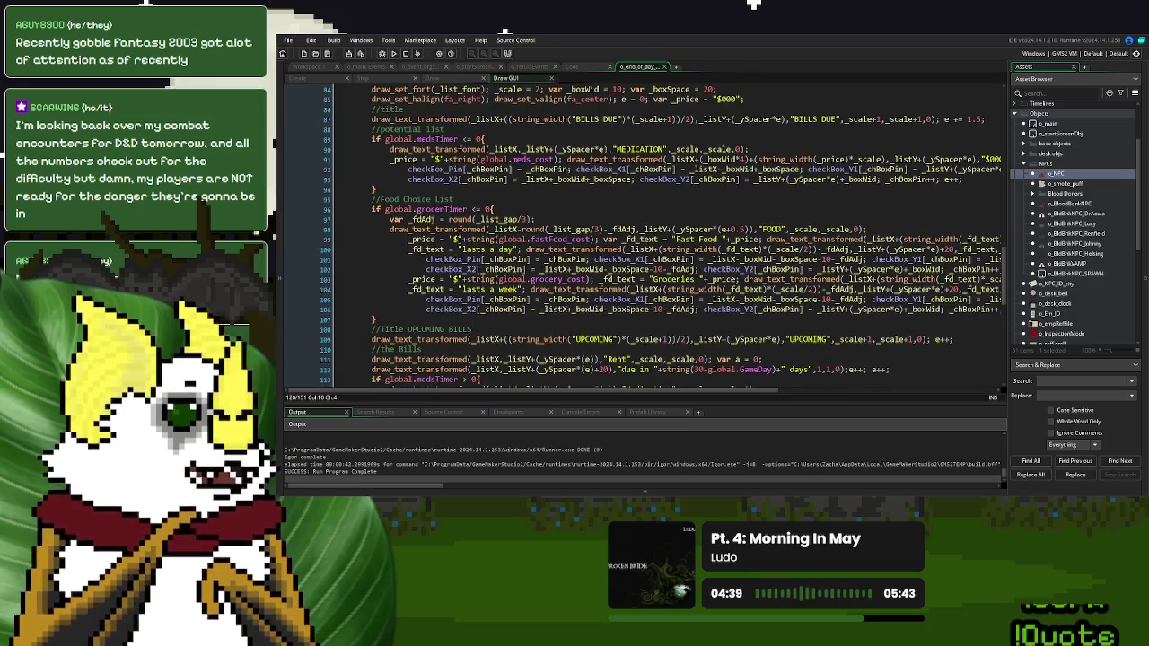
double_click(503, 259)
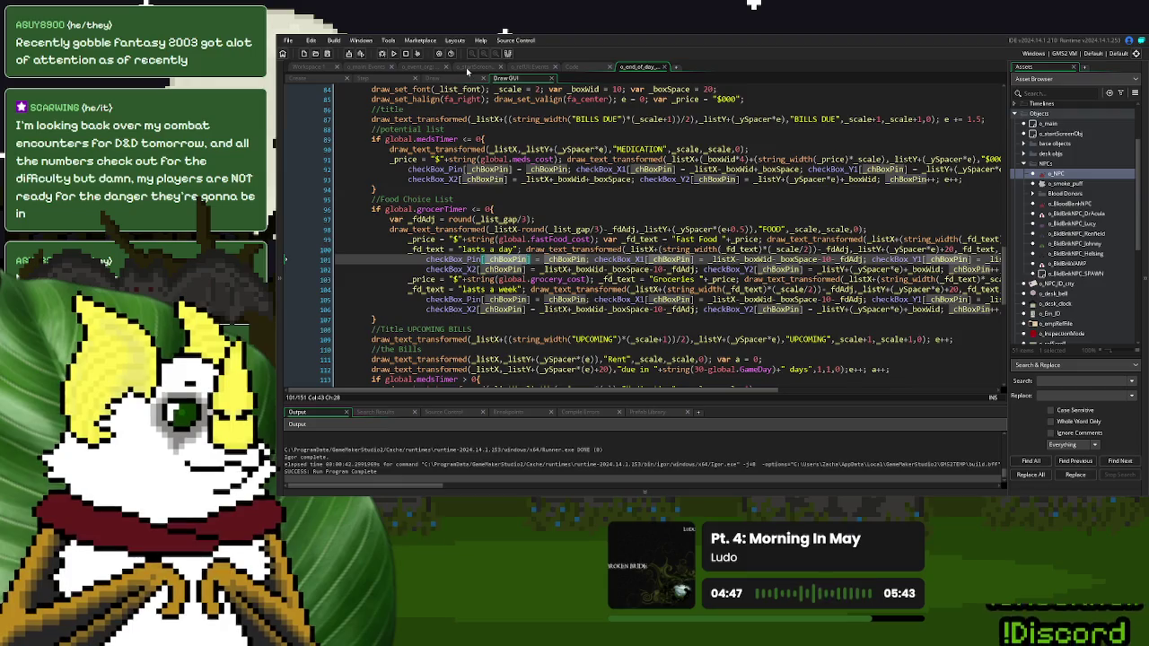
drag(492, 139, 375, 139)
click(316, 78)
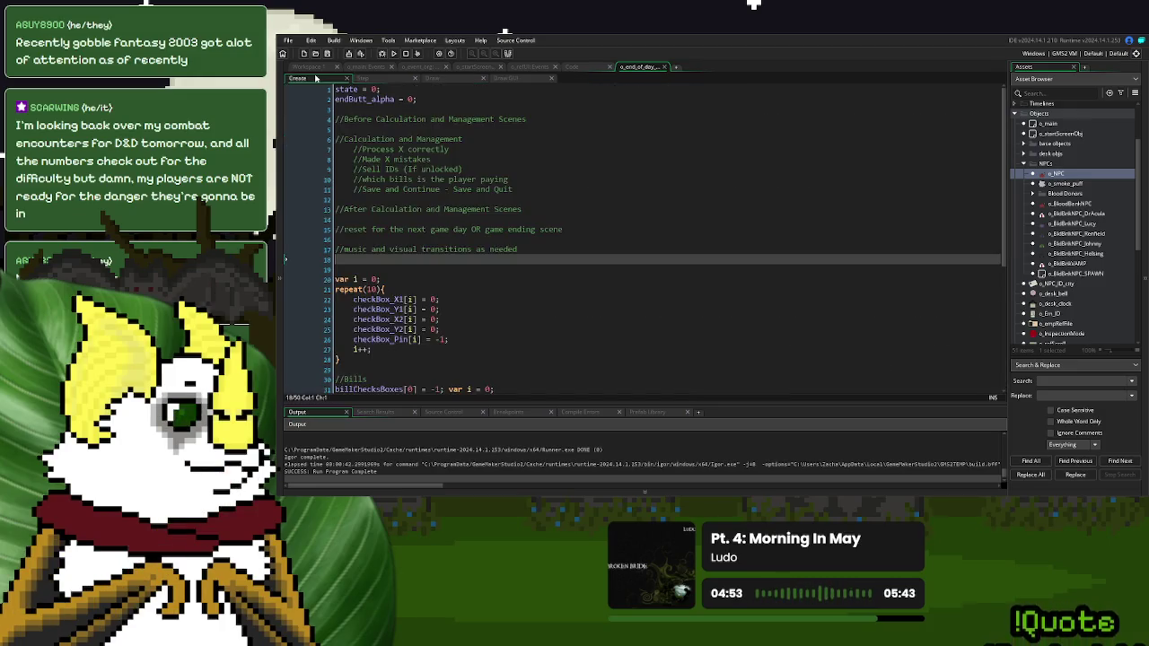
Wrap the MEDICATION checkbox line in if global.medsTimer <= 0{ }
scroll(397, 295, down, 6)
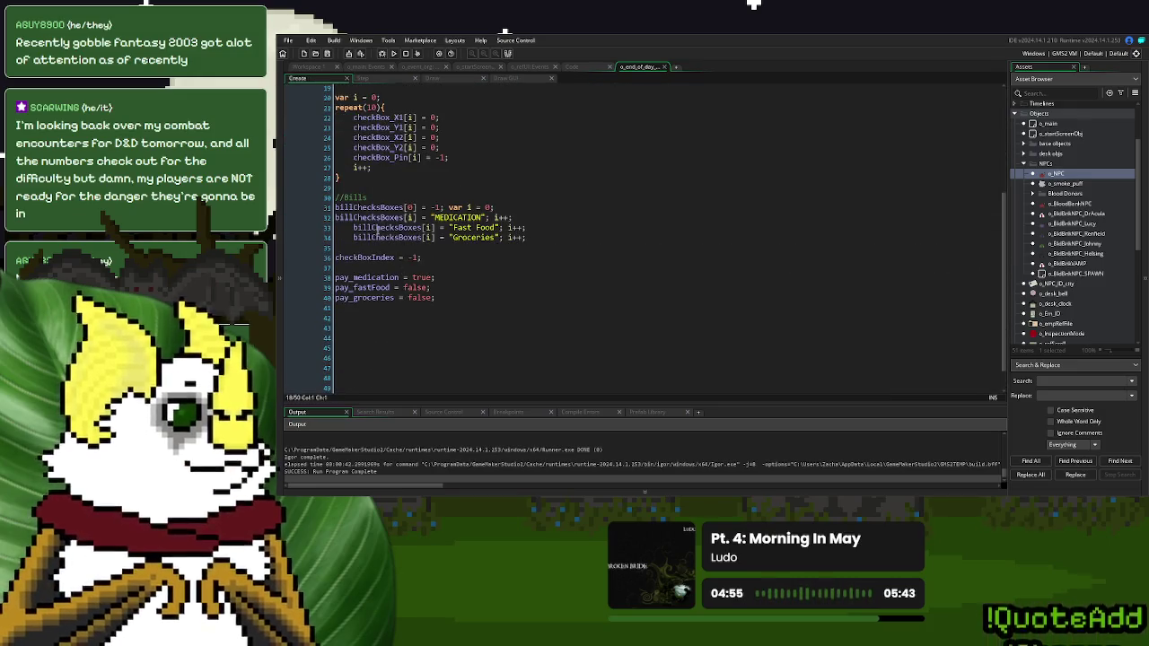
click(339, 217)
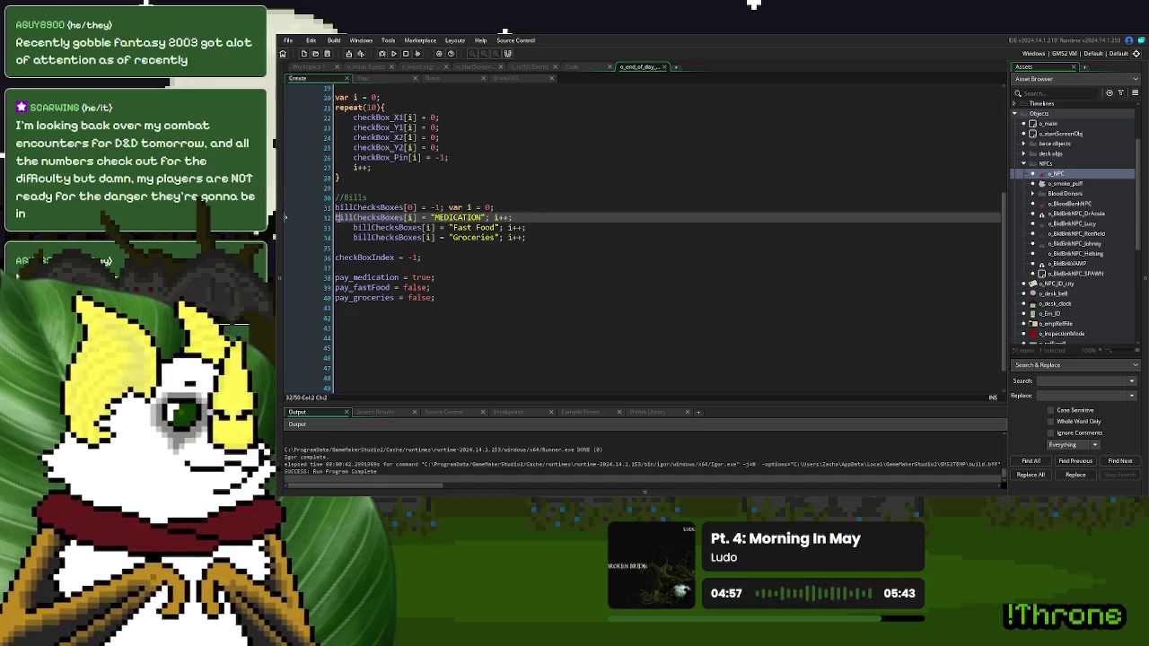
text(if global.medsTimer <= 0{)
click(657, 217)
text(})
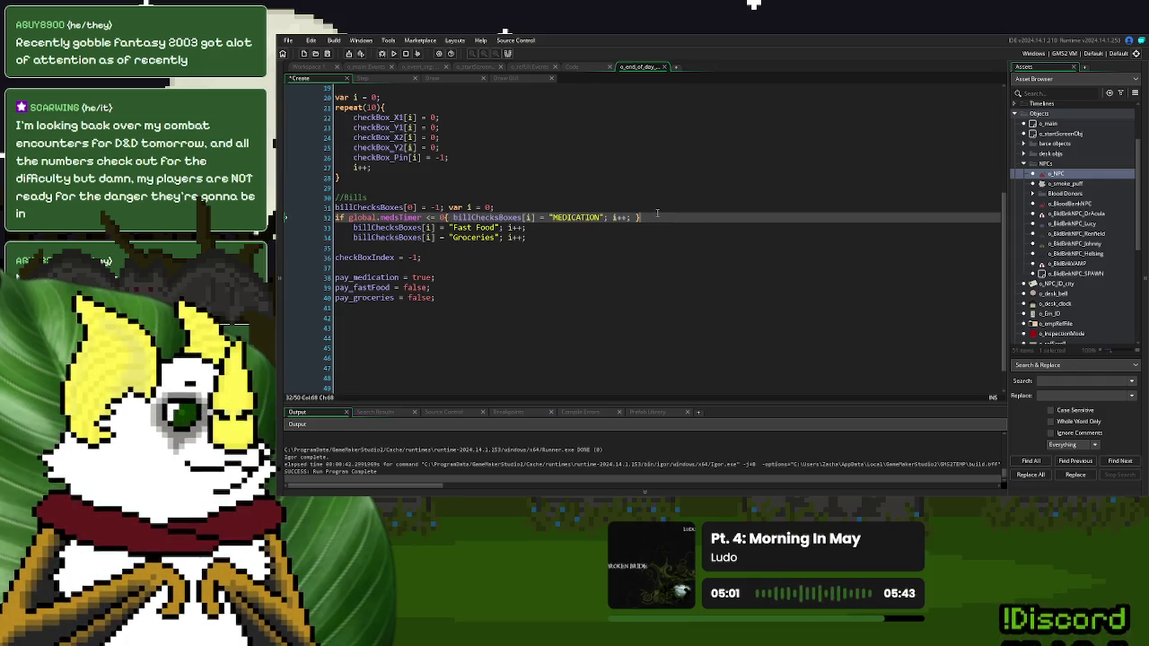
Wrap the Fast Food and Groceries lines in an if global.grocerTimer <= 0 block, then test-run
click(510, 79)
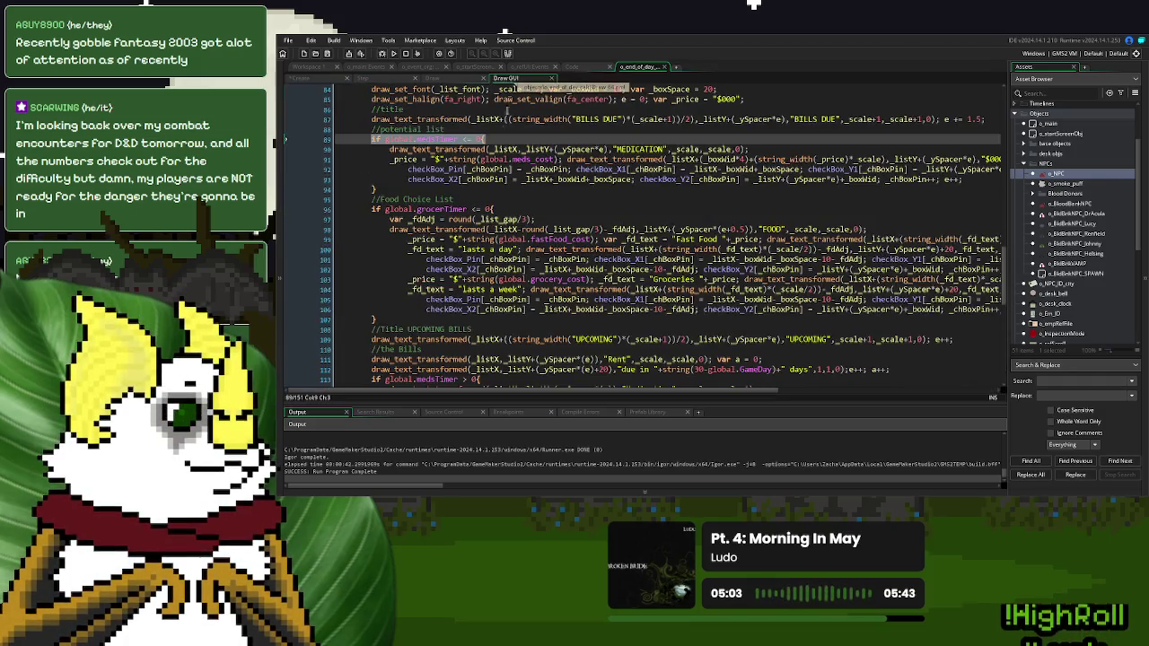
drag(510, 207, 373, 210)
key(ctrl+c)
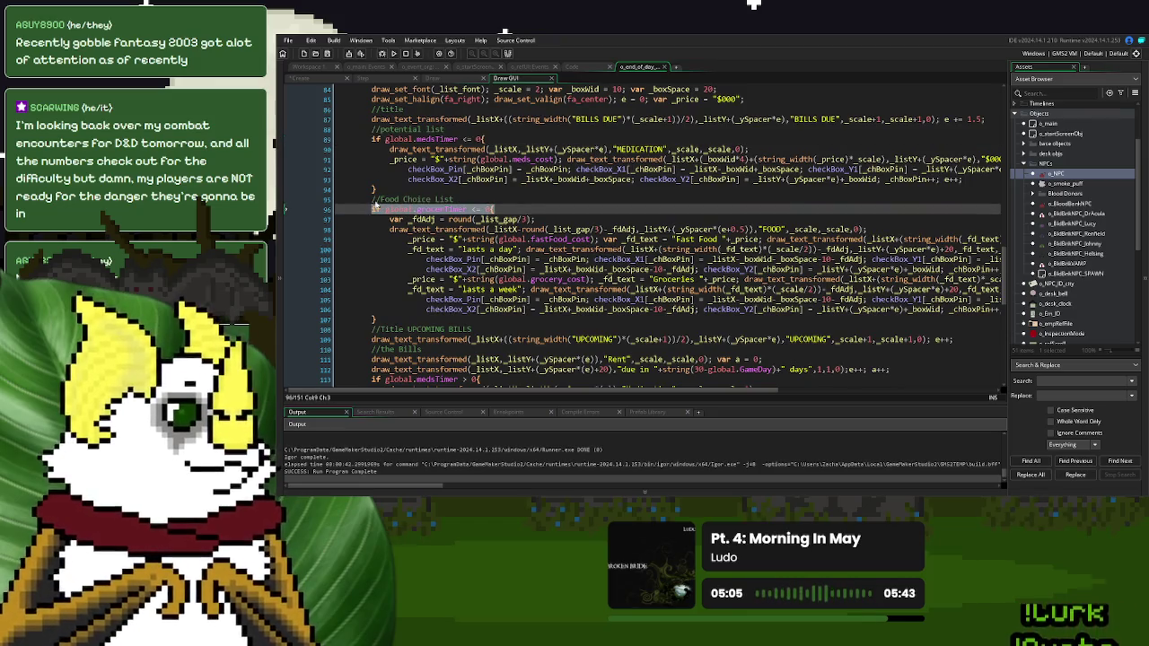
click(314, 80)
click(344, 227)
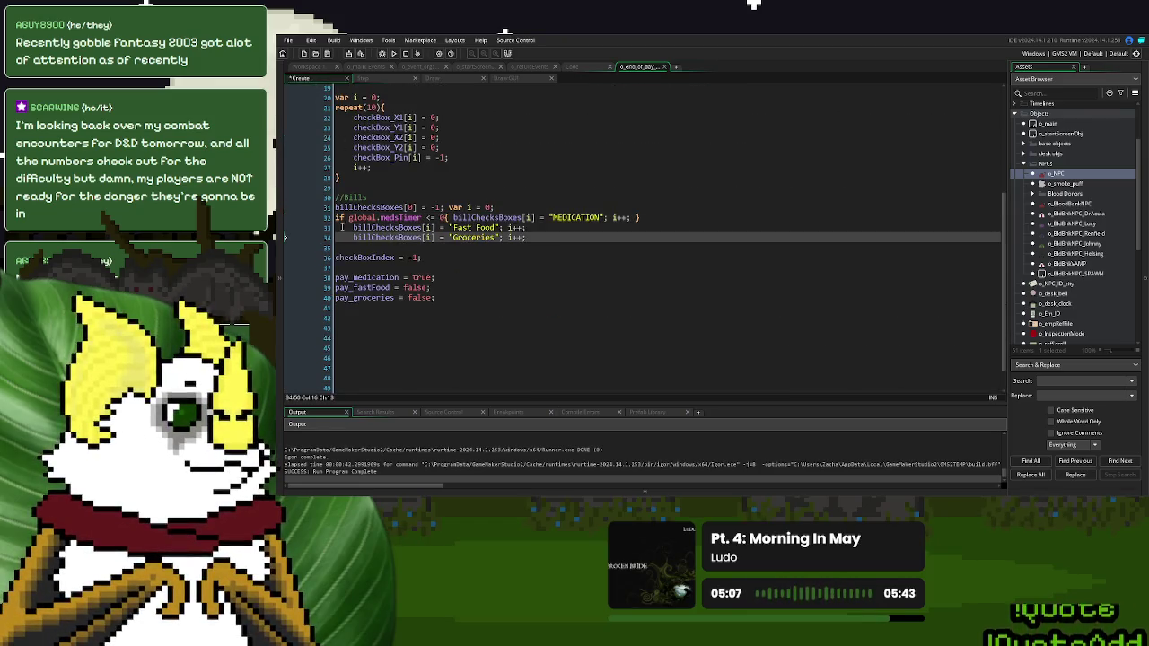
key(Return)
key(Up)
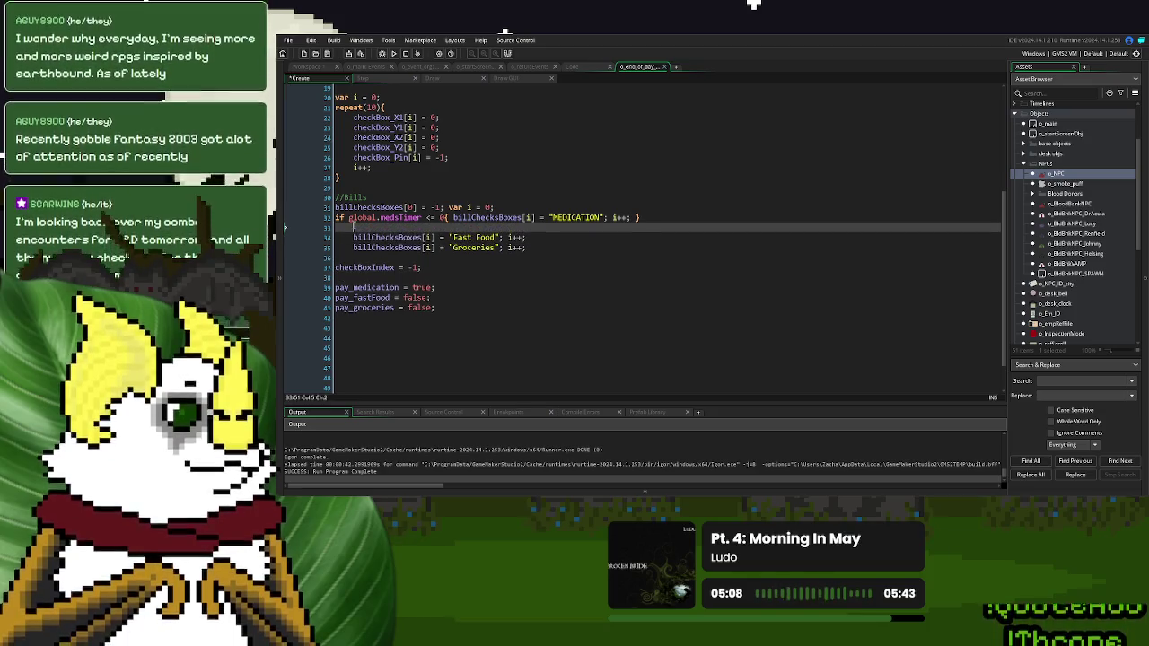
key(ctrl+v)
click(559, 247)
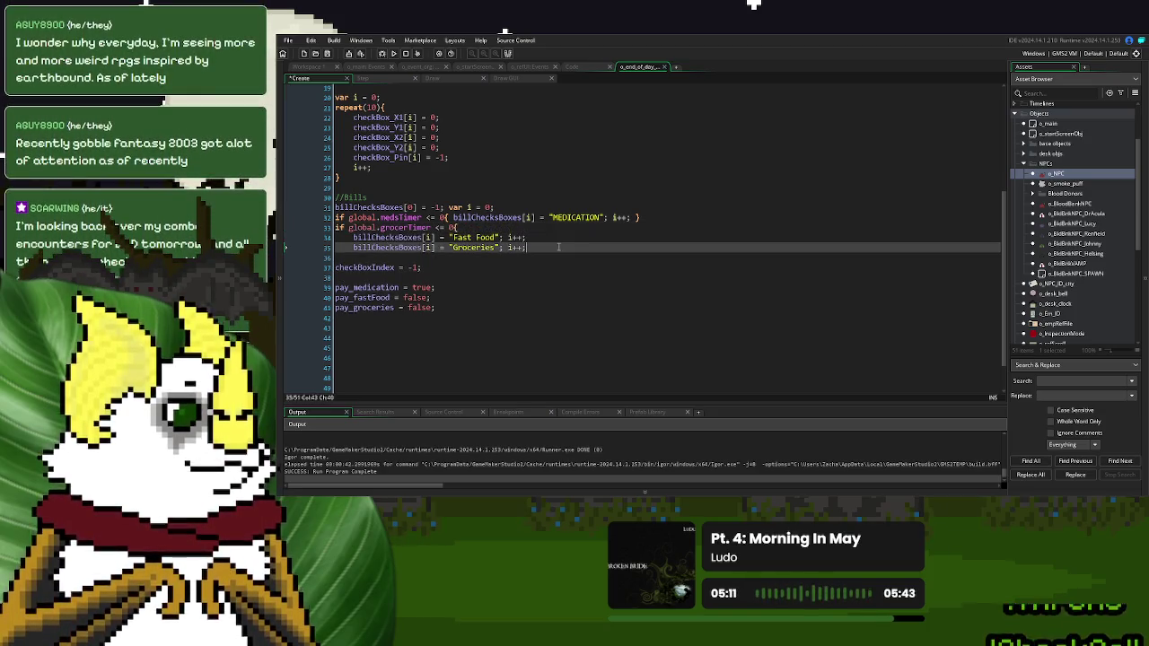
key(Return)
text(})
click(393, 53)
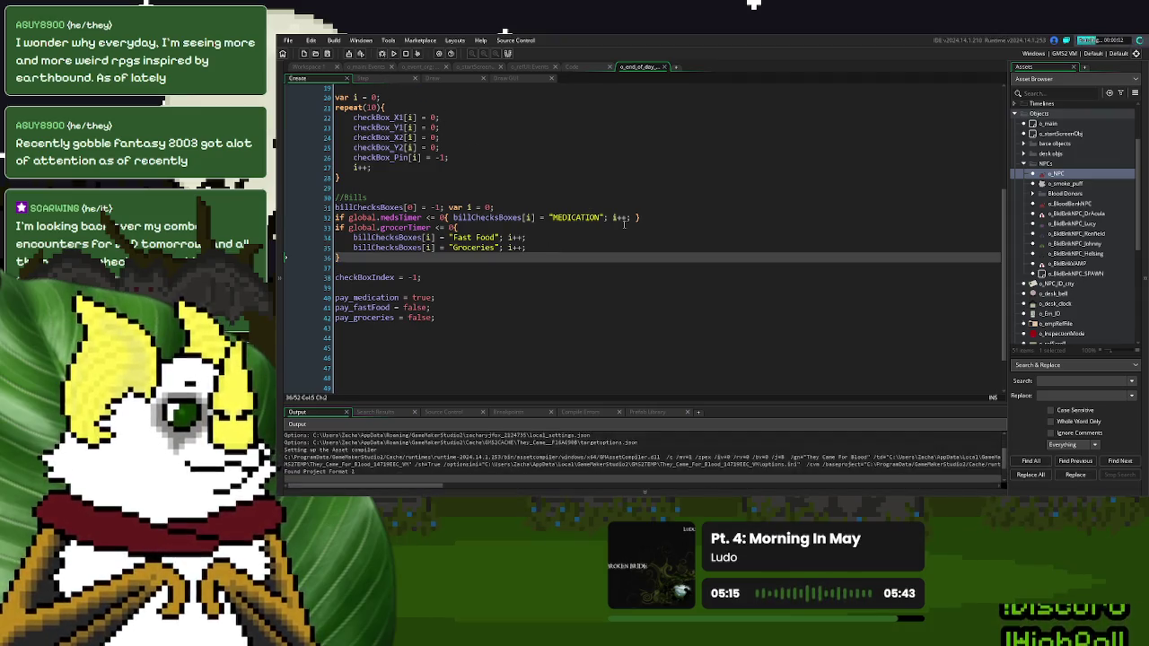
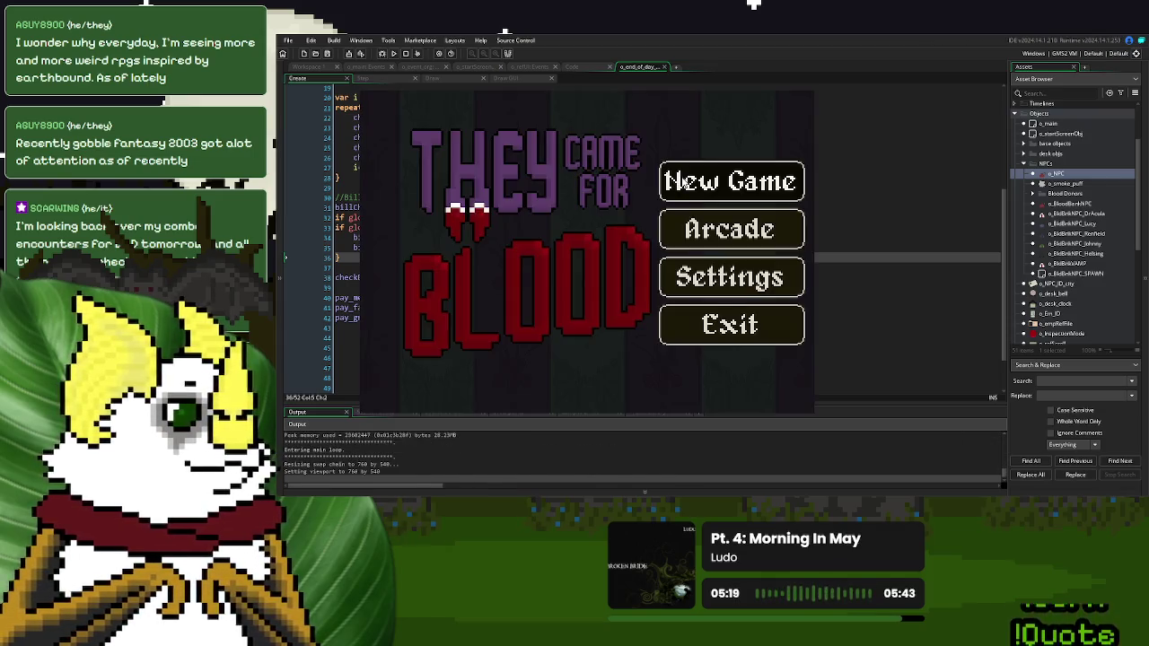
Start a new game, pull the lever for the first donor, and continue to the end-of-day screen
click(732, 181)
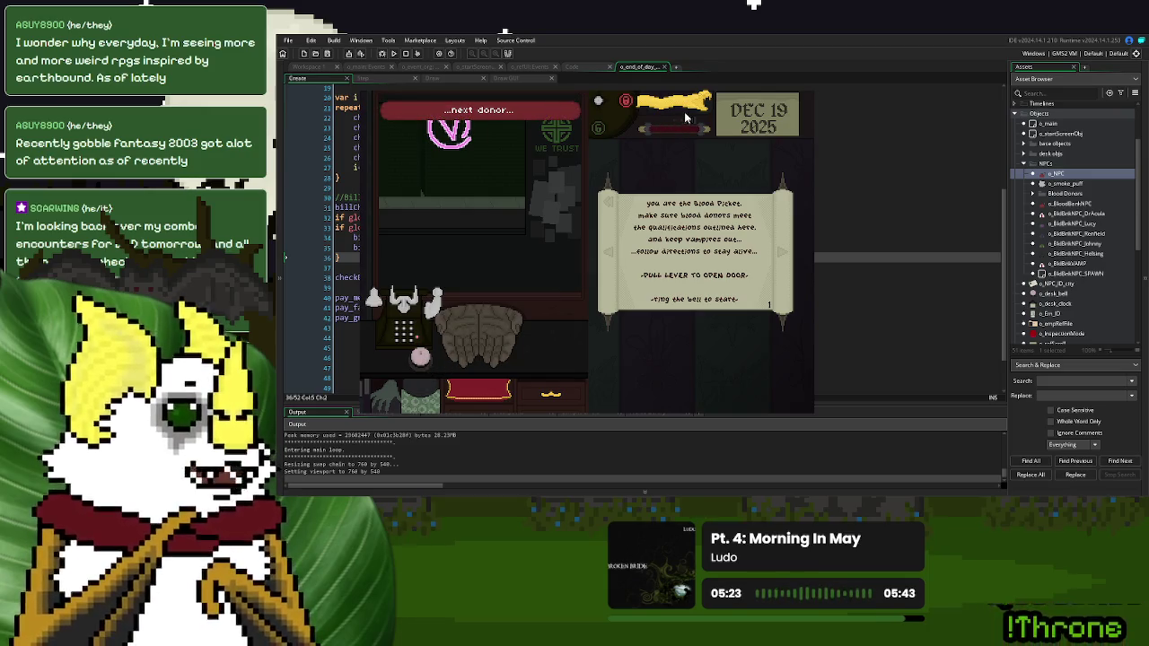
drag(686, 117, 663, 166)
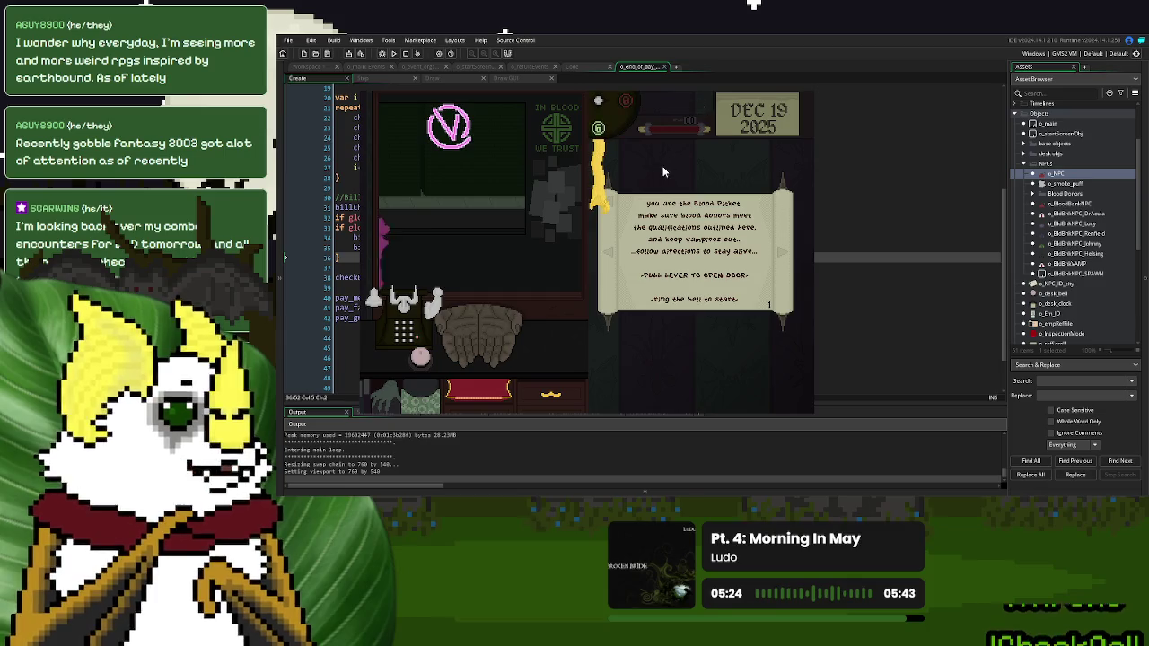
click(674, 222)
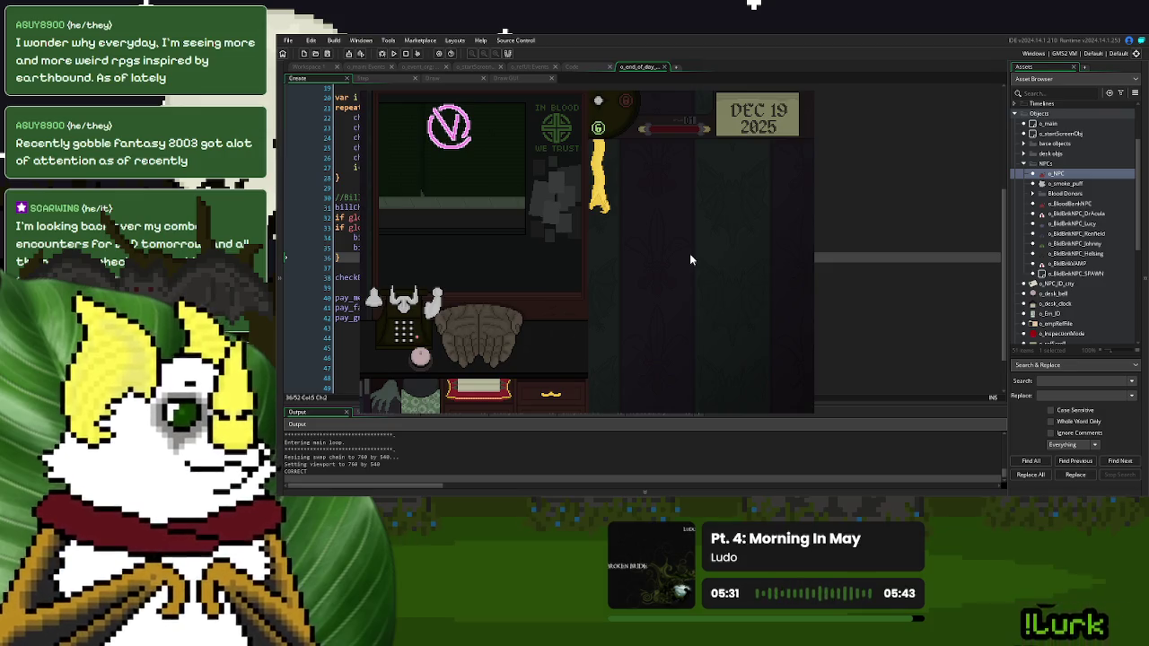
click(593, 337)
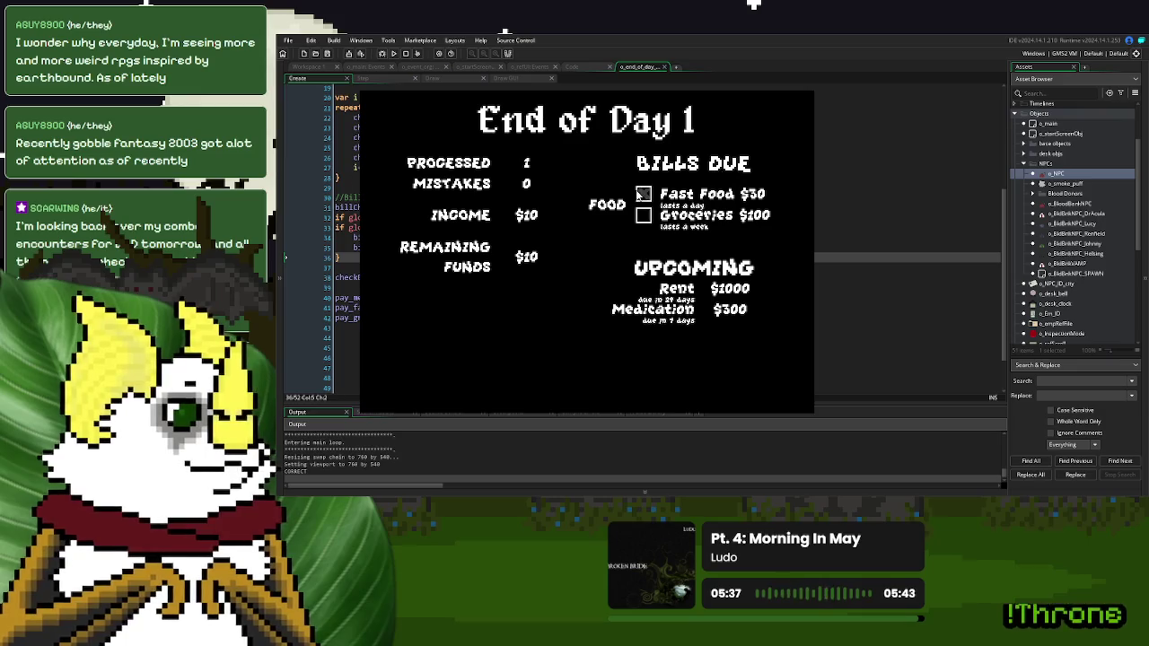
Rapidly toggle between Fast Food and Groceries to confirm they switch exclusively, then stop the game
click(643, 195)
click(644, 216)
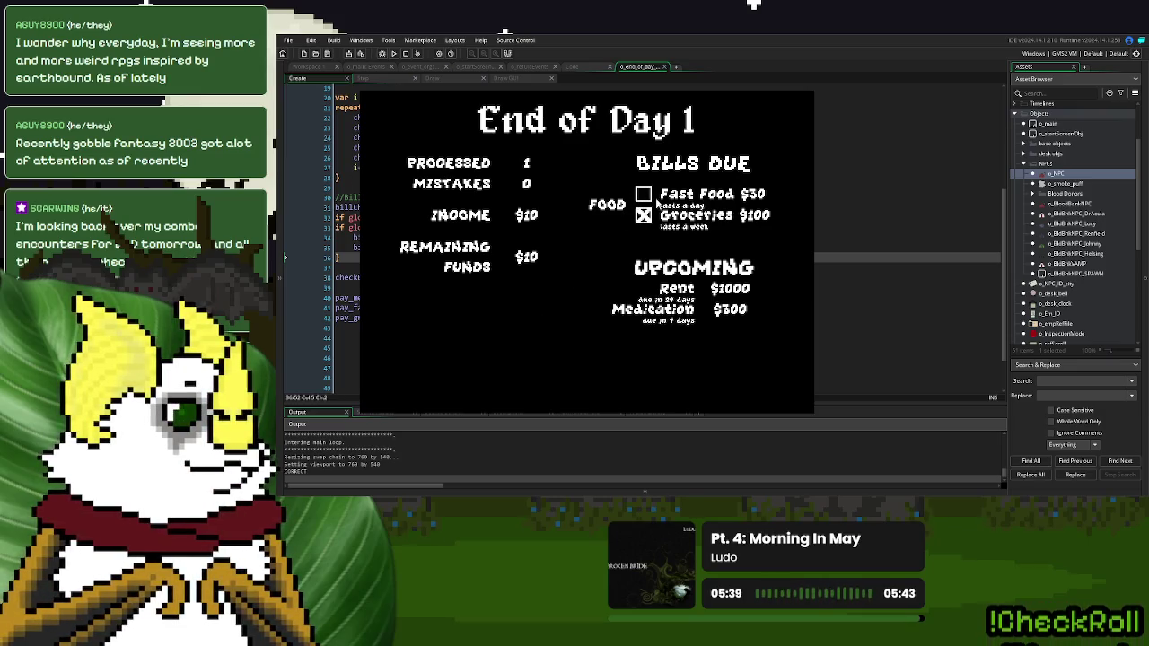
click(643, 195)
click(644, 217)
click(643, 194)
click(644, 216)
click(645, 195)
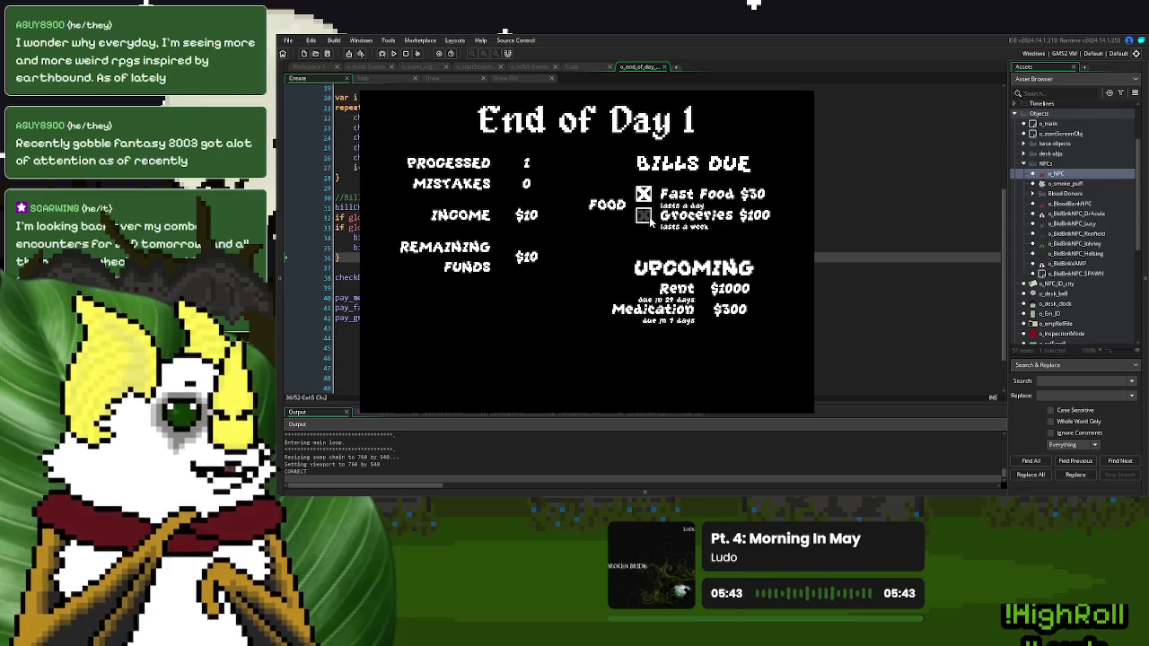
click(644, 216)
click(643, 195)
click(644, 216)
click(644, 194)
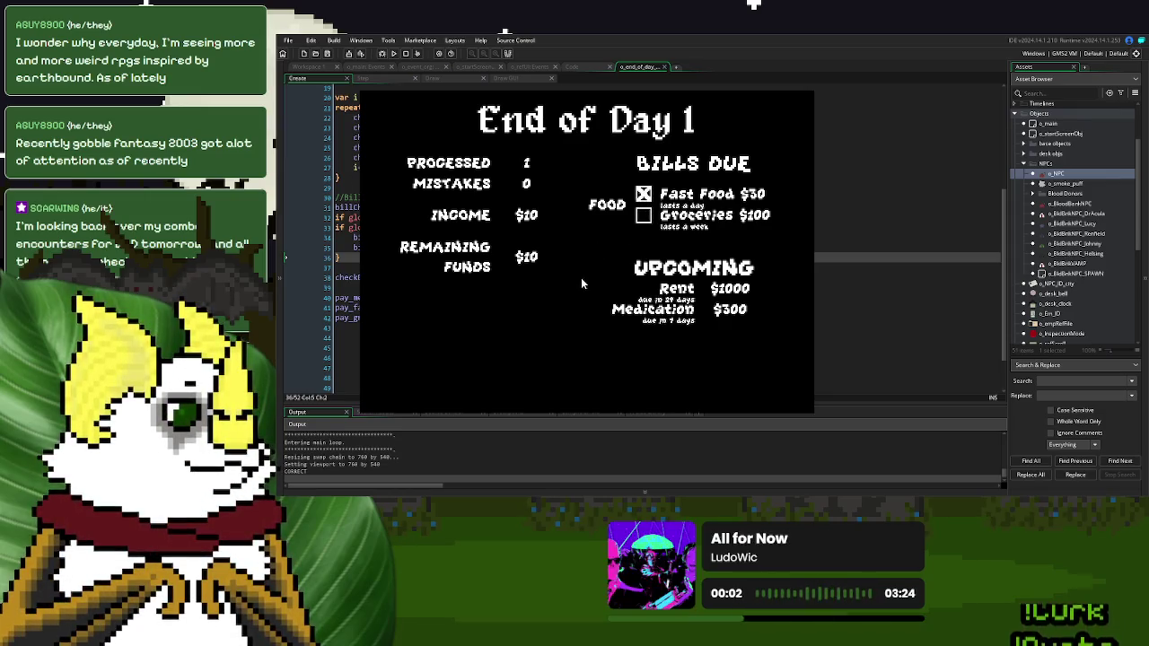
key(Escape)
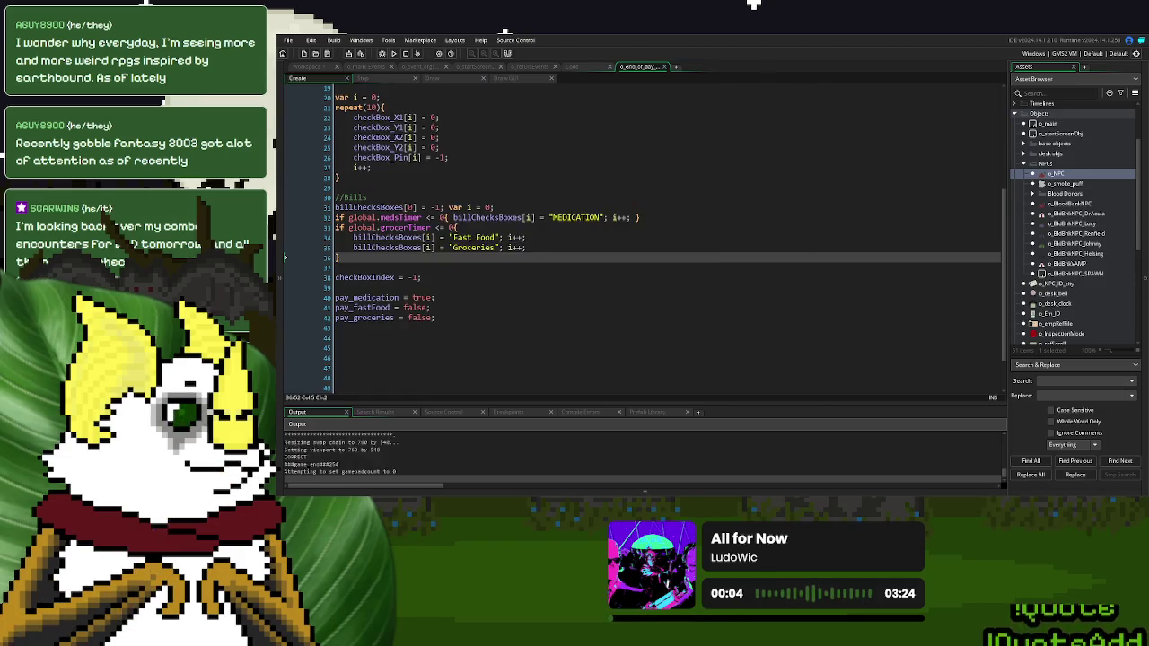
In the Step event, insert a blank line after the checkbox switch block
click(464, 147)
click(393, 79)
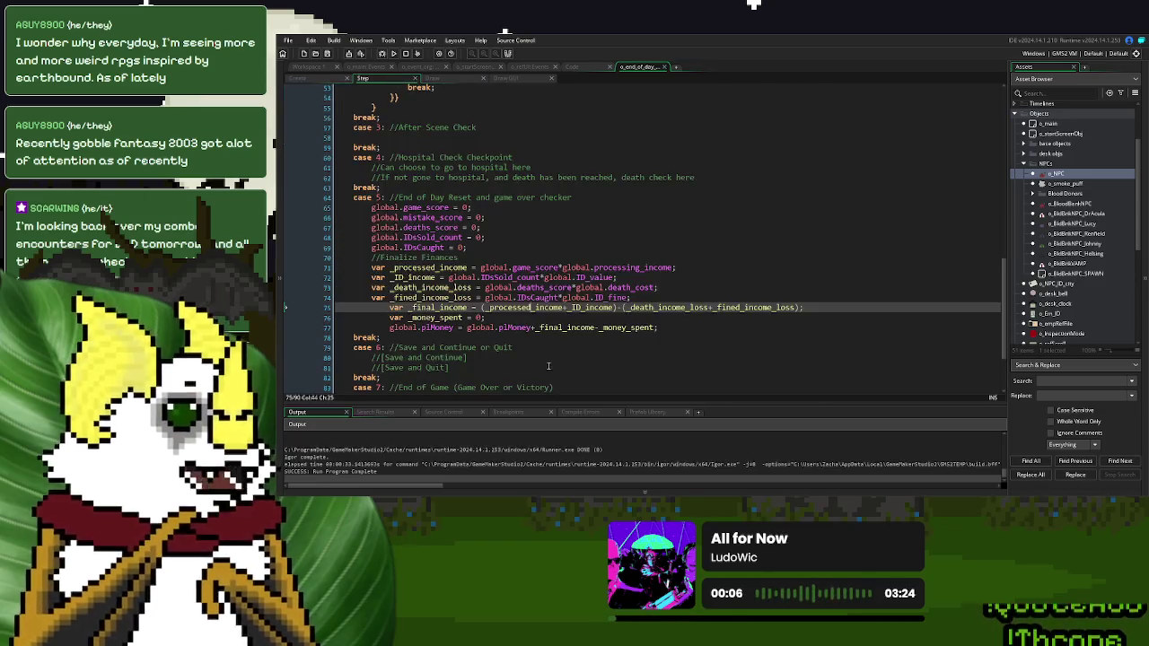
click(550, 367)
click(679, 328)
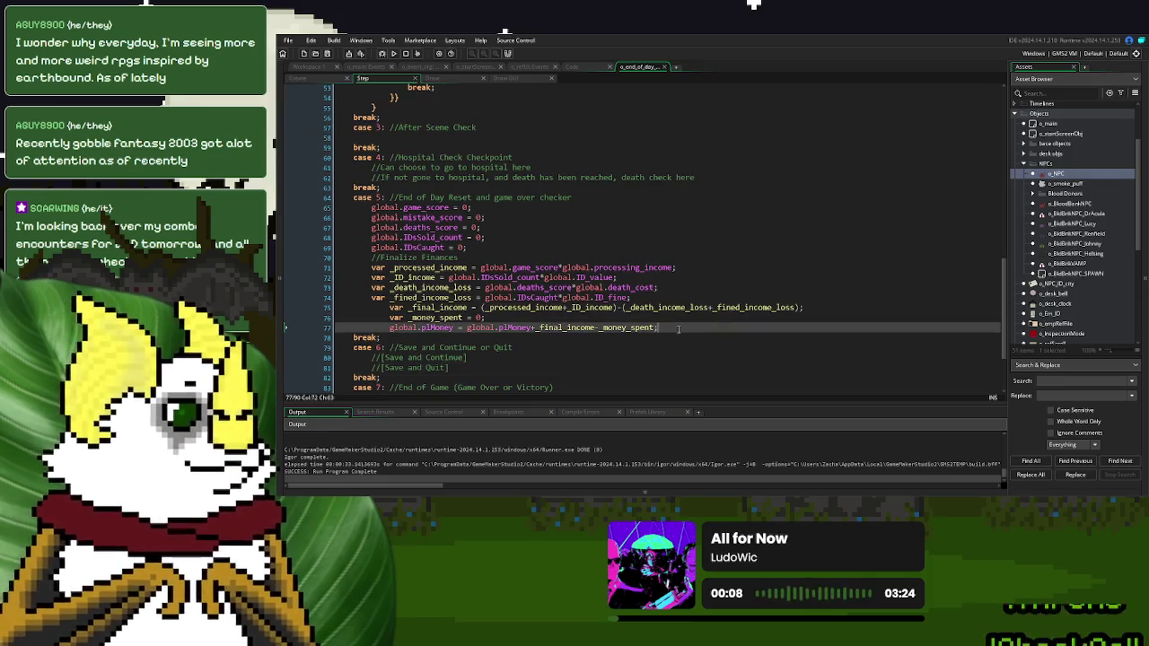
scroll(507, 222, up, 7)
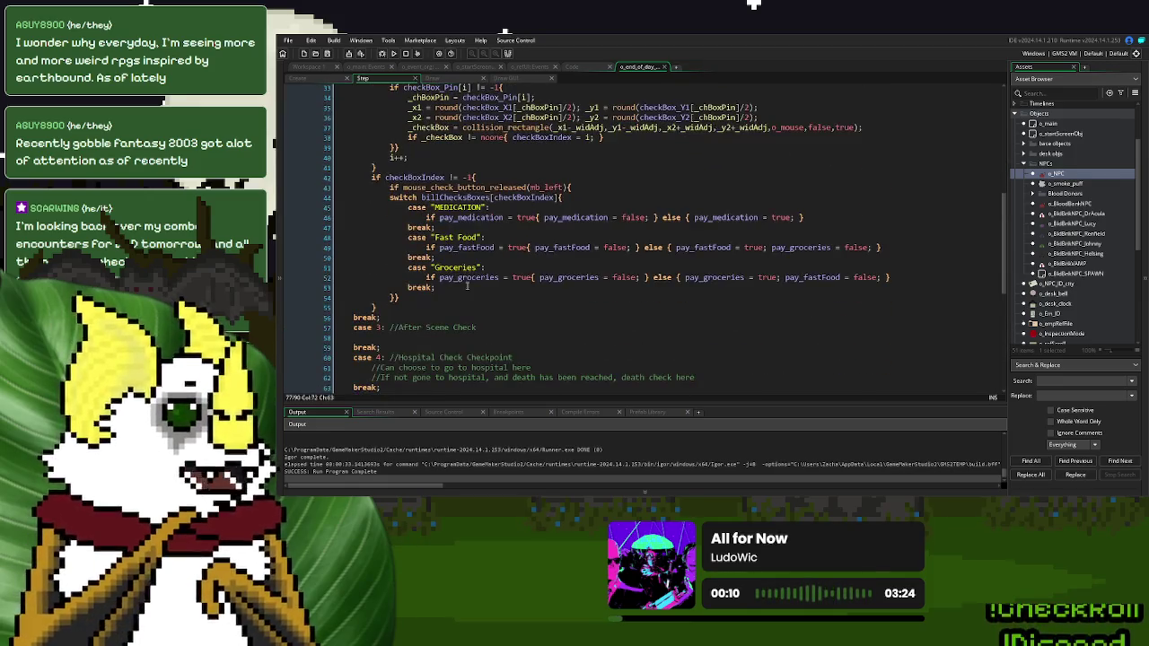
click(432, 309)
key(Return)
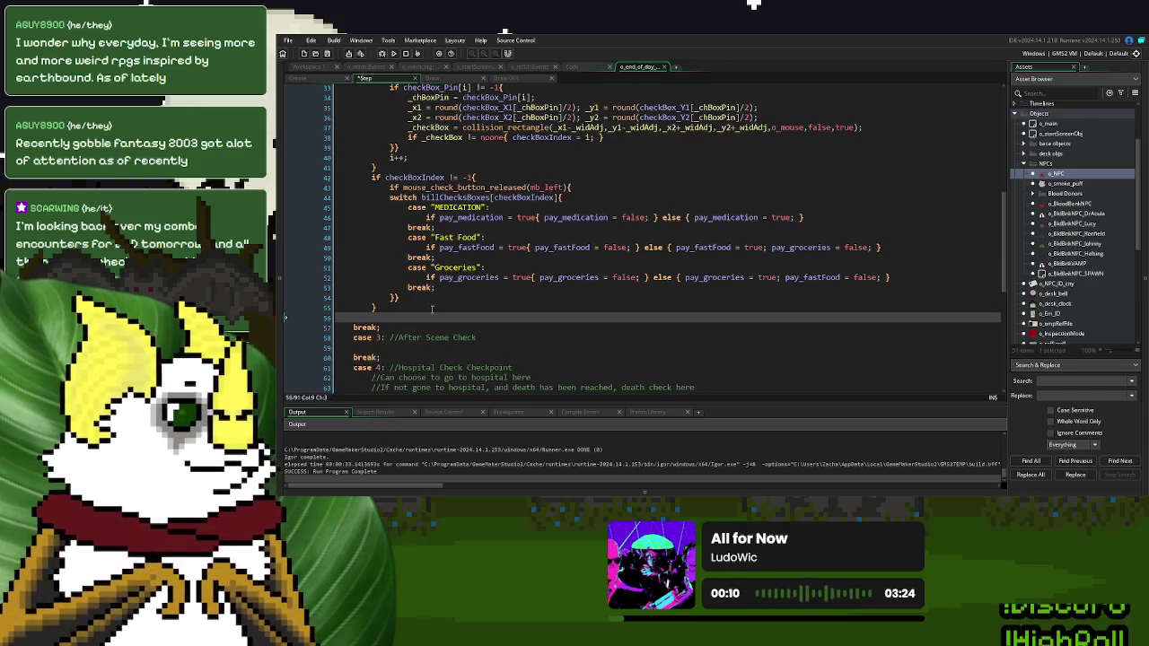
Copy the grocerTimer condition from the Create event into the Step event with a closing brace
click(313, 79)
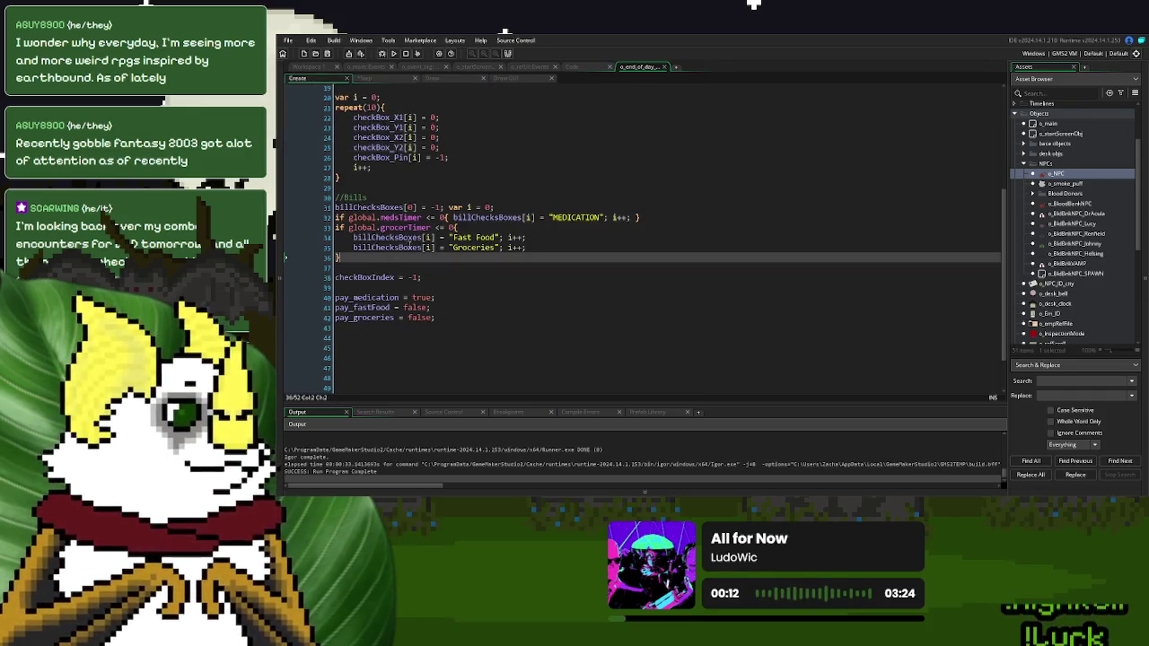
drag(458, 227, 335, 227)
key(ctrl+c)
click(388, 78)
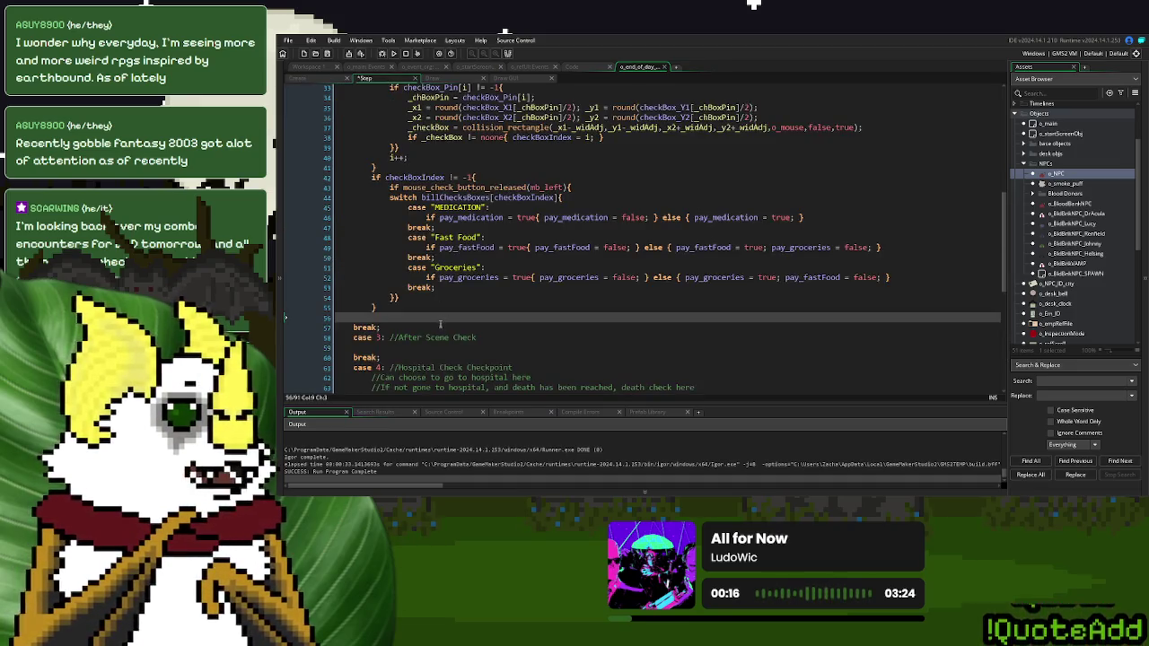
key(ctrl+v)
key(Return)
key(Return)
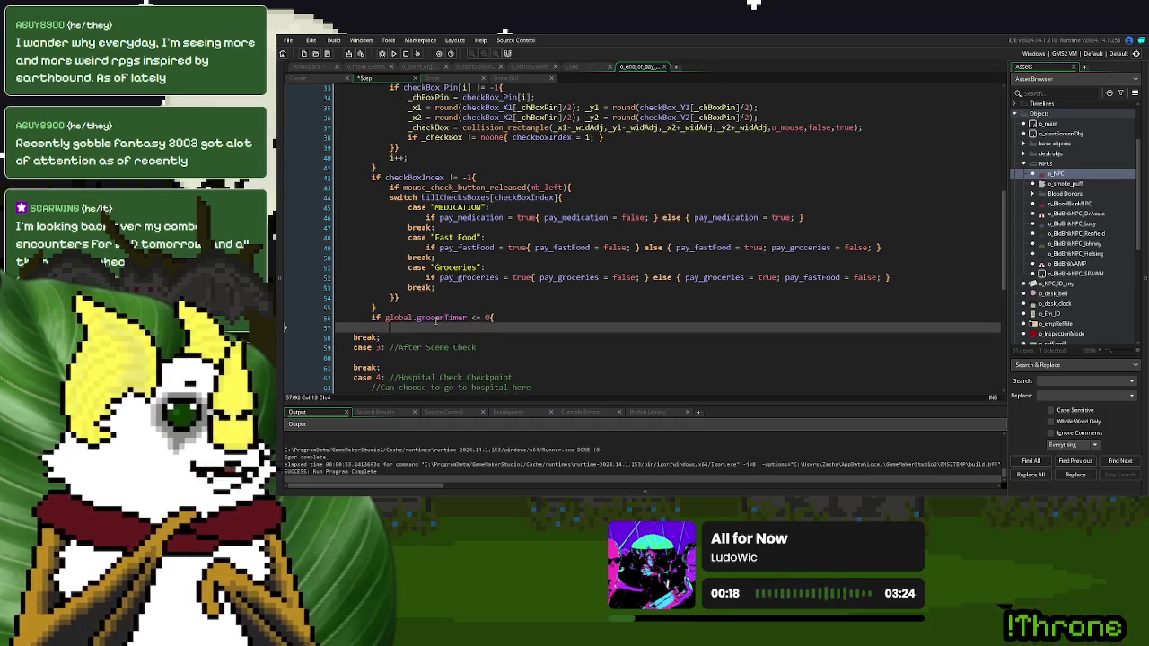
text(})
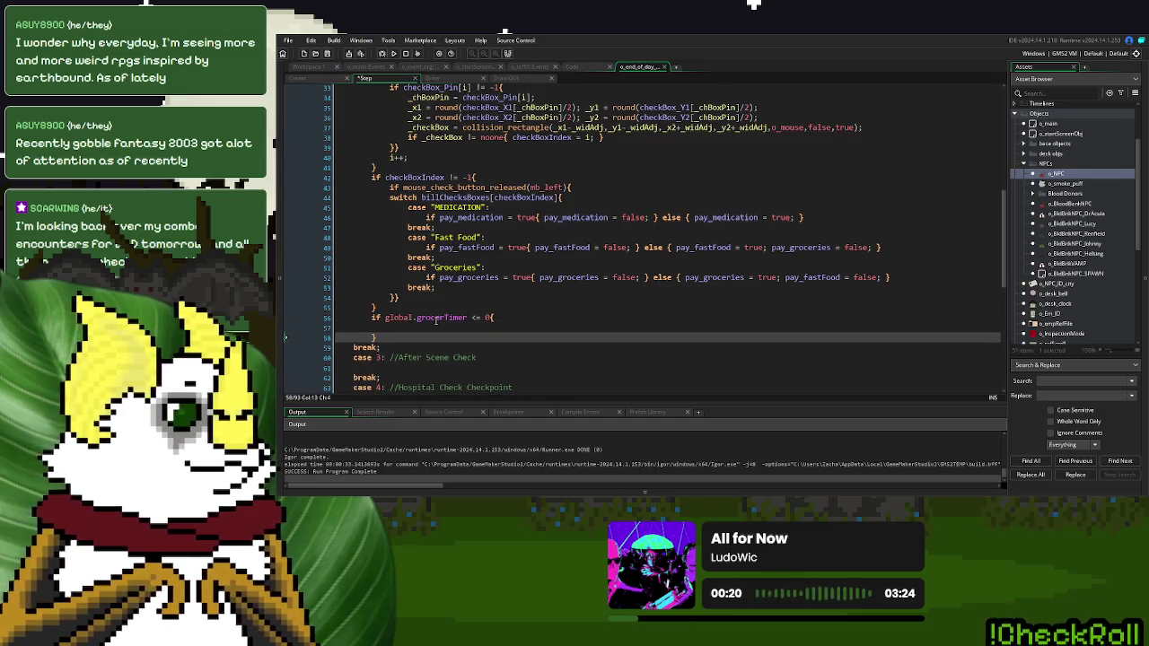
Add an empty else branch after the grocerTimer condition
click(456, 318)
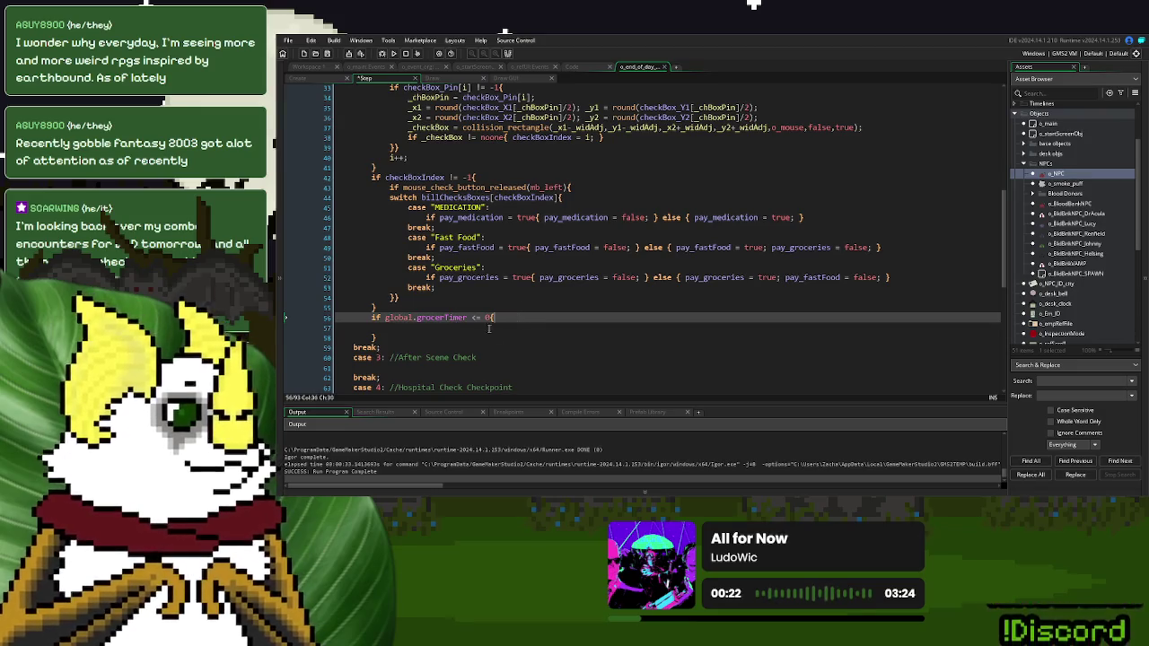
click(482, 331)
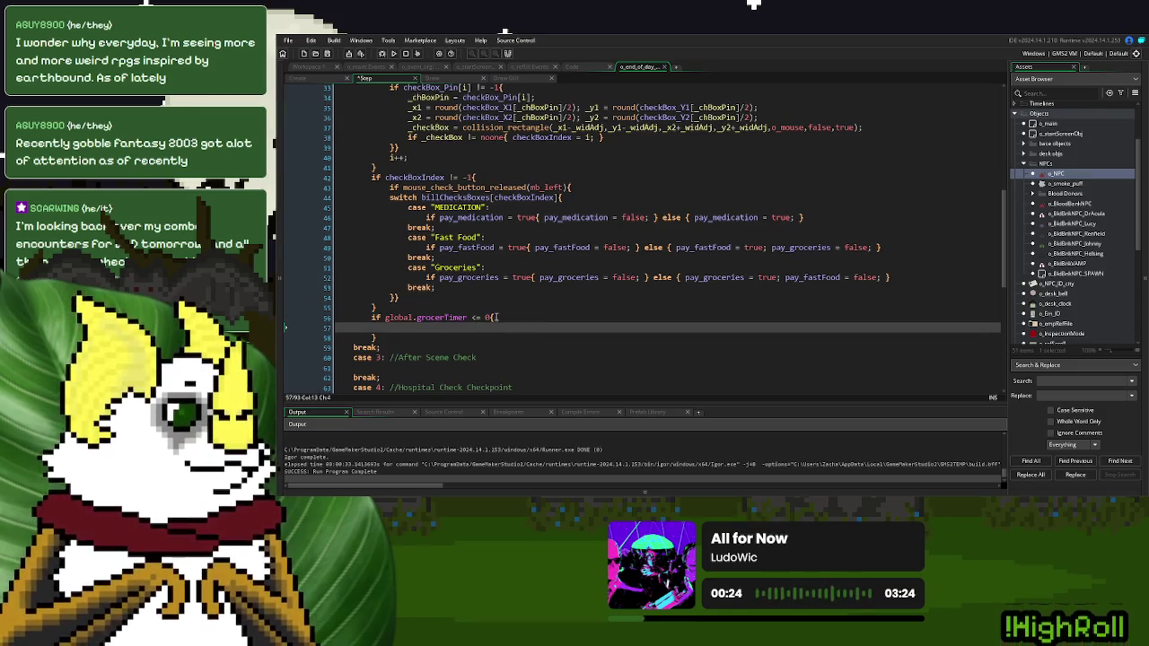
click(449, 336)
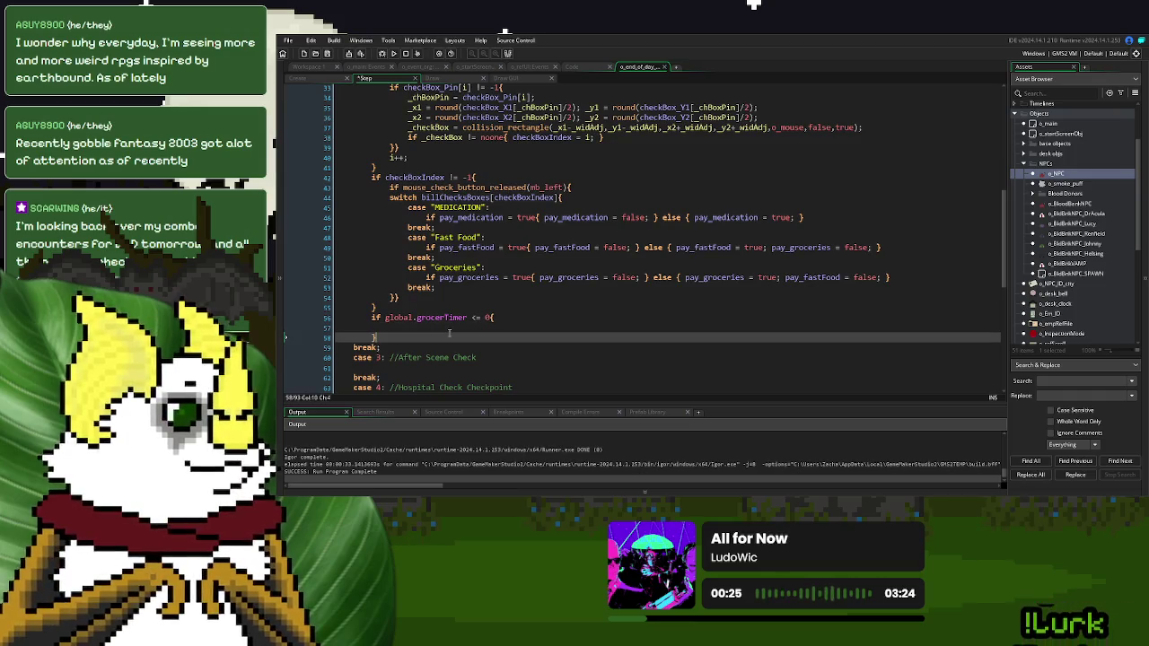
text( else {)
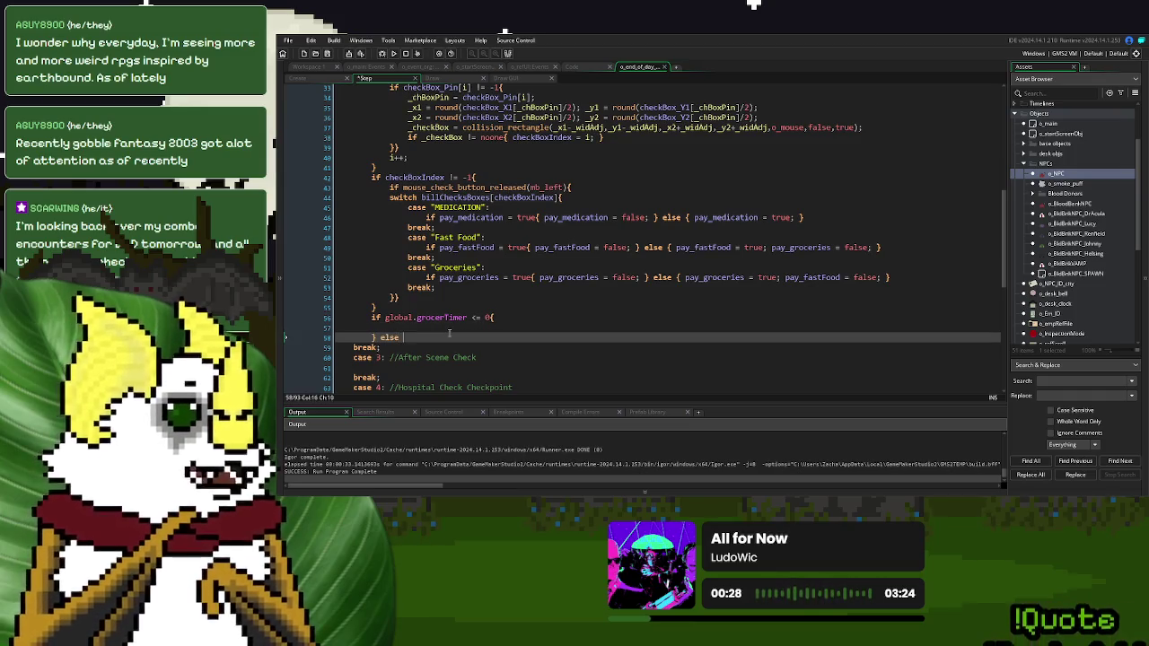
key(Return)
key(Up)
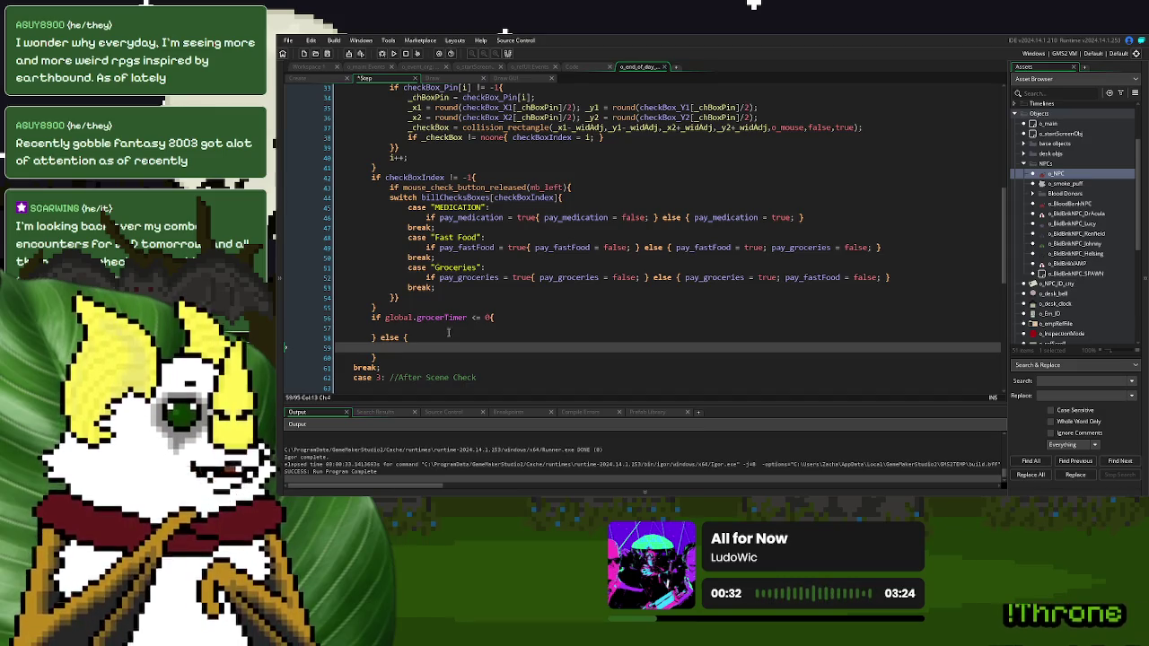
Declare var _show_end_button = false; above the grocerTimer condition
click(437, 308)
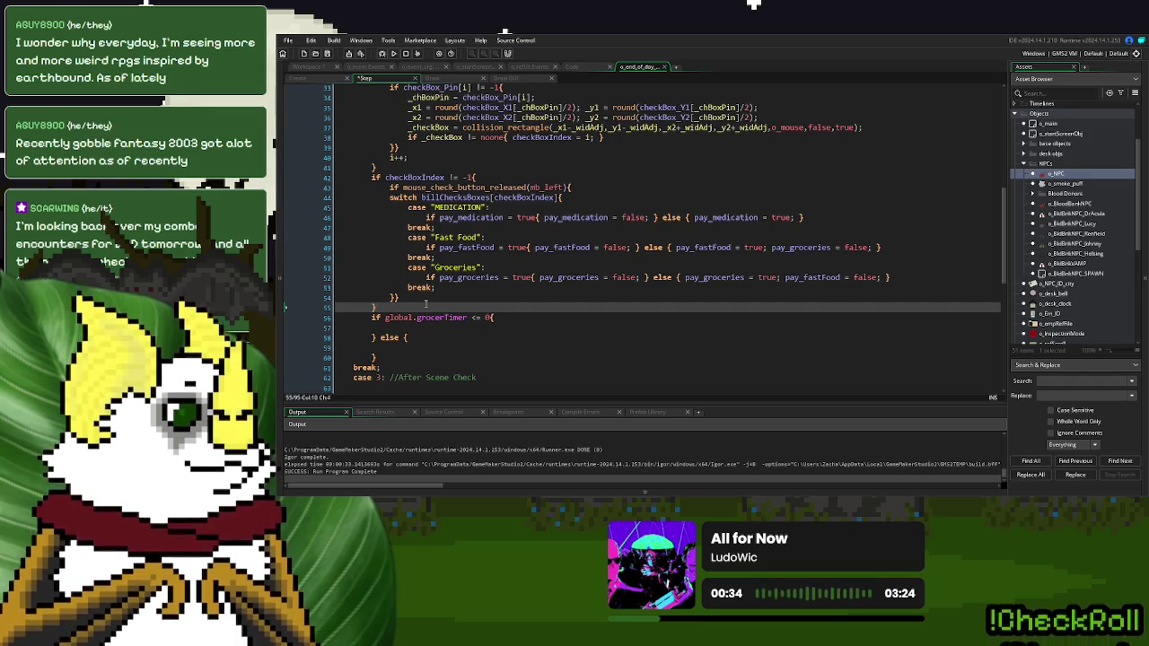
key(Return)
text(var _show_e)
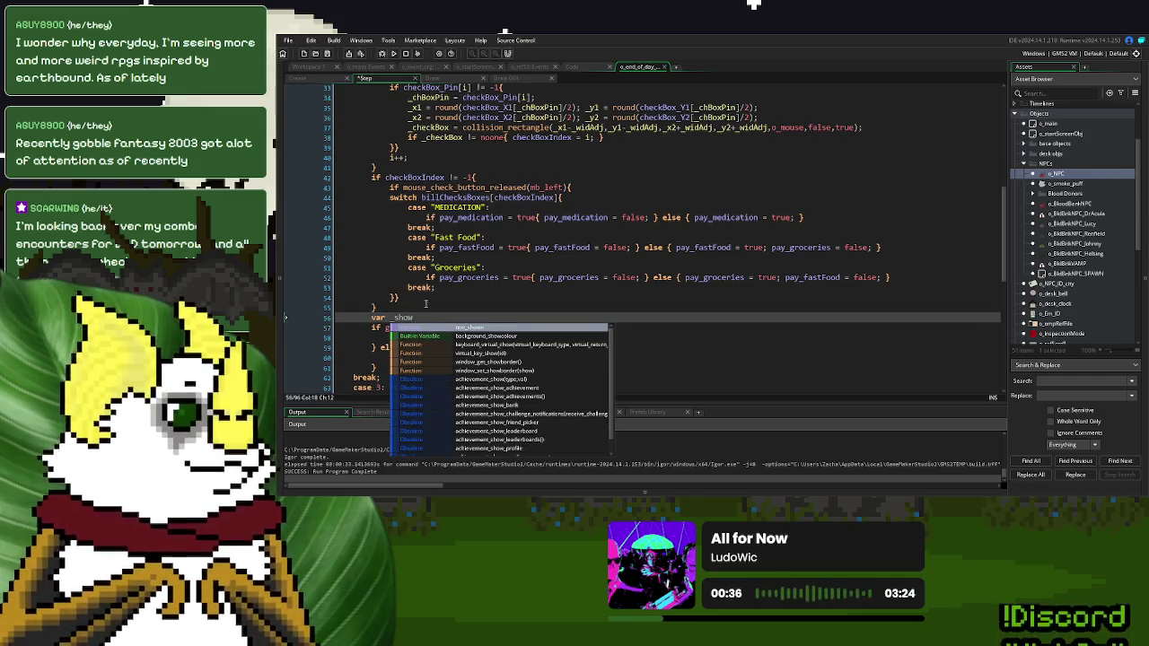
text(nd_)
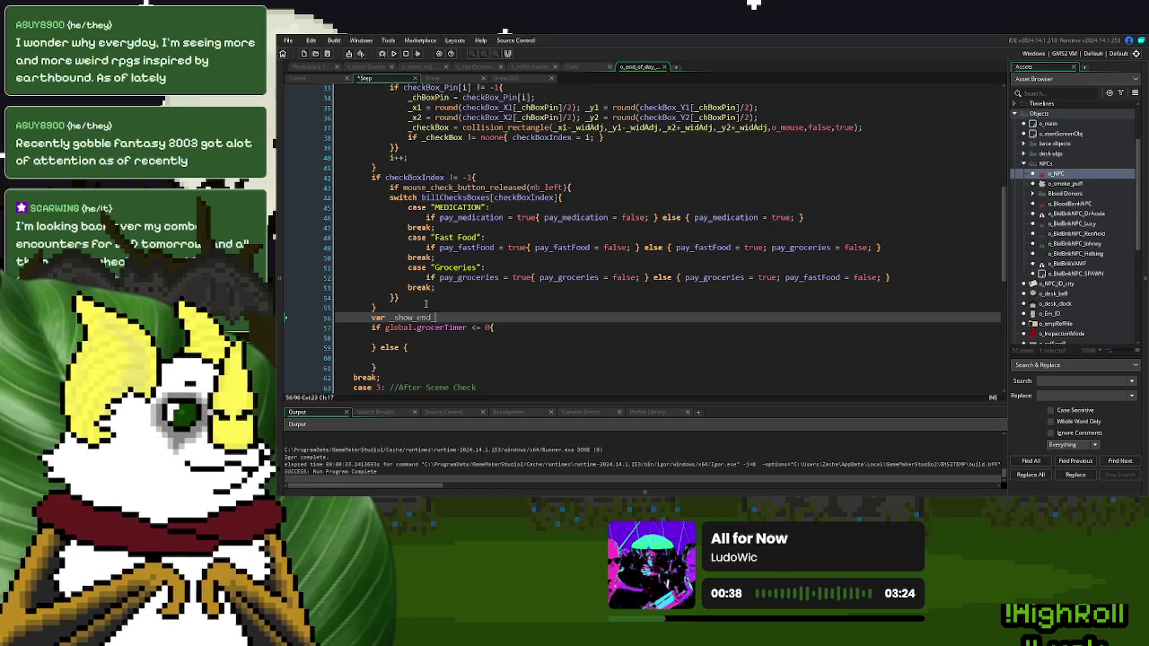
text(button = false;)
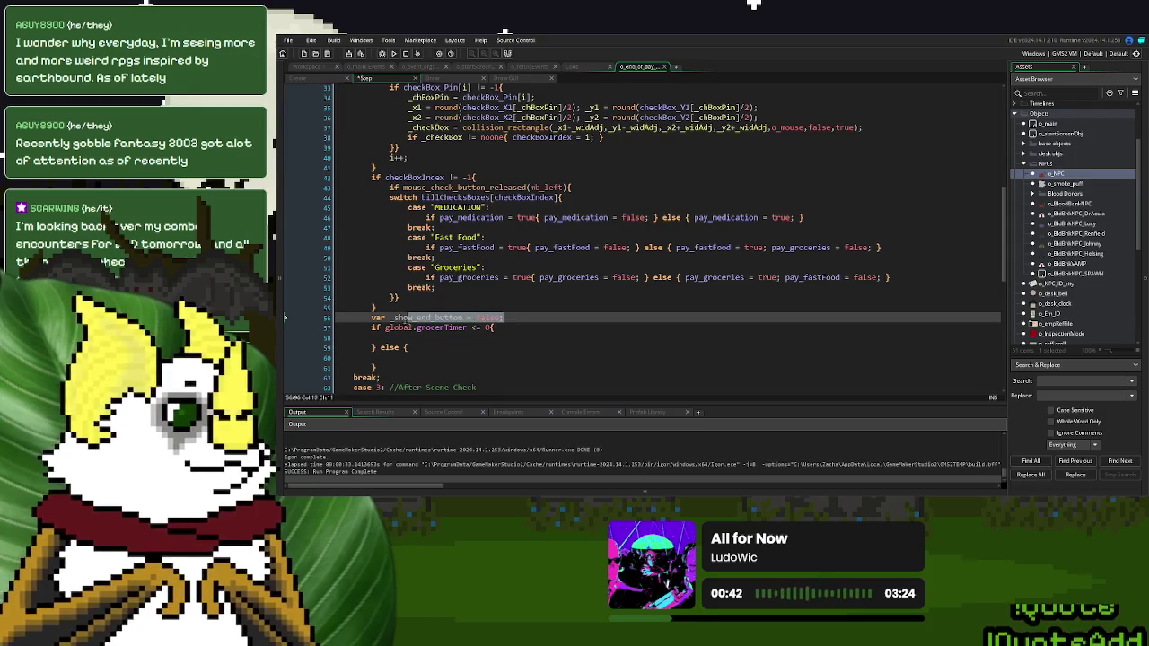
Duplicate the grocerTimer condition line and change its comparison to use >
click(432, 317)
double_click(432, 317)
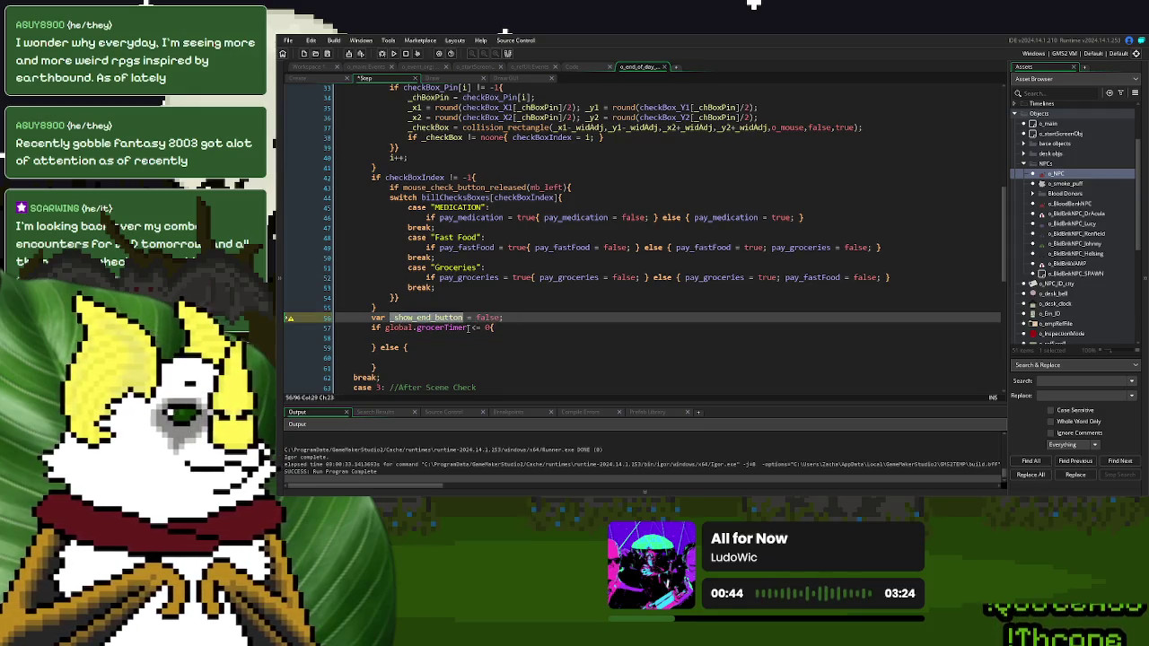
click(469, 328)
click(521, 317)
key(Down)
key(ctrl+d)
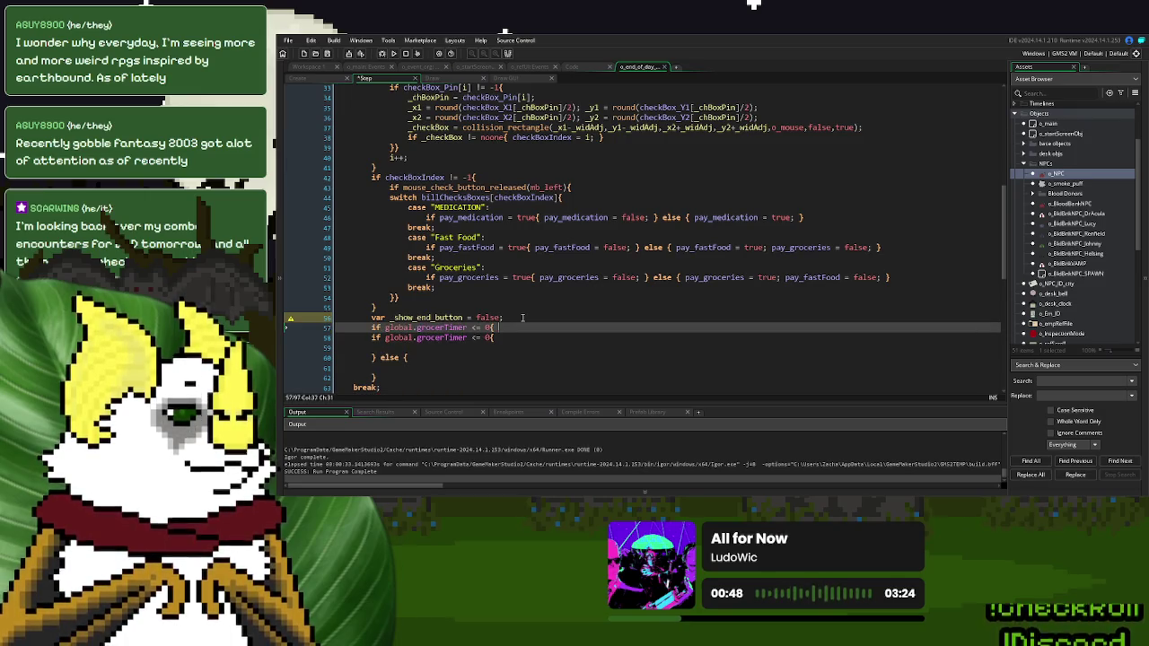
key(Left)
key(Left)
key(Left)
key(BackSpace)
key(BackSpace)
text(>)
Put _show_end_button = true; inside the new condition's braces
drag(504, 317, 389, 321)
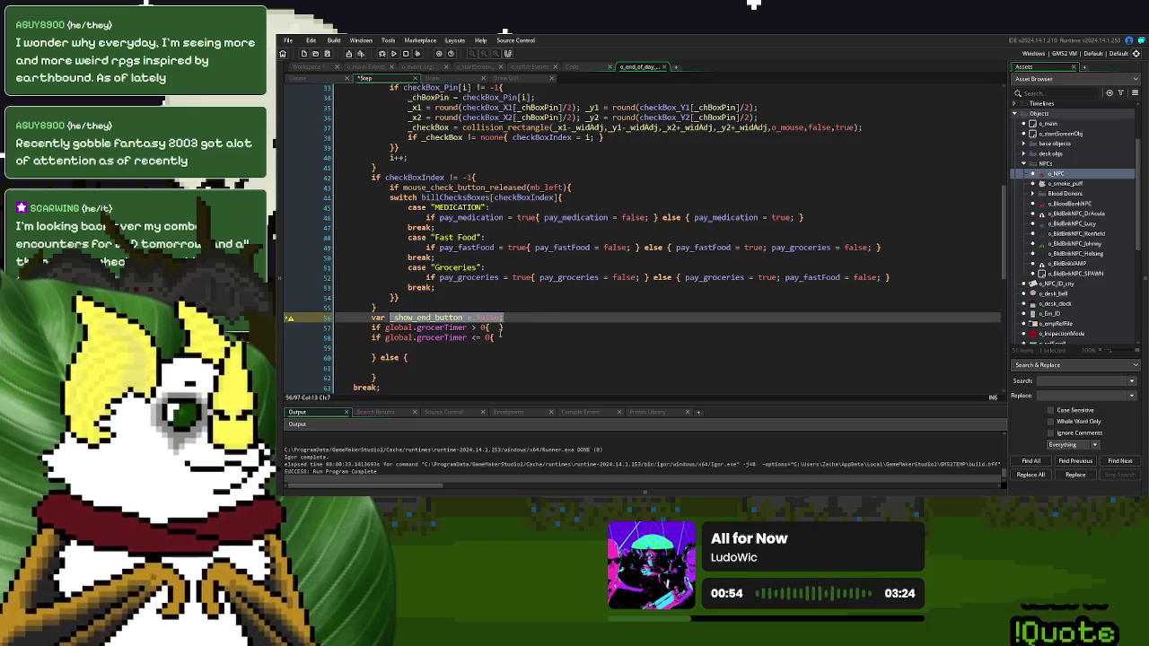
key(ctrl+c)
click(495, 327)
key(ctrl+v)
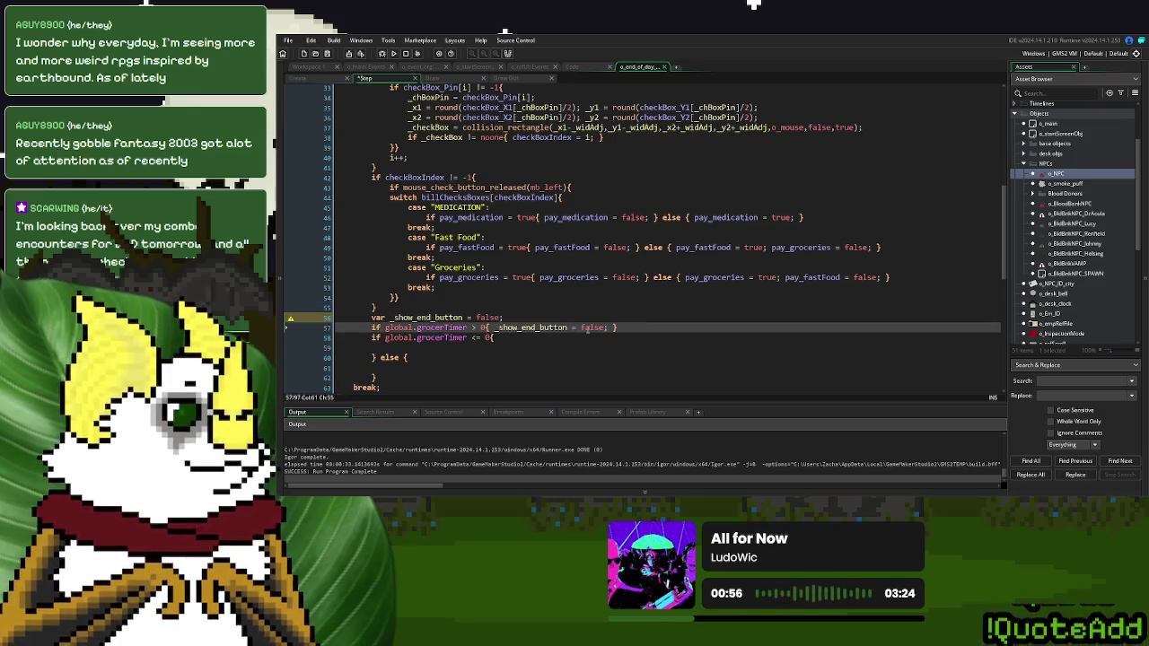
double_click(592, 328)
text(true)
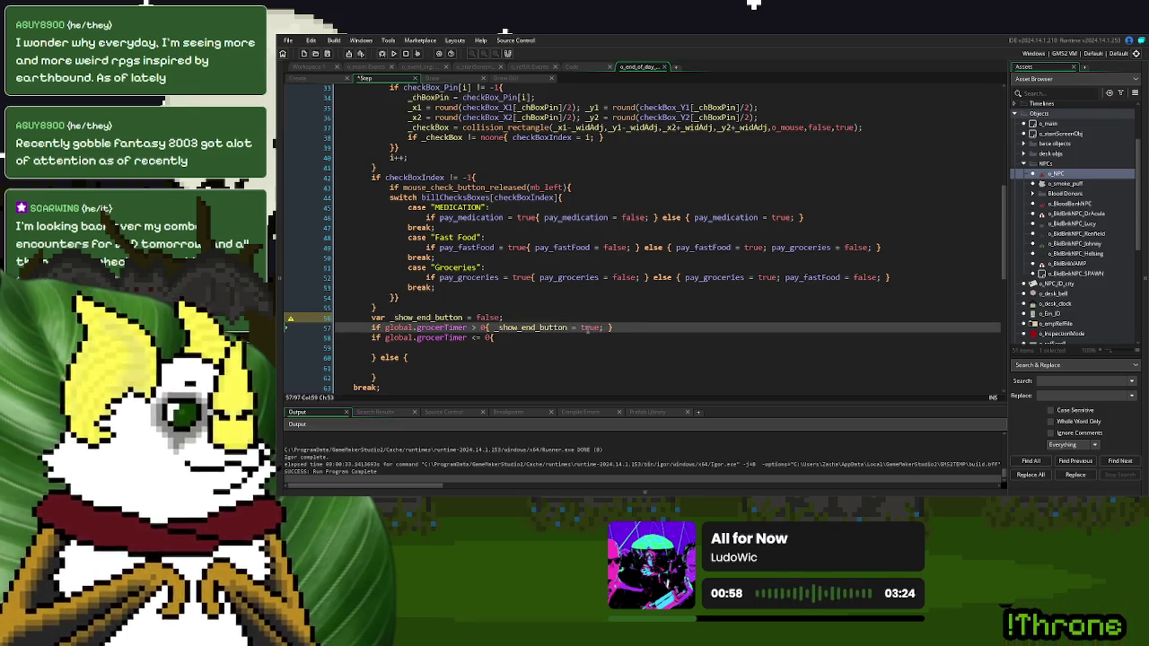
Make the old condition test _show_end_button for true and delete its leftover else block
drag(502, 316, 389, 323)
drag(490, 339, 387, 342)
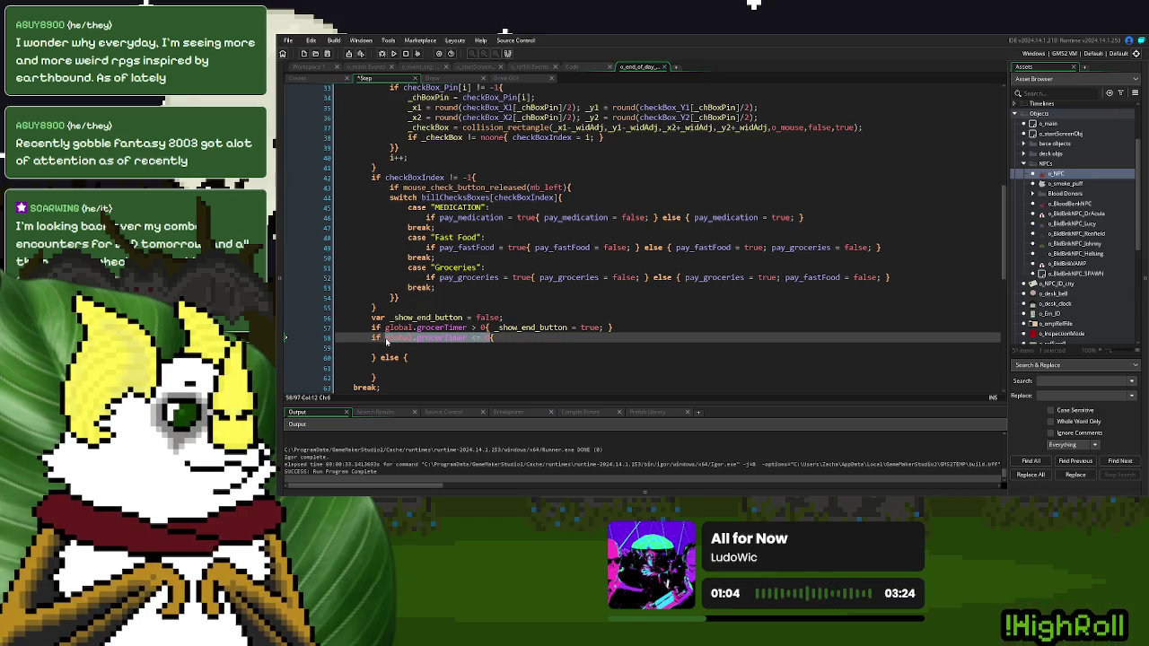
key(ctrl+v)
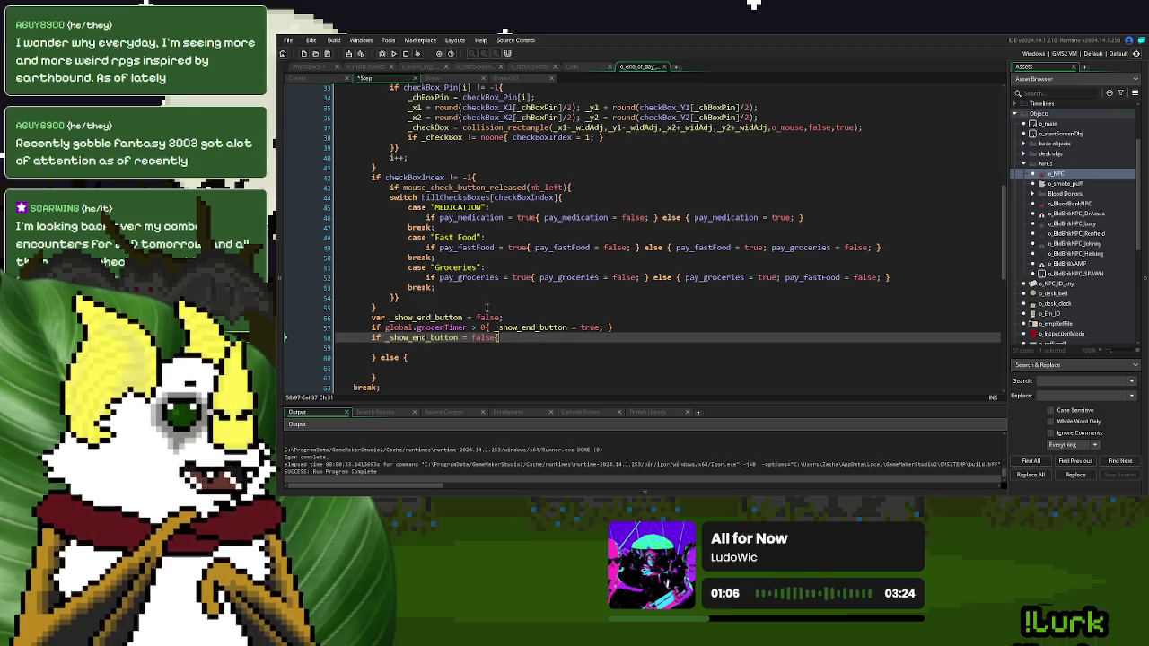
scroll(481, 320, down, 2)
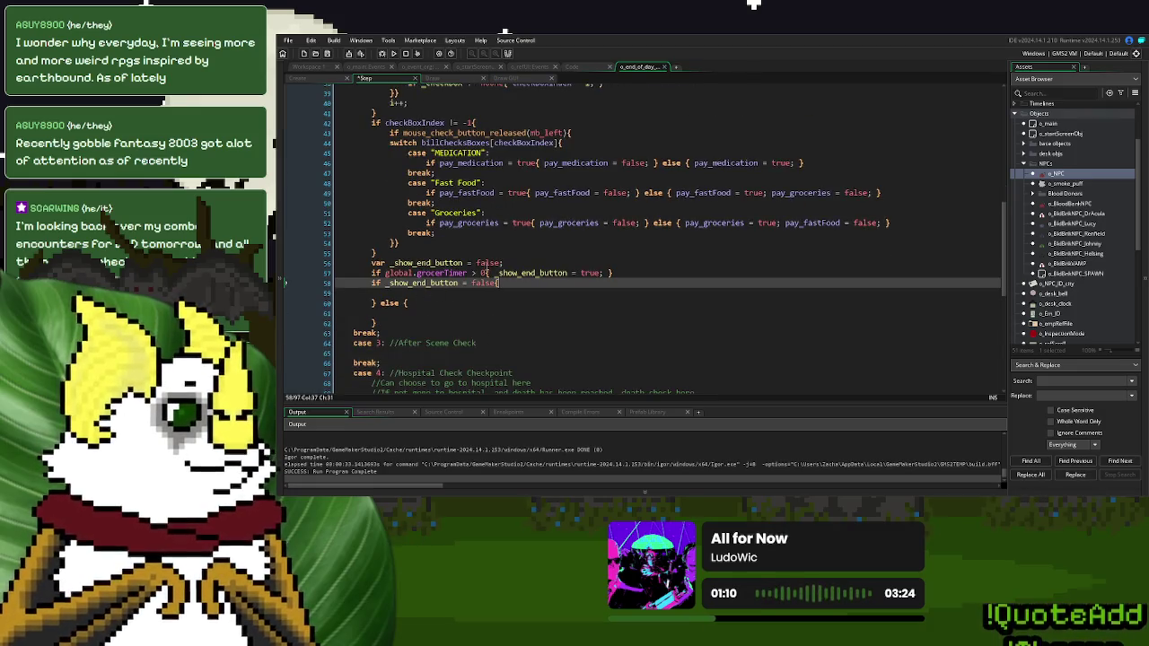
double_click(592, 273)
double_click(484, 283)
key(ctrl+v)
click(379, 311)
drag(379, 310, 379, 305)
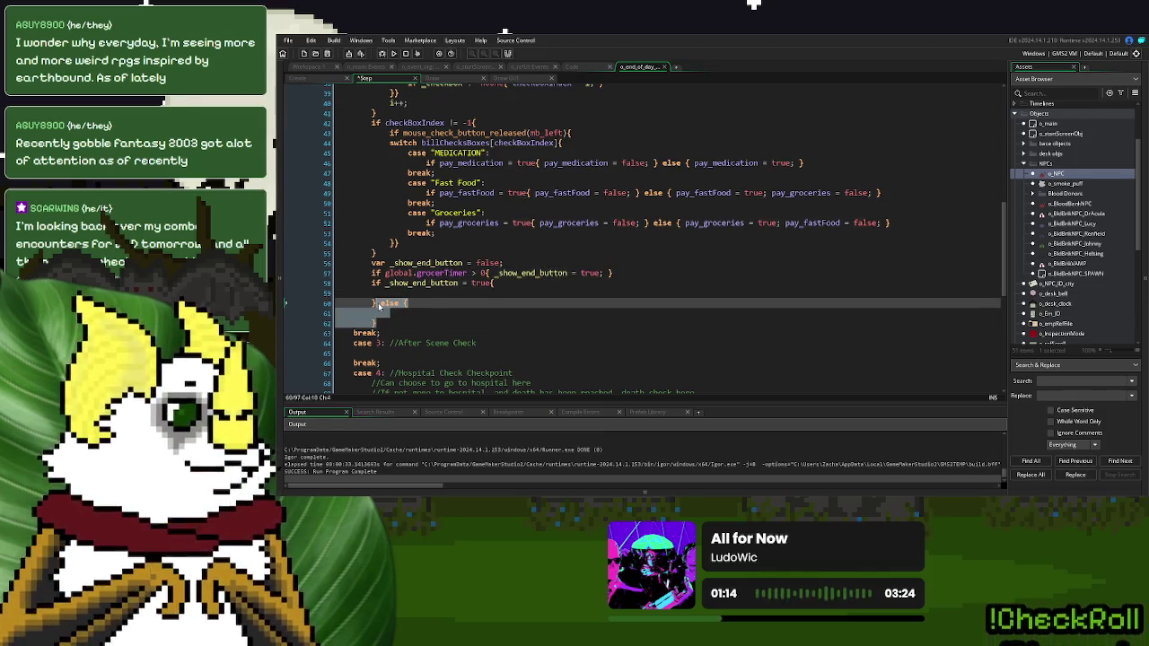
key(BackSpace)
Start a new if condition checking pay_fastFood is true, followed by or
scroll(513, 248, up, 1)
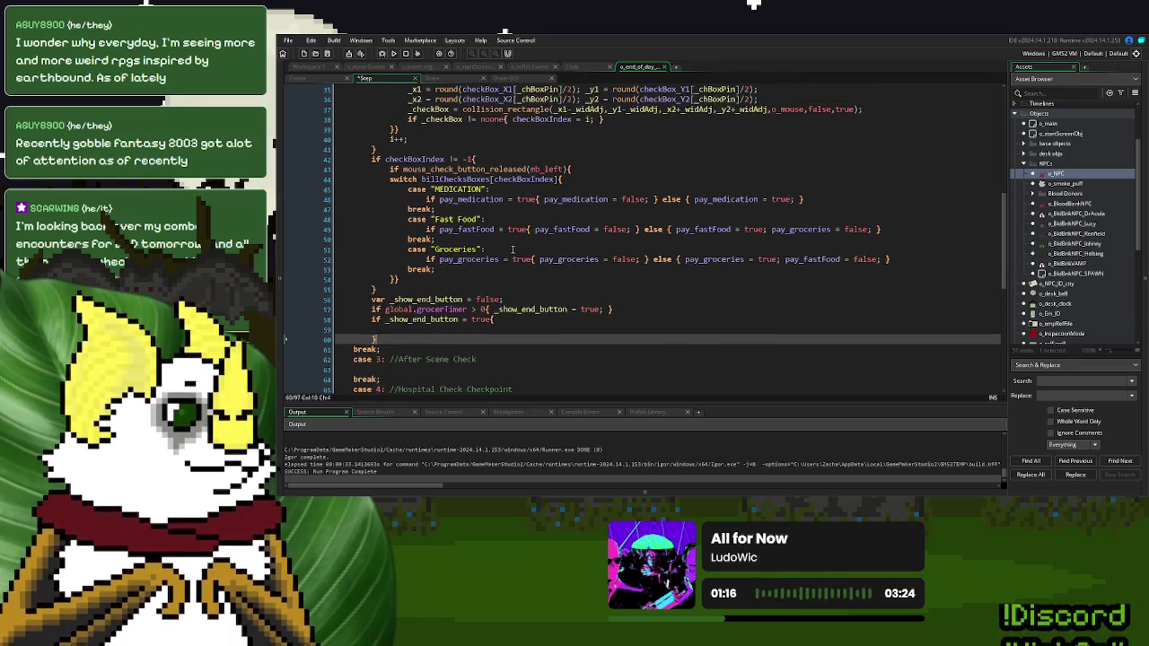
double_click(576, 228)
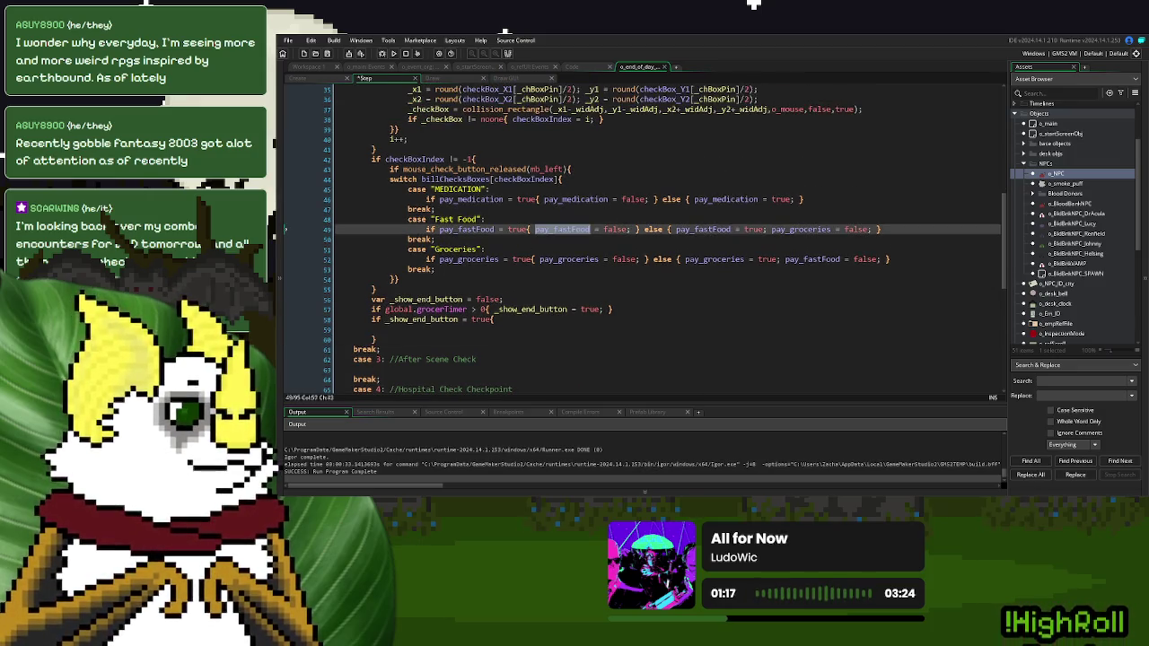
key(ctrl+c)
click(629, 311)
key(Return)
text(if)
key(ctrl+v)
text(true)
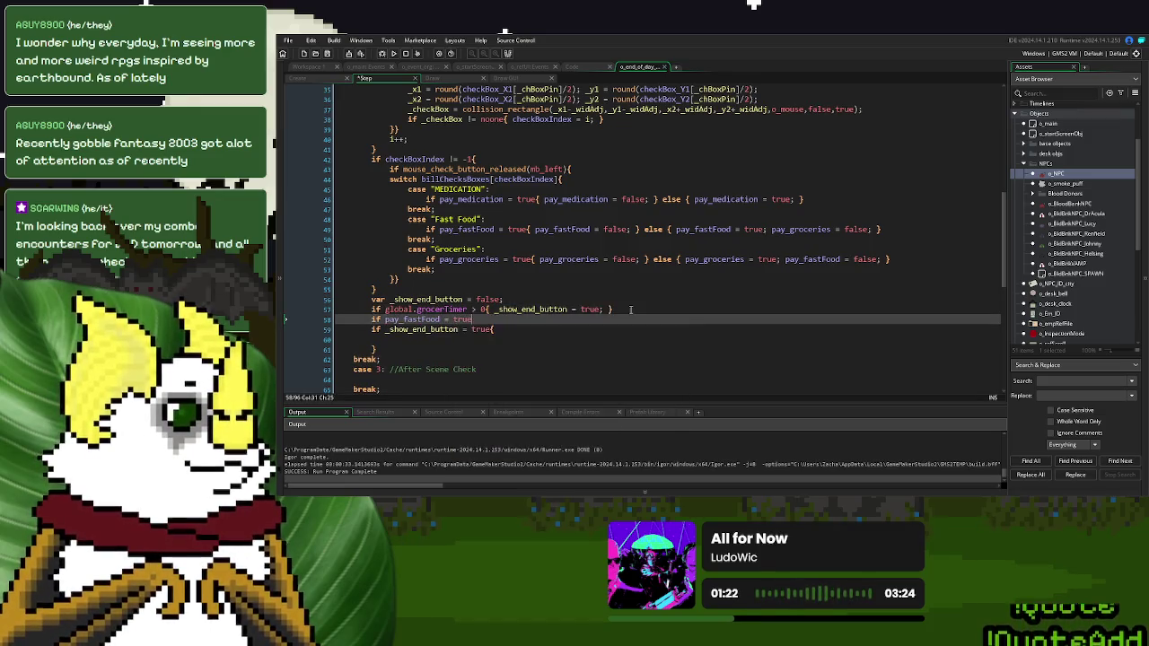
key(BackSpace)
text(or)
Add pay_groceries true to the condition and set _show_end_button = true inside it
click(561, 258)
double_click(561, 259)
key(ctrl+c)
click(529, 322)
key(ctrl+v)
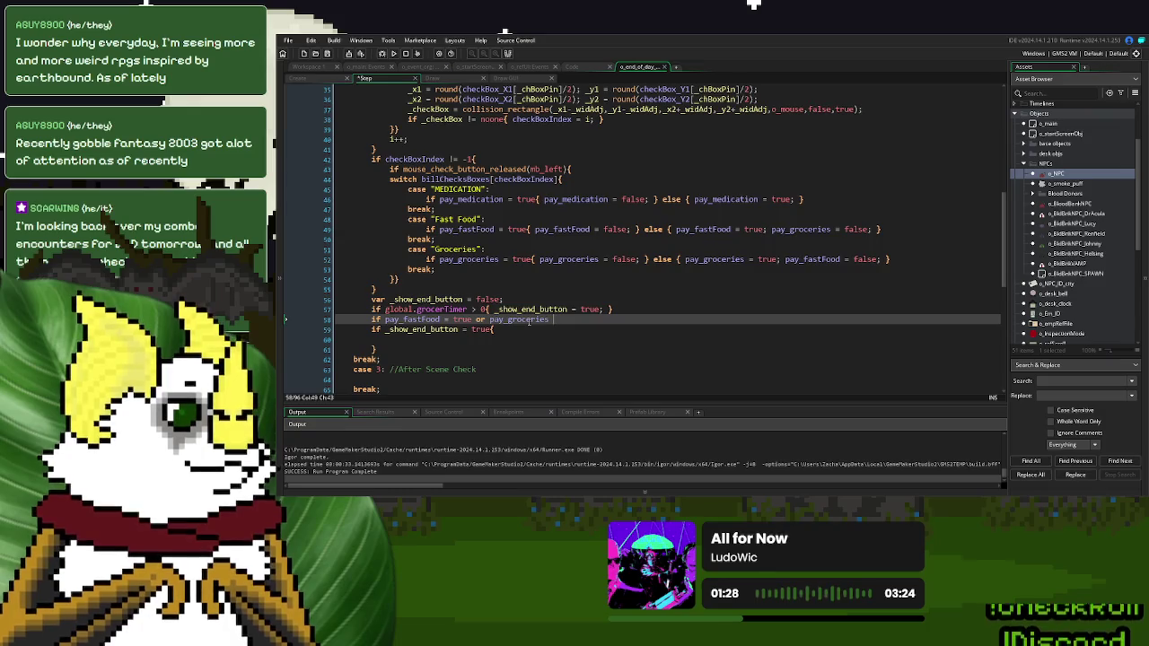
text(= tr)
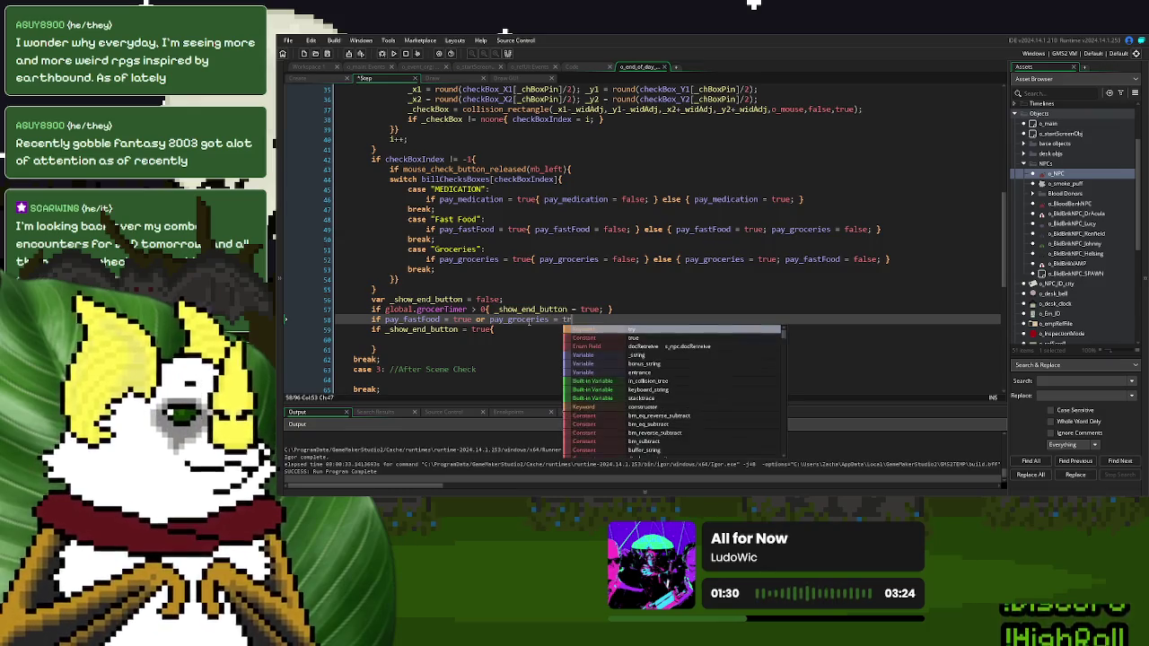
text(ue{  })
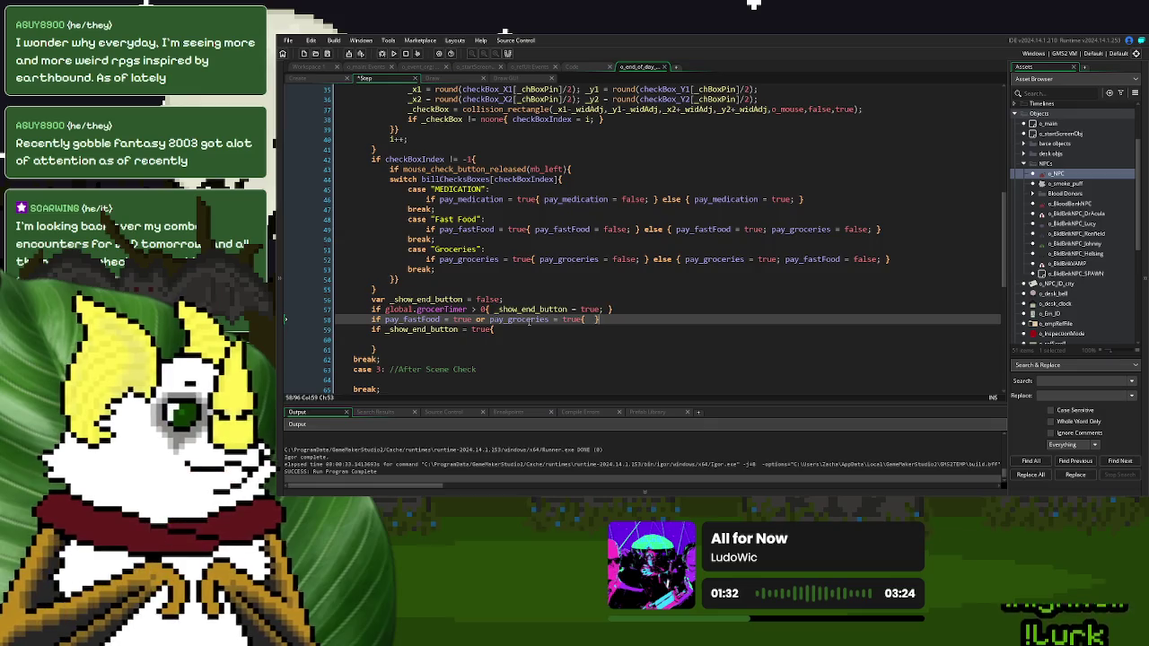
drag(607, 309, 494, 309)
key(ctrl+c)
click(591, 320)
key(ctrl+v)
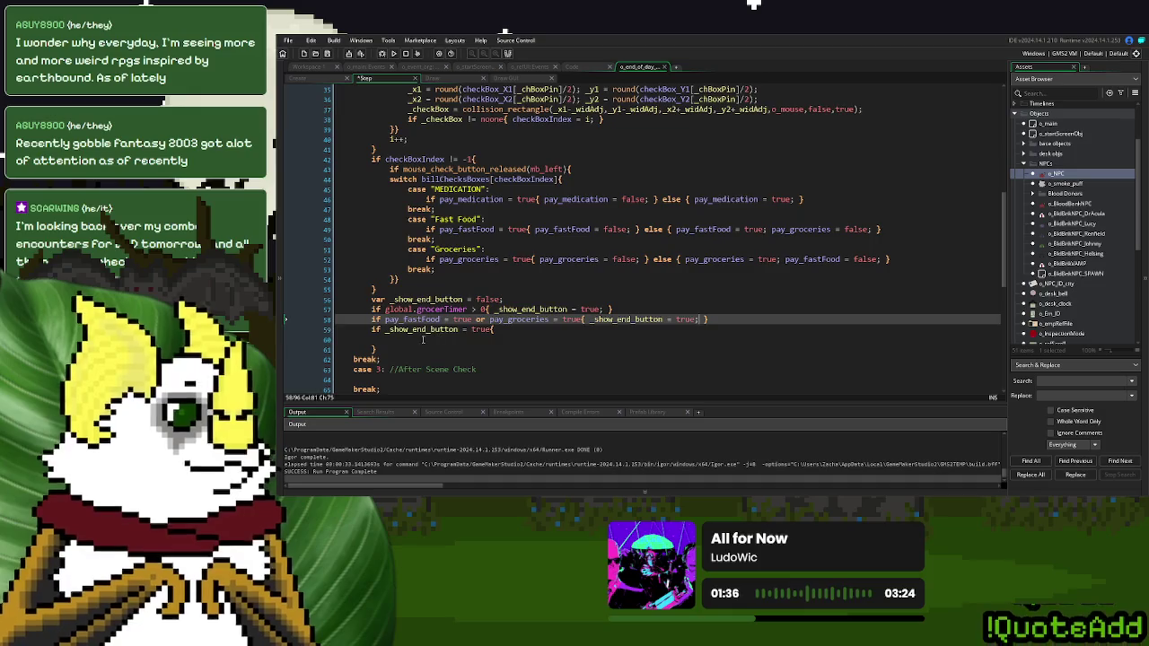
key(Down)
key(Down)
Copy endButt_alpha from the Create event and add an if endButt_alpha != 1 block
click(327, 79)
scroll(372, 109, up, 5)
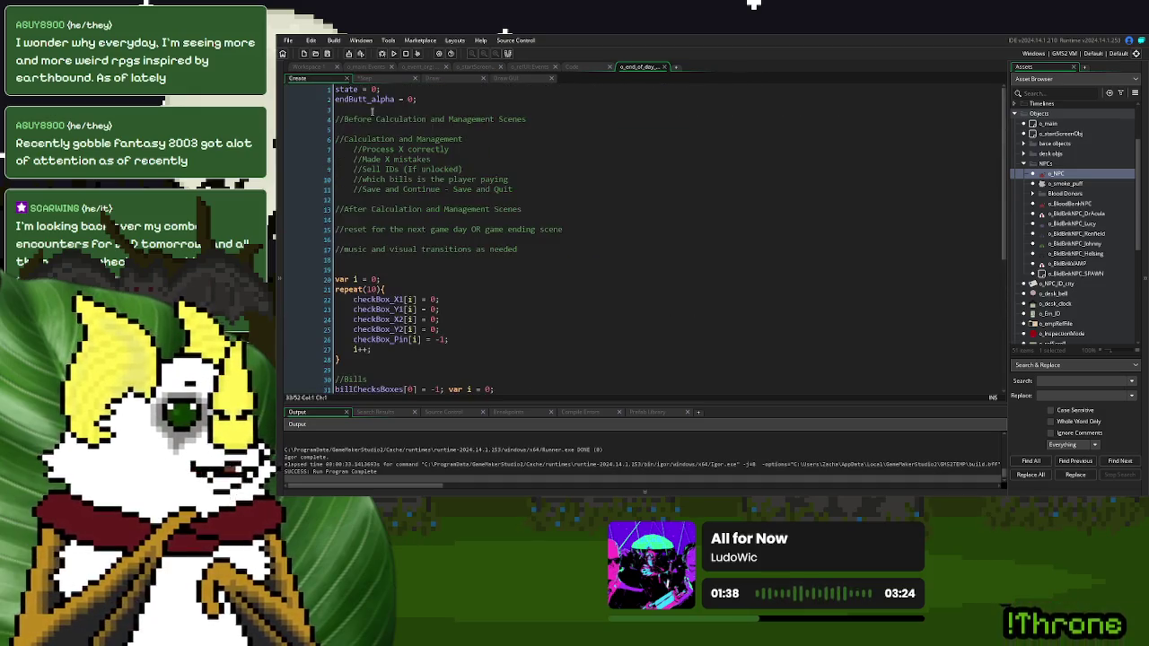
double_click(359, 99)
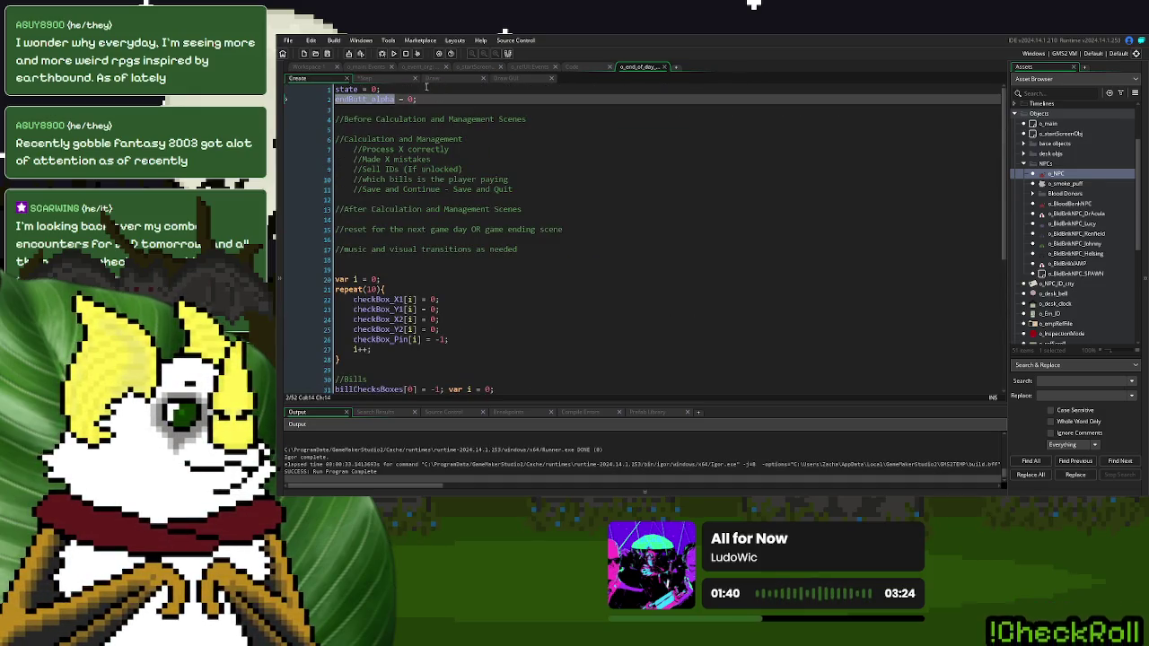
click(390, 78)
text(f)
key(ctrl+v)
text(!= 1{)
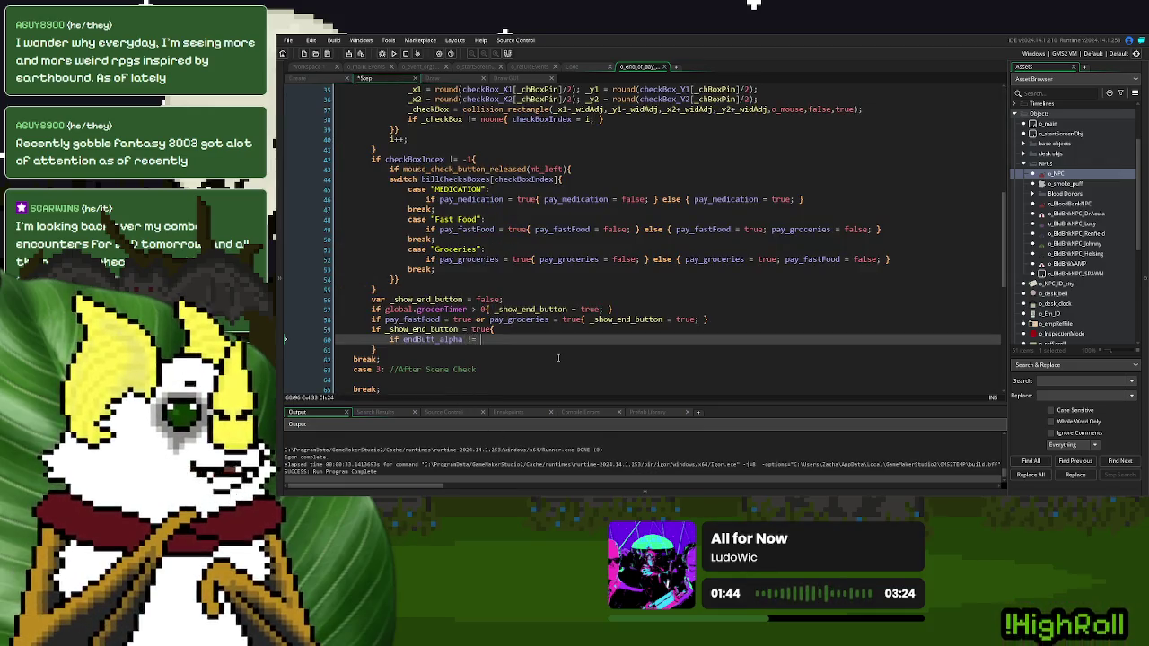
key(Return)
key(Return)
text(})
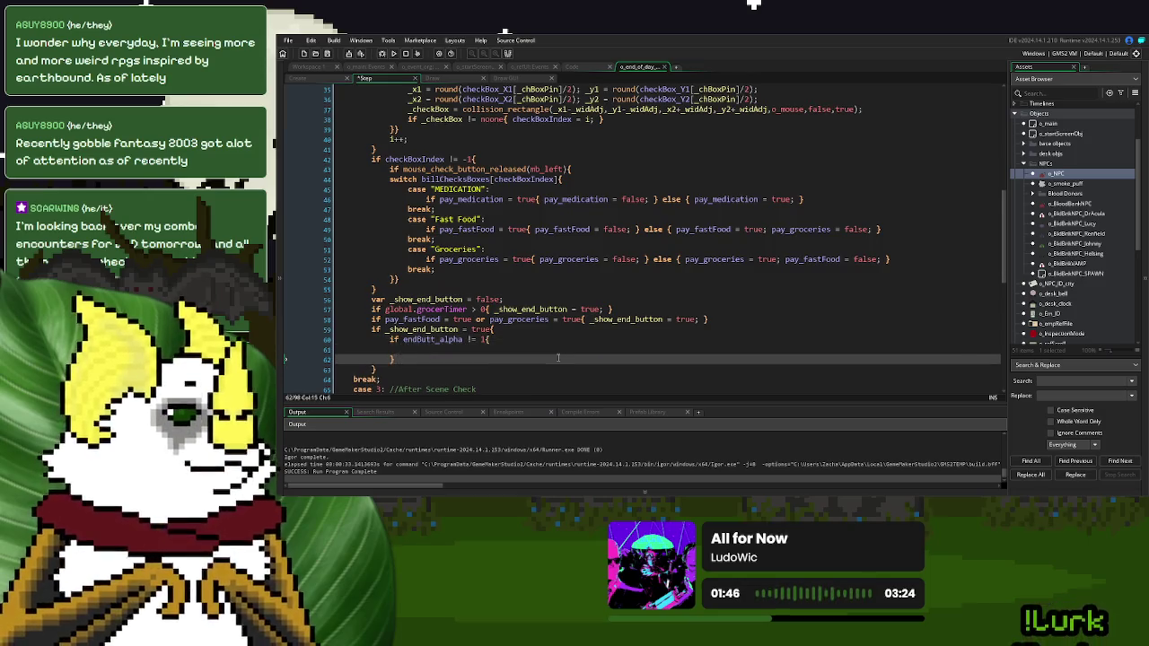
key(Up)
key(ctrl+v)
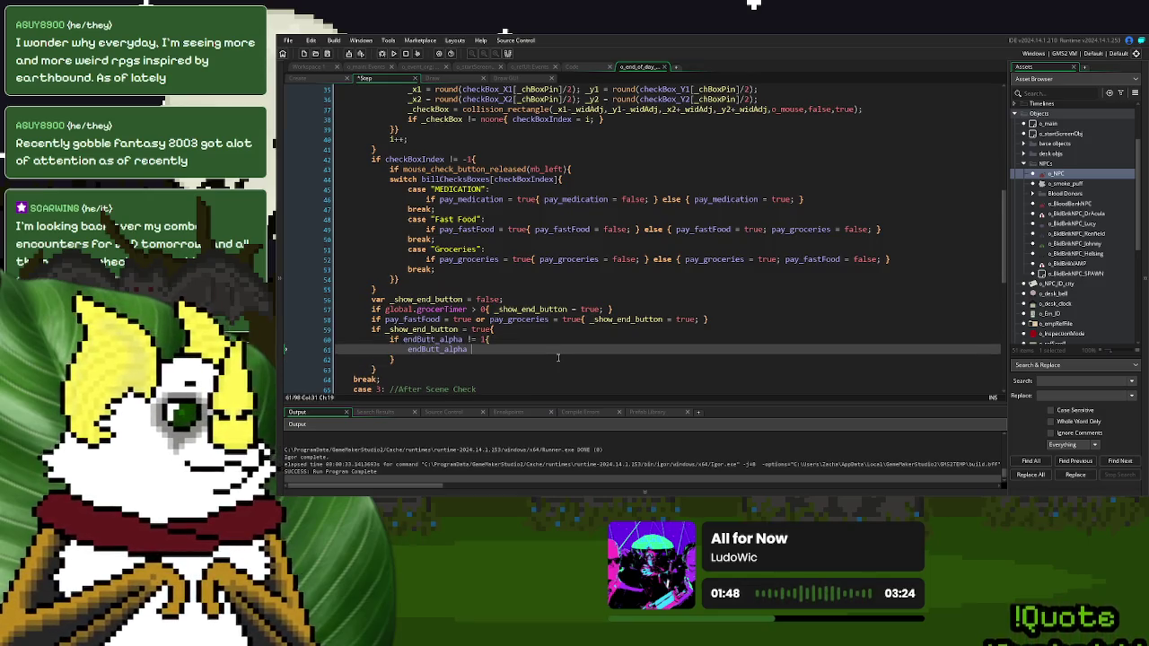
text(!=)
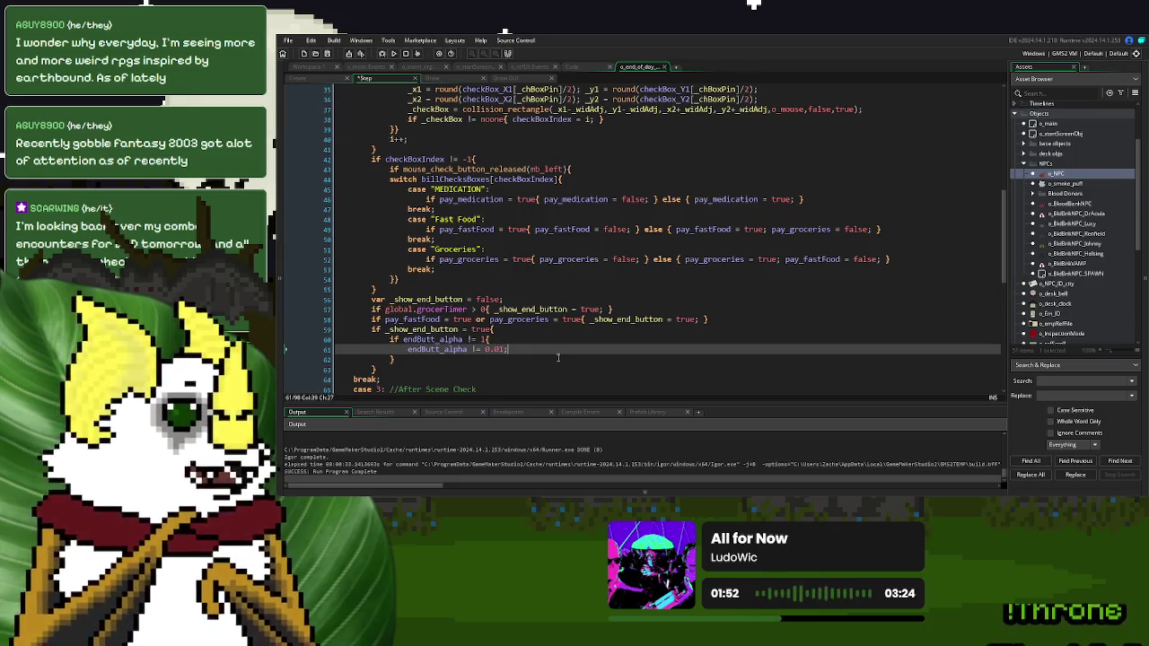
Make the alpha block increment endButt_alpha and add an else branch after it
key(F9)
click(427, 360)
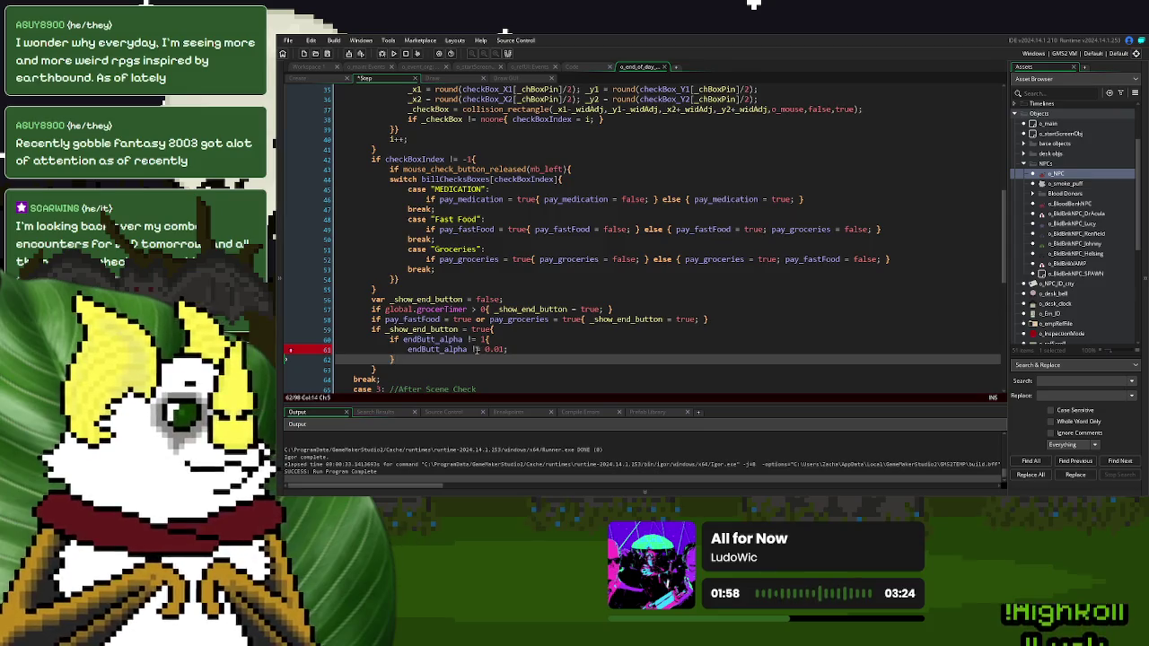
click(475, 350)
text(+)
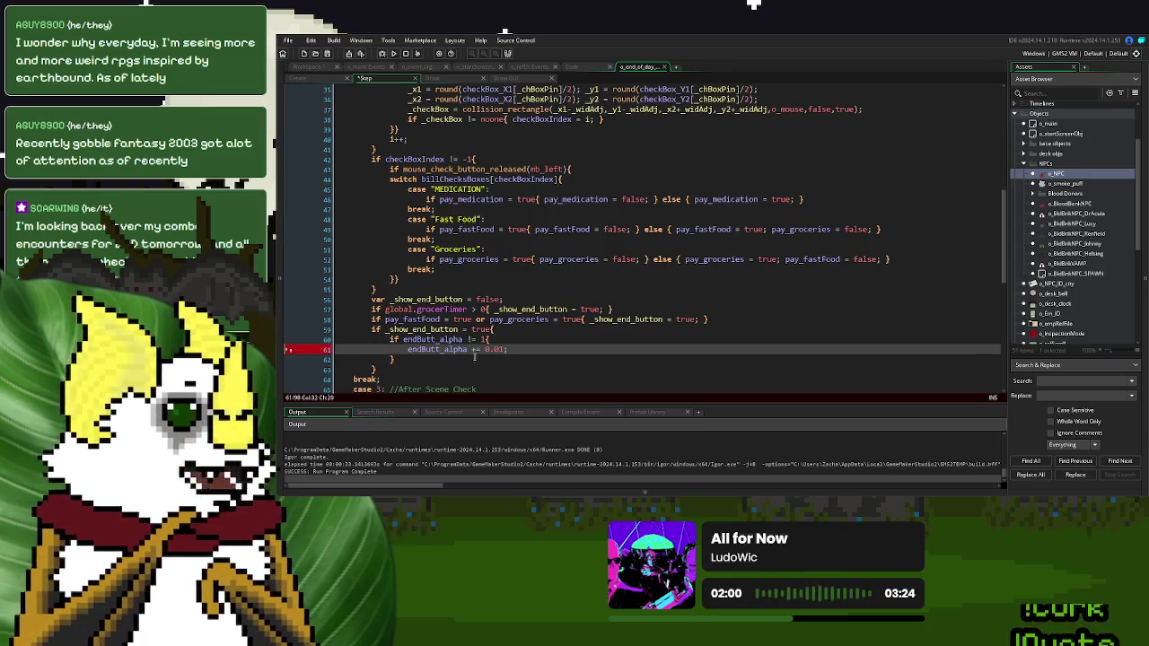
click(475, 358)
text(else {)
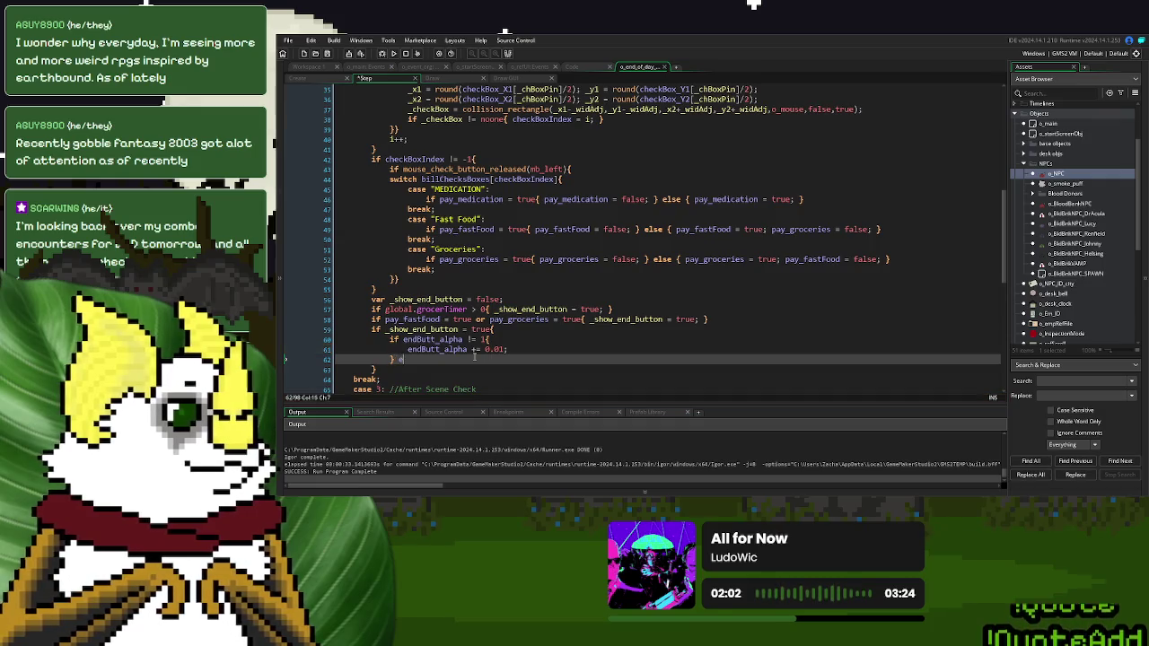
key(Return)
key(Return)
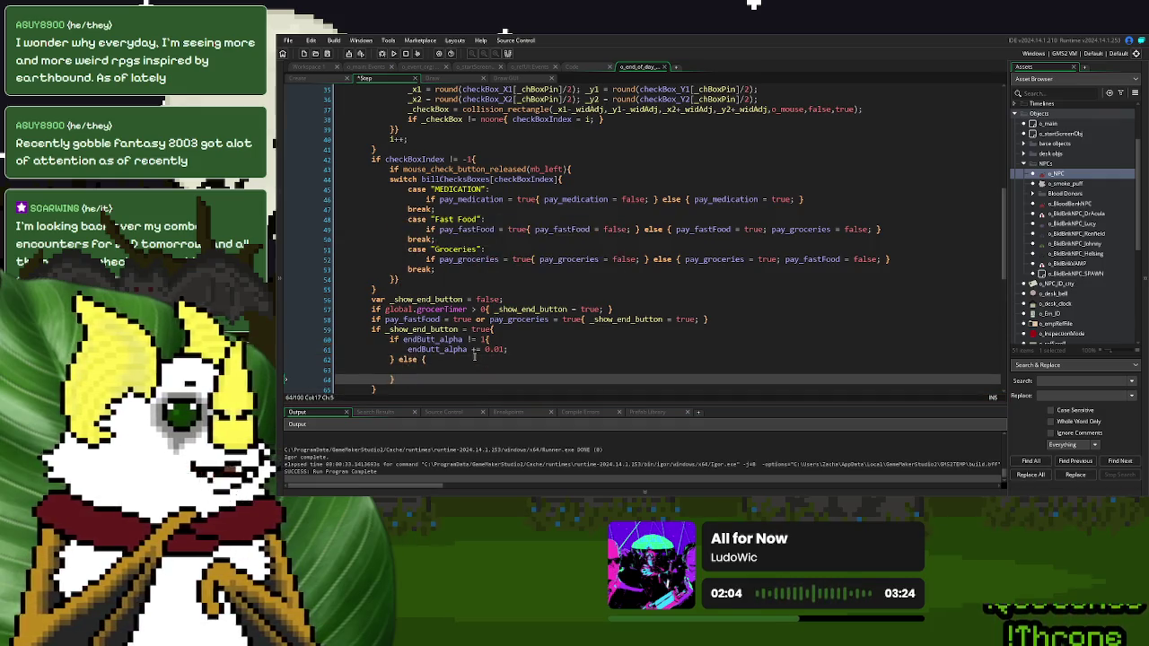
Declare var _button_can_be_pressed = false; and copy its assignment for the else branch
click(526, 298)
text(ar )
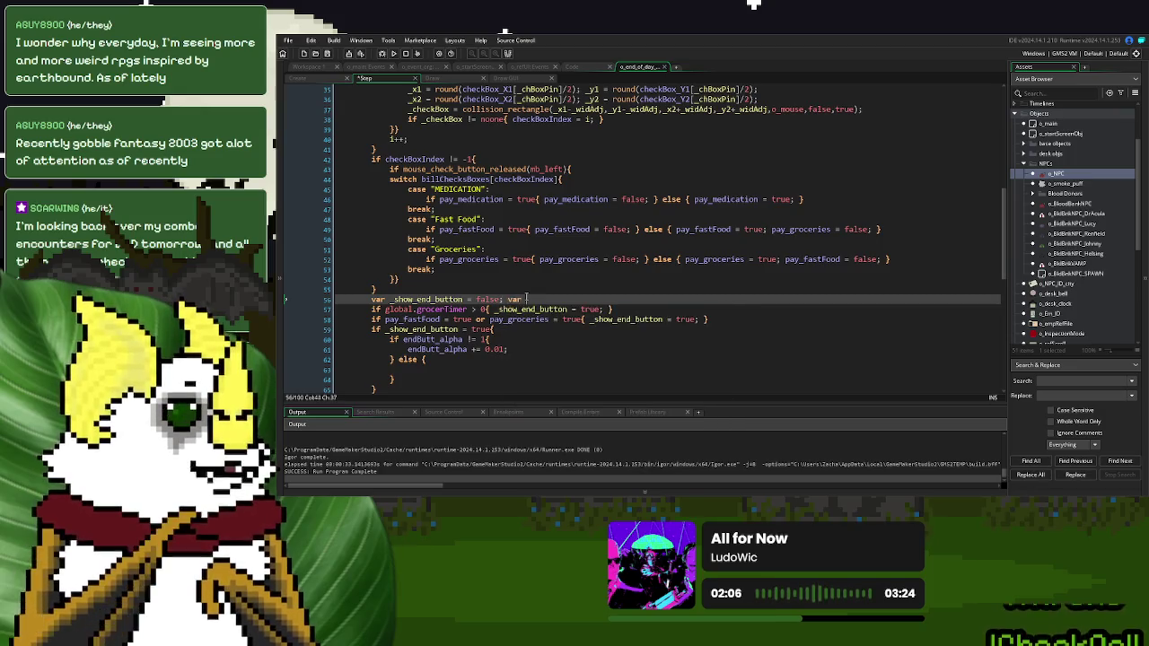
text(_button_can)
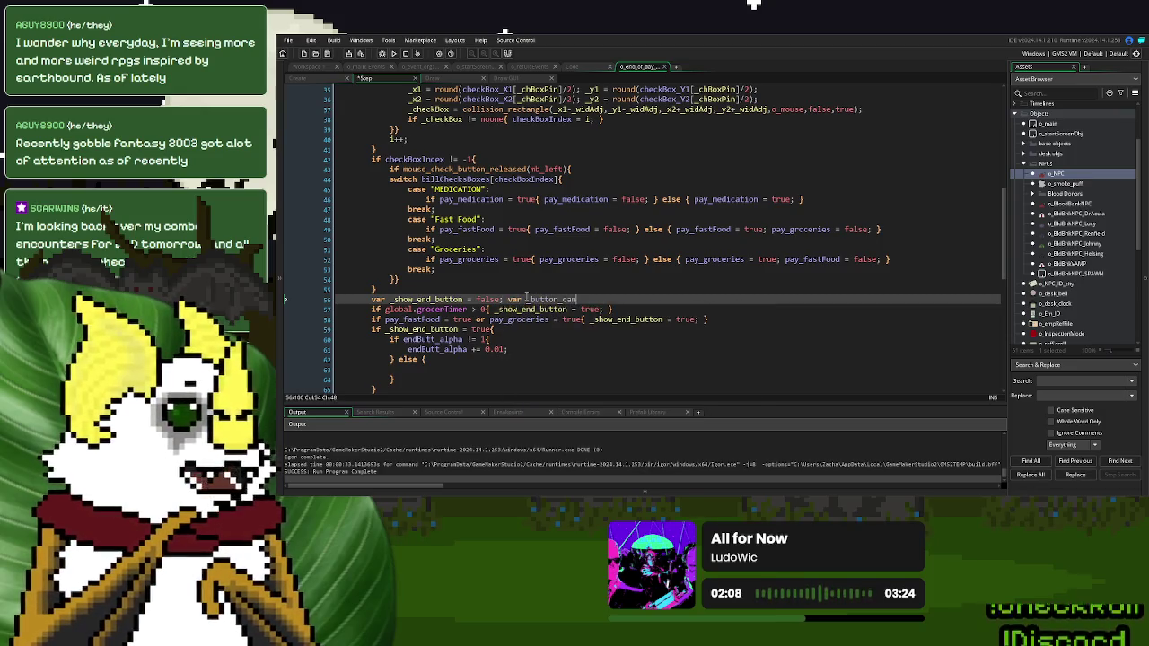
text(_be_pressed)
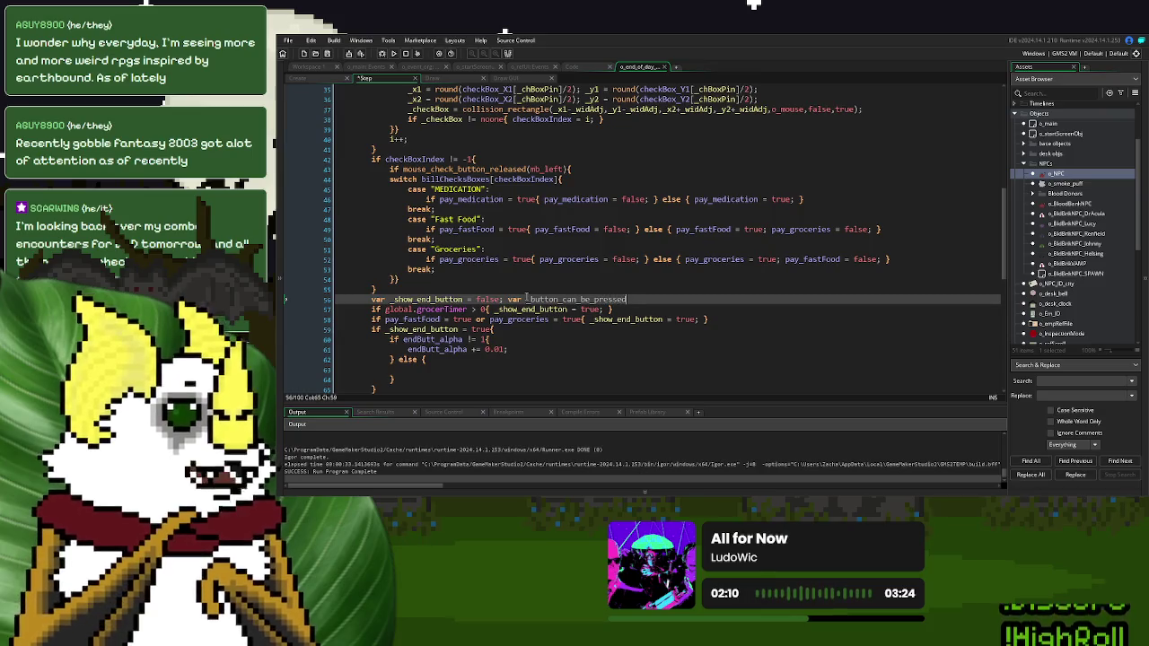
text( = false;)
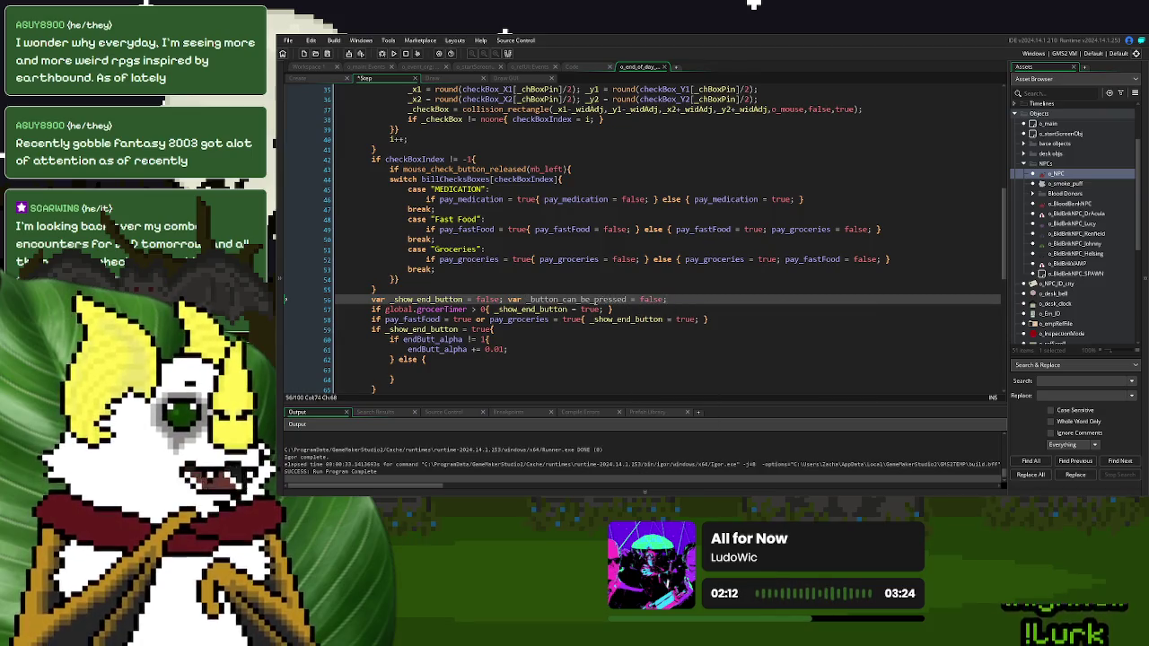
drag(668, 299, 527, 300)
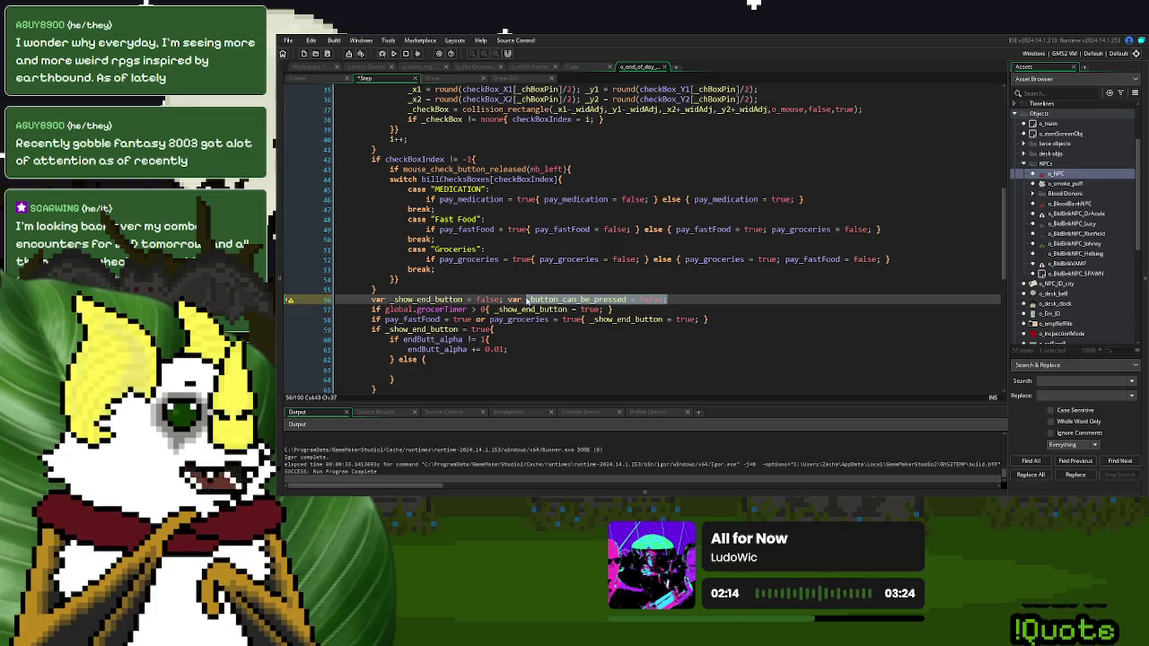
key(ctrl+c)
click(400, 370)
key(Tab)
key(ctrl+v)
double_click(536, 369)
text(true)
scroll(541, 338, down, 4)
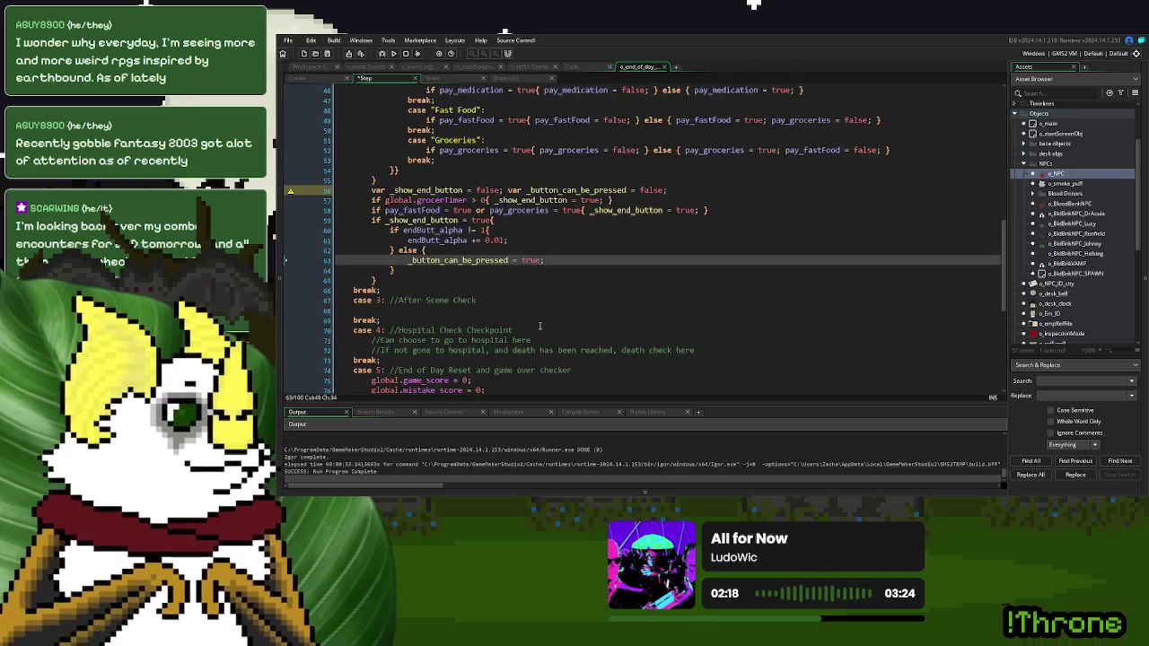
click(395, 282)
key(Return)
text(if _button_can_be_pressed = true)
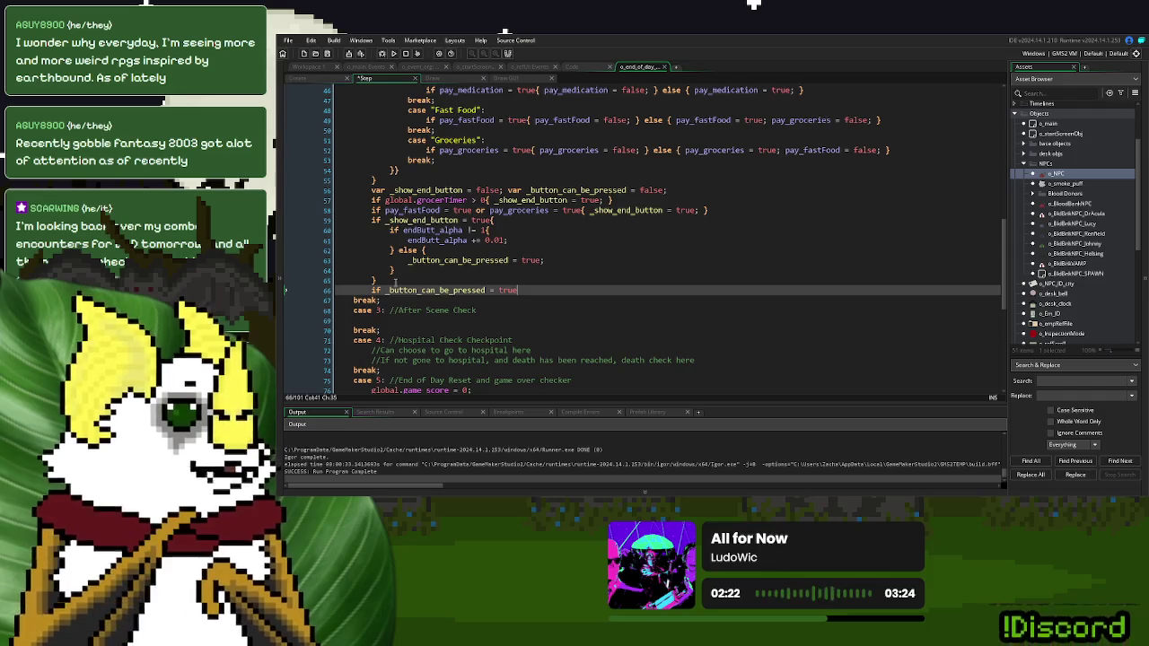
text({)
key(Return)
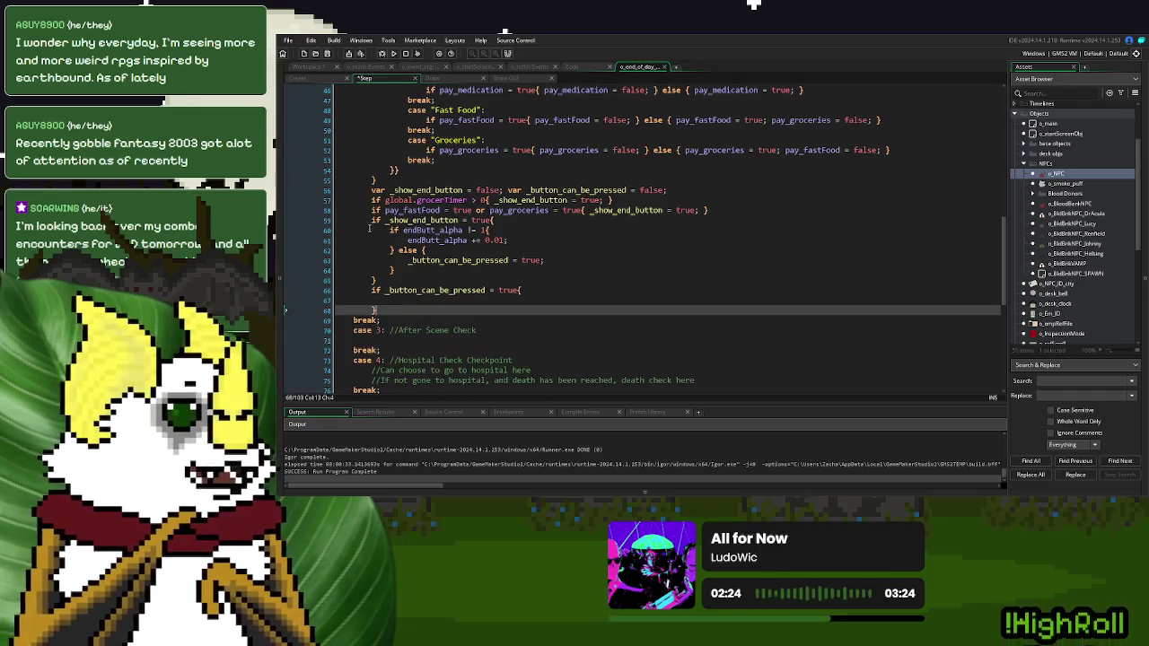
click(369, 199)
key(Return)
key(Return)
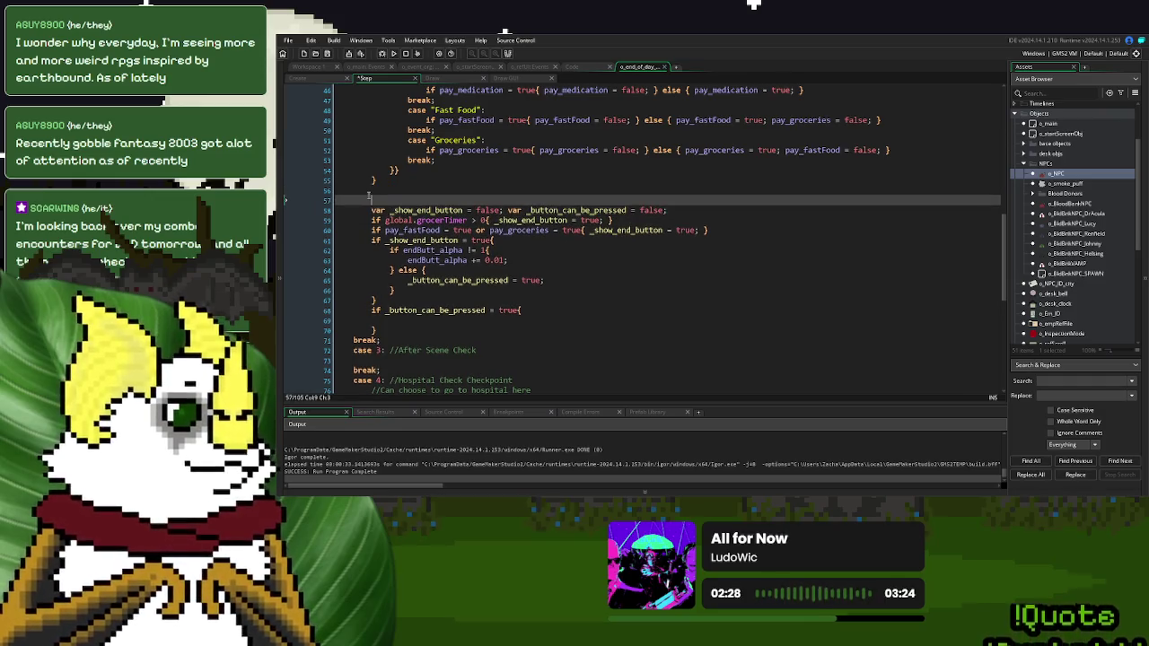
drag(368, 196, 372, 190)
text(//End)
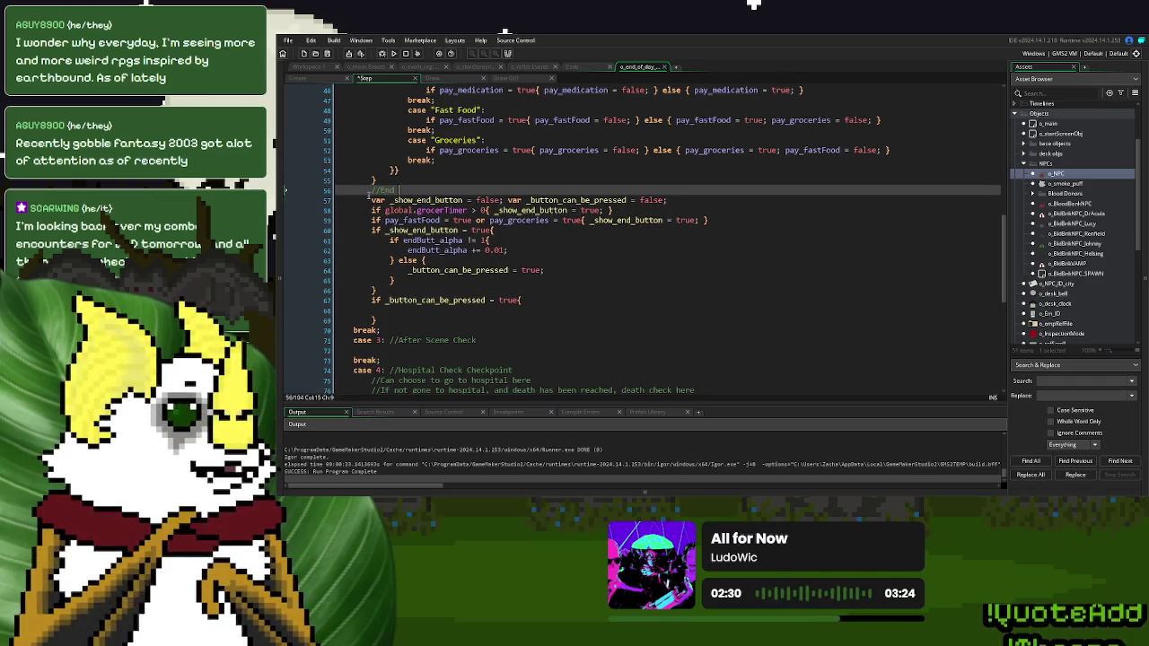
text( Day Button)
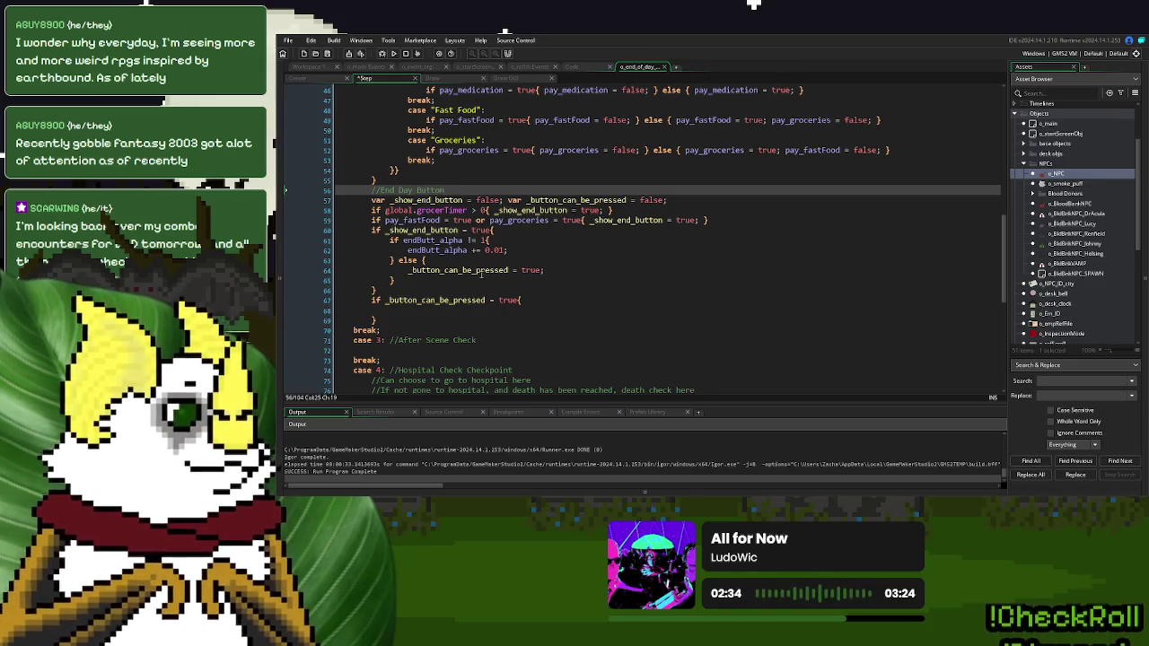
click(523, 250)
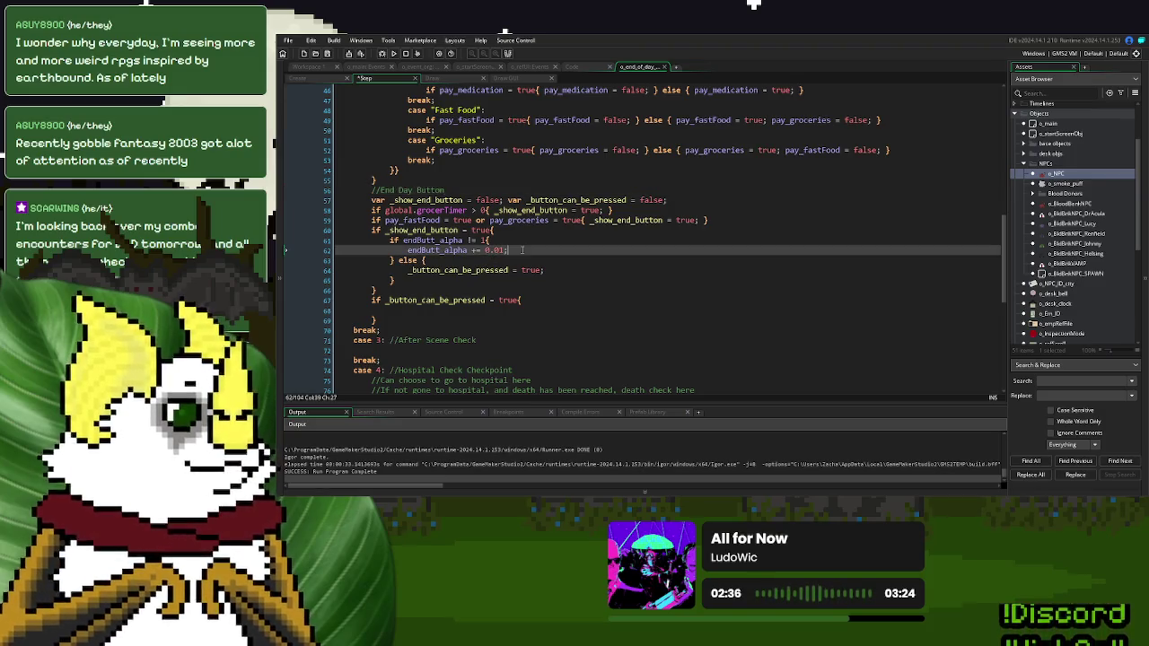
click(396, 57)
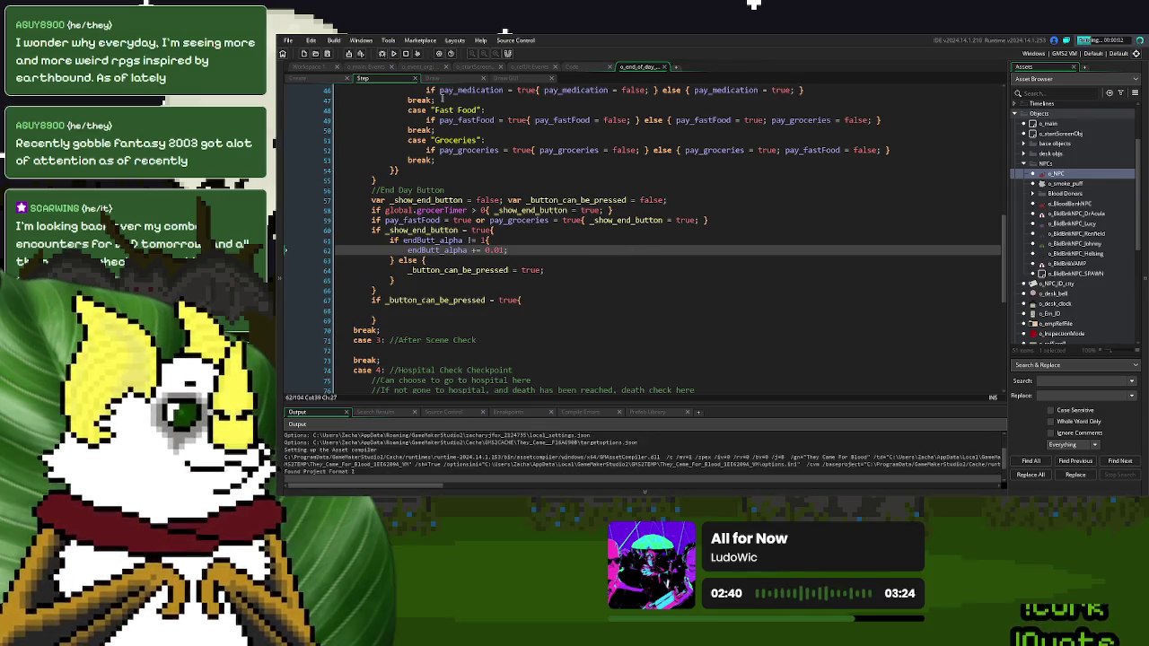
click(447, 290)
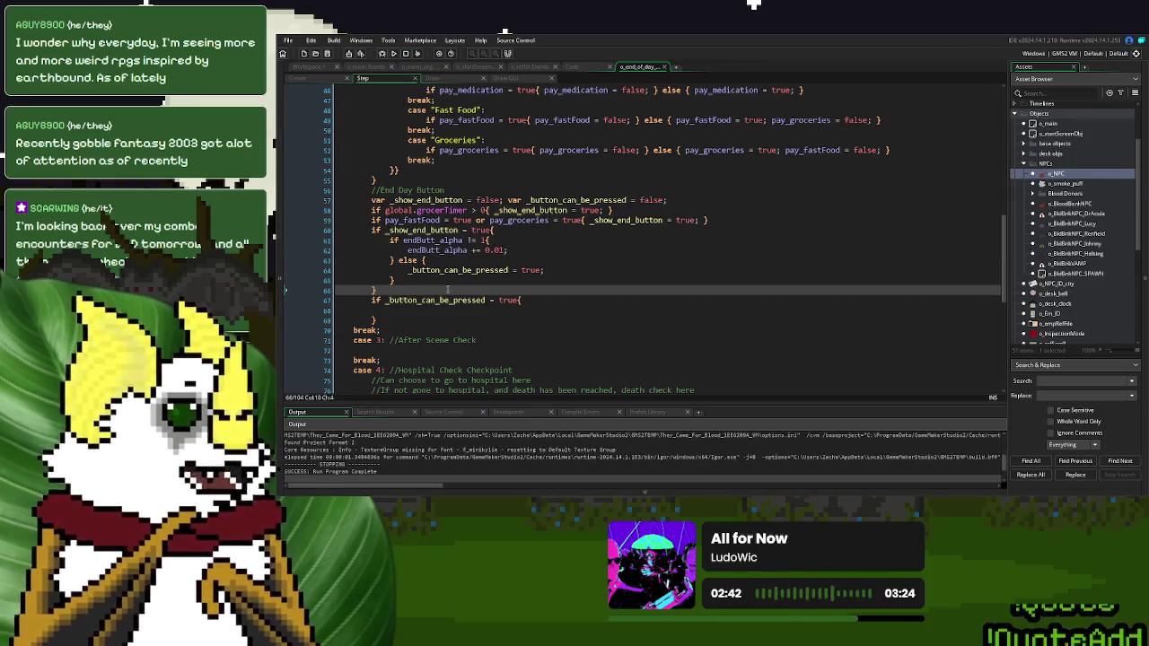
text( else {)
Paste the fade-in condition into the else branch and change it to check endButt_alpha > 0
key(Return)
key(Return)
text(})
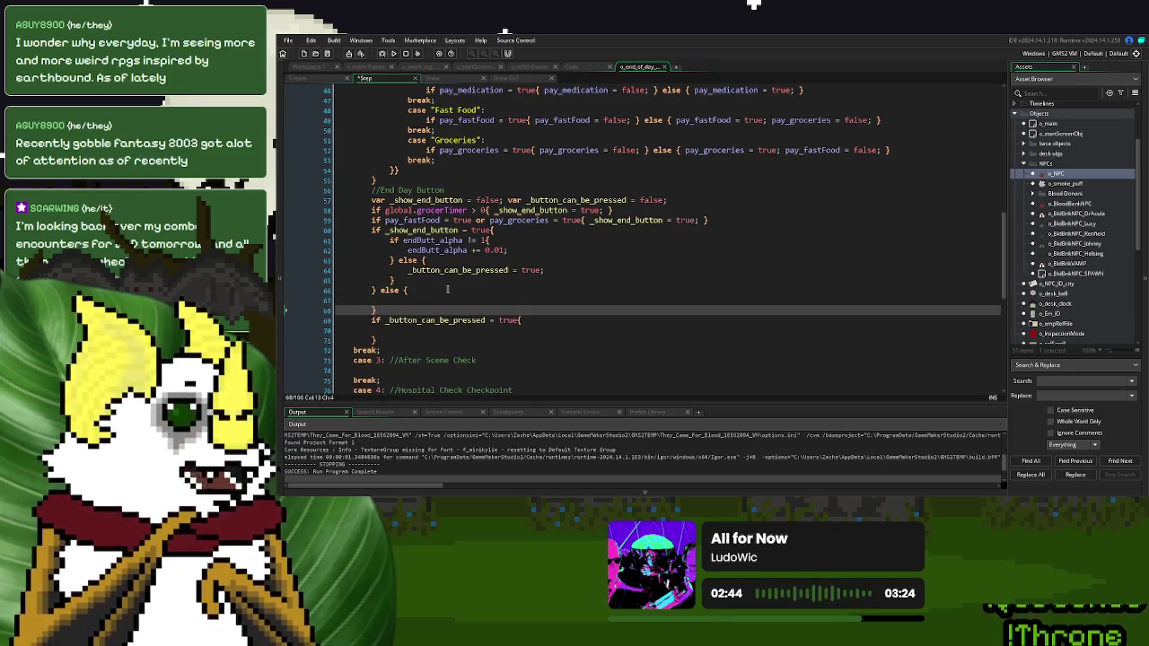
drag(391, 245, 390, 239)
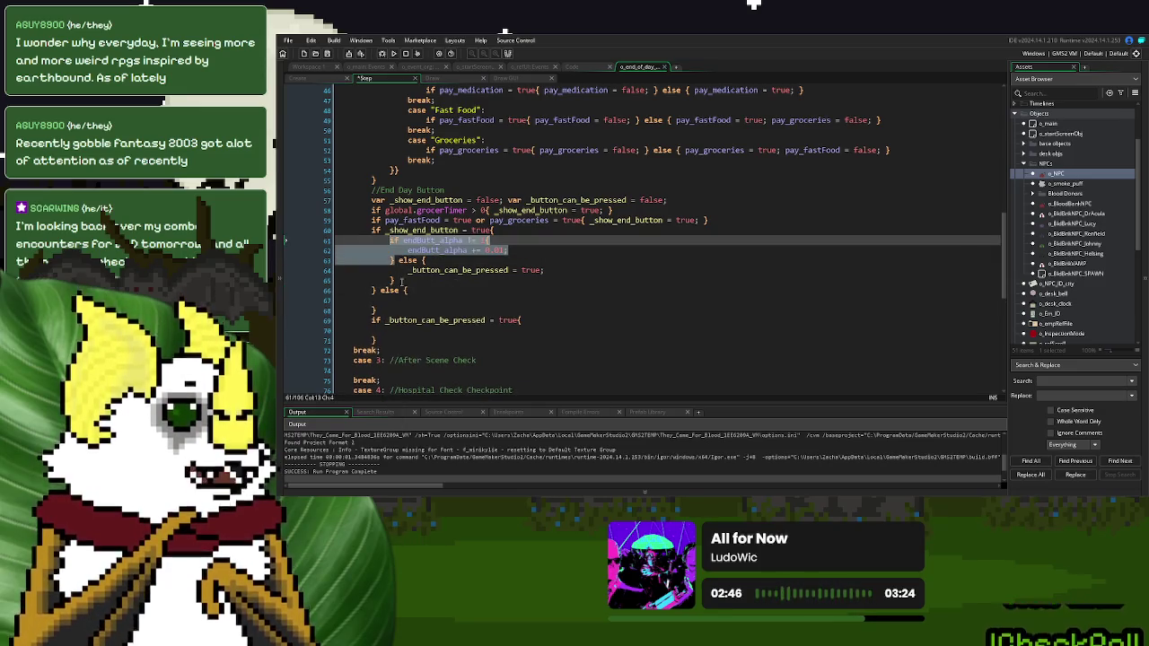
key(ctrl+c)
click(397, 302)
key(ctrl+v)
key(BackSpace)
text(0)
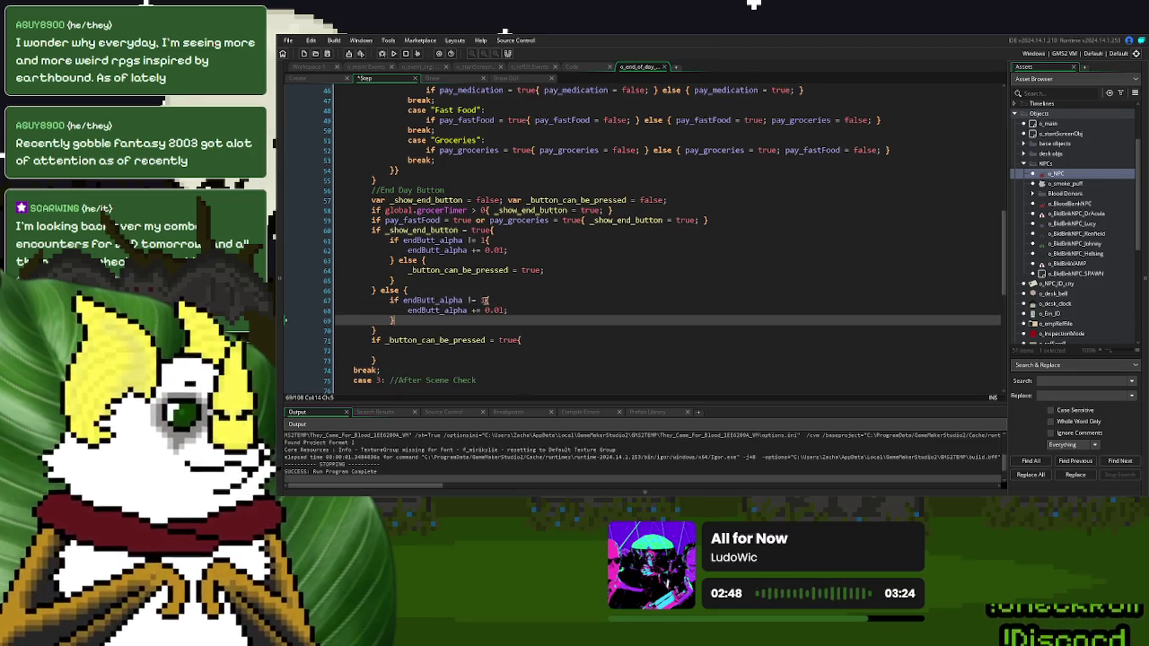
click(468, 301)
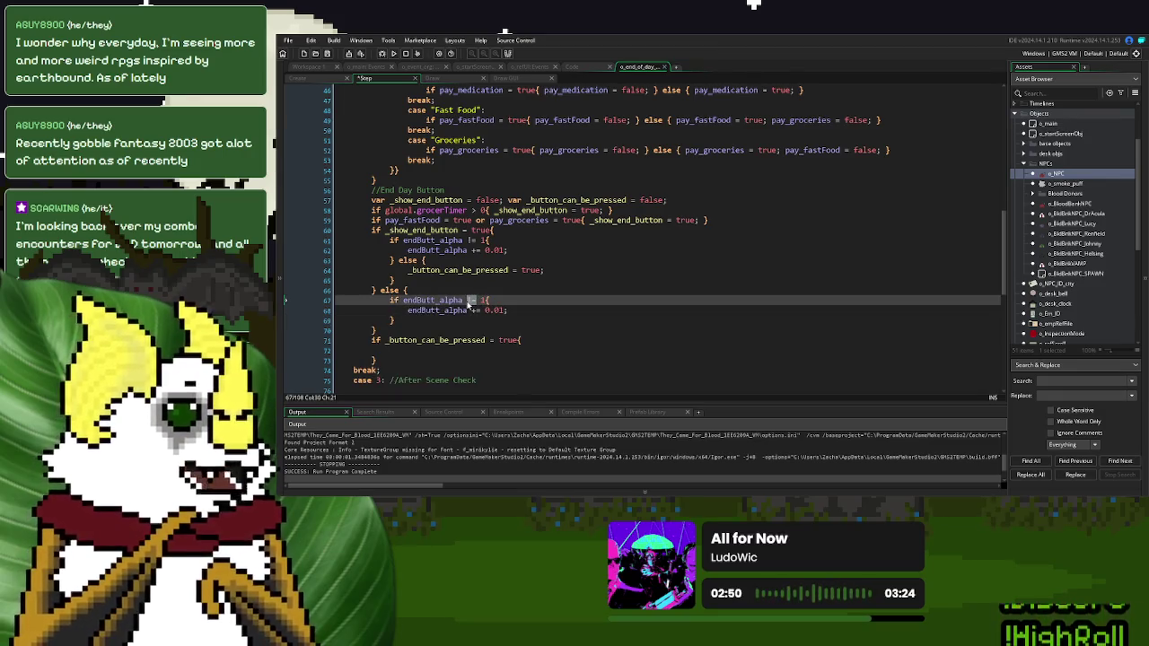
text(>)
key(Right)
key(Right)
key(BackSpace)
text(0)
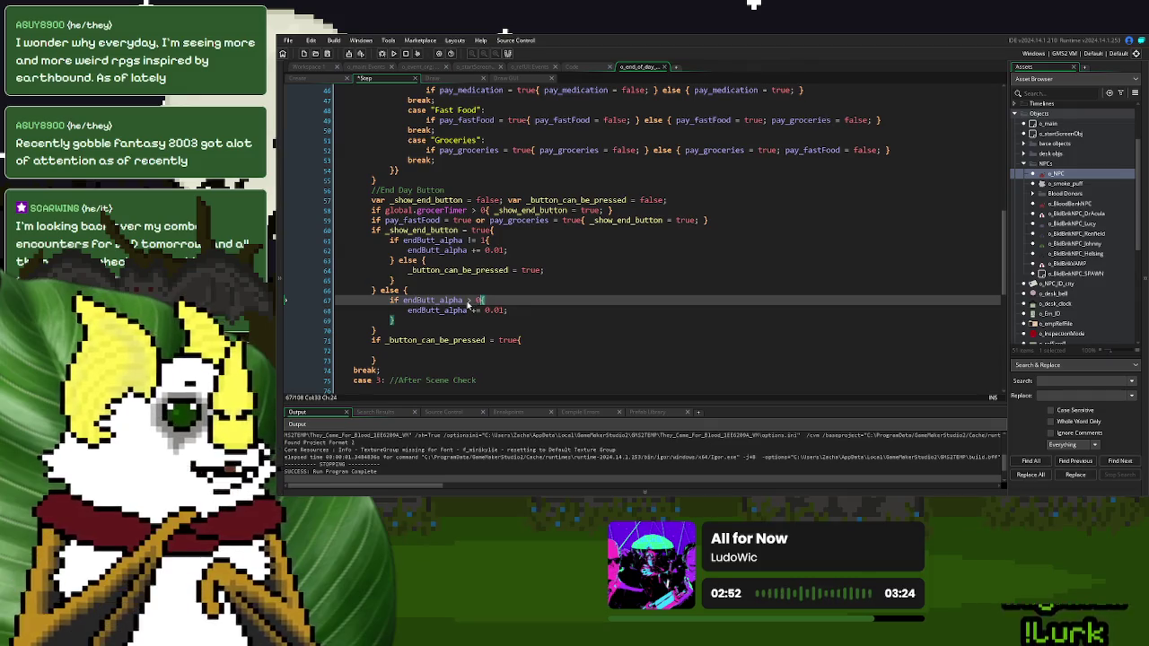
Turn the pasted increment into an endButt_alpha -= 0.01 decrement on one compact line
key(Down)
key(BackSpace)
key(BackSpace)
text(-=)
key(Left)
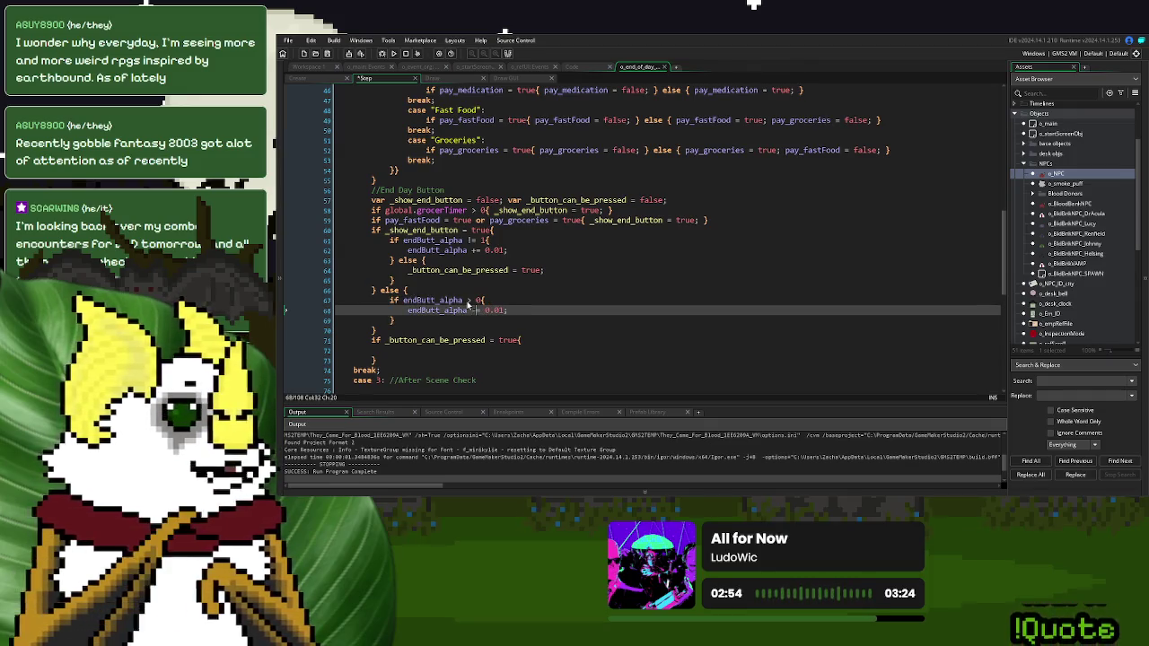
click(408, 310)
key(BackSpace)
key(BackSpace)
key(BackSpace)
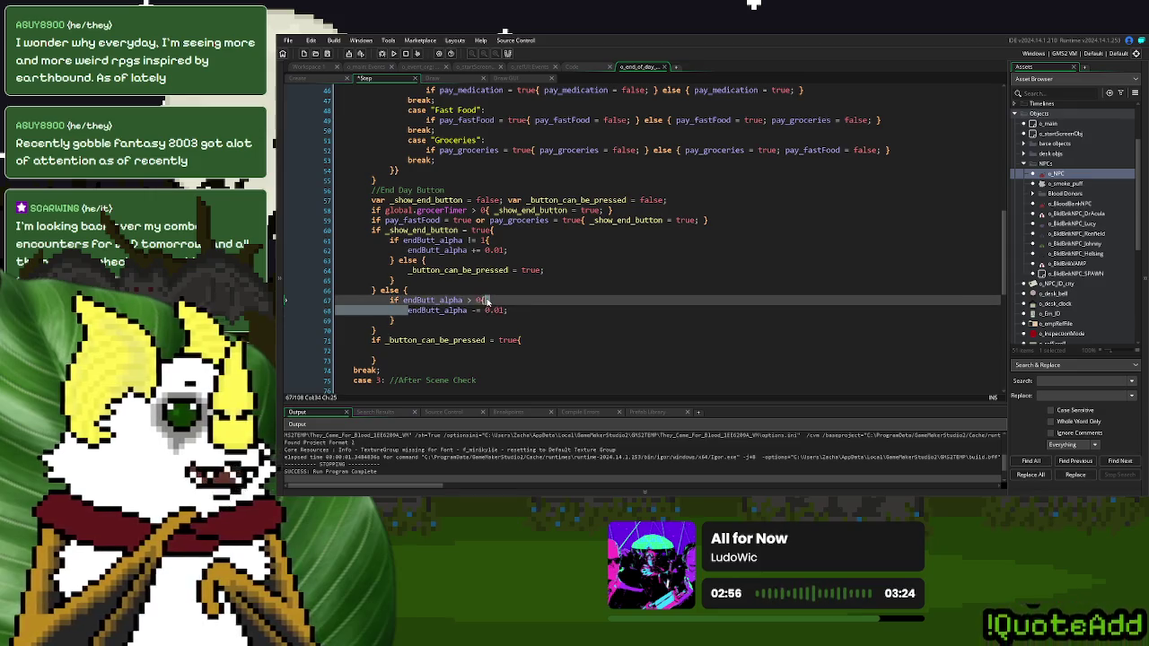
click(392, 311)
key(BackSpace)
key(BackSpace)
key(BackSpace)
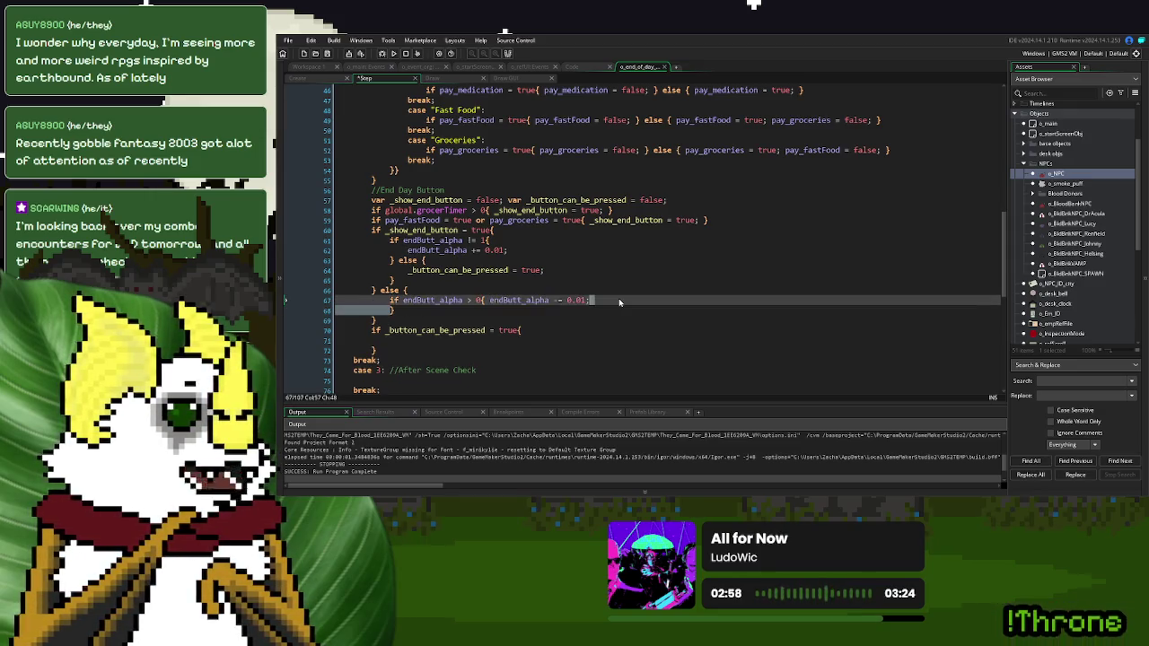
text(})
Add endButt_alpha = clamp(endButt_alpha,0,1); after the else block
double_click(408, 251)
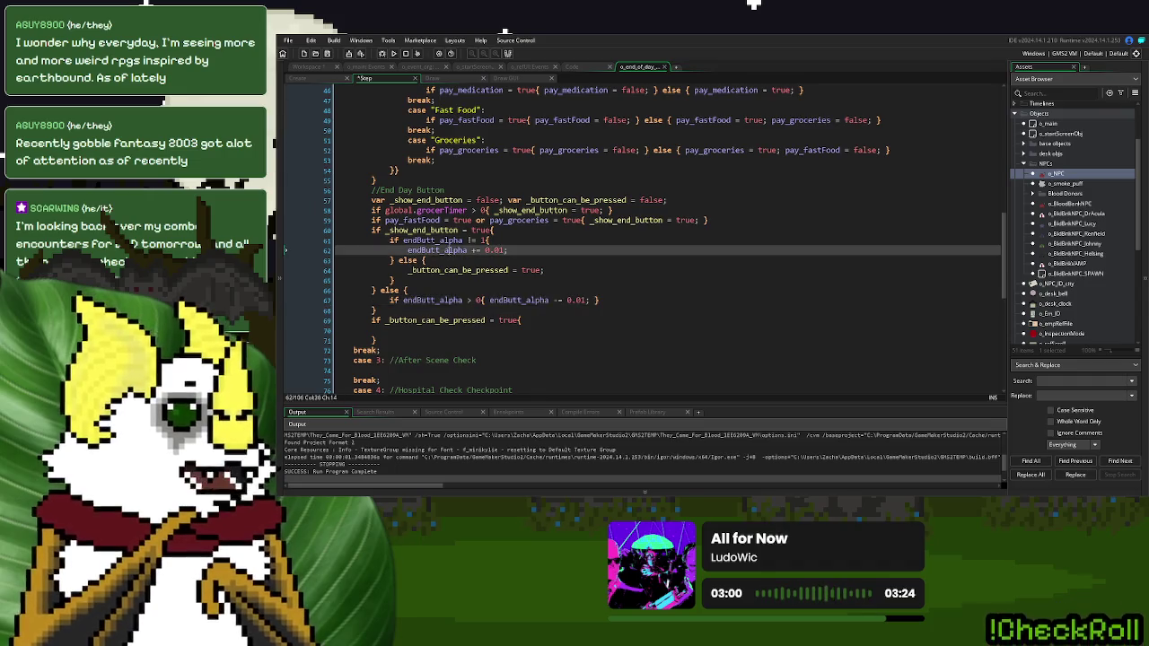
key(ctrl+c)
click(406, 310)
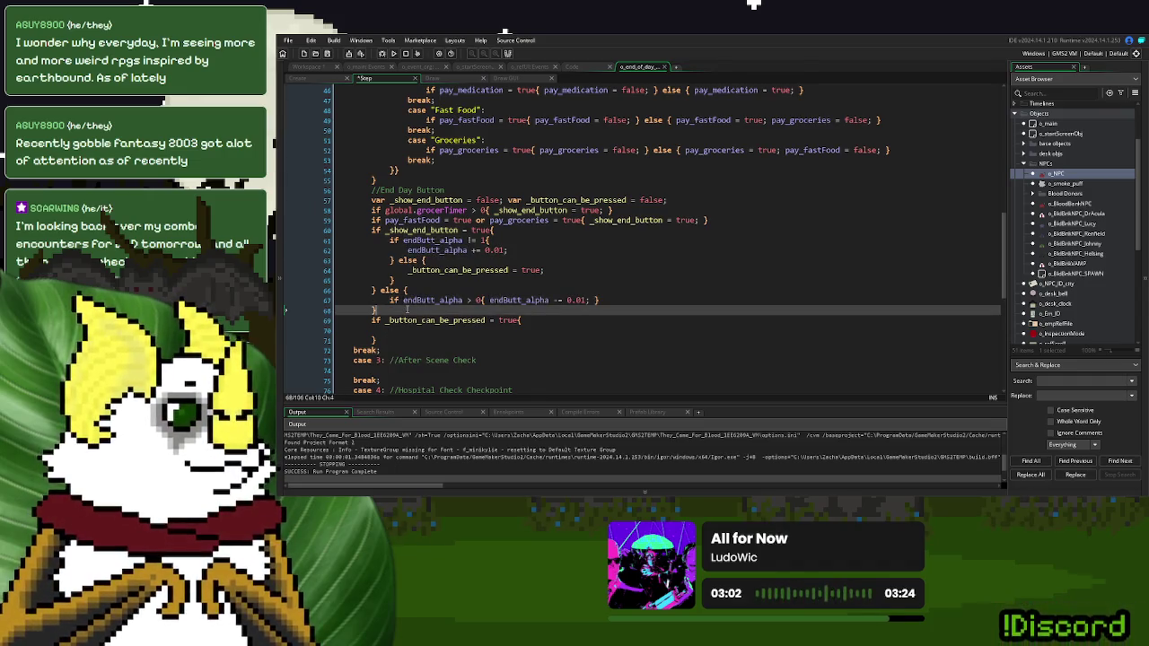
key(Return)
key(ctrl+v)
text(clam)
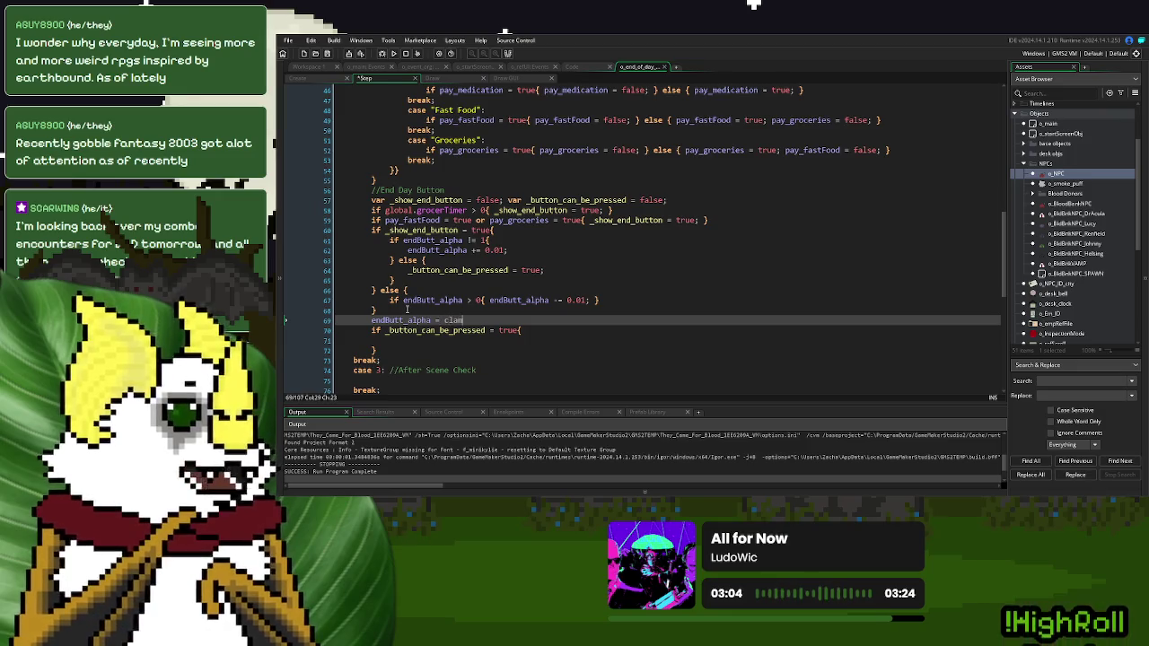
text(p(endButt_alpha,0,1);)
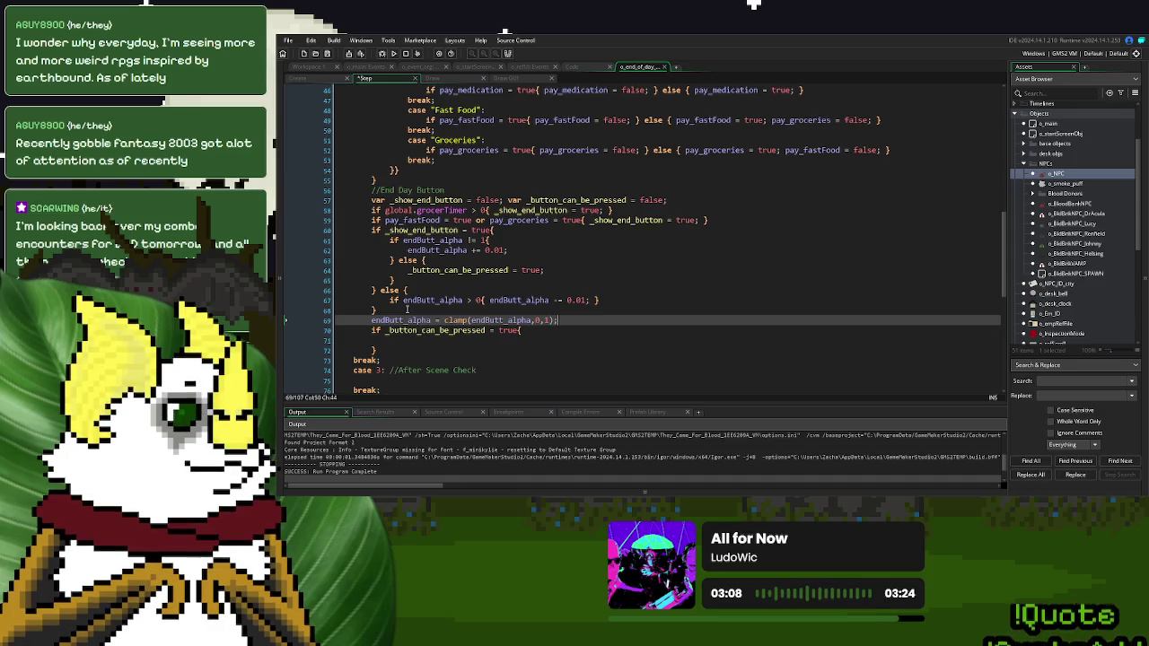
Declare var _spd = 0.01, replace both 0.01 steps with _spd, and run the game
click(370, 230)
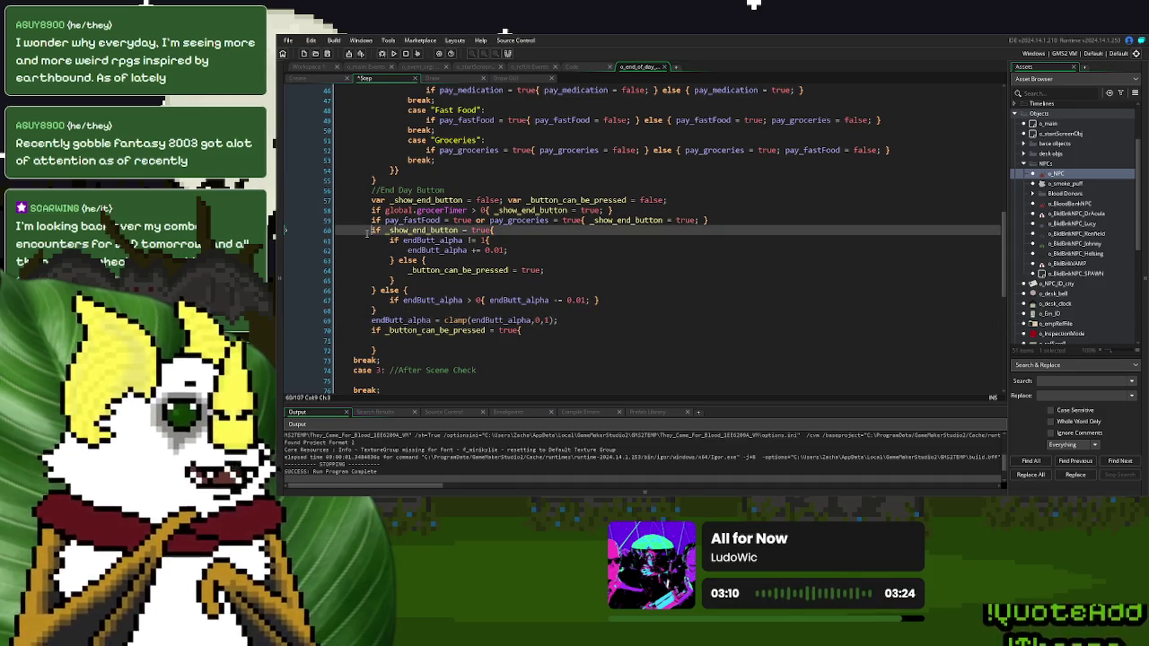
key(Return)
key(Up)
text(var _spd = )
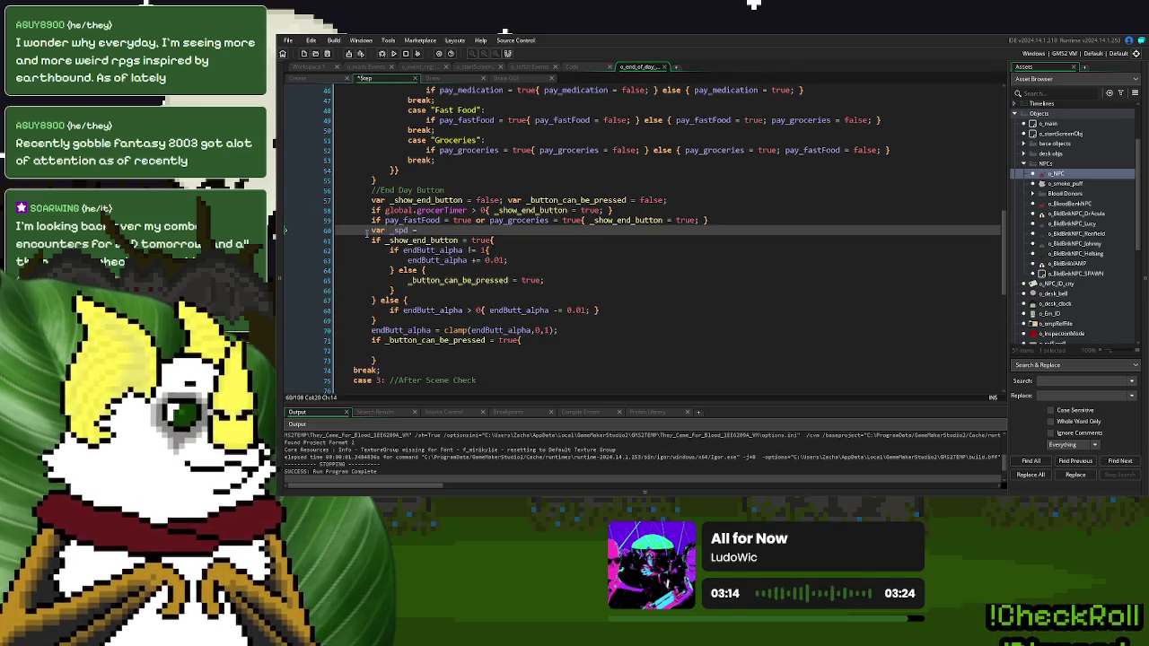
text(0.01;)
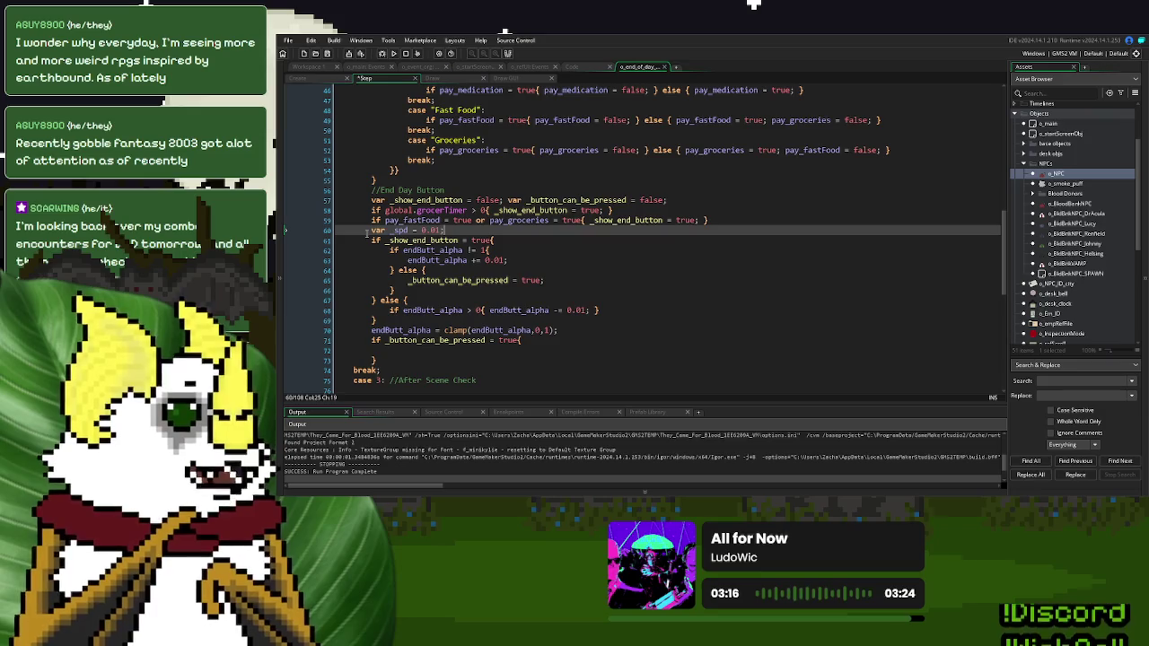
drag(506, 262, 488, 262)
text(_spd)
drag(589, 310, 569, 313)
text(_spd)
click(396, 55)
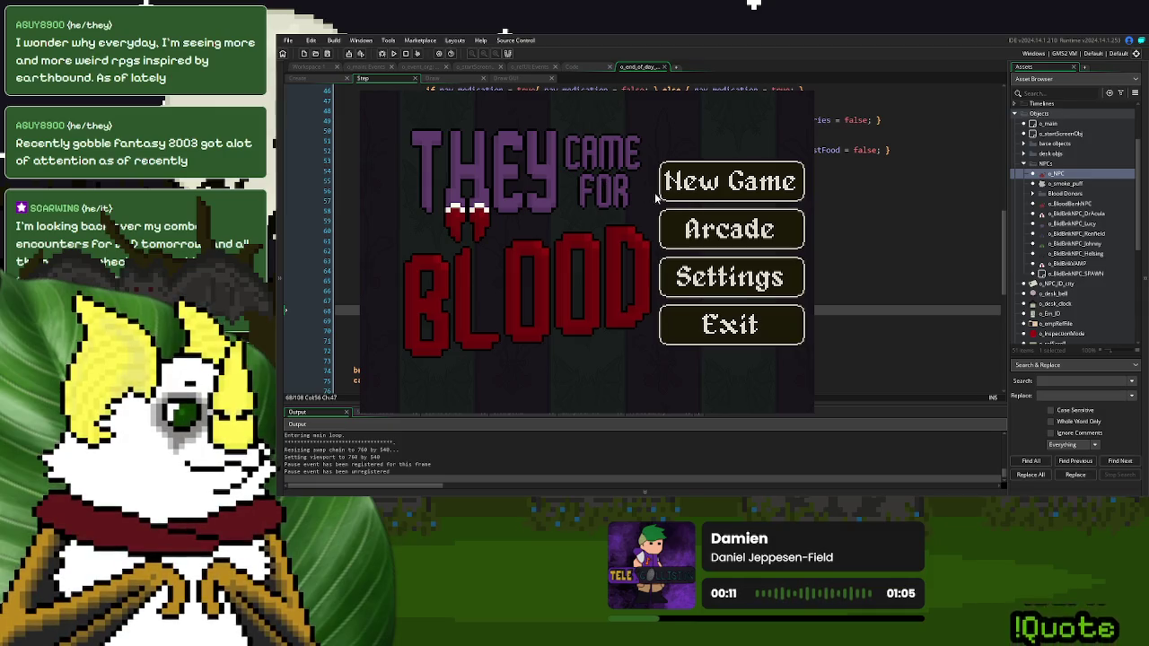
Start a new game and play Day 1 through to the end-of-day bills screen
click(750, 200)
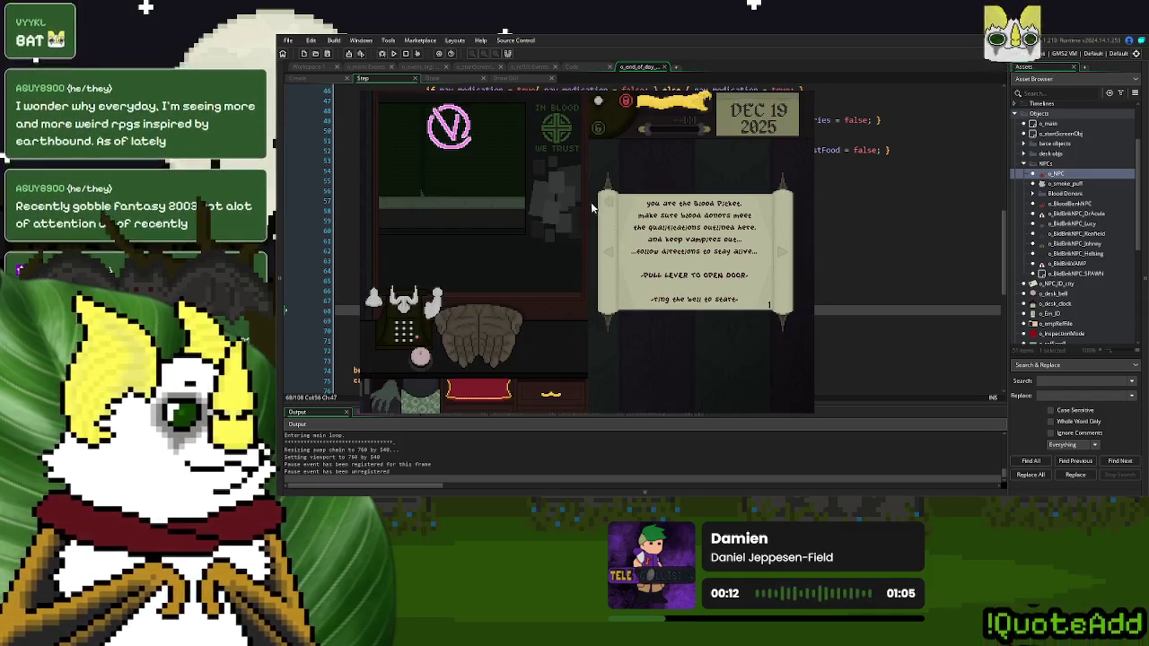
click(726, 268)
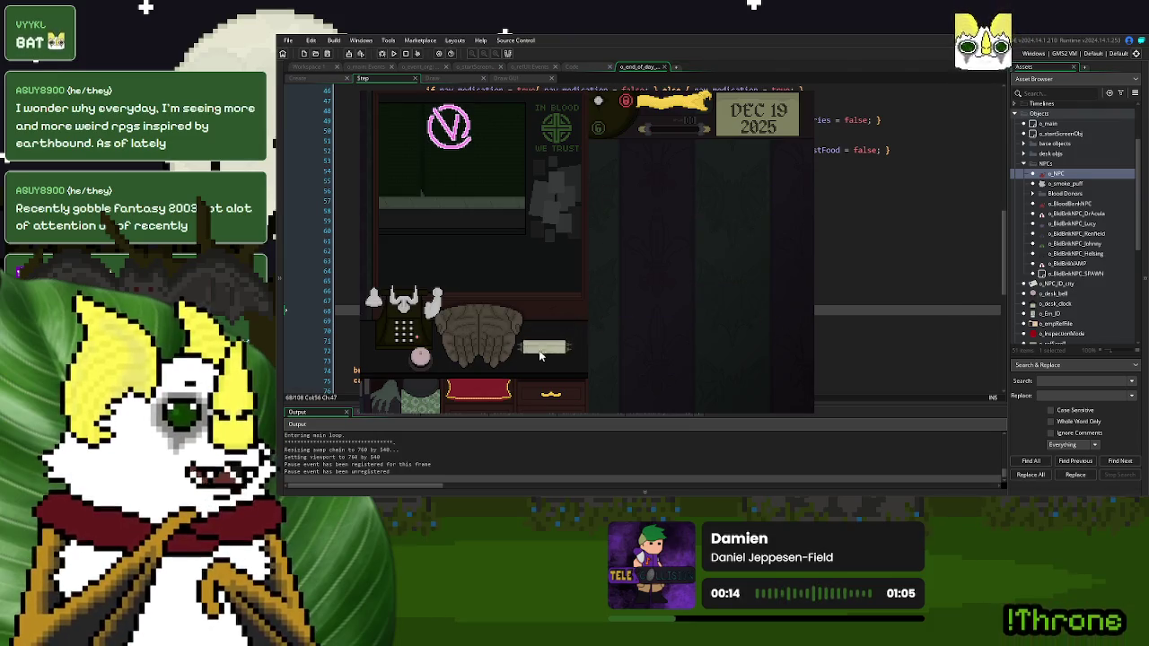
click(476, 376)
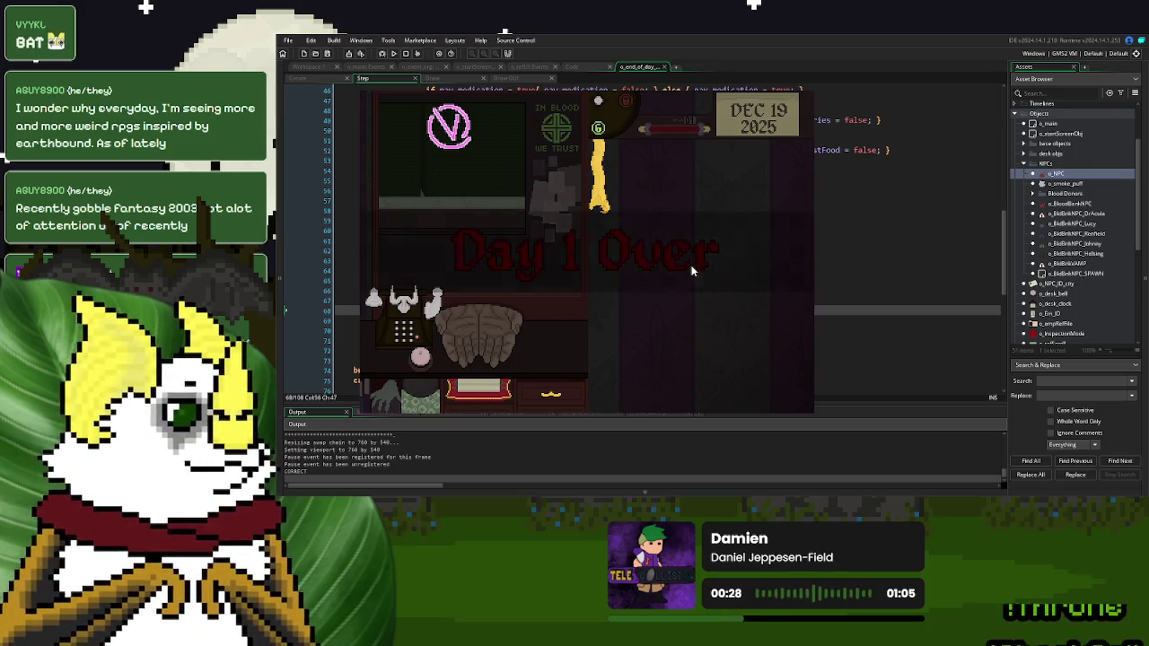
click(607, 330)
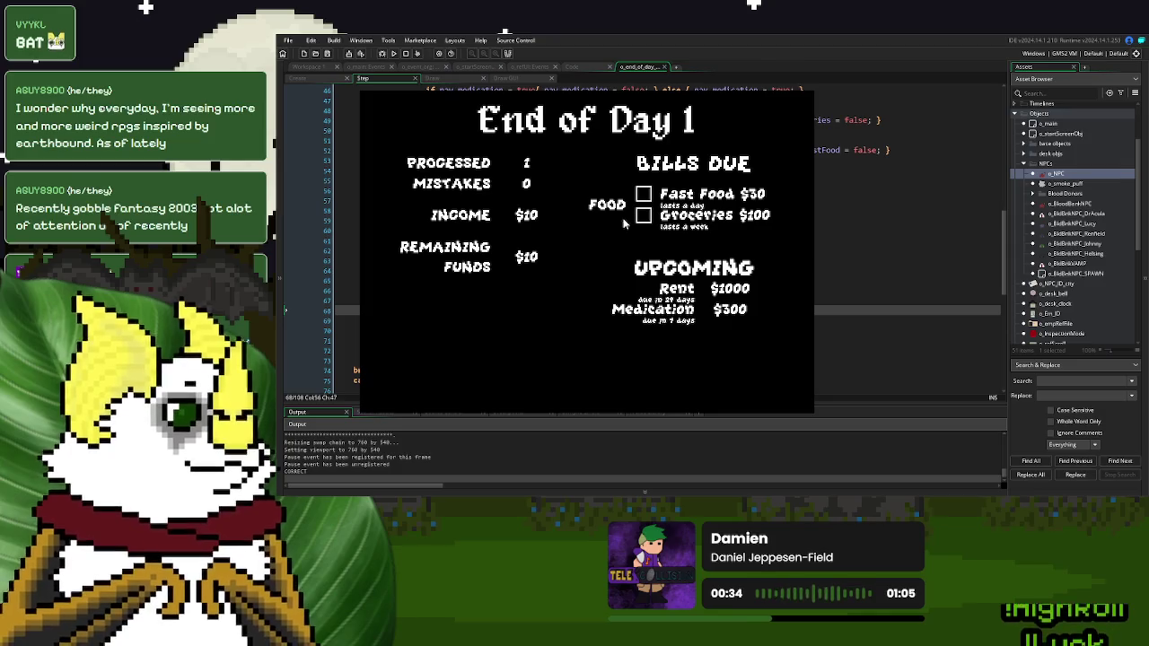
Toggle the Fast Food and Groceries bills to test the End Day 1 button fade
click(646, 195)
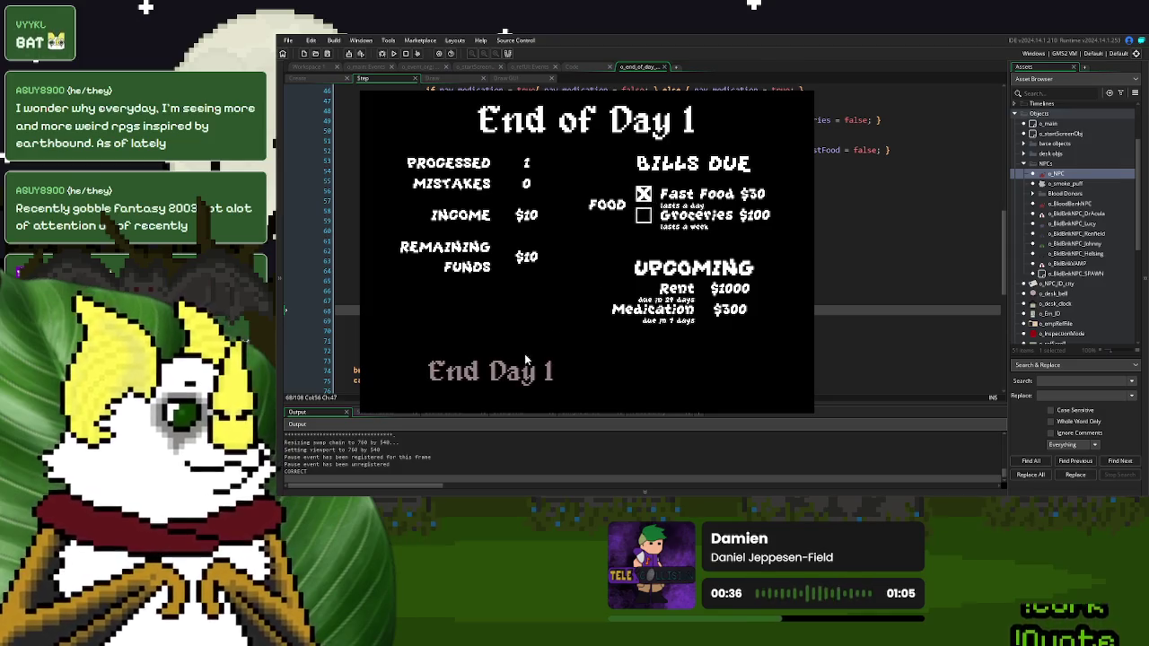
click(643, 215)
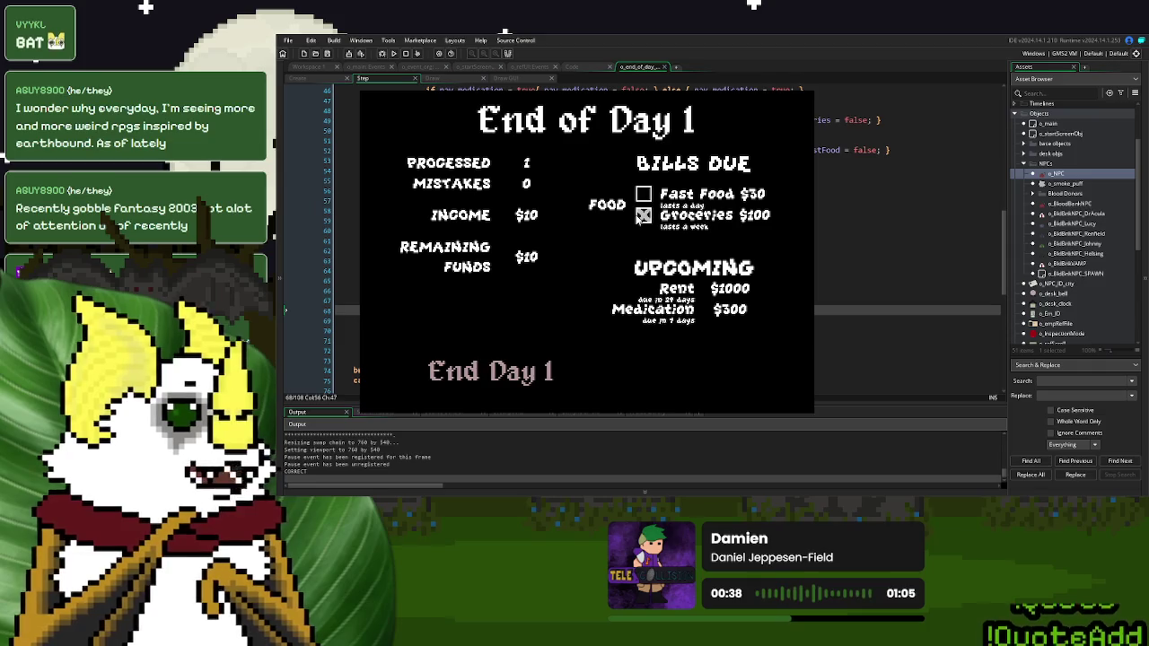
click(639, 215)
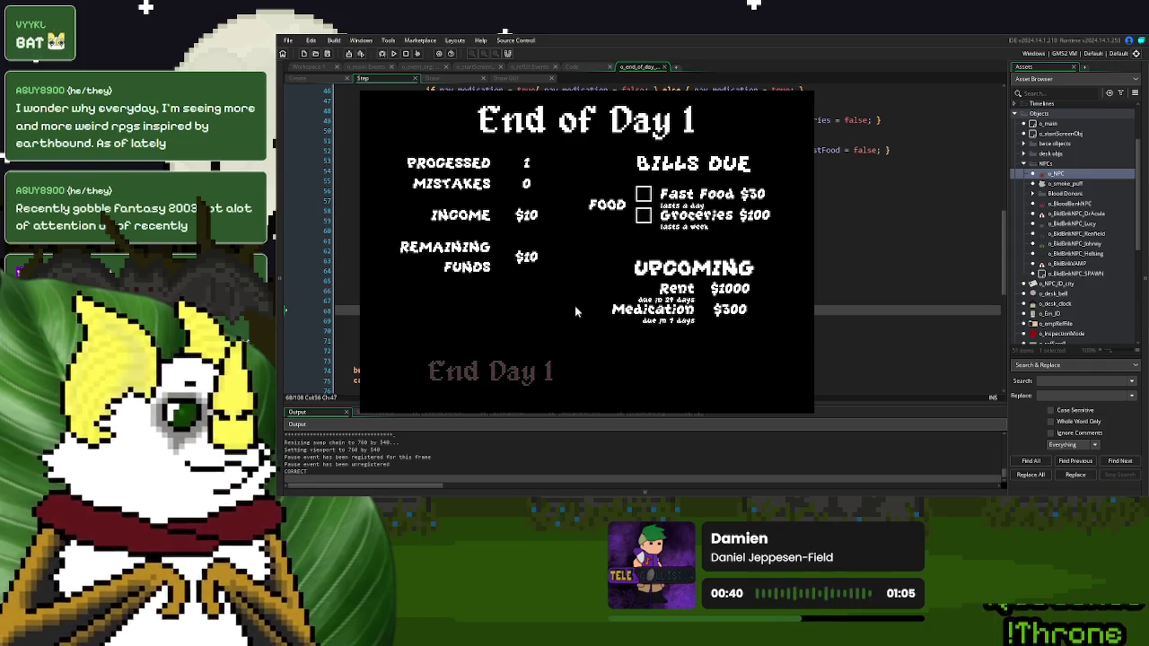
click(642, 195)
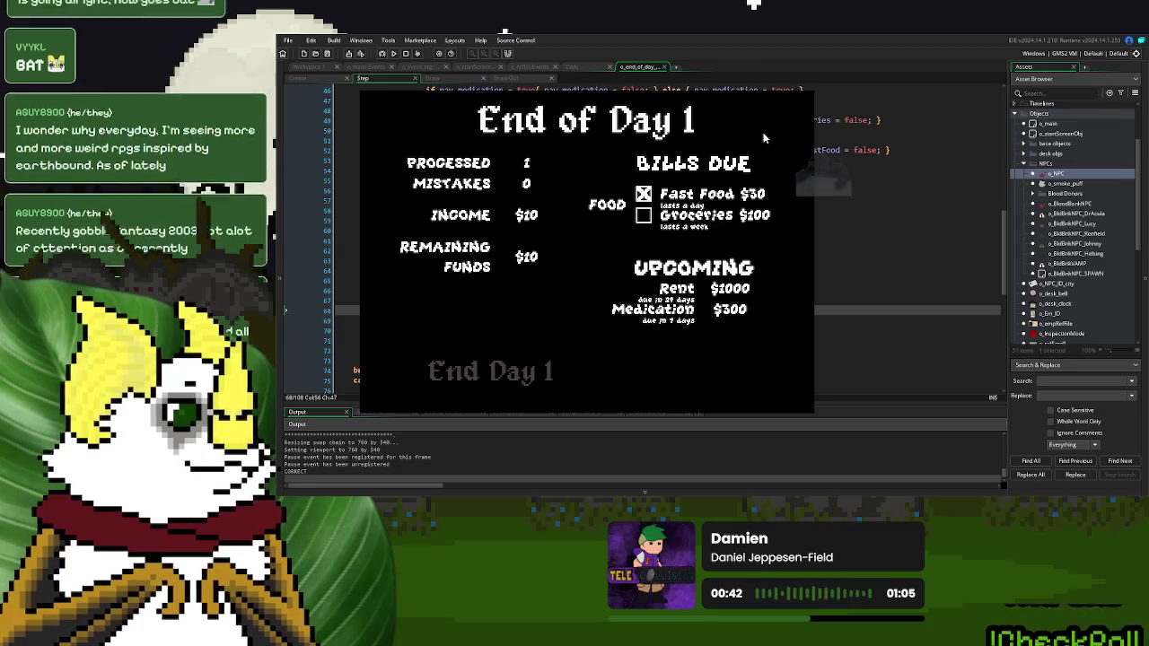
Close the running game and raise the _spd fade step to 0.05
click(793, 87)
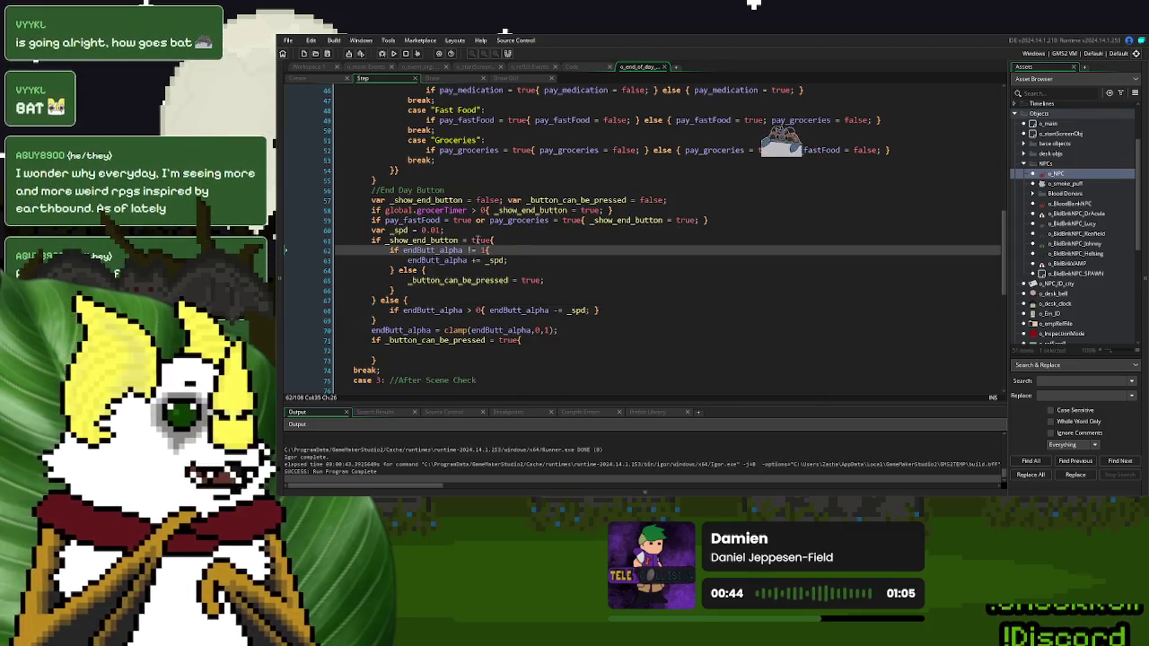
click(439, 230)
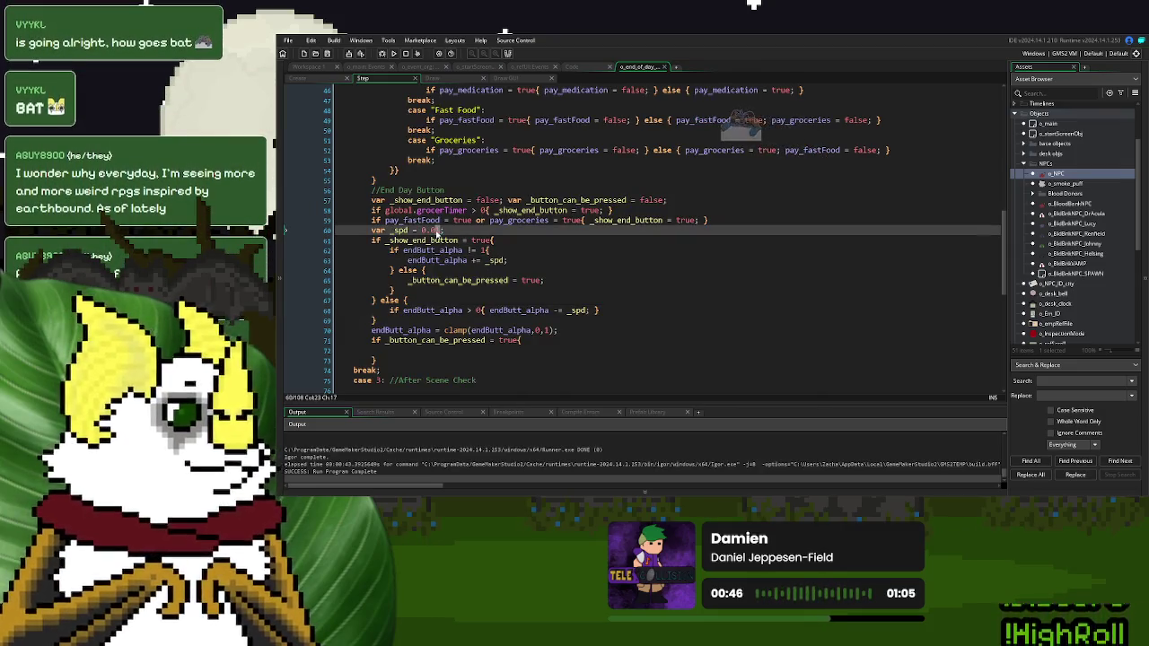
key(BackSpace)
text(5)
Change the fade-out to -= _spd*2, then save, run and start the game with F5
click(476, 311)
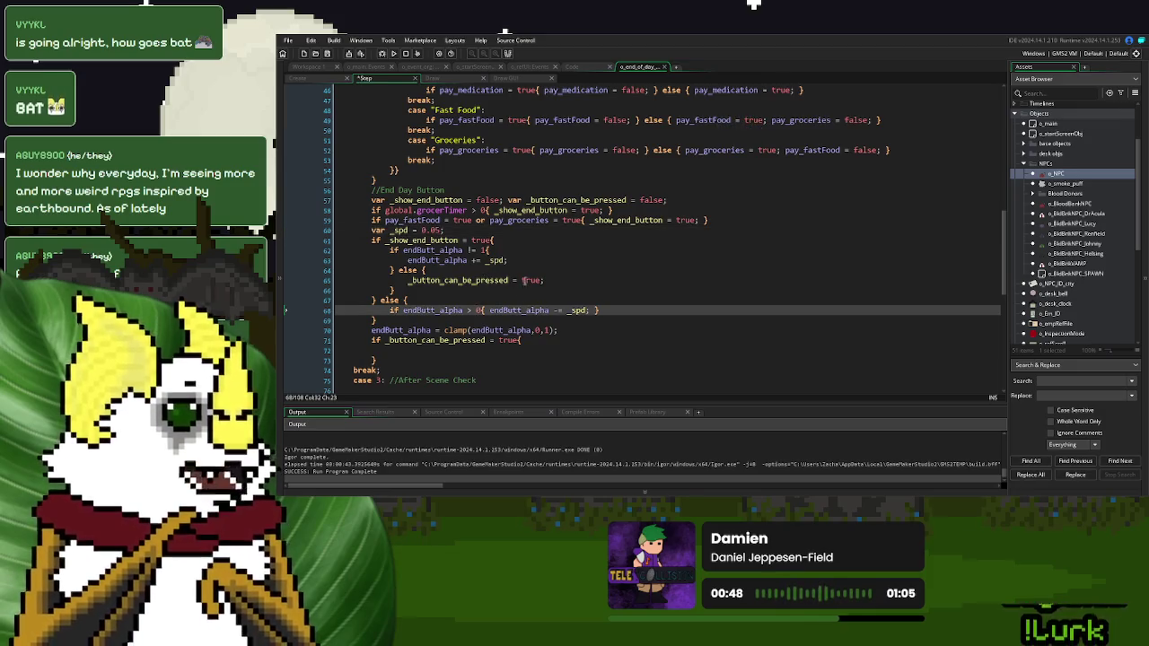
click(586, 310)
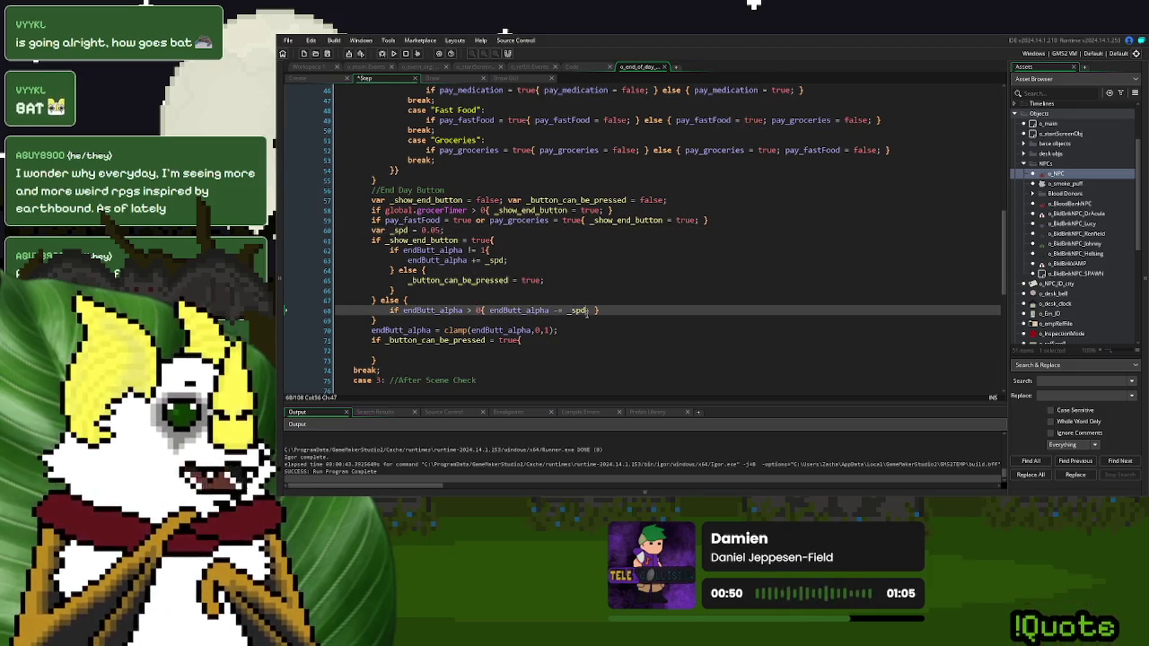
text(*2)
key(F5)
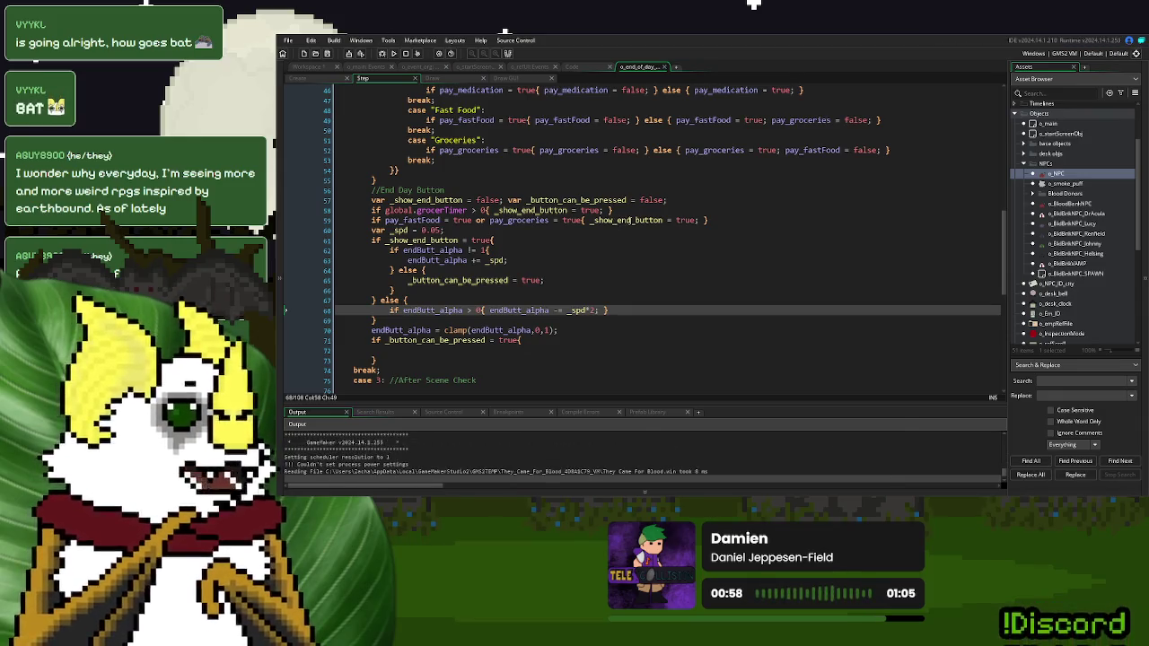
click(730, 180)
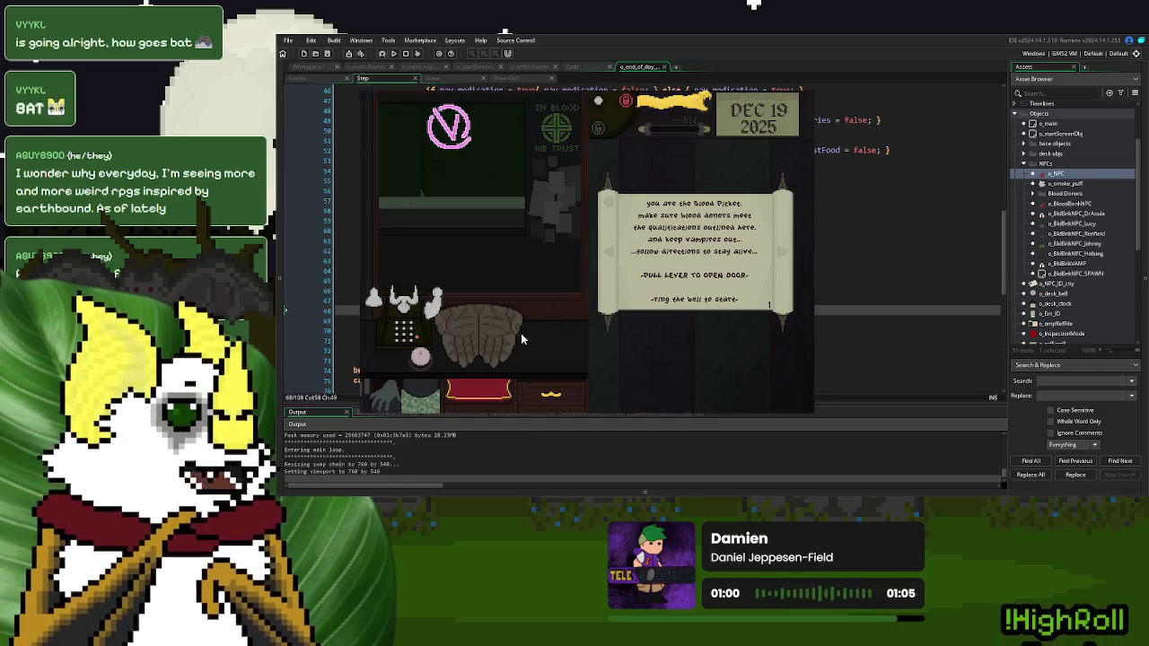
Dismiss the scroll, play Day 1 to the summary, and tick Fast Food
click(722, 265)
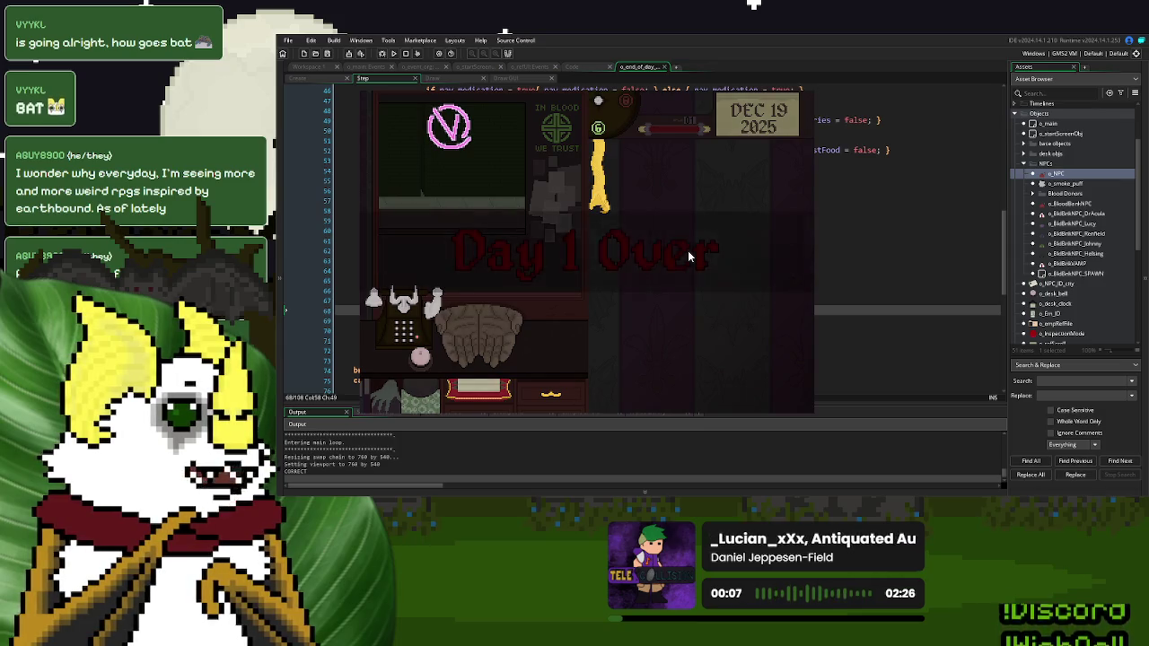
click(603, 336)
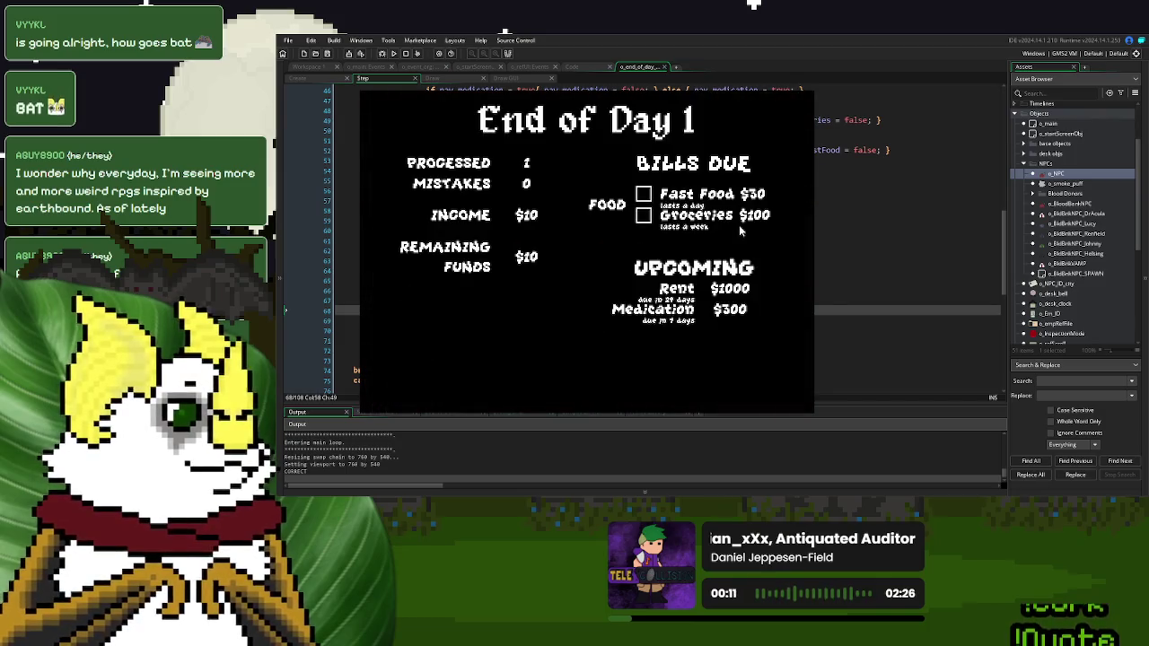
click(643, 194)
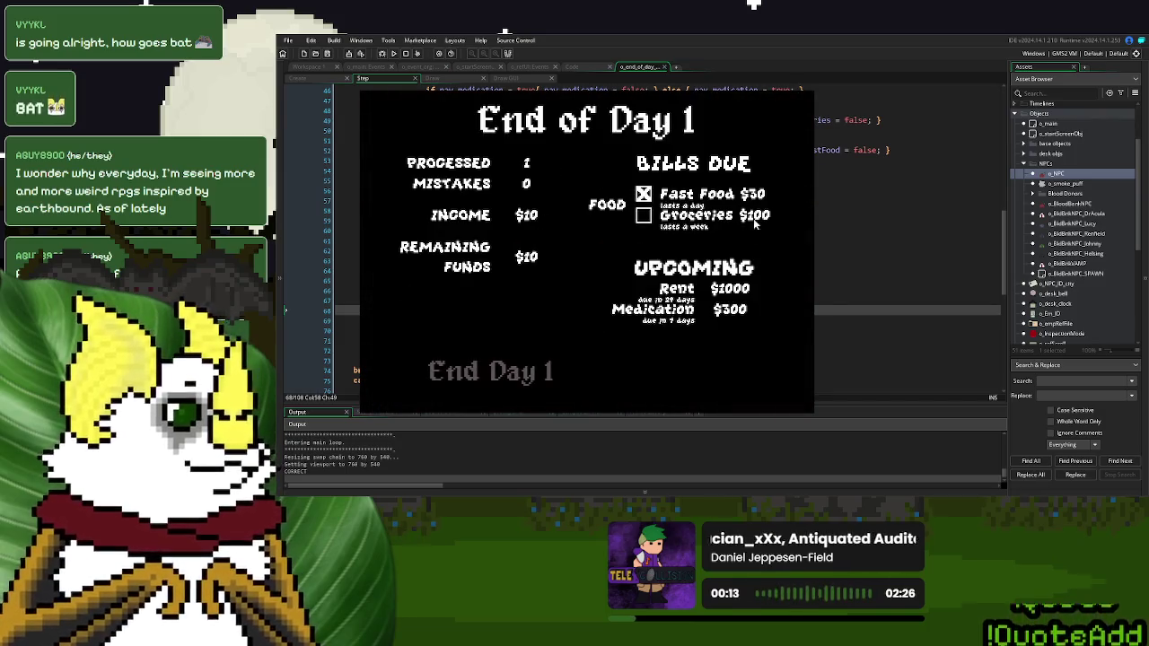
Toggle Fast Food and Groceries repeatedly to test the fade, ending with Fast Food ticked
click(644, 194)
click(644, 196)
click(644, 216)
click(645, 196)
click(644, 214)
click(643, 214)
click(643, 195)
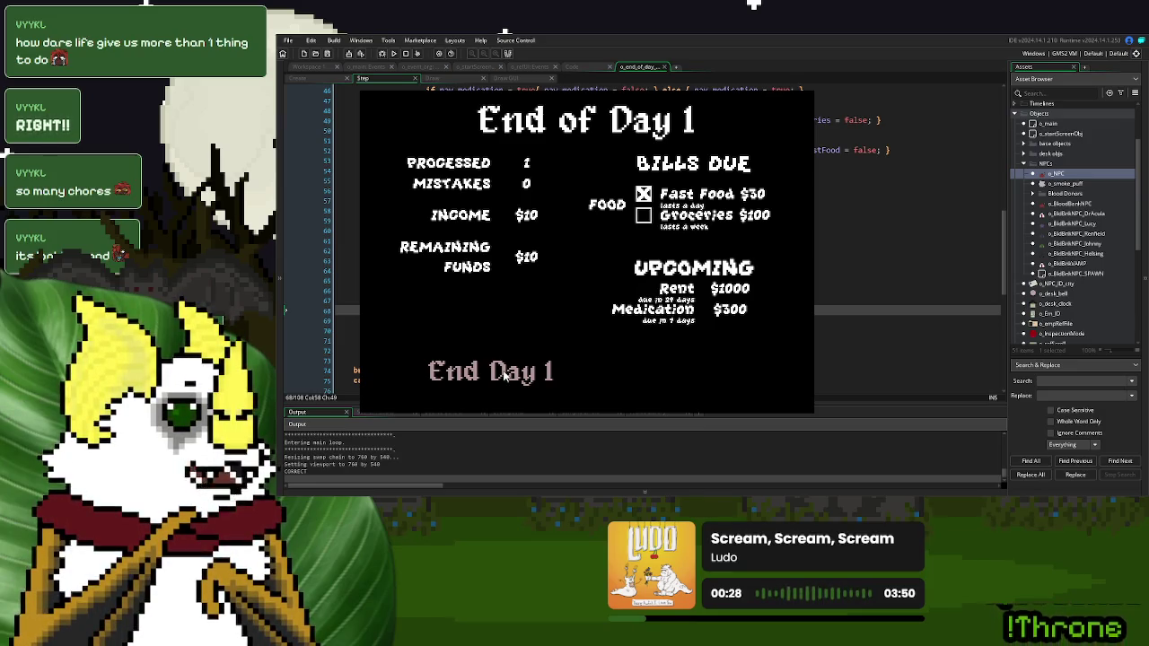
Close the game and review the font and alignment lines in the Draw GUI code
click(798, 87)
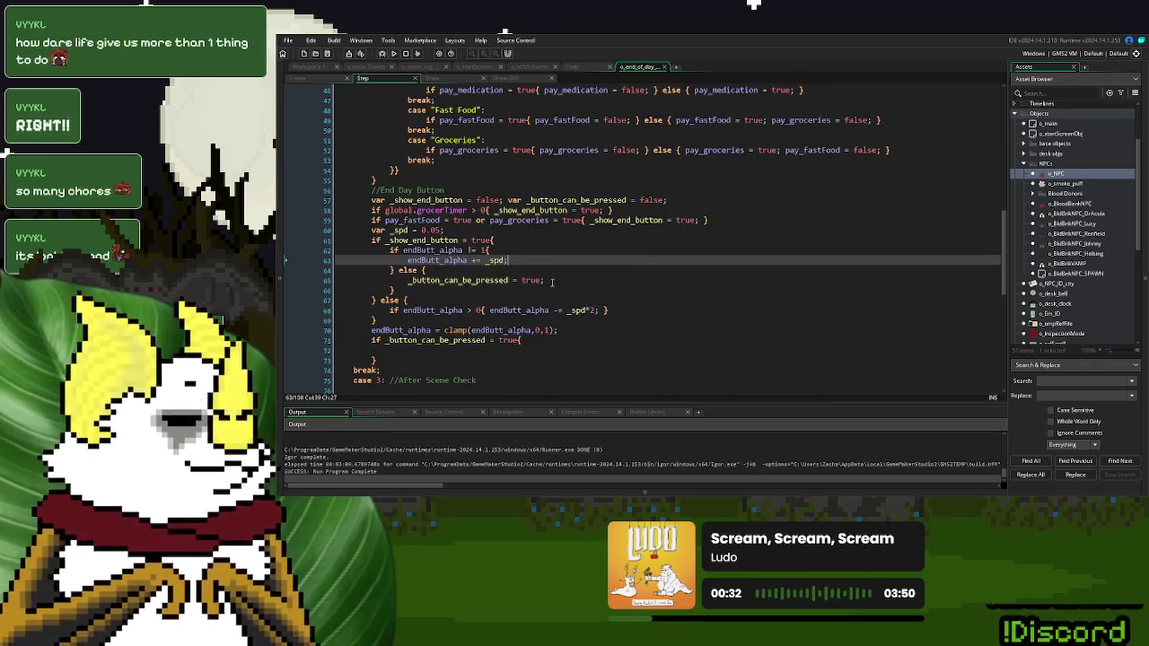
click(438, 354)
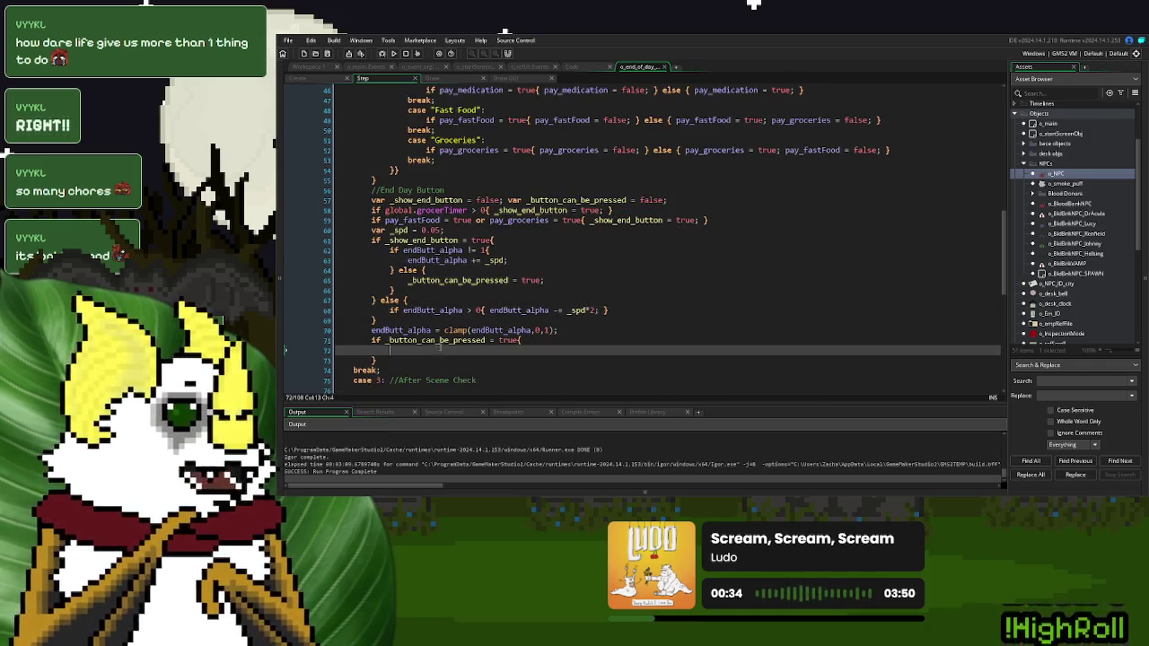
click(529, 81)
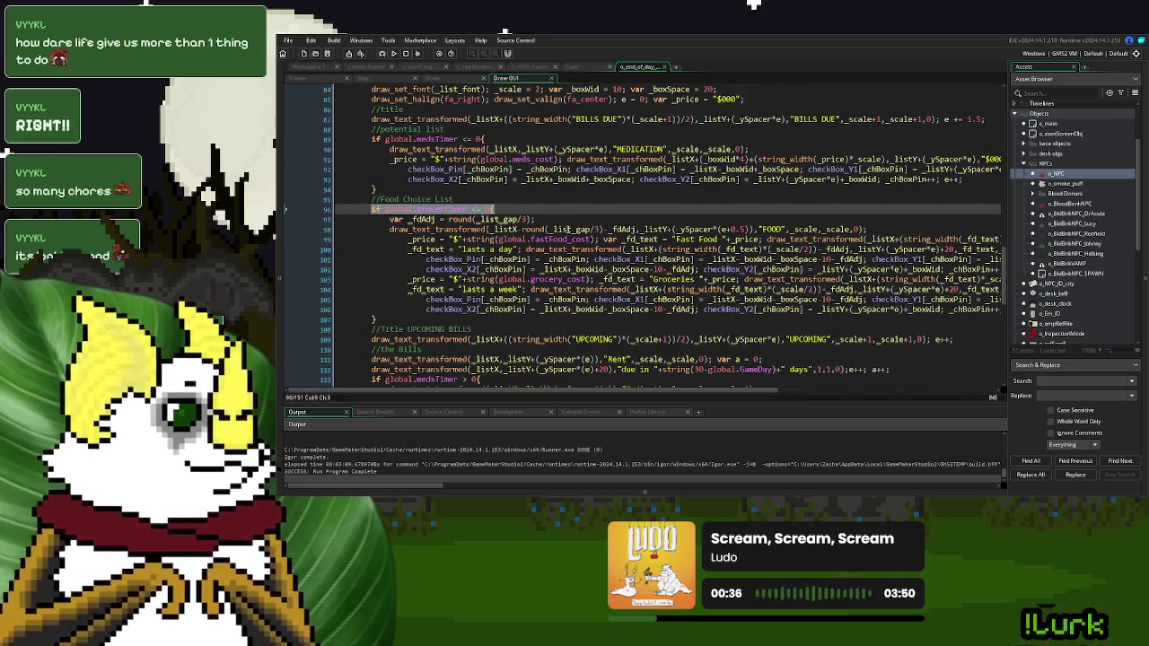
scroll(568, 230, up, 3)
scroll(567, 230, up, 2)
scroll(568, 230, up, 10)
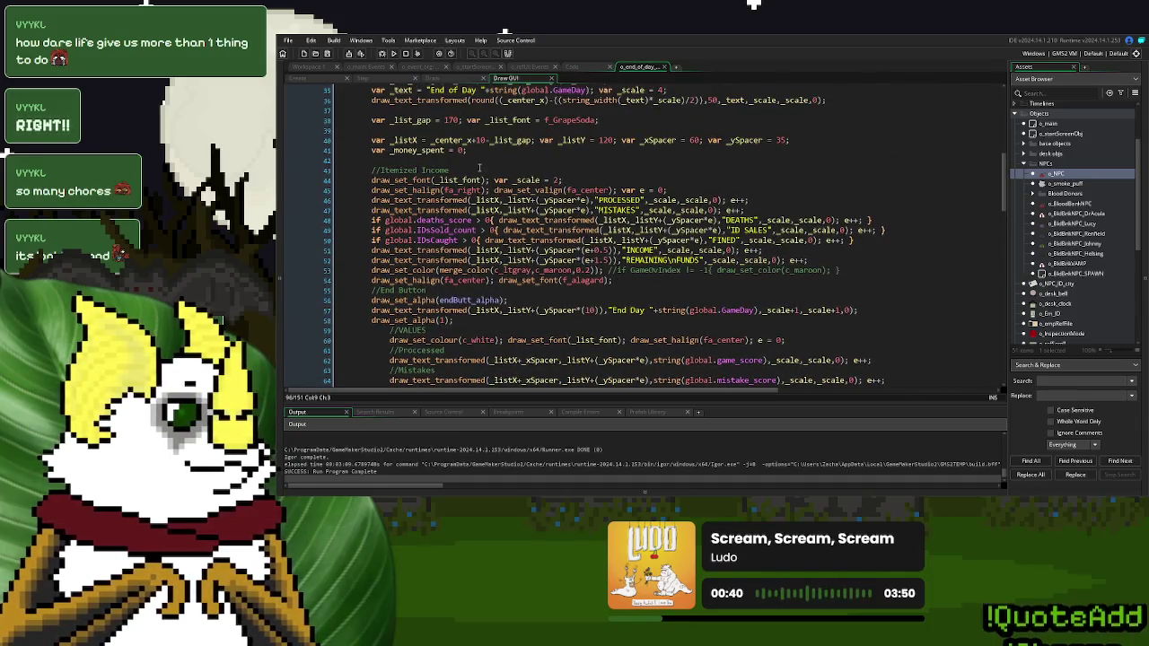
scroll(480, 175, up, 1)
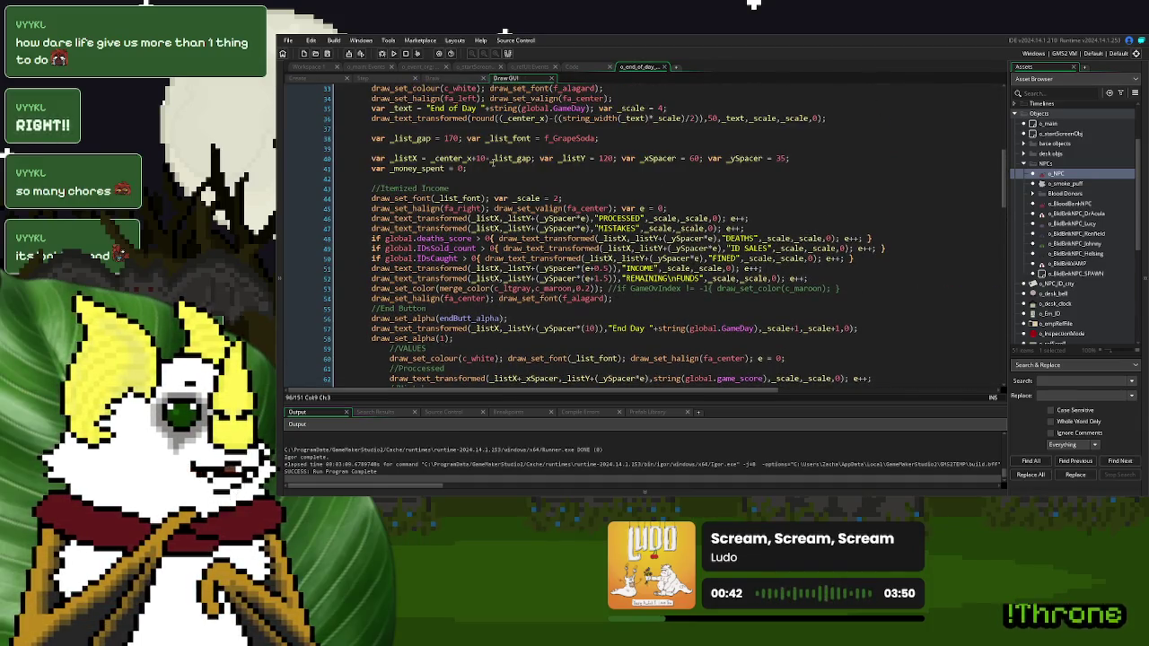
scroll(558, 198, down, 3)
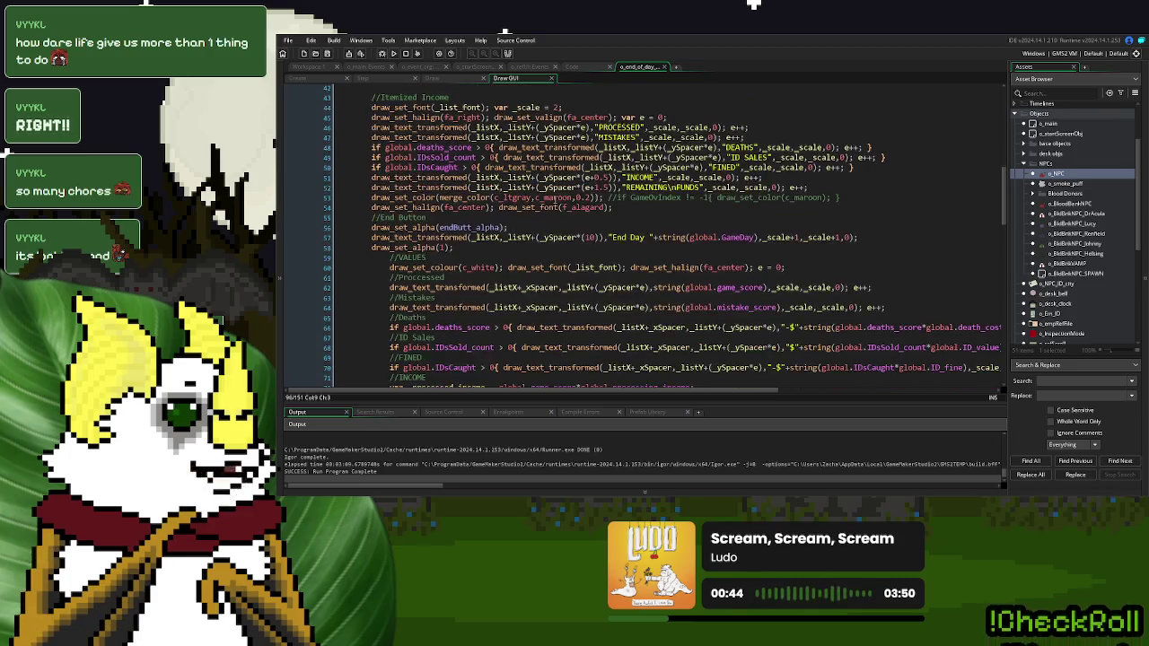
scroll(539, 202, up, 4)
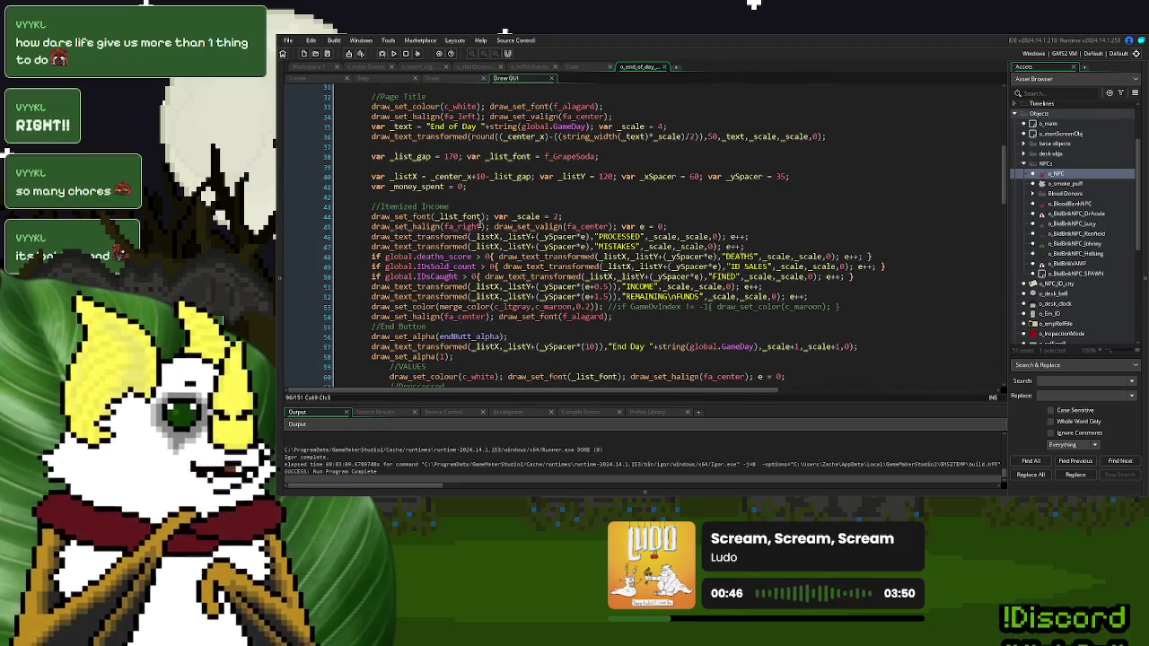
scroll(480, 220, down, 3)
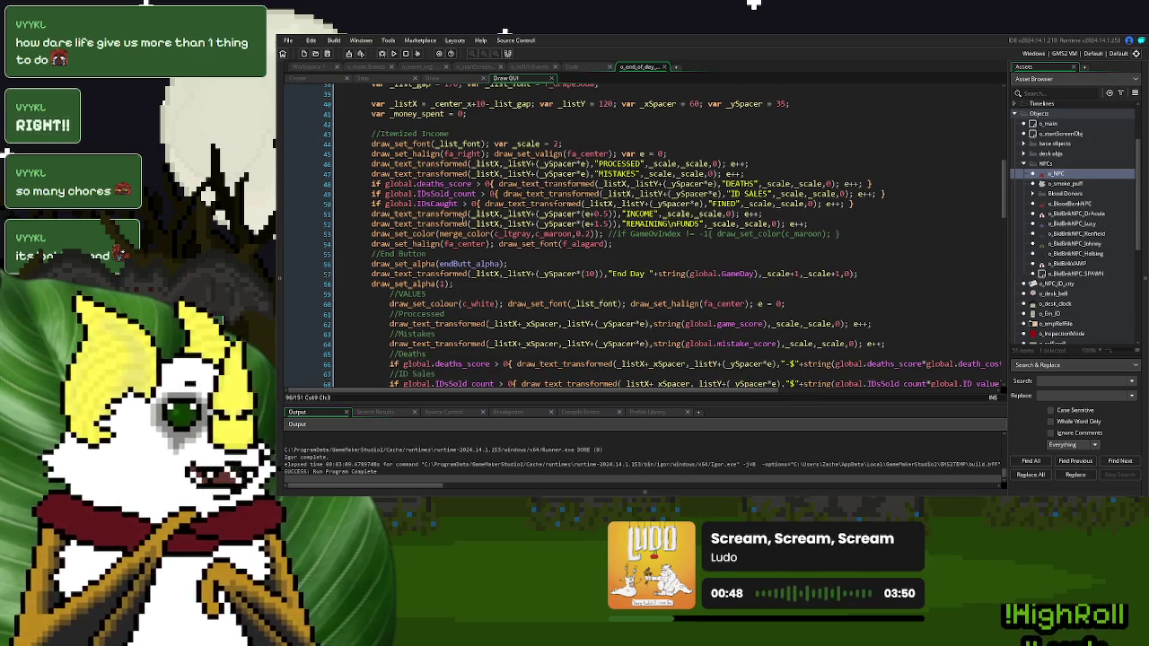
click(418, 144)
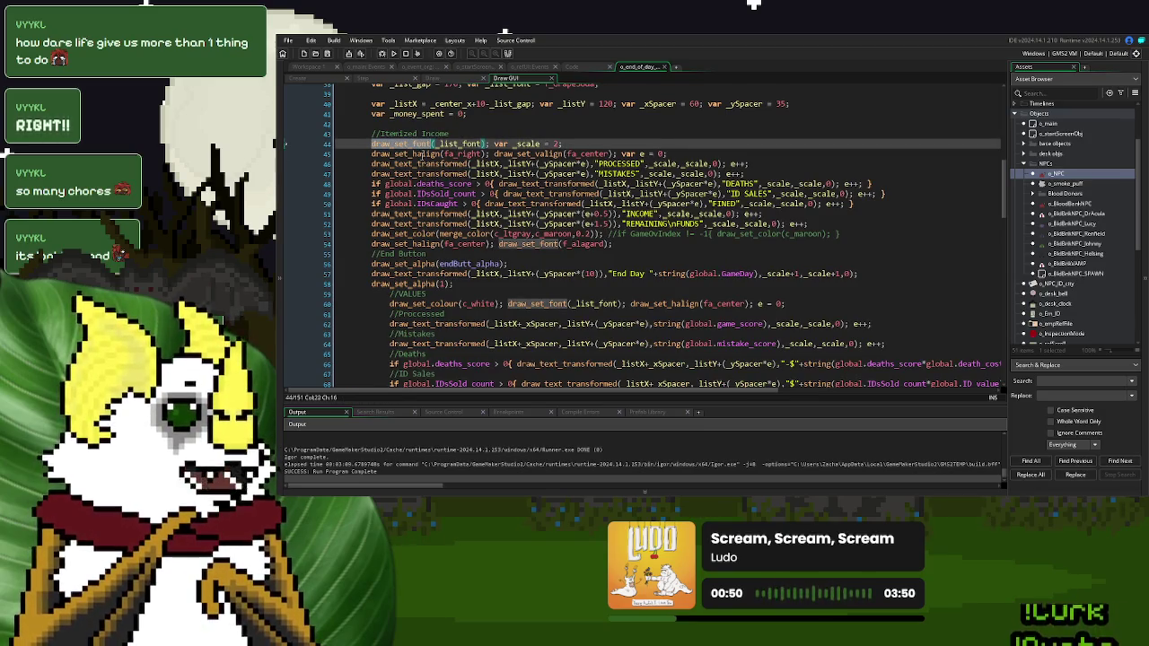
click(424, 156)
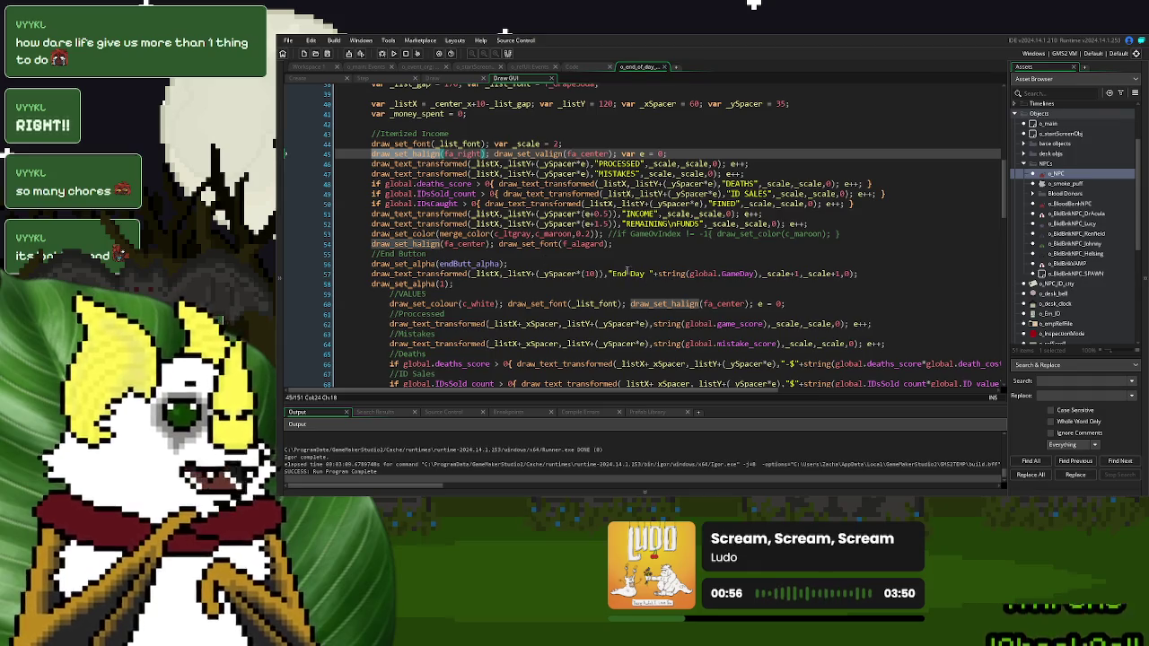
Paste the draw_set_font(f_alagard); statement from Draw GUI into Step line 72
click(401, 81)
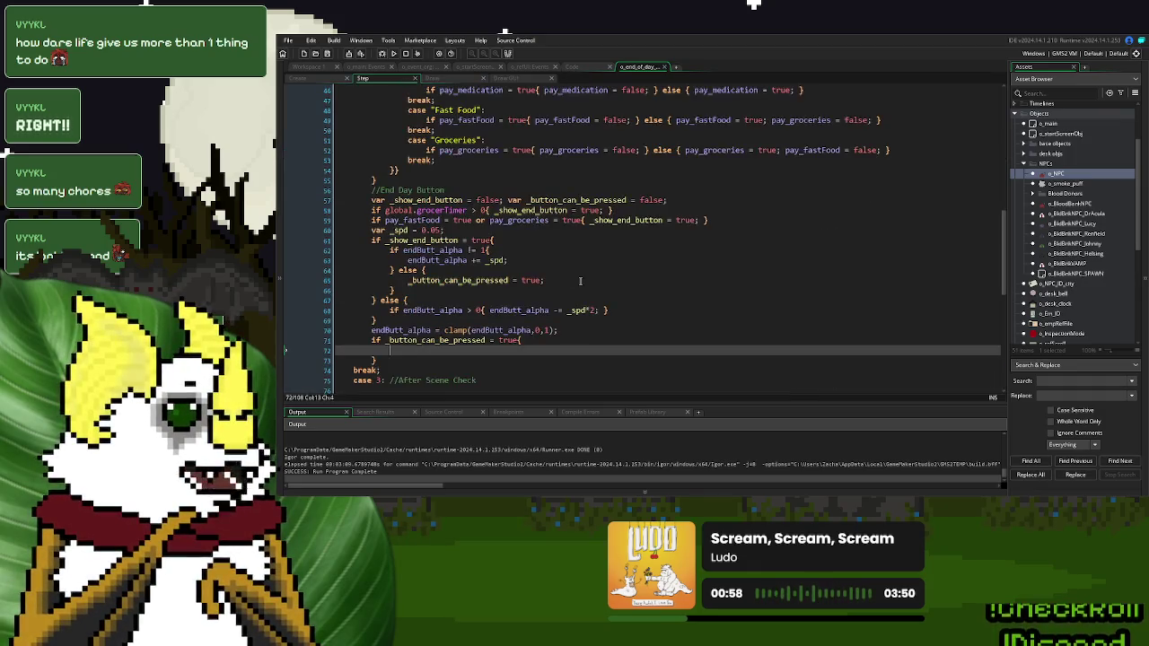
scroll(592, 282, down, 3)
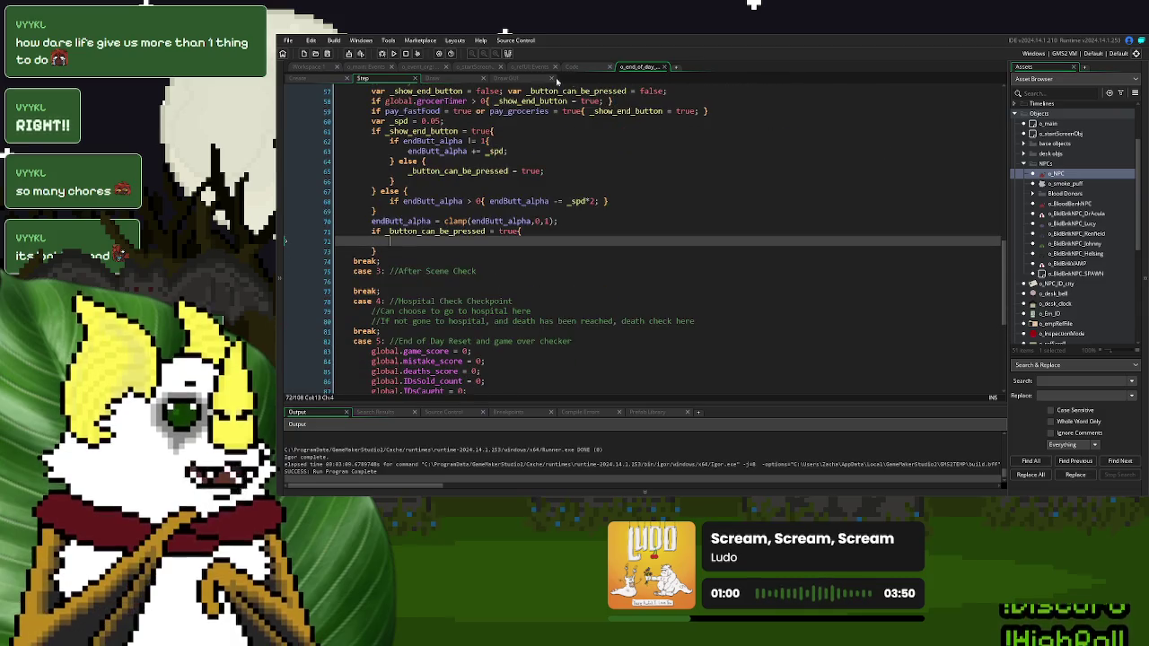
click(526, 84)
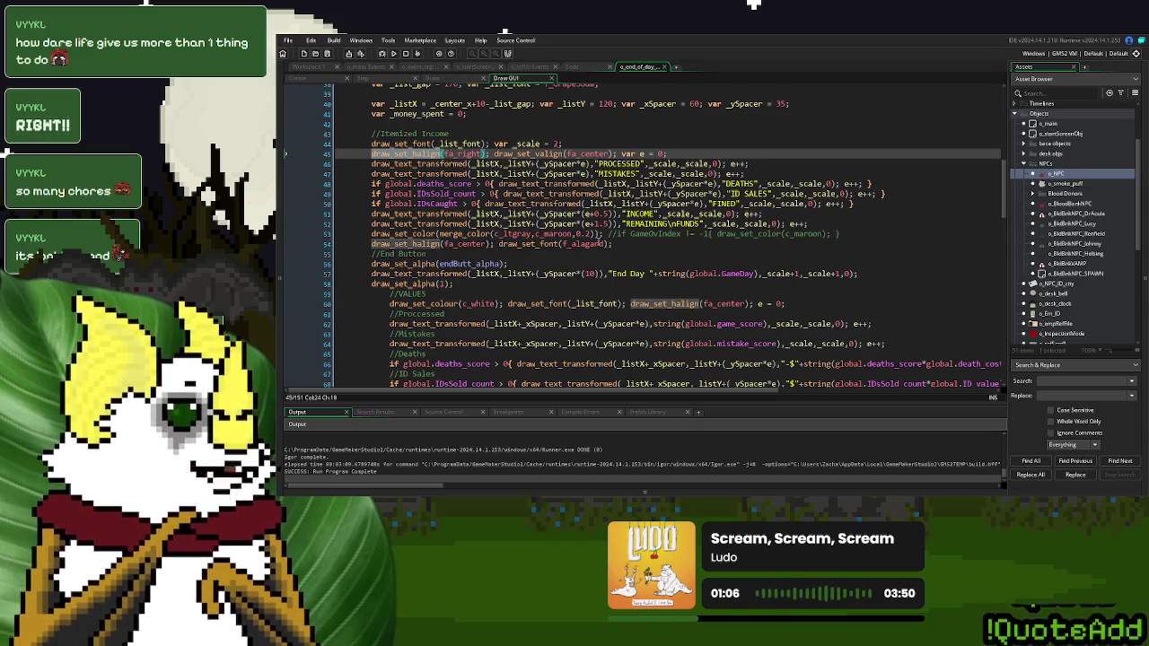
drag(629, 245, 498, 244)
key(ctrl+c)
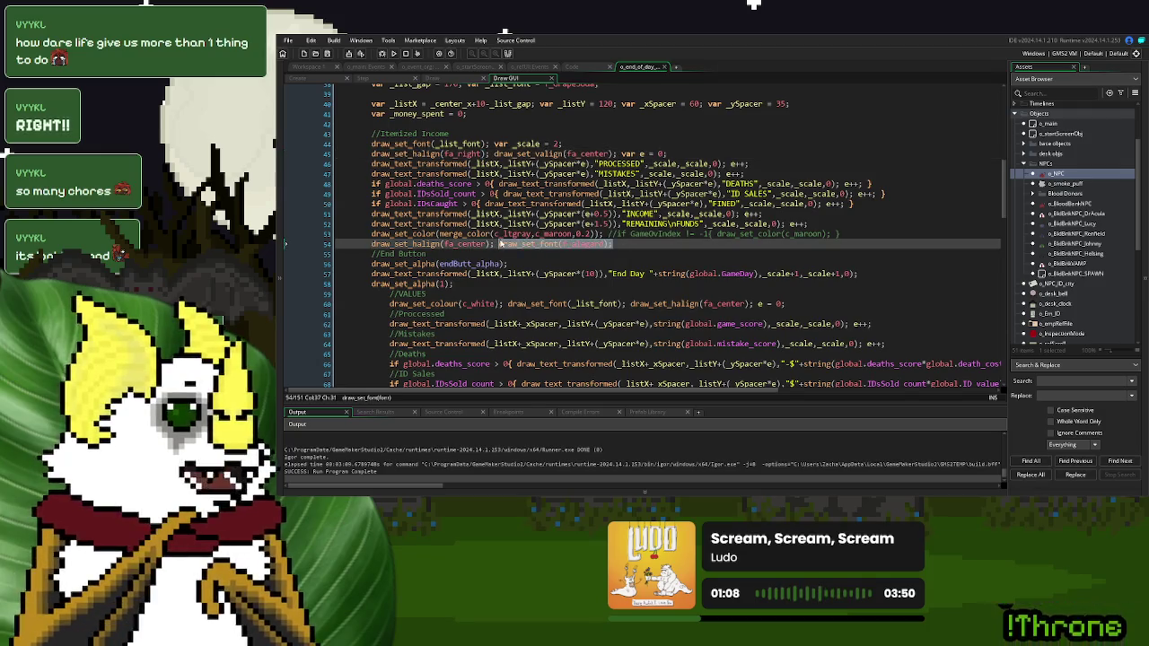
click(387, 79)
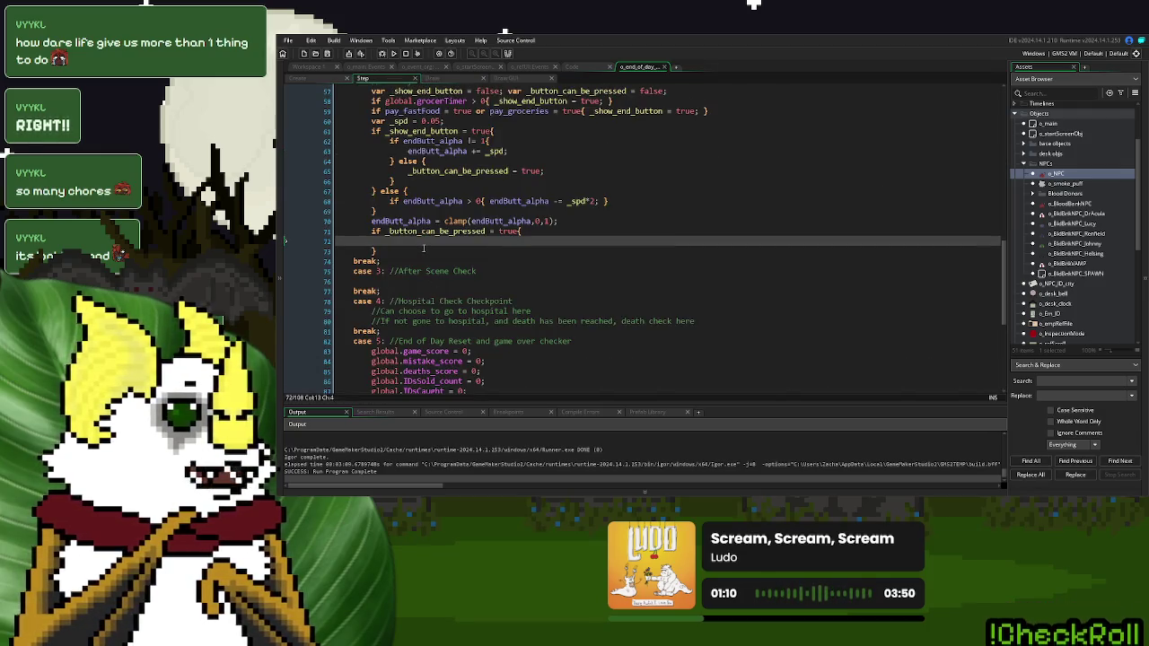
key(ctrl+v)
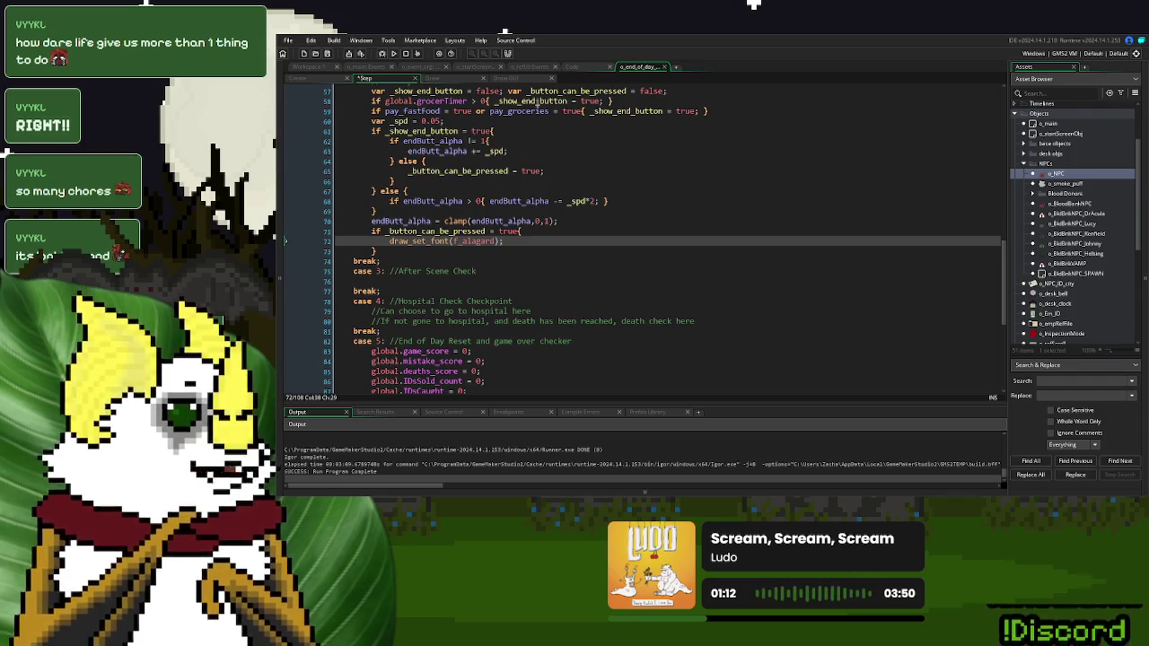
Compare the Draw GUI and Draw events, then select the pasted font line in Step
click(514, 79)
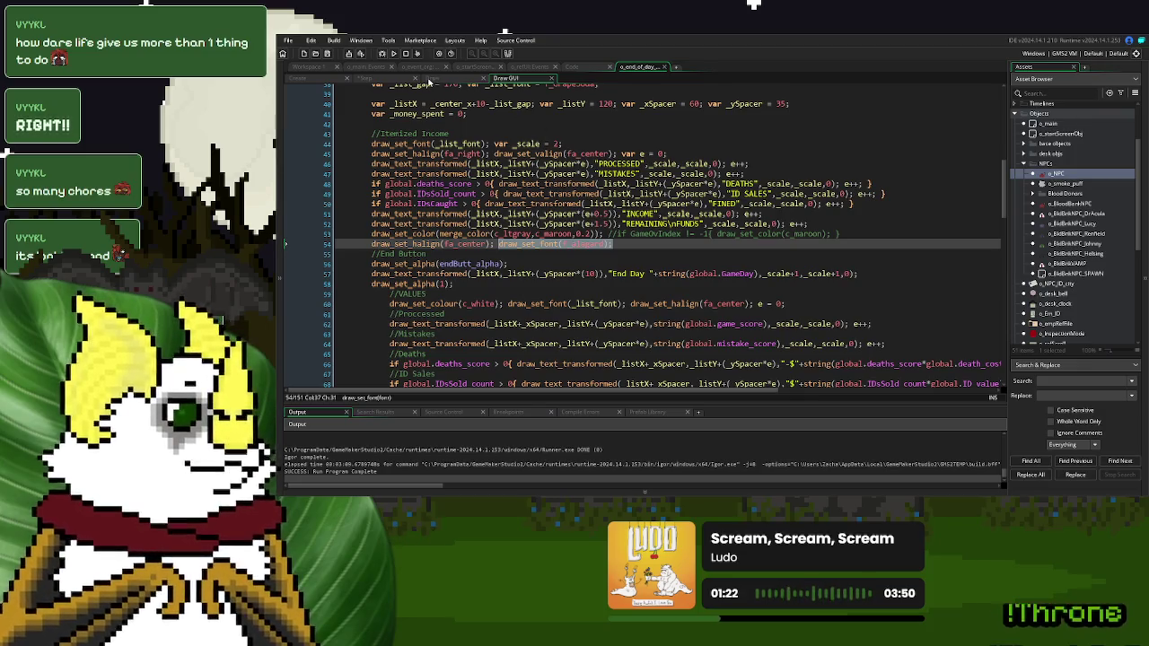
click(432, 81)
click(368, 79)
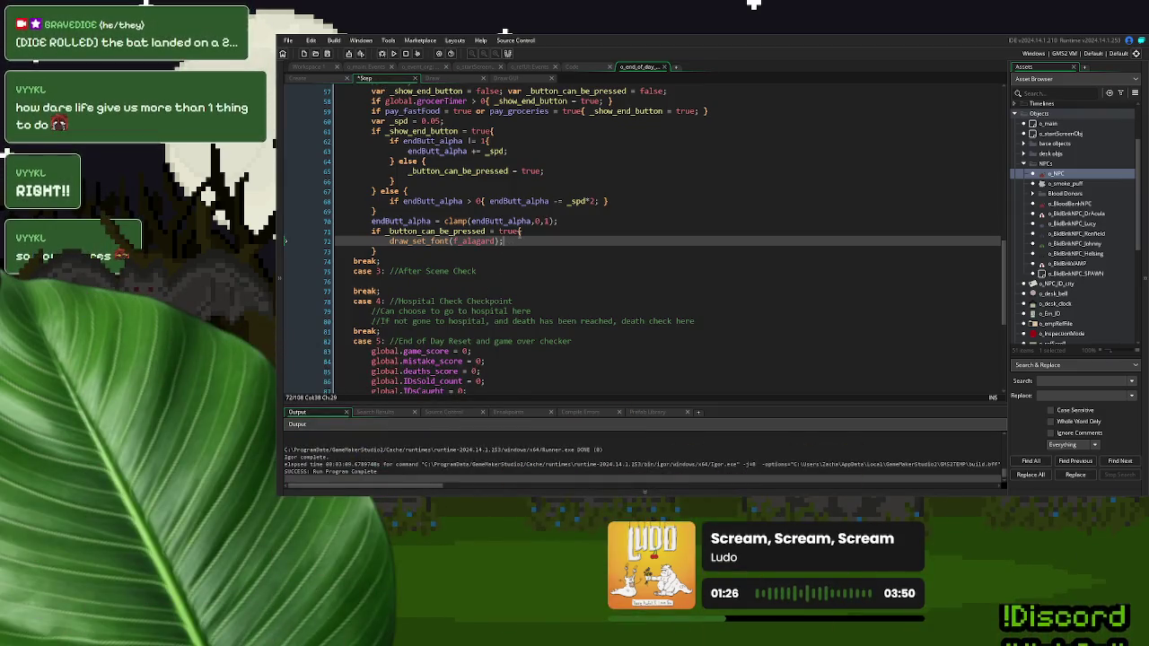
drag(510, 241, 390, 241)
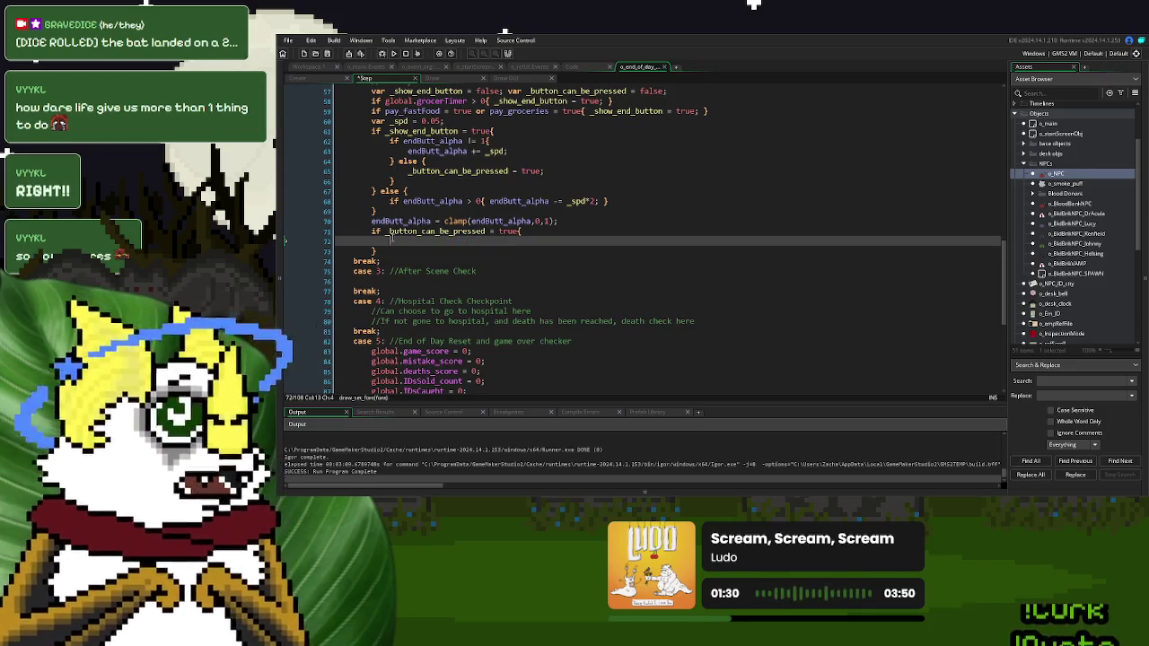
Locate where endButt_alpha is declared and used in the code
middle_click(395, 221)
click(434, 241)
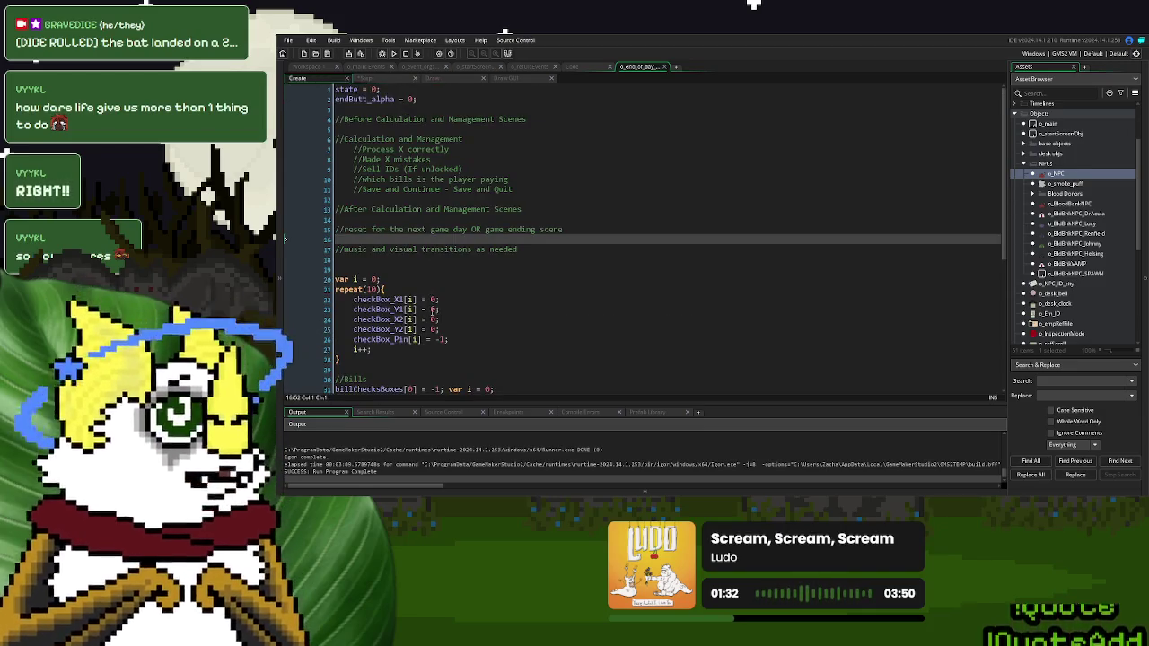
scroll(445, 270, down, 8)
scroll(451, 286, up, 8)
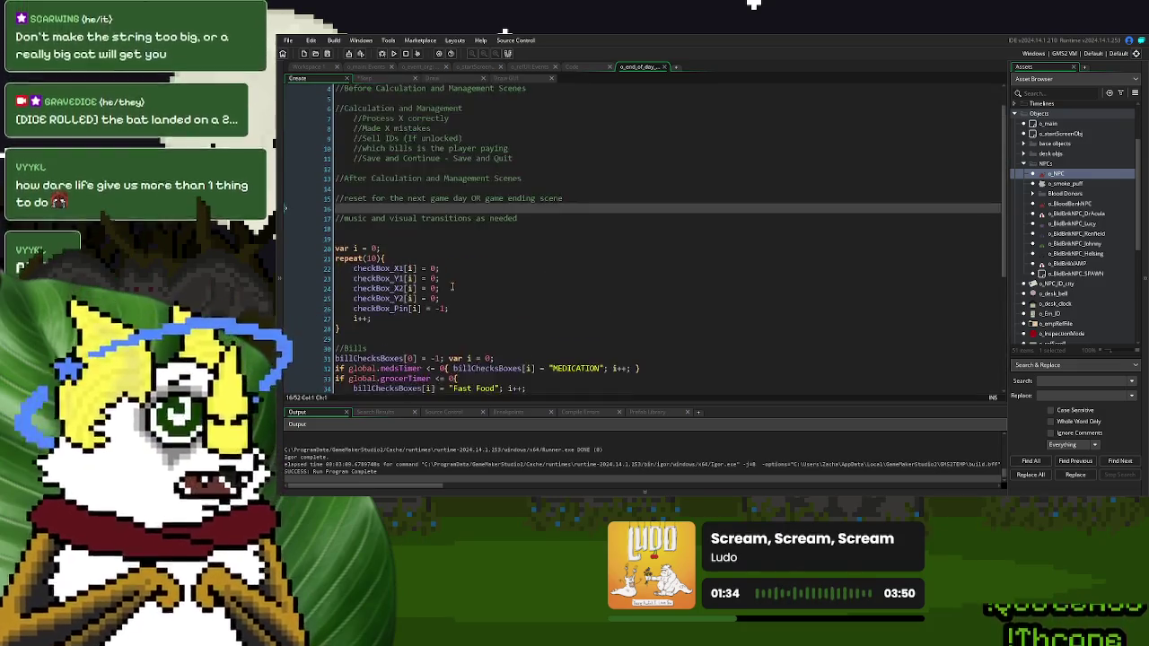
click(437, 99)
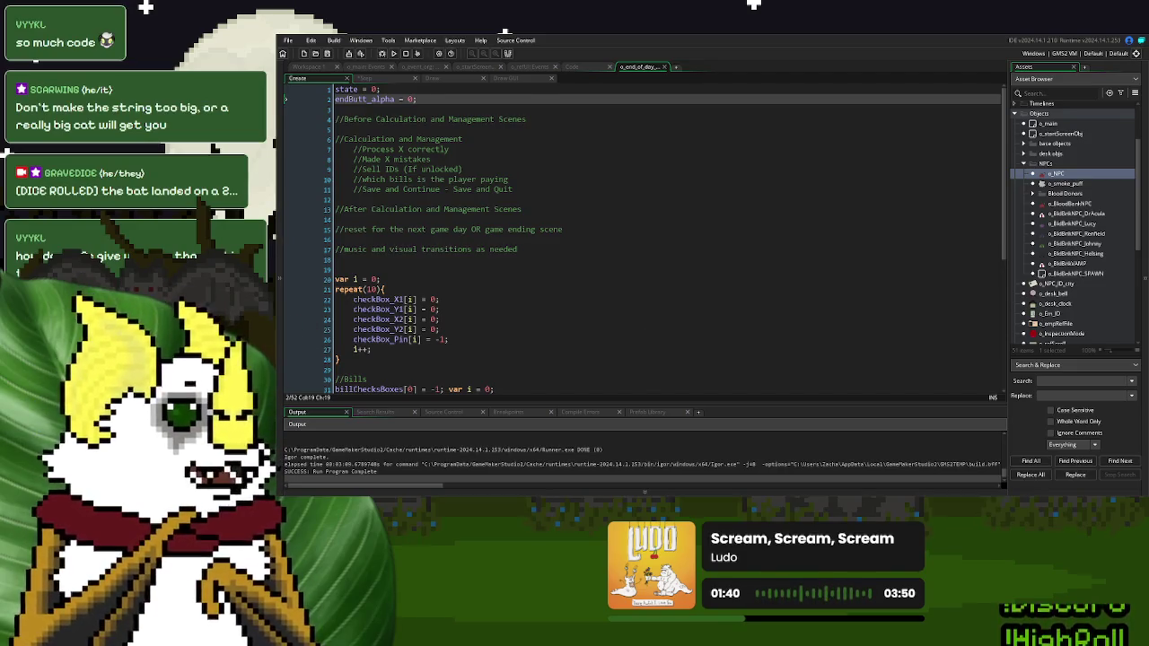
click(609, 238)
click(432, 98)
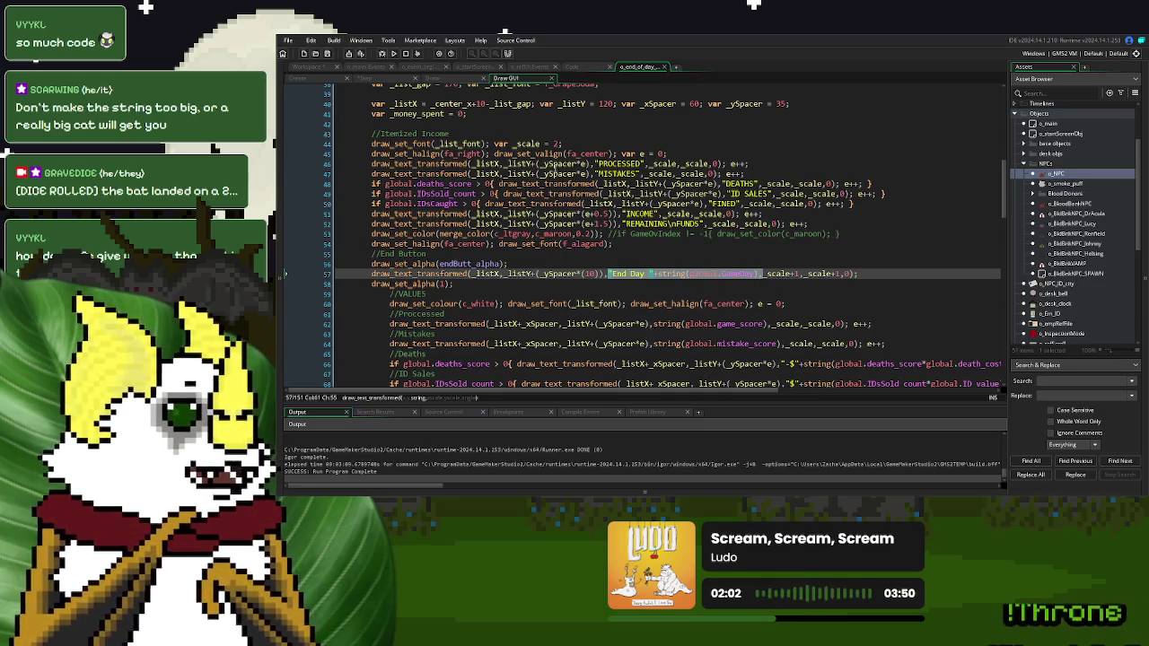
Add endButt_size = 0; below endButt_alpha in the Create event
click(317, 83)
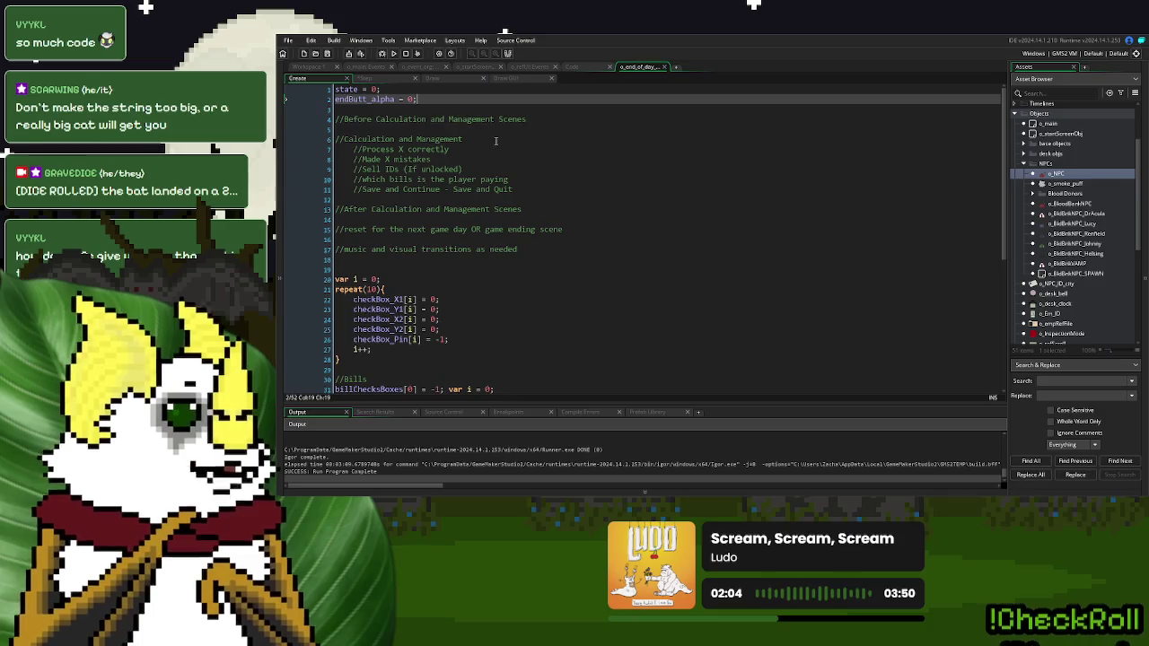
key(Return)
text(em)
key(BackSpace)
text(ndButt)
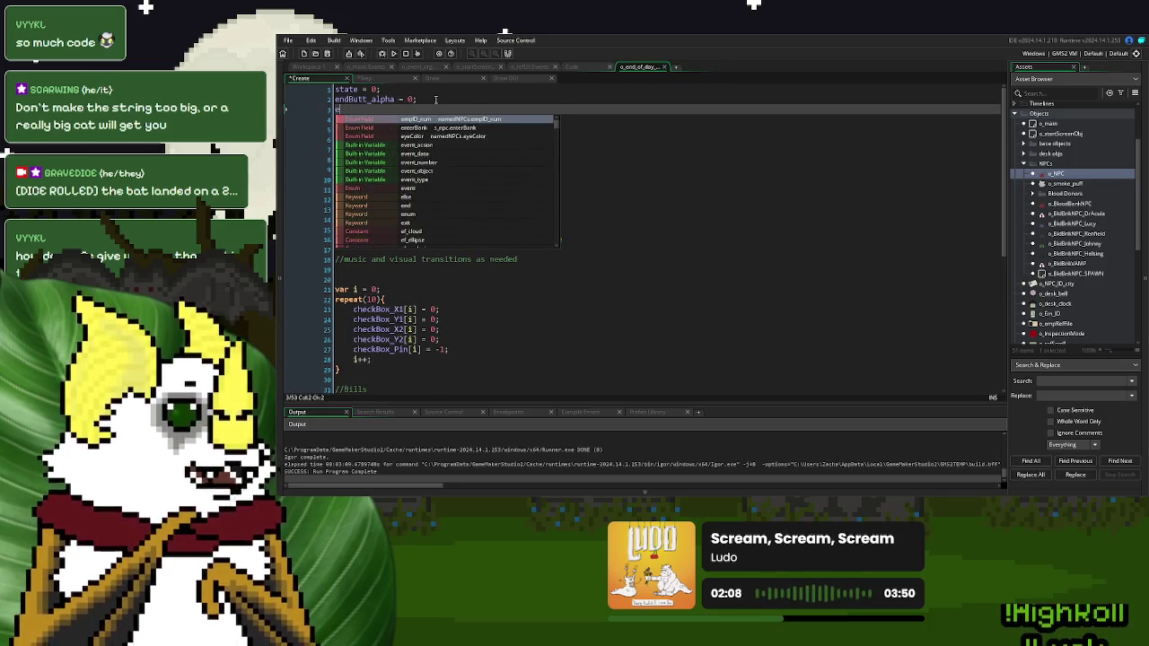
text(_s)
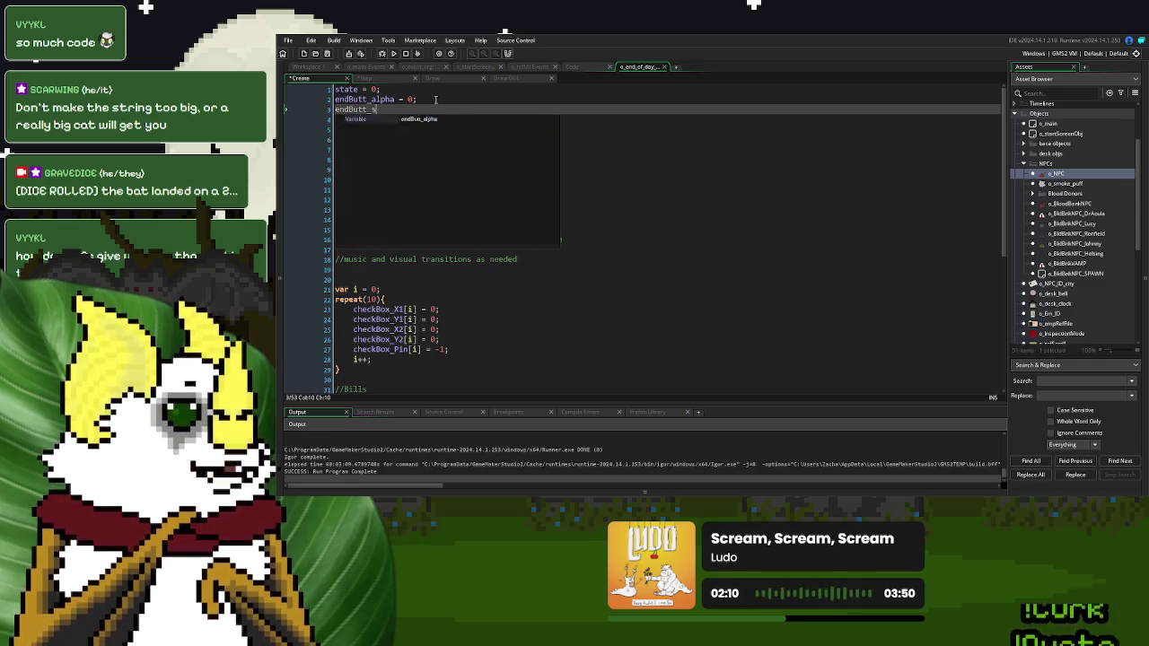
text(ize = 0;)
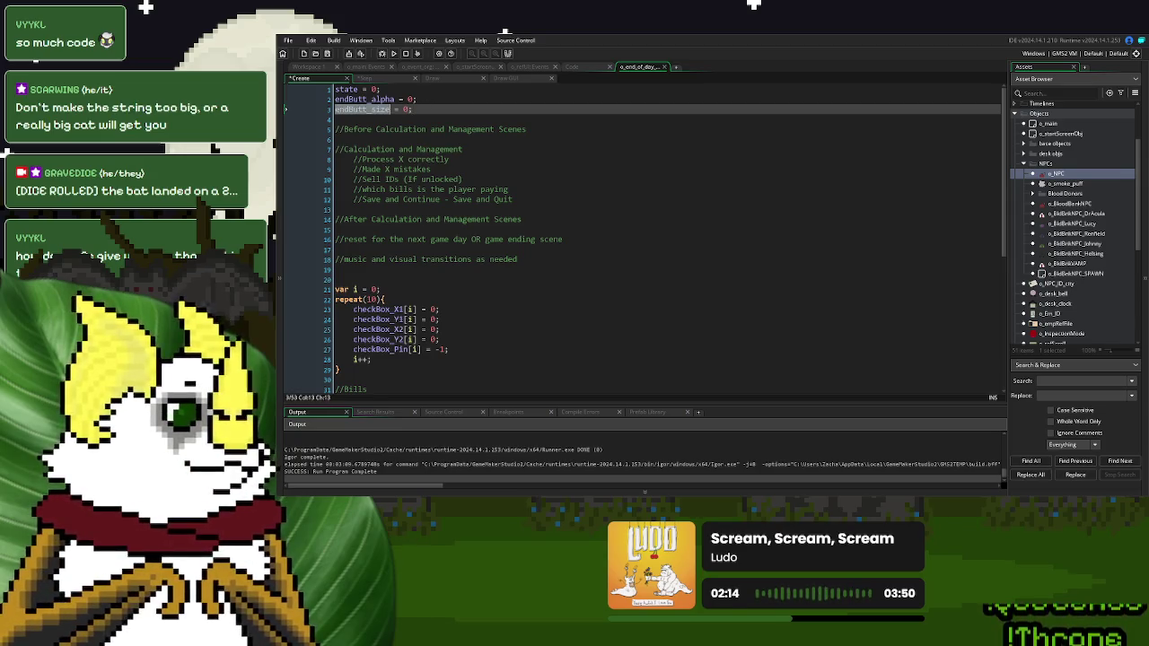
click(508, 78)
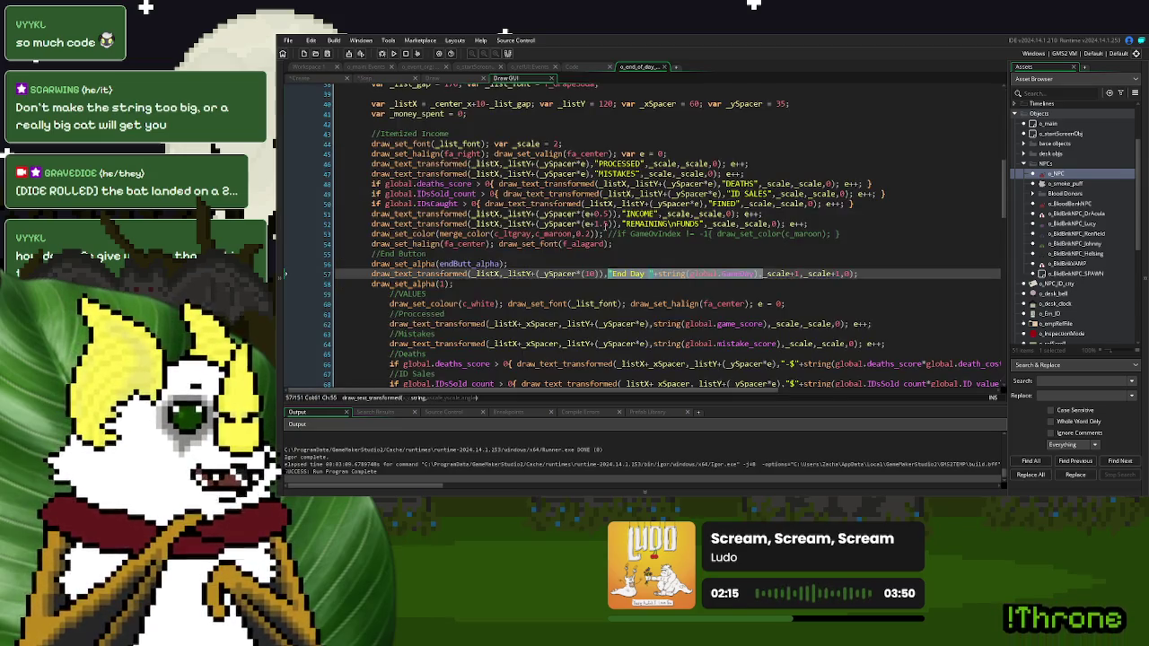
Add endButt_size = string_width() of the End Day label below the draw call
click(881, 273)
key(Return)
text(endButt_size)
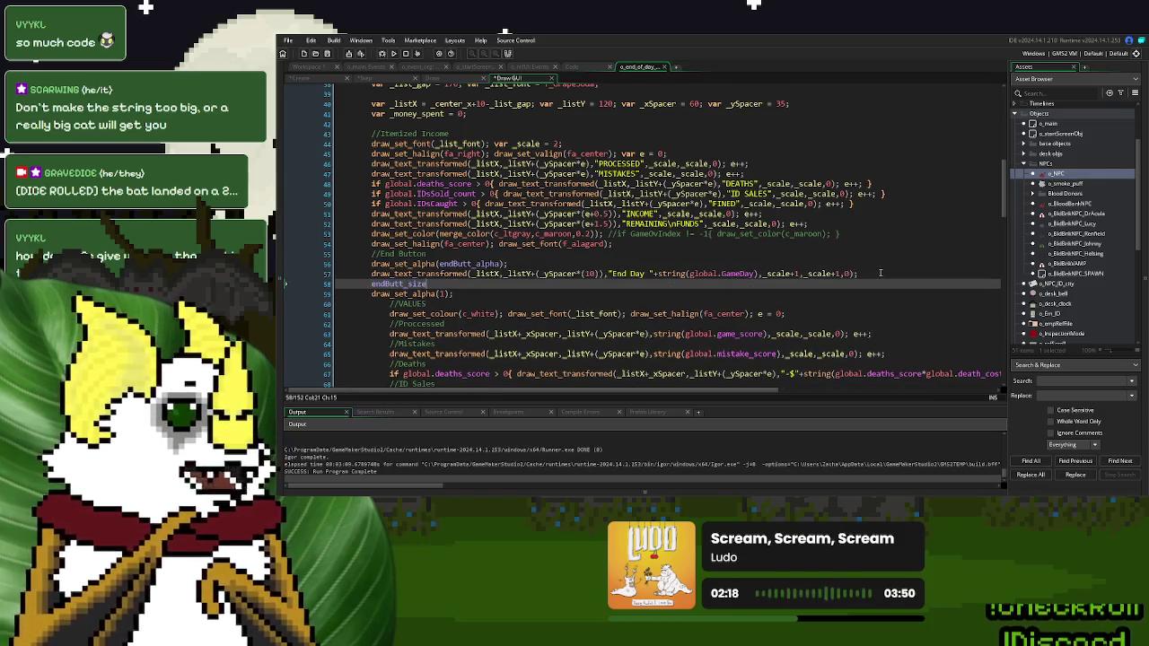
text( = string)
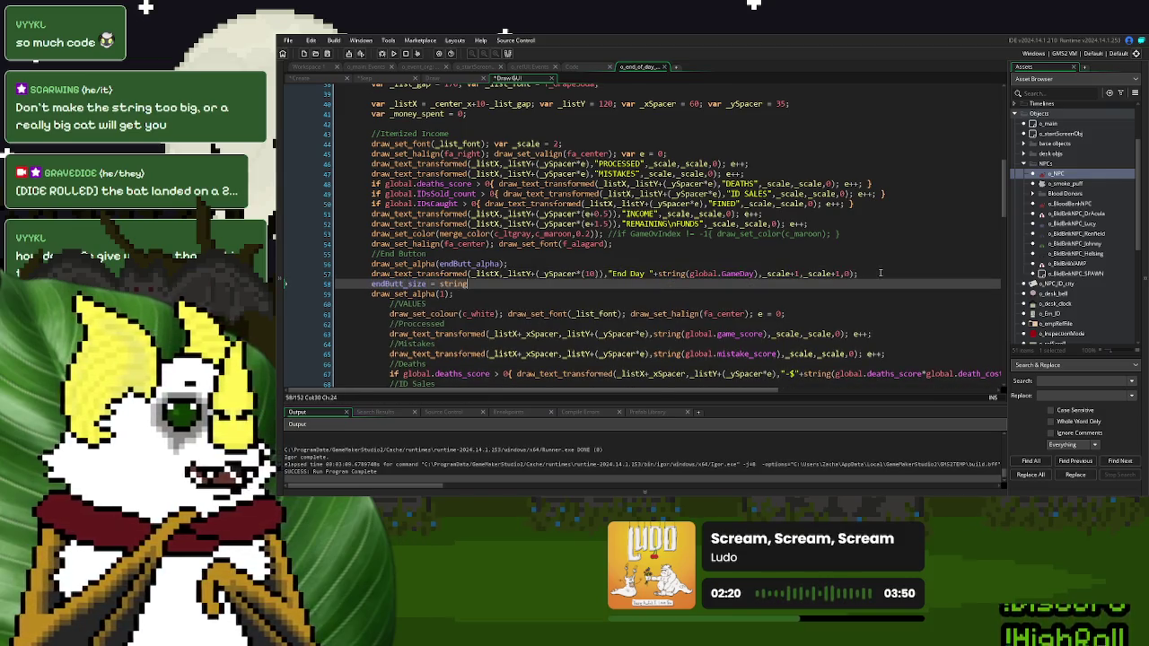
text(_wid)
key(Return)
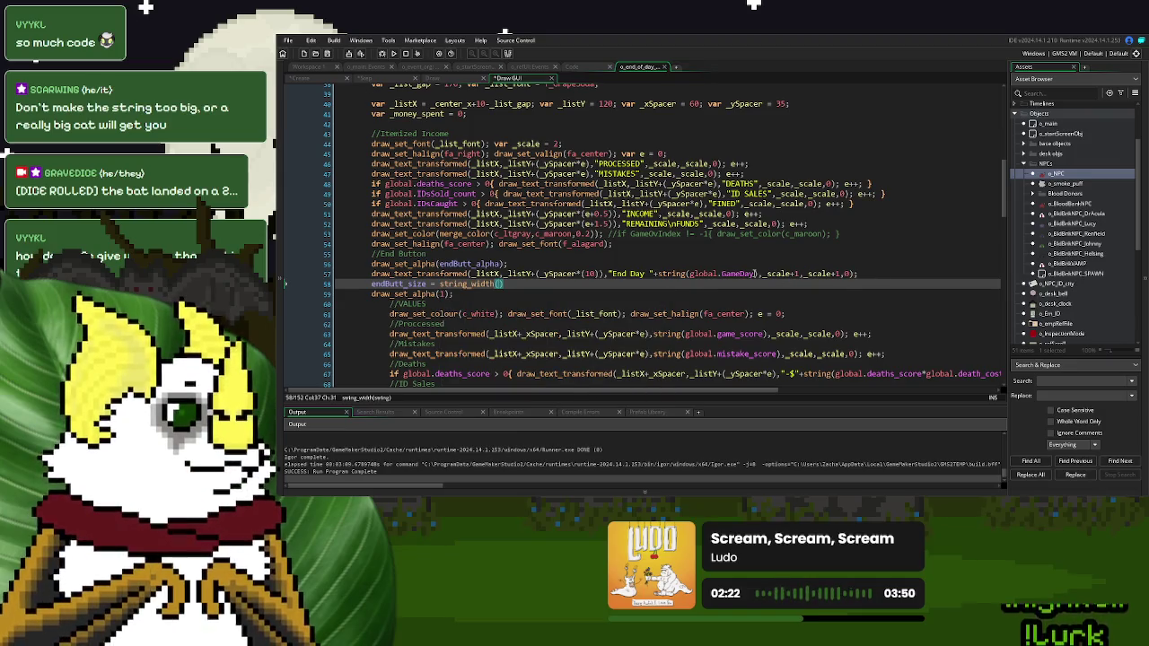
drag(760, 274, 609, 275)
key(ctrl+c)
click(500, 284)
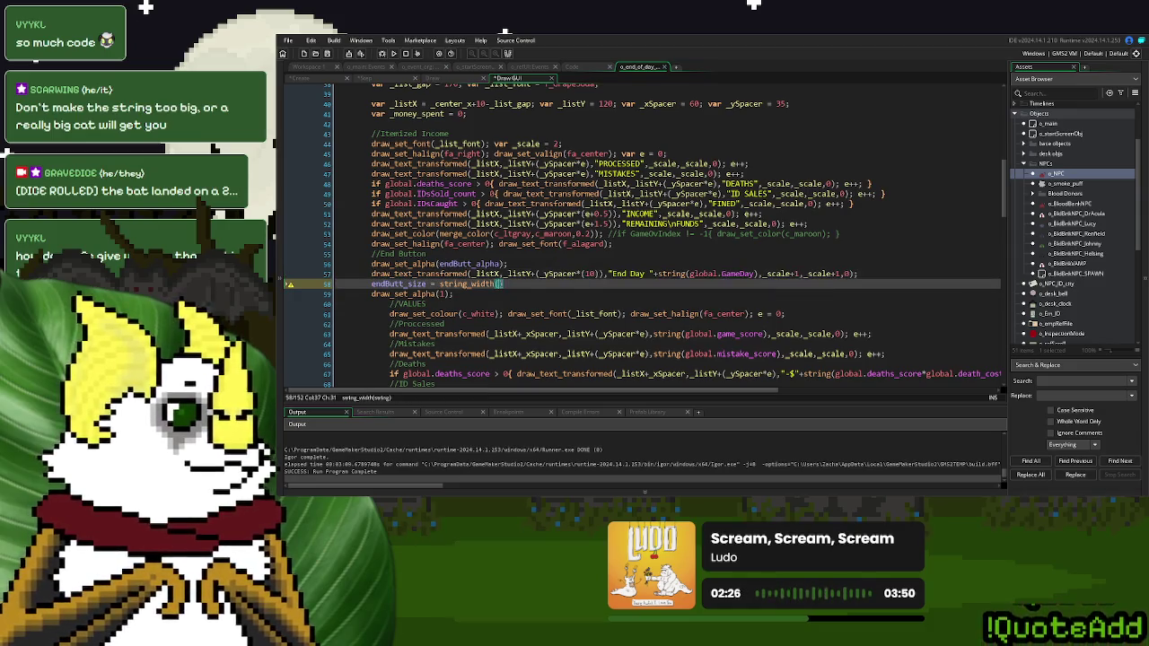
key(ctrl+v)
text())
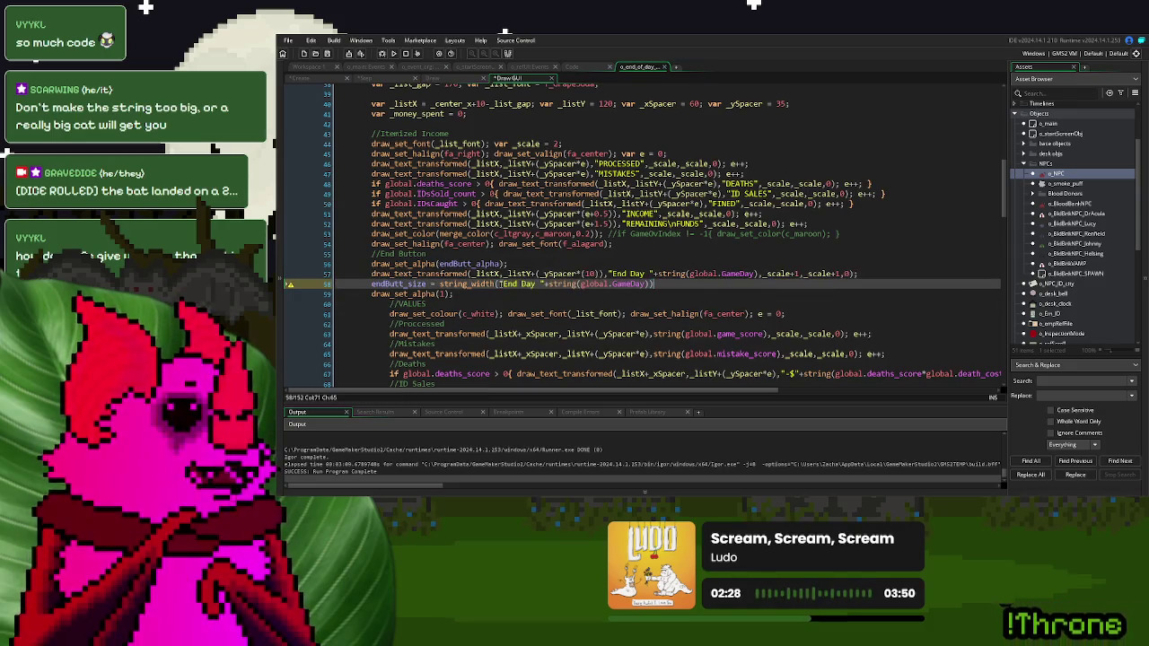
text(;)
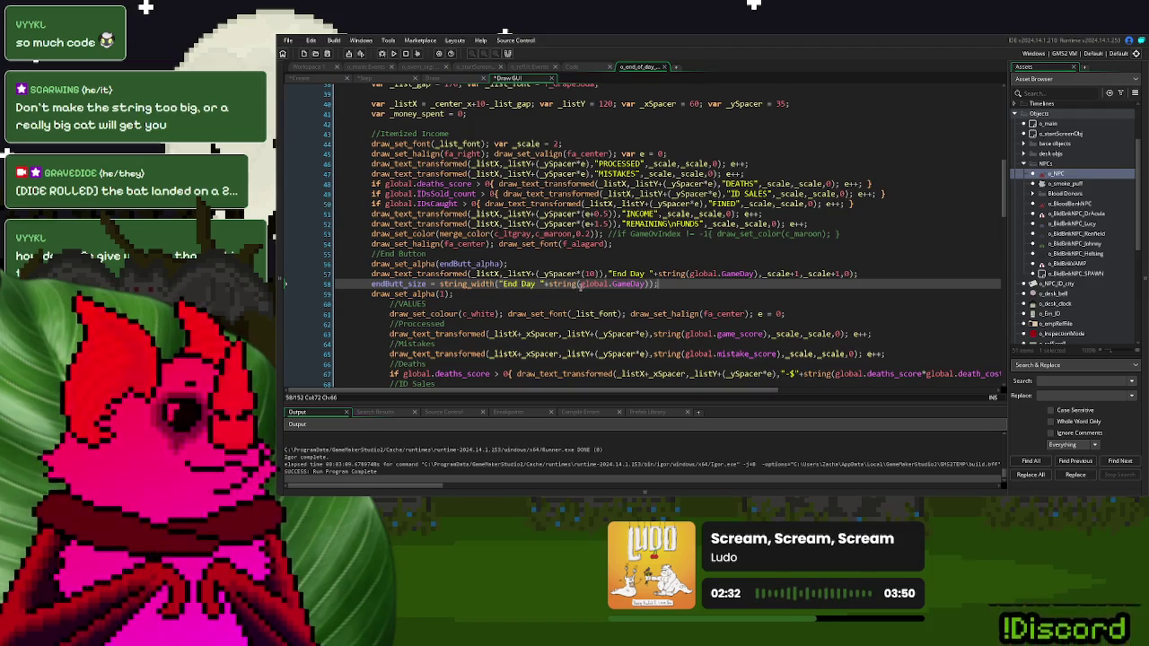
Store the label in var _endDayButt and use it in draw_text_transformed and string_width
click(562, 264)
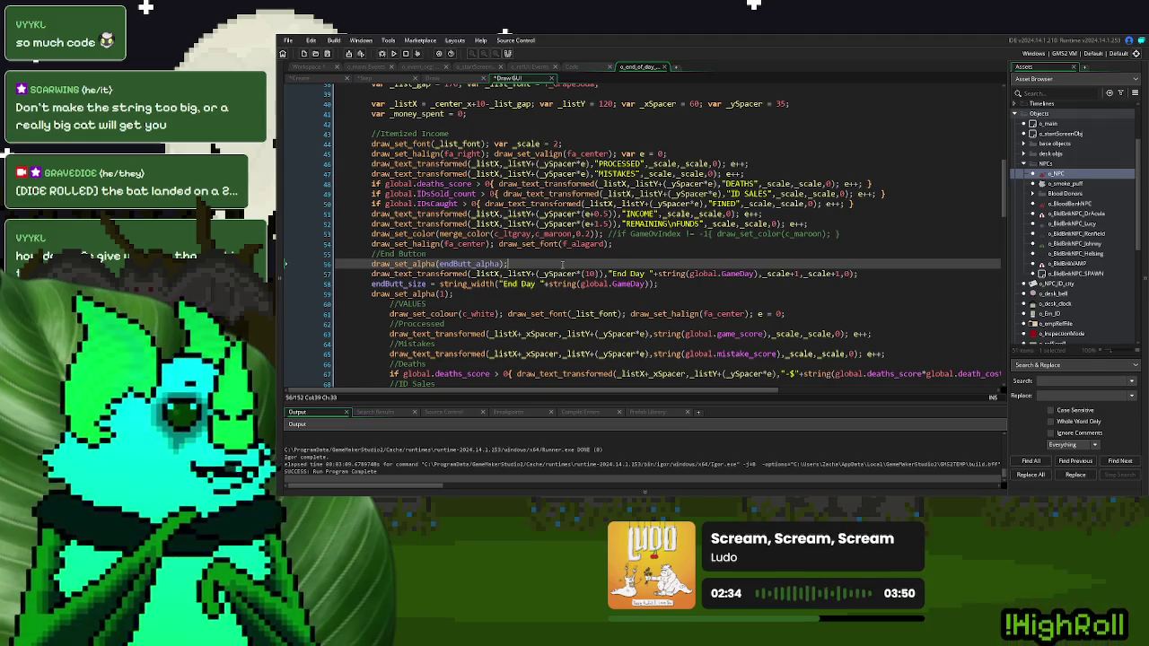
text( var )
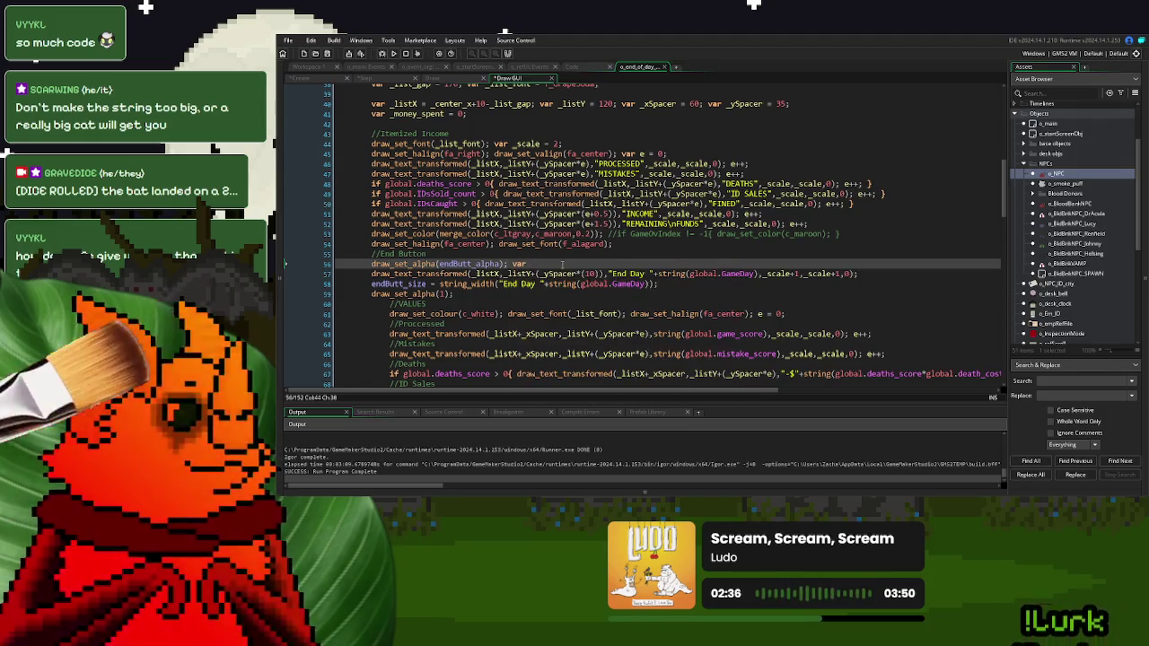
text(_endDayButt)
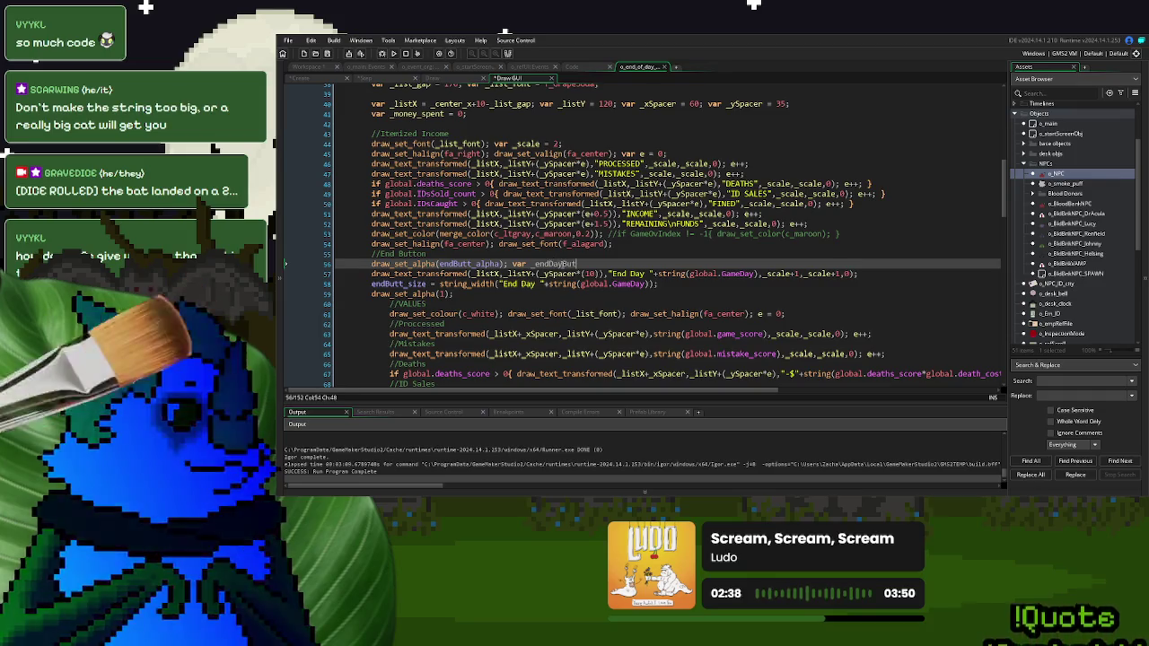
text( =)
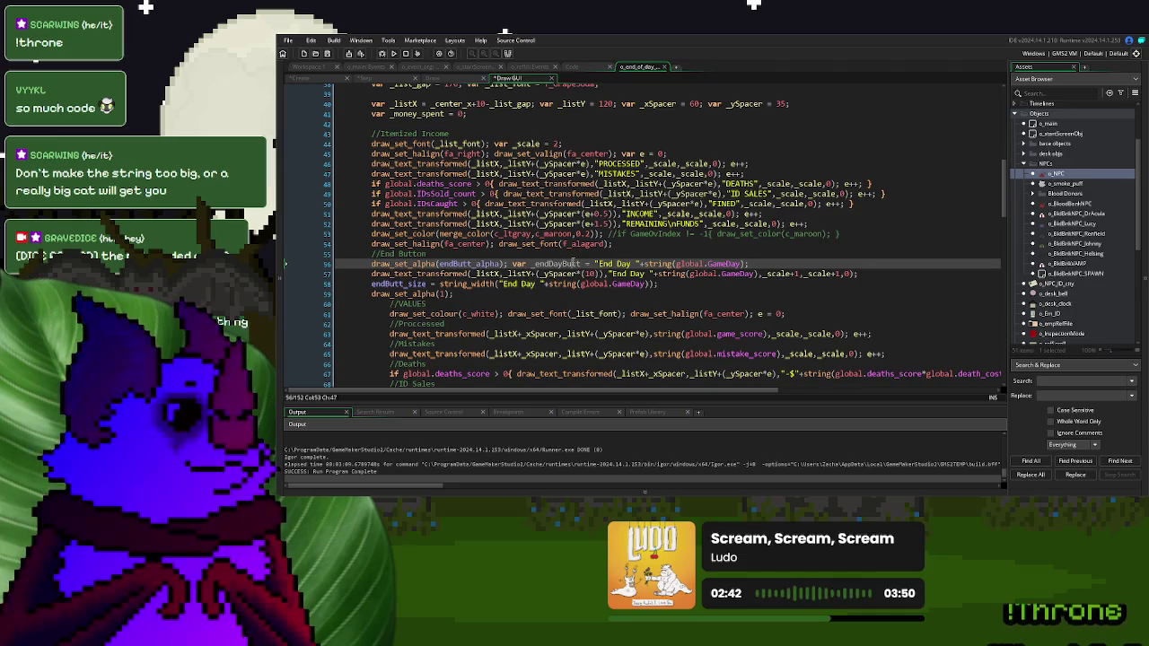
double_click(574, 263)
drag(754, 274, 498, 289)
key(ctrl+v)
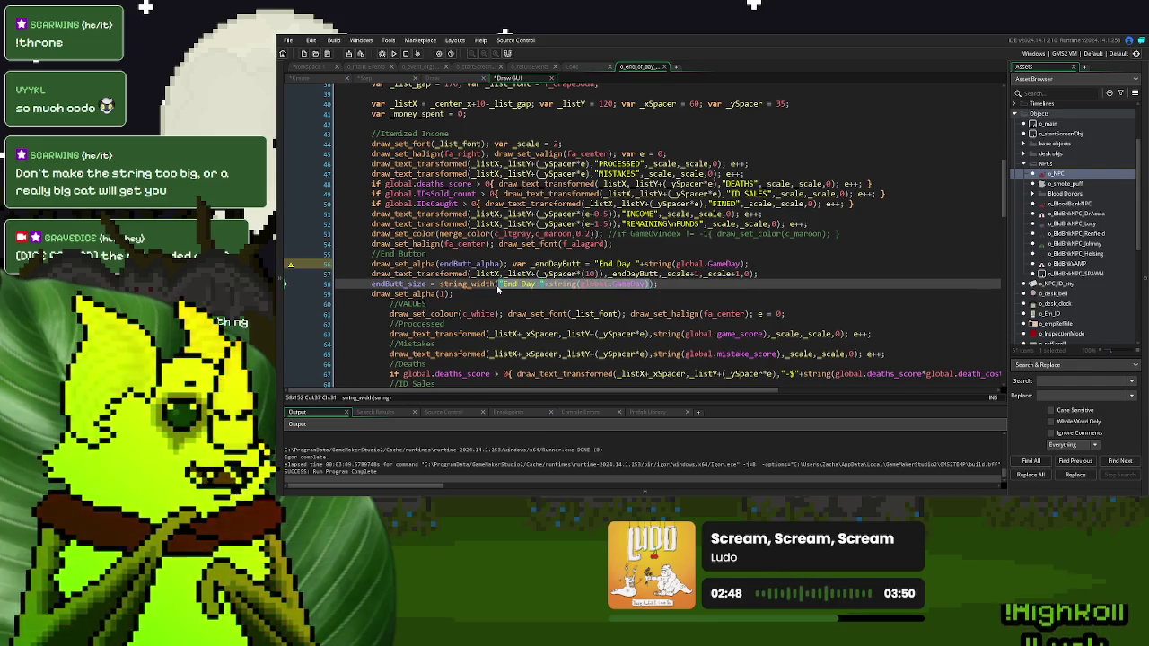
key(ctrl+v)
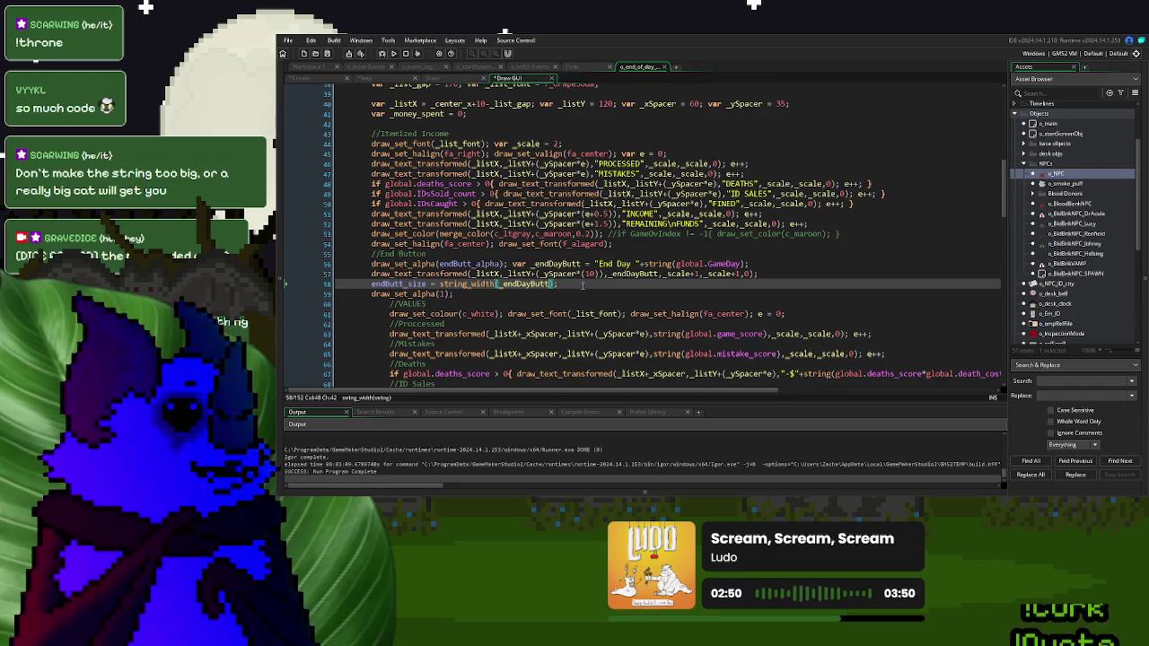
key(End)
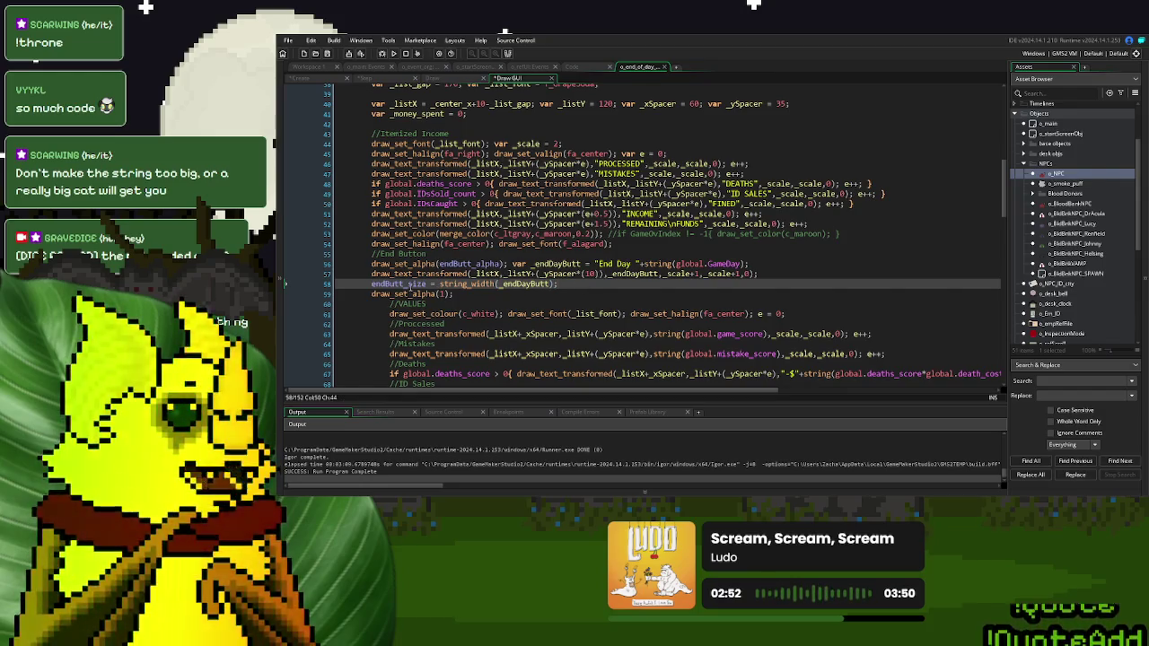
double_click(399, 284)
click(370, 79)
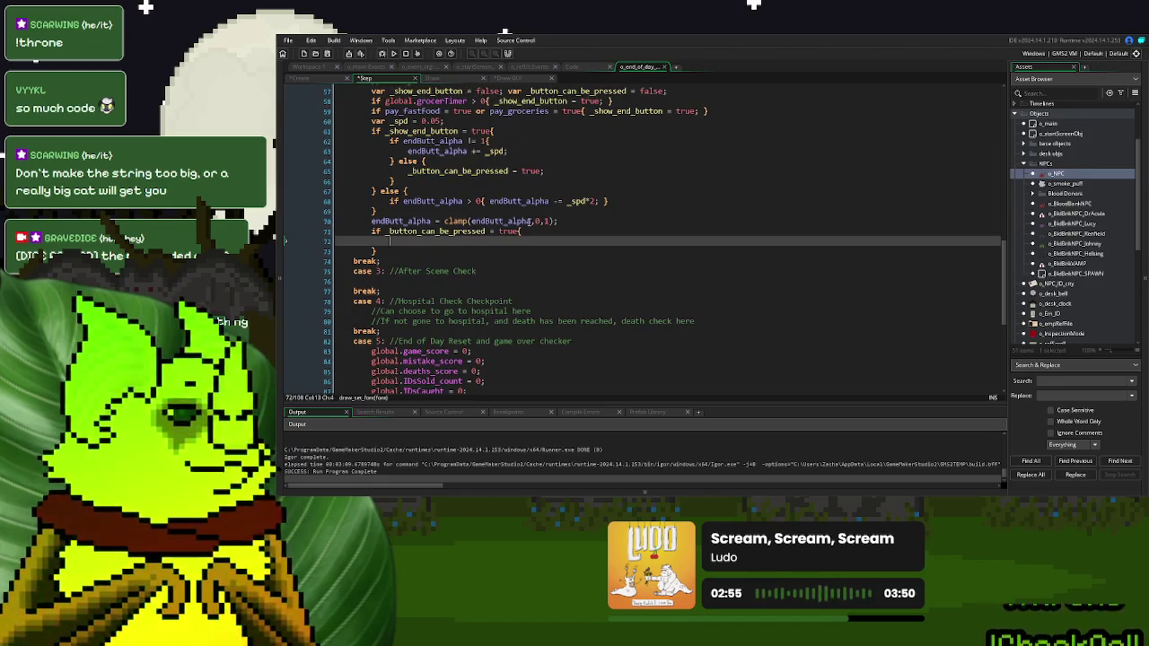
click(519, 79)
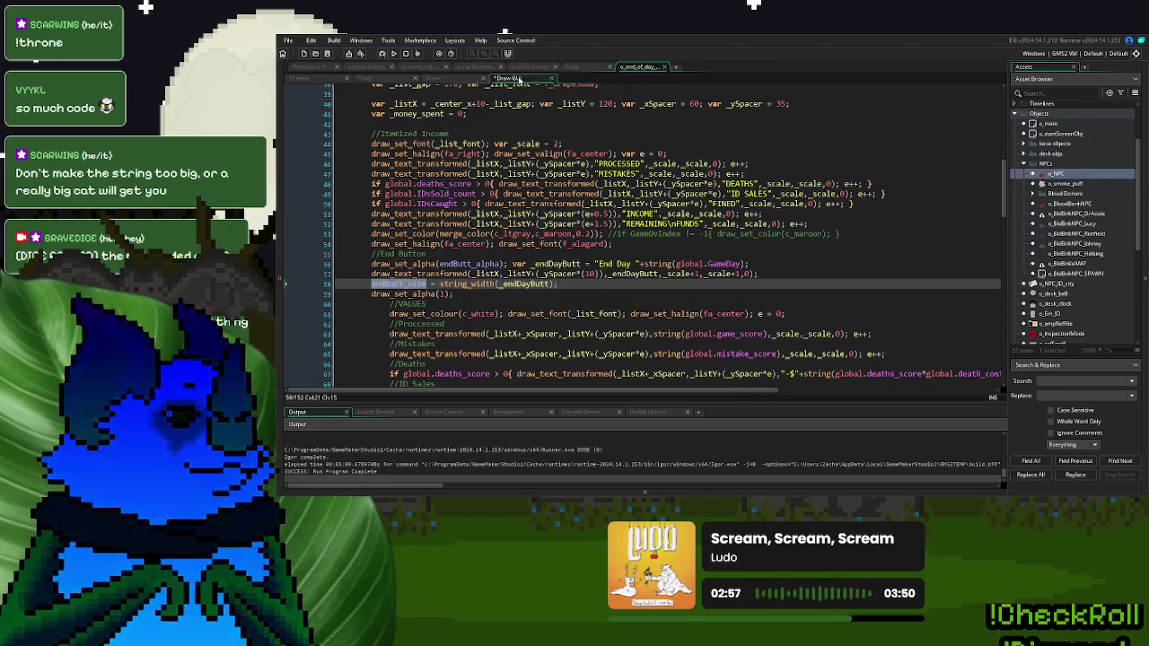
click(587, 284)
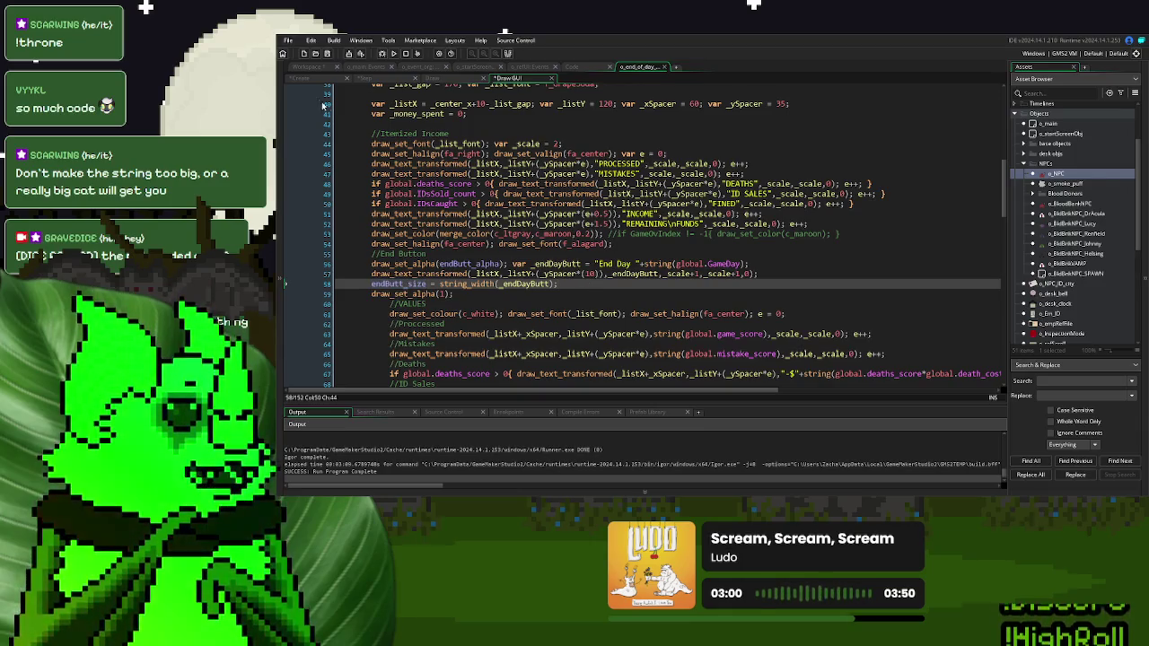
click(321, 79)
Declare endButt_X = 0; and endButt_Y = 0 below endButt_size in the Create event
click(423, 109)
key(Return)
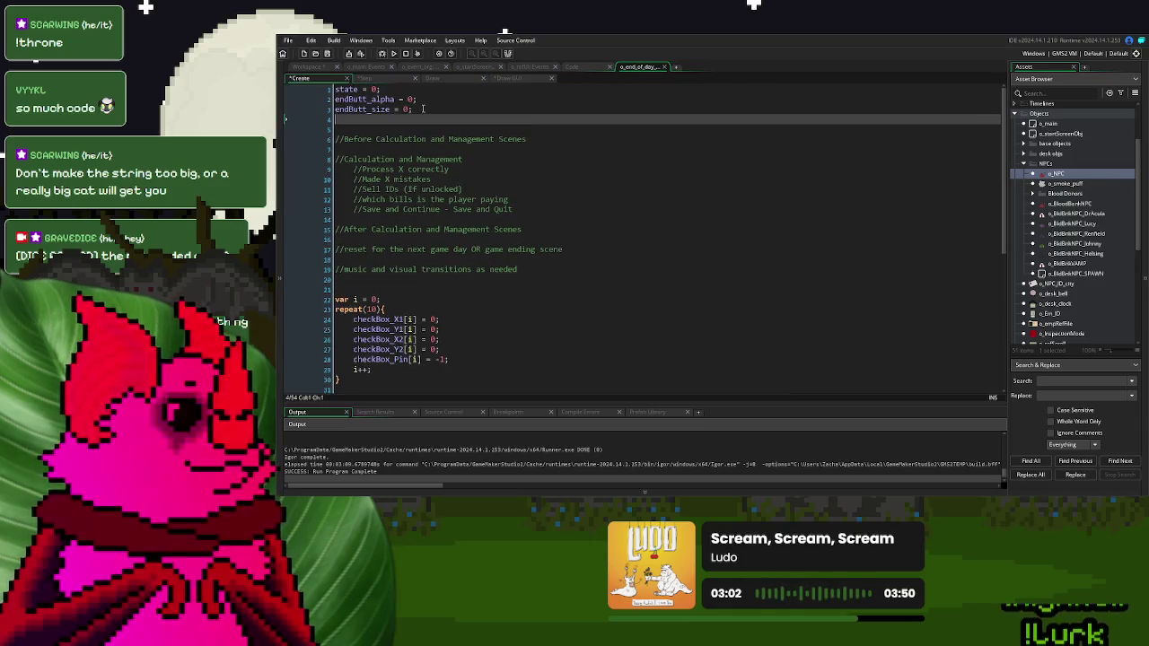
text(endButt_)
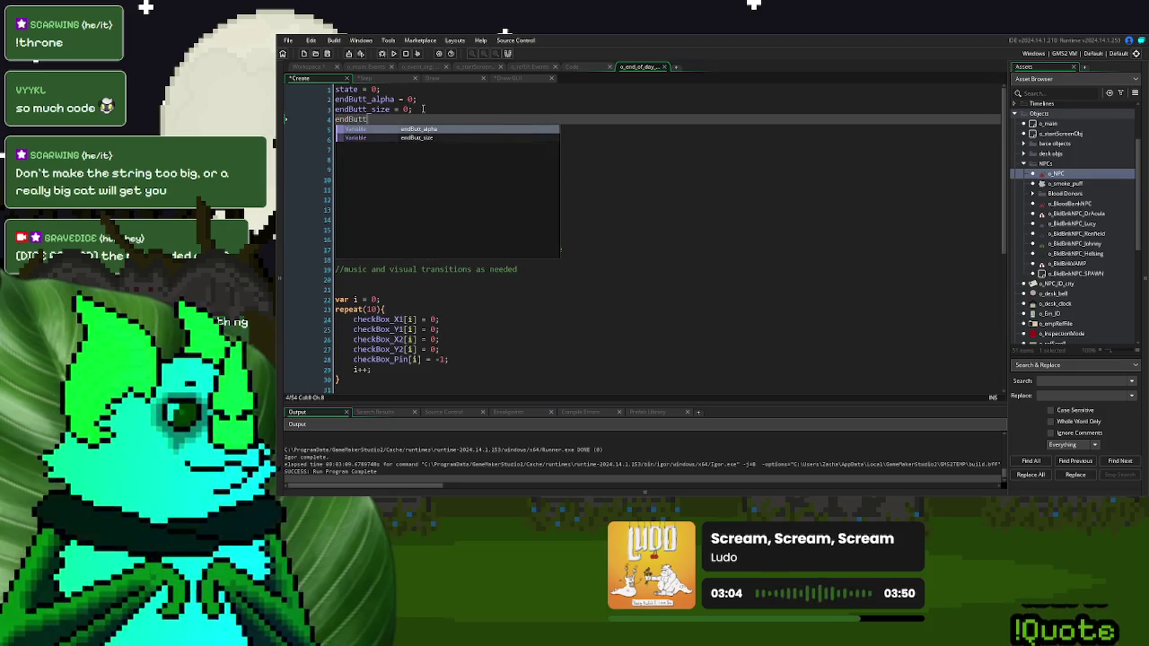
text(X = )
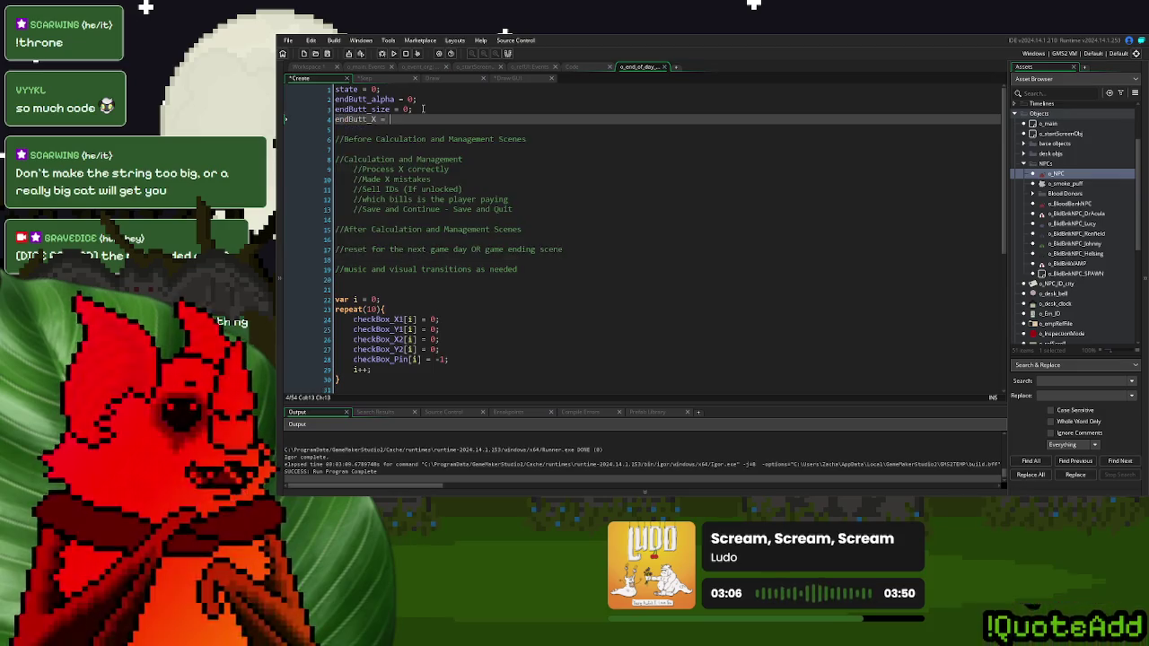
text(0;)
key(Return)
text(endButt)
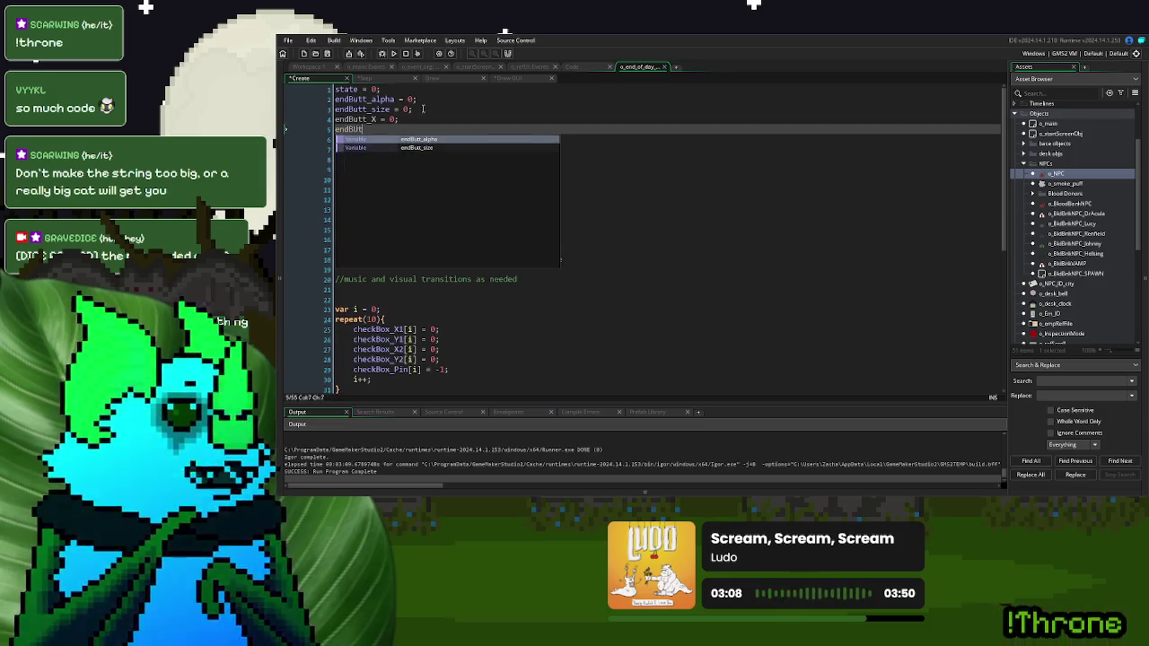
text(_Y = )
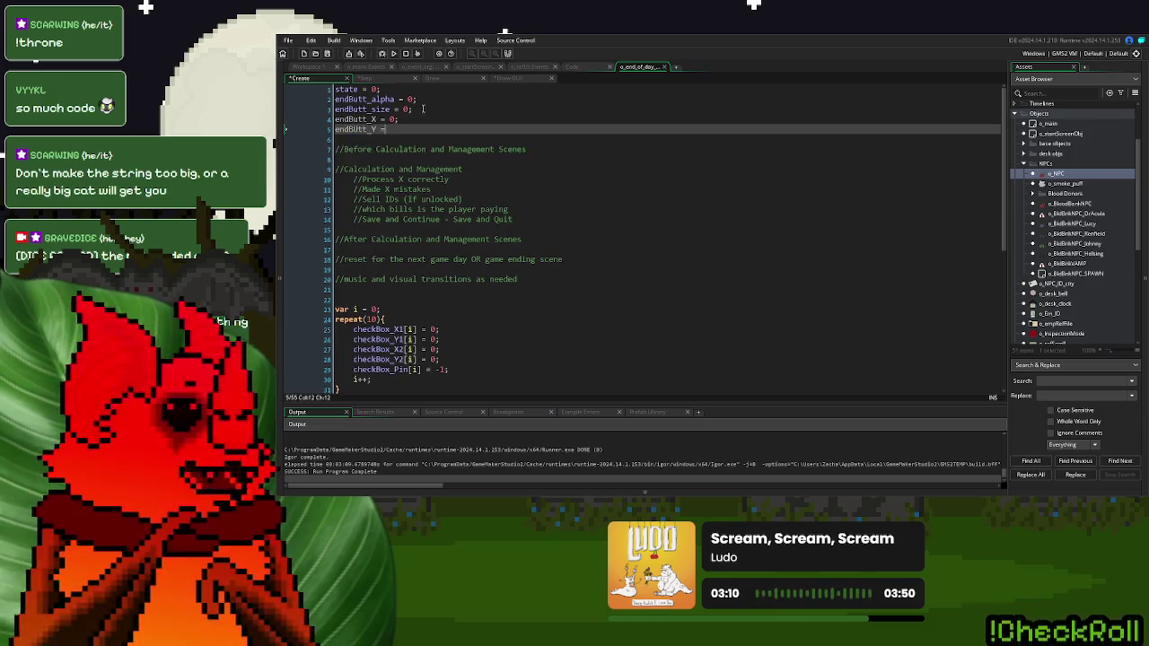
text(0;)
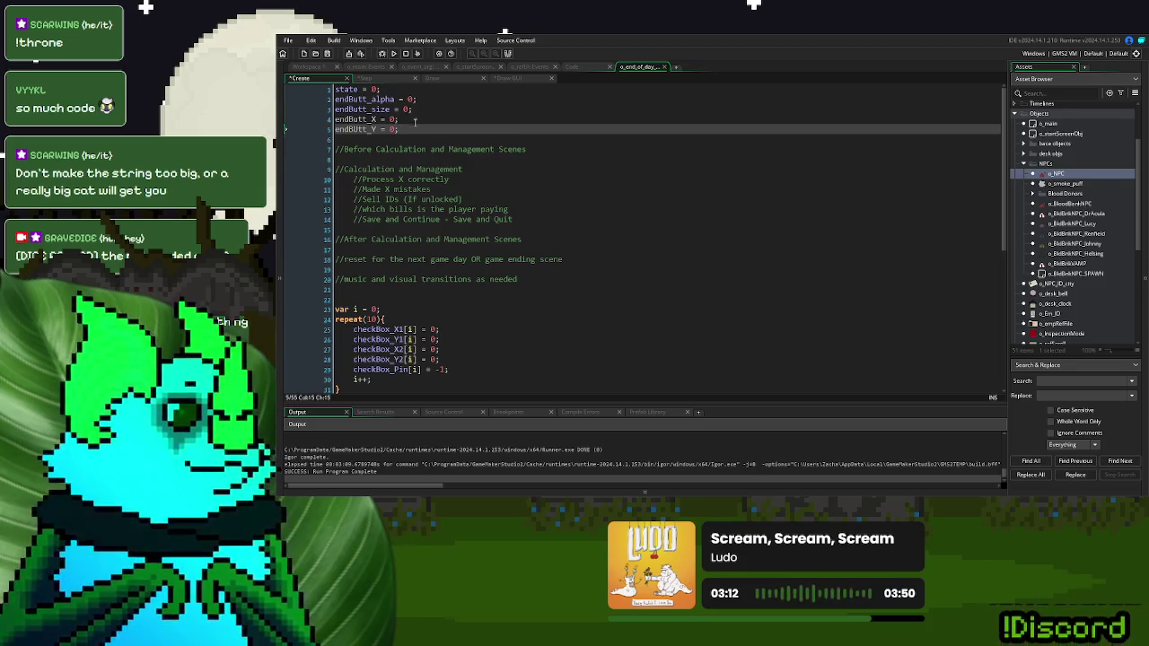
Copy the endButt_X = 0 line into the Draw GUI code after line 56
key(Up)
key(shift+Home)
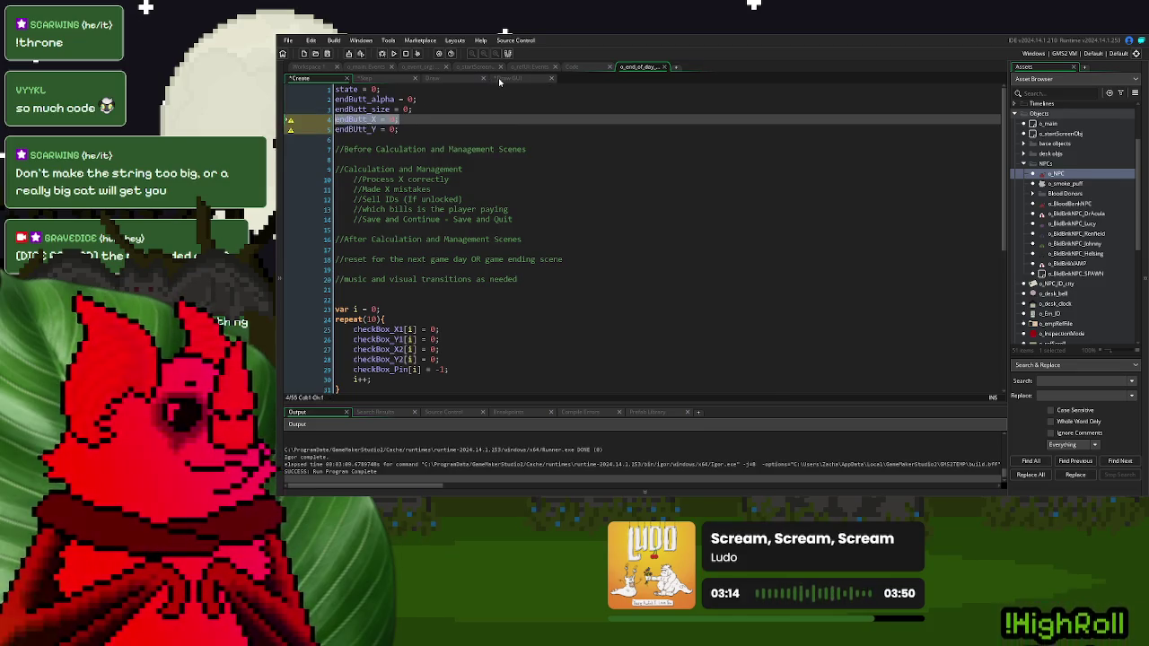
click(502, 79)
click(788, 264)
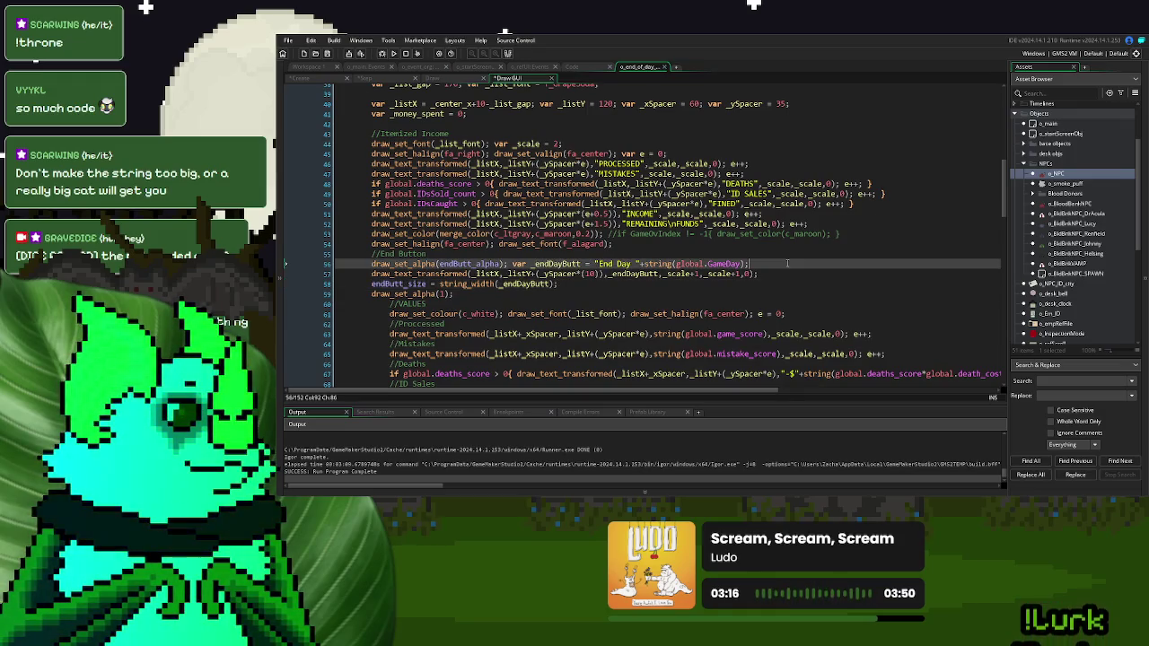
key(Return)
key(ctrl+v)
click(311, 79)
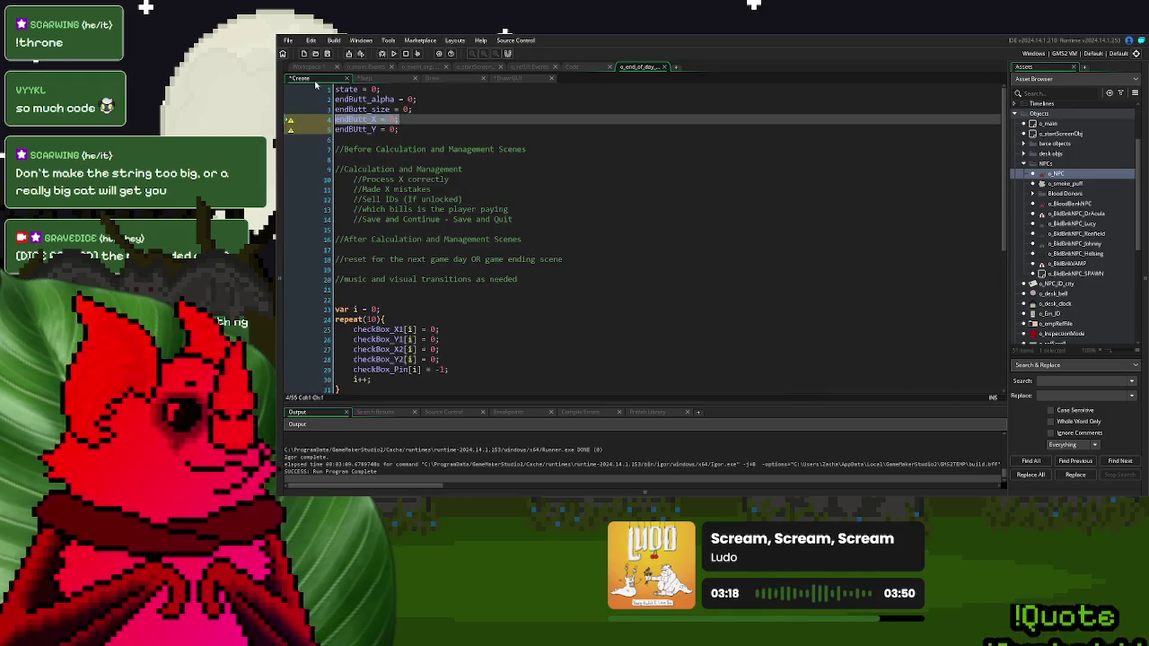
key(BackSpace)
key(BackSpace)
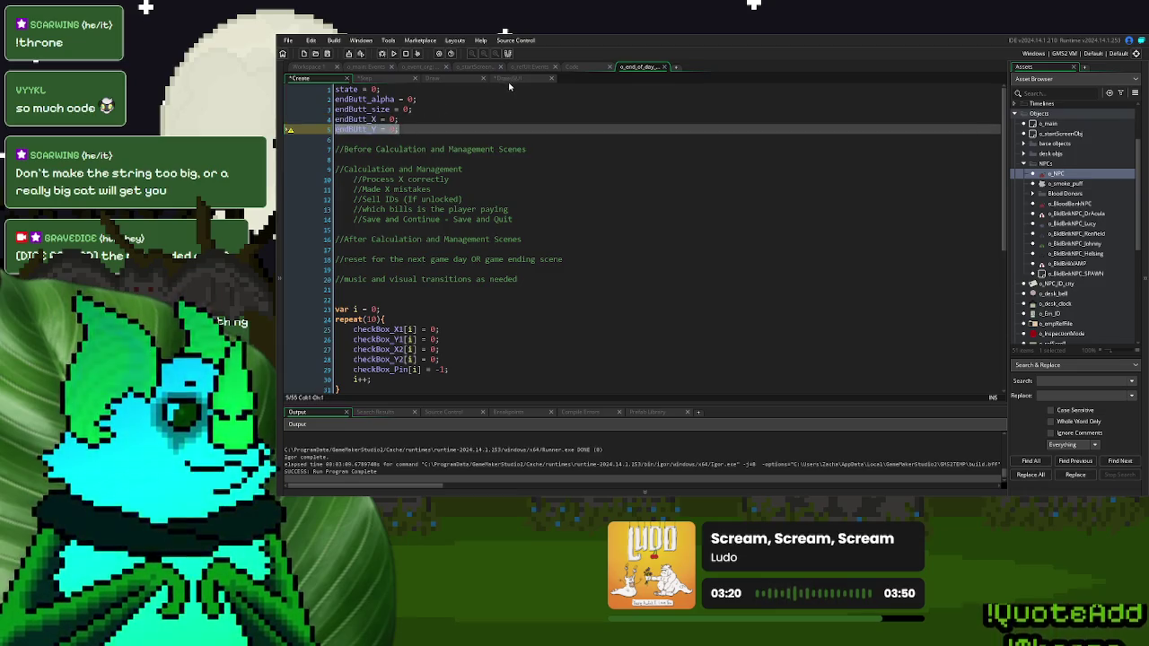
click(504, 79)
Set endButt_Y to _listY+(_ySpacer*(10)) and use it as the End Day text's y position
text(endButt_Y = 0;)
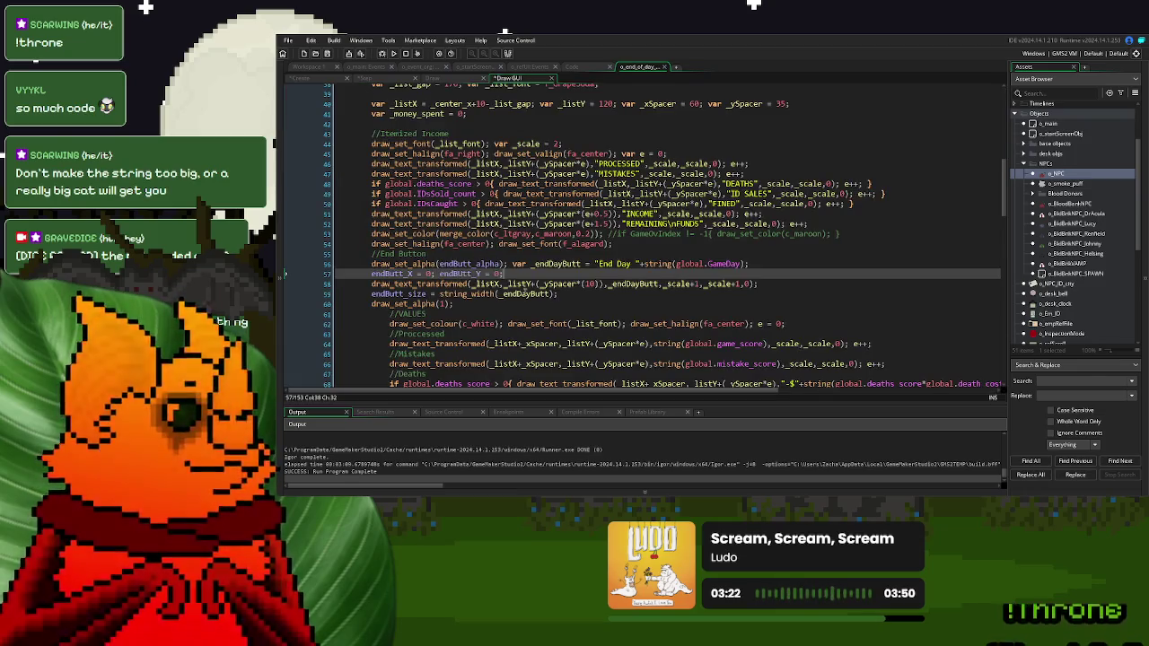
drag(604, 285, 505, 286)
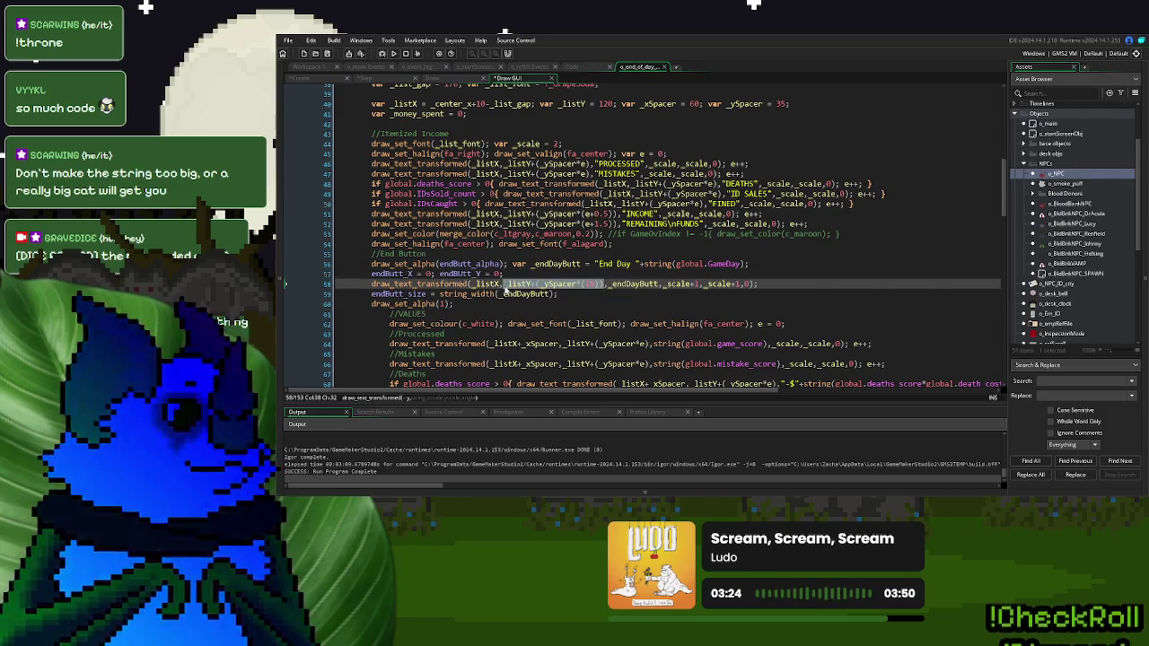
key(Up)
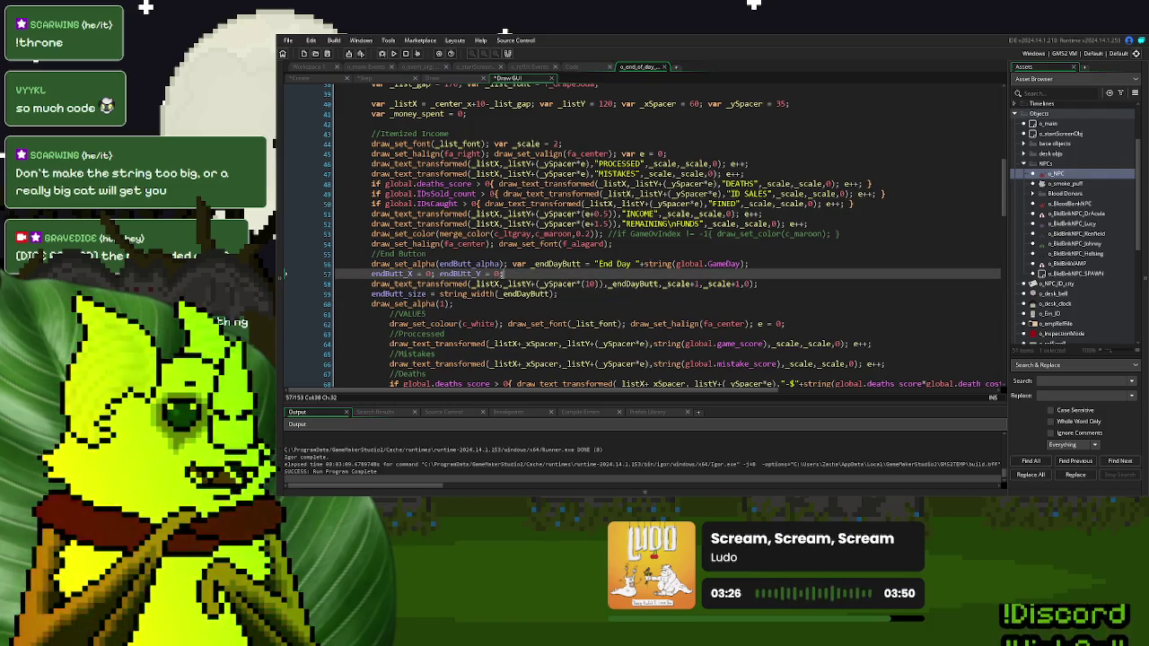
key(shift+Left)
text(_listY+(_ySpacer*(10)))
click(466, 274)
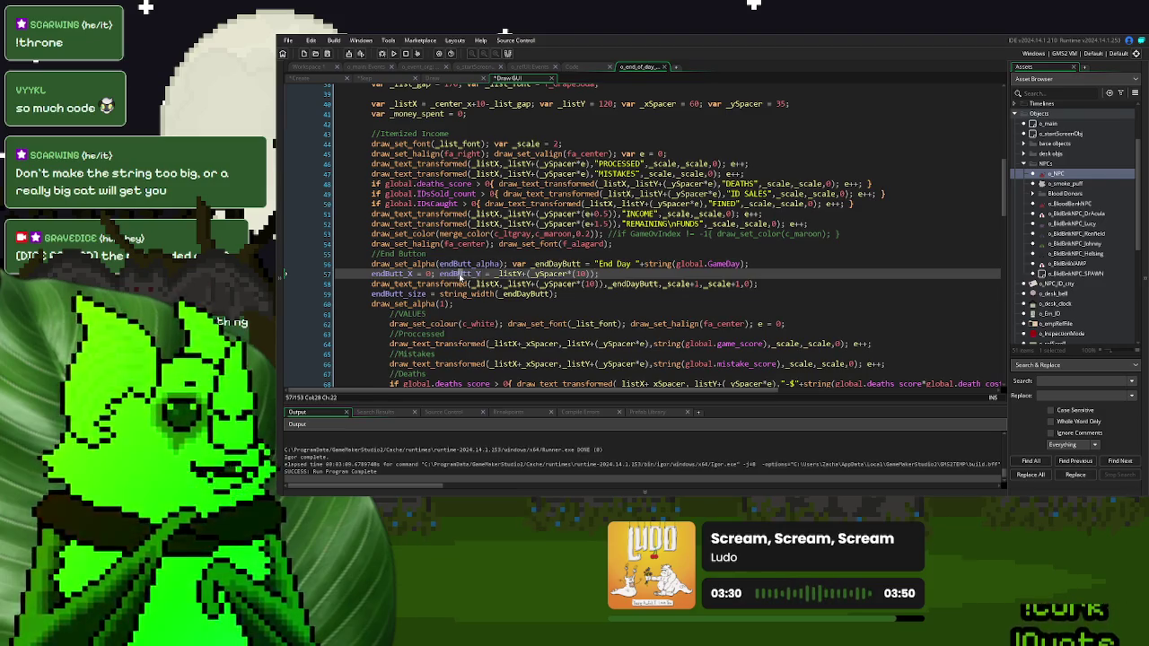
key(ctrl+space)
key(F12)
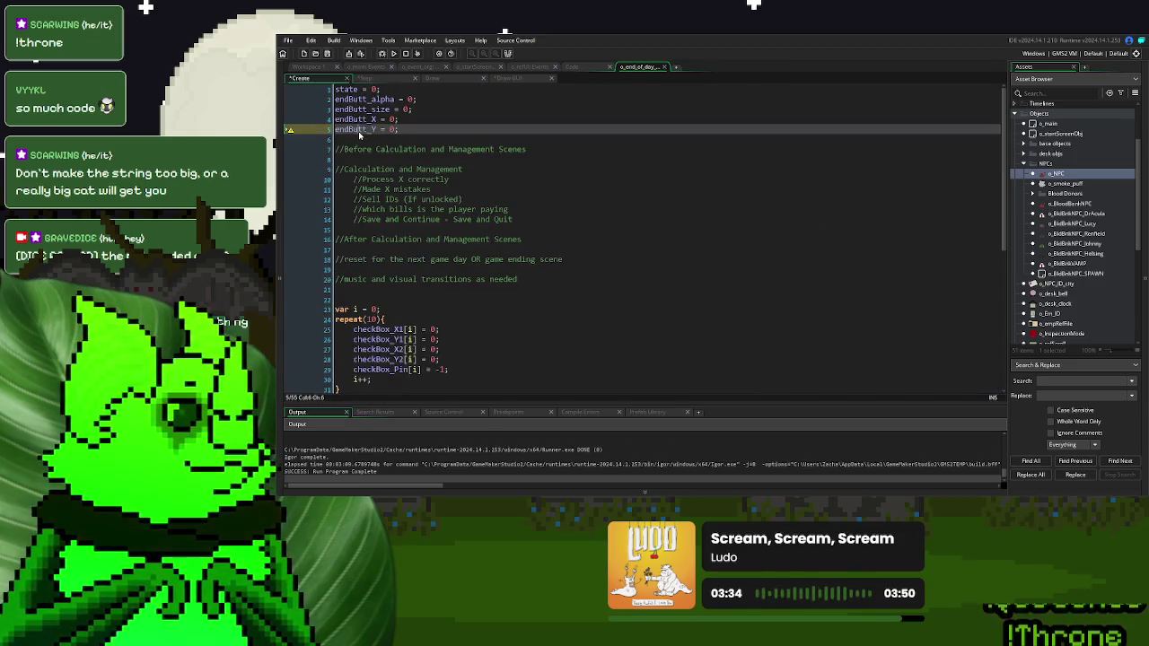
click(508, 80)
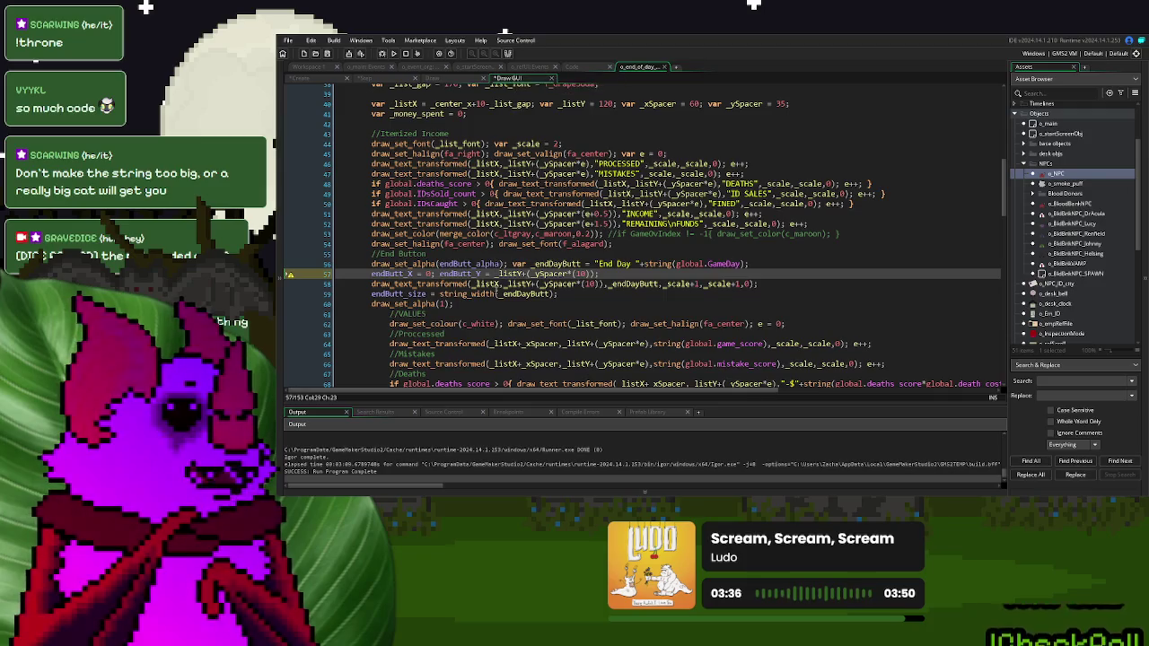
double_click(458, 273)
key(ctrl+c)
drag(605, 284, 503, 289)
key(ctrl+v)
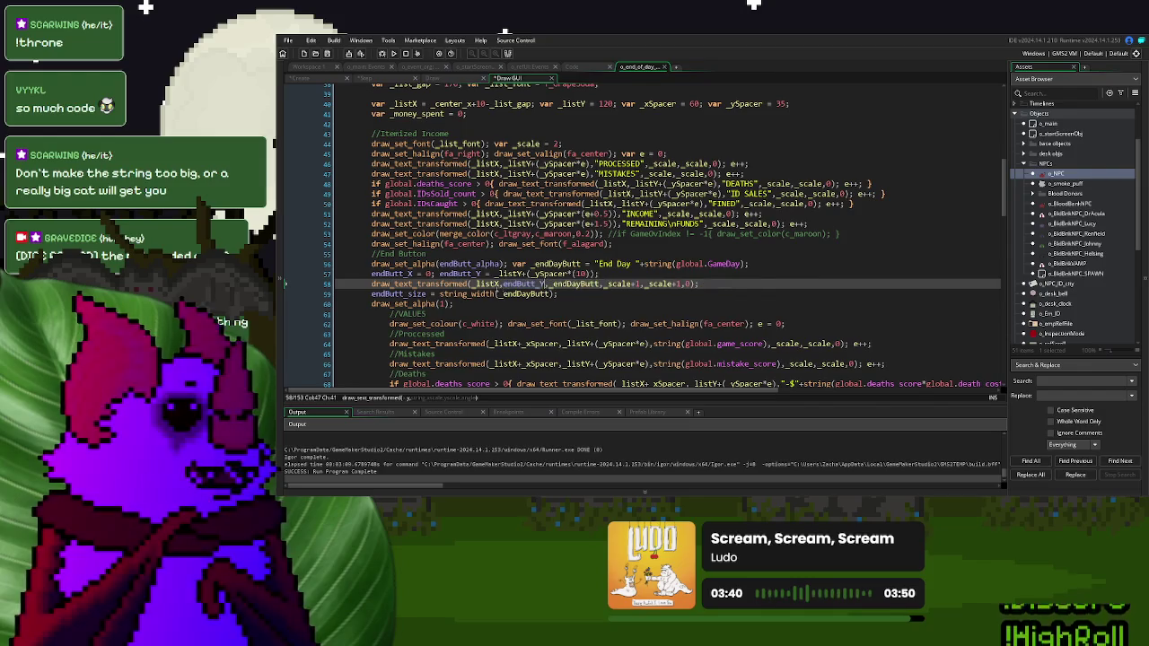
Set endButt_X to _listX and use endButt_X as the draw_text_transformed x position
double_click(395, 274)
double_click(489, 284)
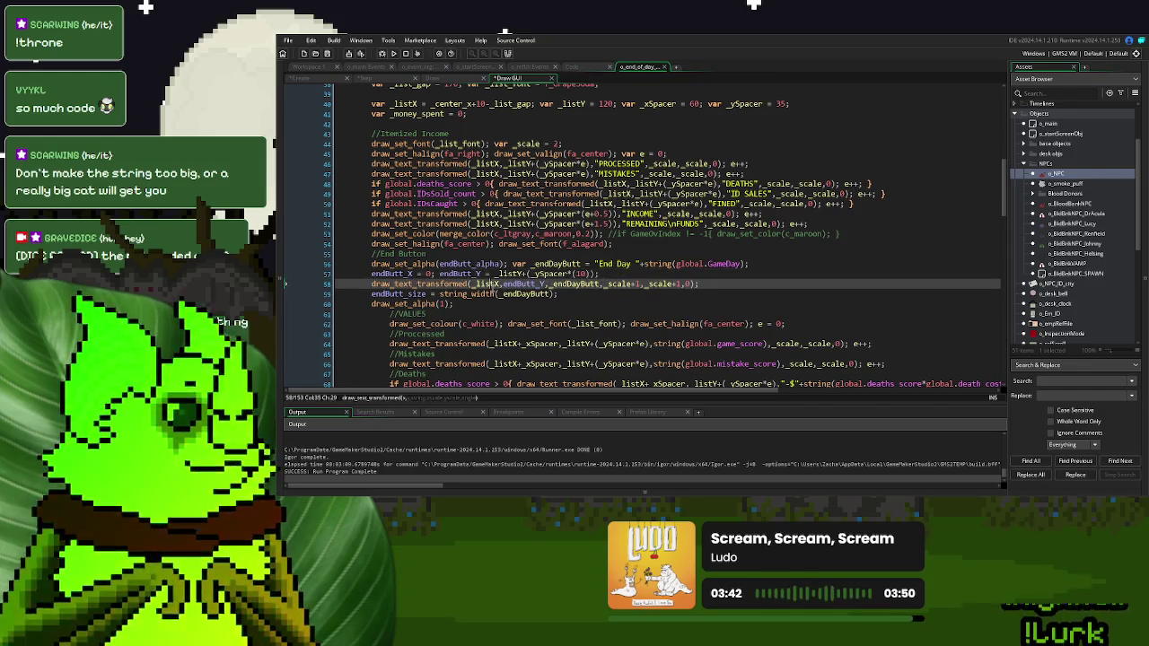
key(ctrl+c)
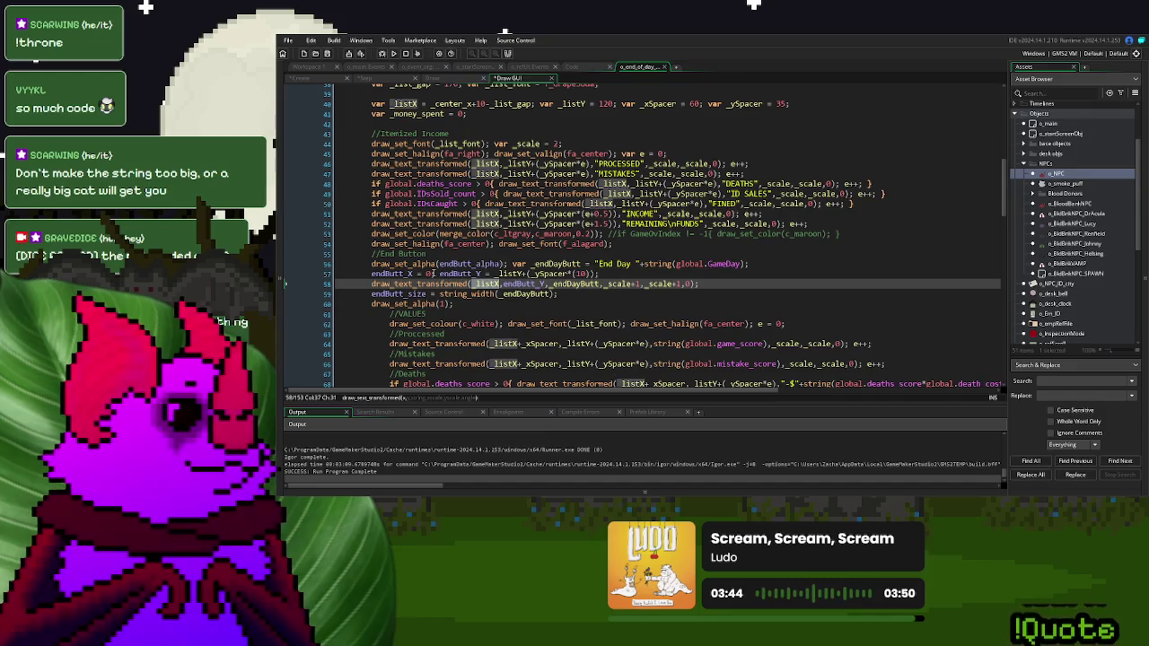
double_click(430, 273)
key(ctrl+v)
double_click(409, 274)
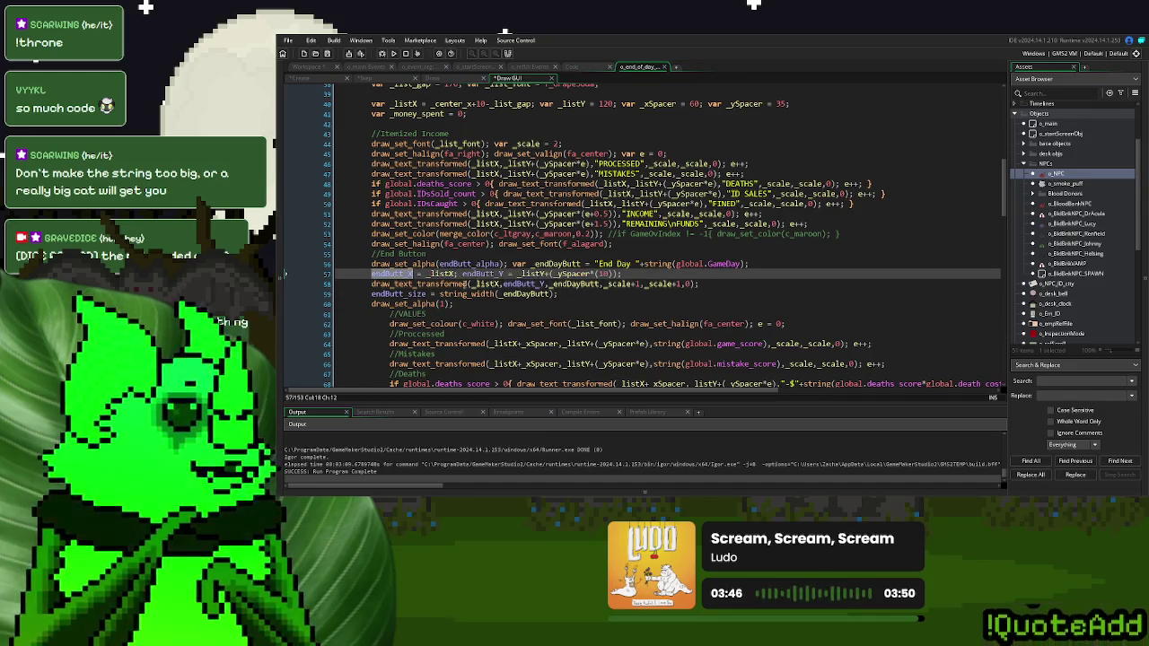
key(ctrl+c)
double_click(489, 284)
key(ctrl+v)
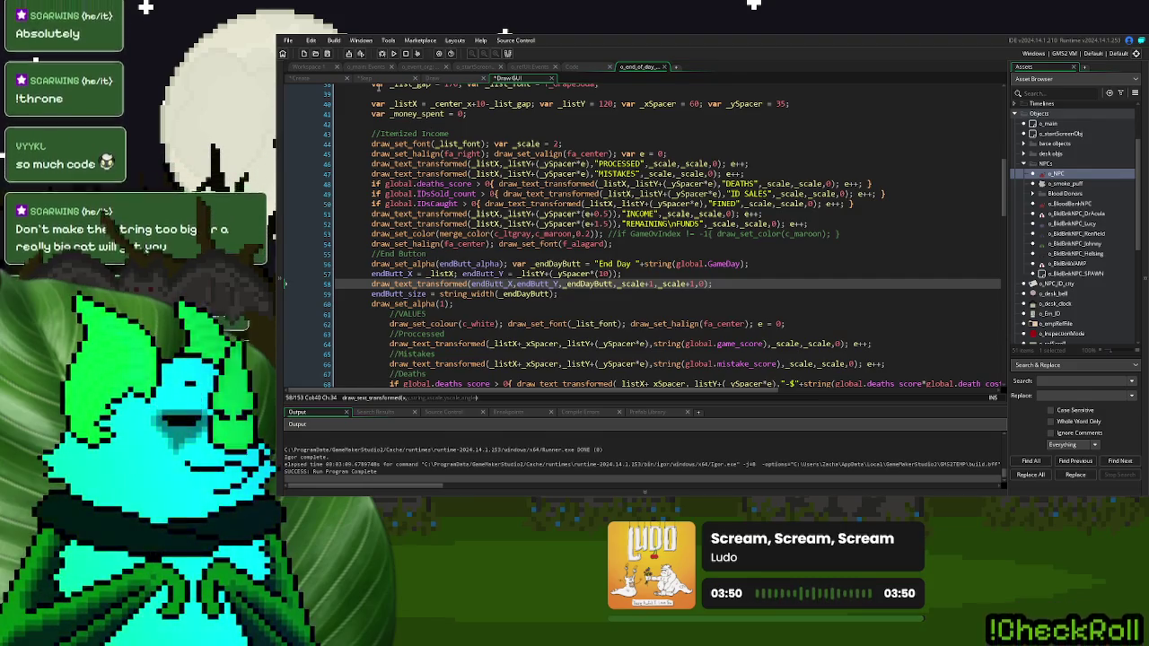
click(375, 79)
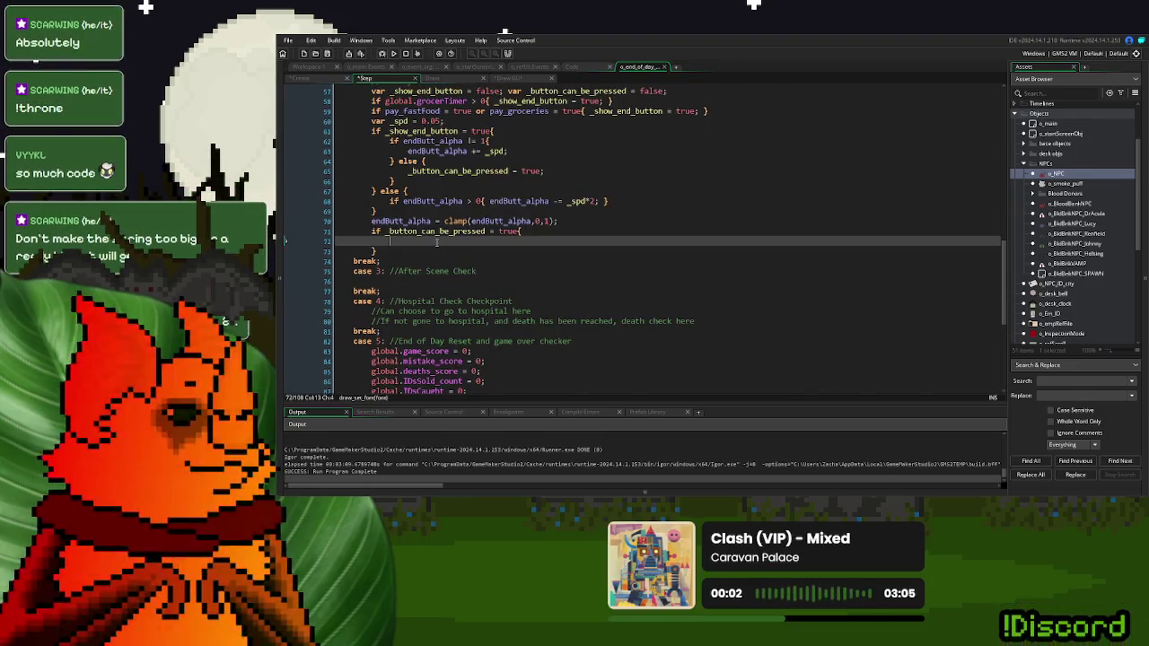
In the Step event, start var _endButtZone = collision_rectangle via autocomplete
text(var )
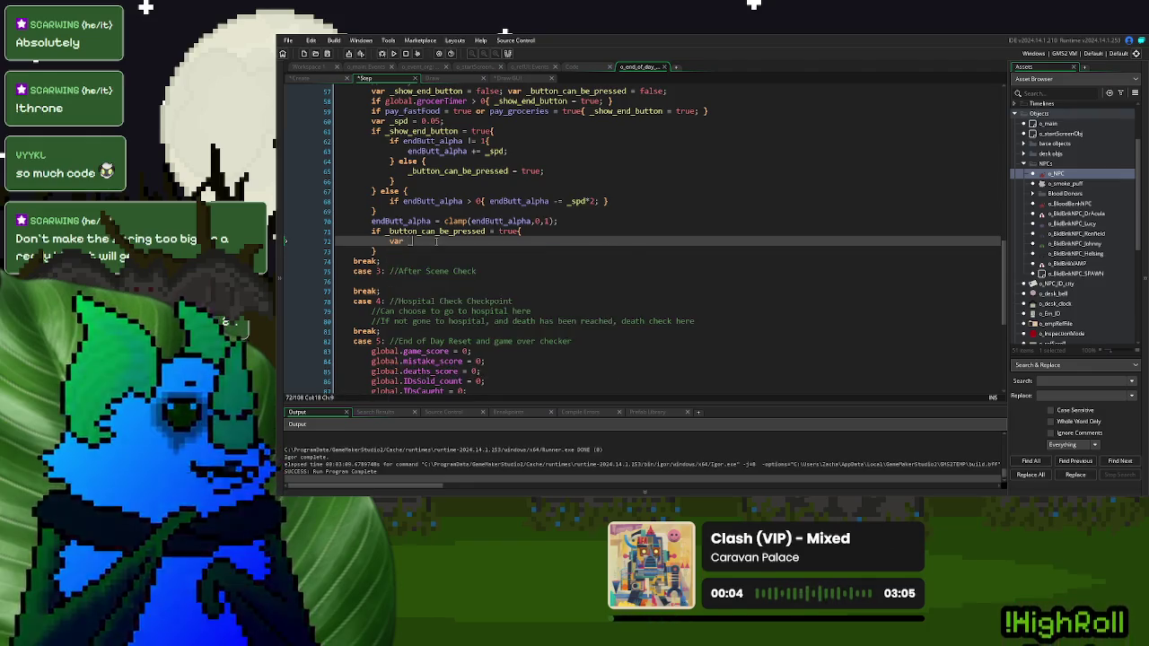
text(_endButtZone = collisio)
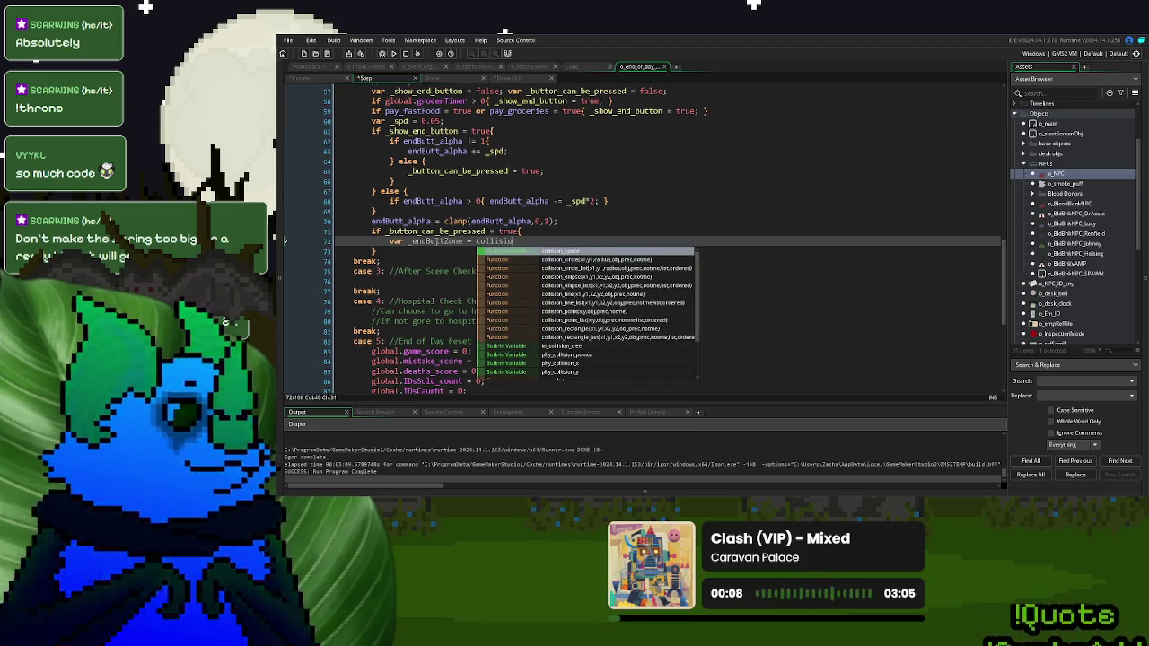
text(n_rang)
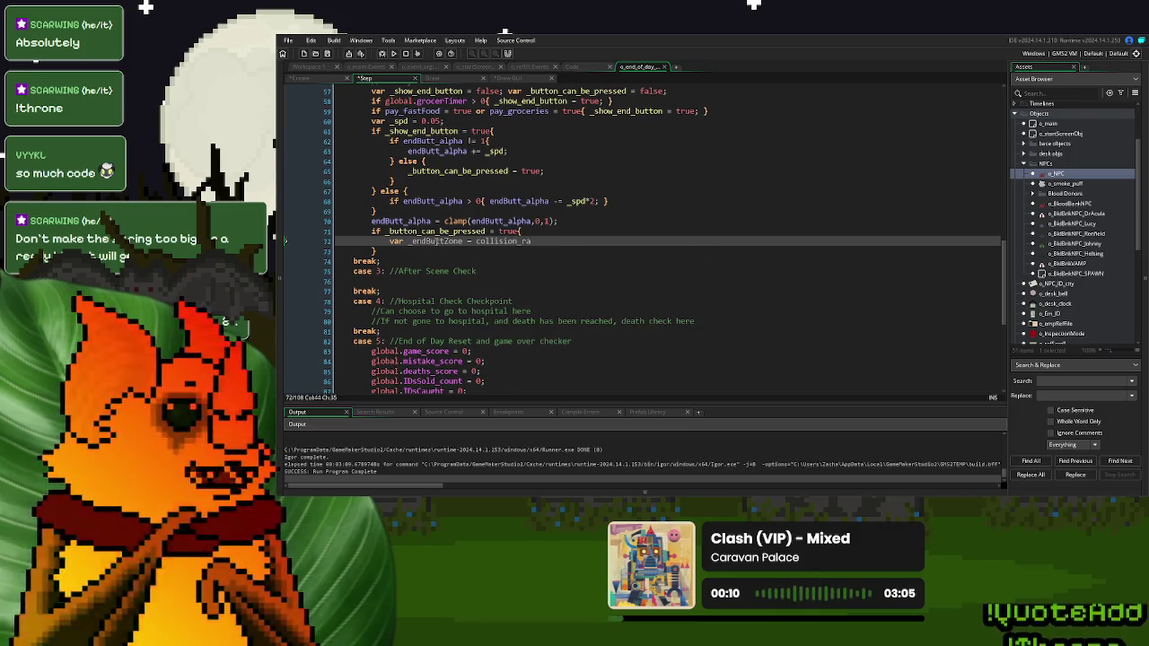
key(BackSpace)
text(ec)
key(Return)
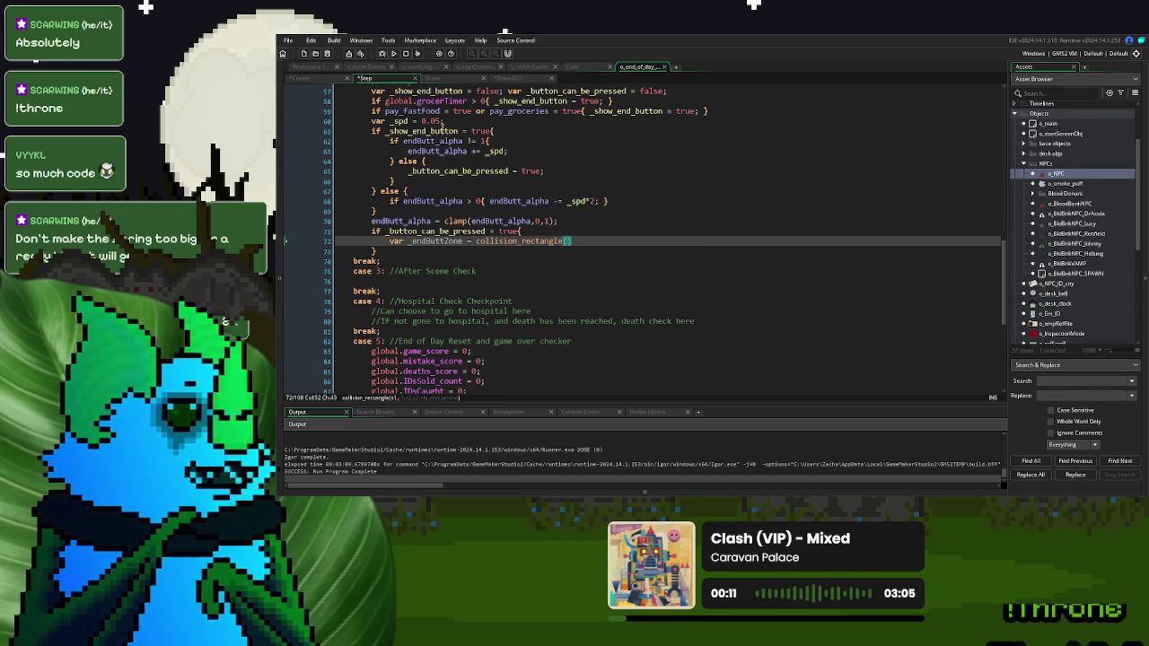
Fill collision_rectangle with endButt_X for all four corners, then o_mouse, false, true
click(514, 81)
double_click(494, 284)
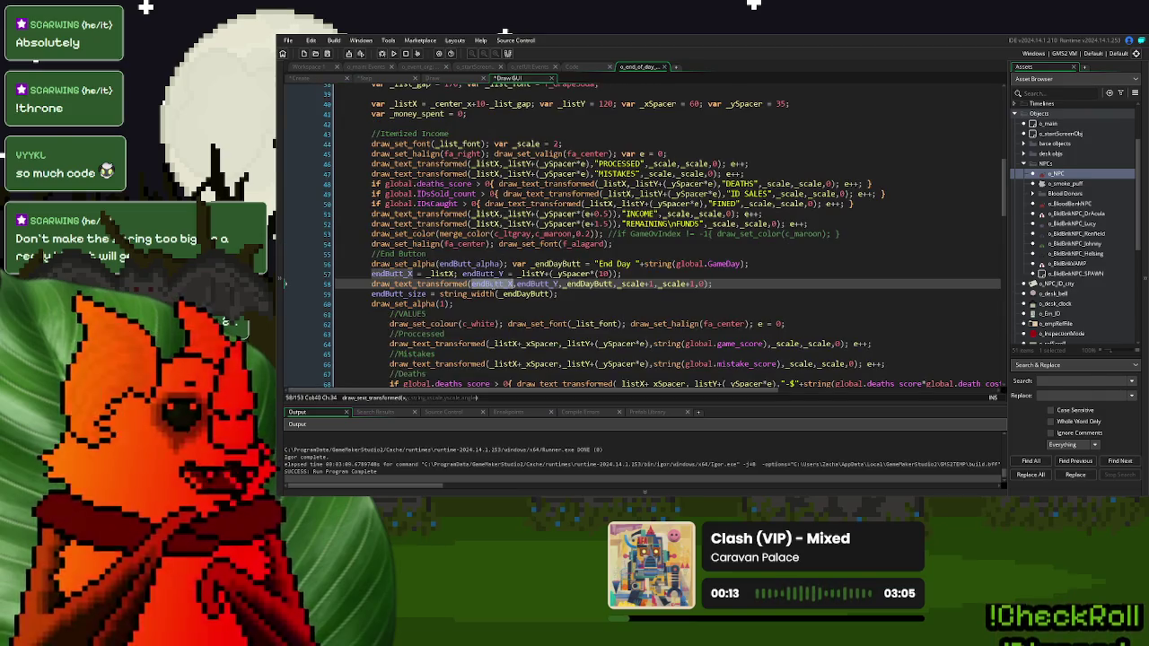
click(362, 79)
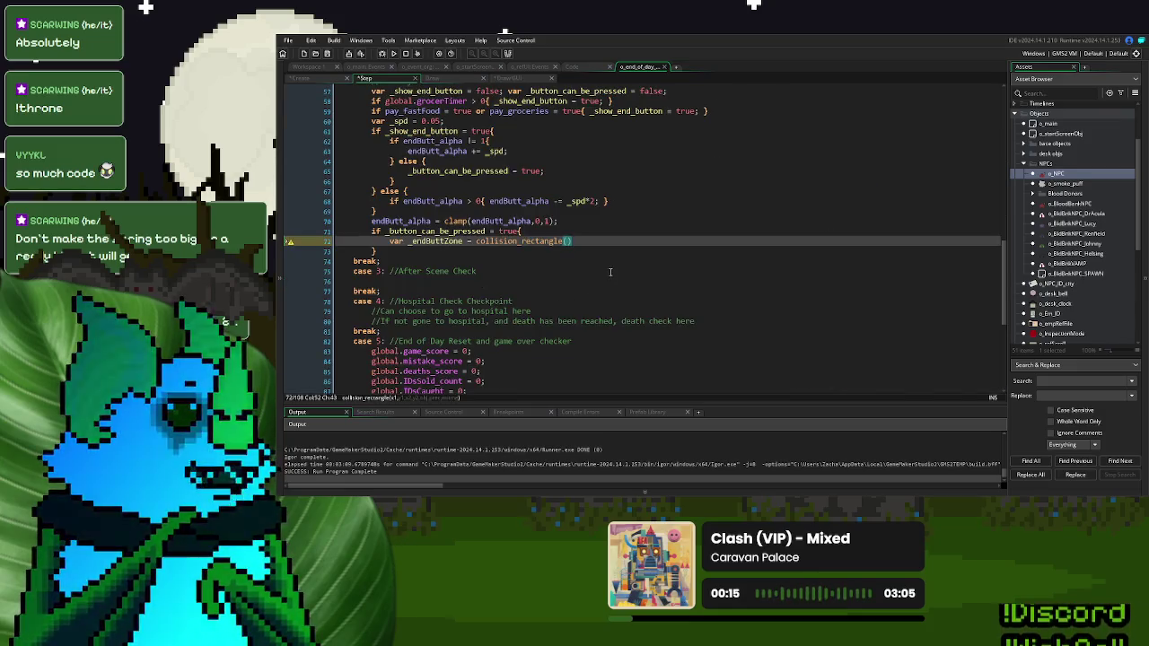
key(ctrl+v)
text(,)
key(ctrl+v)
text(,)
key(ctrl+v)
text(,)
key(ctrl+v)
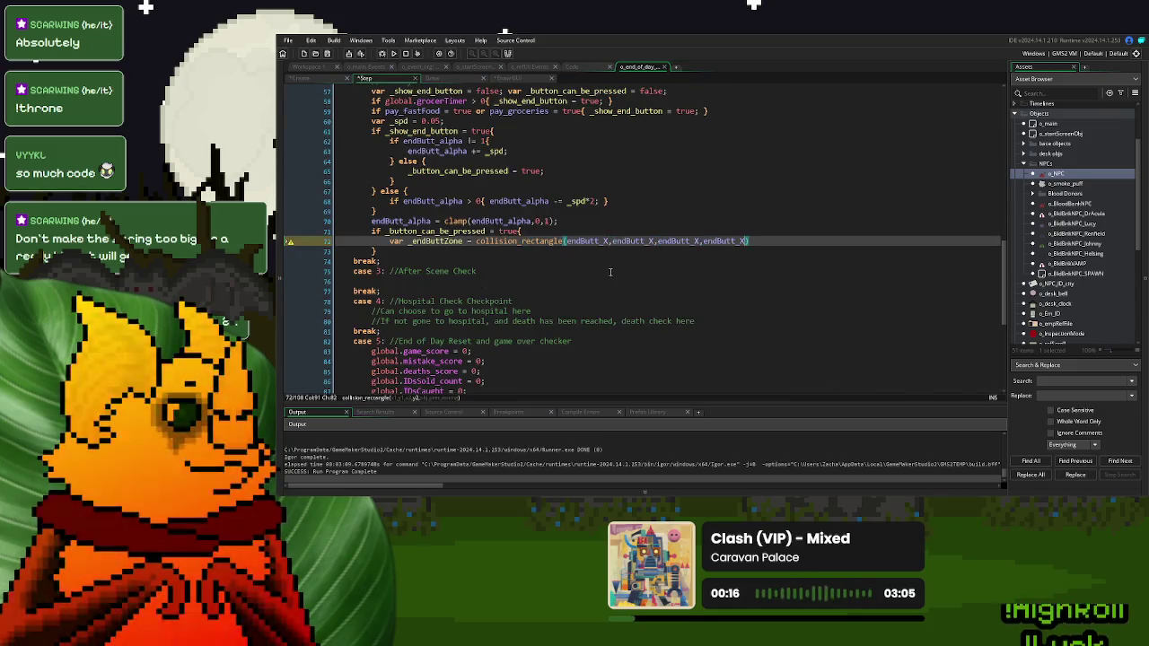
text(,)
text(o_m)
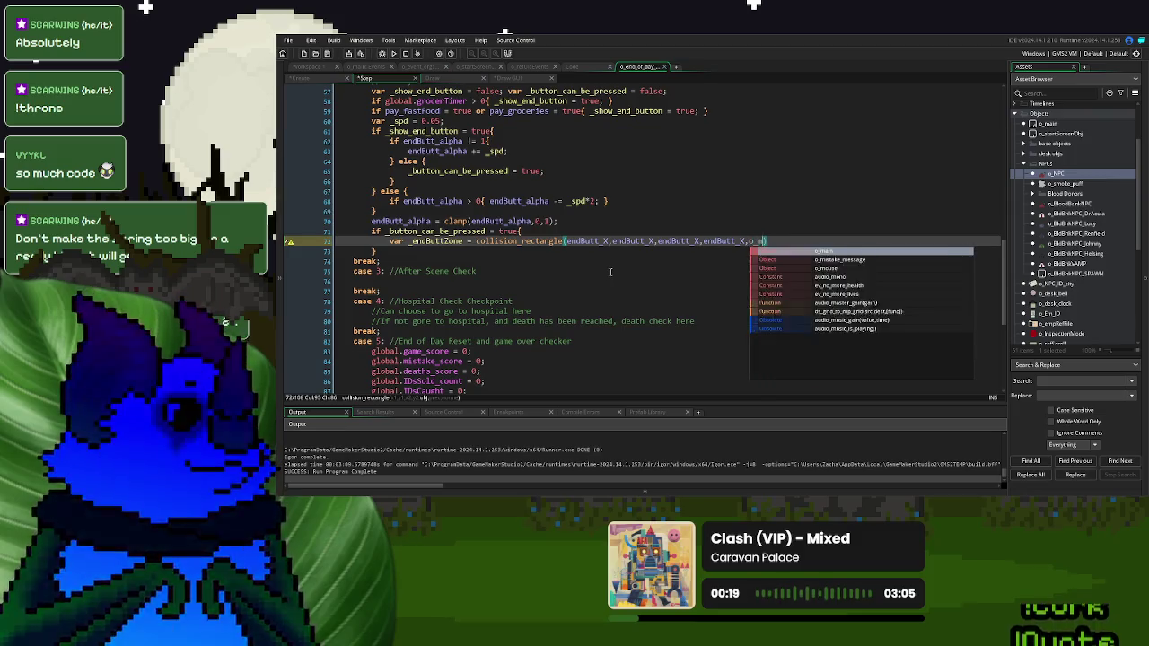
text(ouse,false,true))
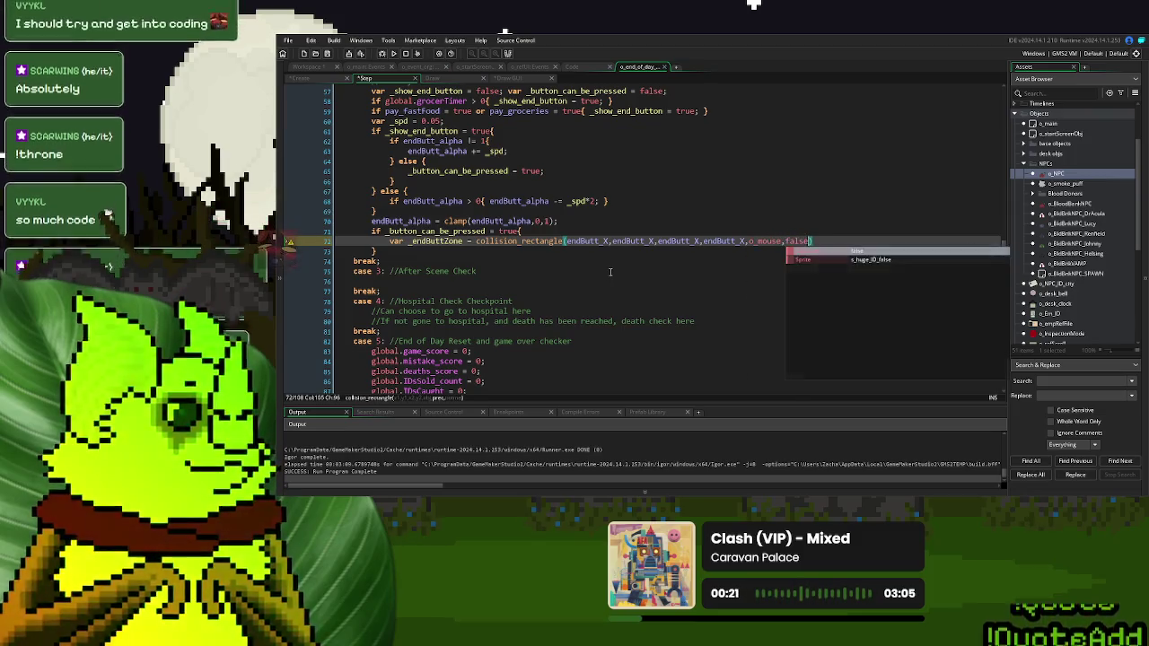
text(;)
key(Return)
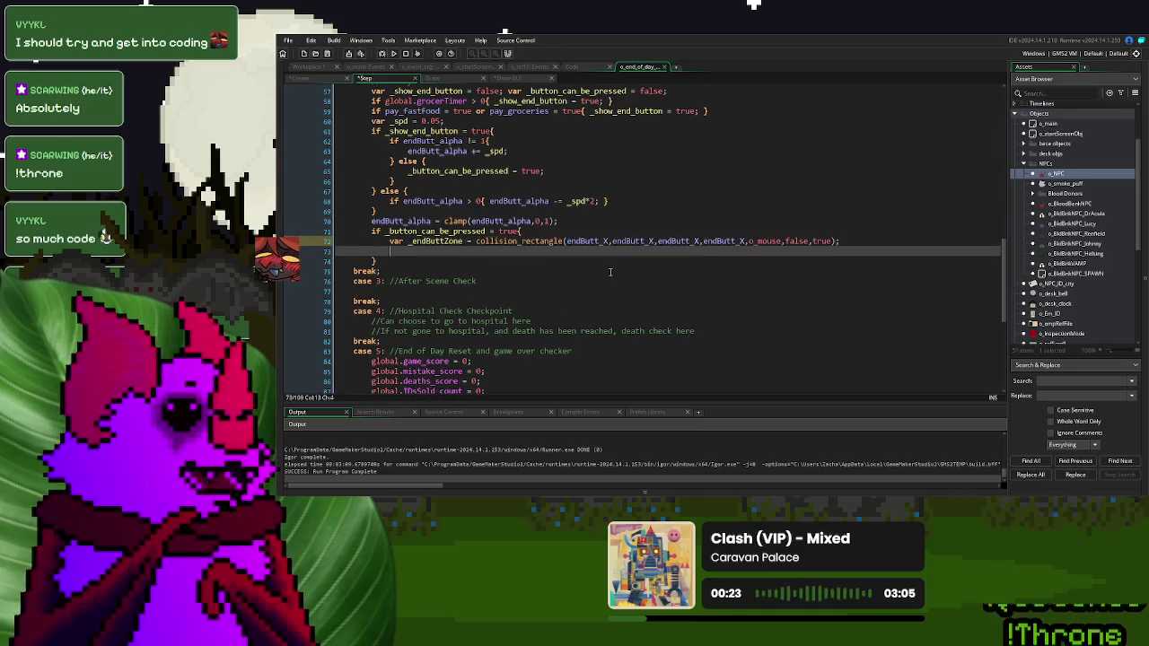
Change the second and fourth collision_rectangle arguments to endButt_Y
click(654, 241)
key(BackSpace)
text(Y)
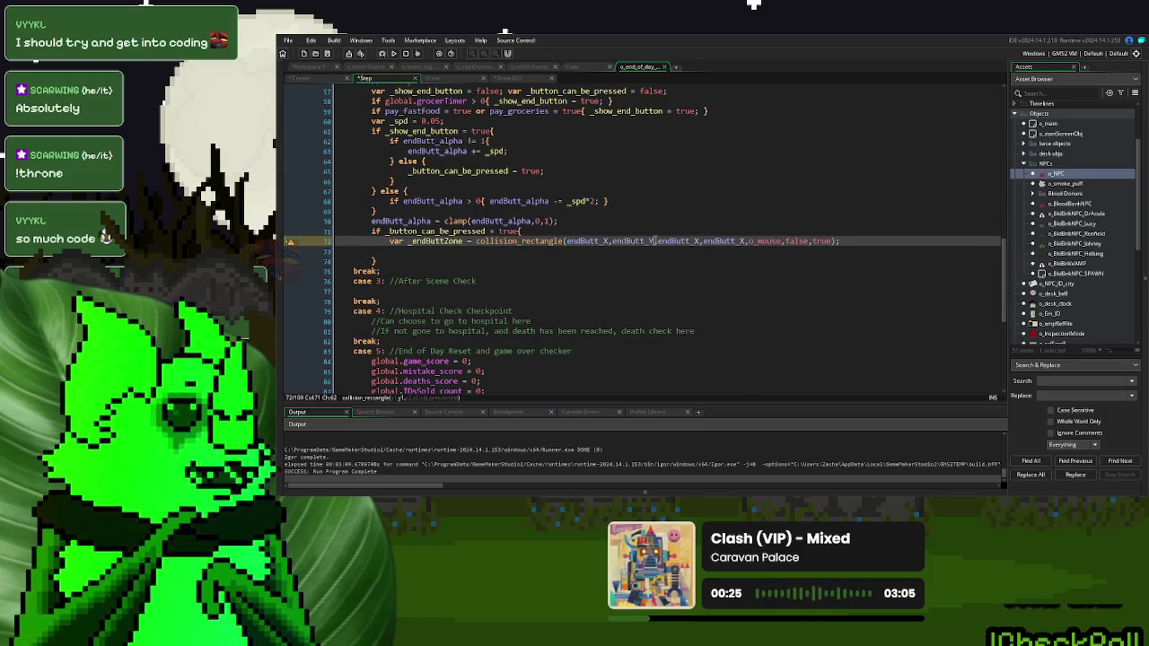
key(Right)
key(Right)
key(Right)
key(BackSpace)
text(Y)
click(298, 78)
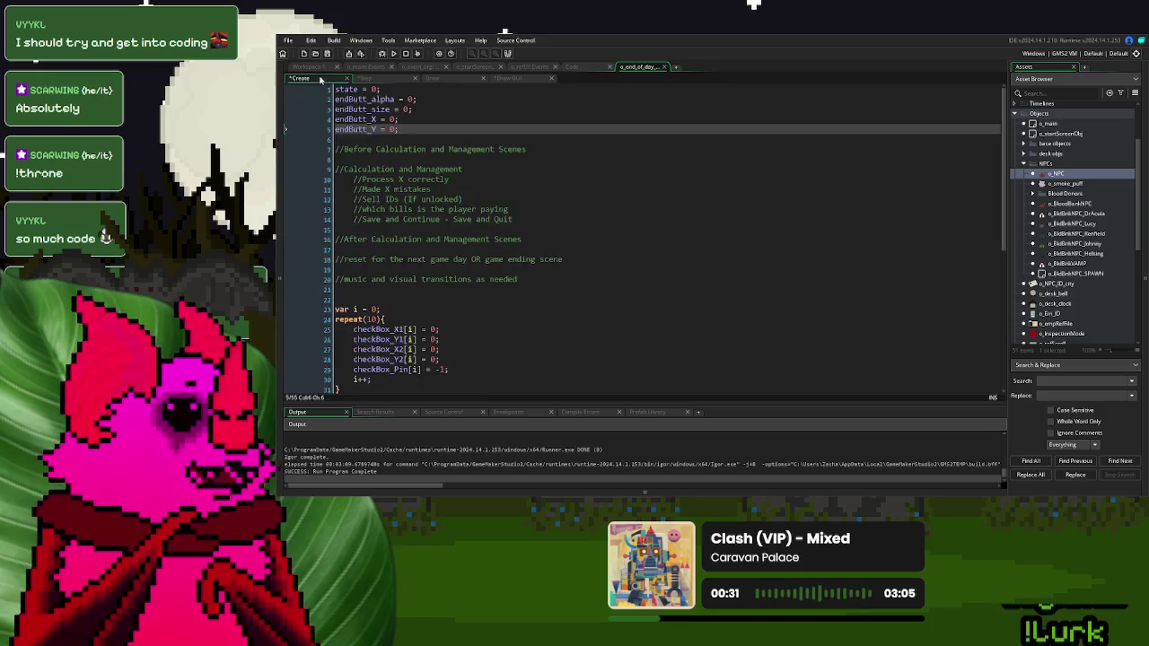
In the Create event, replace endButt_size with endButt_width = 0 and endButt_height = 0
click(431, 104)
drag(393, 109, 374, 109)
text(width)
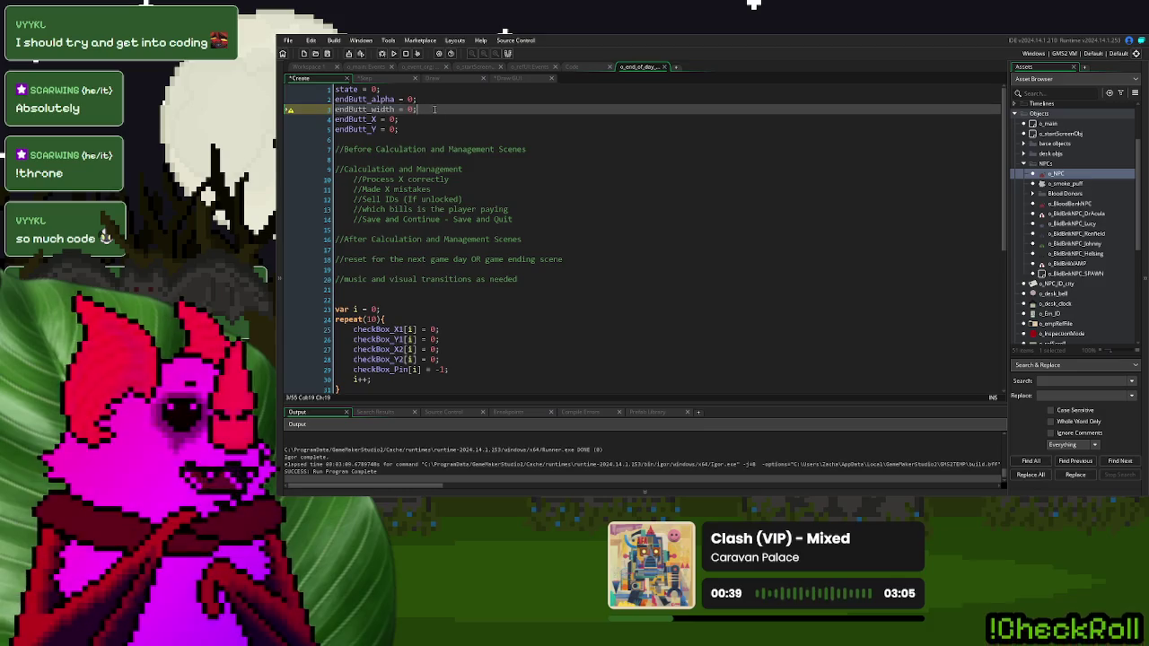
key(Return)
text(endButt_width = 0;)
drag(395, 119, 369, 119)
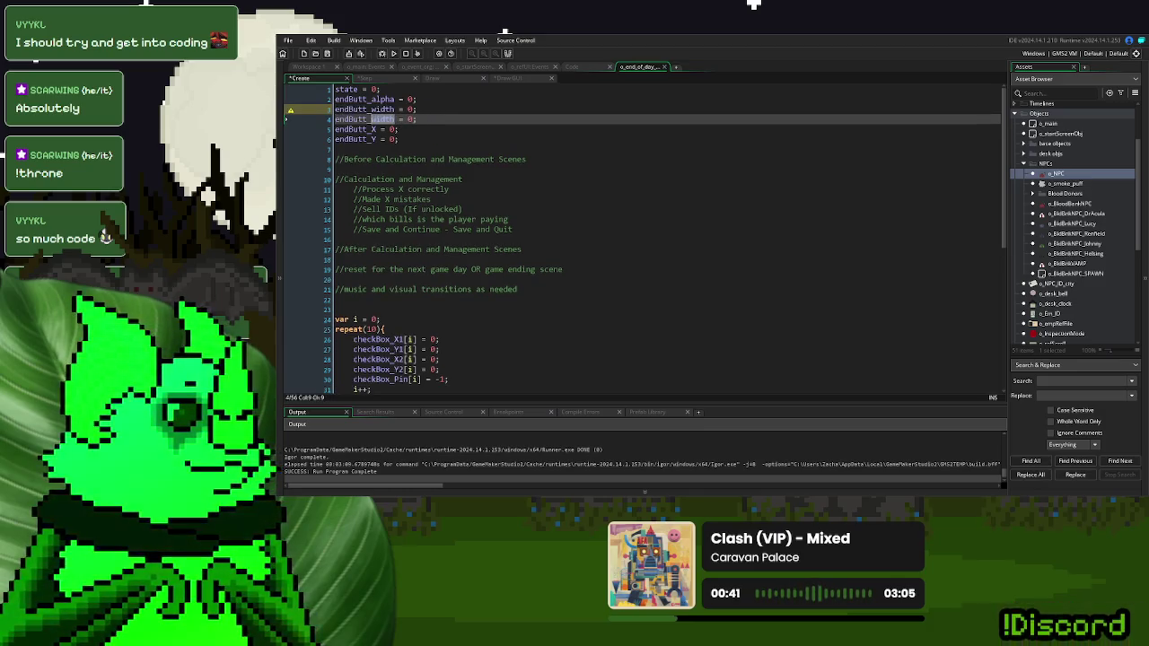
text(height)
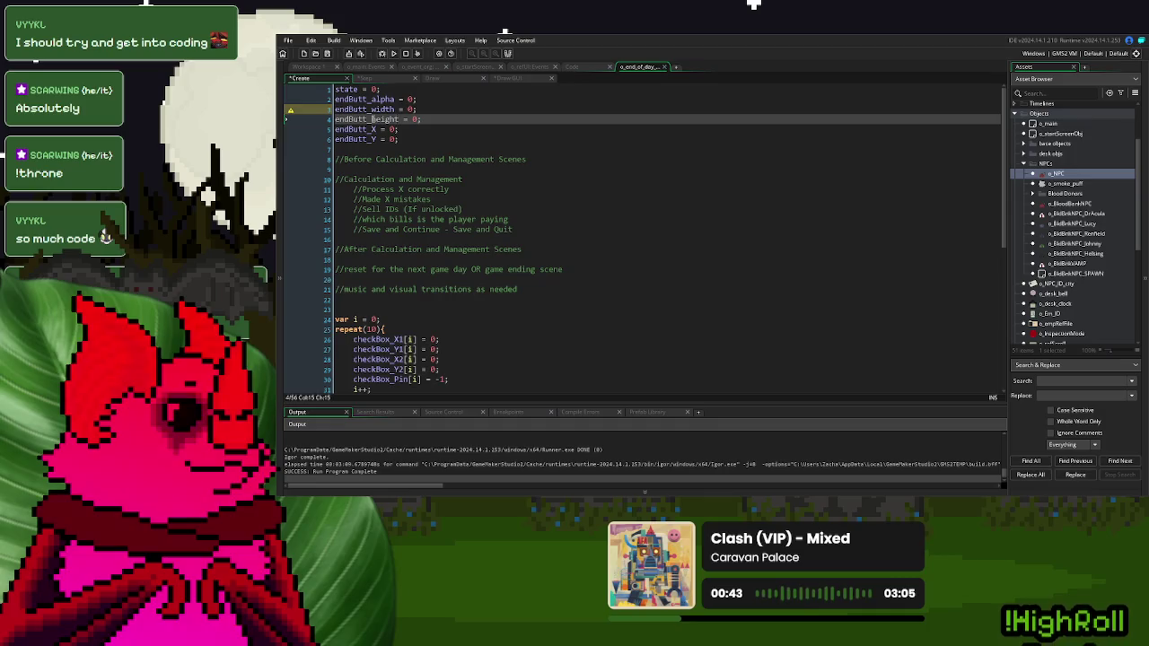
On Draw GUI line 59, rename endButt_size to endButt_width and duplicate its string_width calculation
double_click(363, 108)
key(ctrl+c)
click(521, 79)
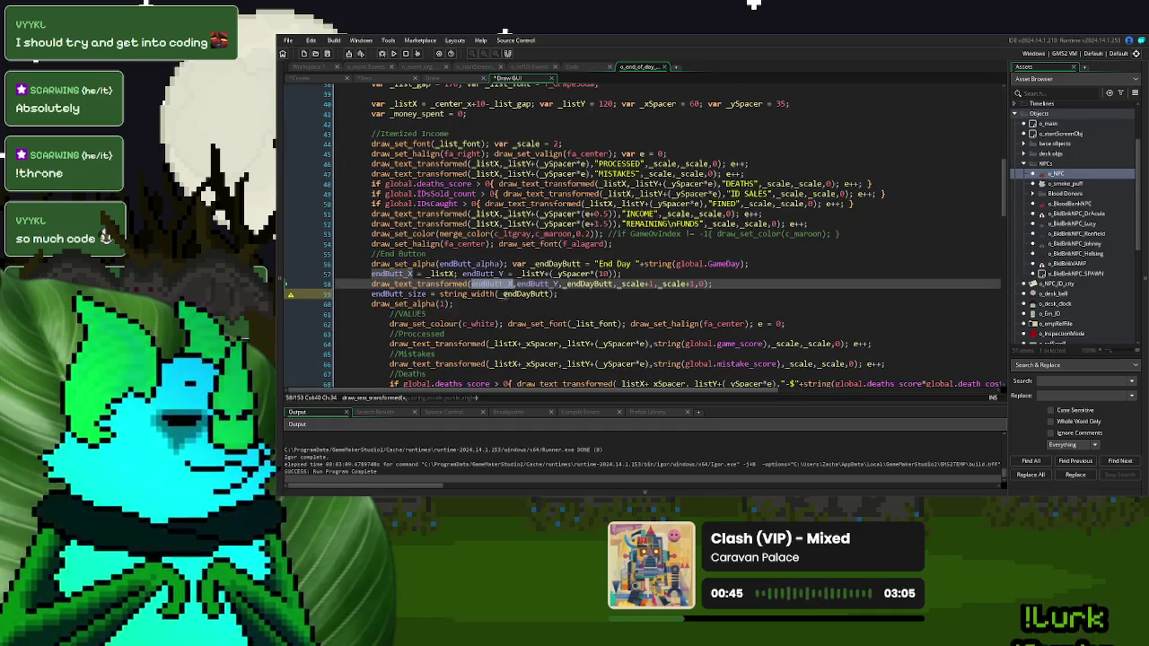
double_click(415, 294)
key(ctrl+v)
mouse_move(564, 294)
mouse_down()
mouse_move(362, 302)
mouse_move(564, 295)
mouse_up()
key(ctrl+c)
click(368, 295)
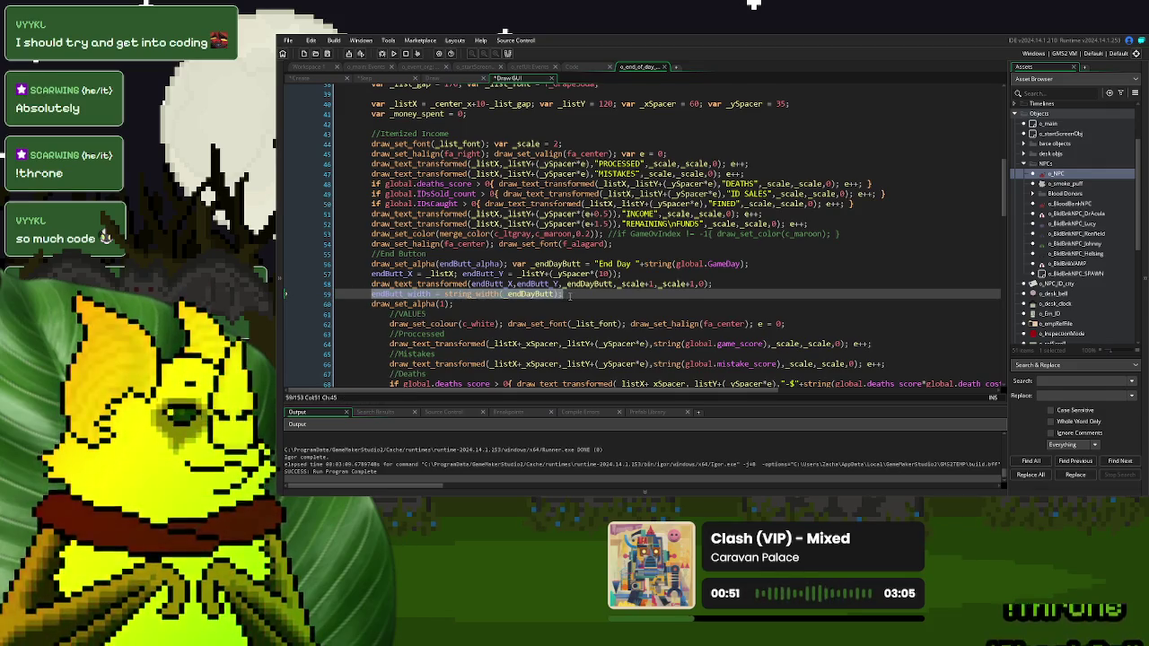
click(580, 295)
key(ctrl+v)
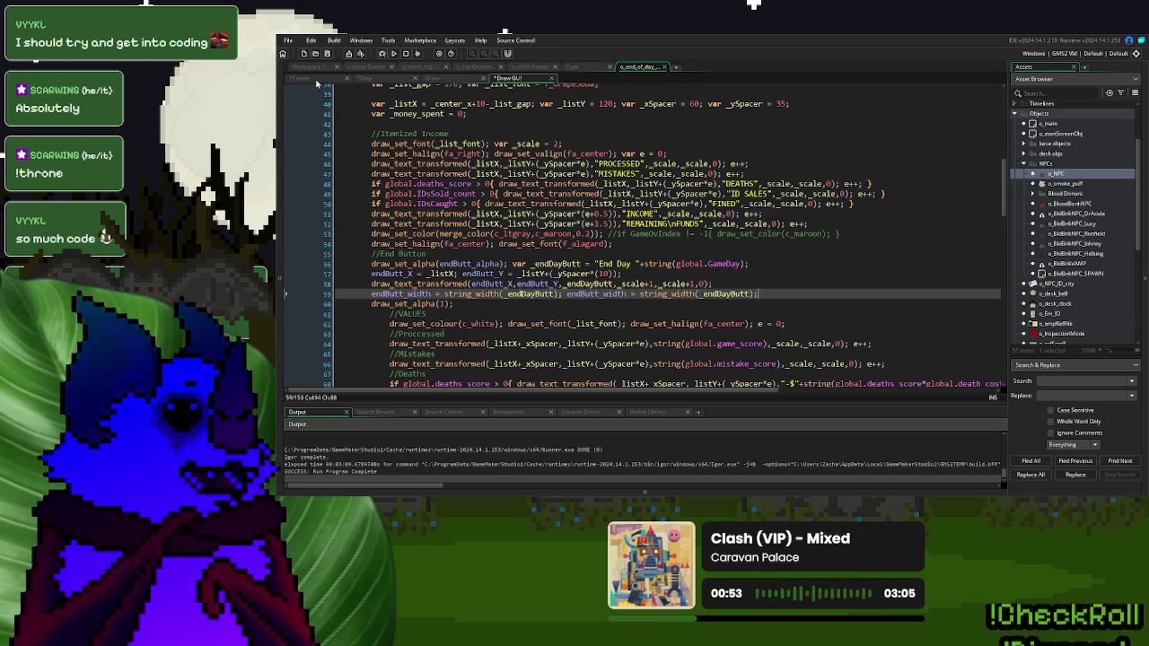
Turn the duplicated calculation into endButt_height using string_height
click(318, 80)
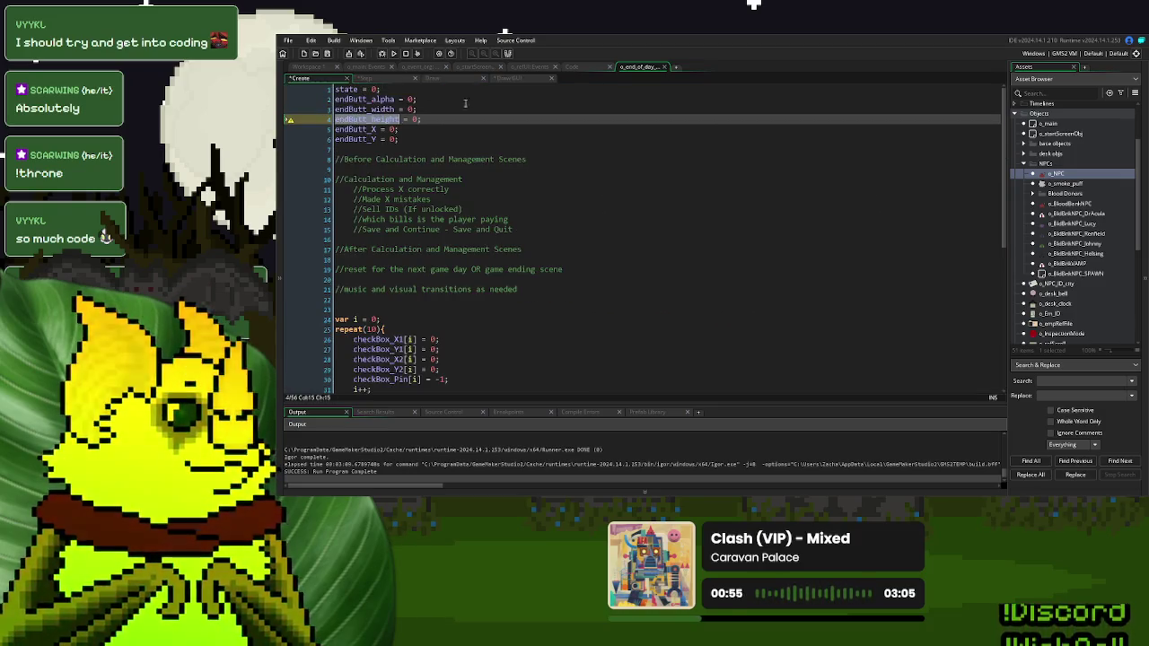
click(510, 78)
double_click(604, 293)
text(height)
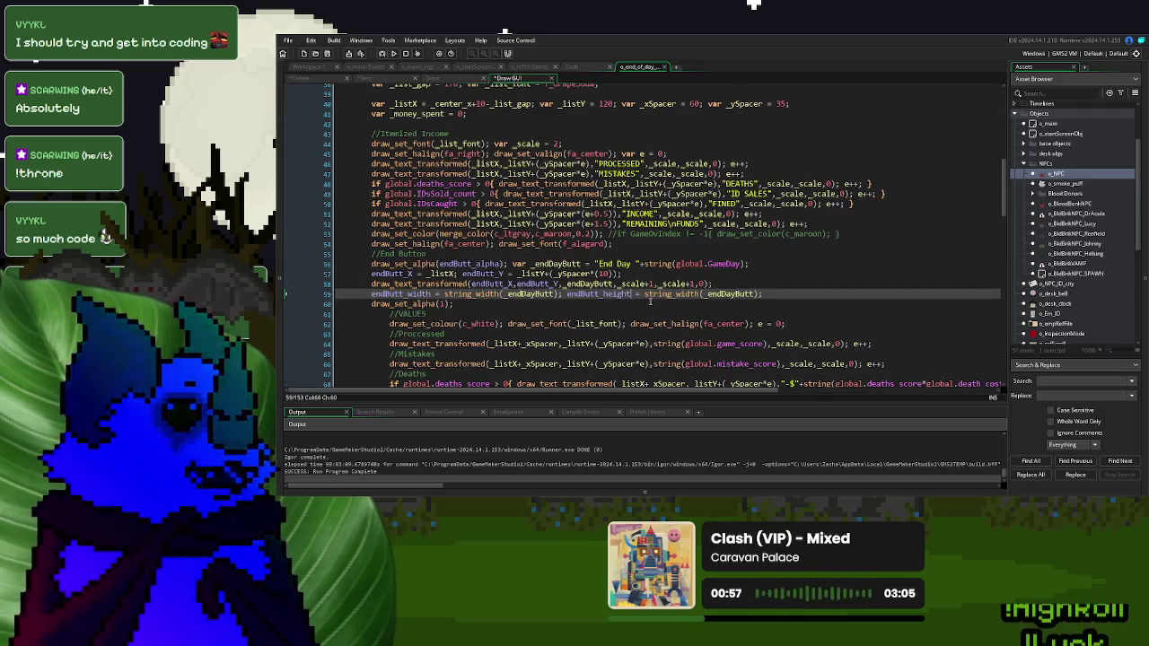
drag(703, 295, 678, 294)
text(height)
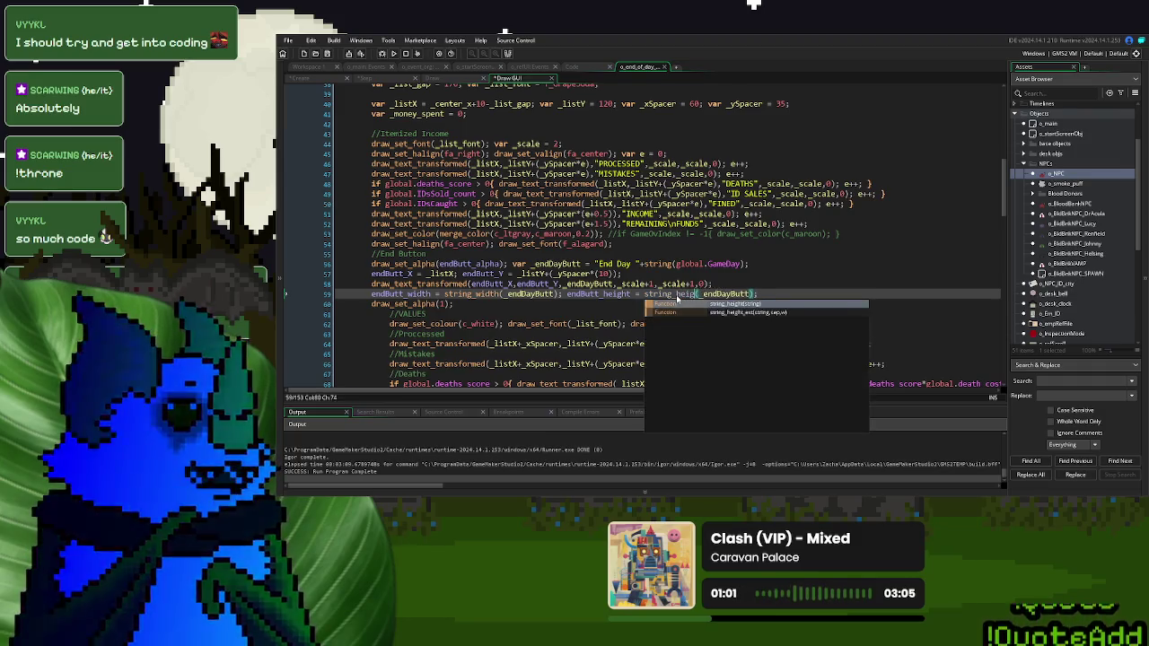
click(663, 293)
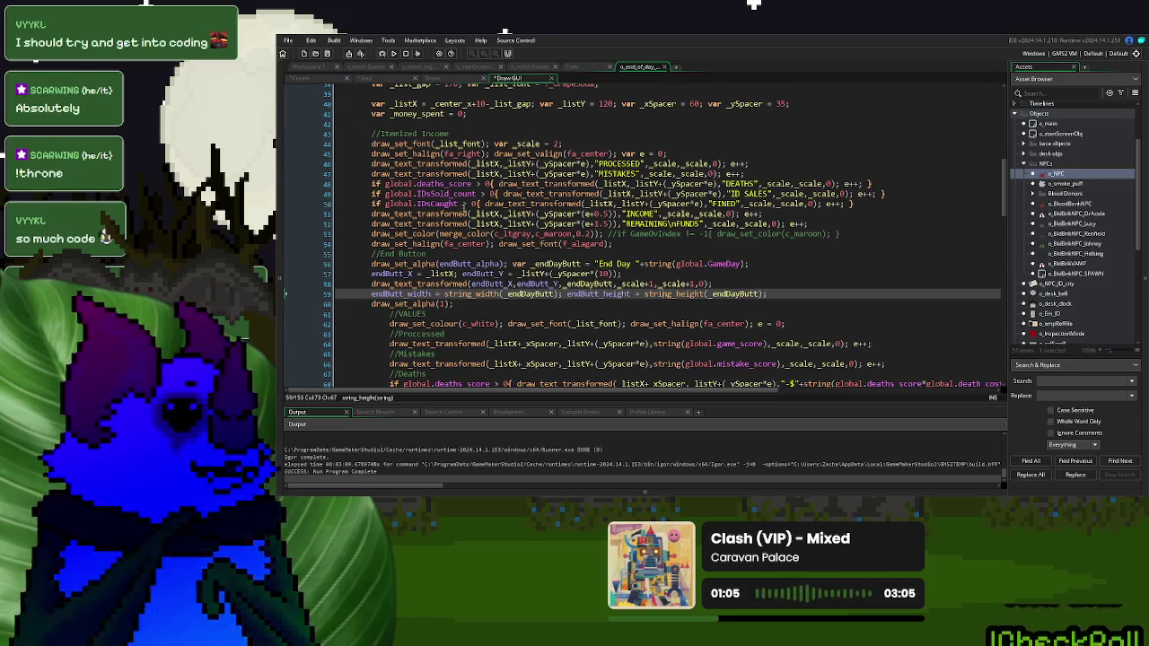
click(313, 78)
click(435, 211)
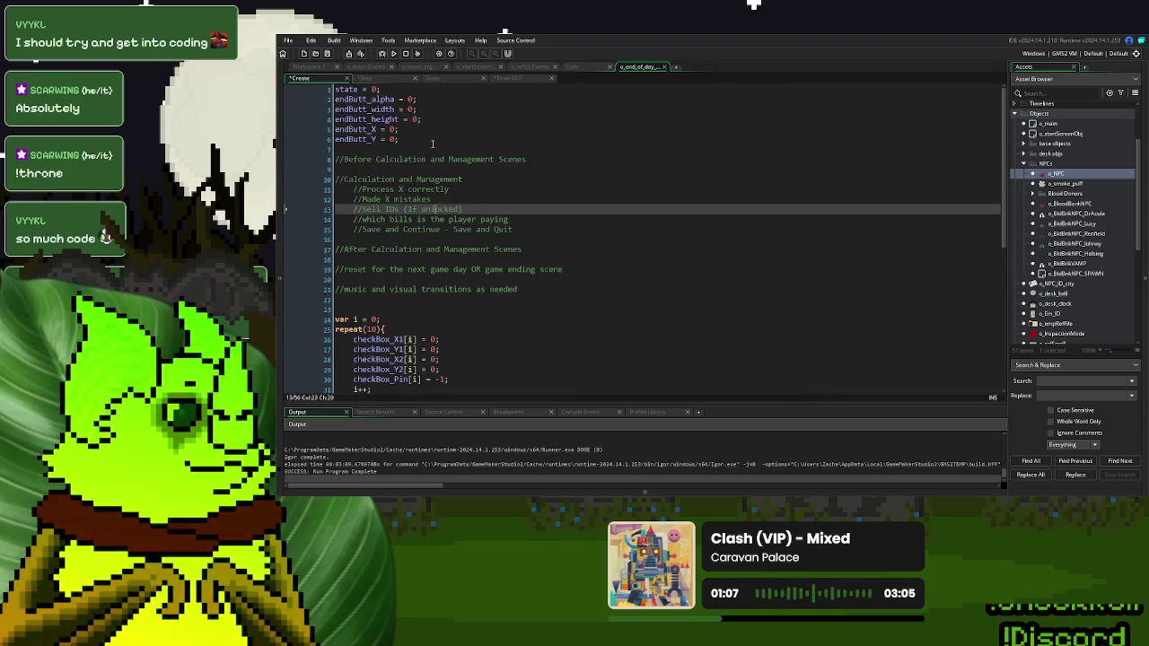
Declare endButt_scale = 0 below endButt_height in the Create event
click(432, 119)
key(Return)
text(end)
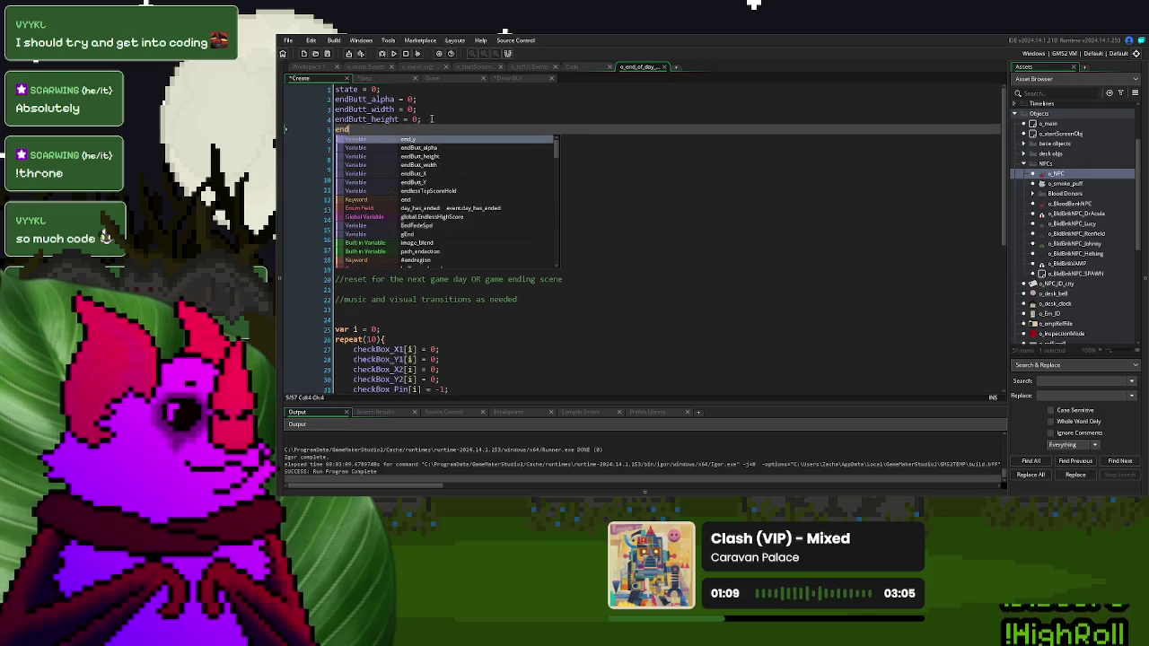
text(Butt_scale = 0)
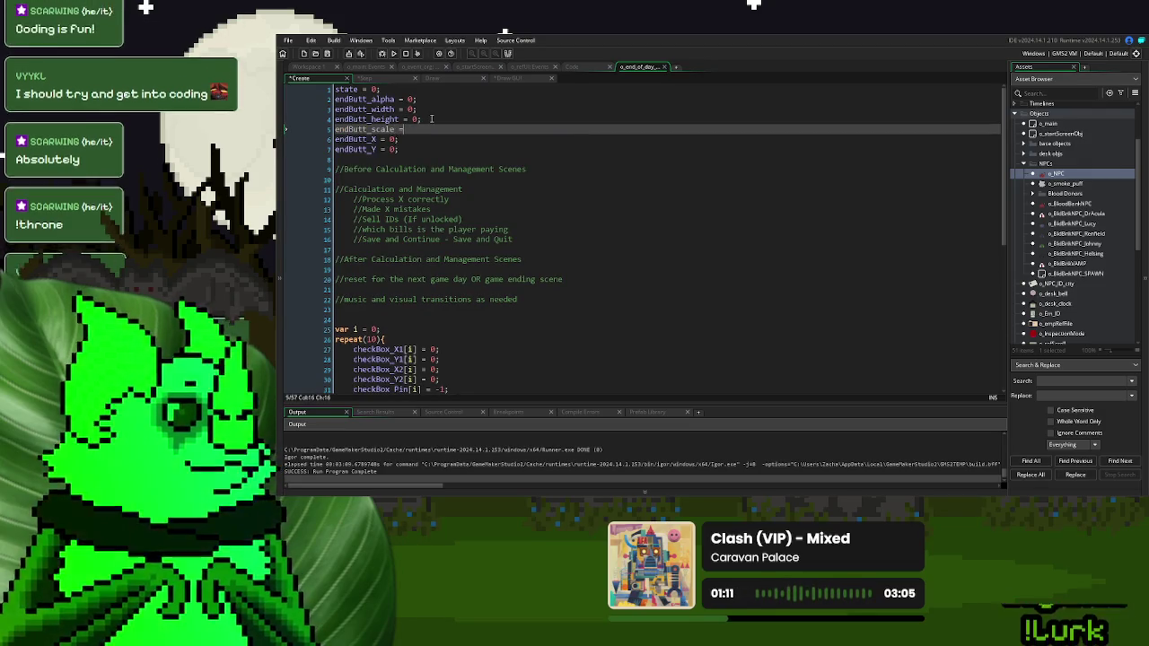
drag(415, 130, 325, 136)
key(ctrl+c)
In Draw GUI, set endButt_scale = _scale+1 on line 57
click(512, 79)
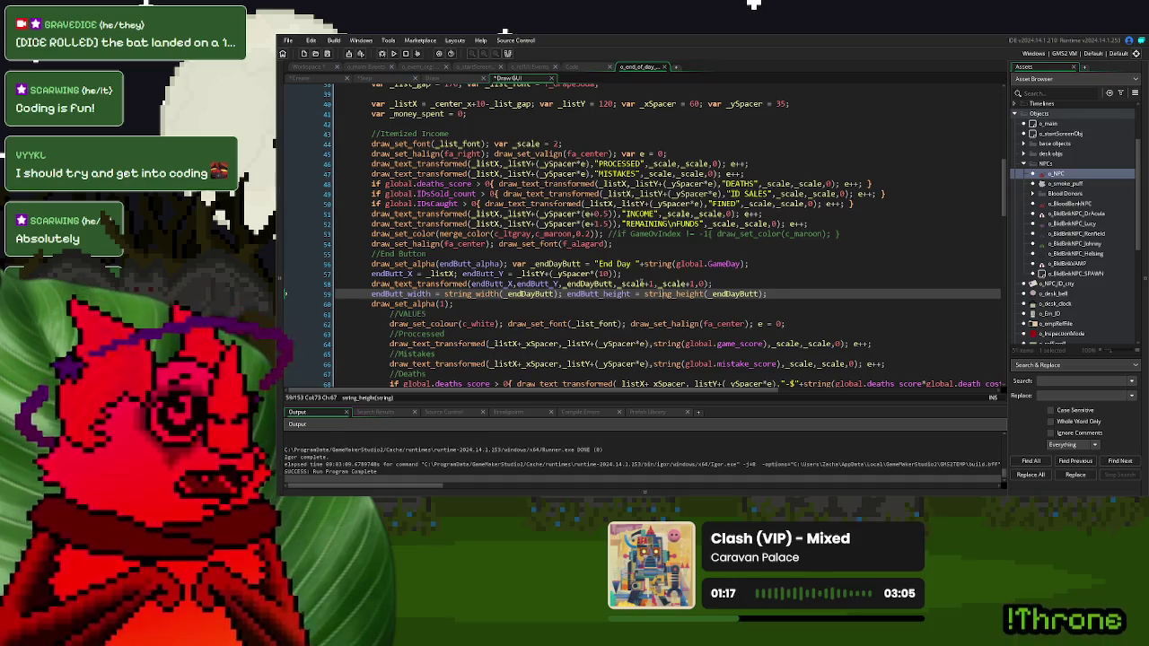
click(649, 274)
key(ctrl+v)
drag(697, 284, 659, 284)
key(ctrl+c)
click(706, 274)
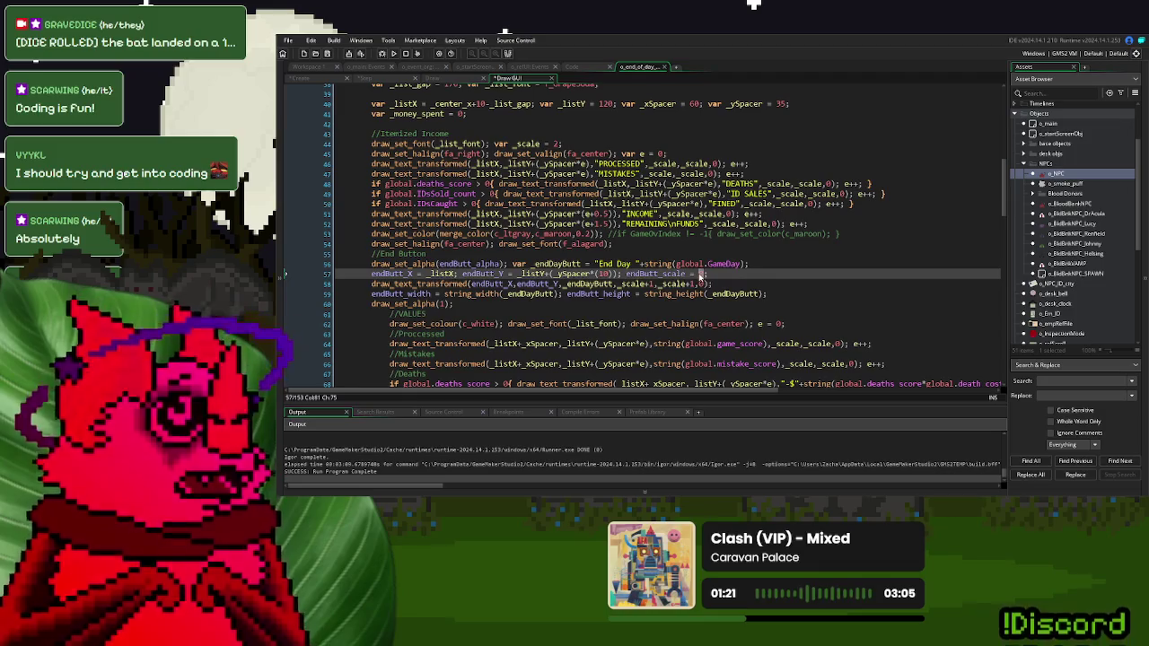
key(BackSpace)
key(ctrl+v)
Pass endButt_scale as both scale arguments of the End Day draw_text_transformed call
click(696, 284)
drag(697, 284, 618, 284)
text(endButt_scale,endButt_scale)
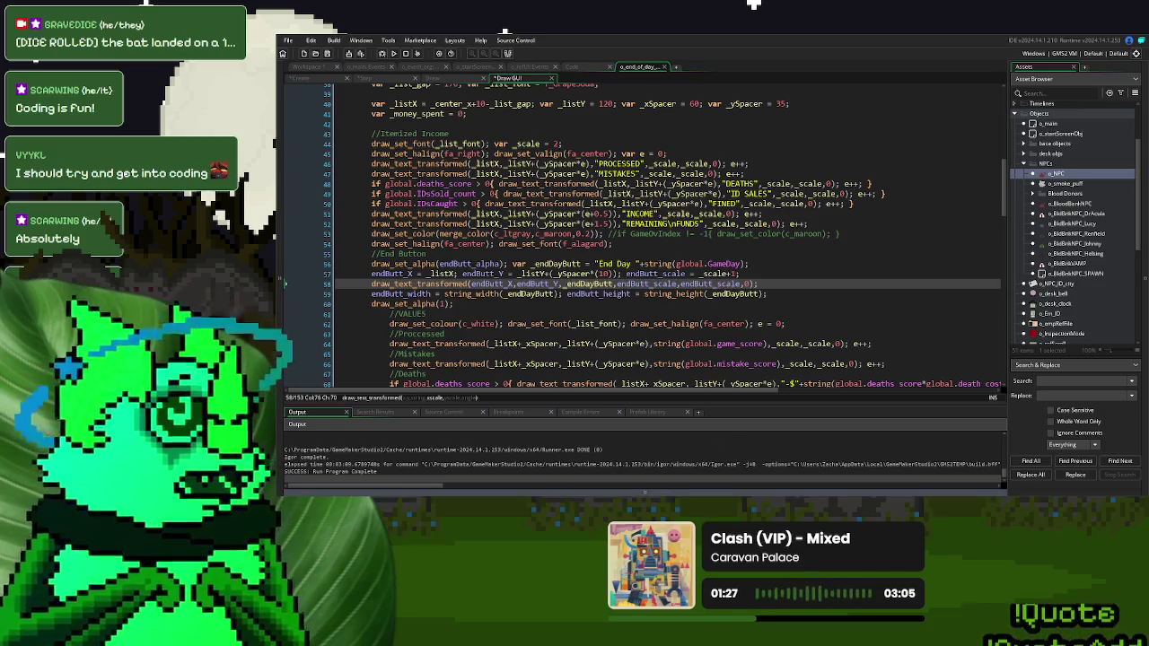
key(Down)
key(Down)
key(Down)
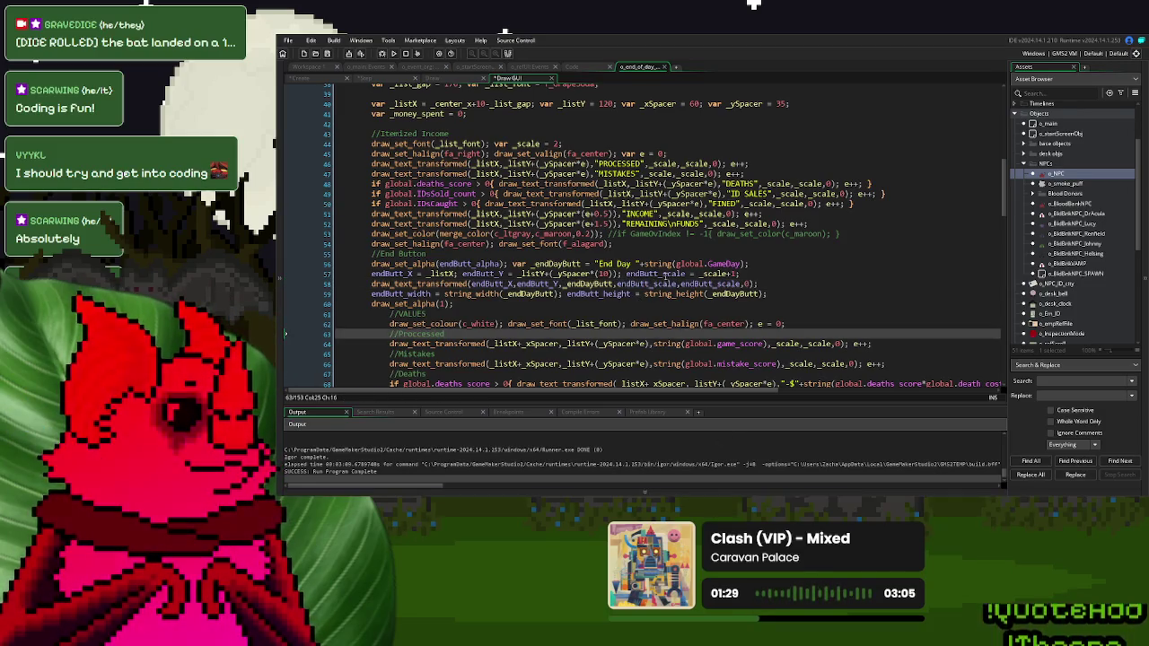
double_click(668, 275)
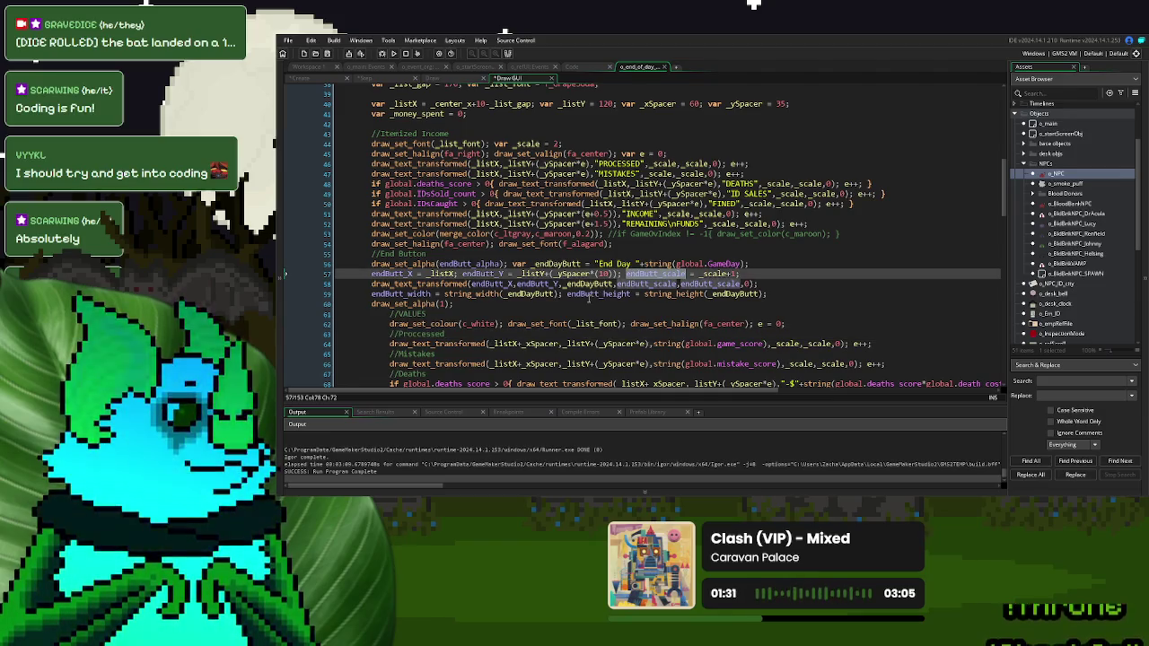
click(600, 294)
click(386, 79)
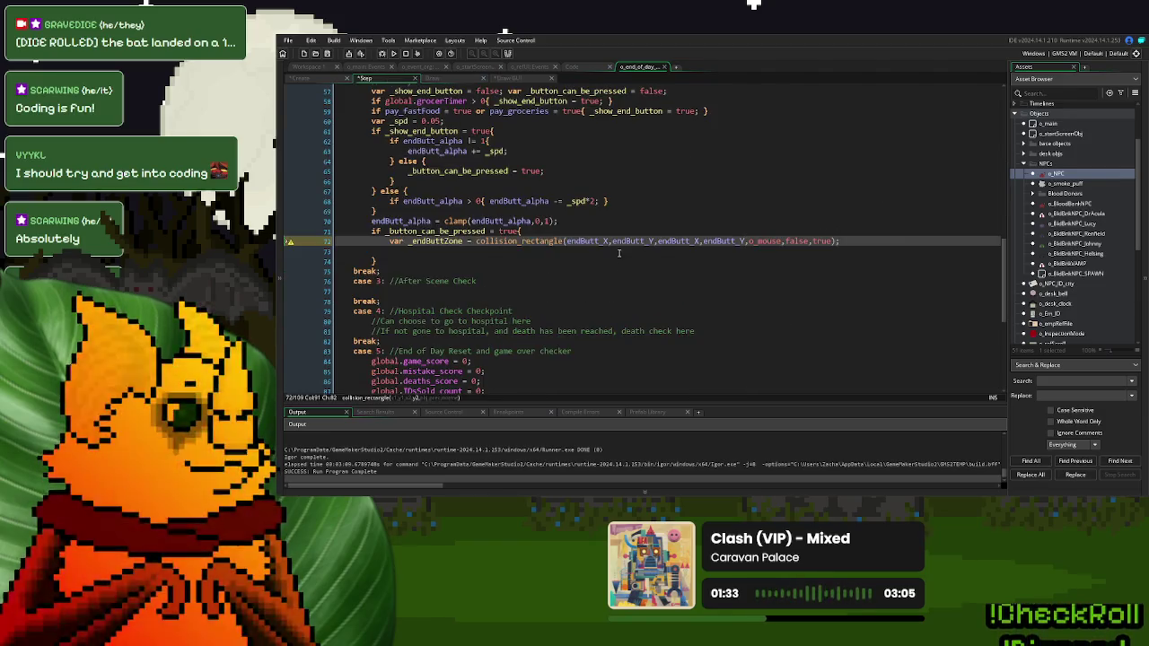
Add a ((endButt_width/2)) offset to the hit zone's first collision_rectangle argument
click(526, 79)
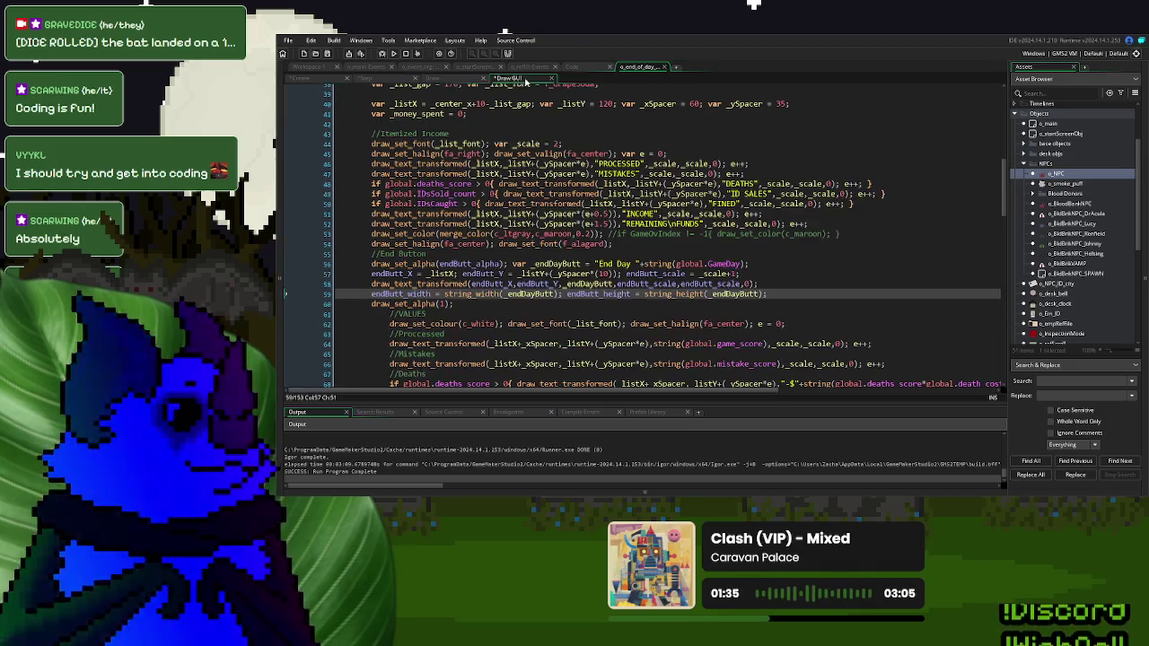
double_click(402, 294)
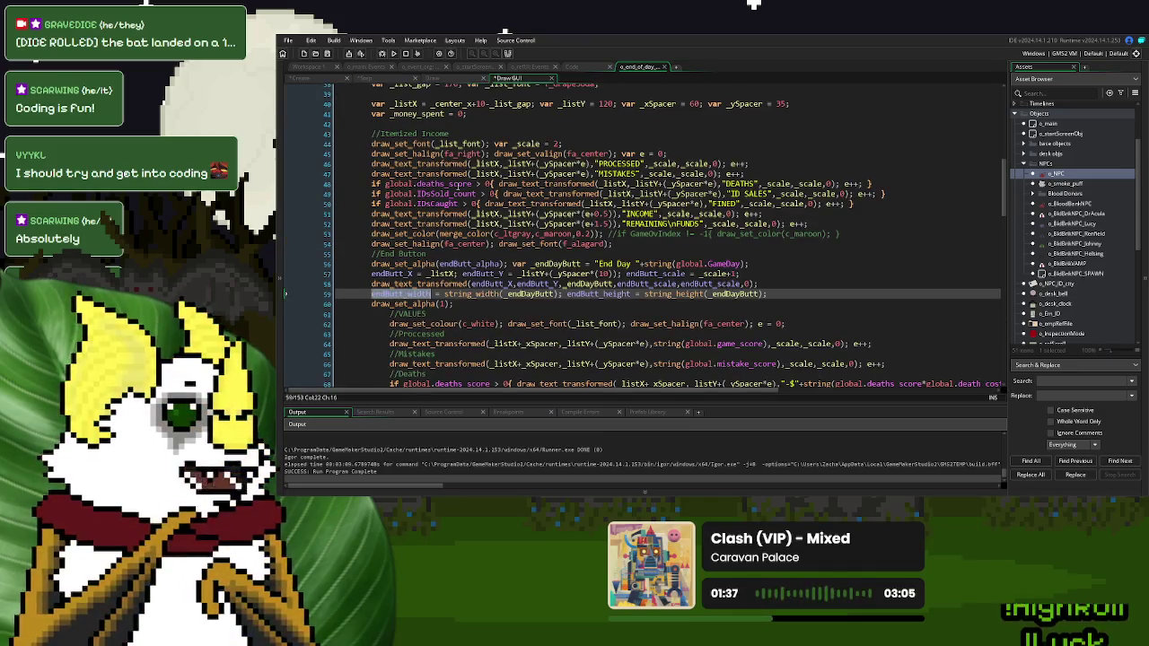
click(367, 78)
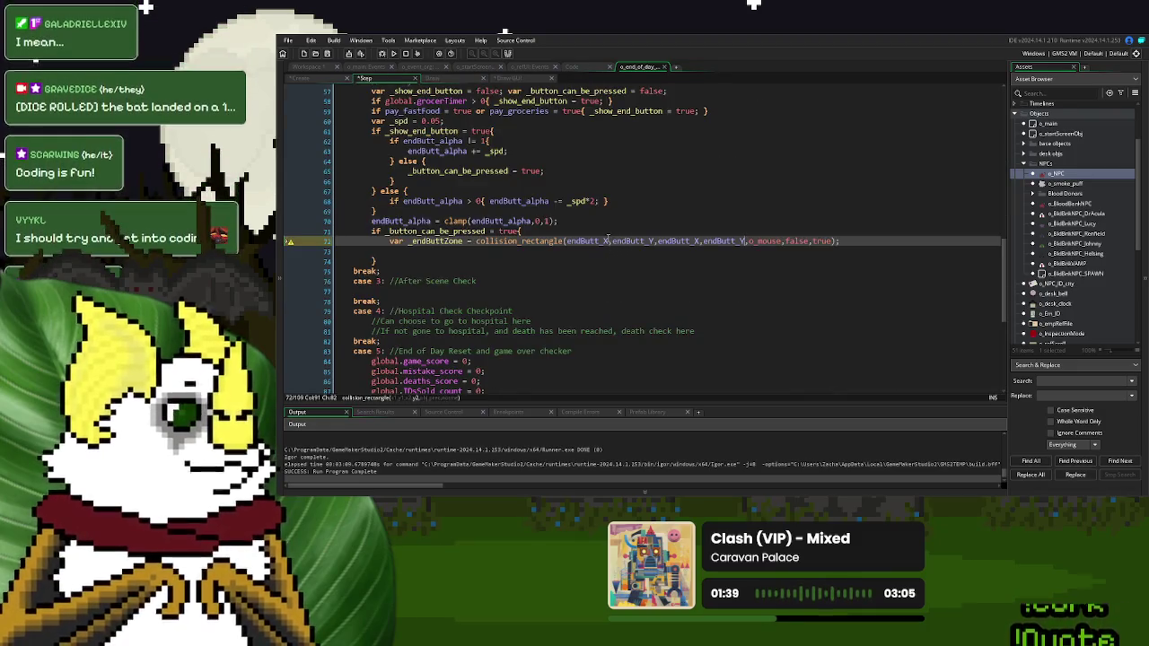
text(+())
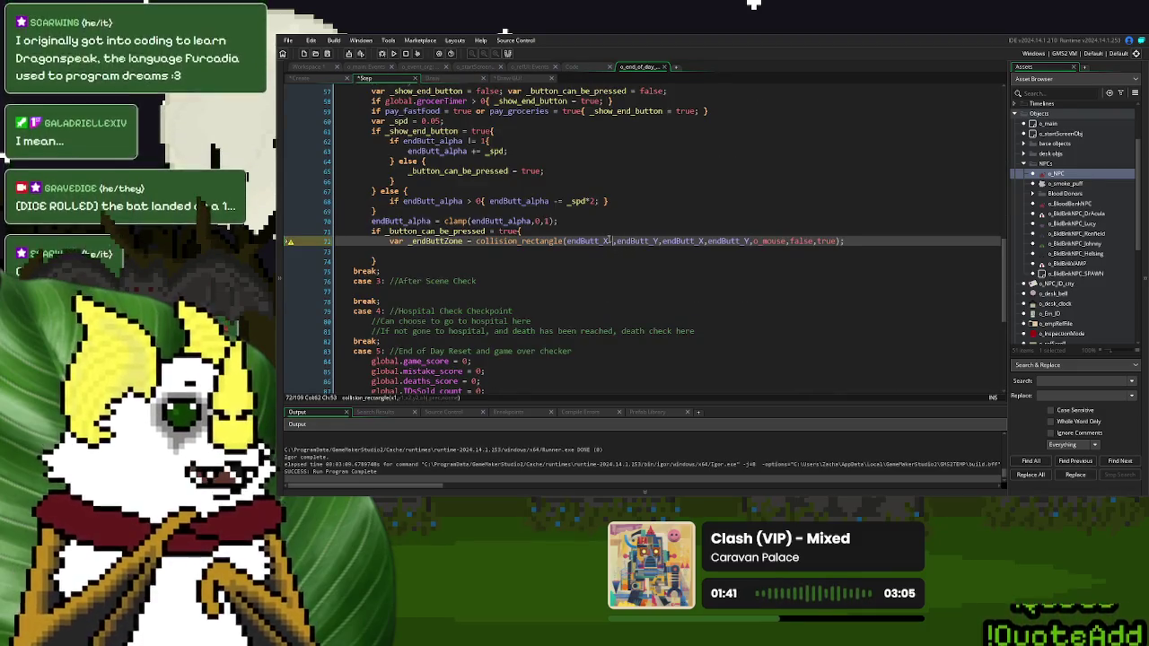
key(ctrl+v)
text(/2)
click(614, 241)
text(()
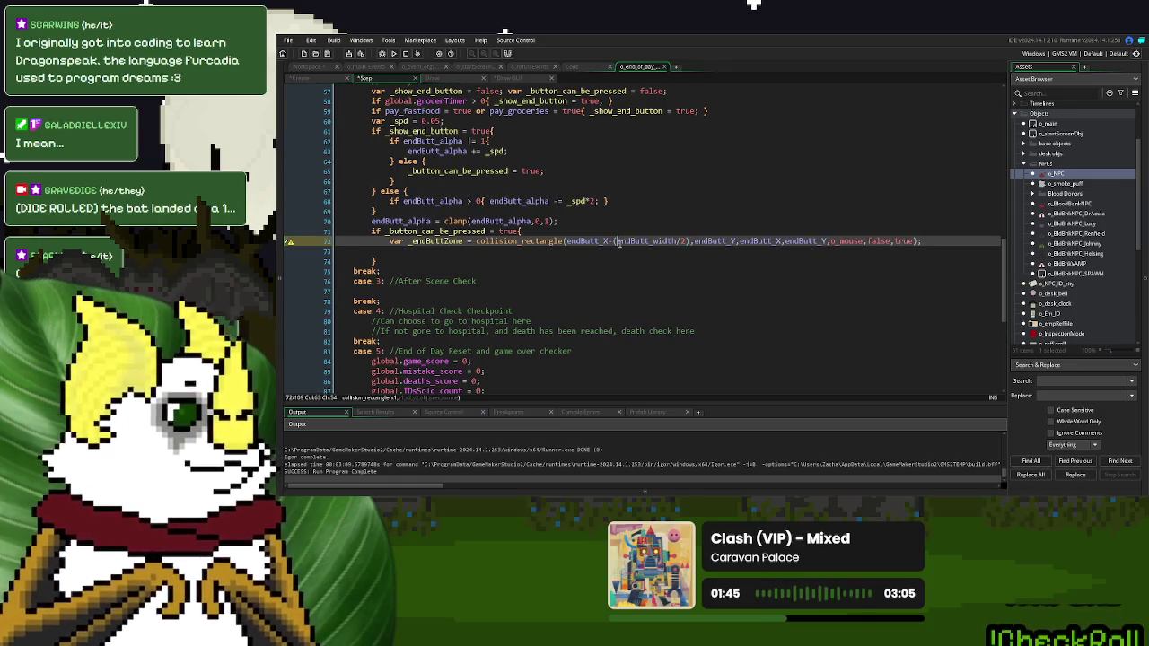
click(690, 240)
text())
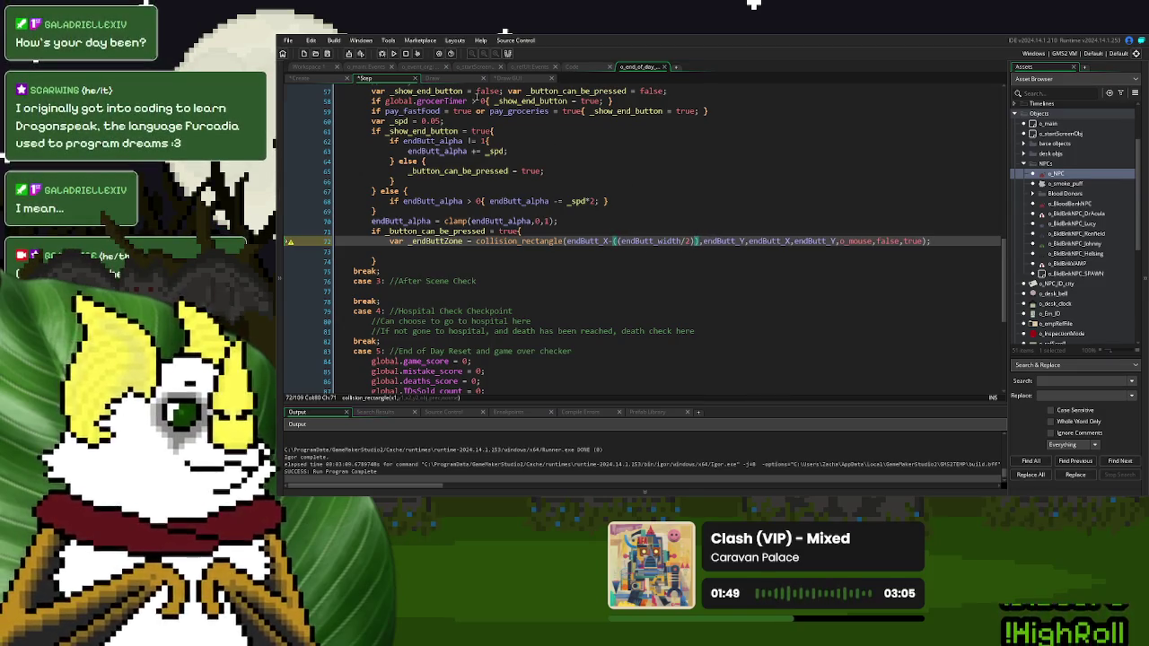
Multiply the half-width offset by endButt_scale
click(507, 80)
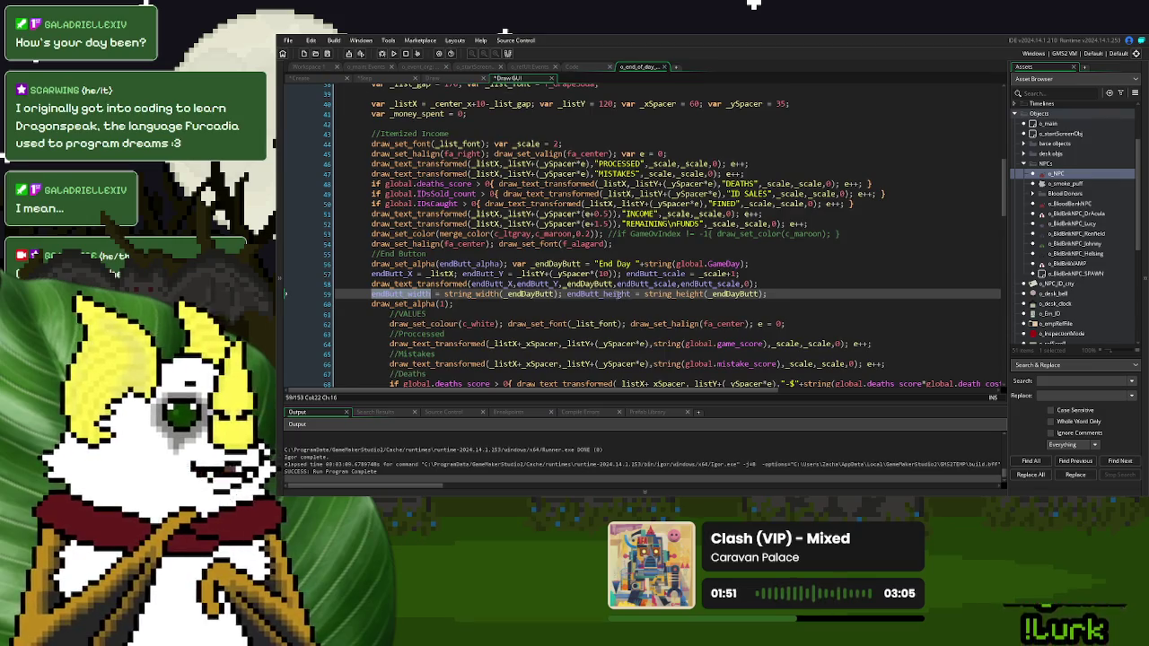
click(668, 274)
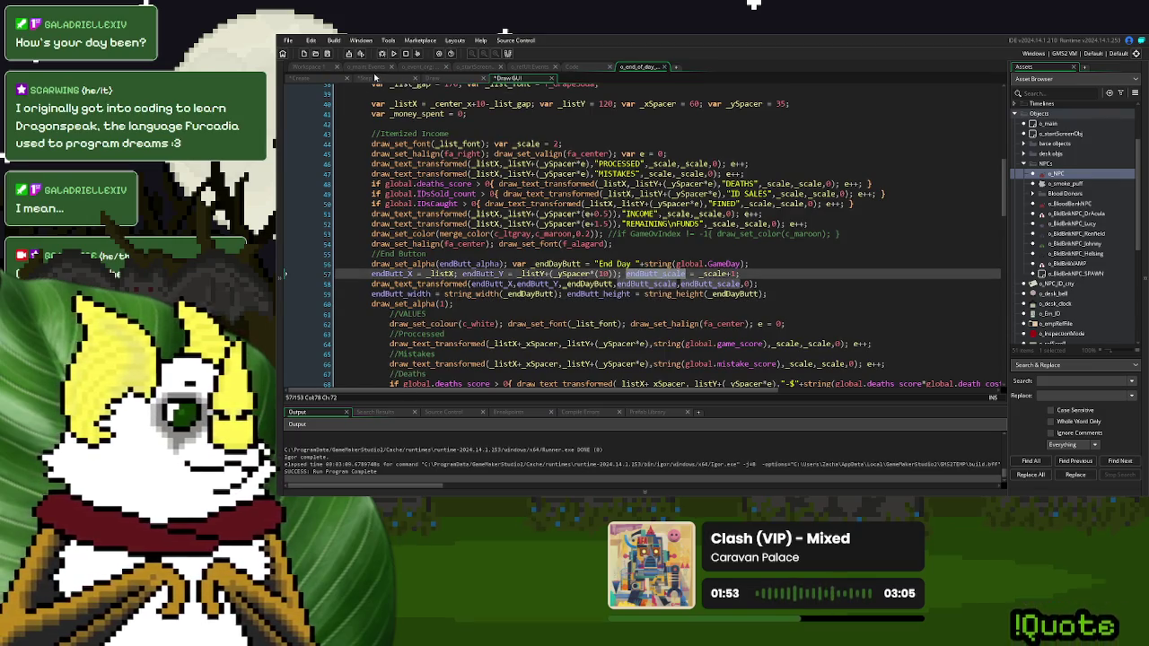
click(377, 79)
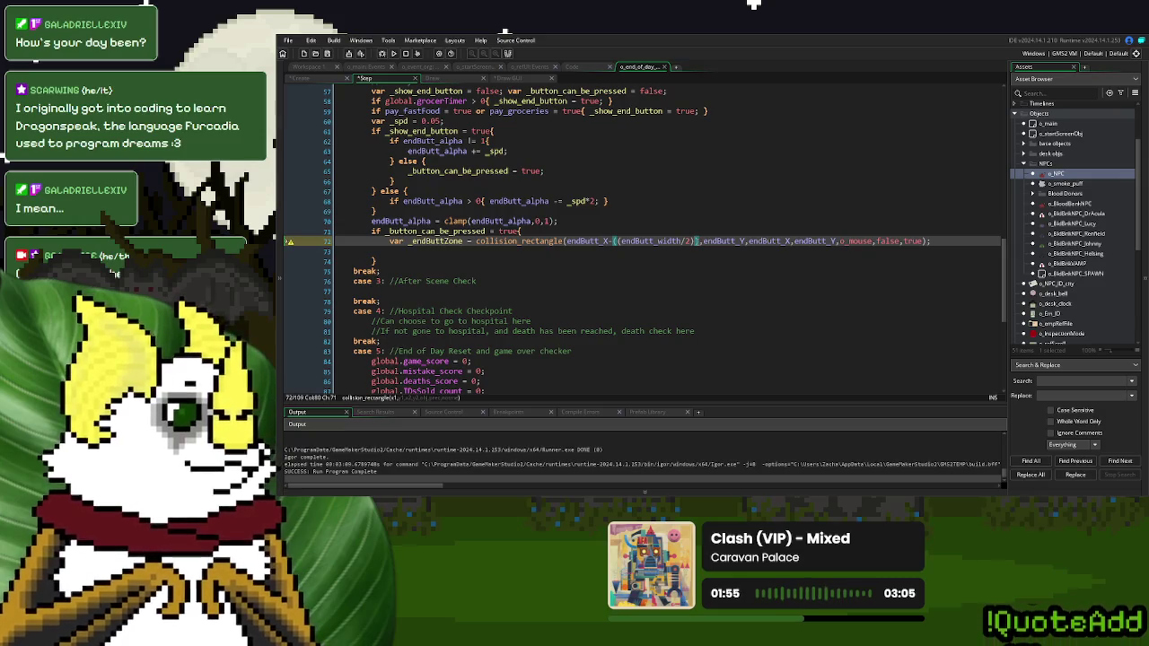
text(*endButt_scale)
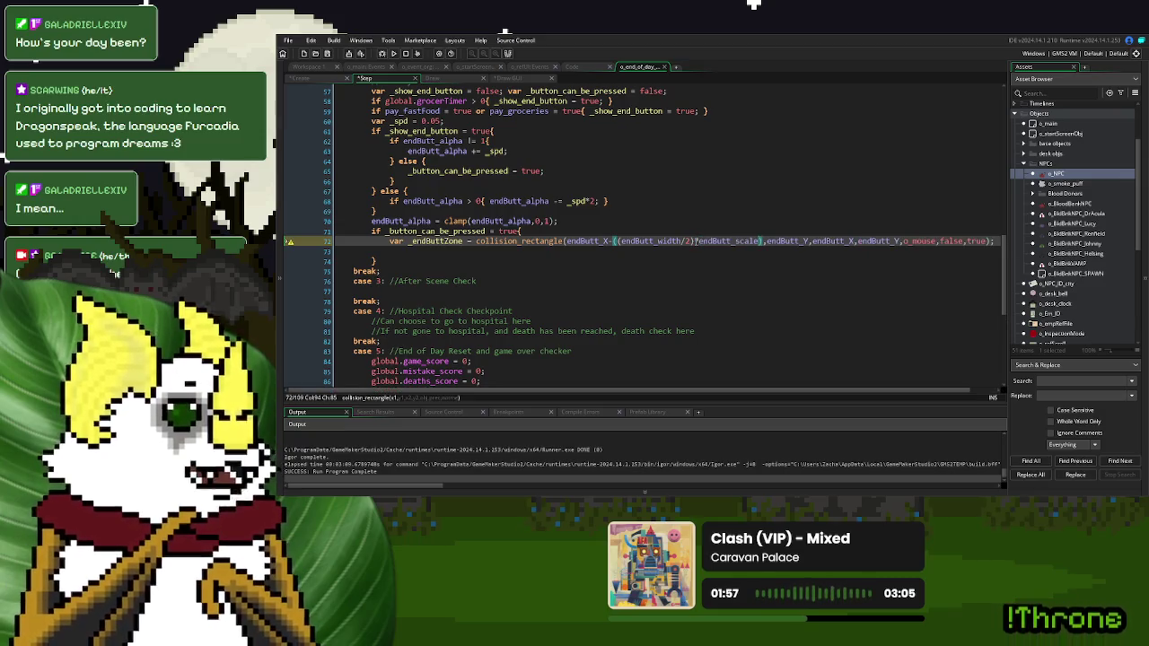
scroll(695, 241, up, 10)
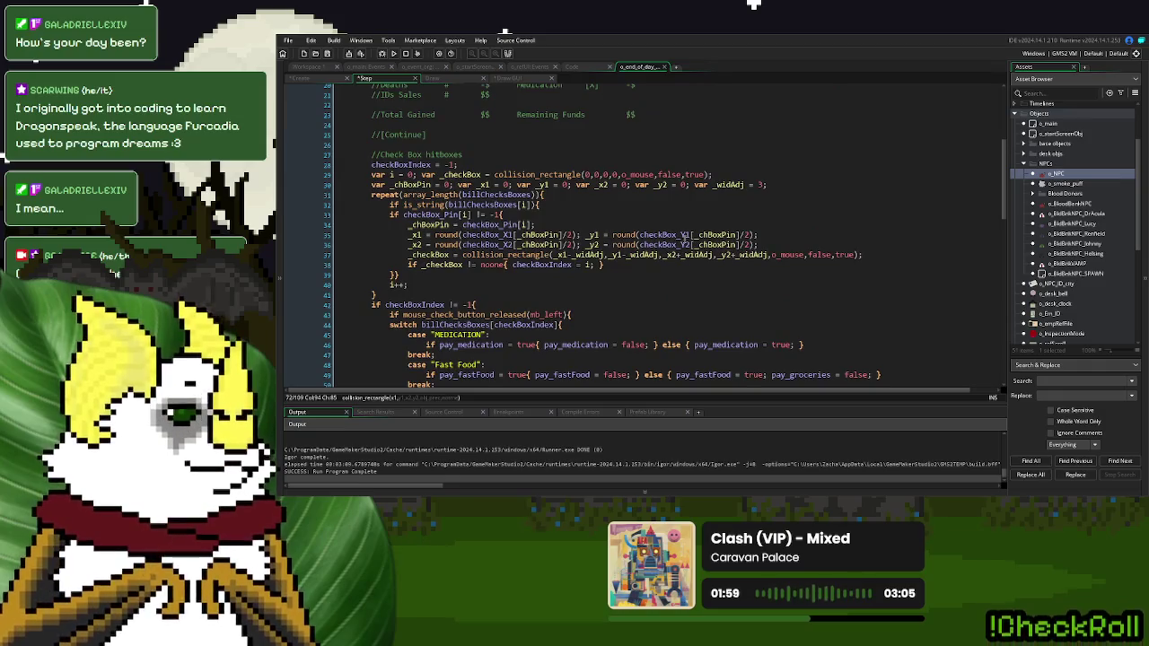
Paste the var _x1, _y1, _x2, _y2 = 0 declarations from line 30 above the hit-zone line
drag(687, 184, 458, 185)
key(ctrl+c)
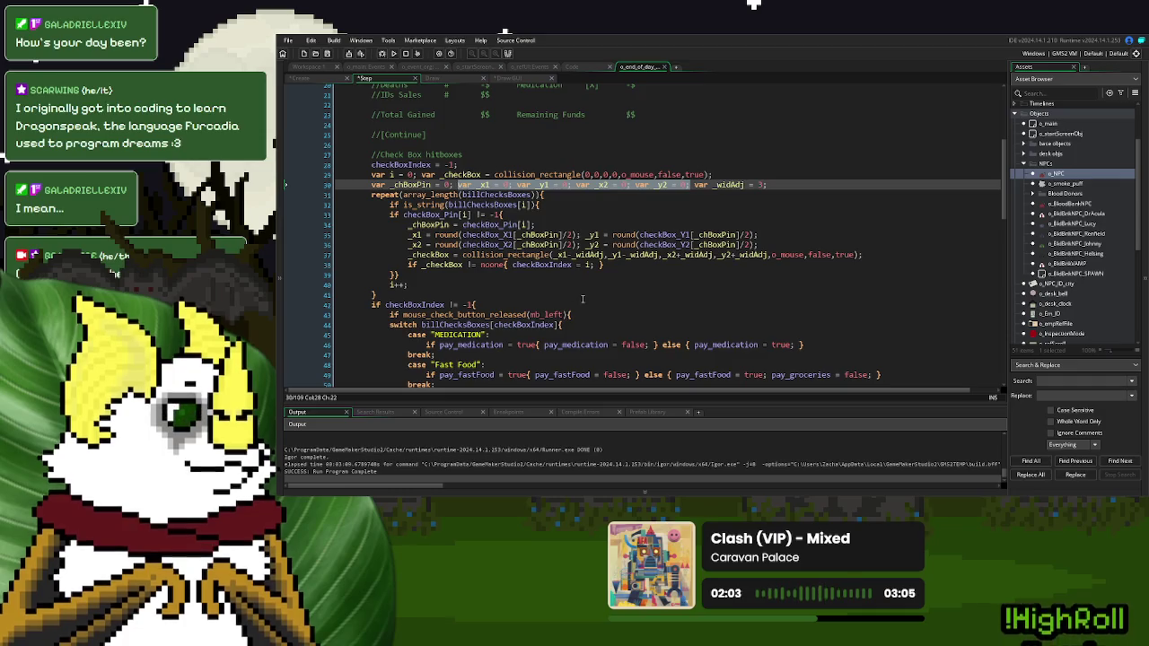
scroll(502, 276, down, 8)
click(384, 295)
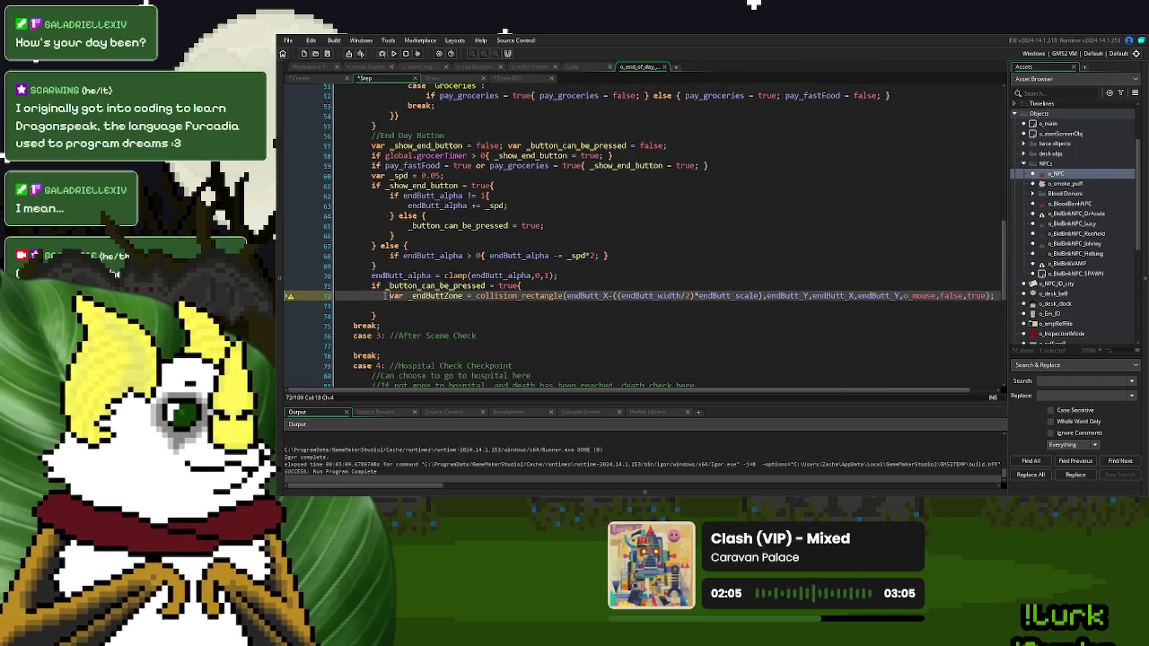
key(Return)
key(Up)
key(ctrl+v)
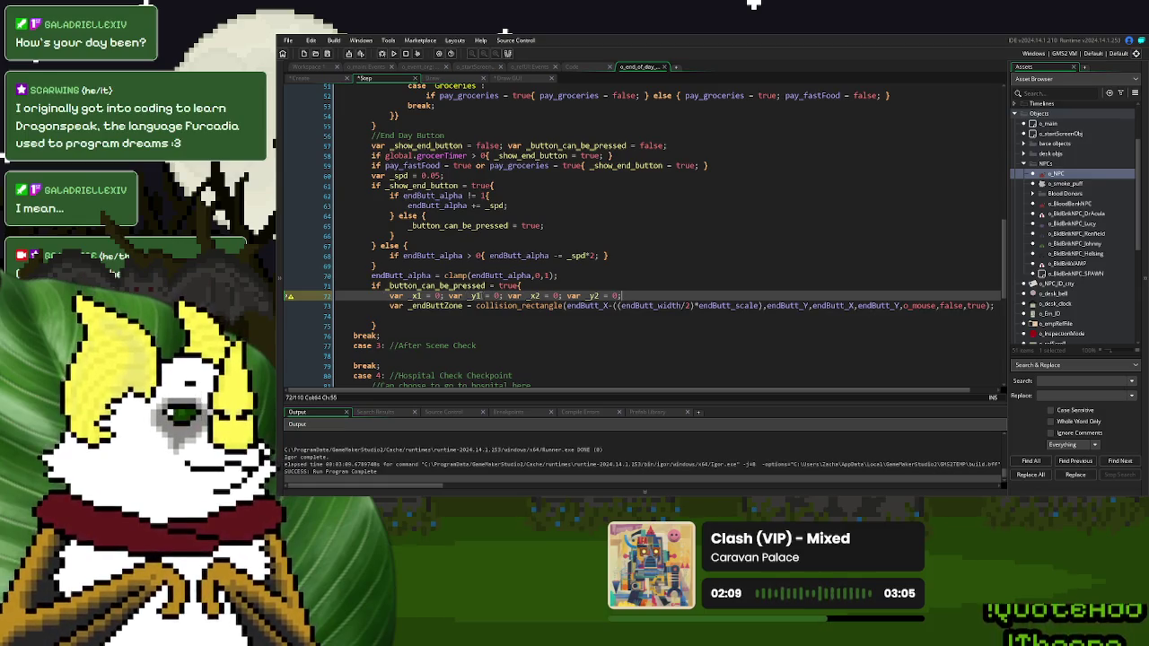
text(;)
Split the four declarations so each of _x1, _y1, _x2, _y2 sits on its own line
click(445, 296)
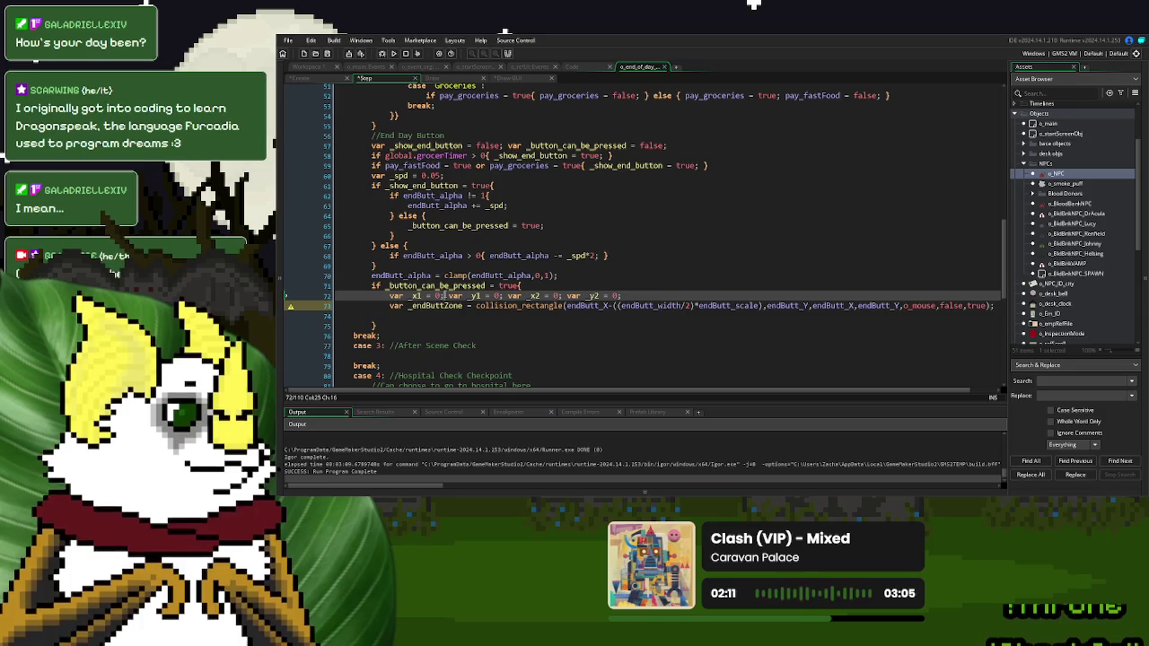
key(Delete)
key(Return)
click(442, 305)
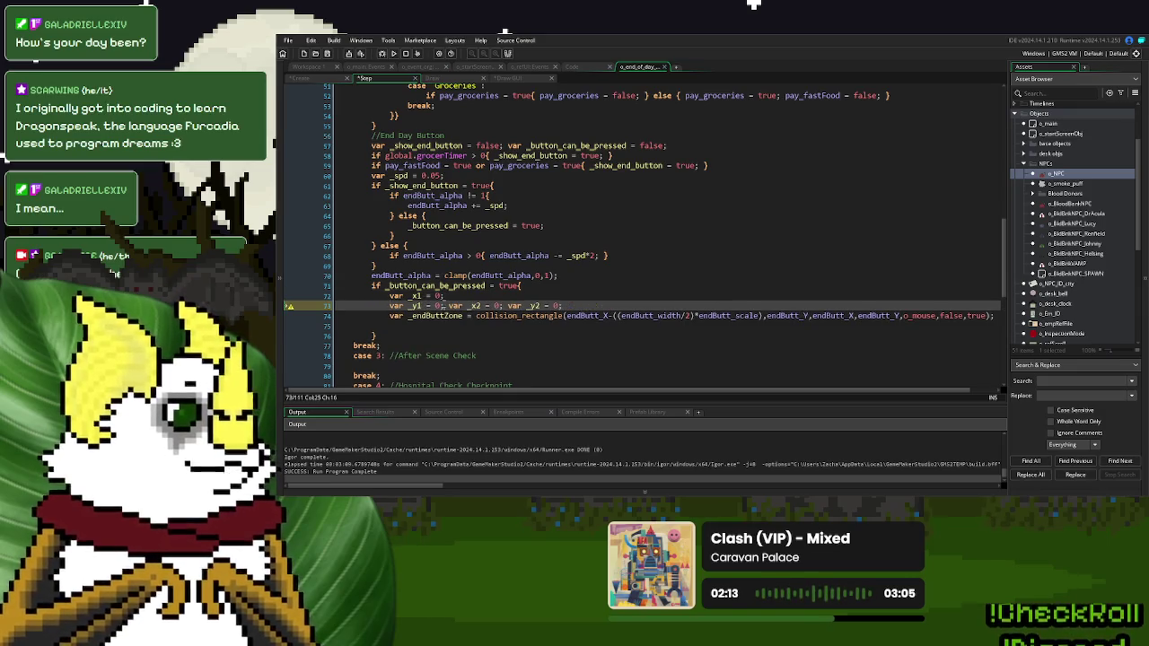
key(Delete)
key(Return)
click(442, 315)
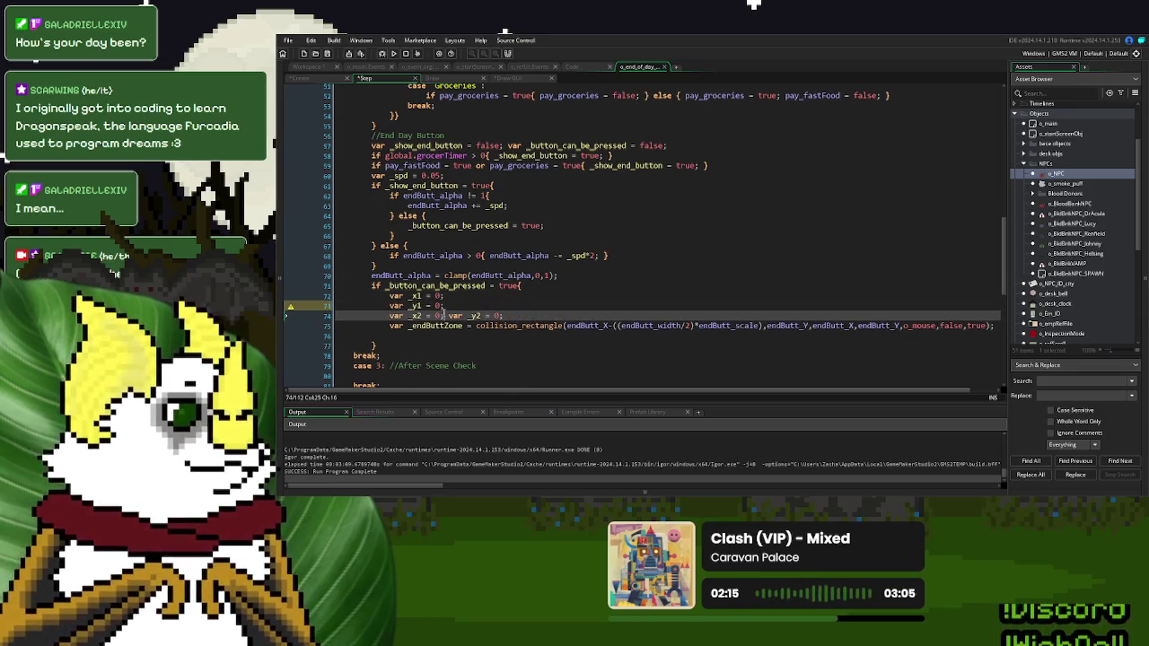
key(Delete)
key(Return)
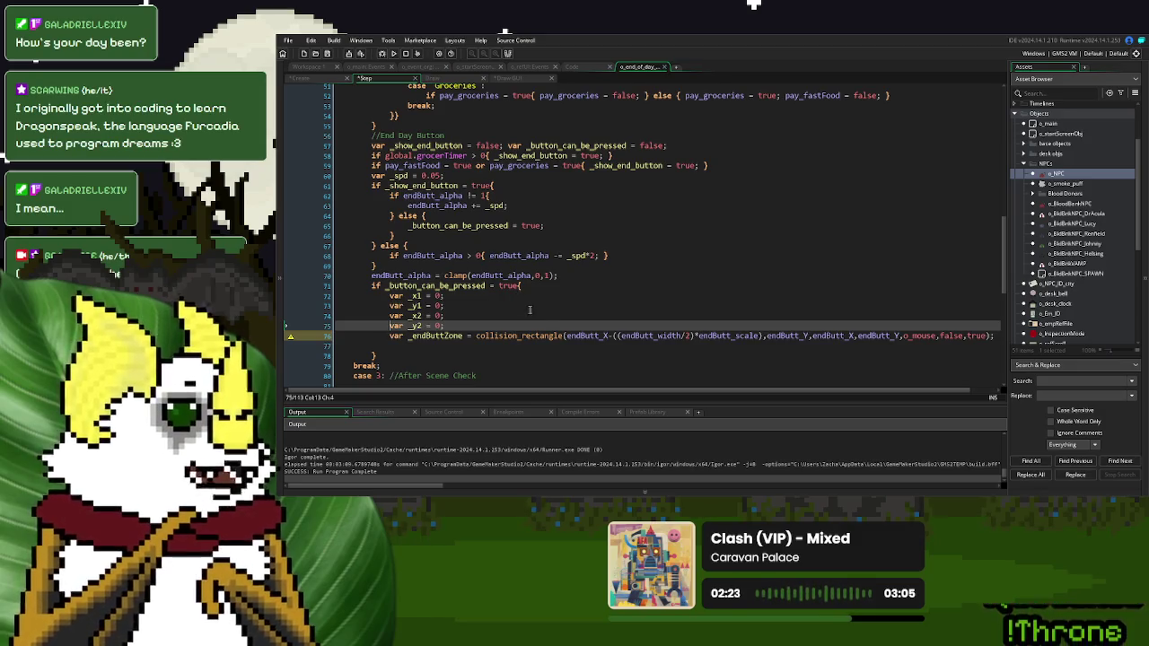
drag(762, 336, 568, 345)
key(ctrl+c)
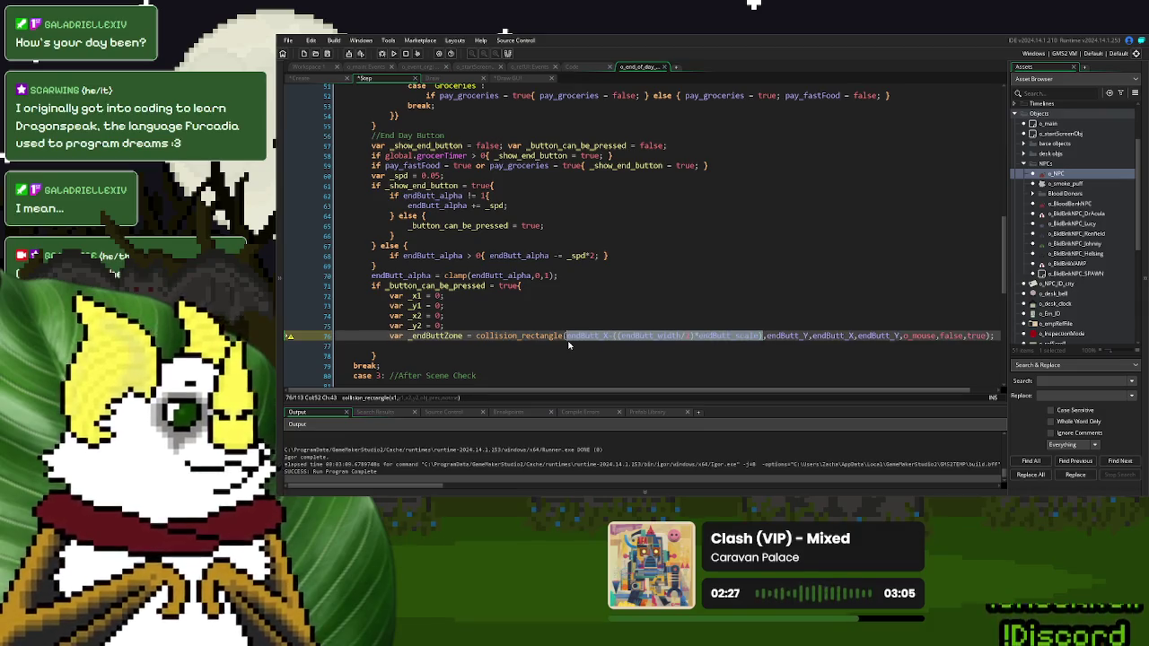
Set _x1 to the left-edge expression and make _x1 the first collision_rectangle argument
click(440, 296)
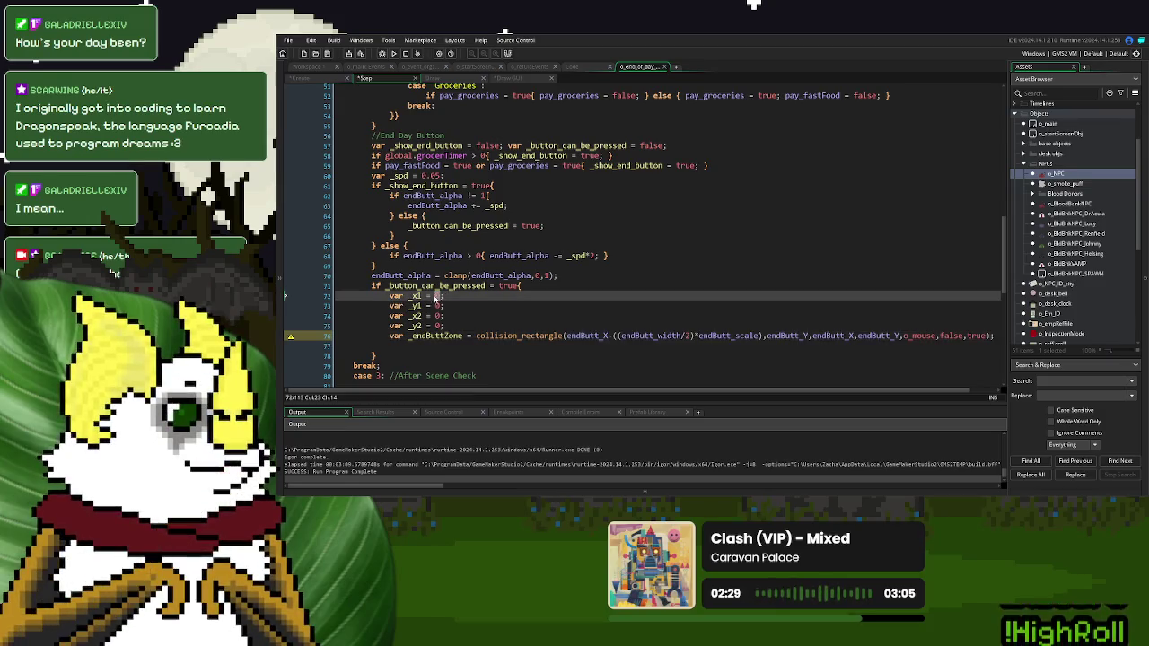
key(ctrl+v)
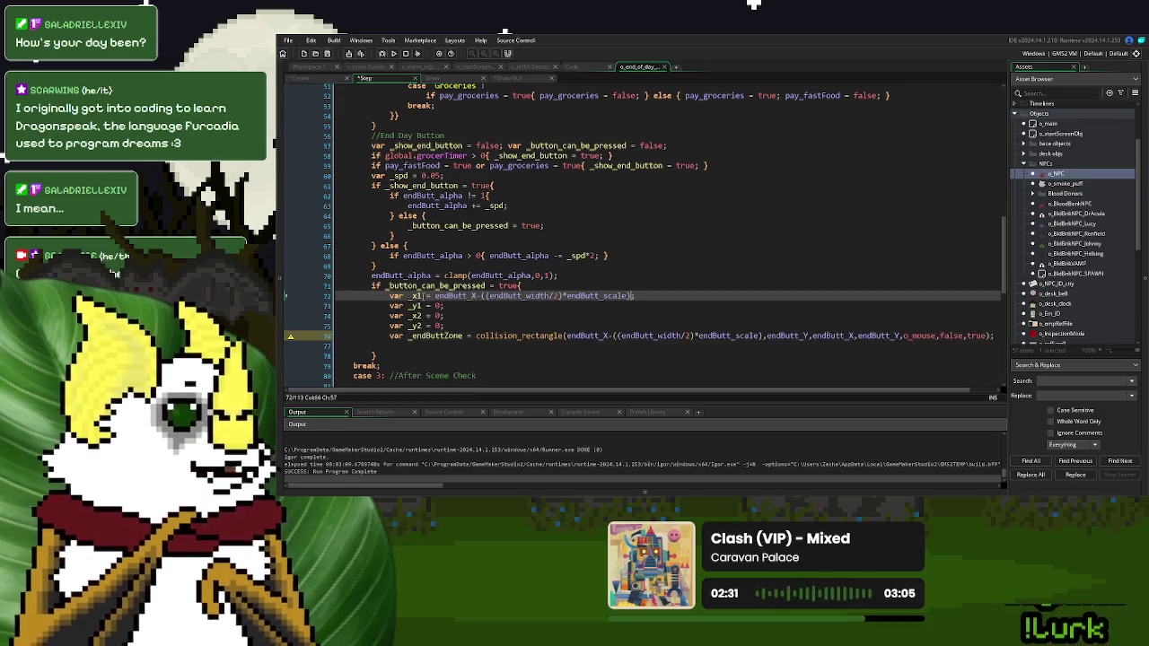
click(766, 335)
drag(762, 336, 566, 336)
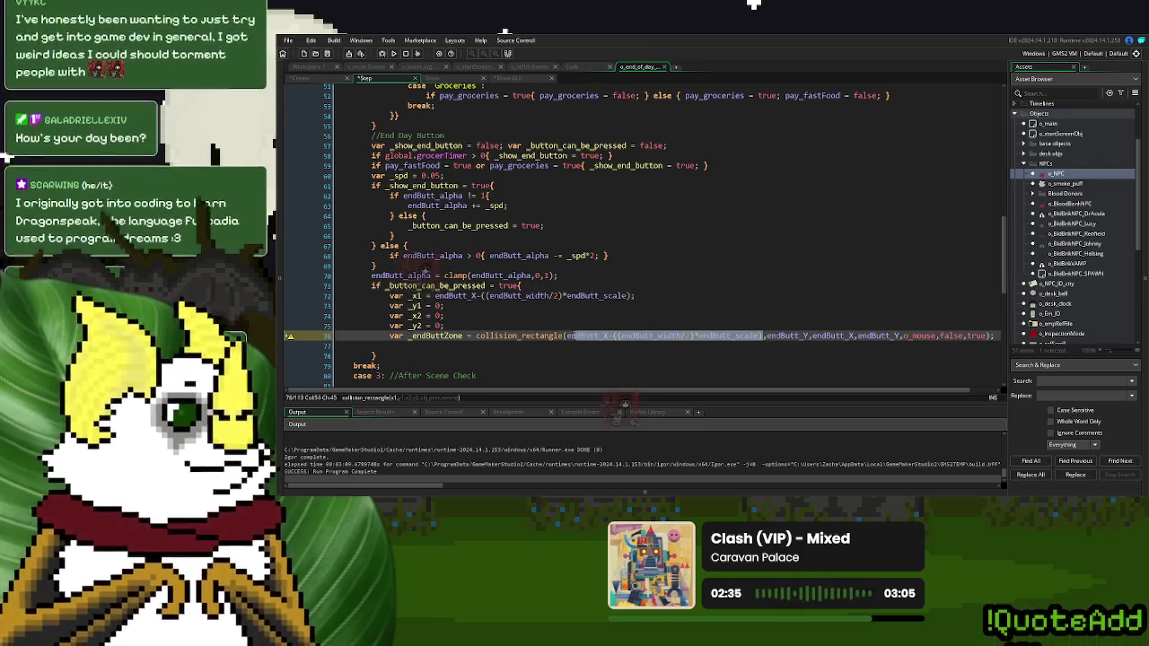
text(_x1)
Set _y1 to endButt_Y minus (endButt_height/2)*endButt_scale
double_click(416, 305)
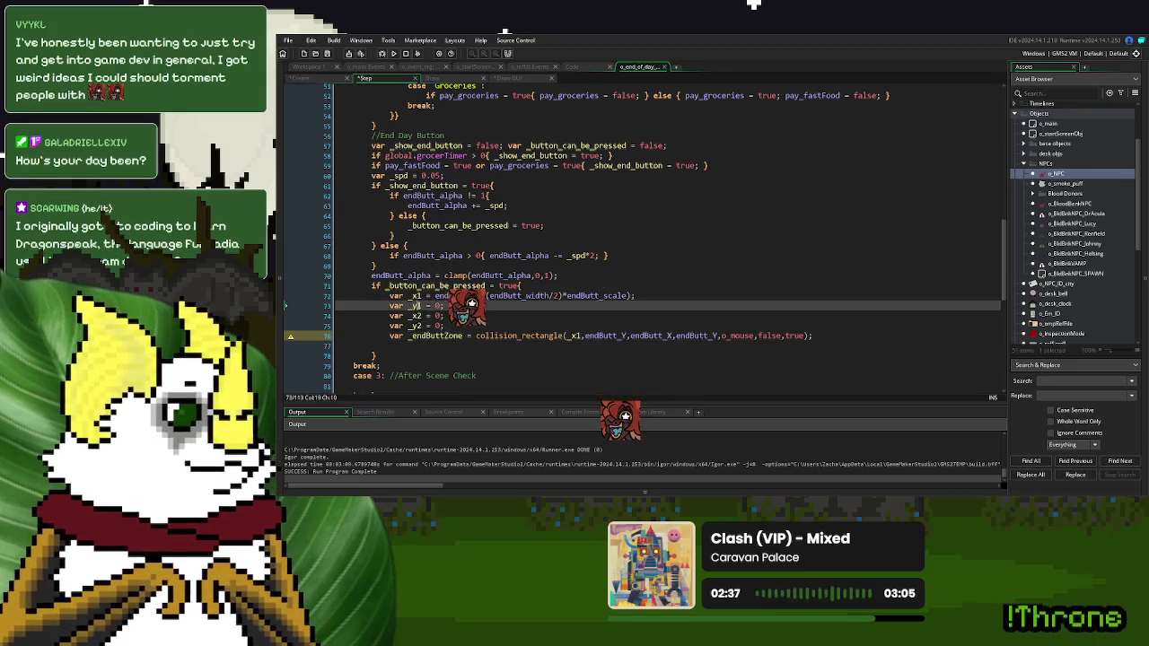
double_click(606, 336)
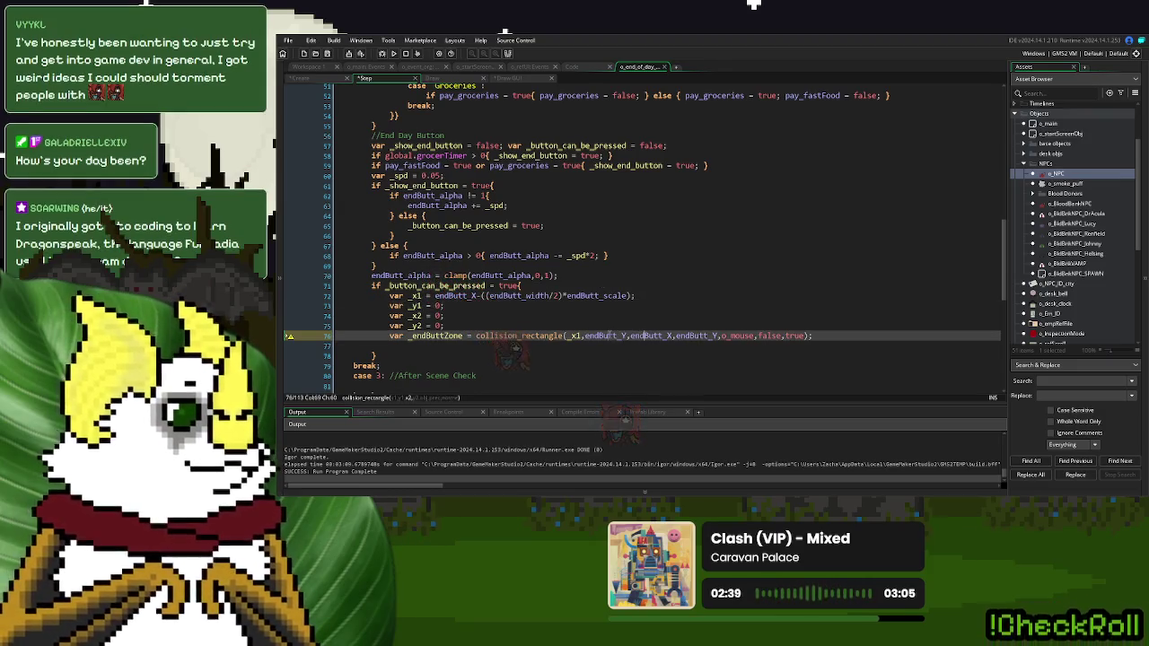
key(ctrl+c)
double_click(439, 306)
key(ctrl+v)
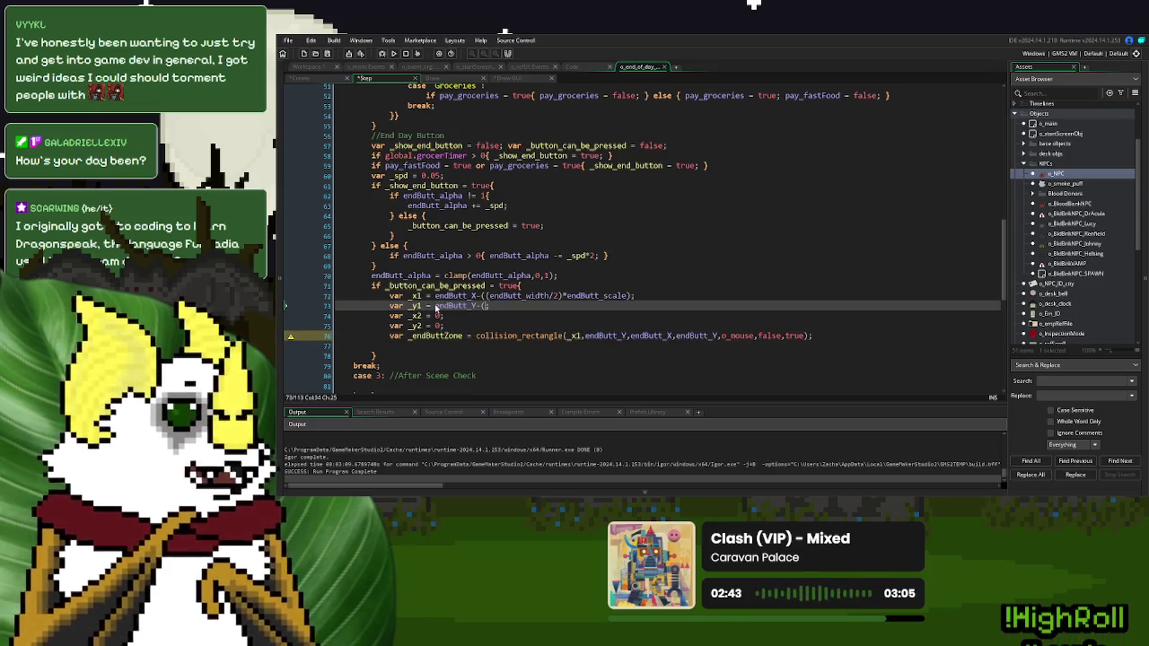
text((end_b)
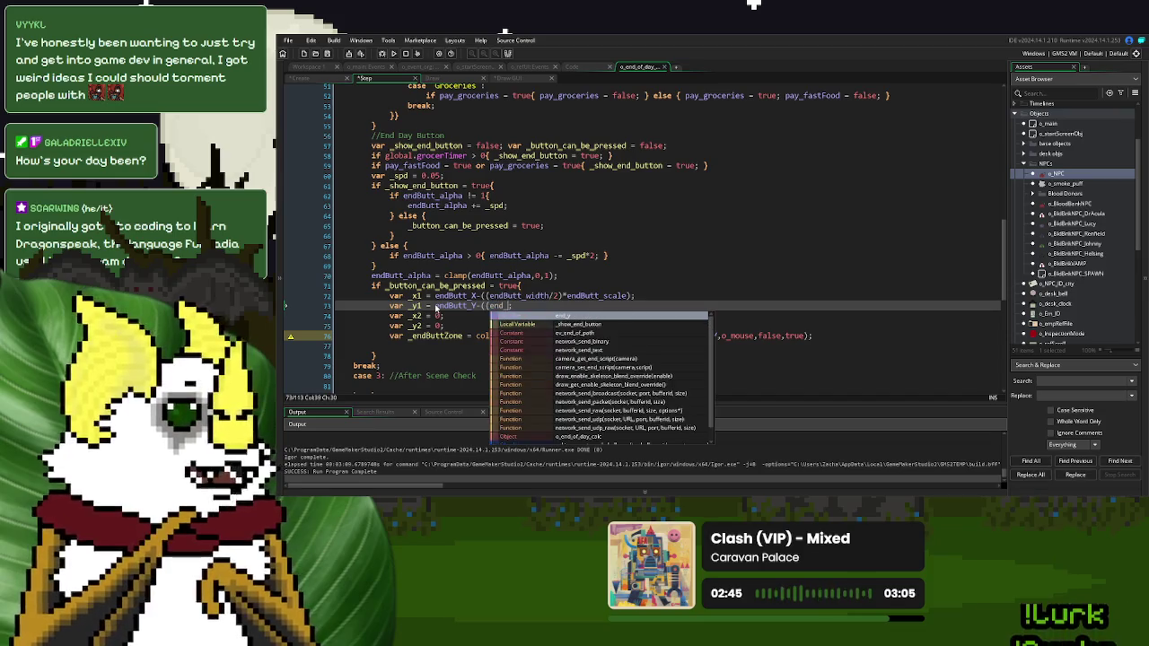
key(BackSpace)
key(BackSpace)
text(Butt_he)
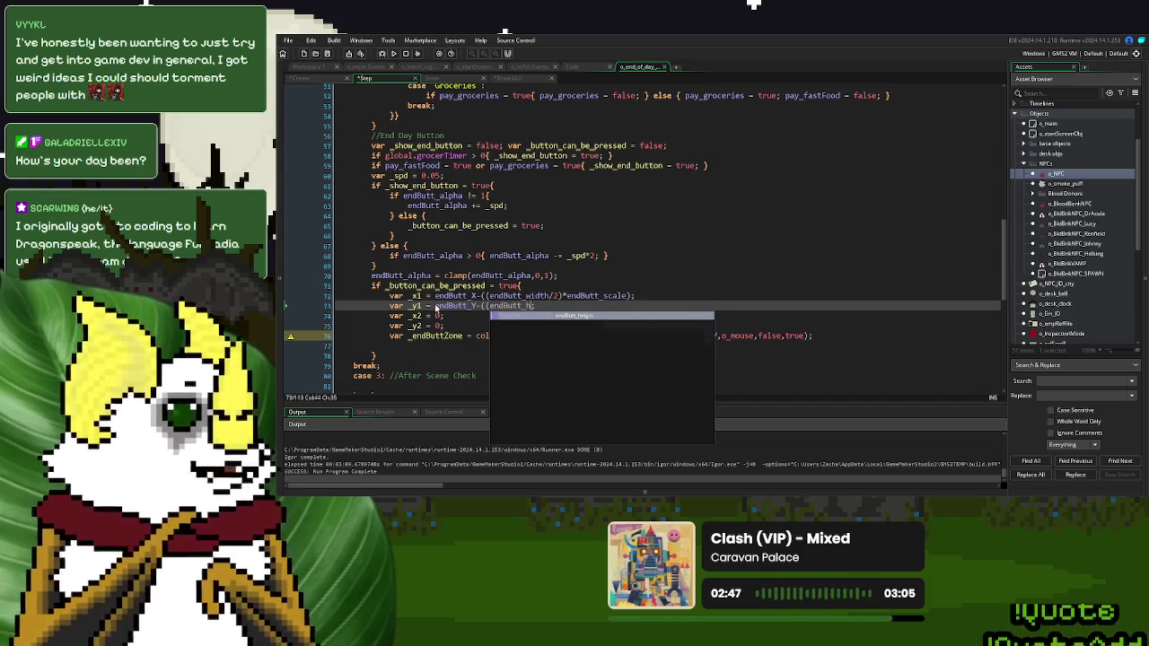
key(Return)
text(/2))
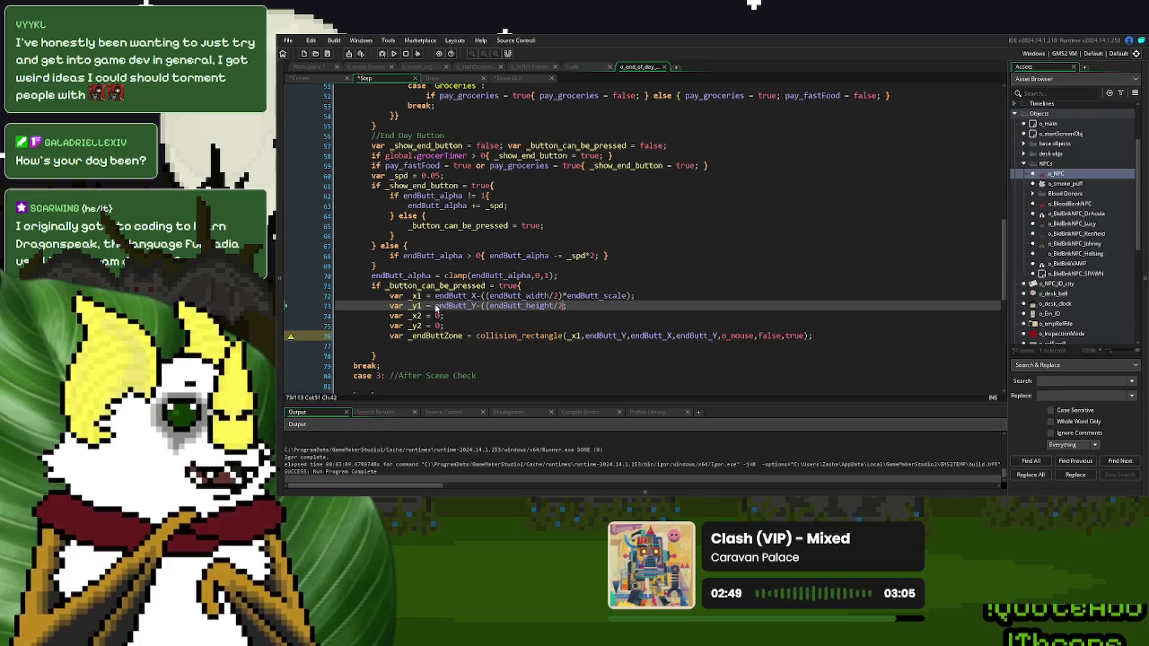
text(*en)
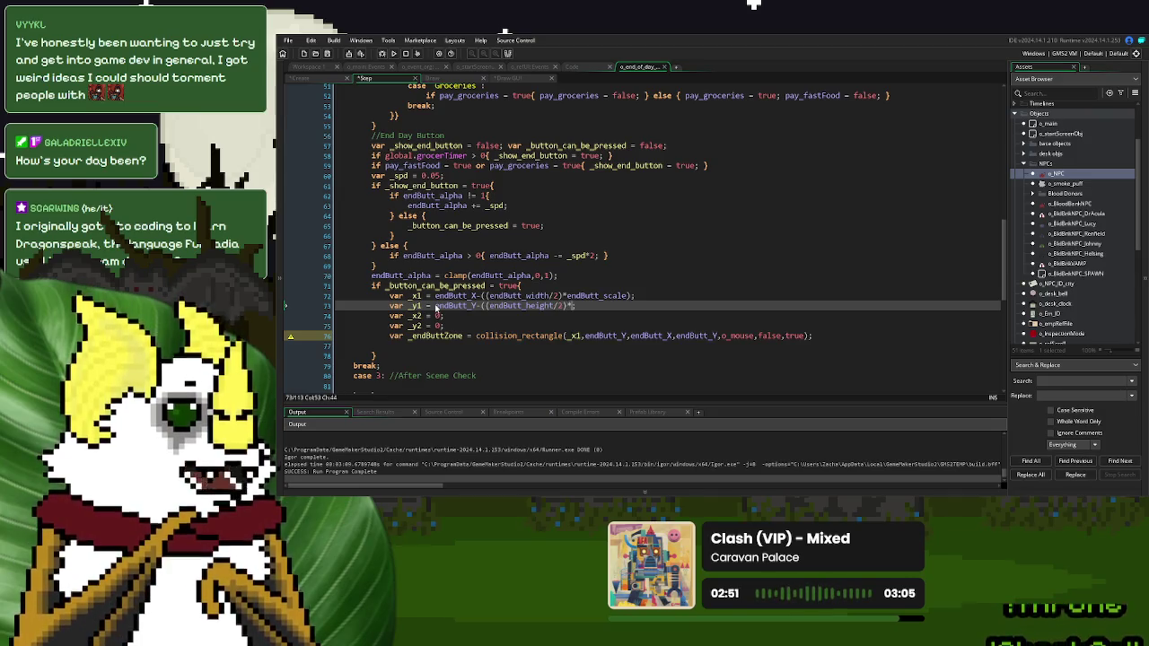
text(dButt_s)
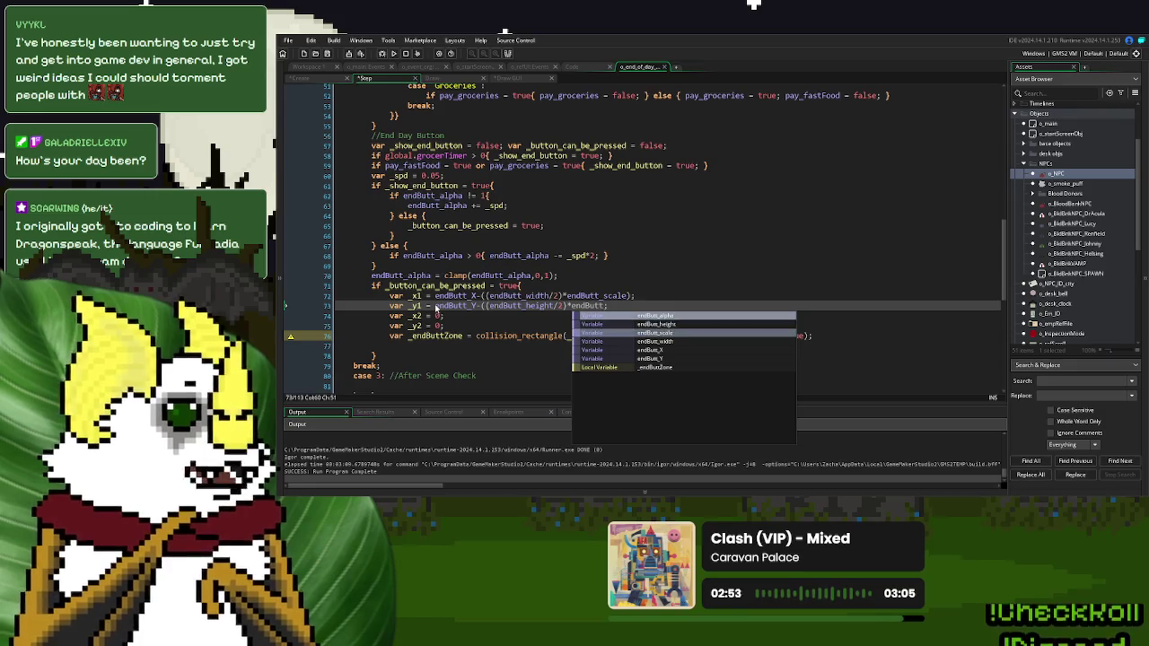
key(Return)
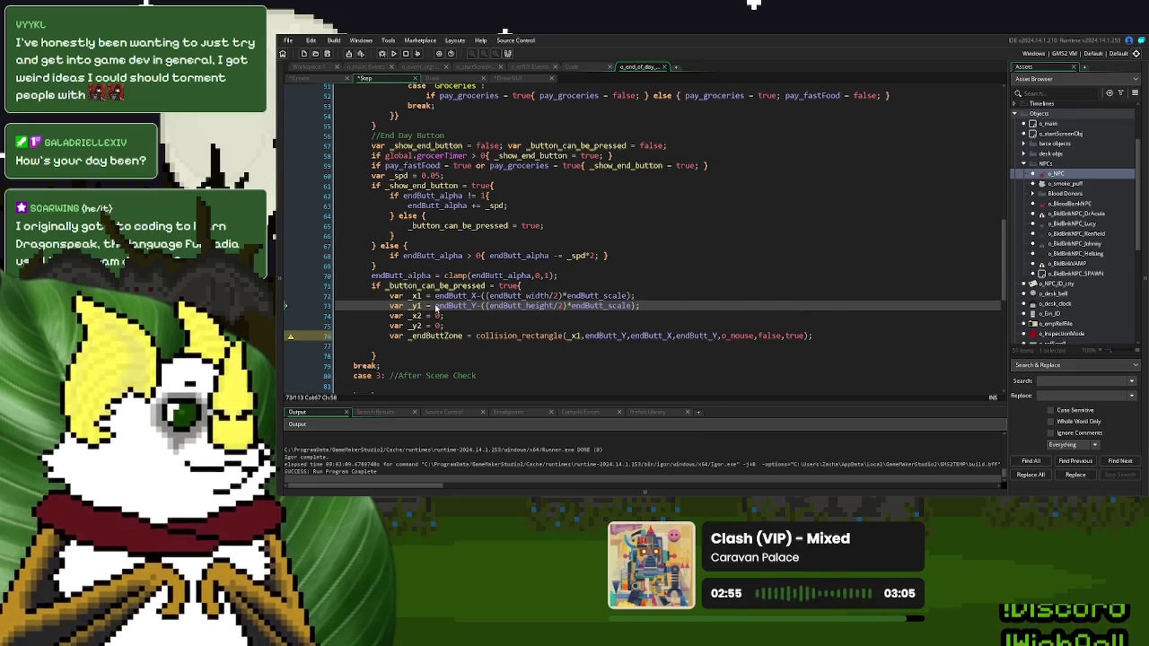
Replace the remaining collision_rectangle arguments with _y1, _x2 and _y2
click(415, 306)
key(ctrl+c)
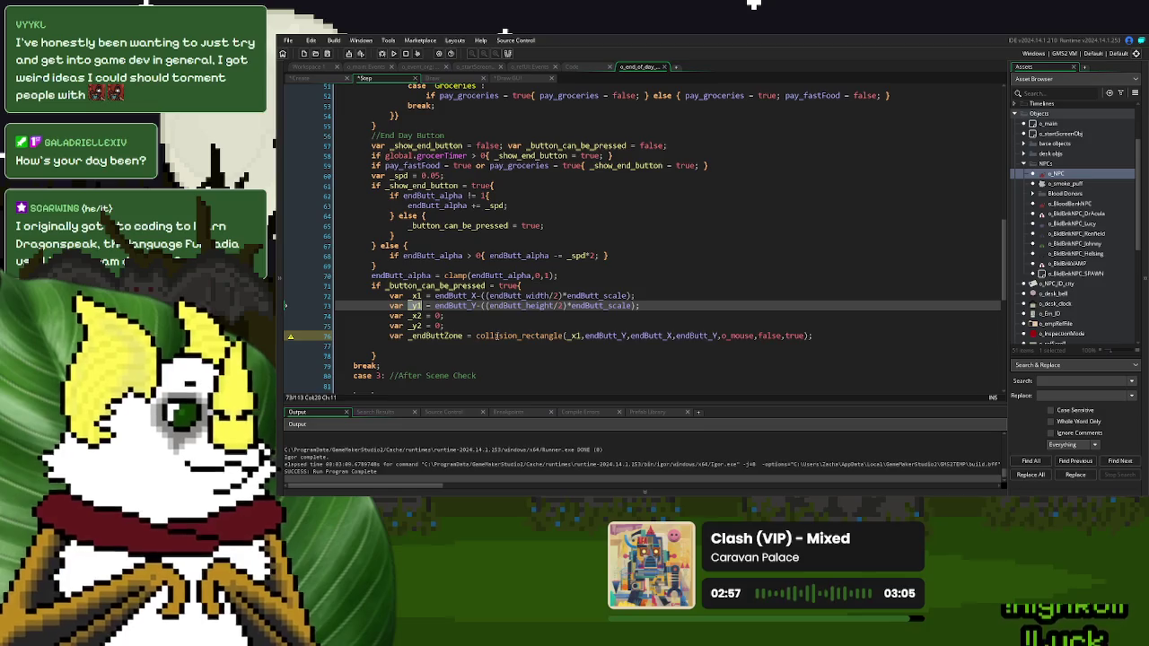
double_click(606, 336)
key(ctrl+v)
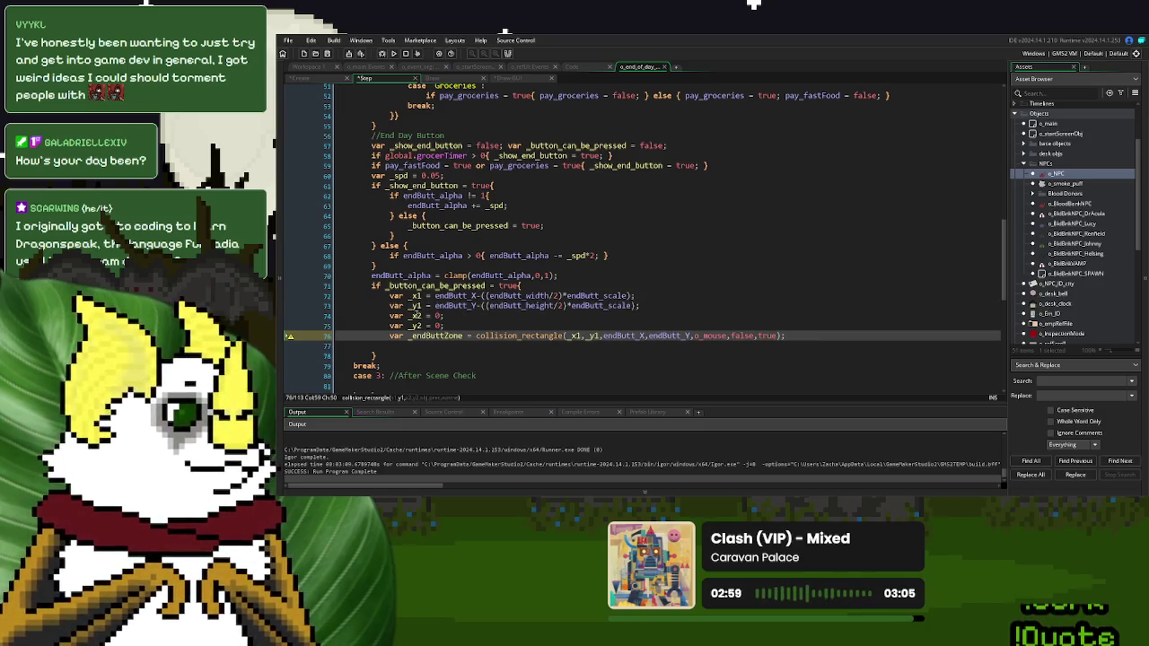
double_click(417, 316)
key(ctrl+c)
double_click(624, 336)
key(ctrl+v)
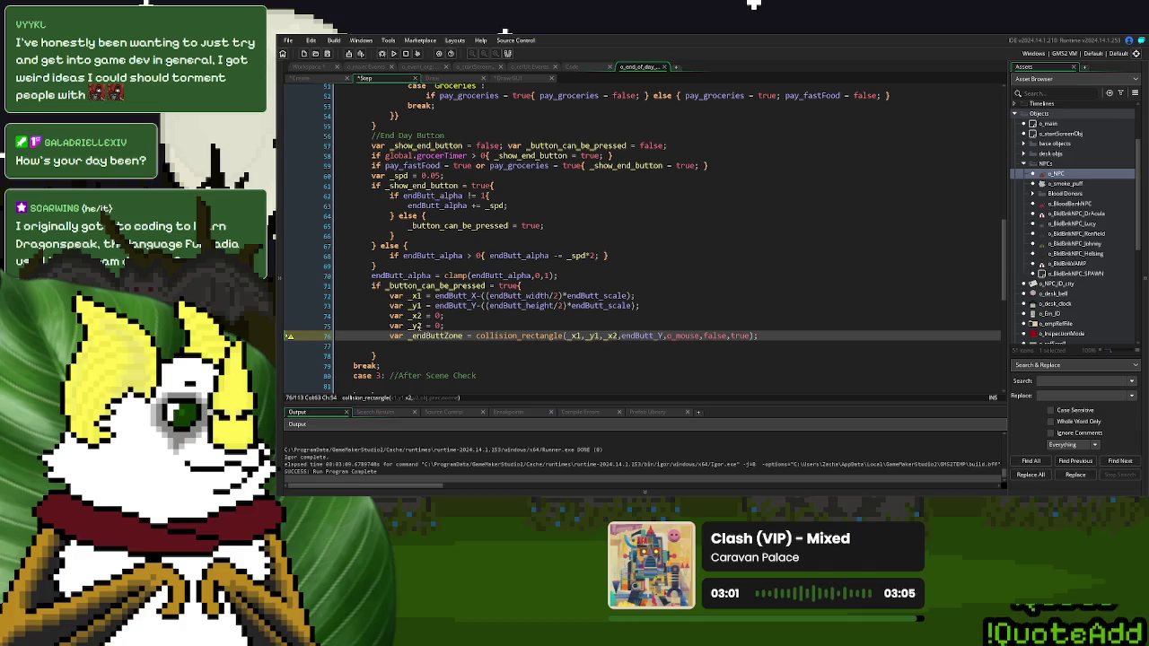
double_click(417, 326)
key(ctrl+c)
double_click(641, 336)
key(ctrl+v)
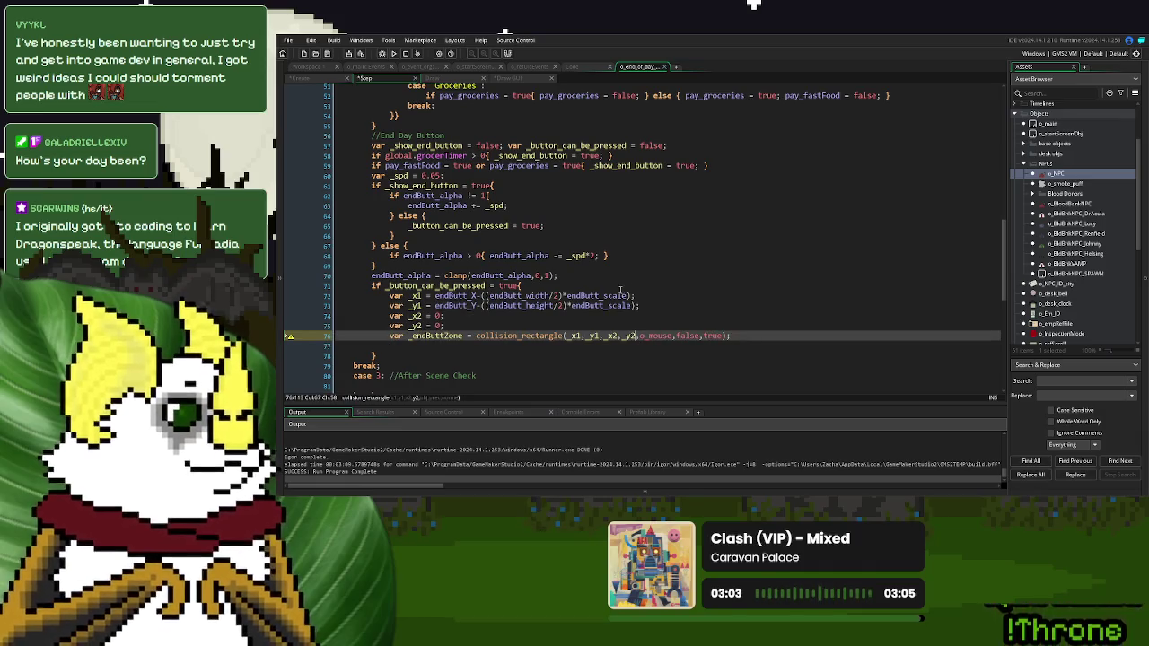
Set _x2 to the _x1 expression with plus instead of minus
drag(436, 296, 672, 296)
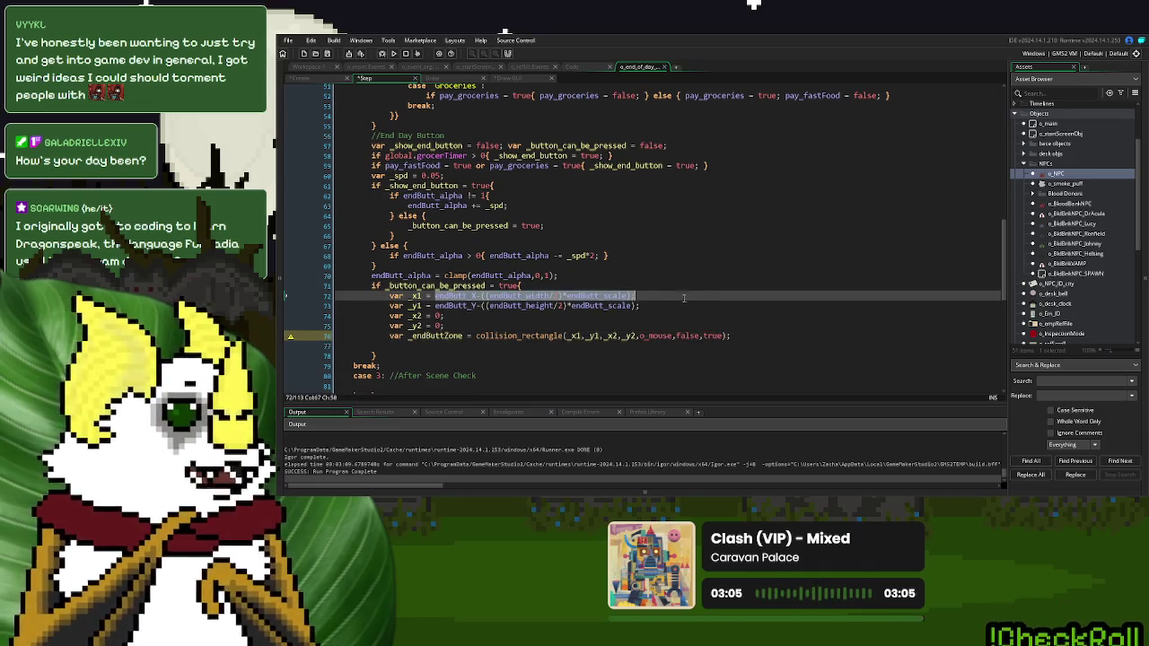
key(ctrl+c)
double_click(439, 315)
key(ctrl+v)
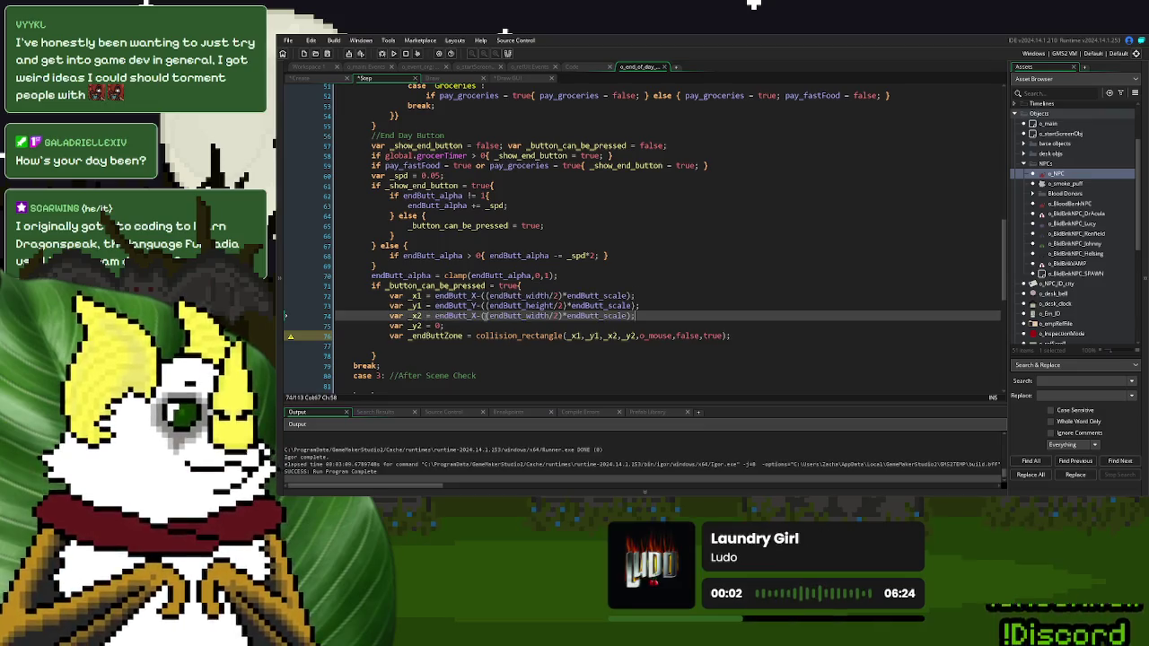
key(BackSpace)
text(+)
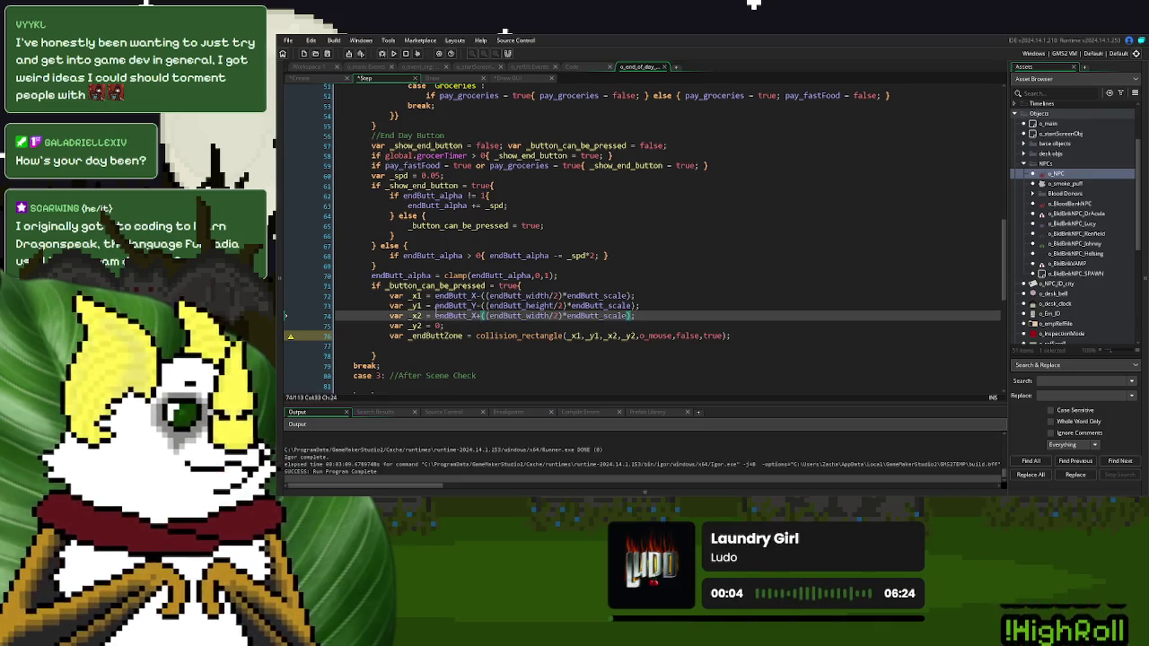
Set _y2 to the _y1 expression with plus instead of minus
drag(436, 305, 658, 307)
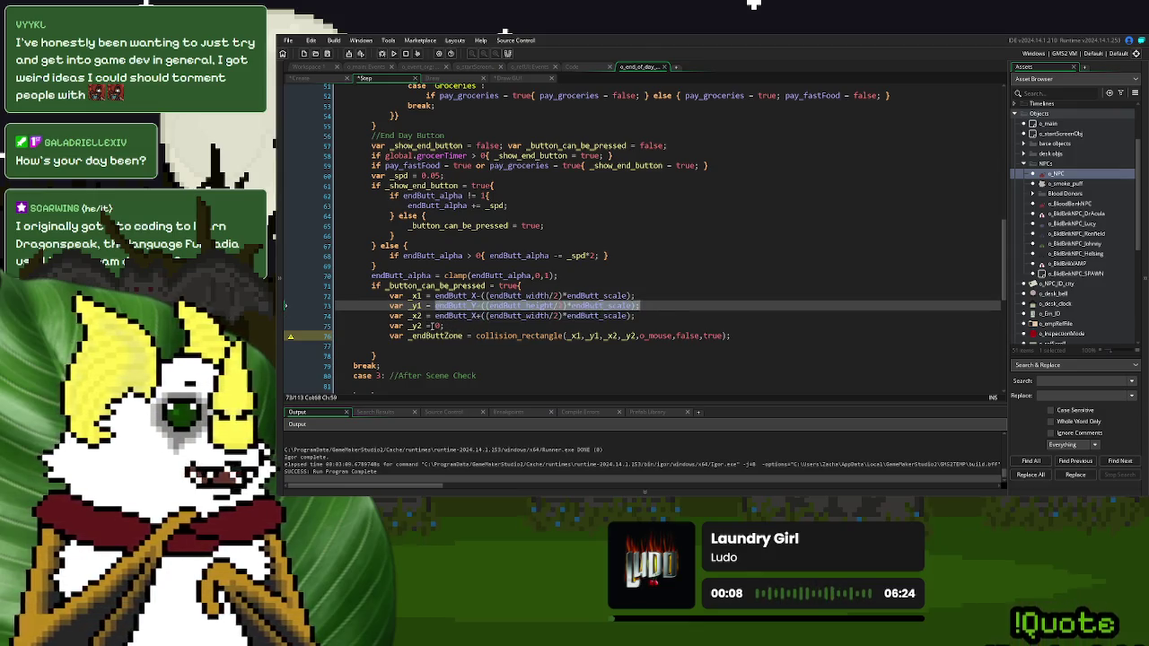
key(ctrl+c)
double_click(439, 325)
key(ctrl+v)
click(478, 326)
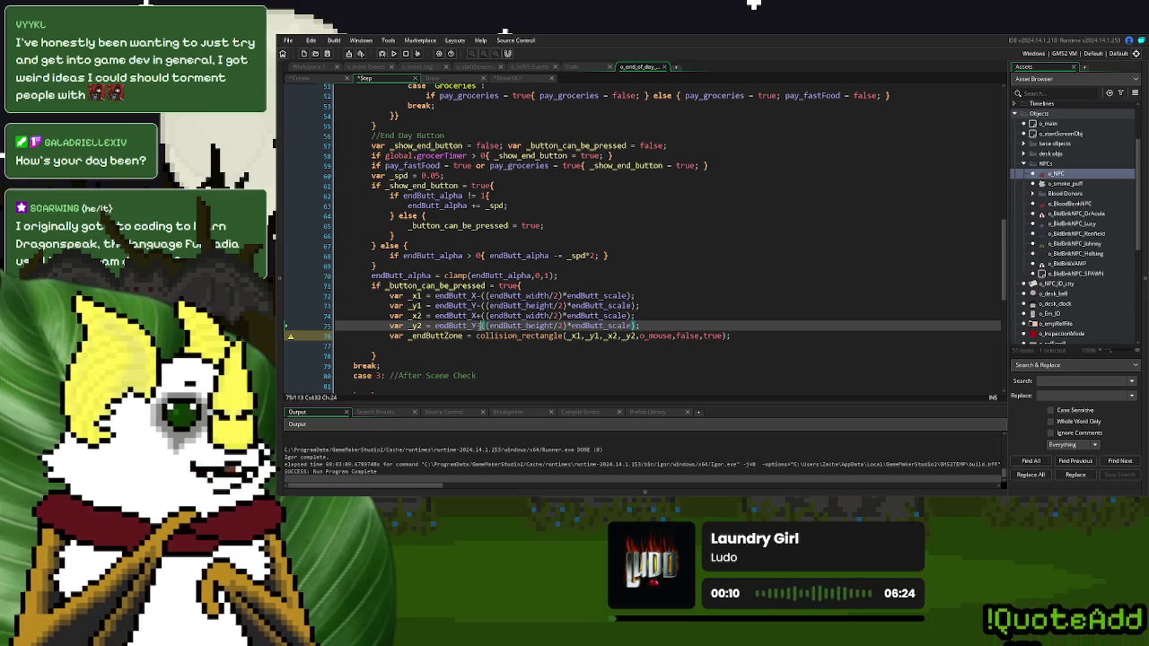
key(Delete)
text(+)
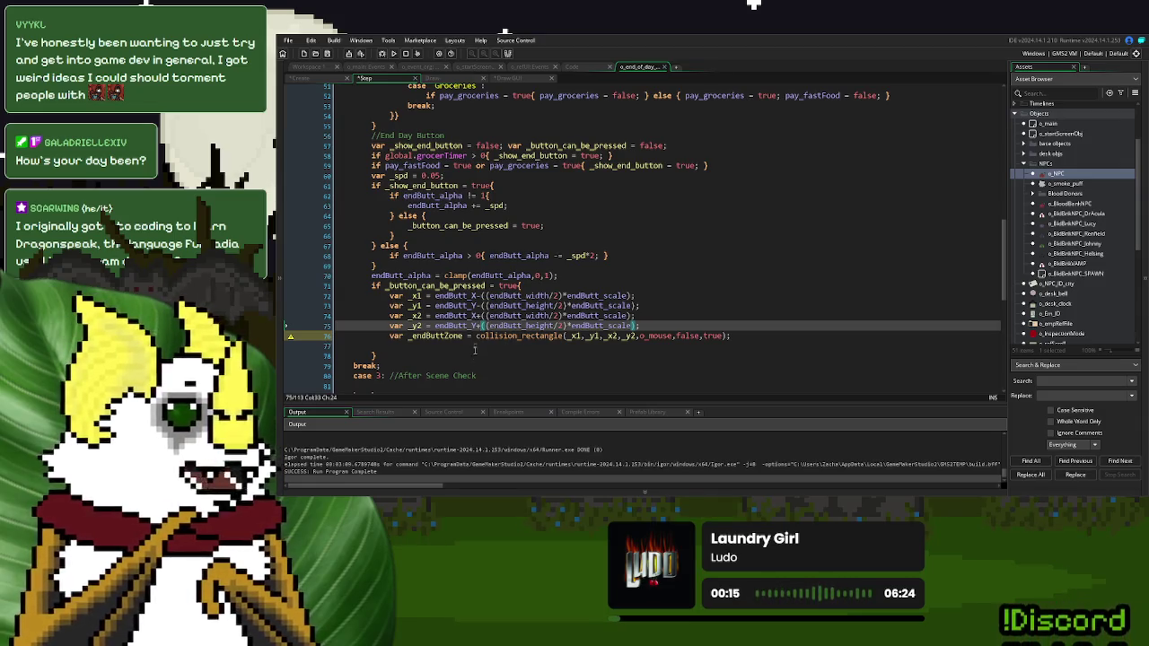
Start an 'if _endButtZone != noone{' block below the collision check
click(440, 336)
key(End)
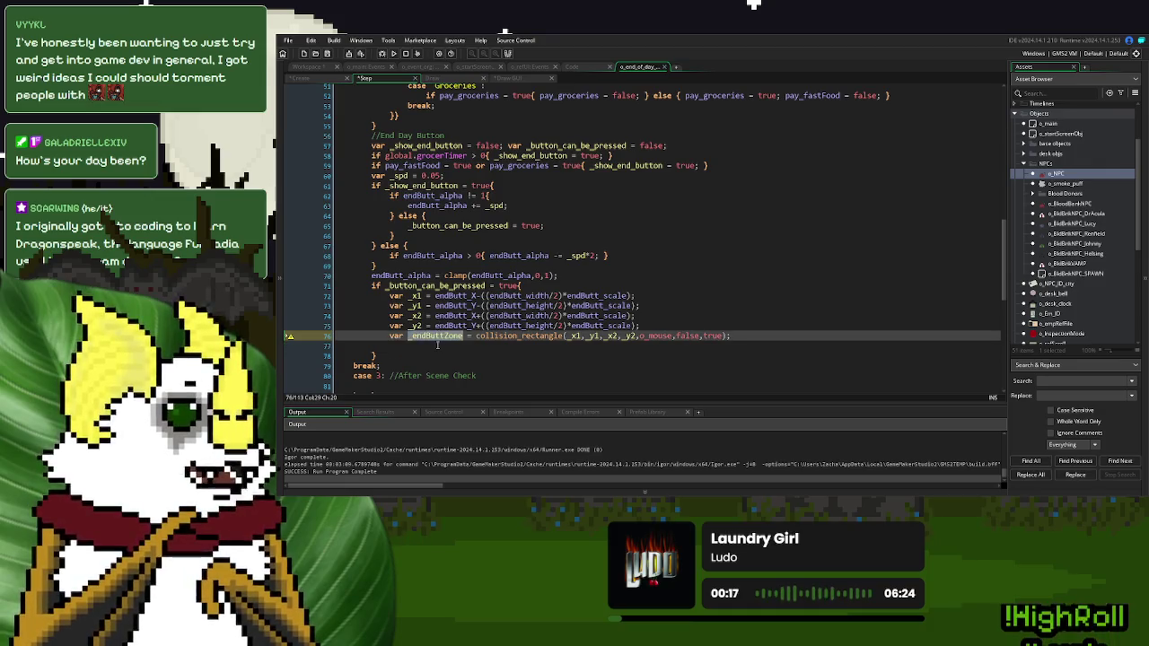
key(Return)
text(if _endButtZone !=)
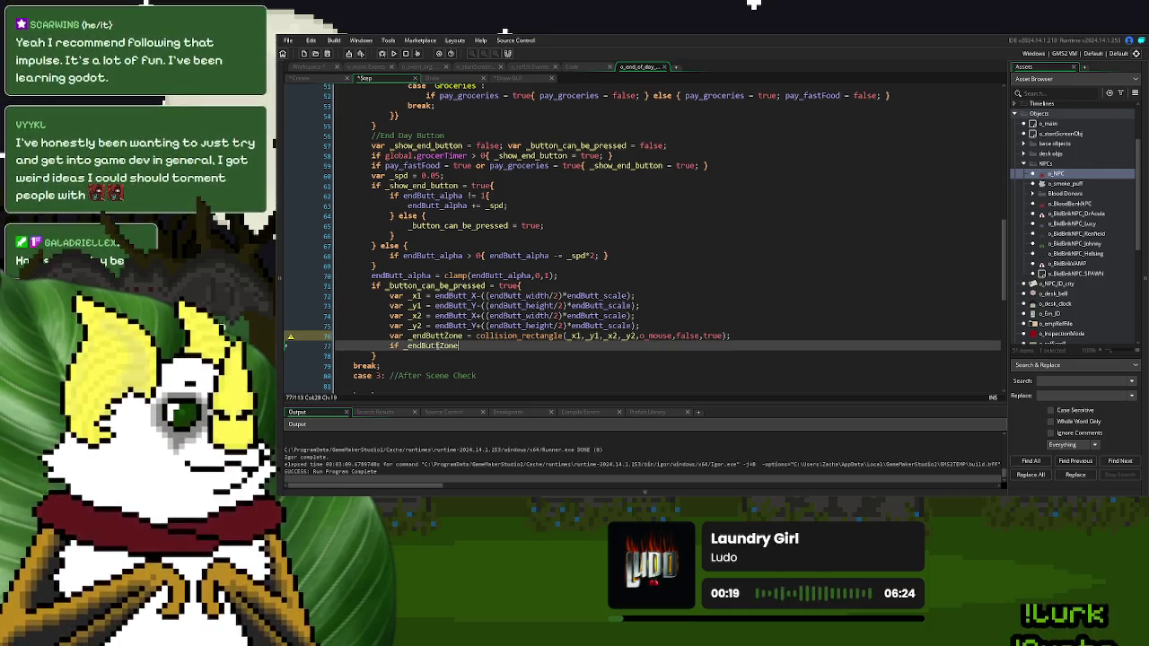
text( noone{)
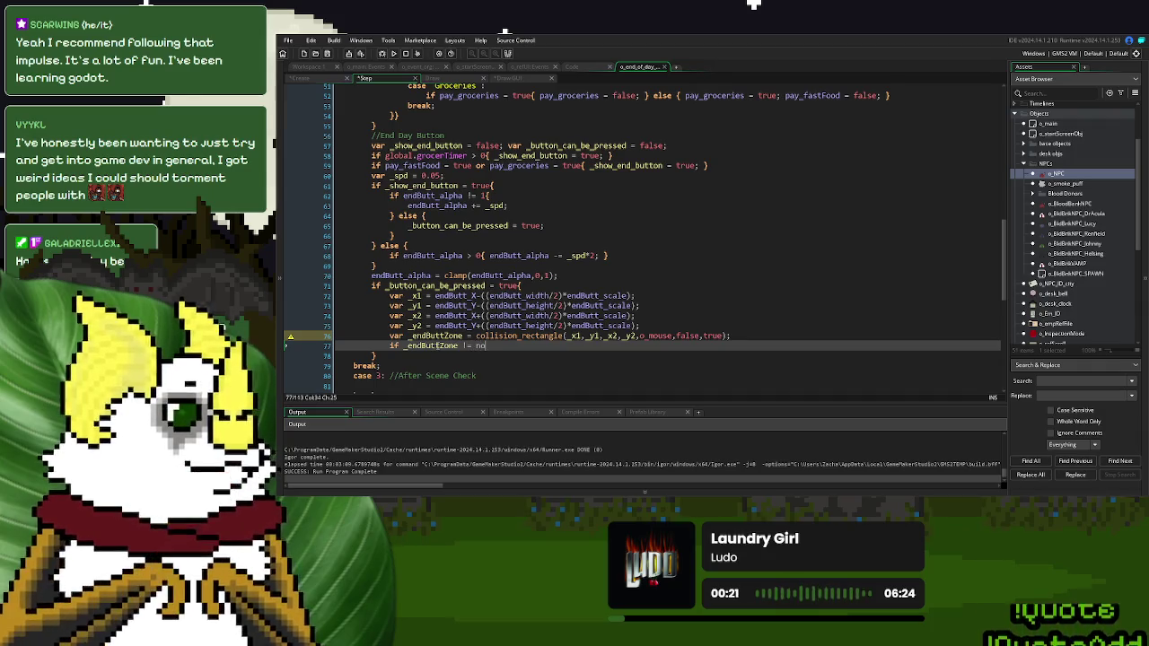
Close the if block and declare endButtIndex = -1; in the Create event
key(Return)
key(Return)
text(})
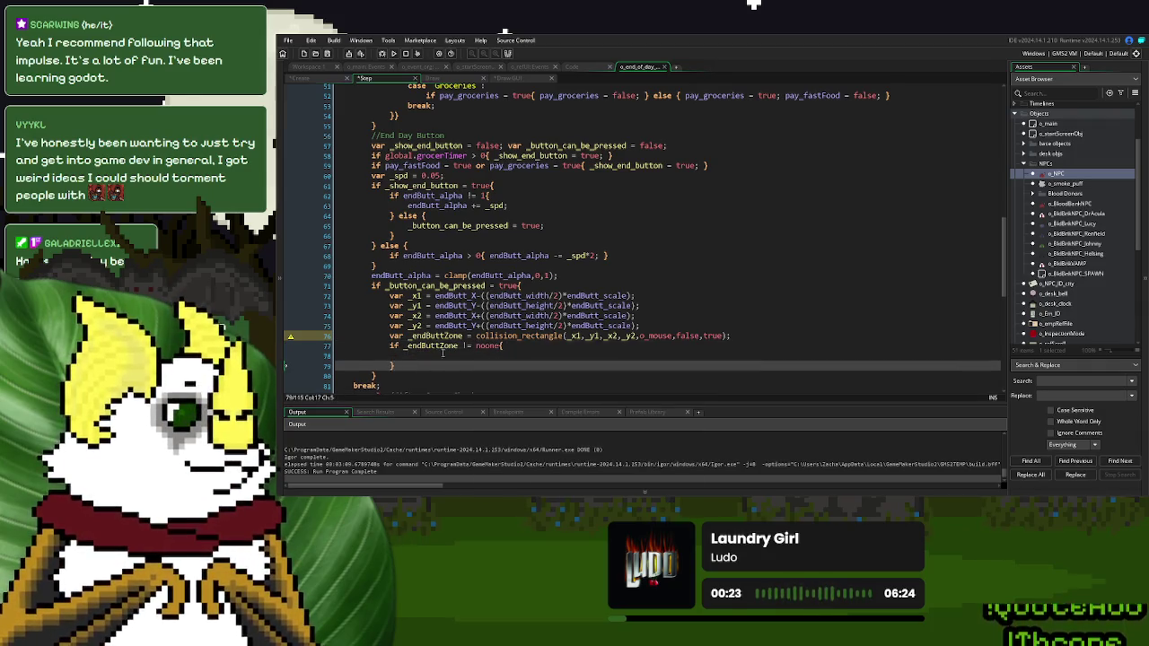
click(301, 78)
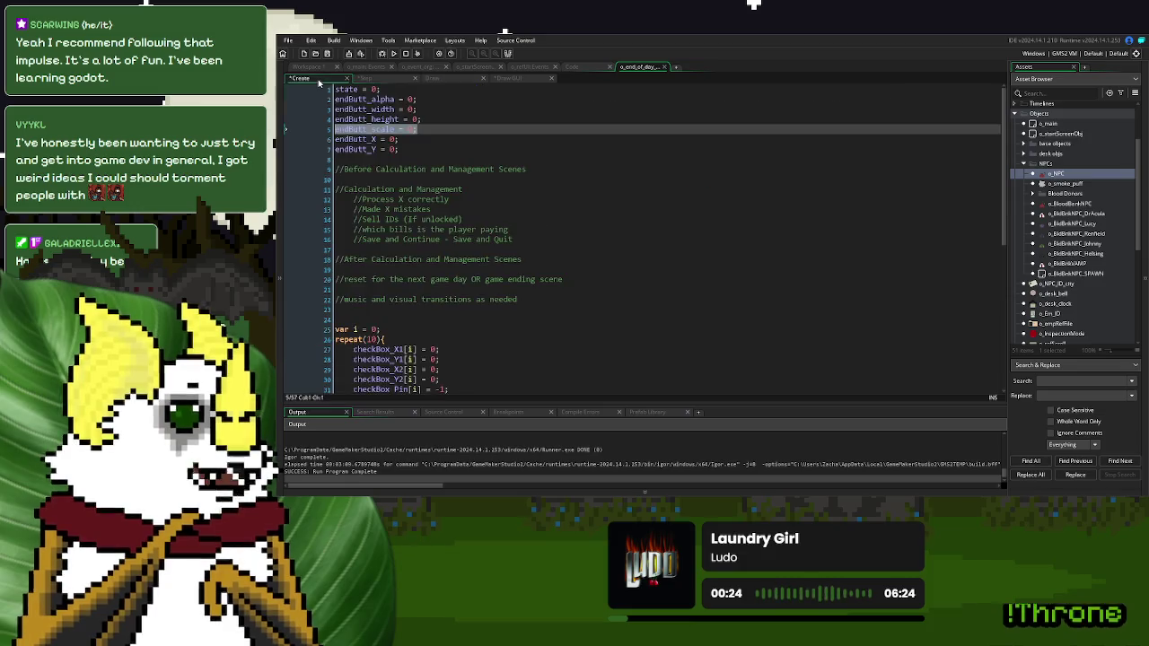
click(436, 144)
click(434, 148)
key(Return)
text(endButtI)
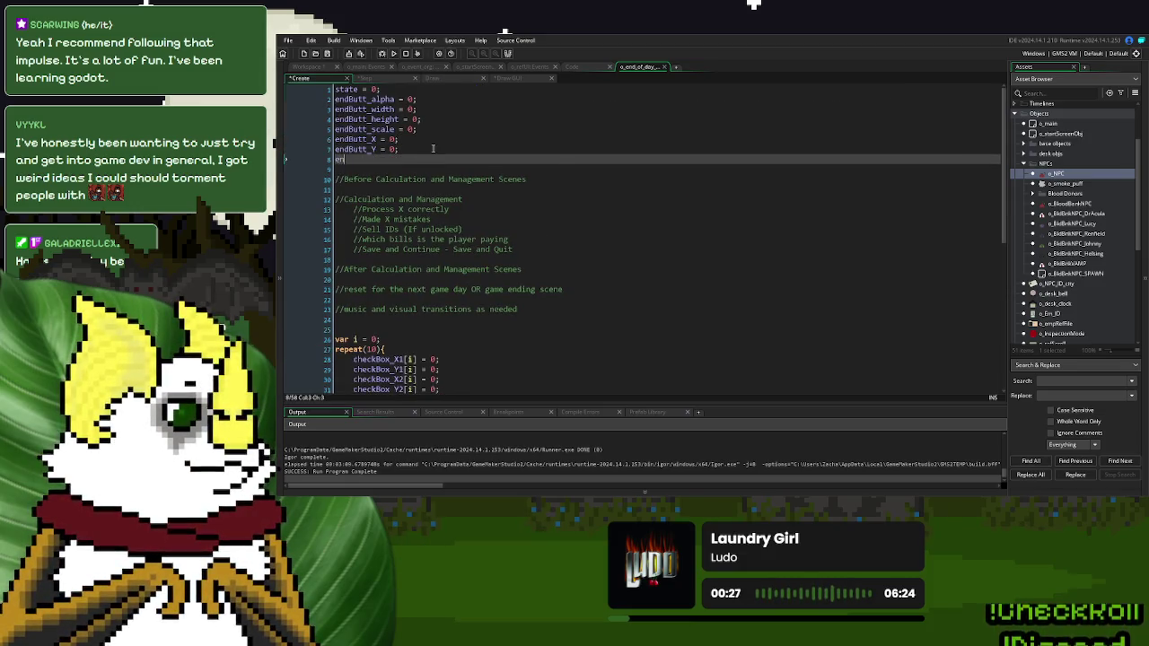
text(nde)
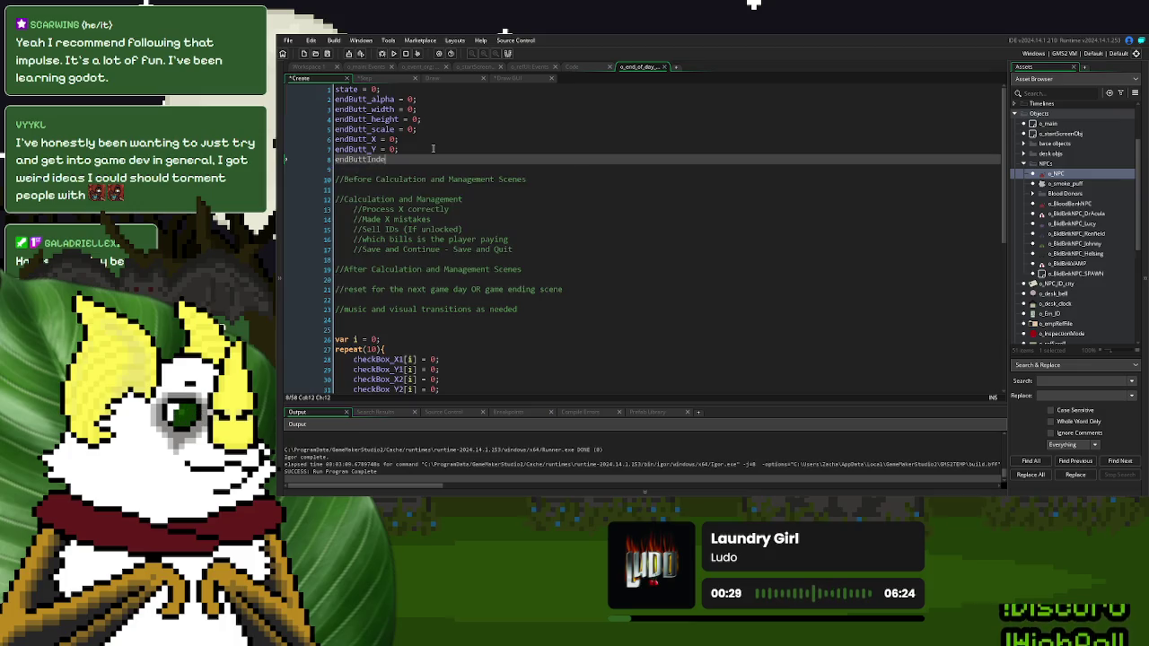
text(x = -1;)
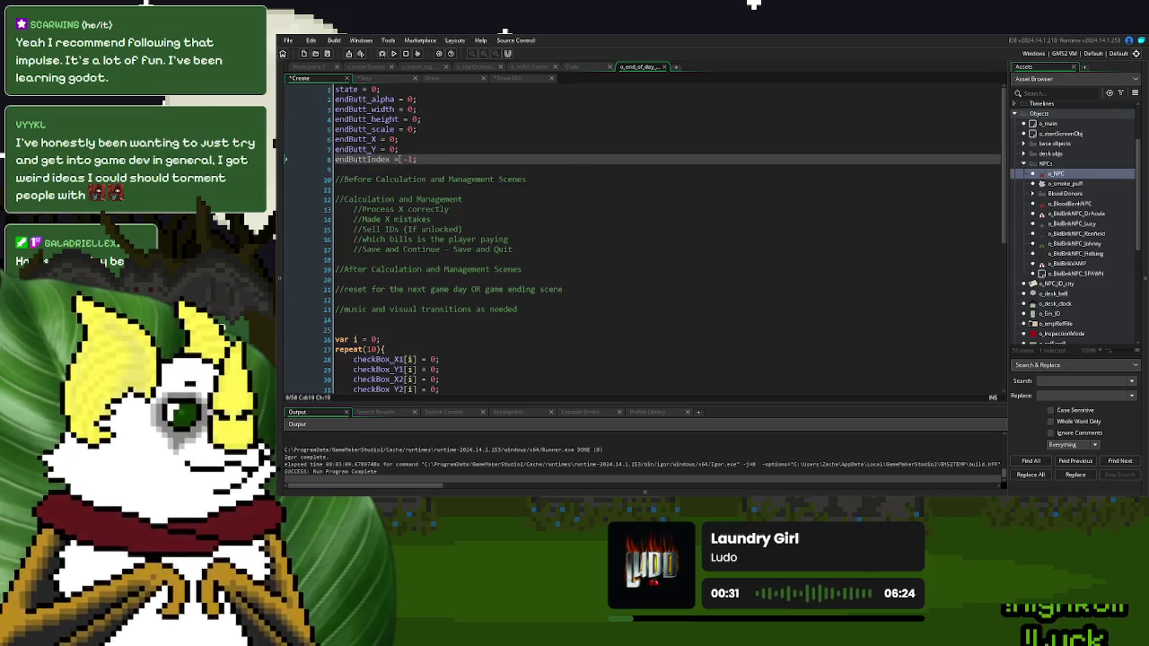
In Step, set endButtIndex = 0 inside the if and reset it to -1 beforehand
double_click(375, 159)
click(372, 81)
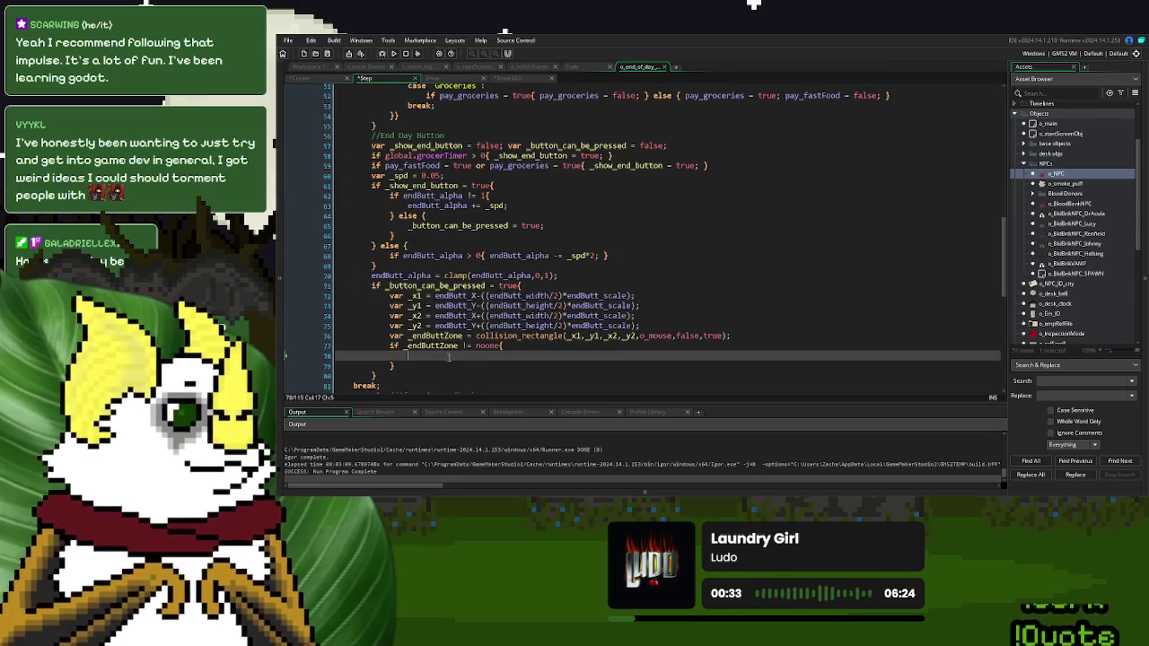
key(ctrl+v)
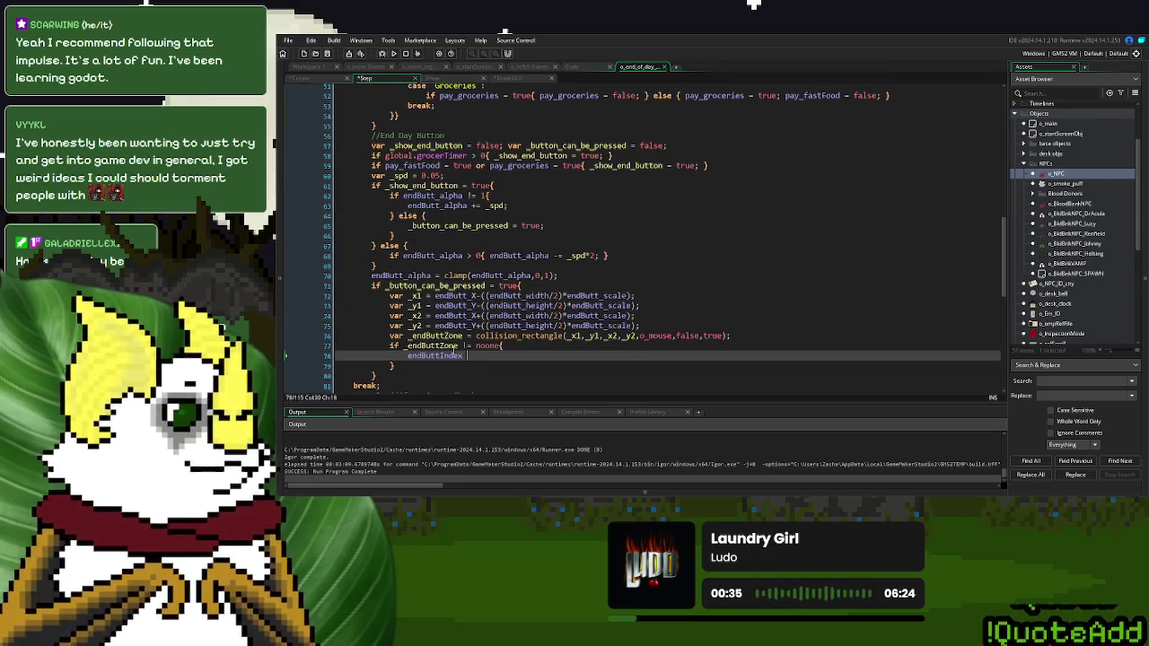
text(= 0;)
click(407, 356)
key(BackSpace)
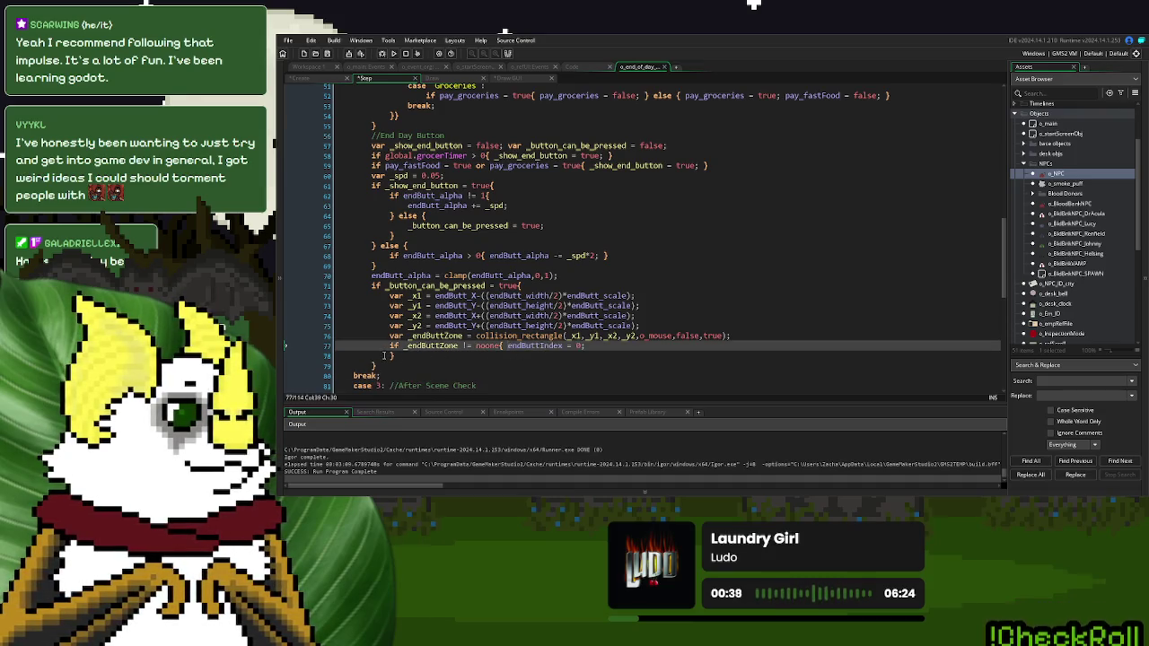
key(BackSpace)
key(Home)
text(endButtIndex = -1;)
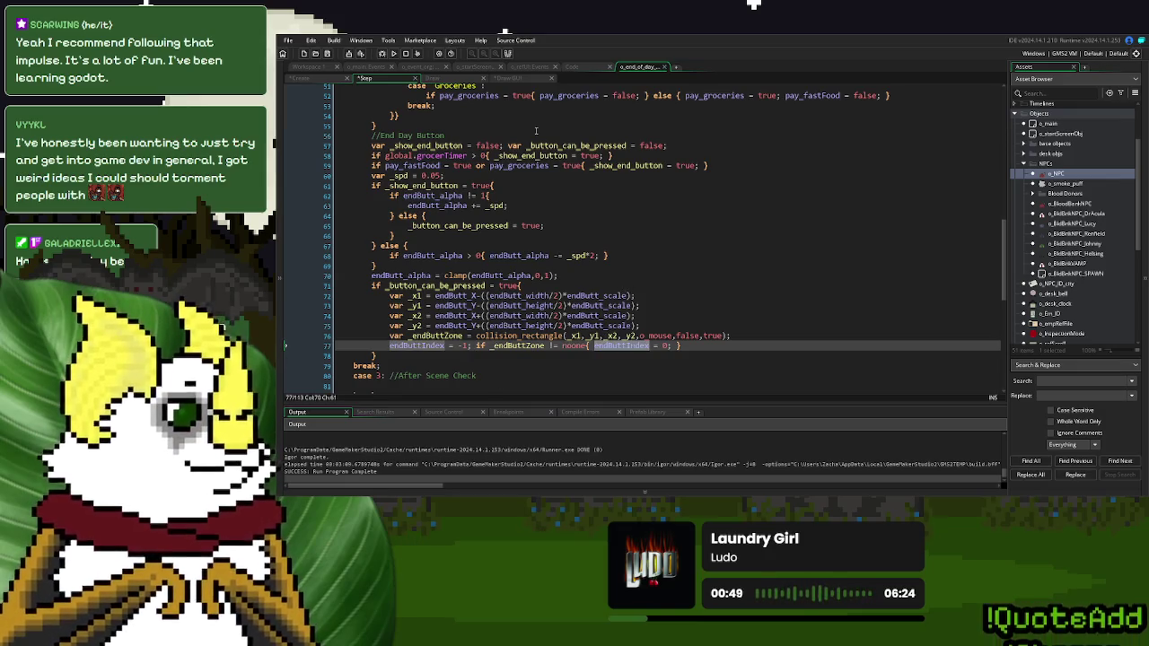
click(508, 78)
click(571, 274)
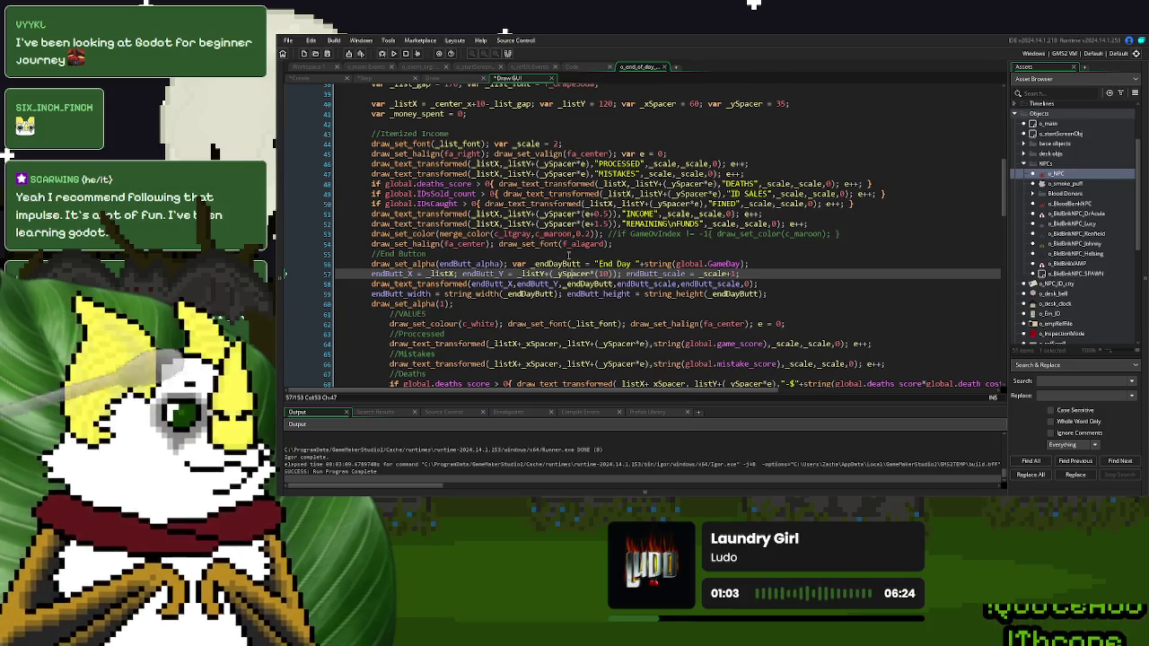
Add an 'if endButtIndex = -1{ } else { }' skeleton above the End Day colour line
click(851, 235)
text(endButtIndex)
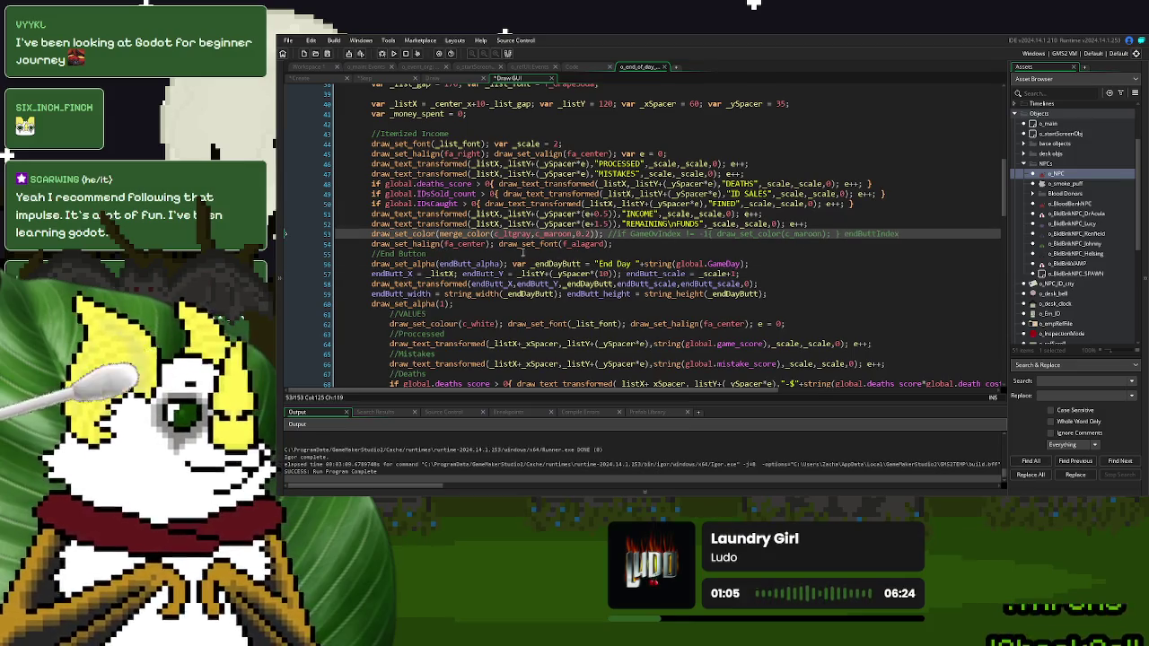
mouse_move(371, 234)
mouse_down()
mouse_move(612, 244)
mouse_move(822, 232)
mouse_move(809, 224)
mouse_up()
key(BackSpace)
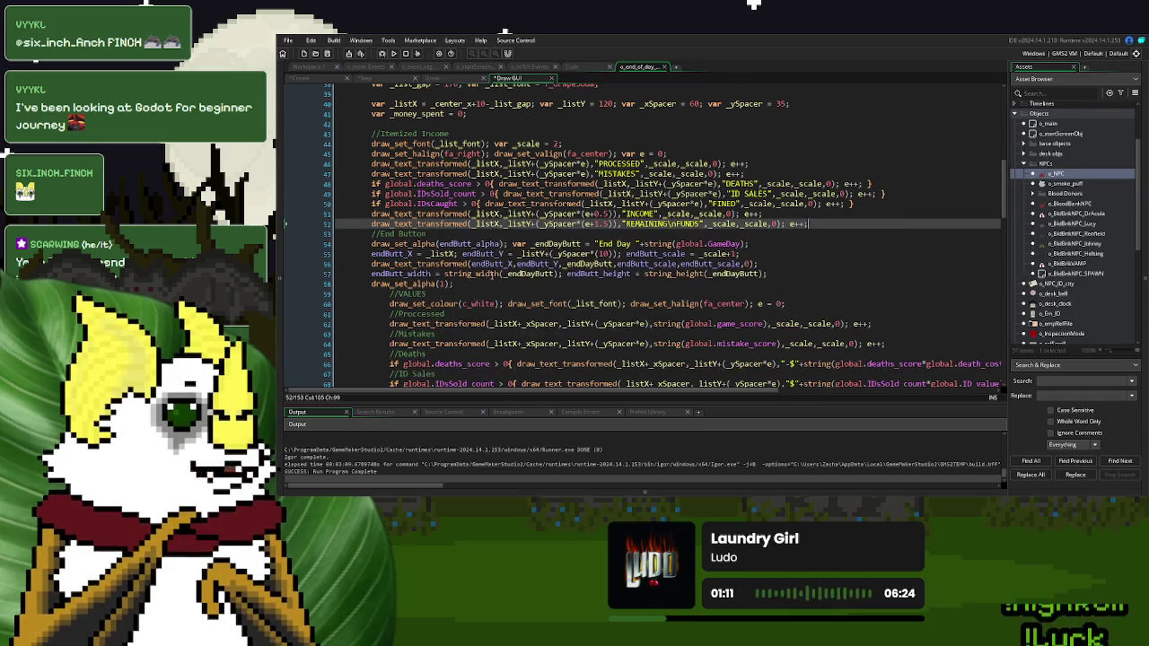
key(ctrl+z)
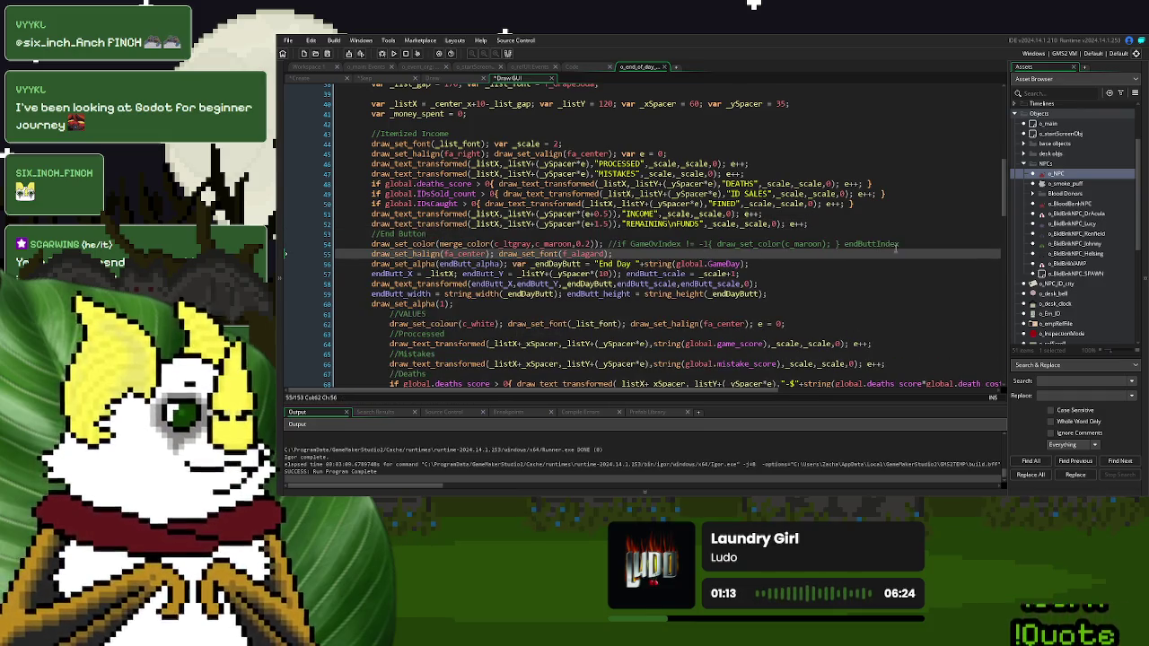
double_click(879, 244)
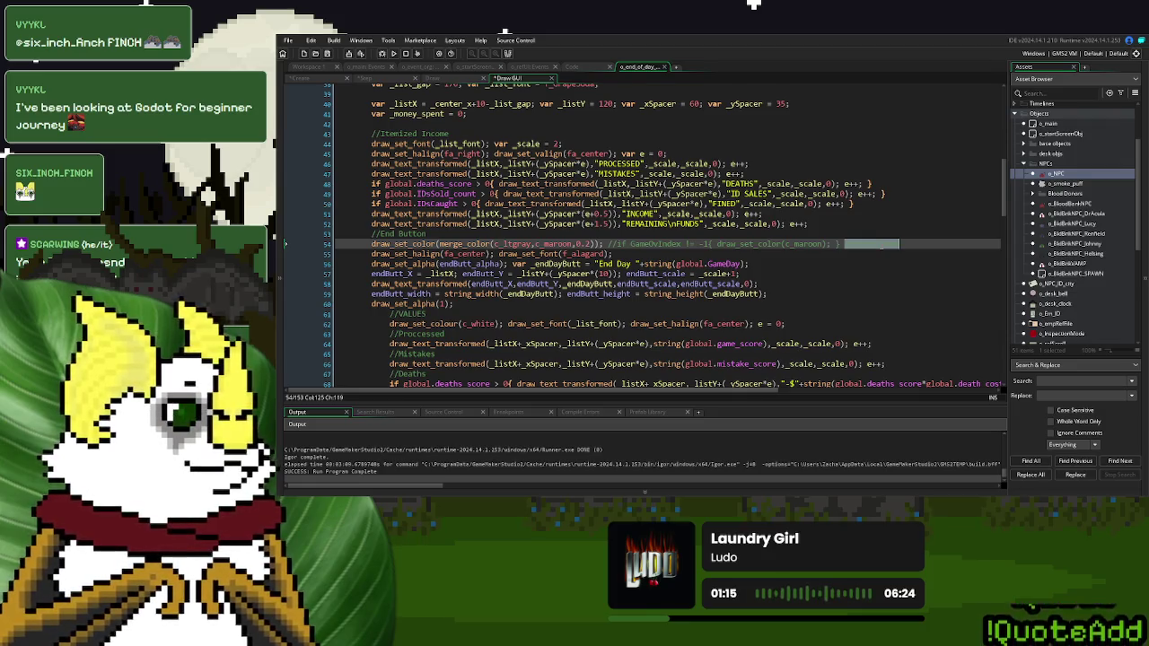
click(364, 243)
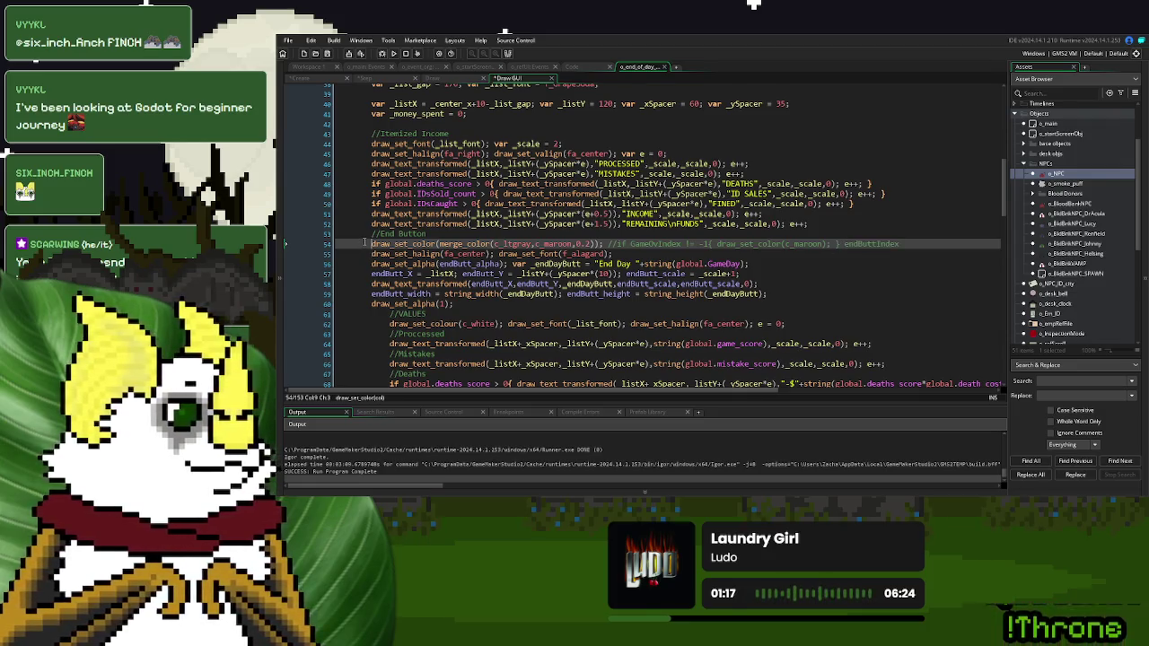
key(Return)
key(Up)
text(if endButtIndex )
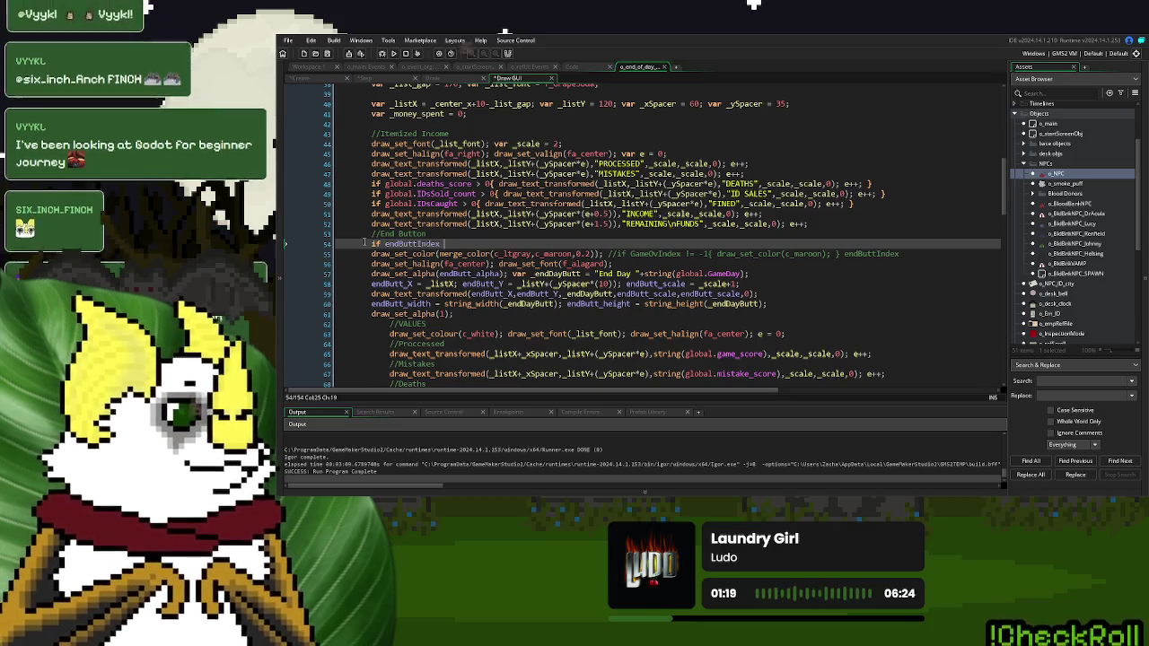
text(= -1{  } else { )
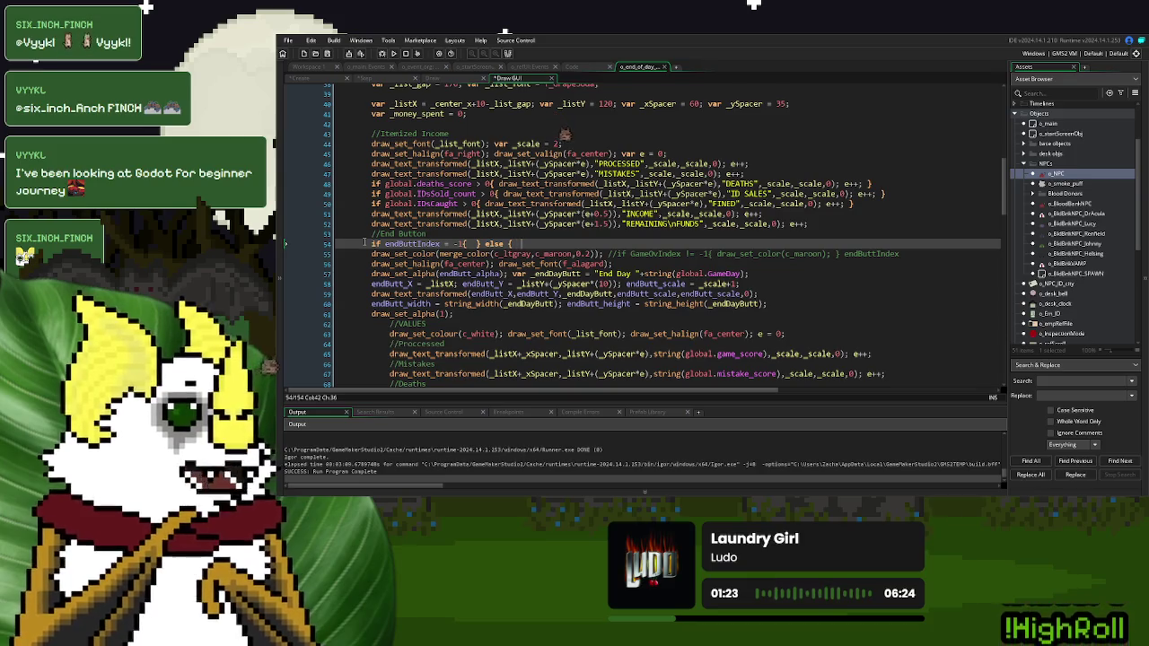
text(})
Put the grey-maroon merge_color call in the if branch, c_maroon in else, and delete the old line
drag(608, 254, 373, 257)
key(ctrl+c)
click(468, 244)
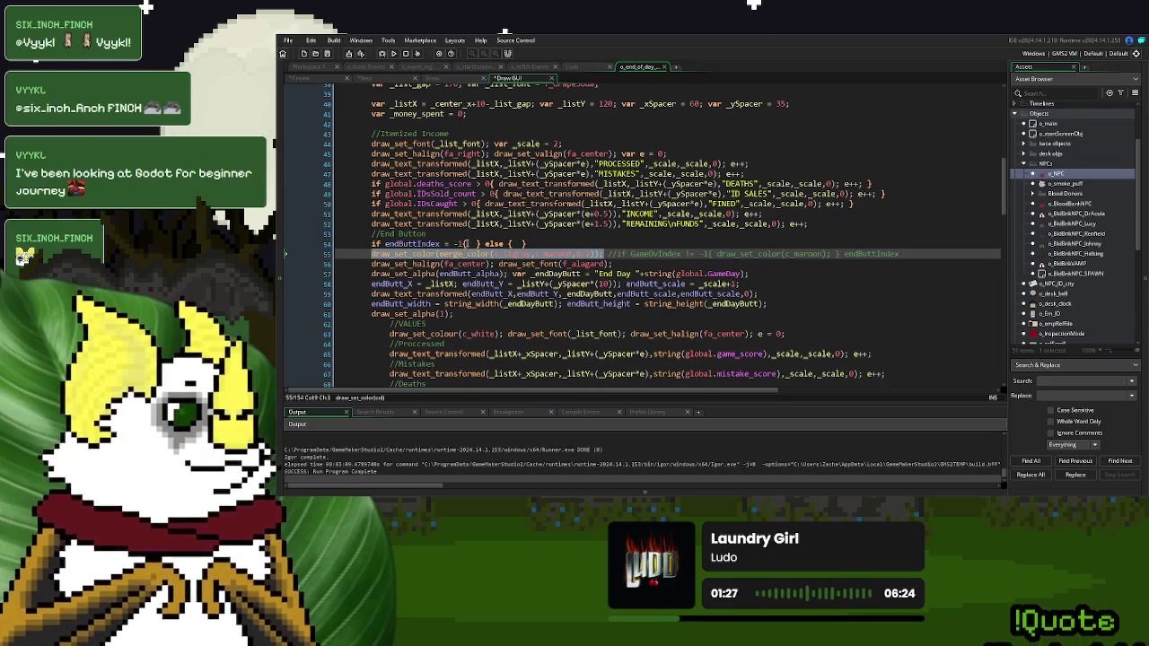
key(ctrl+v)
drag(831, 255, 719, 259)
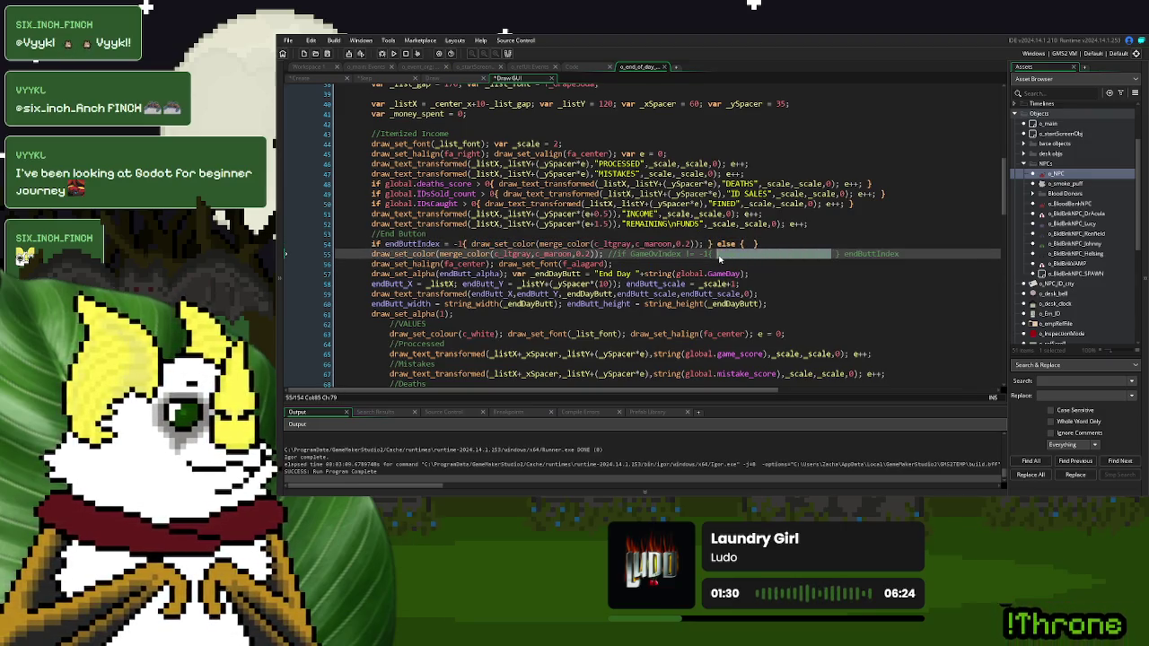
key(ctrl+c)
click(745, 243)
key(ctrl+v)
drag(928, 256, 927, 248)
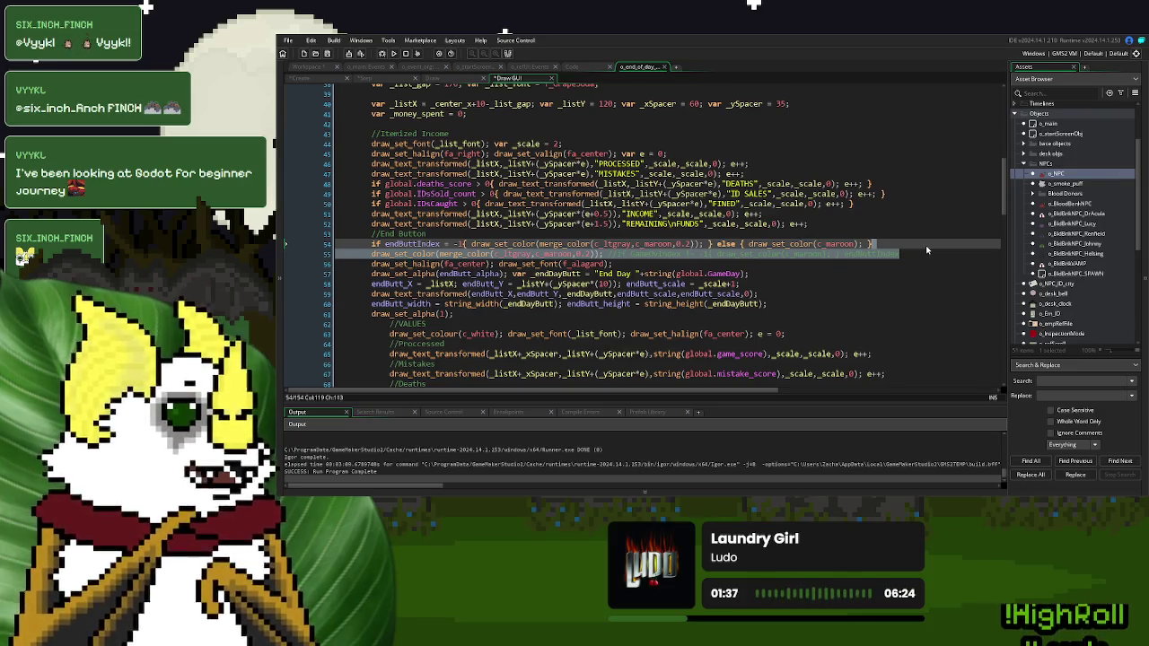
key(Delete)
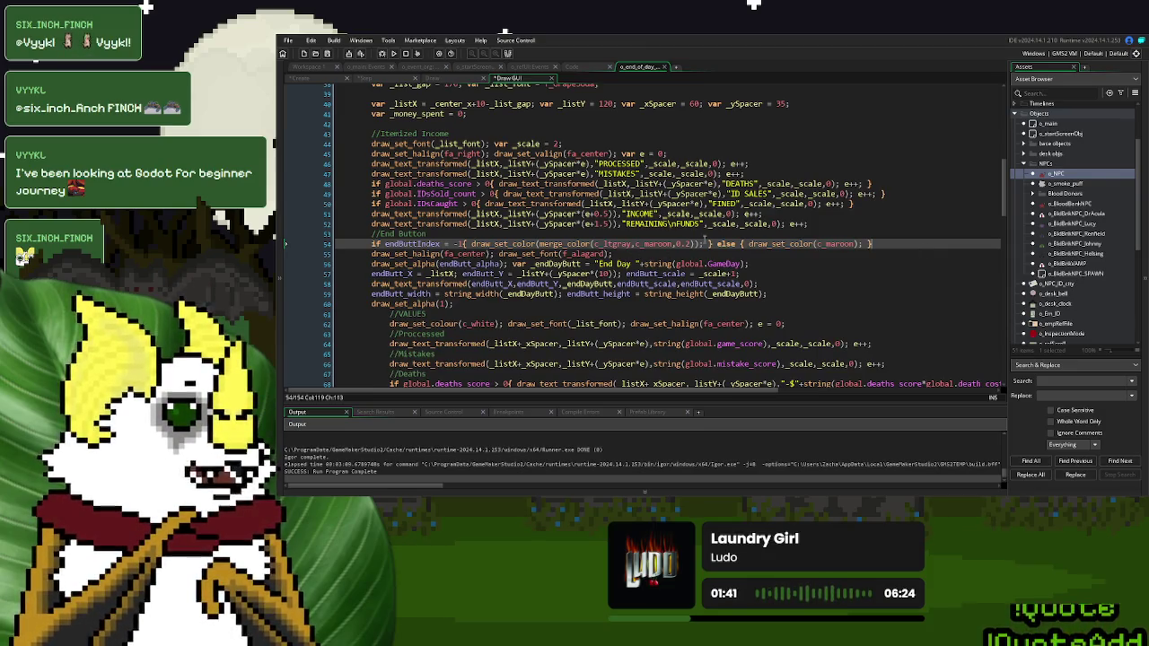
Check the endButtIndex uses and run the game to test the End Day button
double_click(415, 244)
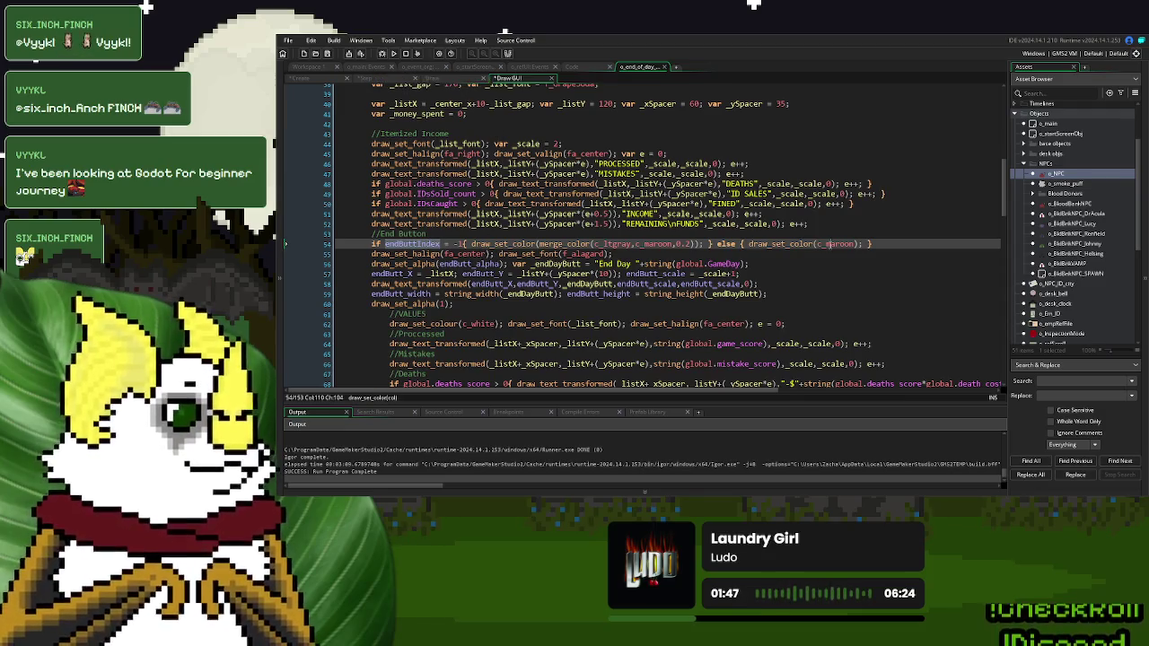
click(696, 264)
click(393, 53)
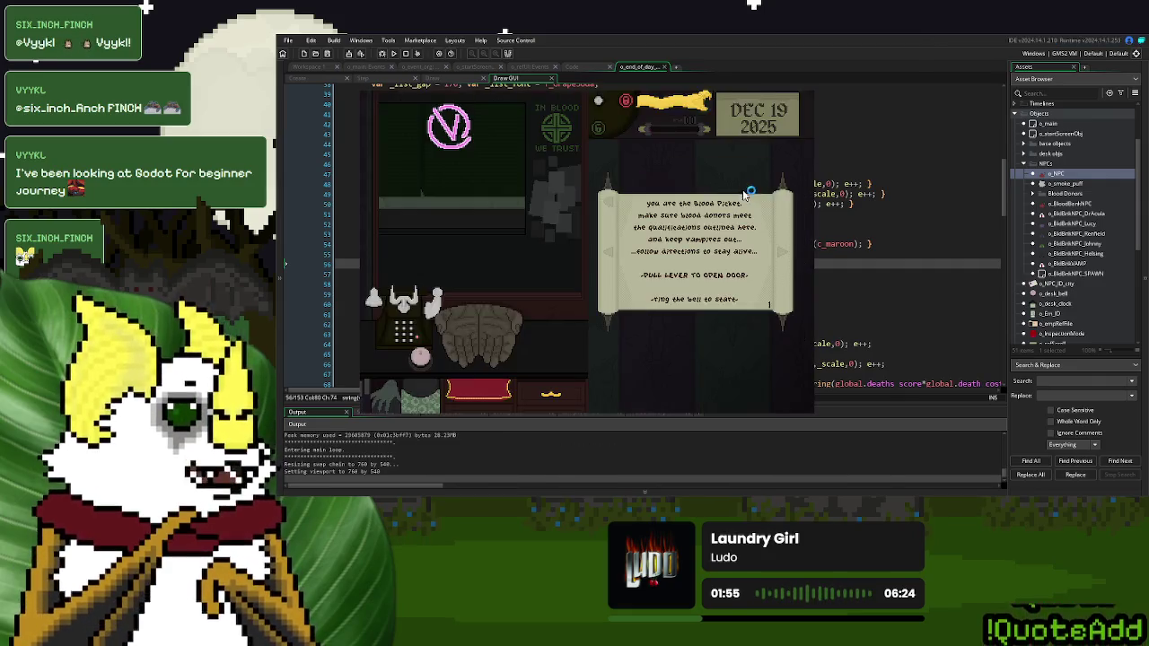
click(631, 124)
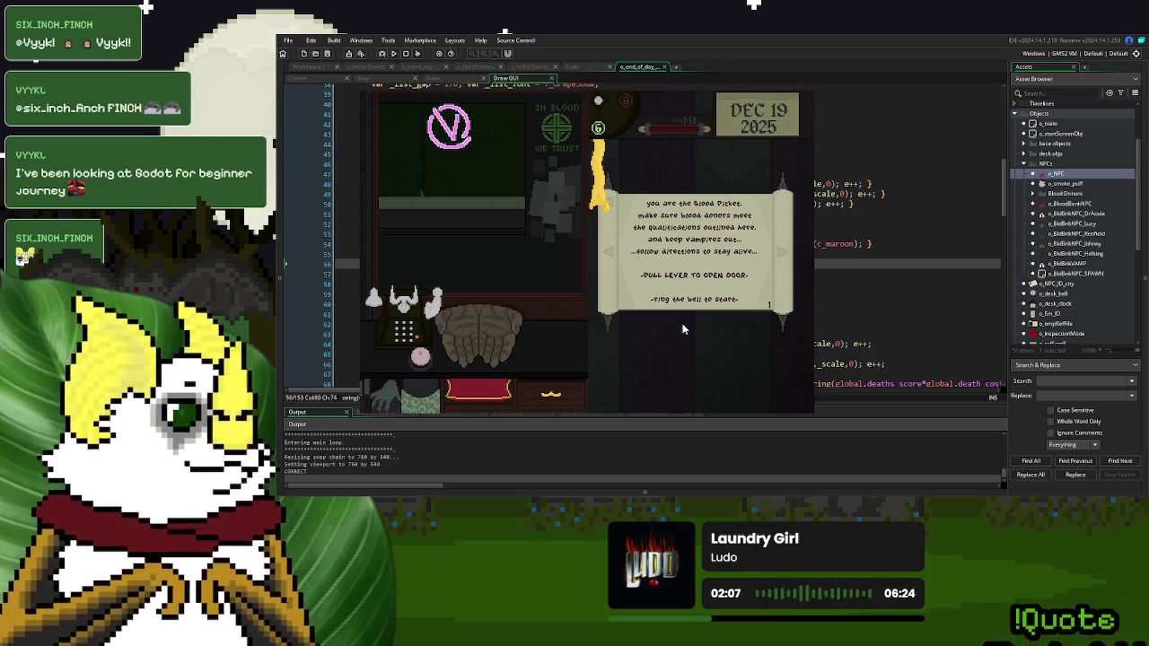
click(628, 334)
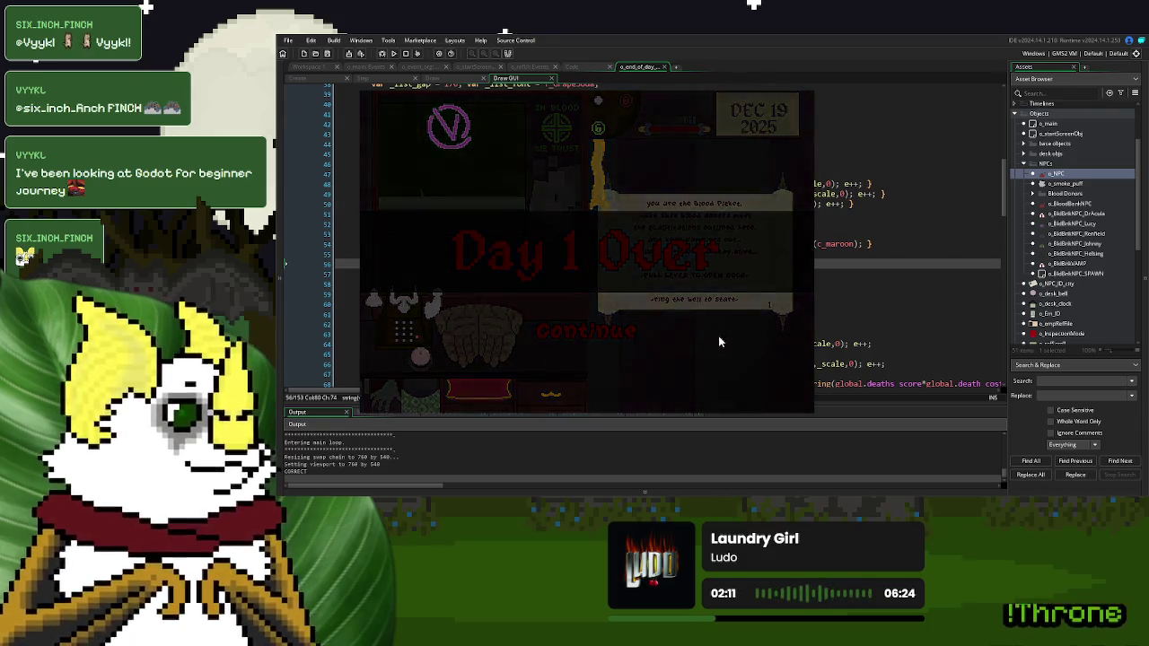
click(646, 194)
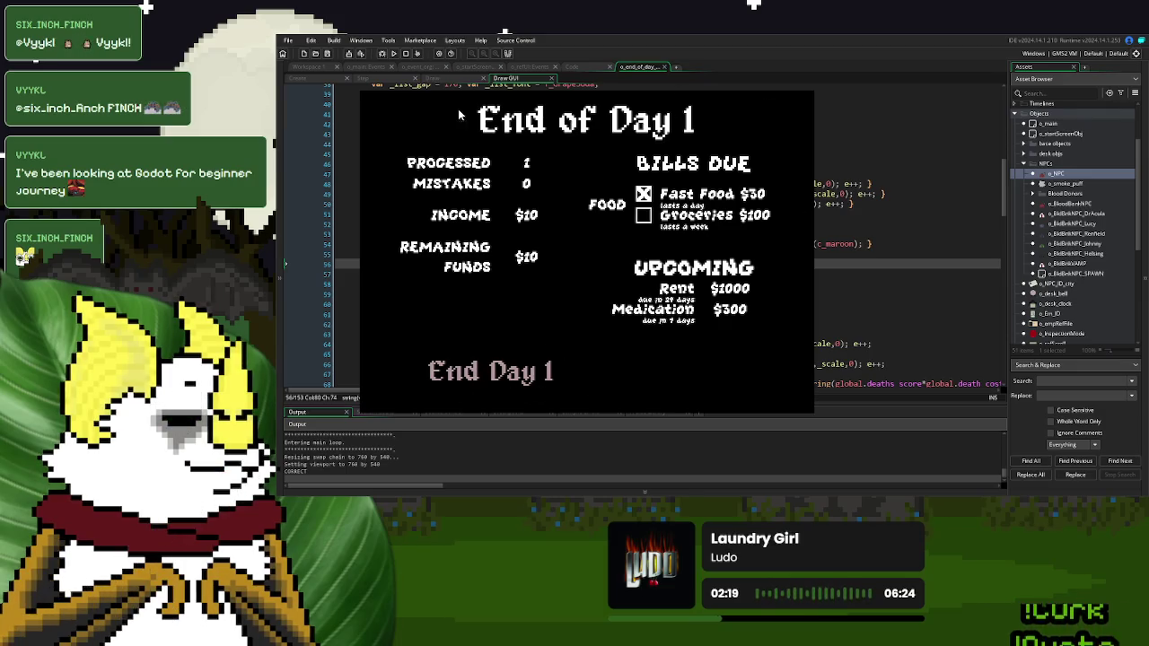
key(Escape)
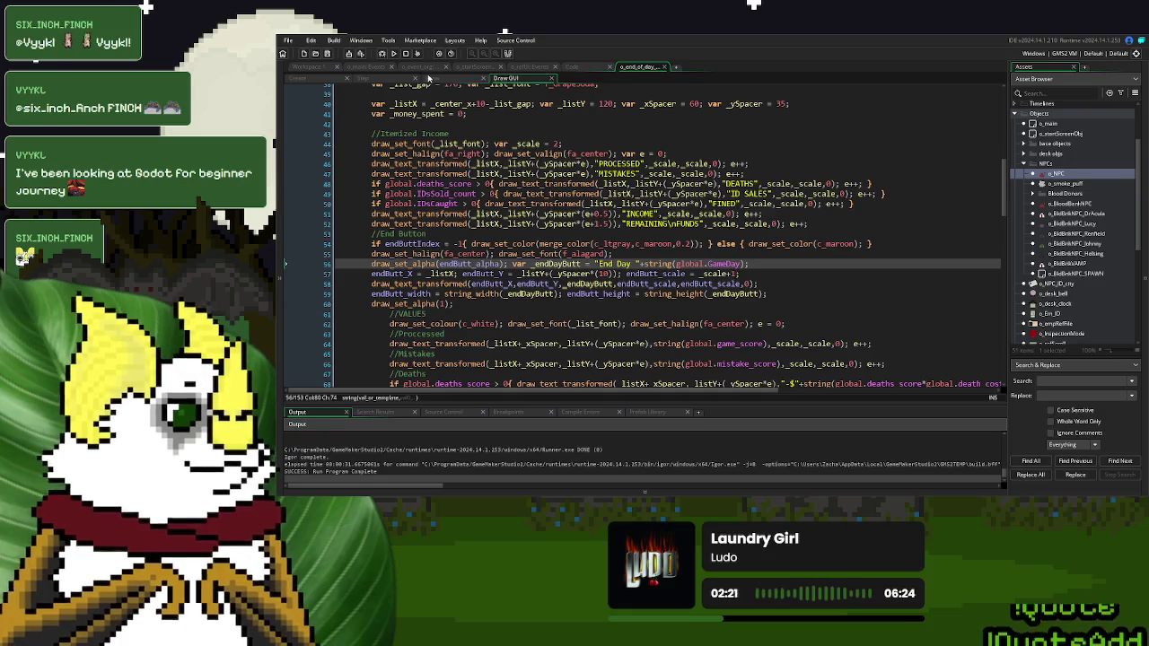
Move the endButtIndex = -1 reset from line 77 to line 71, above the _button_can_be_pressed check
click(364, 78)
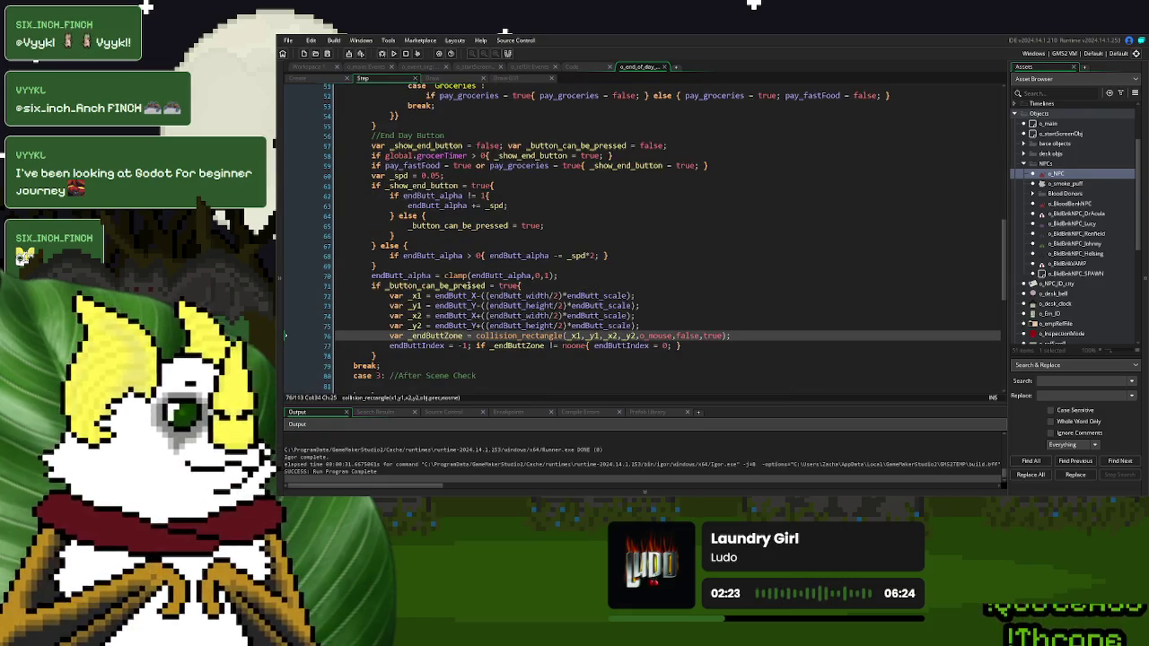
click(481, 286)
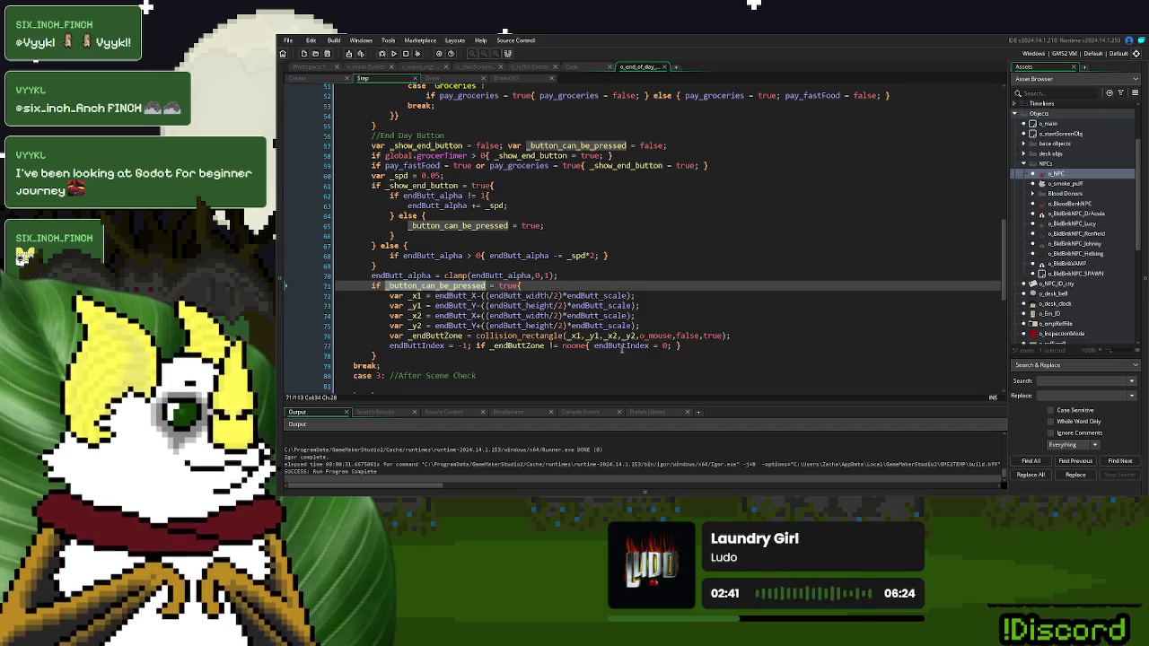
double_click(621, 346)
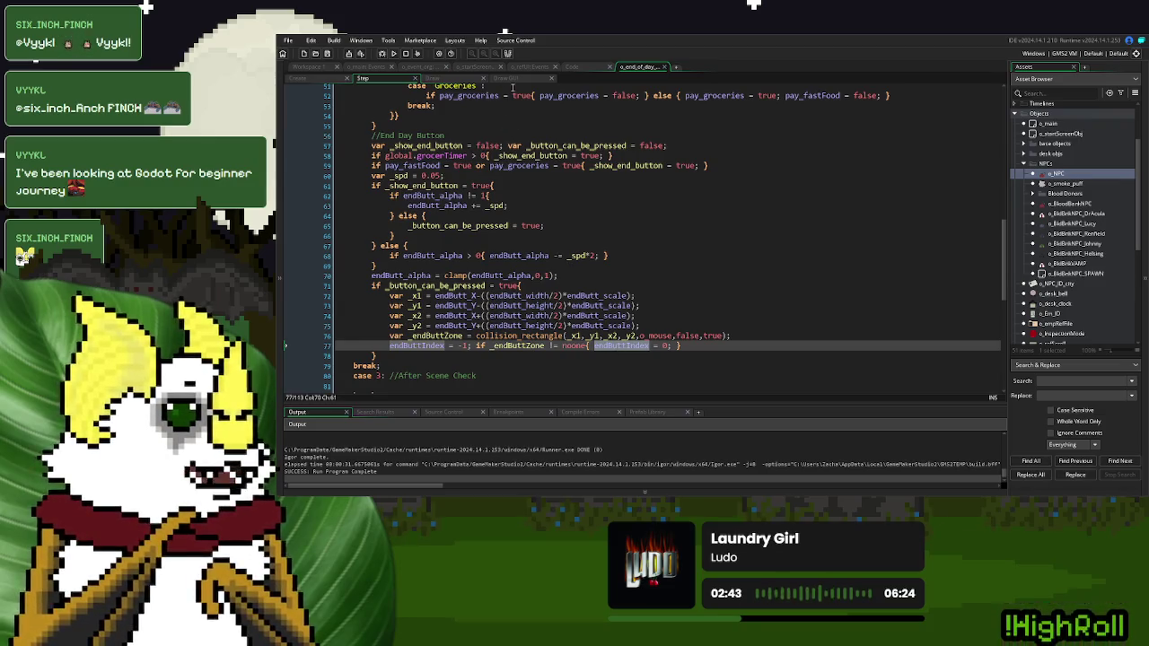
click(518, 80)
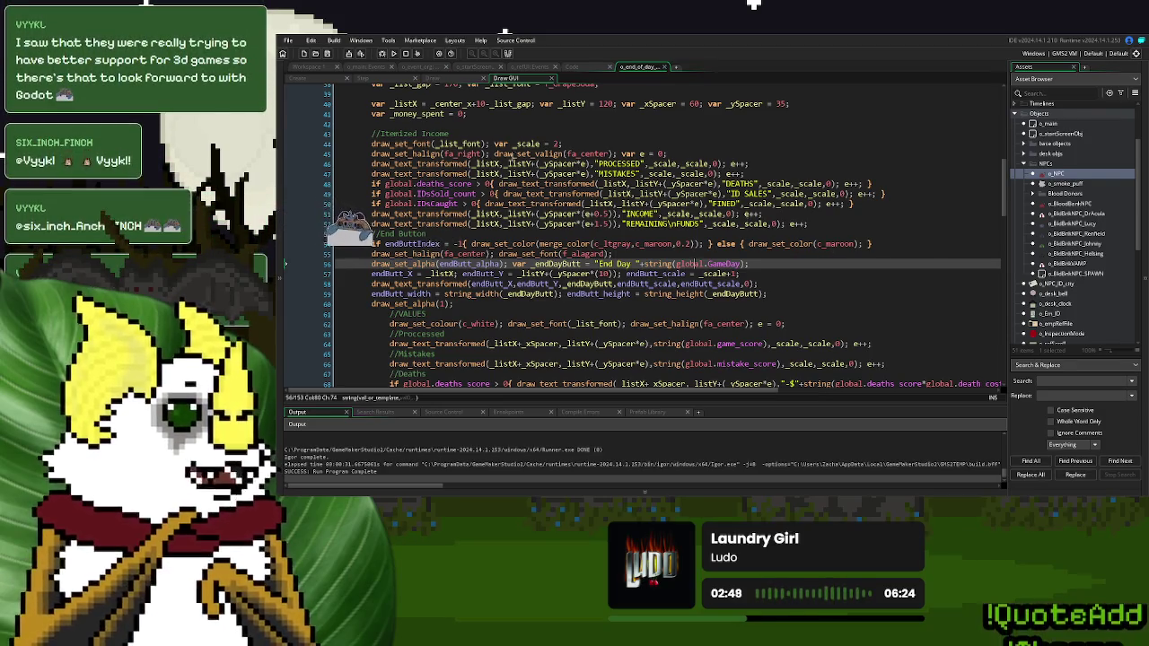
key(ctrl+Tab)
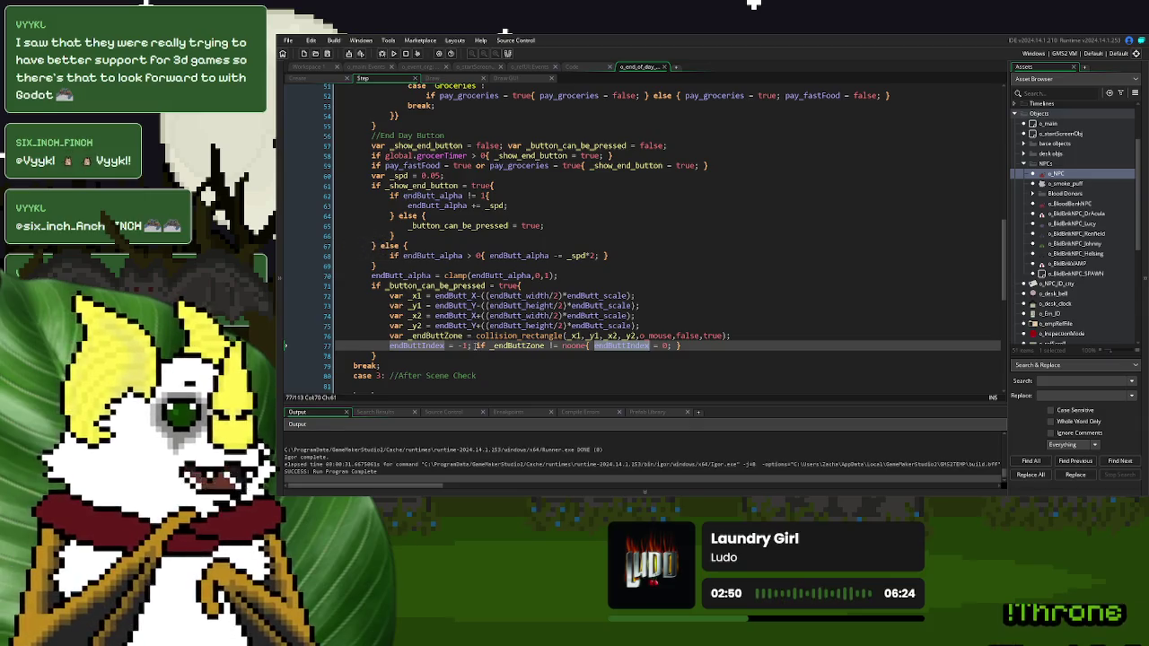
drag(471, 346, 388, 347)
key(ctrl+c)
key(BackSpace)
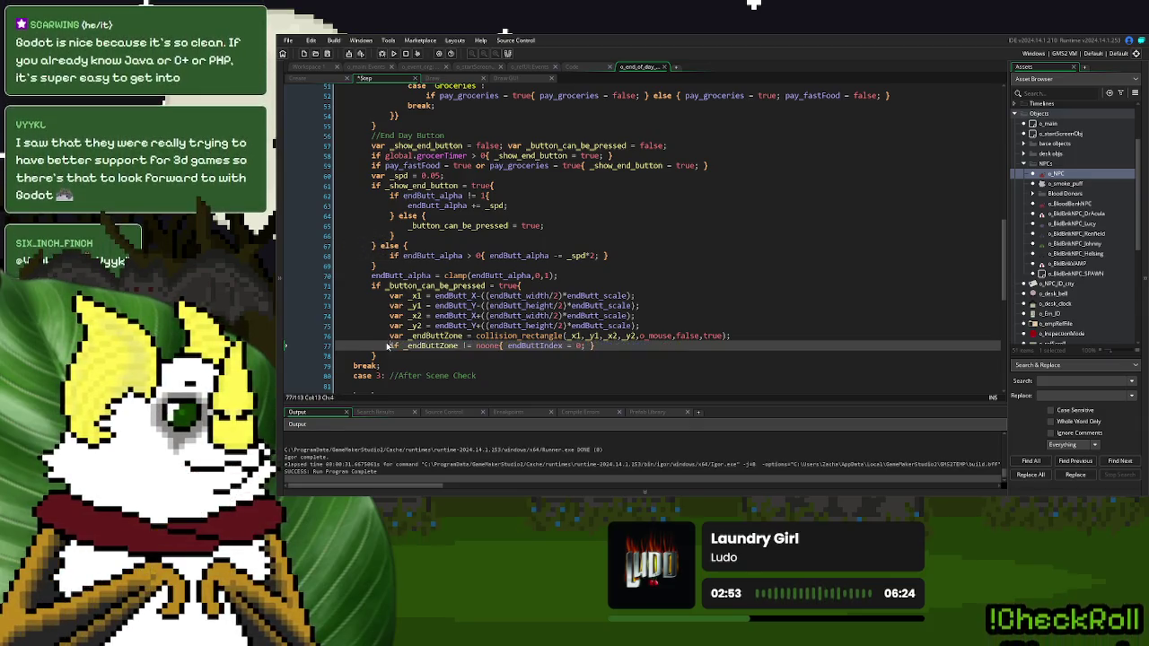
click(369, 286)
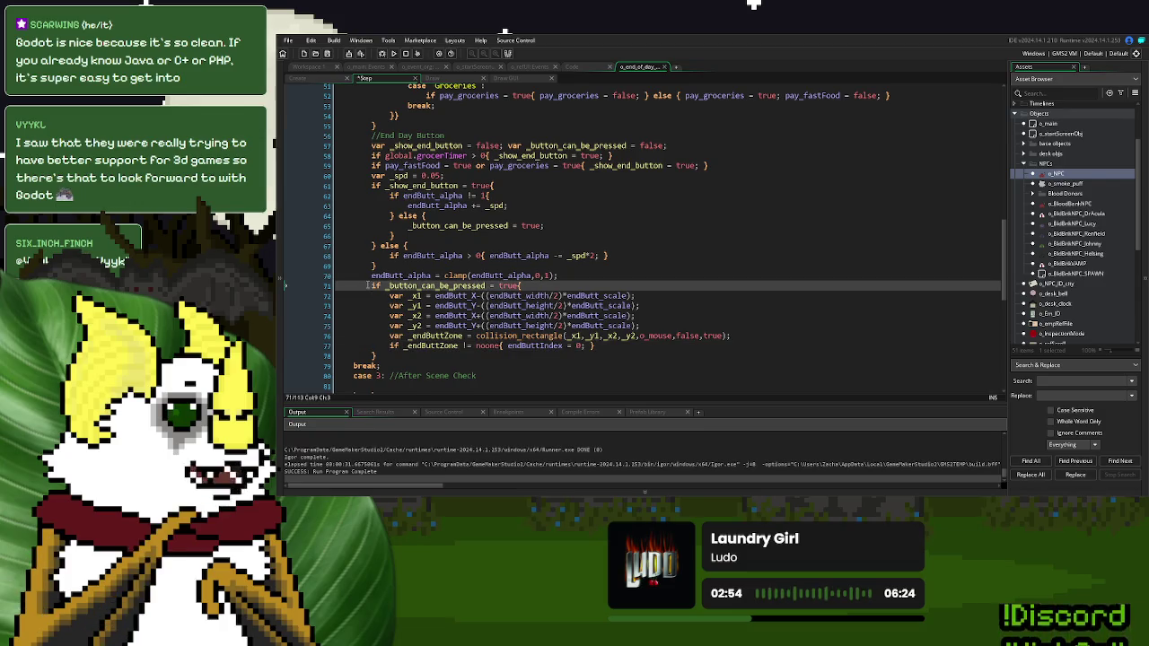
key(ctrl+v)
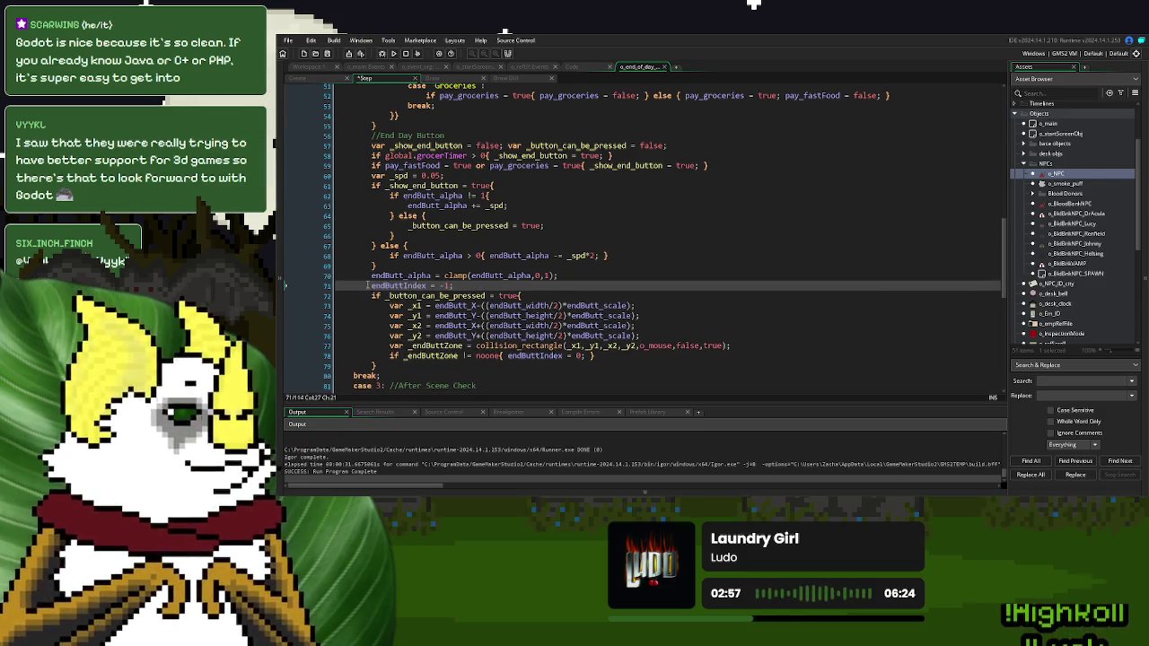
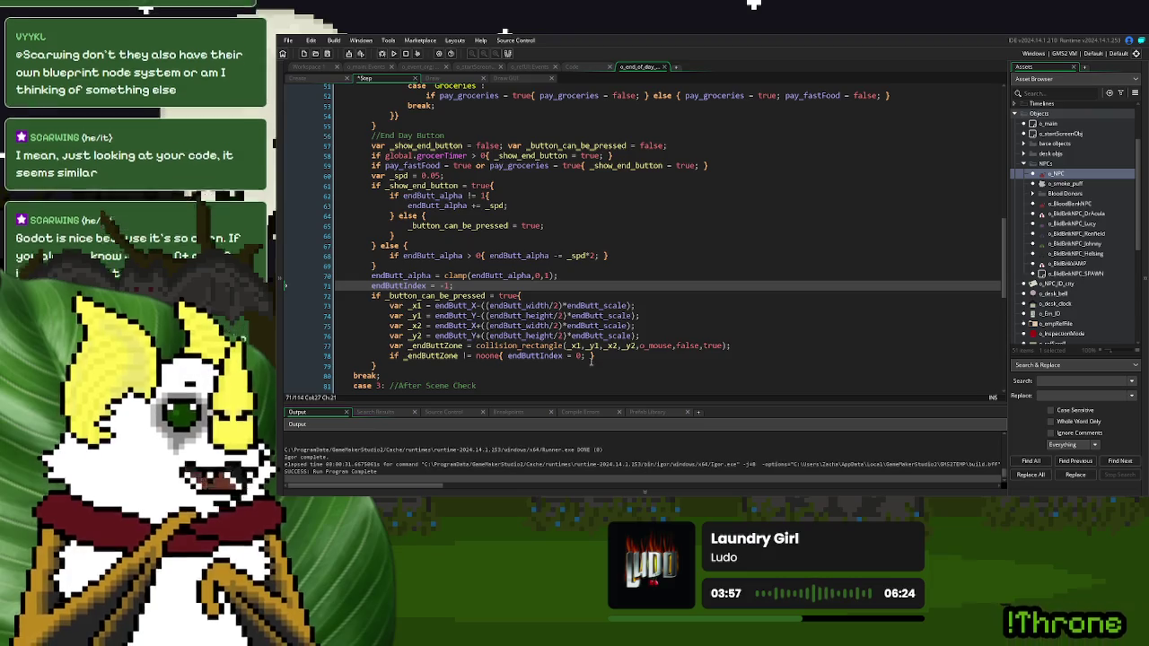
On line 78, log "CLICKING" with show_debug_message when the End Day button is hovered
click(585, 356)
text(show_ )
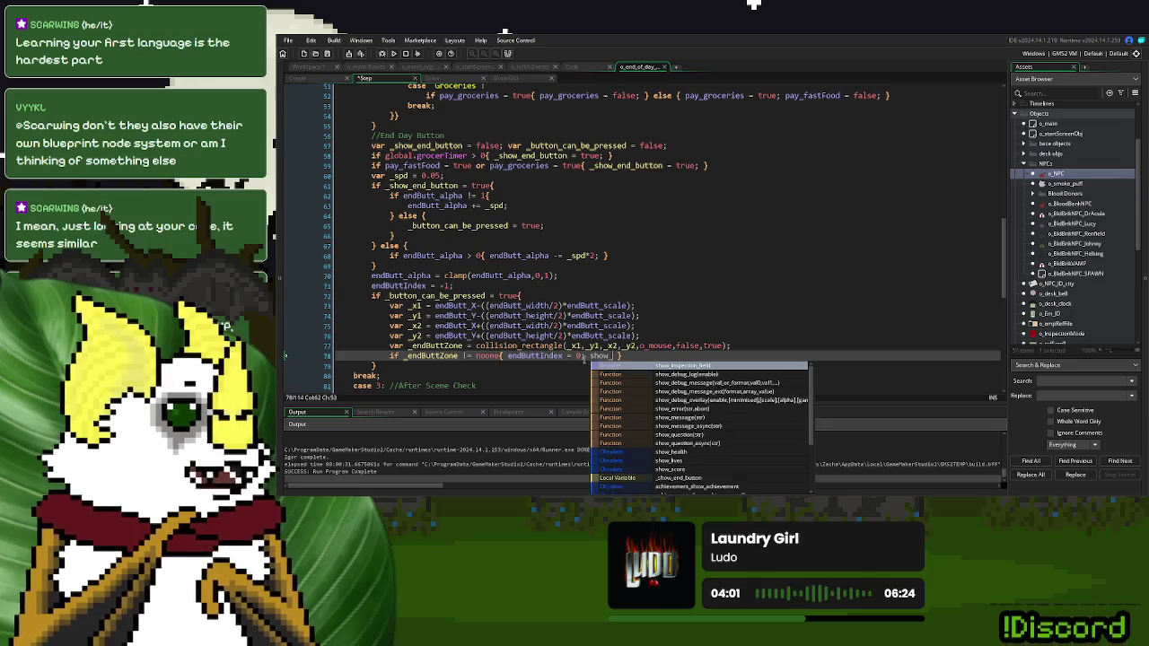
text(debug)
key(Return)
text("");)
key(Left)
key(Left)
text(CLICK!)
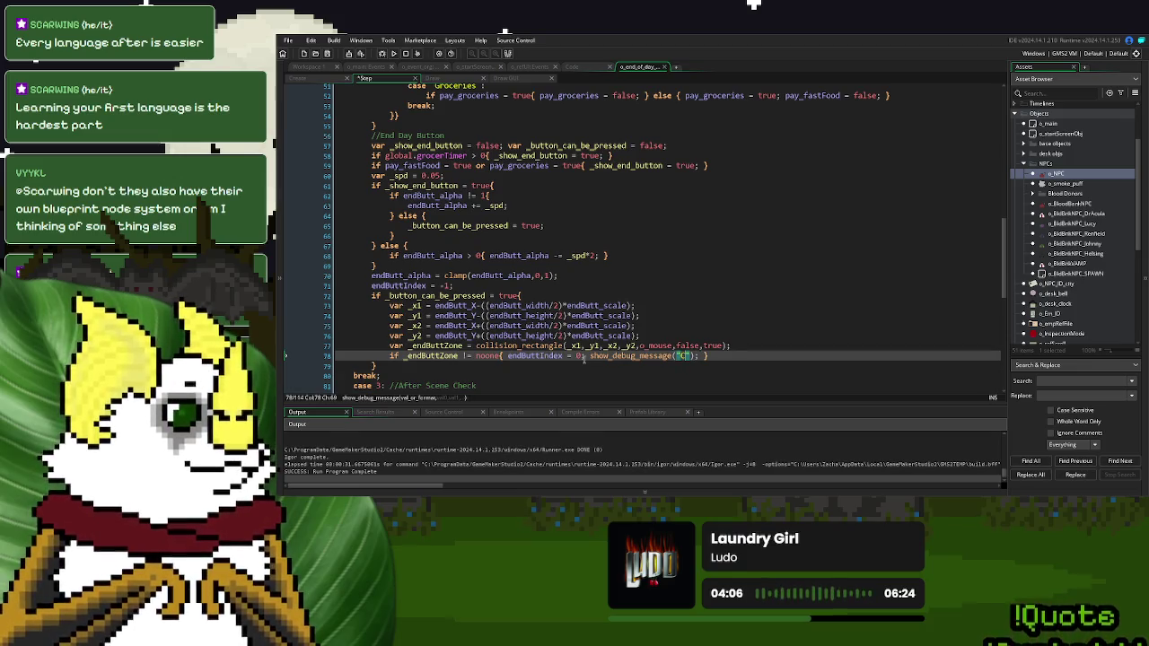
key(BackSpace)
text(ING)
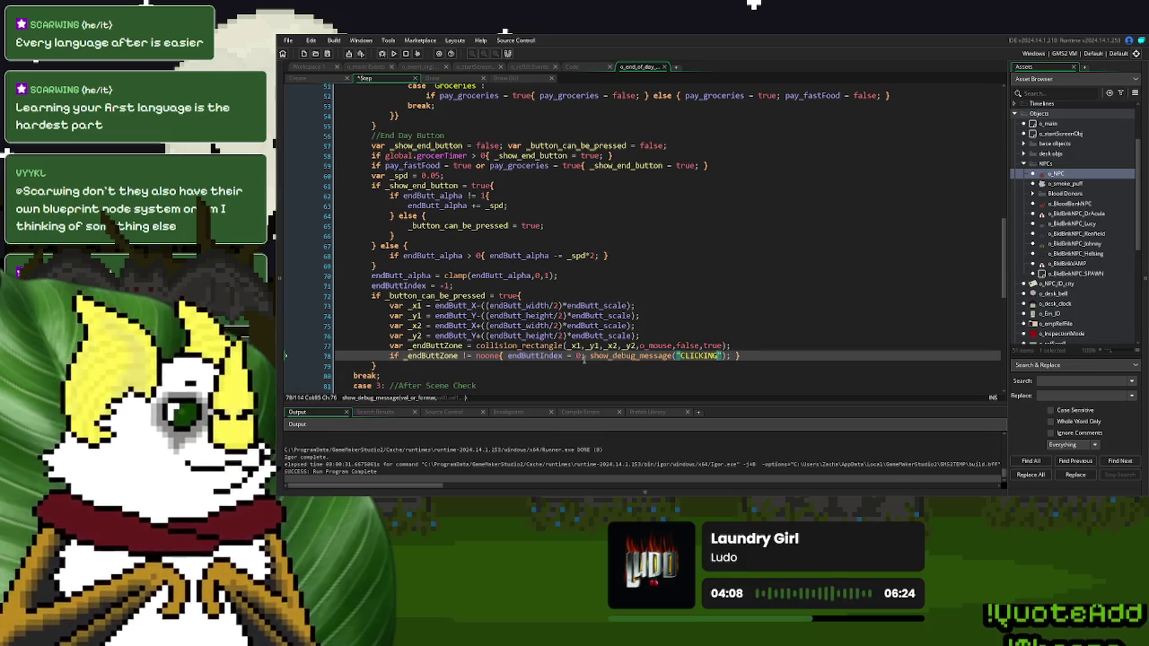
Add an else branch that logs "AVAILABLE" instead
click(794, 356)
text(else { })
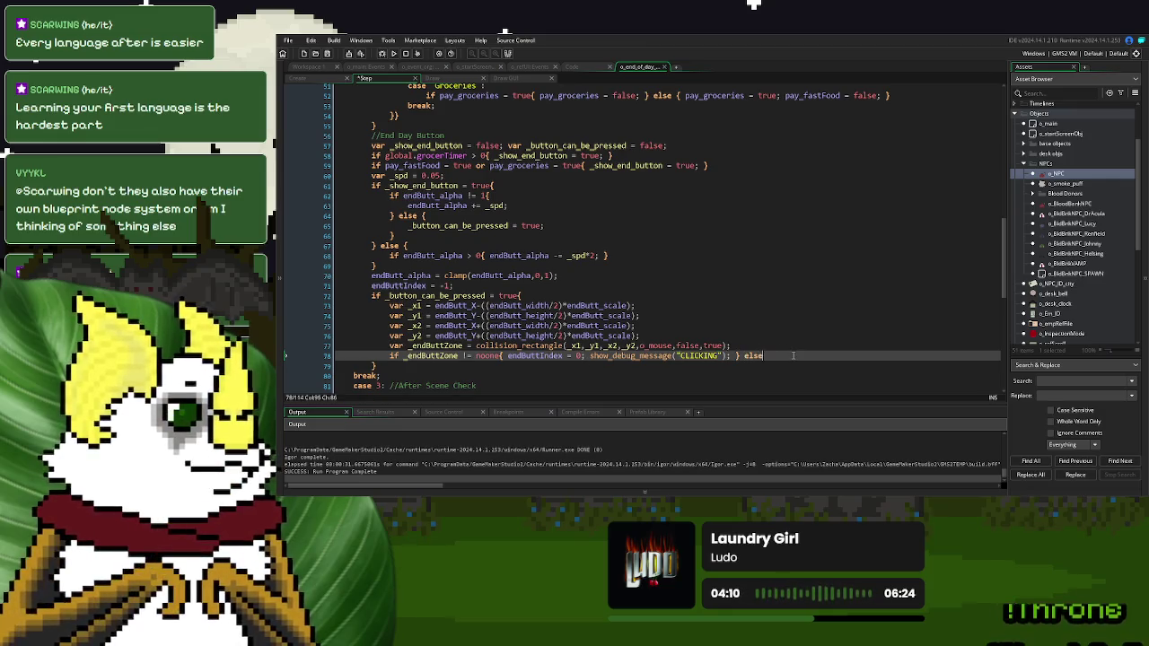
drag(733, 356, 590, 358)
key(ctrl+c)
click(778, 355)
key(ctrl+v)
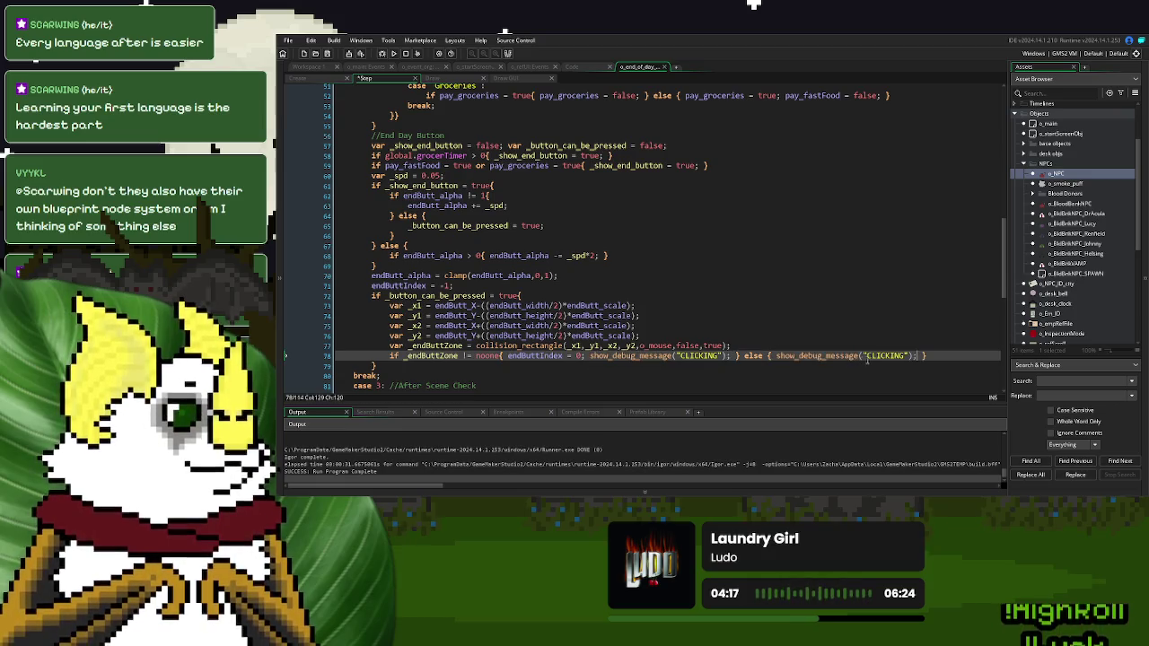
double_click(870, 357)
text(AVAILABLE)
click(517, 79)
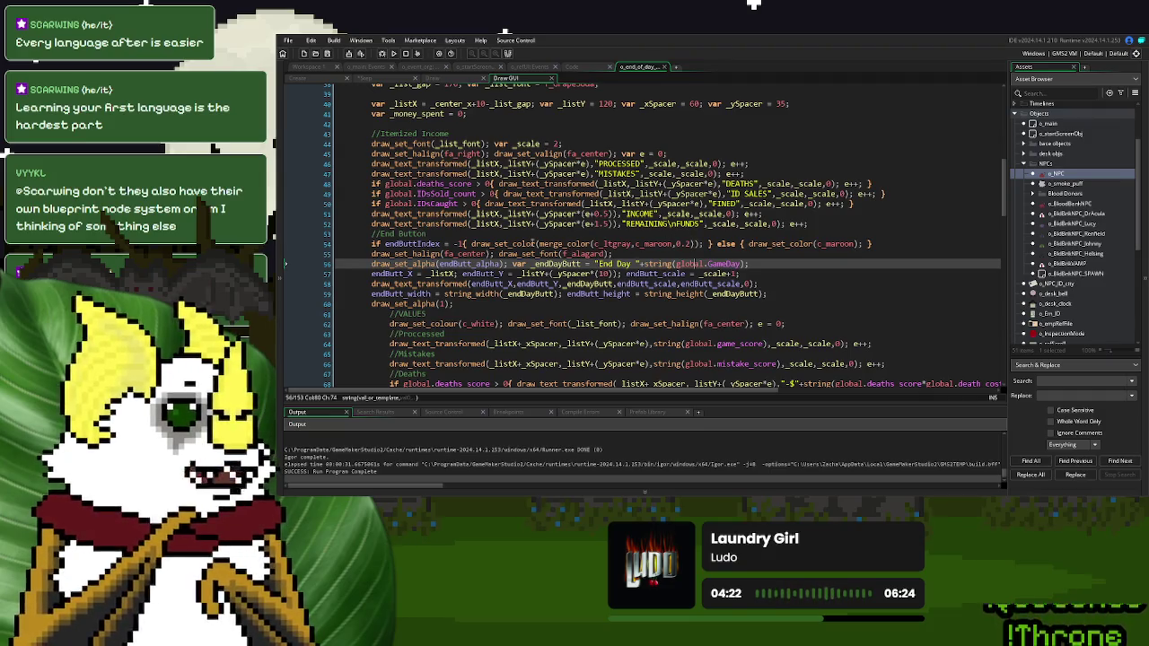
Switch to the Draw GUI event code and build and run the game
double_click(503, 244)
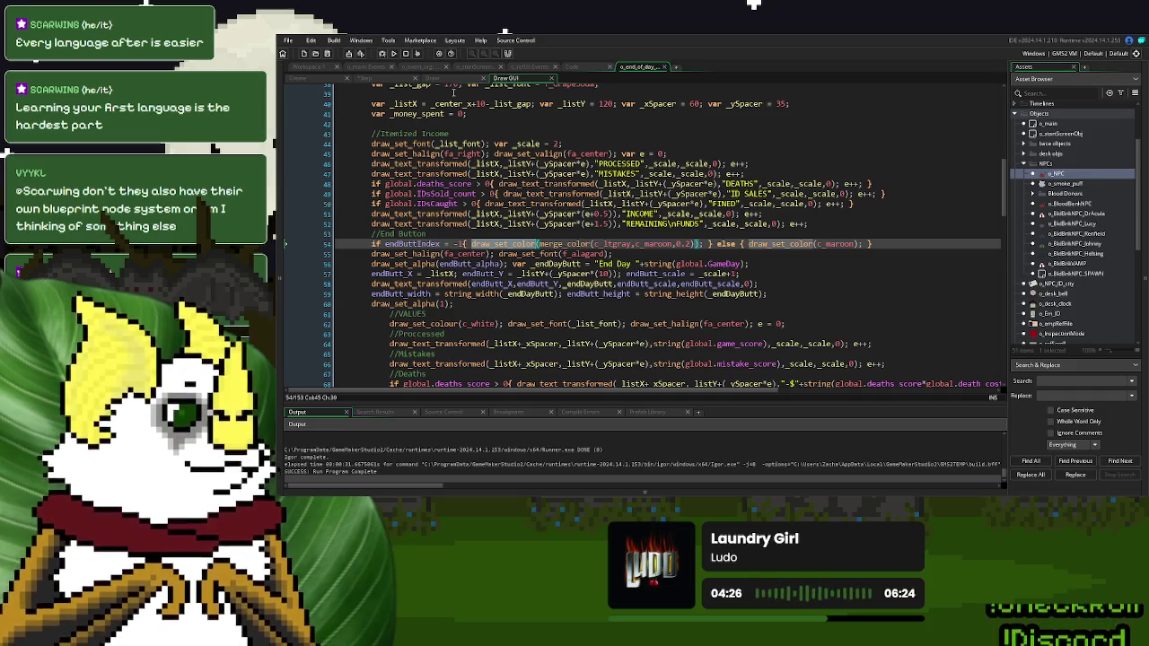
click(393, 54)
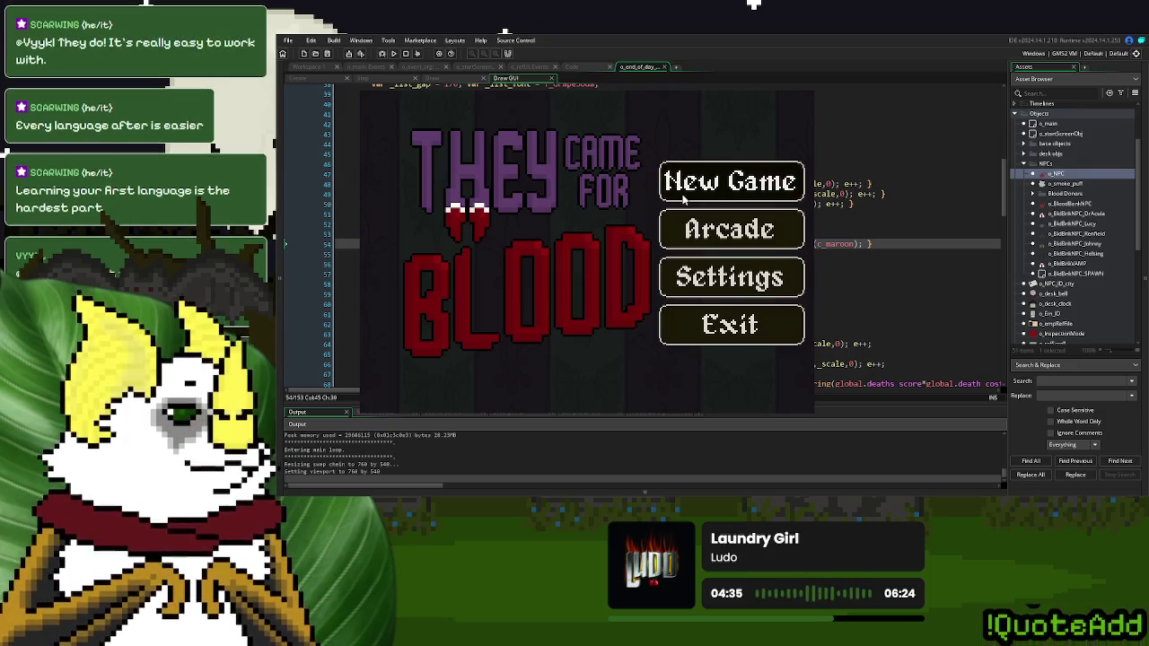
Start a new game, continue to End of Day 1, tick Fast Food, then close the game
click(691, 196)
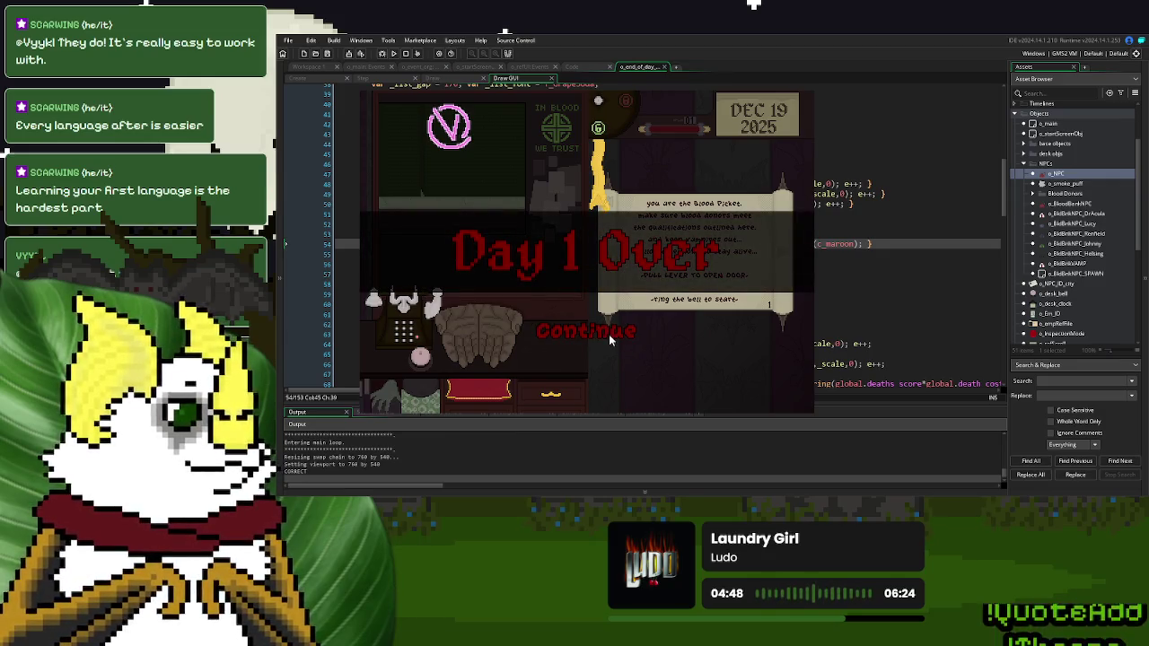
click(609, 334)
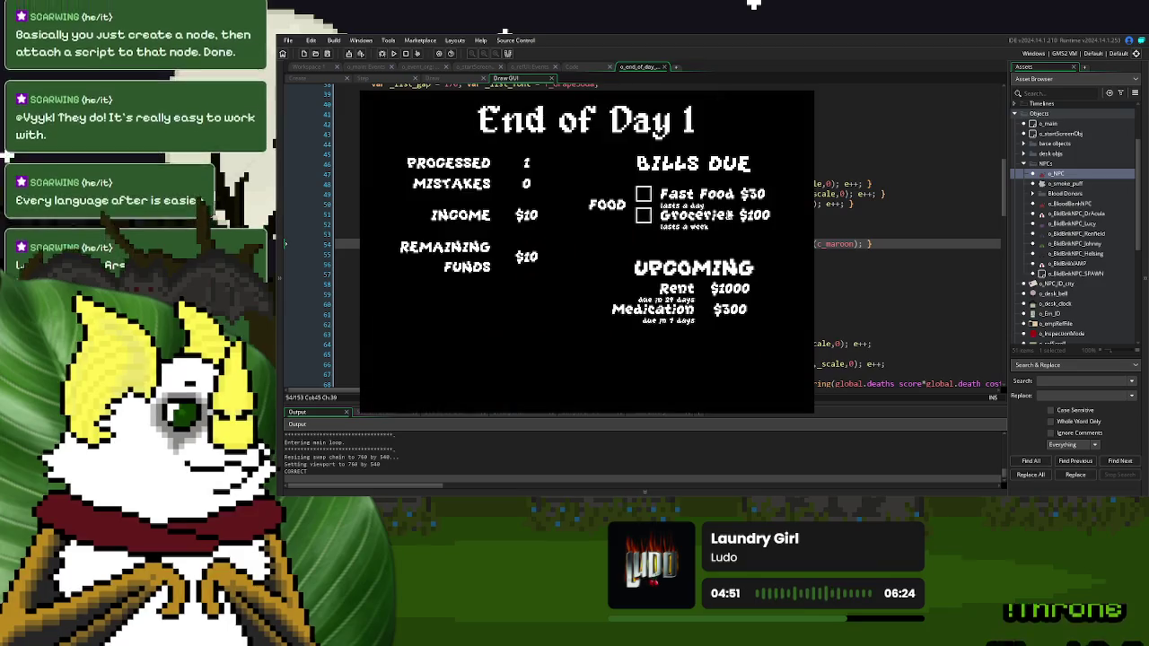
click(643, 194)
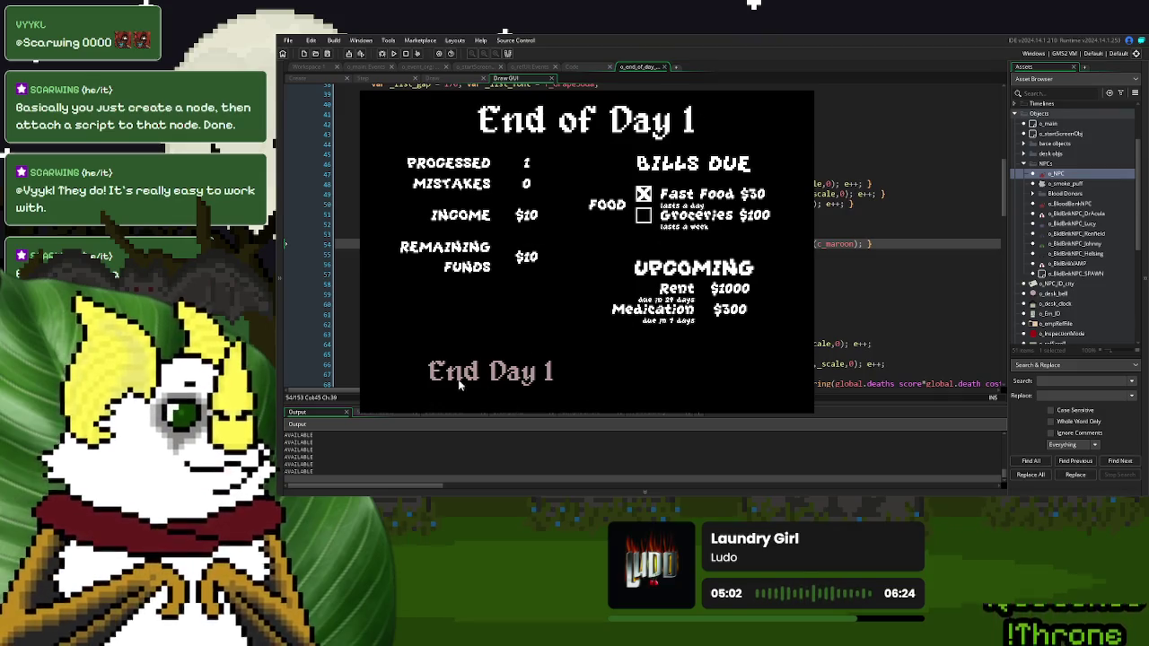
click(799, 91)
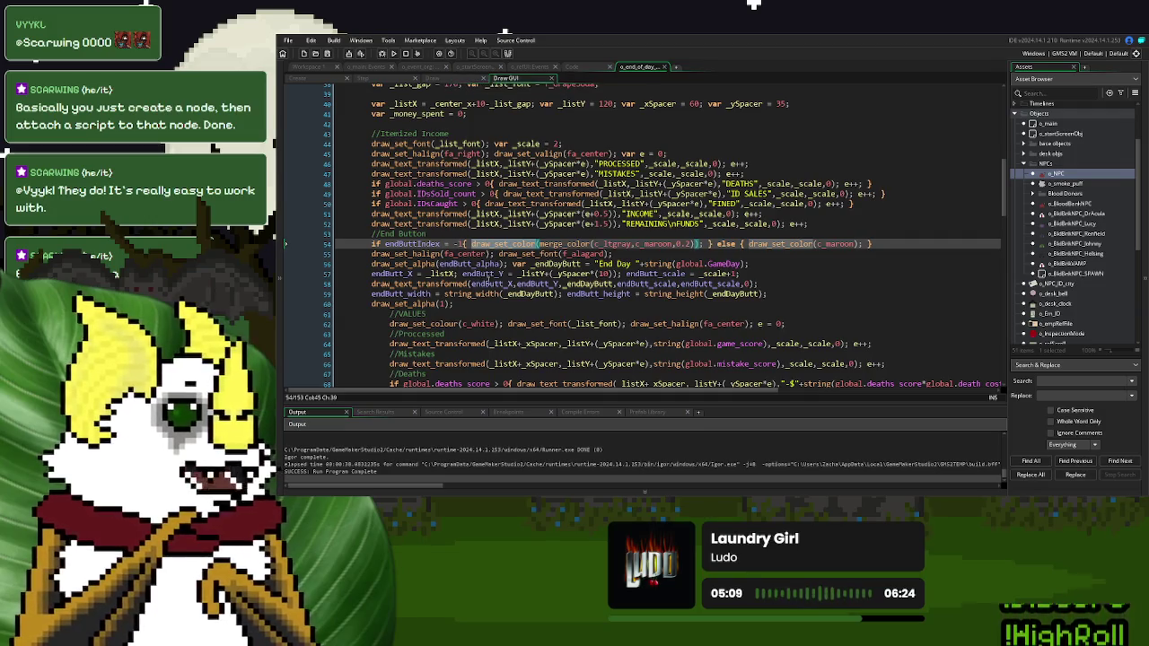
double_click(382, 275)
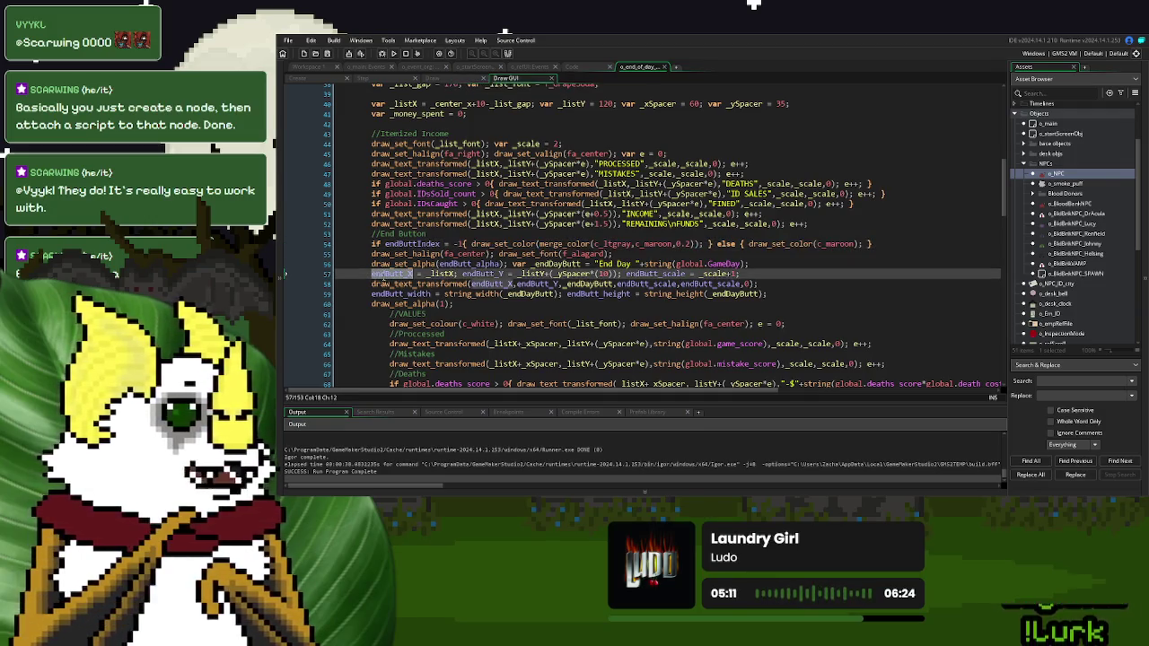
double_click(483, 274)
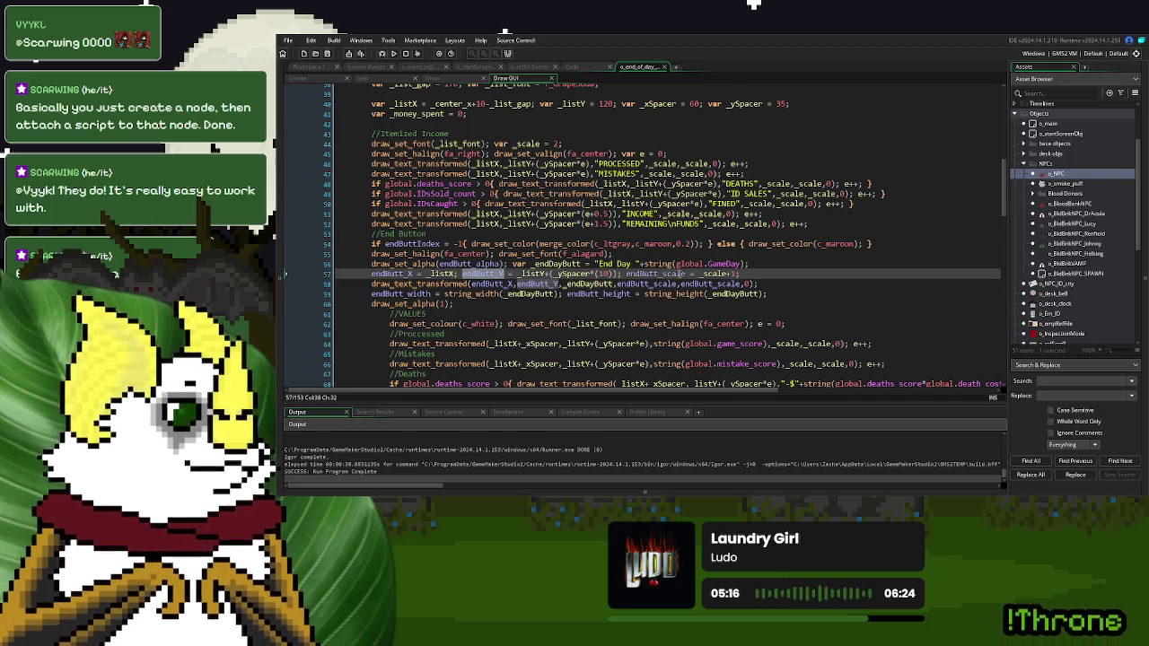
double_click(653, 273)
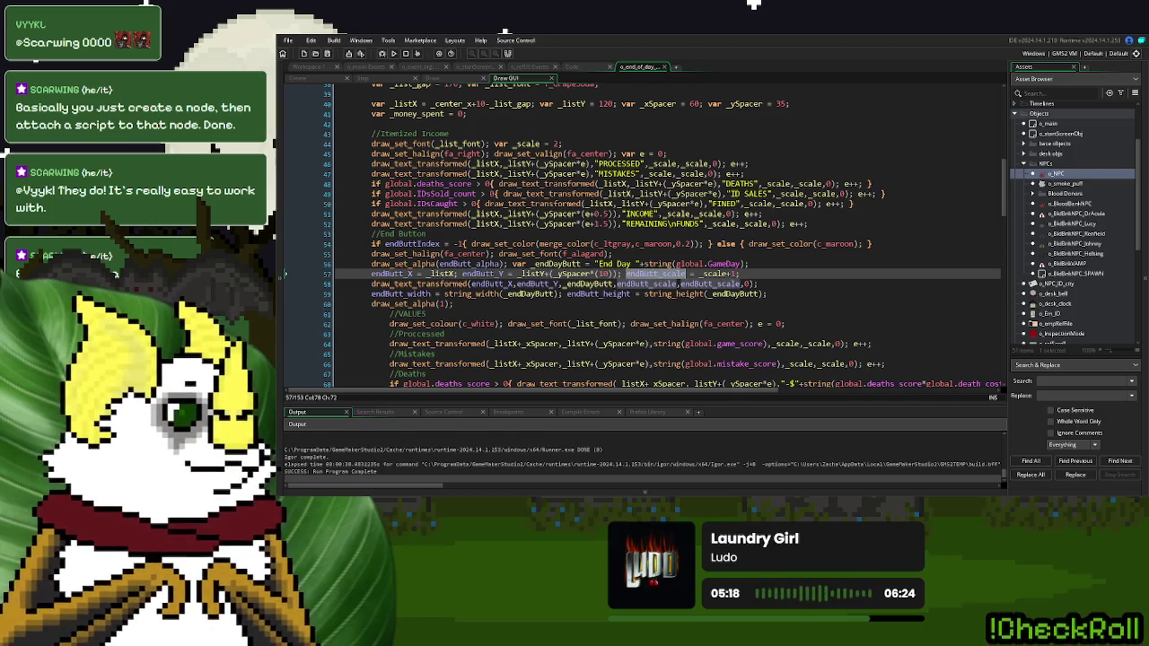
double_click(619, 293)
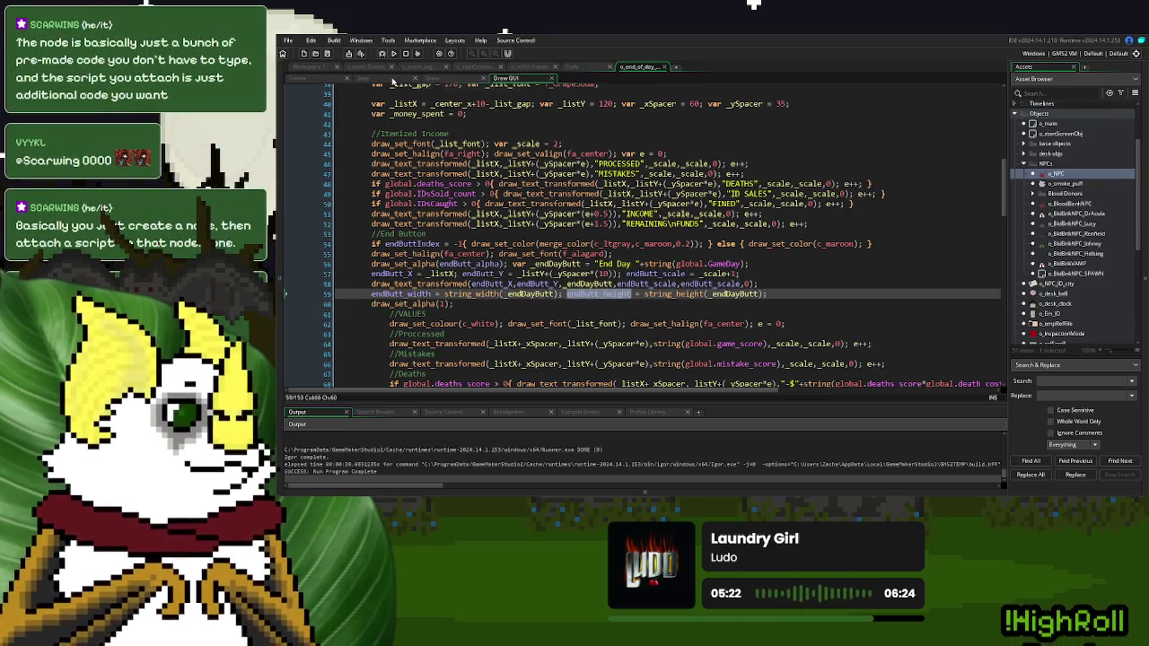
click(392, 79)
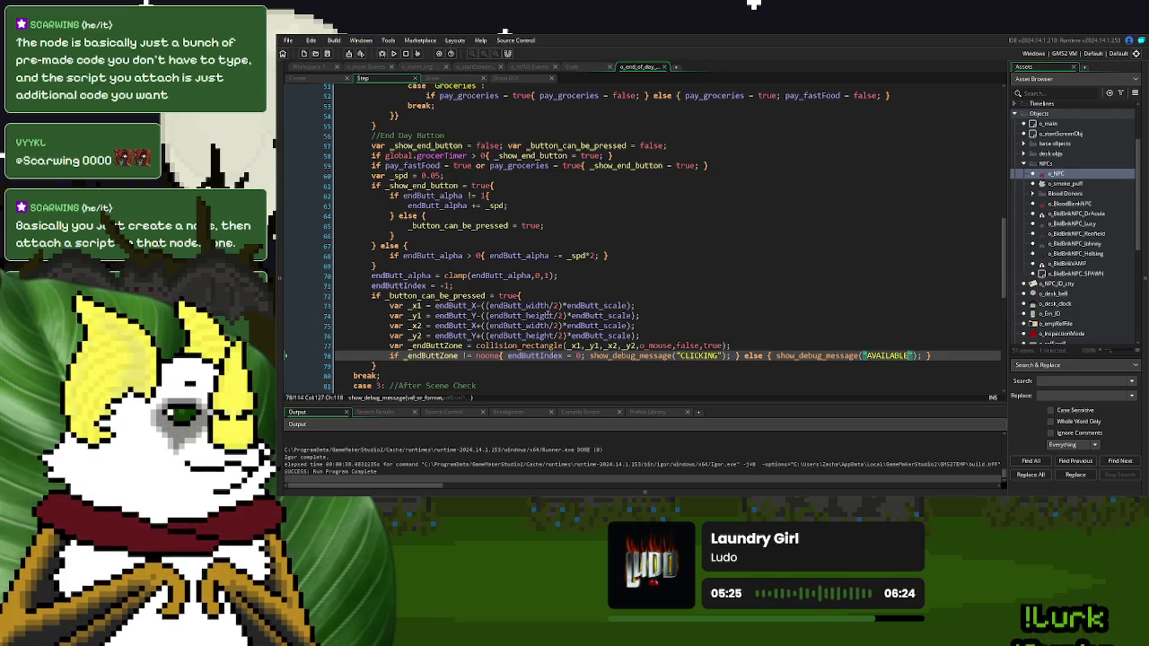
Review the _x1, _y1, _x2 and _y2 button bound calculations and the line 78 debug code
click(535, 306)
click(536, 326)
click(536, 316)
click(536, 336)
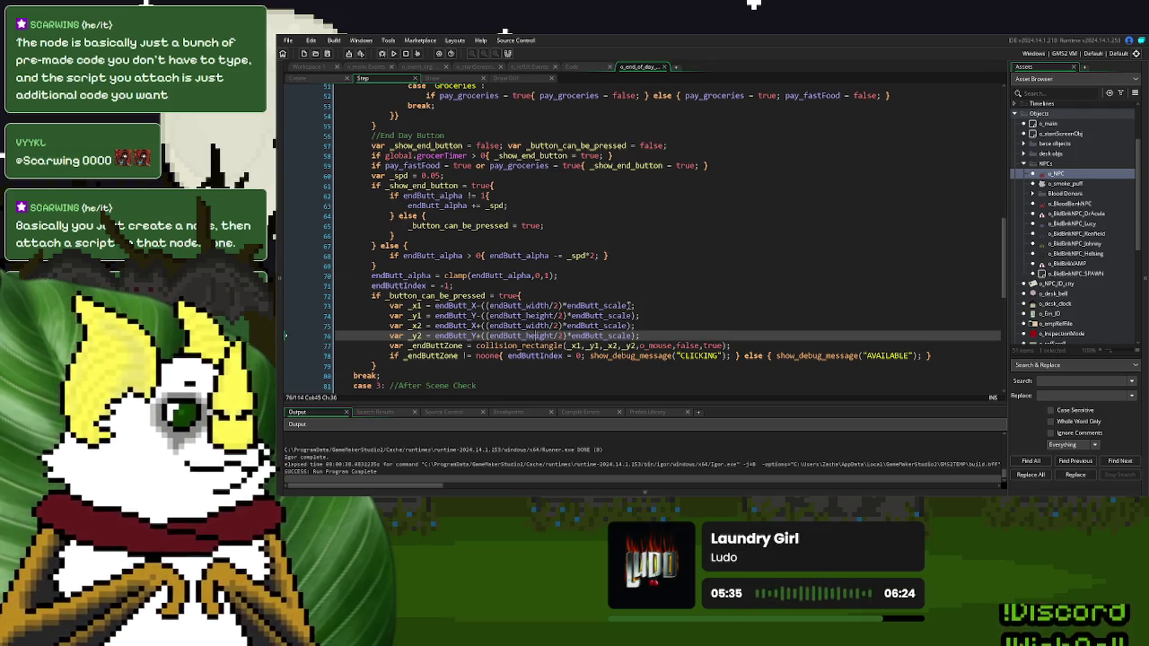
click(632, 305)
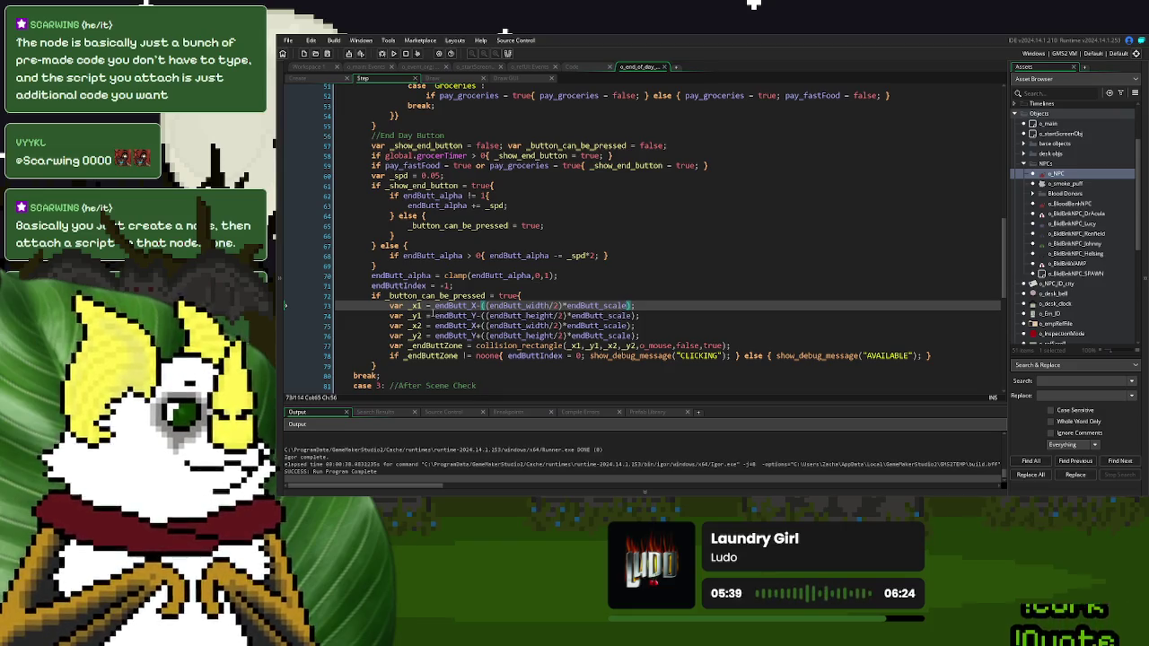
drag(931, 356, 683, 357)
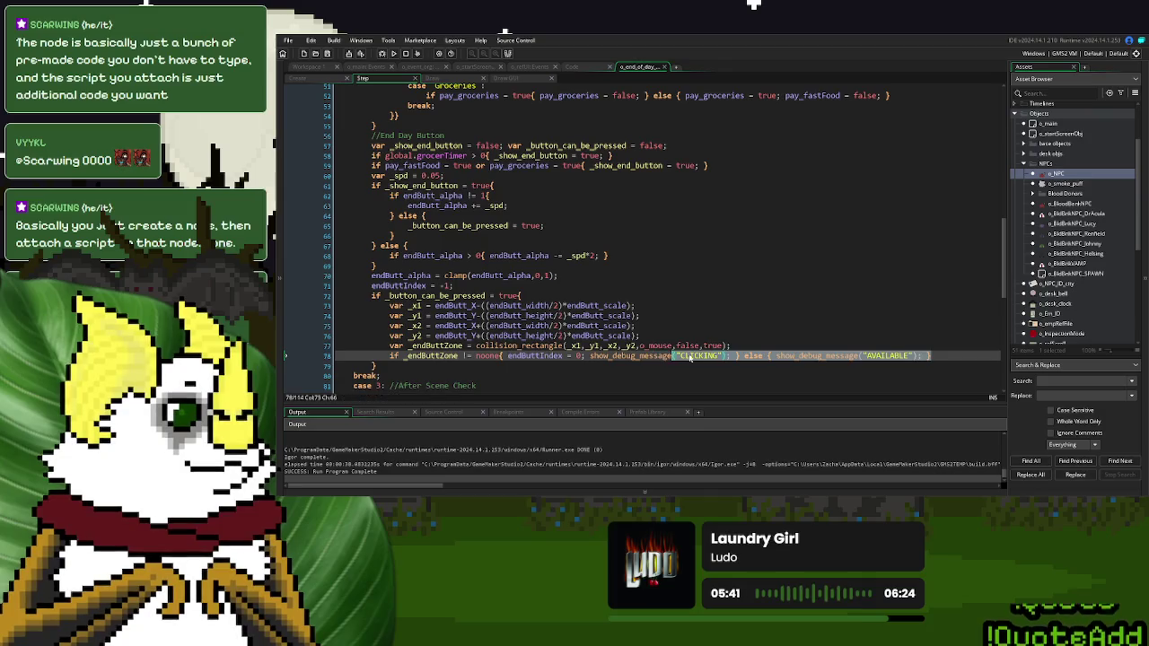
click(731, 356)
text(0)
Move the CLICKING debug call onto its own line 79 and delete the AVAILABLE else branch
click(590, 356)
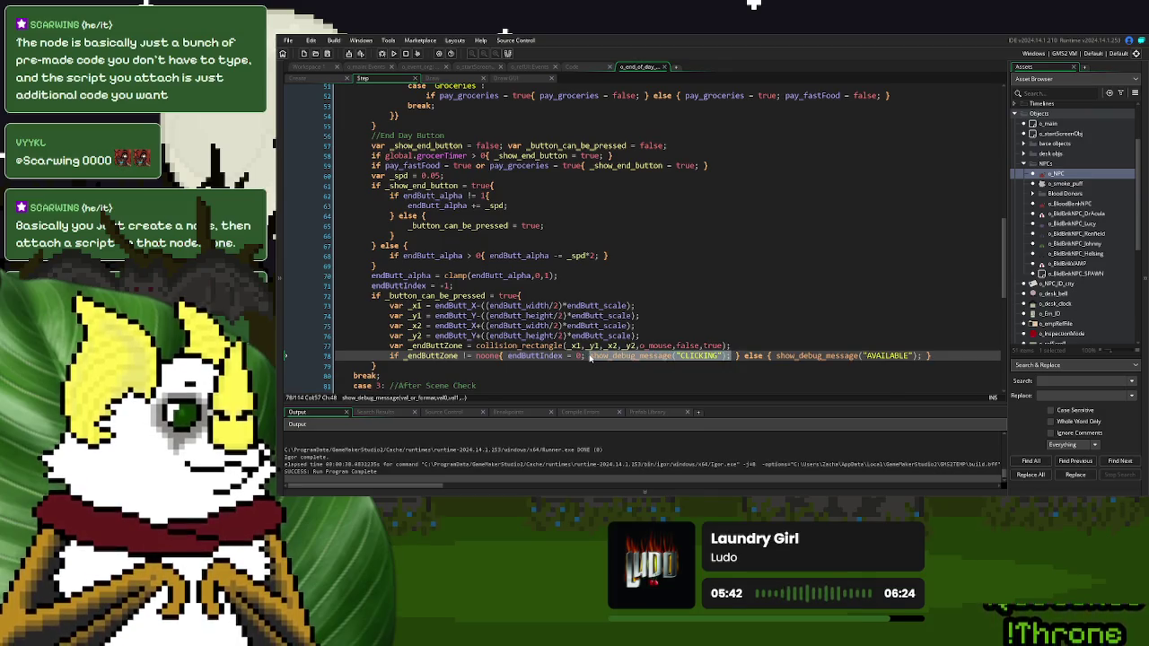
click(945, 356)
key(Return)
text(show_debug_message("CLICKING");)
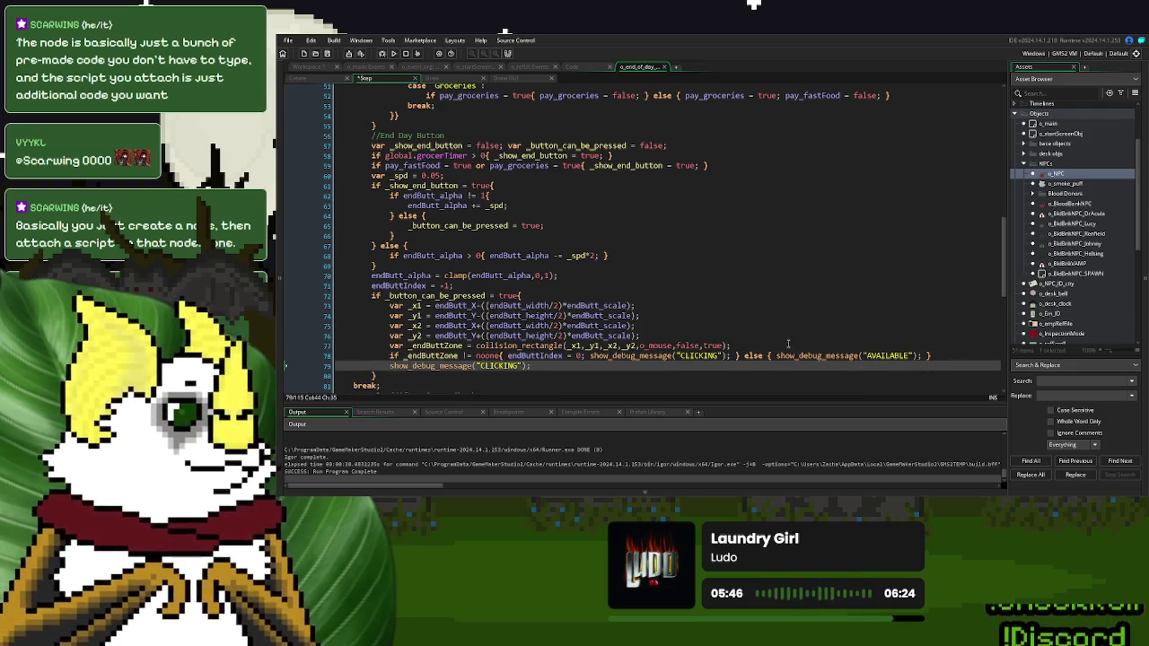
mouse_move(931, 356)
mouse_down()
mouse_move(729, 358)
mouse_move(739, 357)
mouse_up()
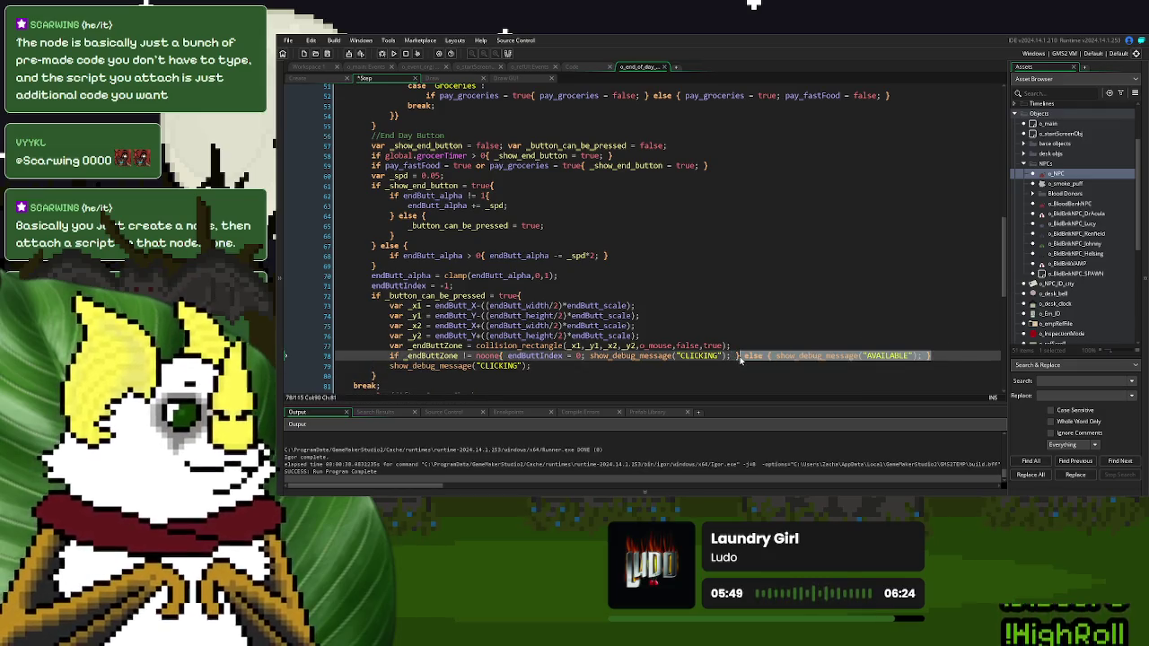
key(Delete)
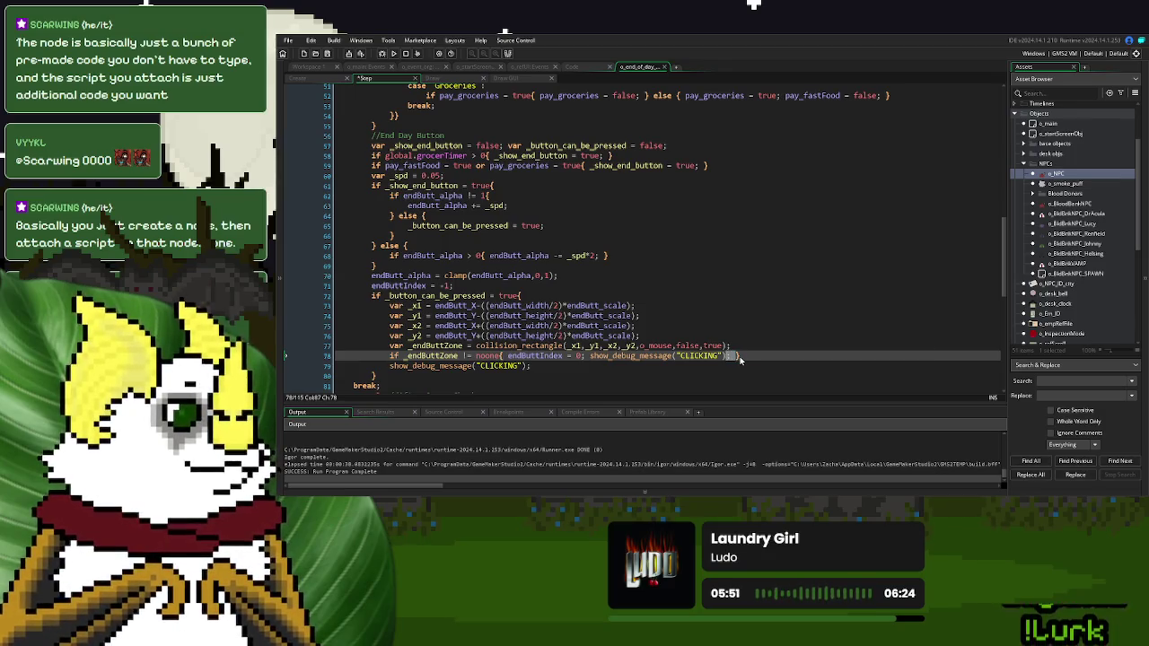
key(shift+Left)
key(shift+Left)
key(shift+Left)
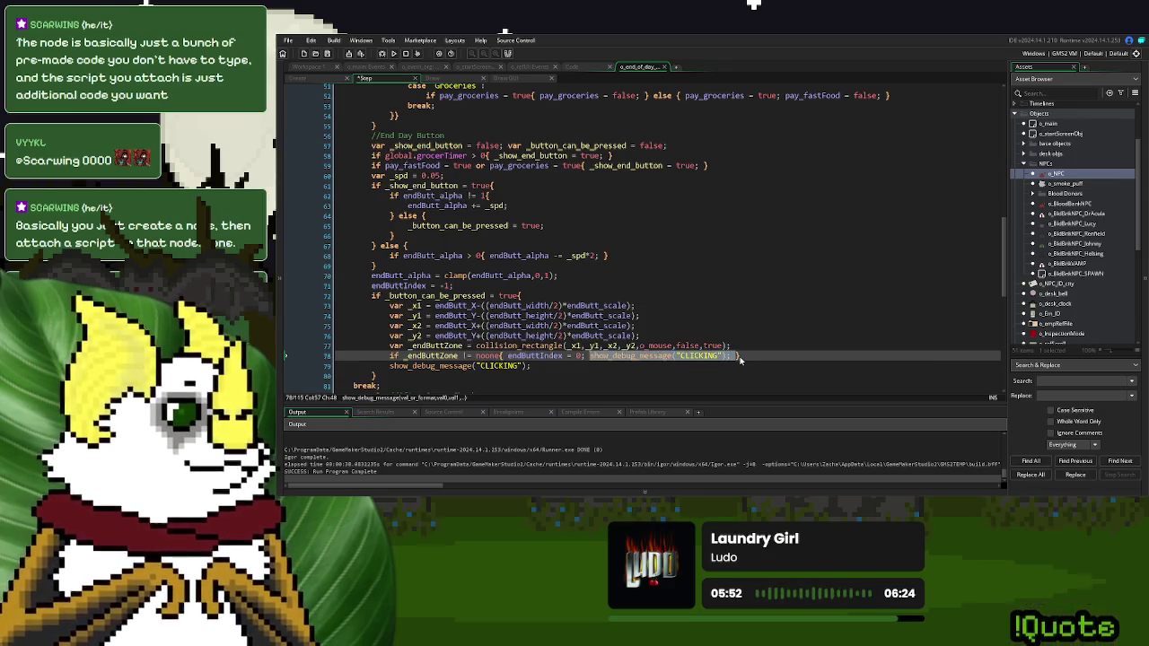
key(Delete)
Replace CLICKING in the debug message with _x1 and _y1 separated by a space
double_click(416, 306)
drag(521, 367, 483, 367)
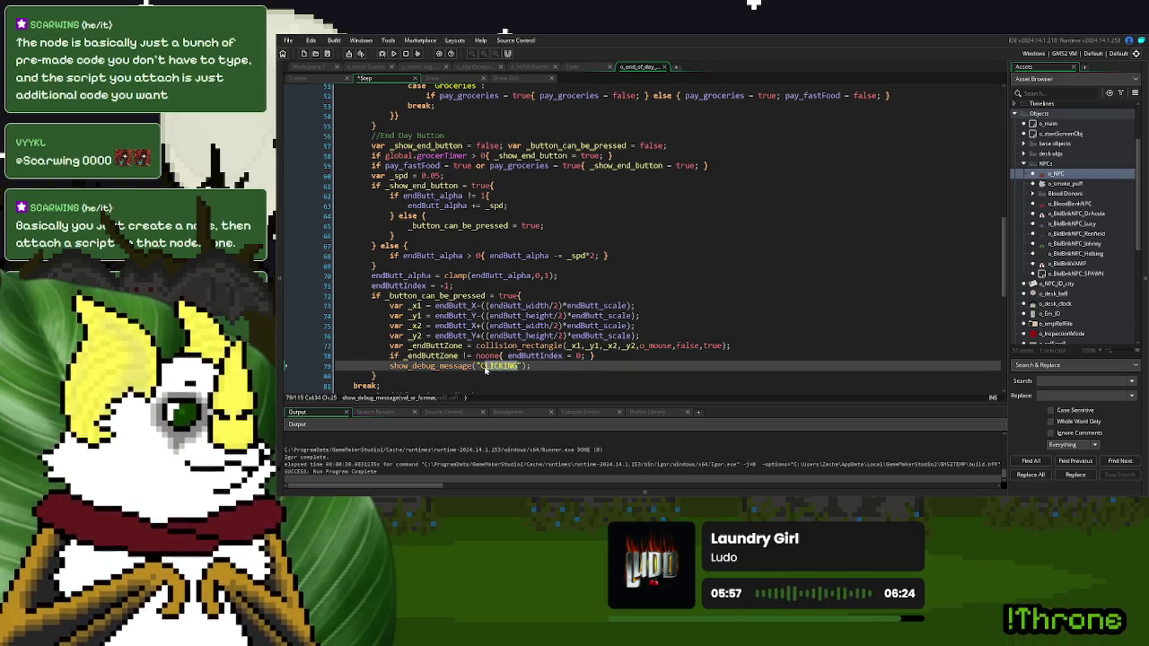
key(ctrl+v)
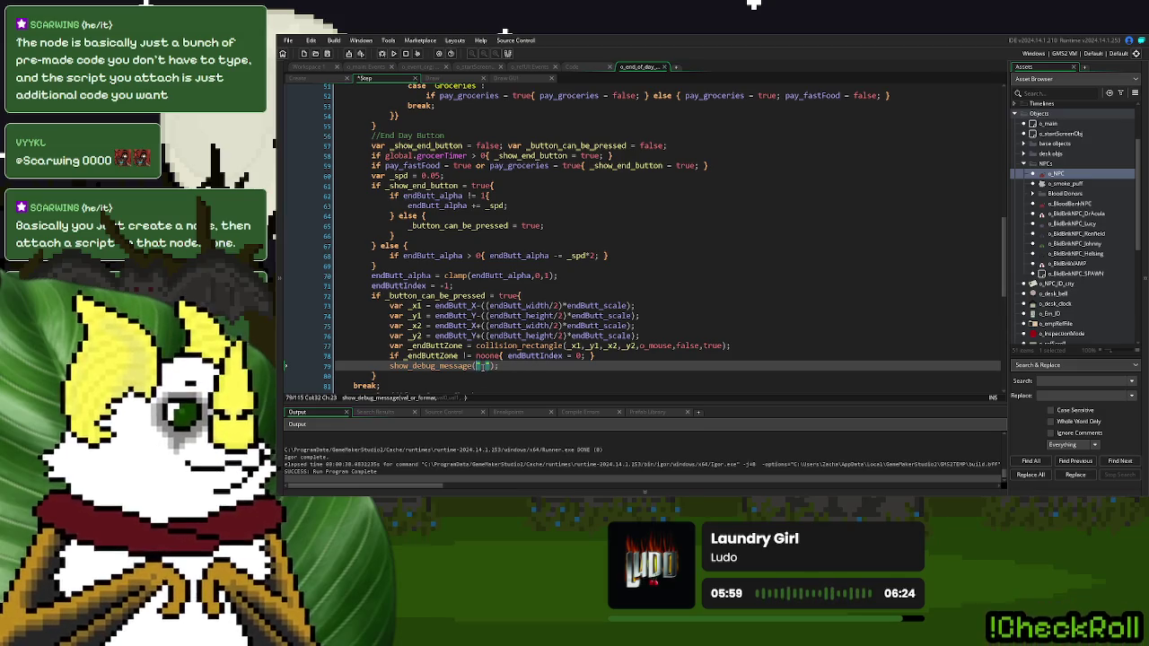
text(_x1+")
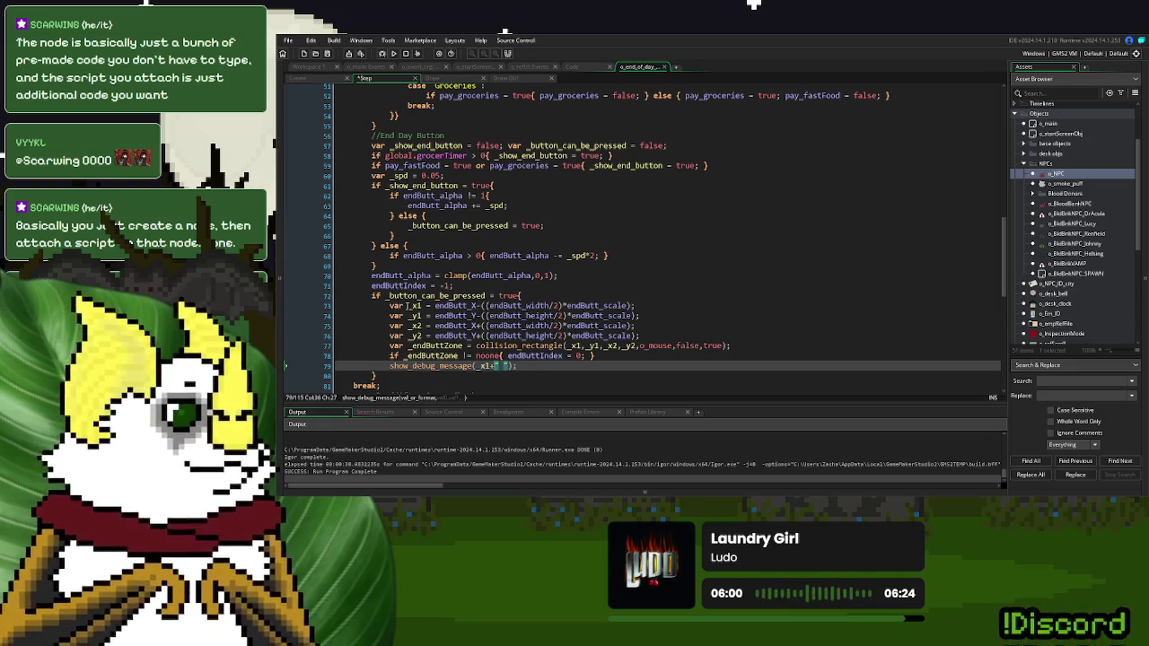
click(422, 316)
click(512, 366)
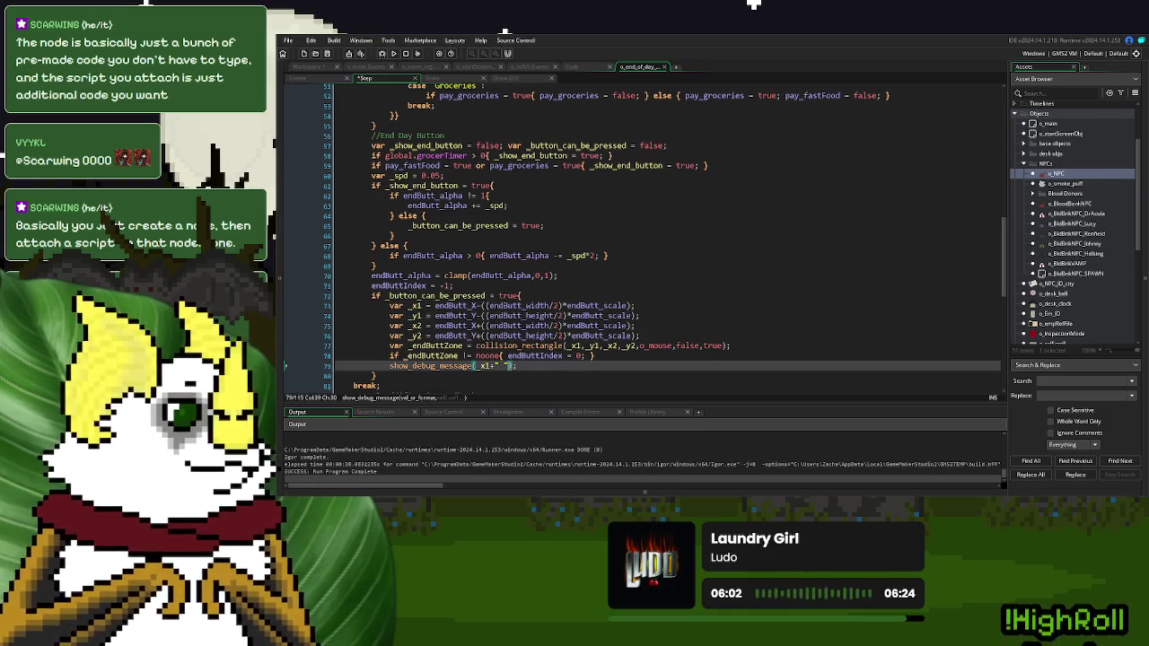
text(+)
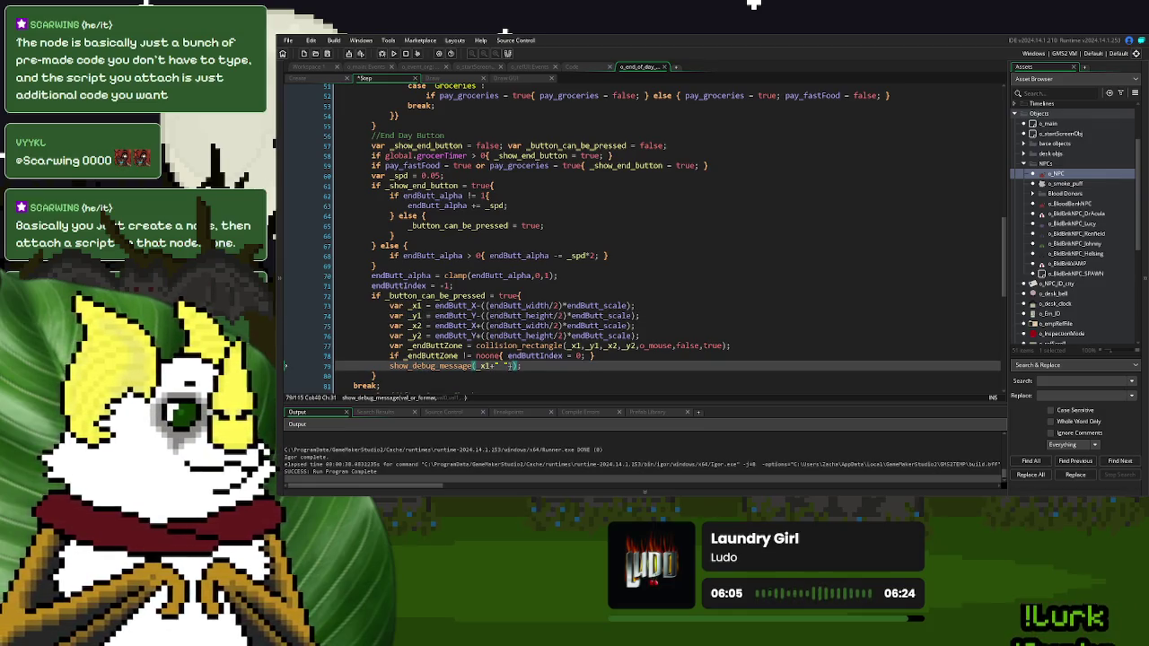
text(_y1+)
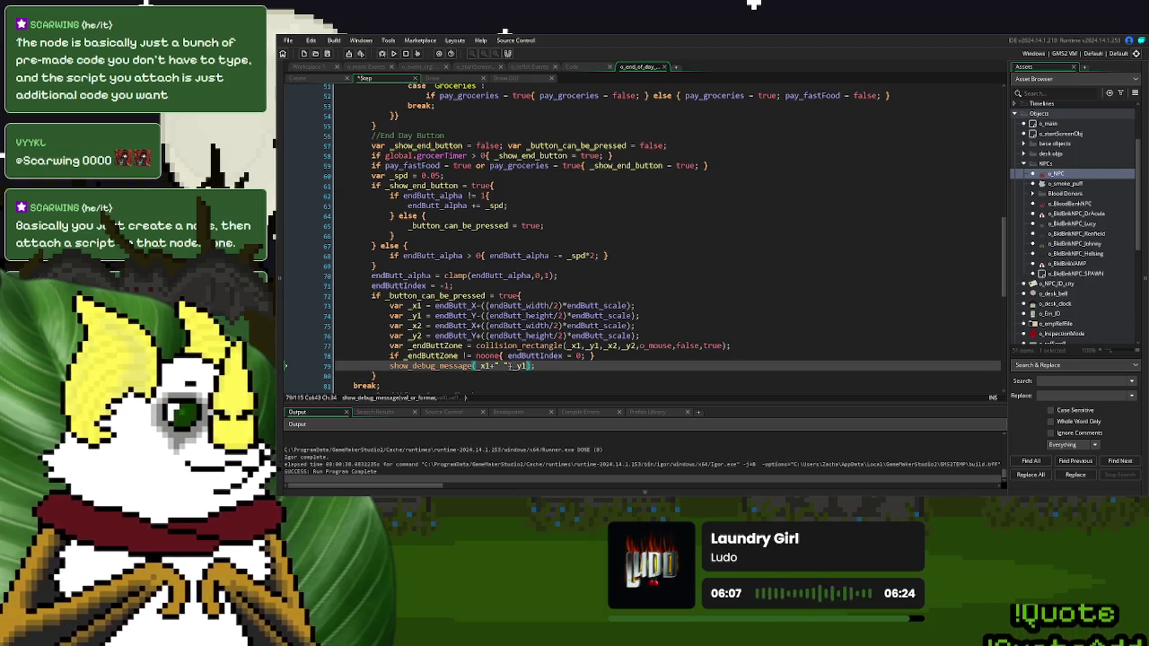
text(" ")
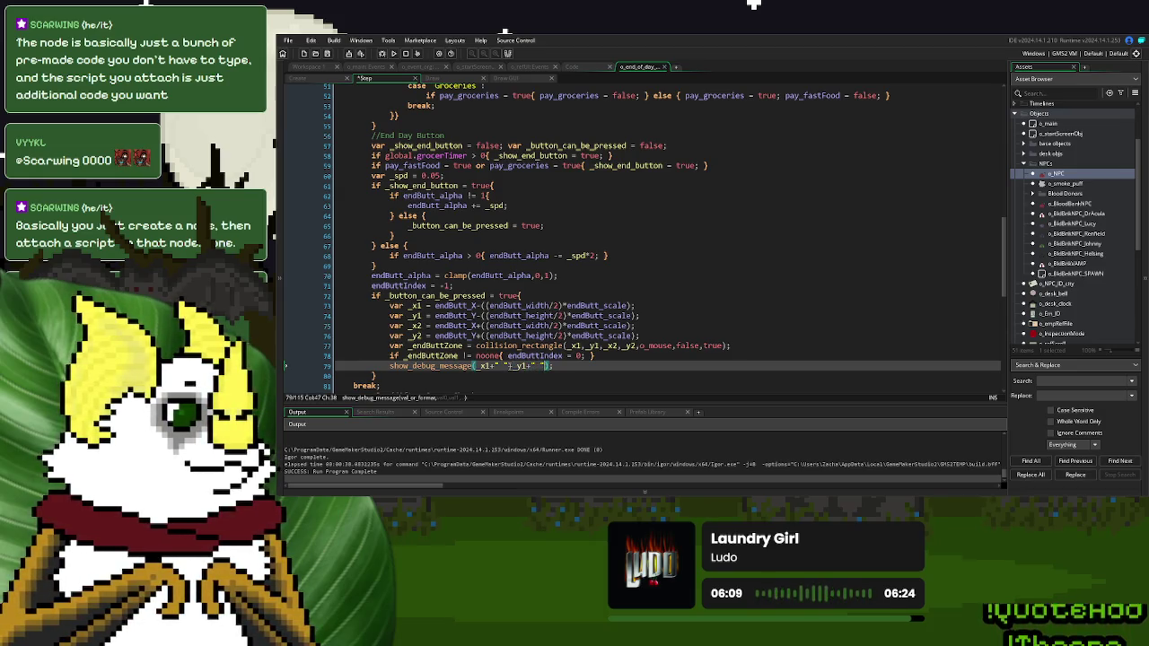
Append _x2 and _y2 with space separators to the debug message and run the game
click(423, 325)
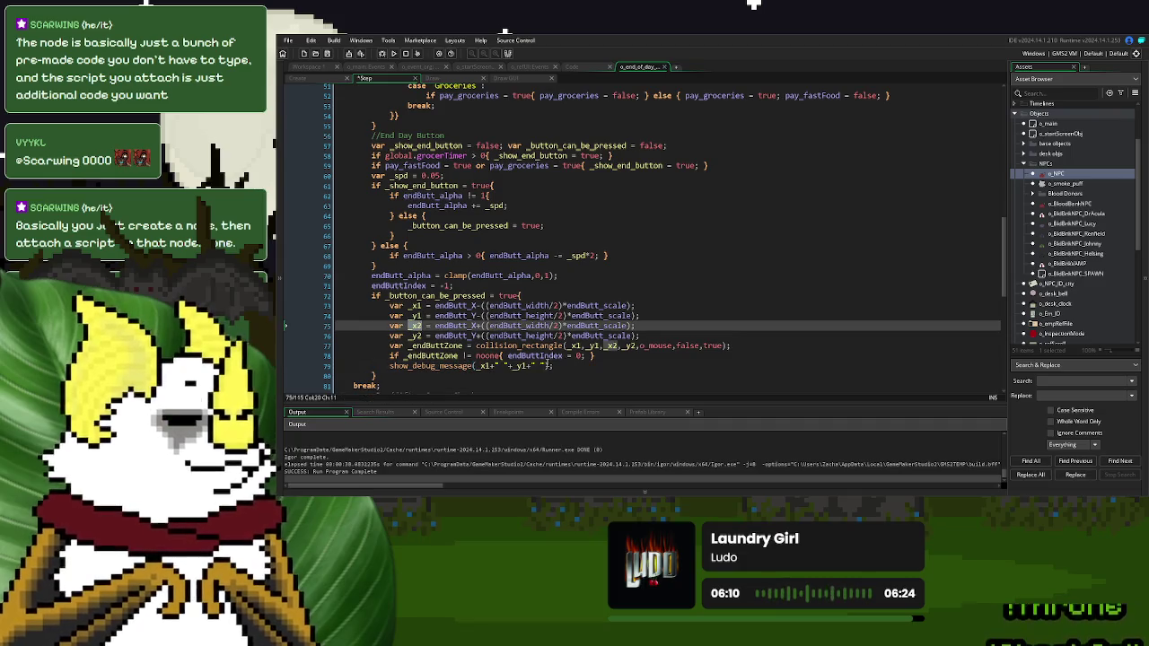
click(547, 365)
text(_x2)
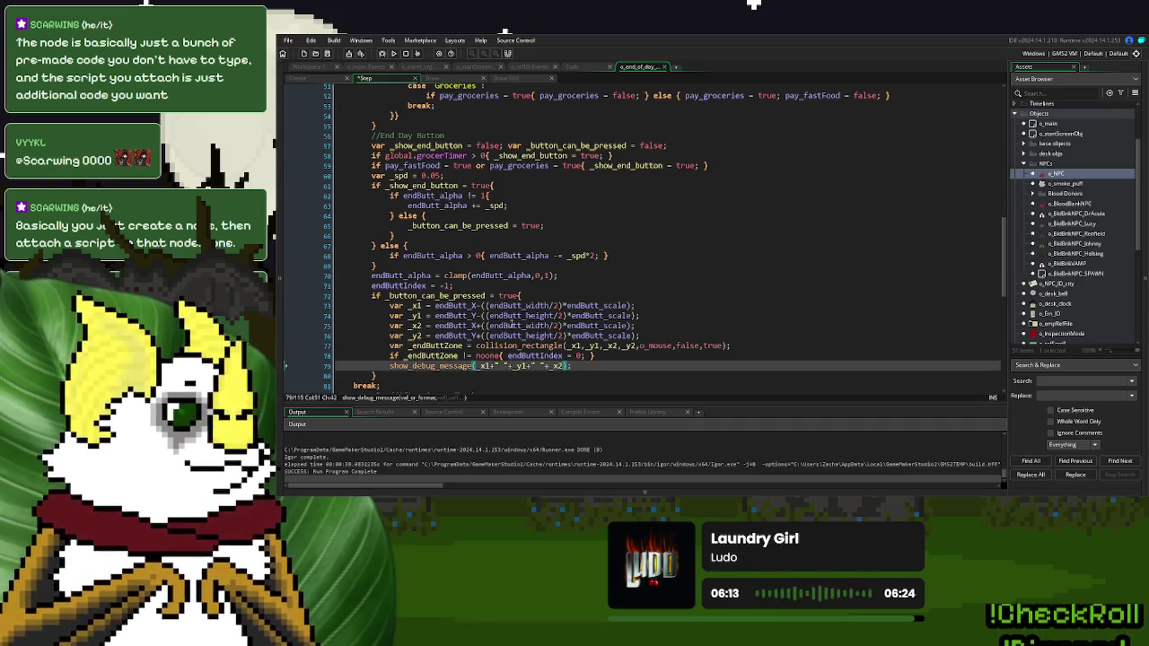
click(422, 336)
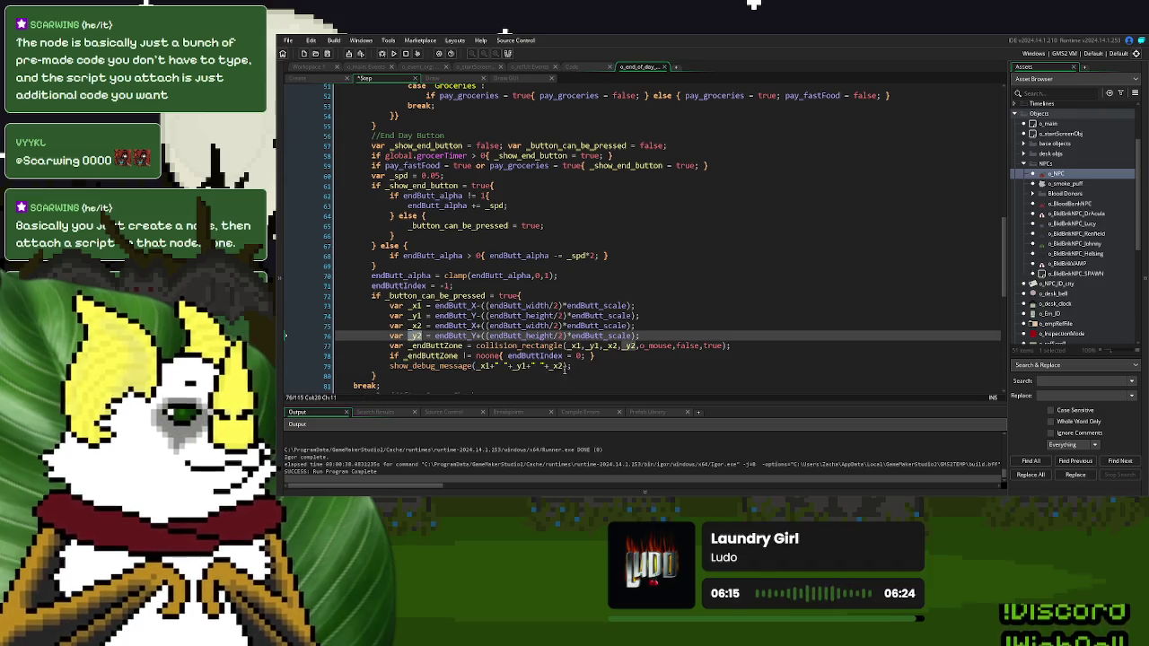
click(564, 367)
text(+" ")
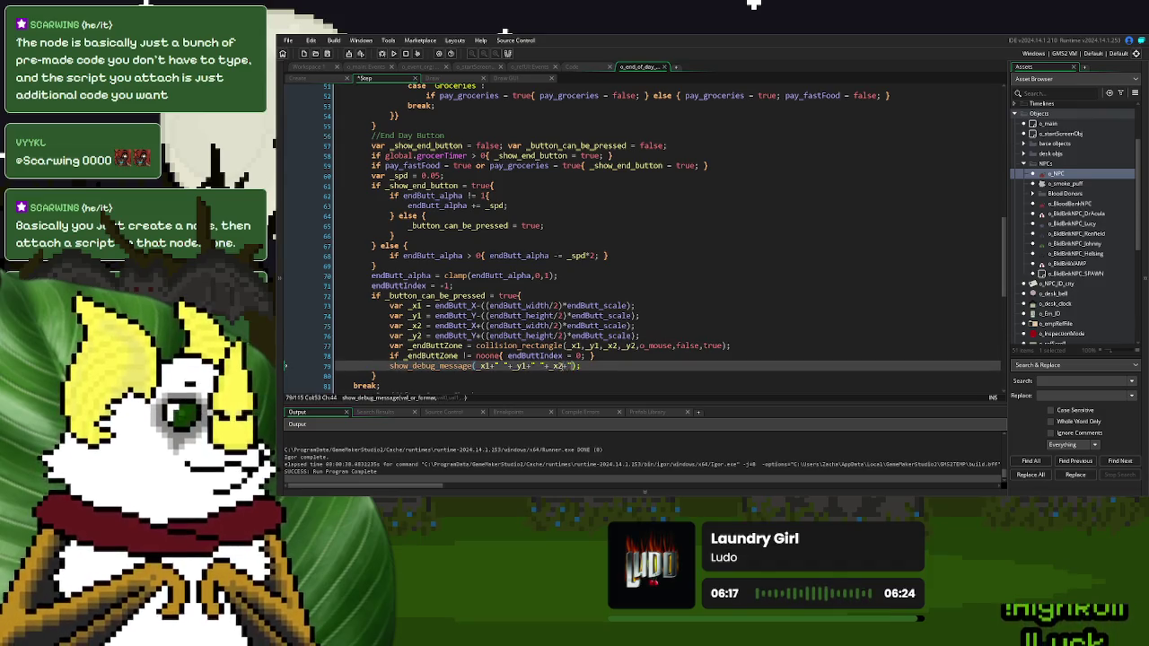
text(+_y2)
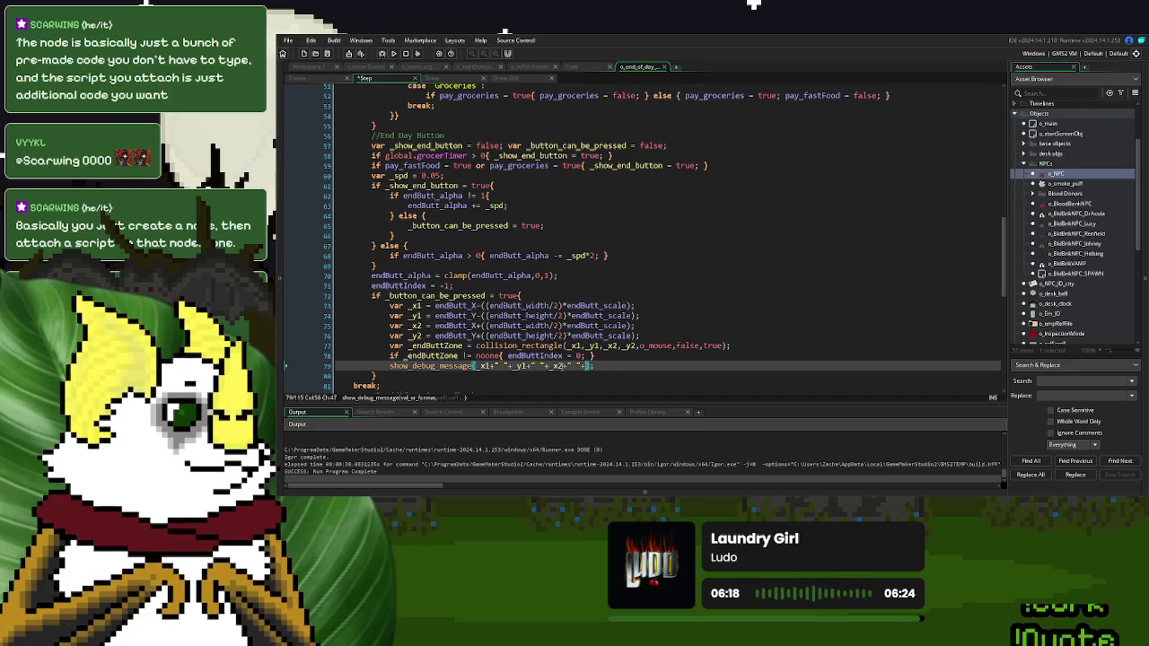
key(End)
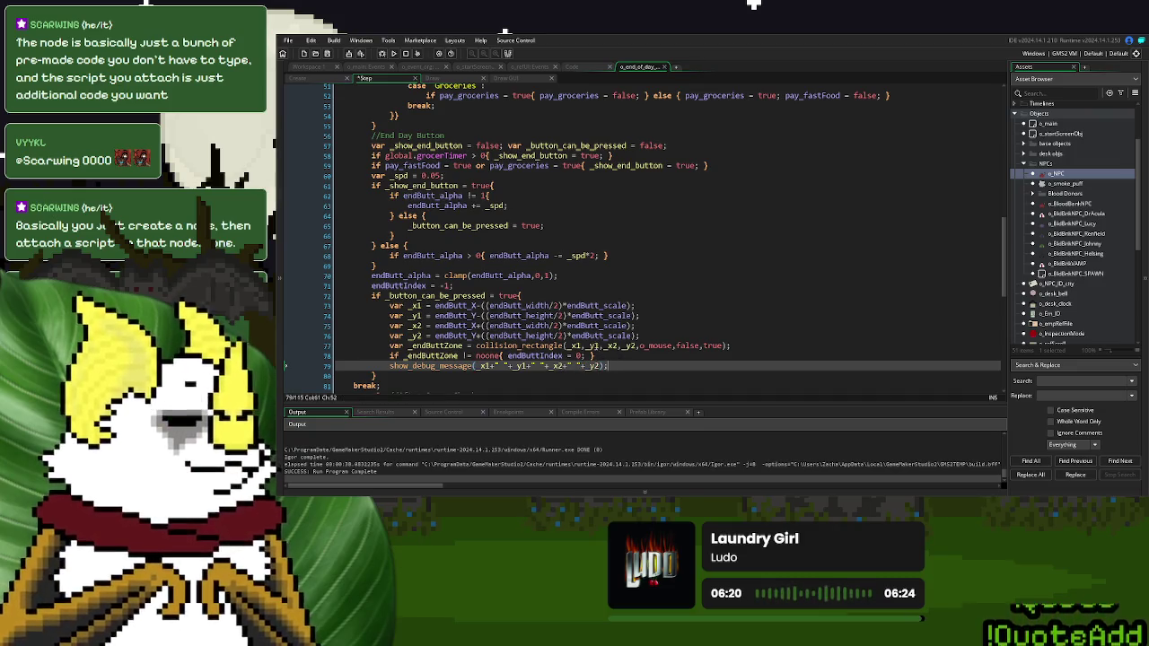
click(396, 55)
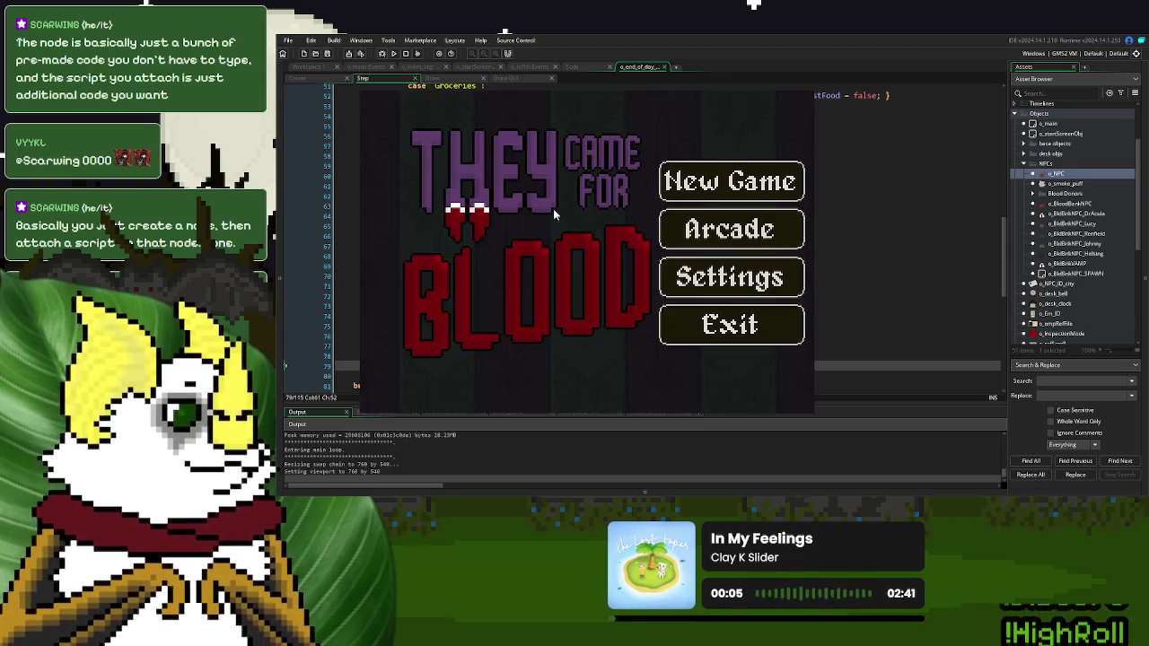
Start a new game, finish Day 1, continue past Day 1 Over, and pay Fast Food
click(705, 184)
click(420, 356)
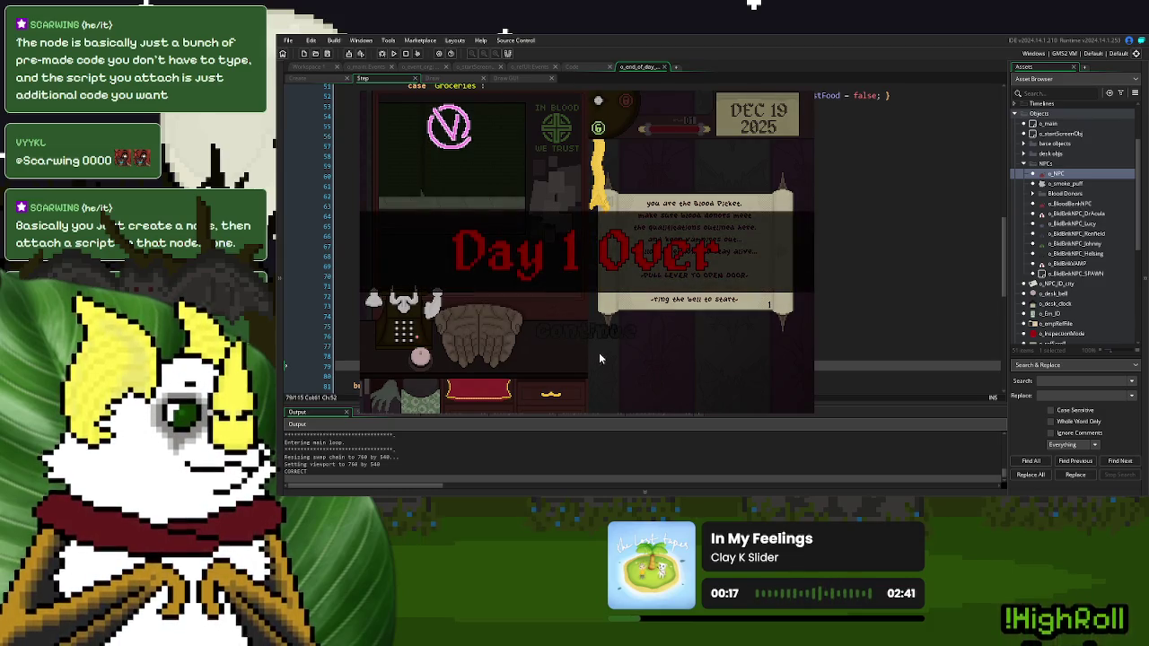
click(623, 337)
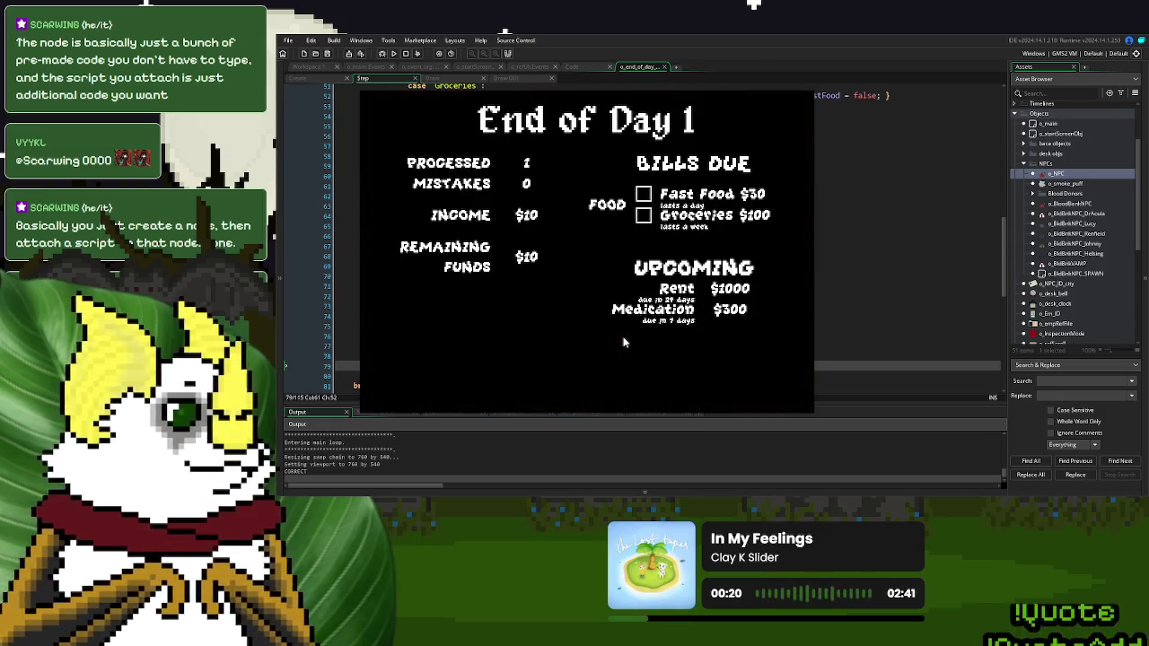
click(643, 195)
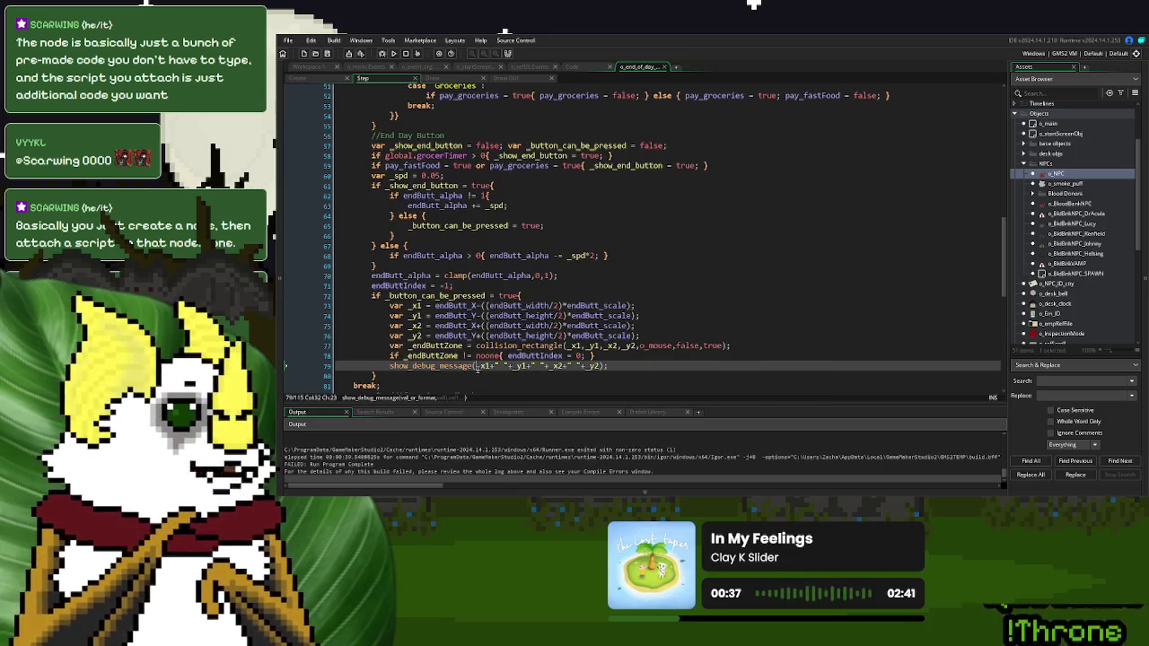
Wrap _x1 in string() and open string( wrappers before _y1, _x2 and _y2
text(string(_x1)
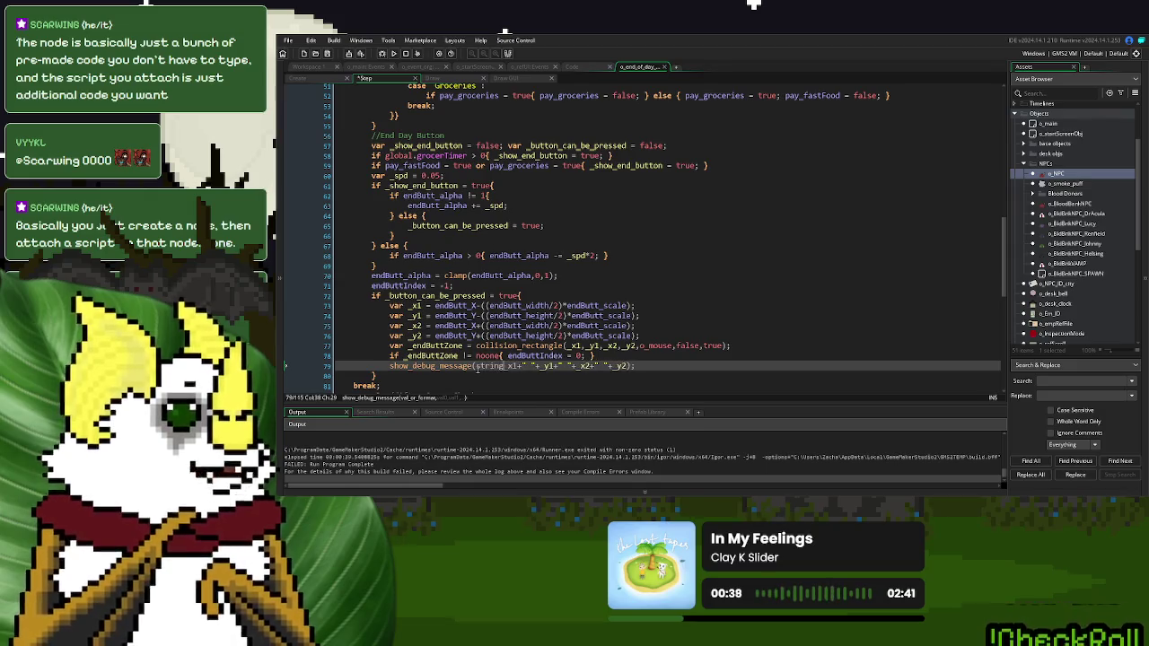
text())
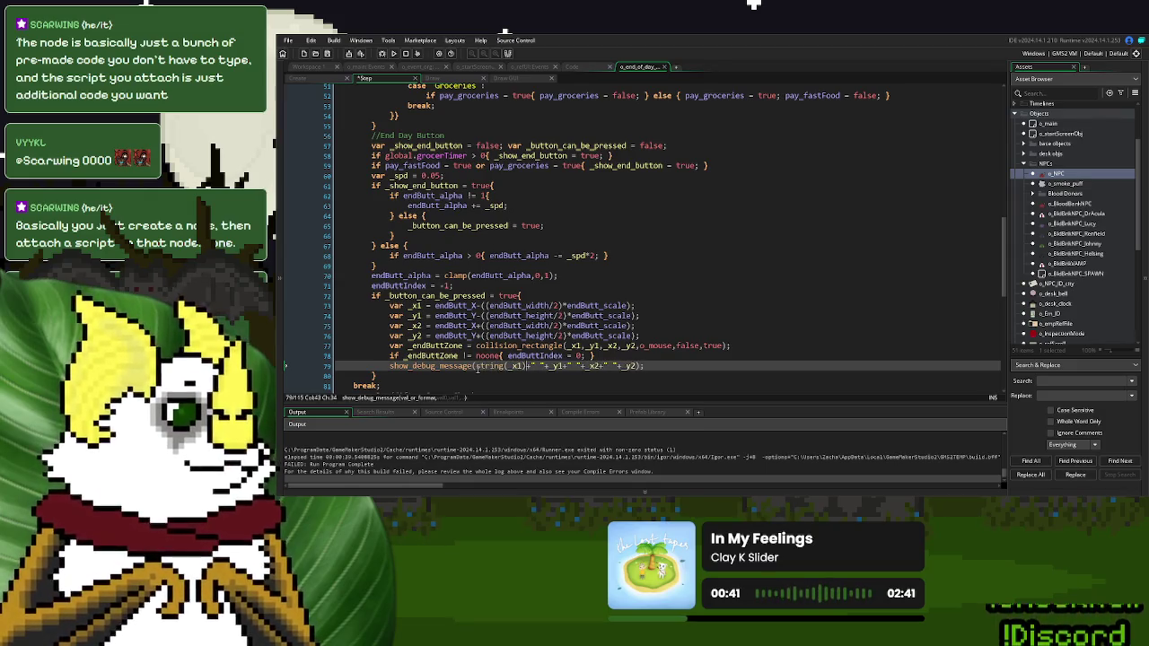
key(Left)
key(Left)
key(Left)
key(shift+Left)
key(shift+Left)
key(shift+Left)
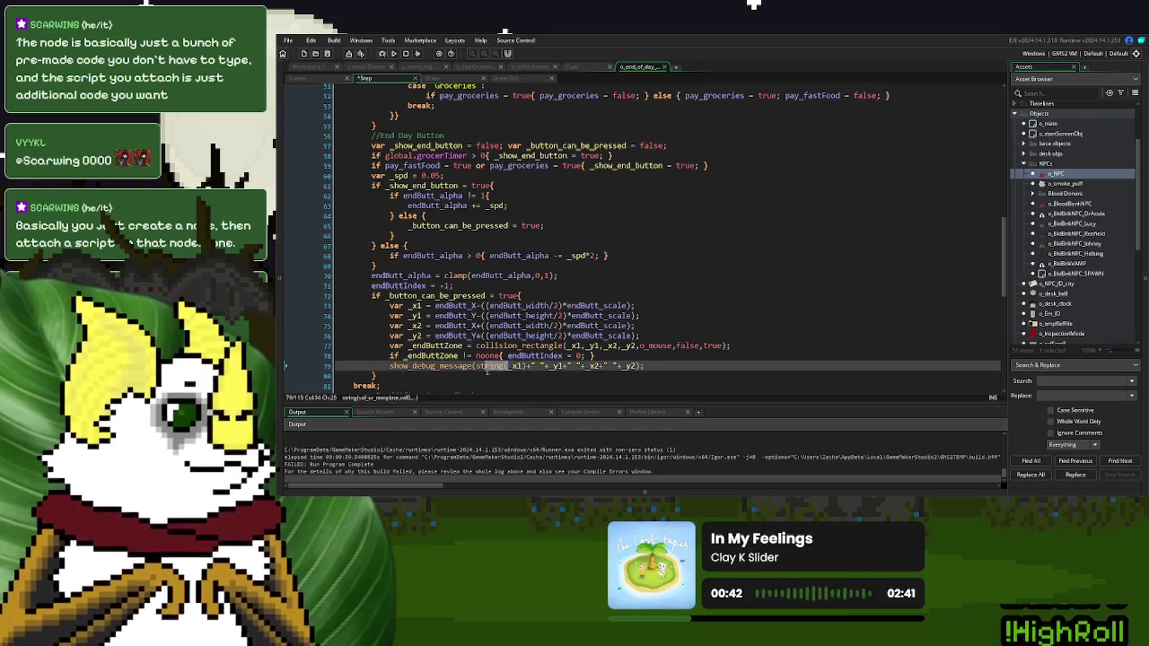
click(552, 367)
text(string()
key(Right)
key(Right)
key(Right)
text(string()
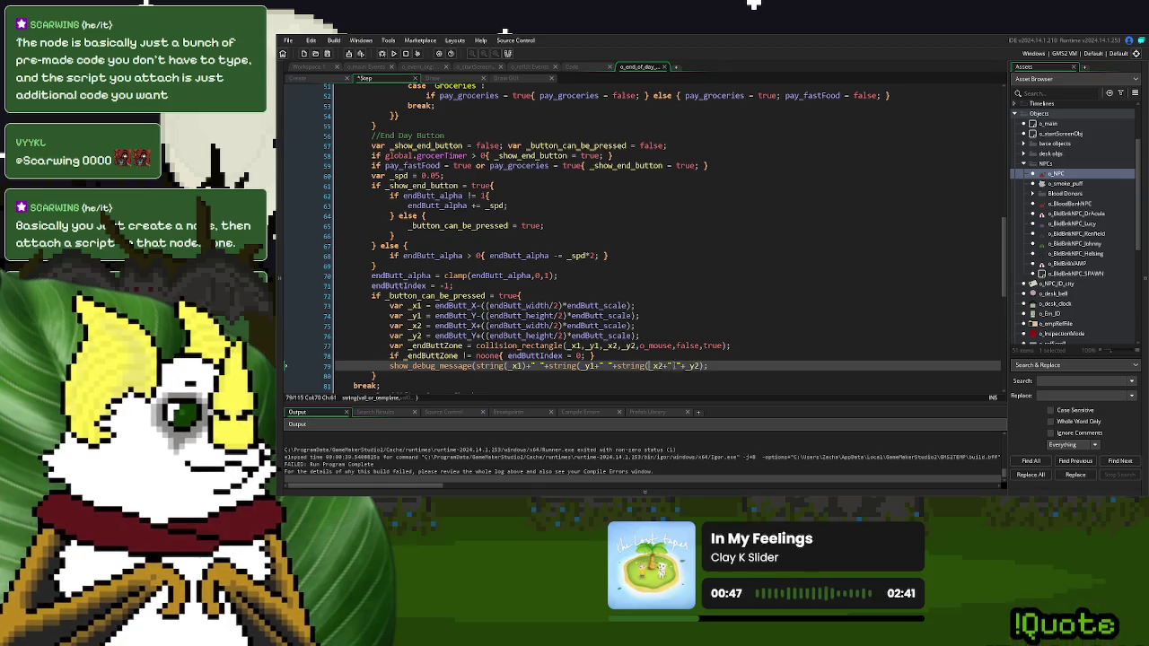
click(686, 366)
text(string()
Close the string() calls around _y1, _x2 and _y2, then run and start a new game
click(733, 367)
text())
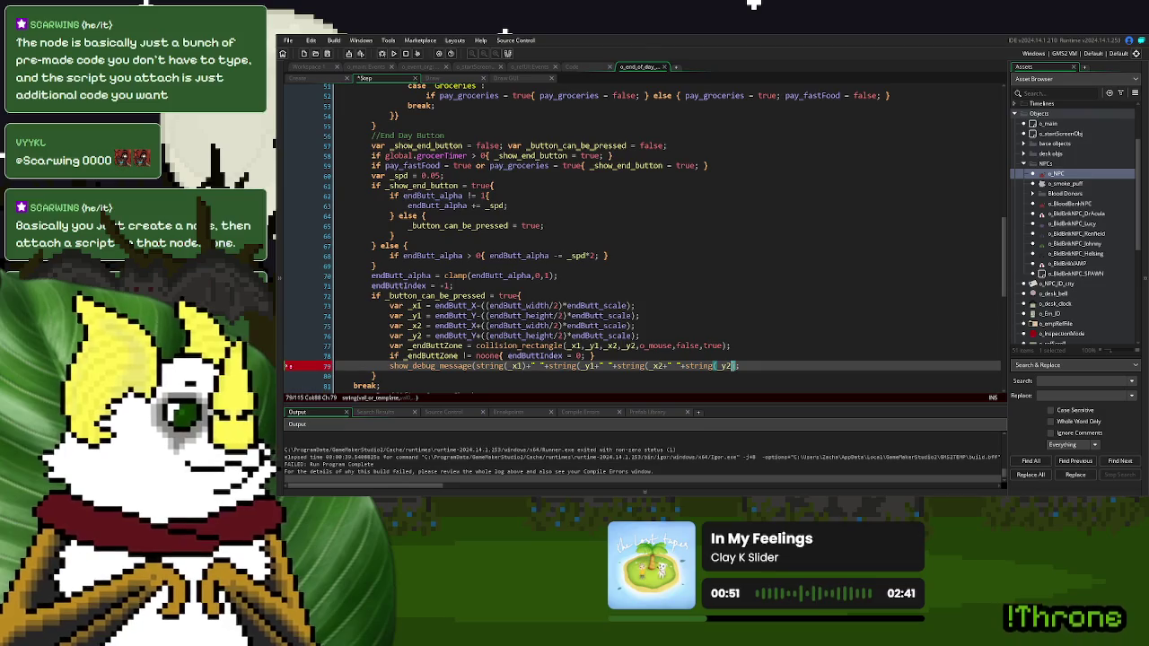
click(664, 366)
text())
click(596, 366)
text())
click(530, 366)
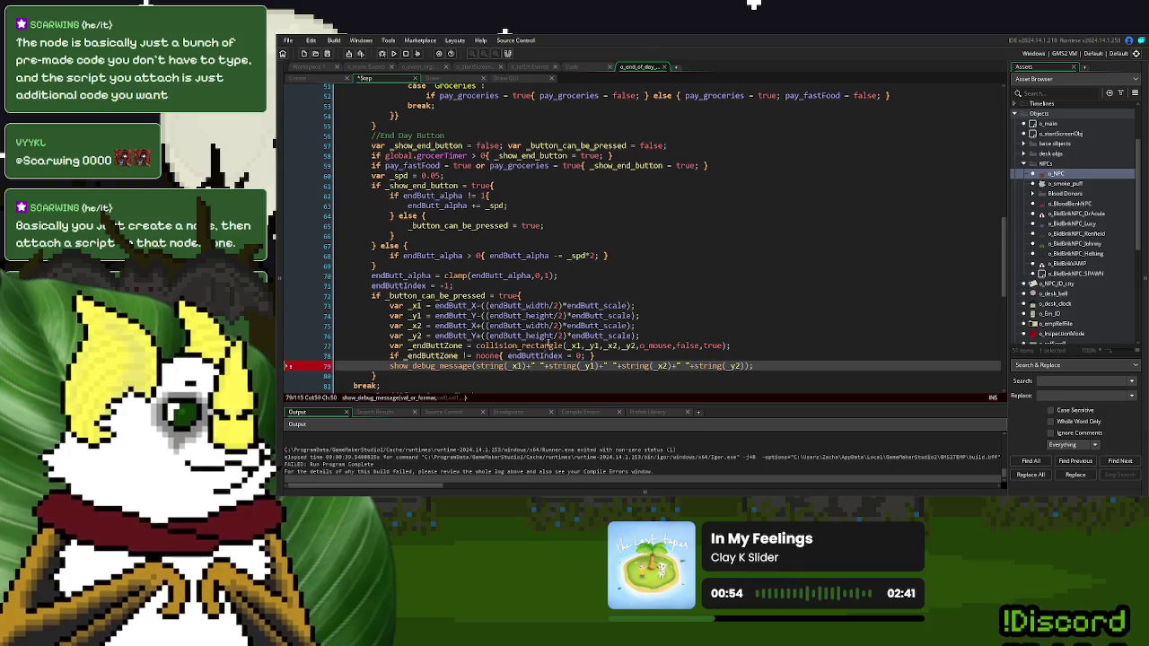
click(393, 53)
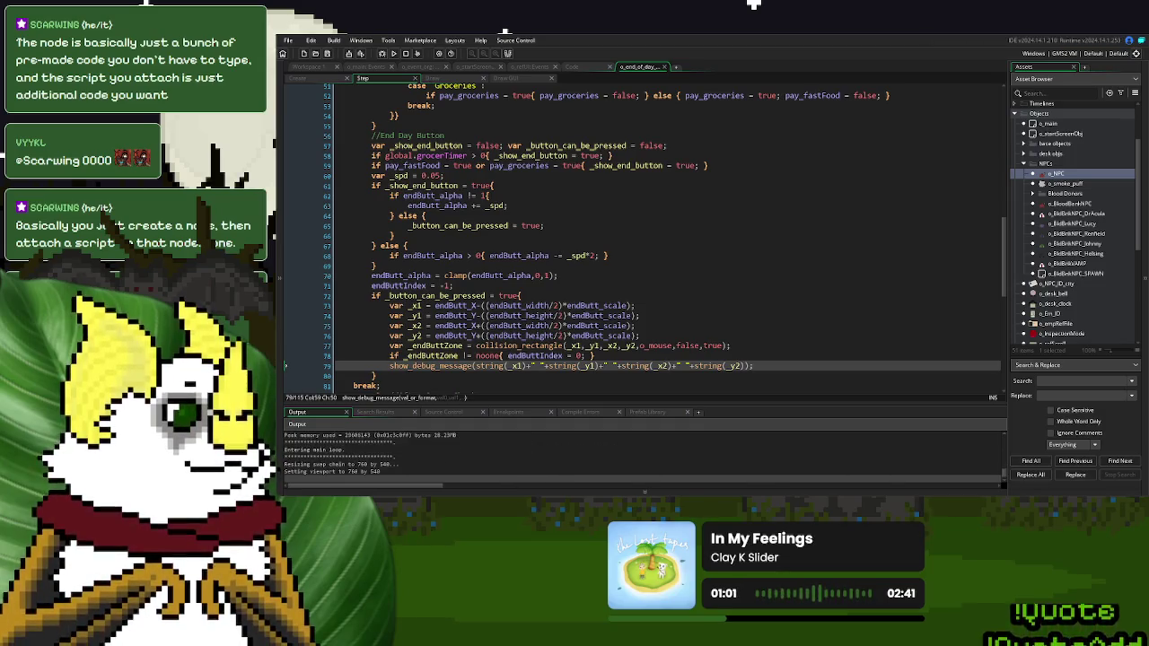
click(732, 182)
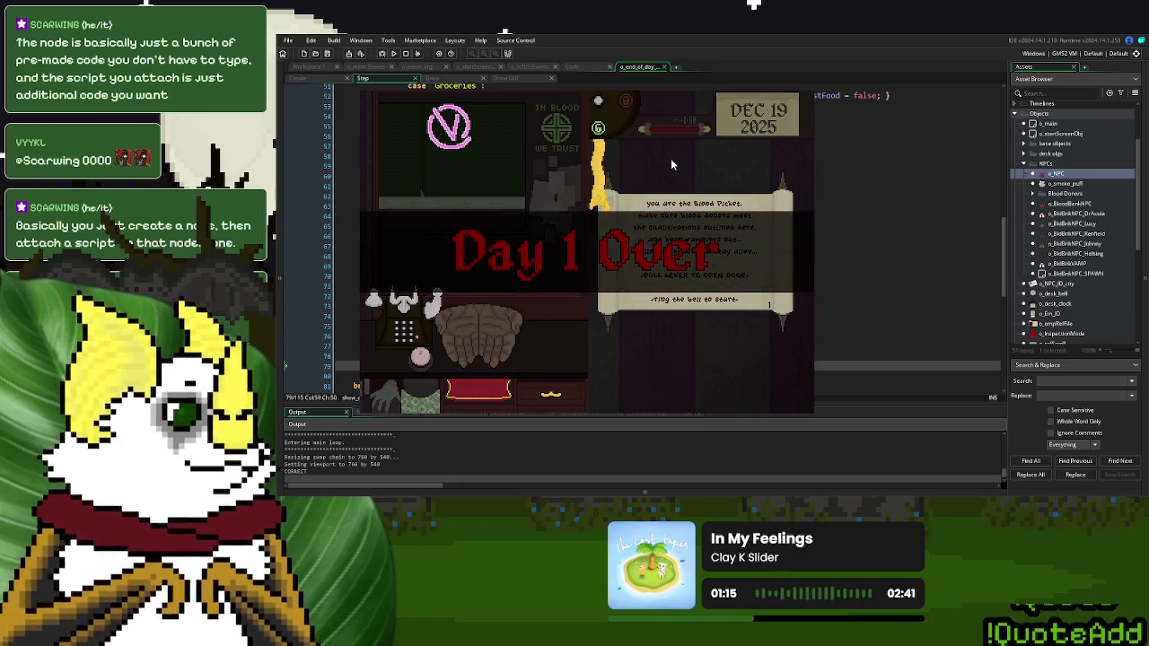
Continue to End of Day 1, pay Fast Food so the button coordinates print, then close the game
click(614, 333)
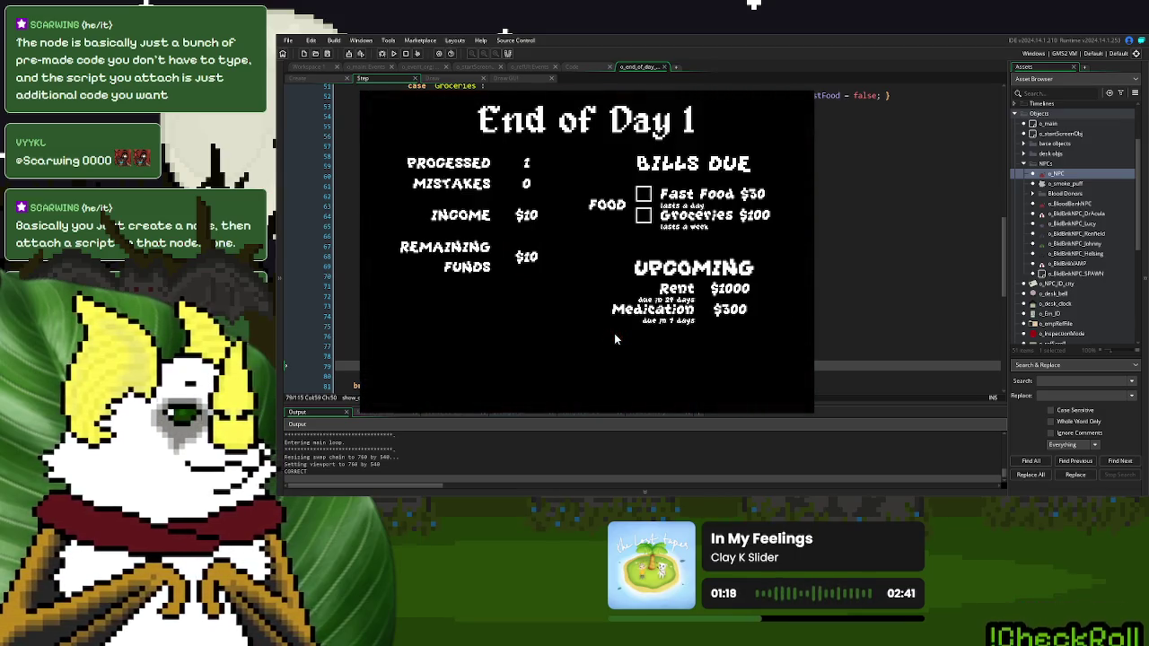
click(643, 193)
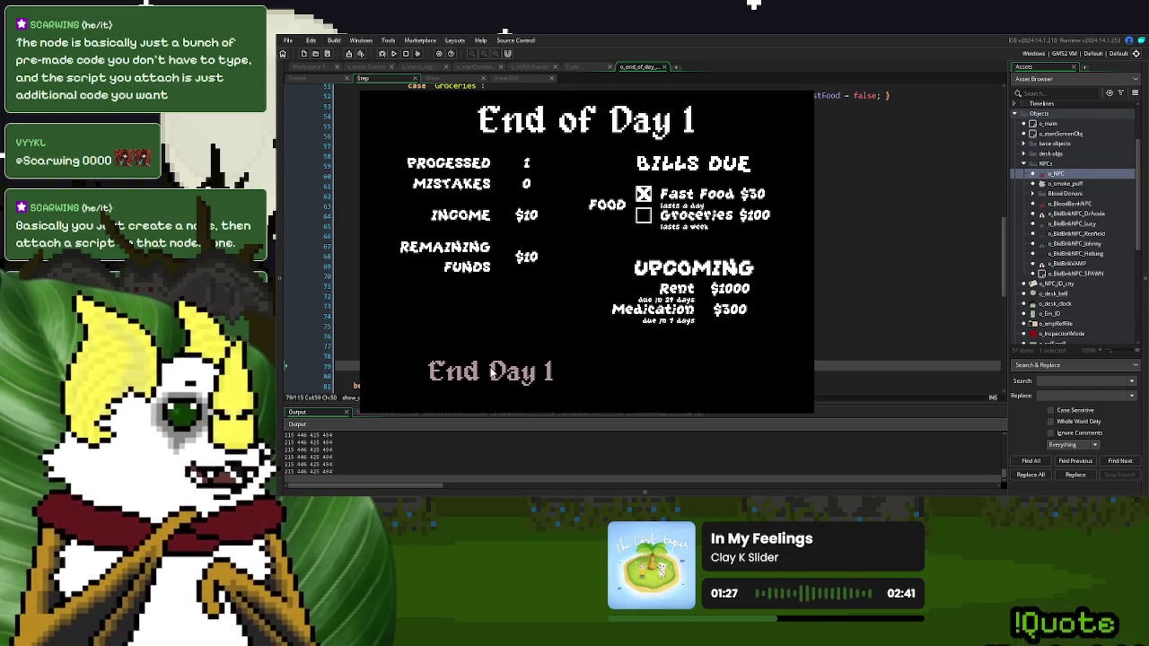
key(alt+F4)
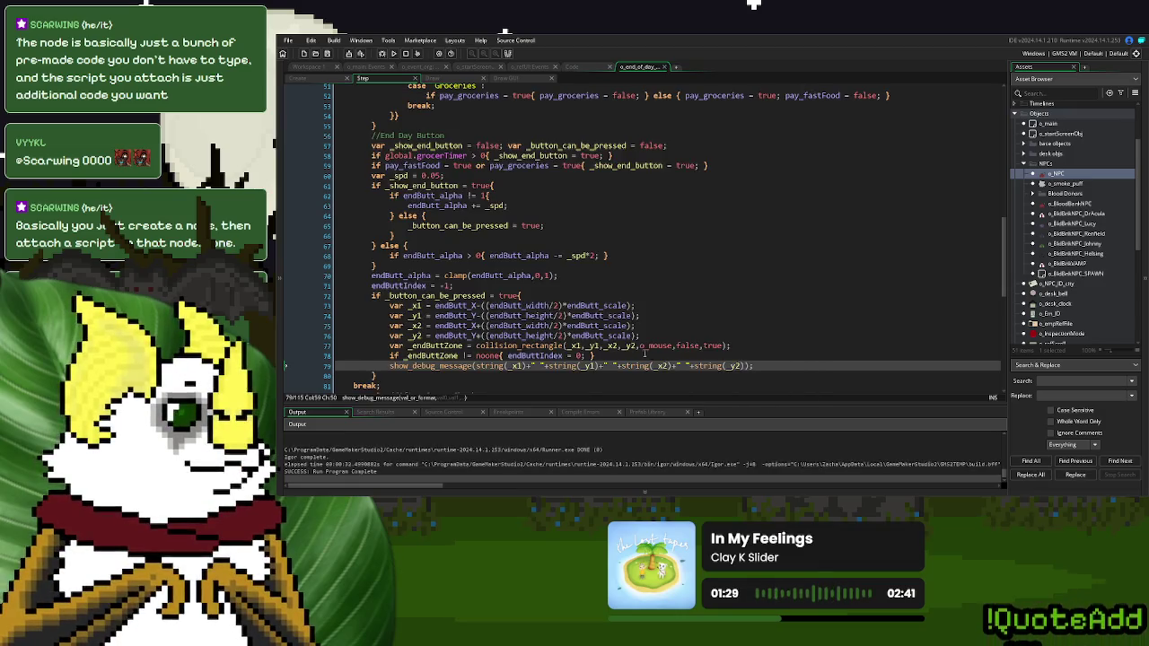
Review the line 77 collision_rectangle check, rerun, then delete the show_debug_message line
click(664, 346)
key(Right)
key(Right)
key(Right)
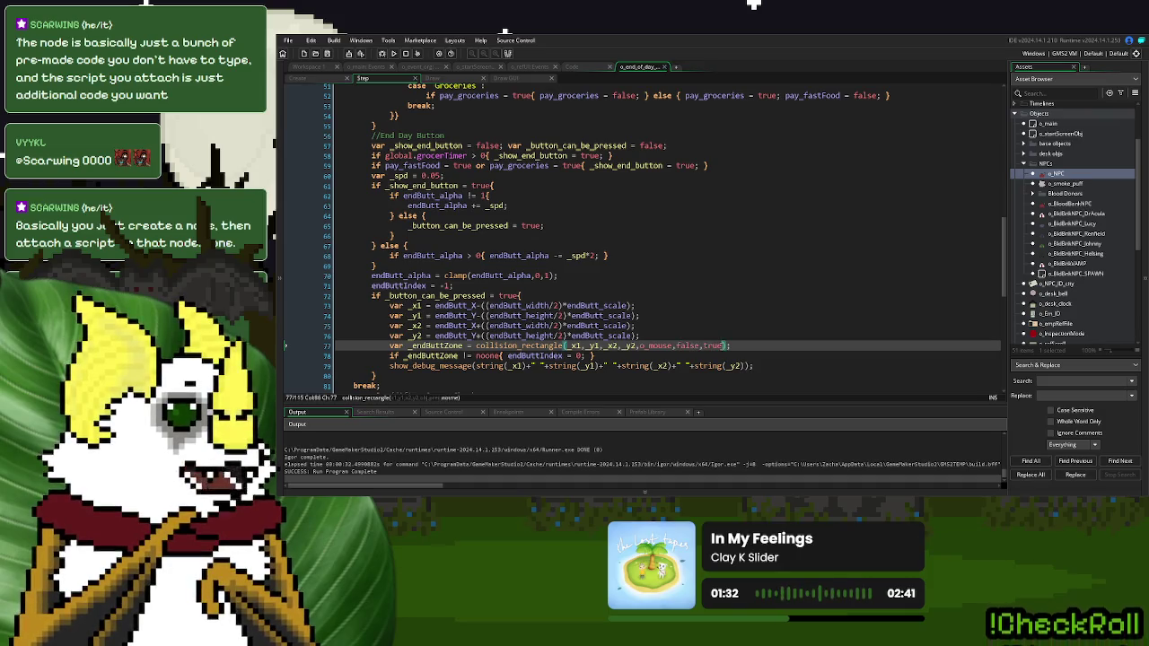
key(Left)
key(Left)
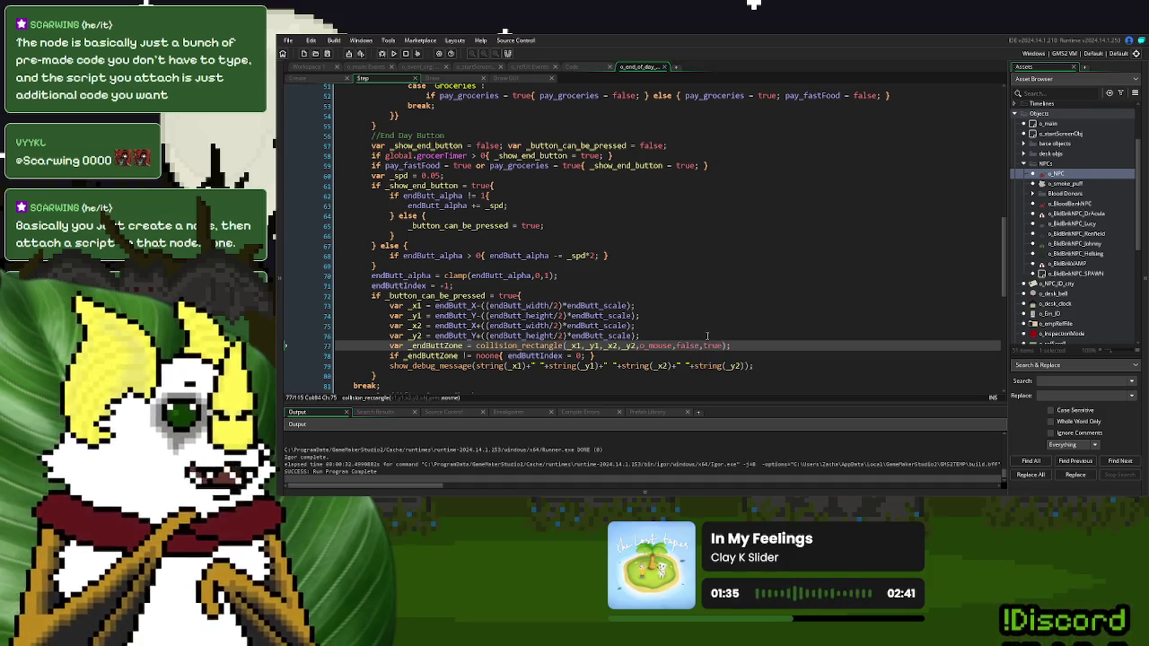
scroll(607, 301, up, 8)
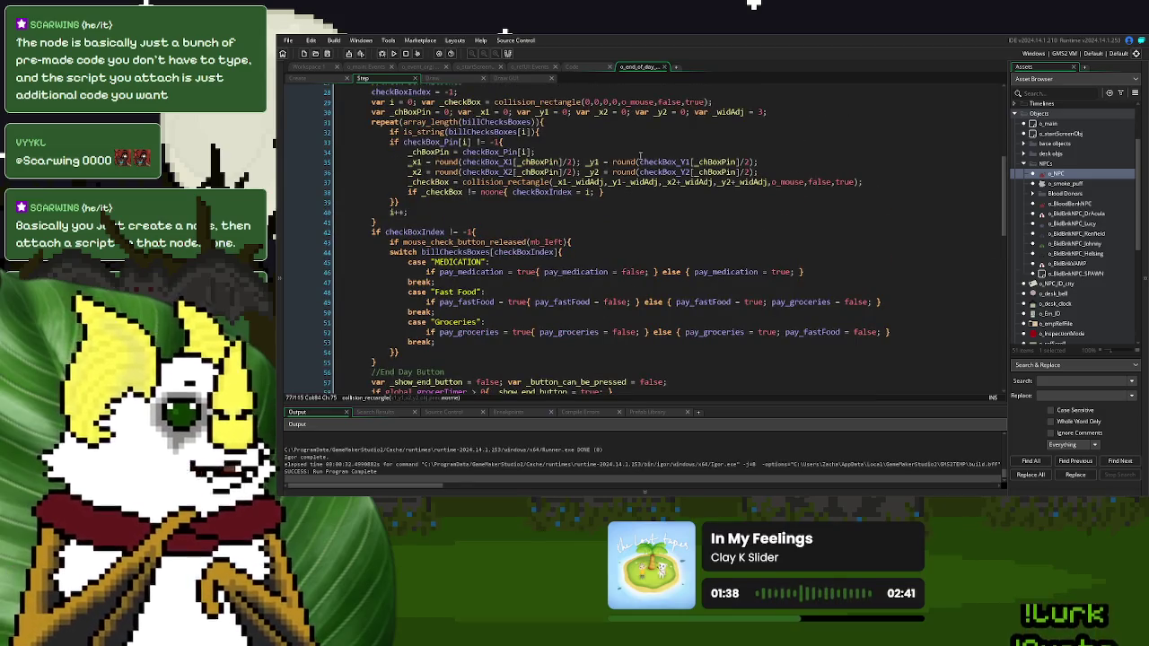
scroll(541, 267, down, 9)
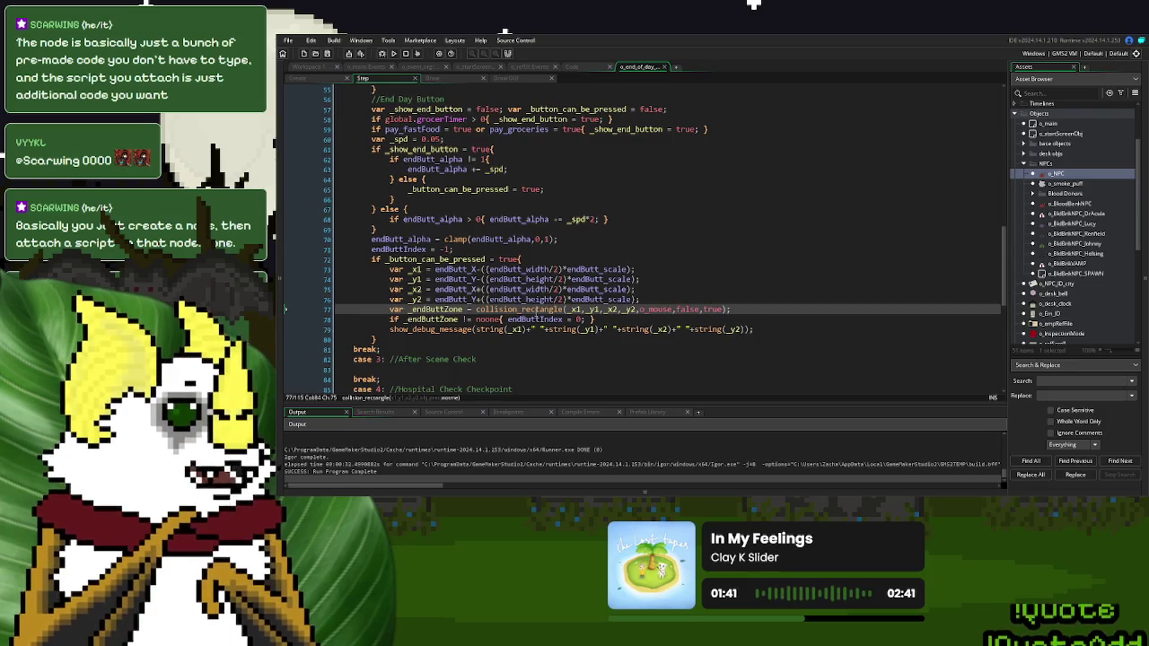
click(582, 310)
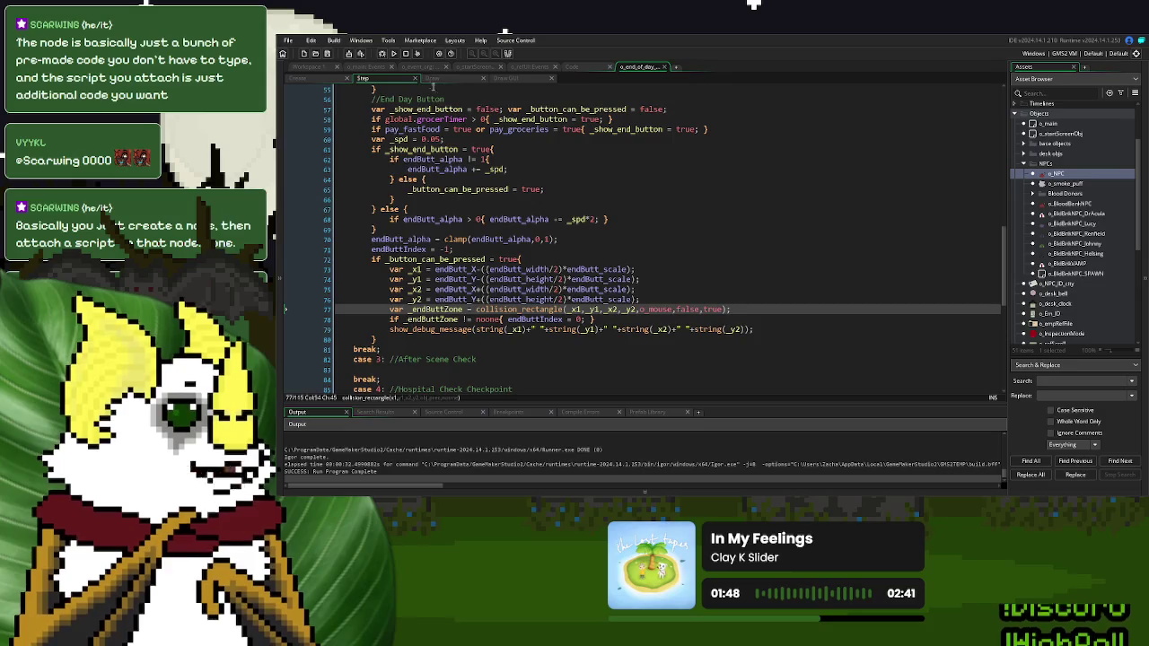
click(401, 55)
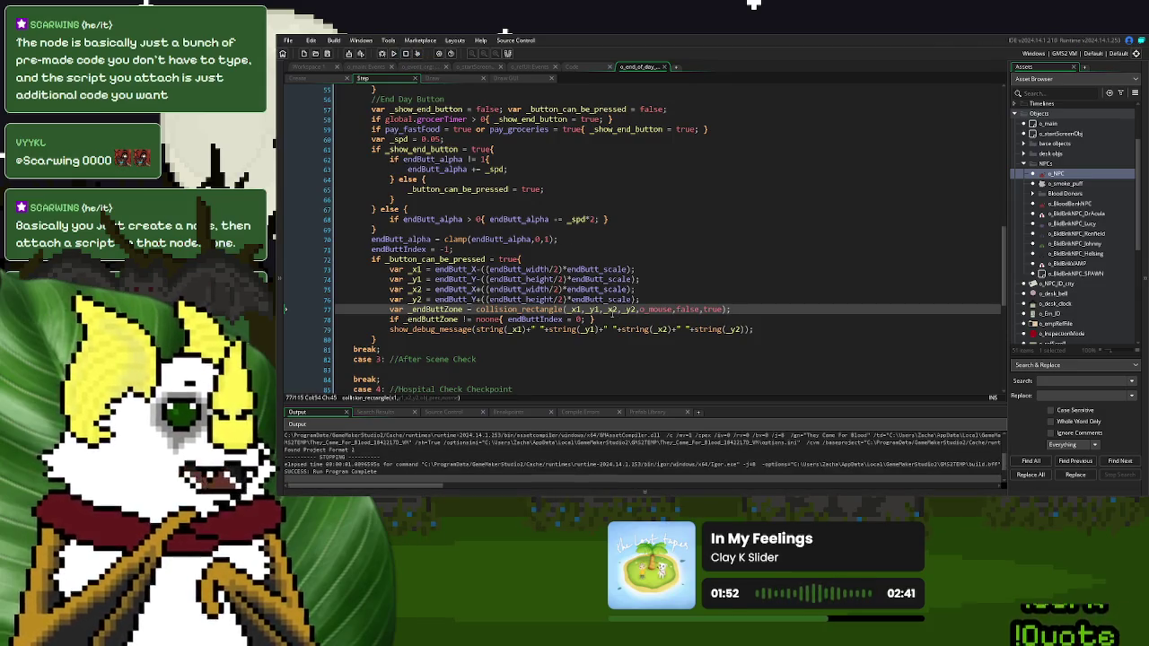
drag(762, 329, 392, 330)
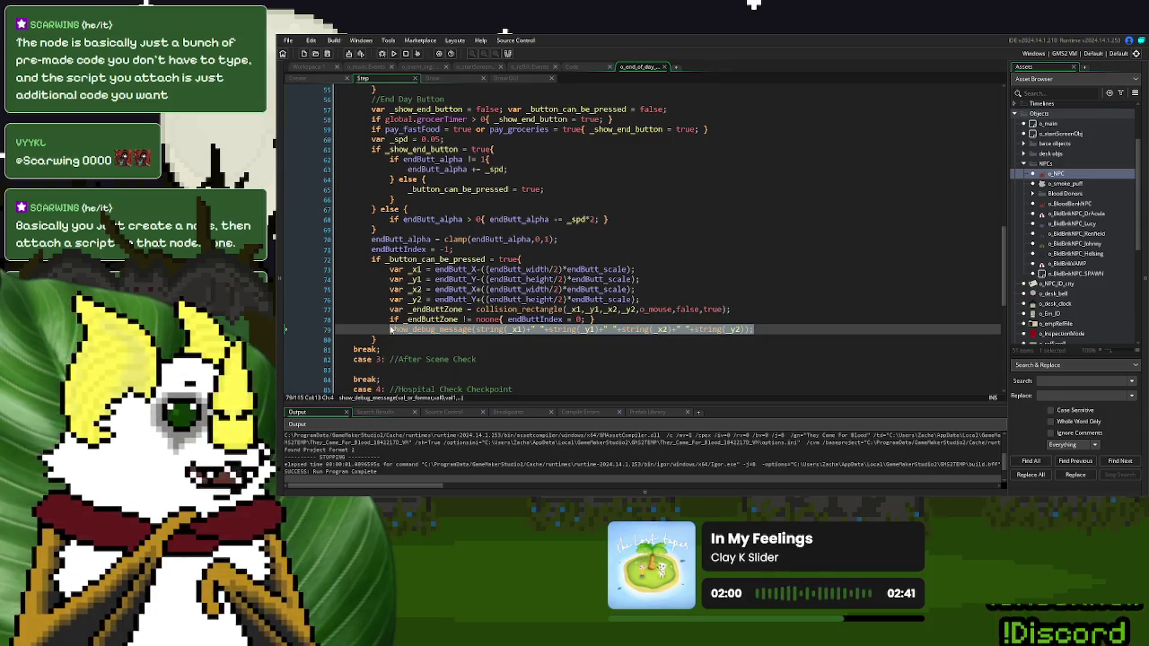
key(BackSpace)
key(BackSpace)
key(BackSpace)
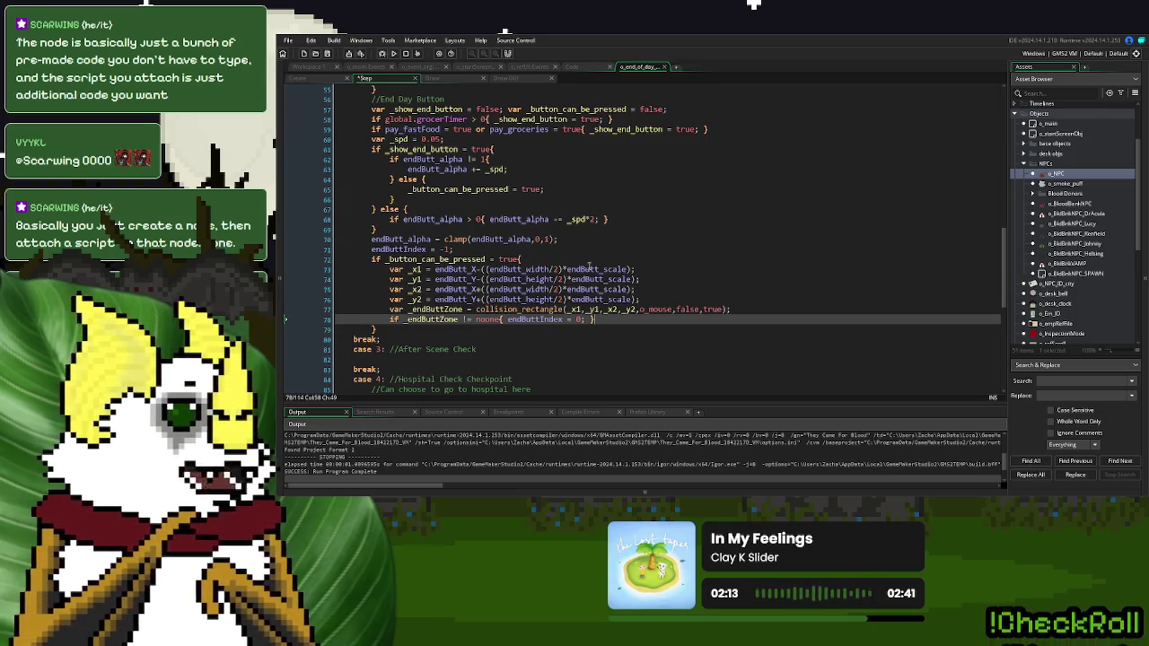
Wrap the _x1, _y1, _x2 and _y2 expressions on lines 73–76 in parentheses
click(437, 270)
text(()
click(634, 269)
text())
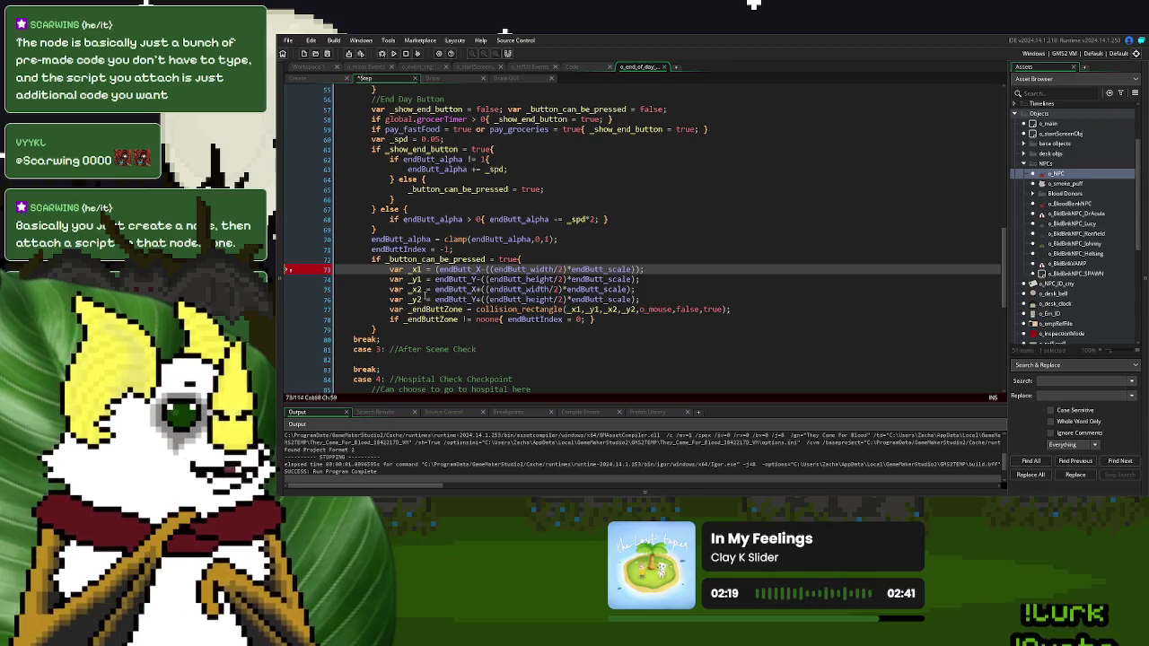
click(435, 279)
text(()
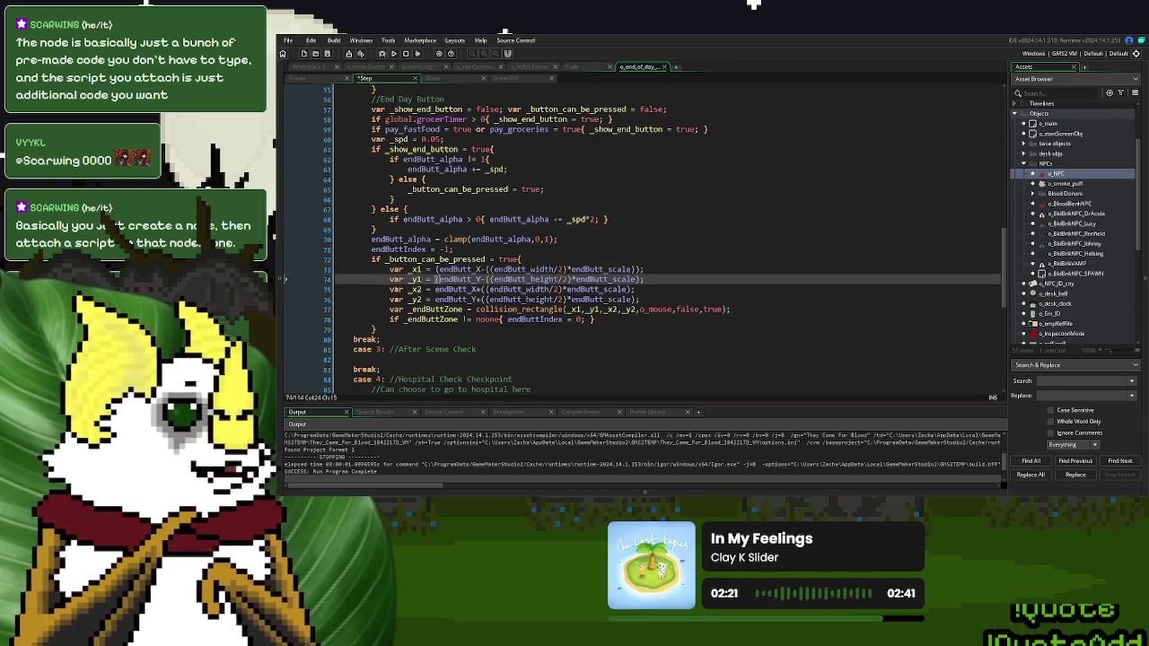
click(635, 279)
text())
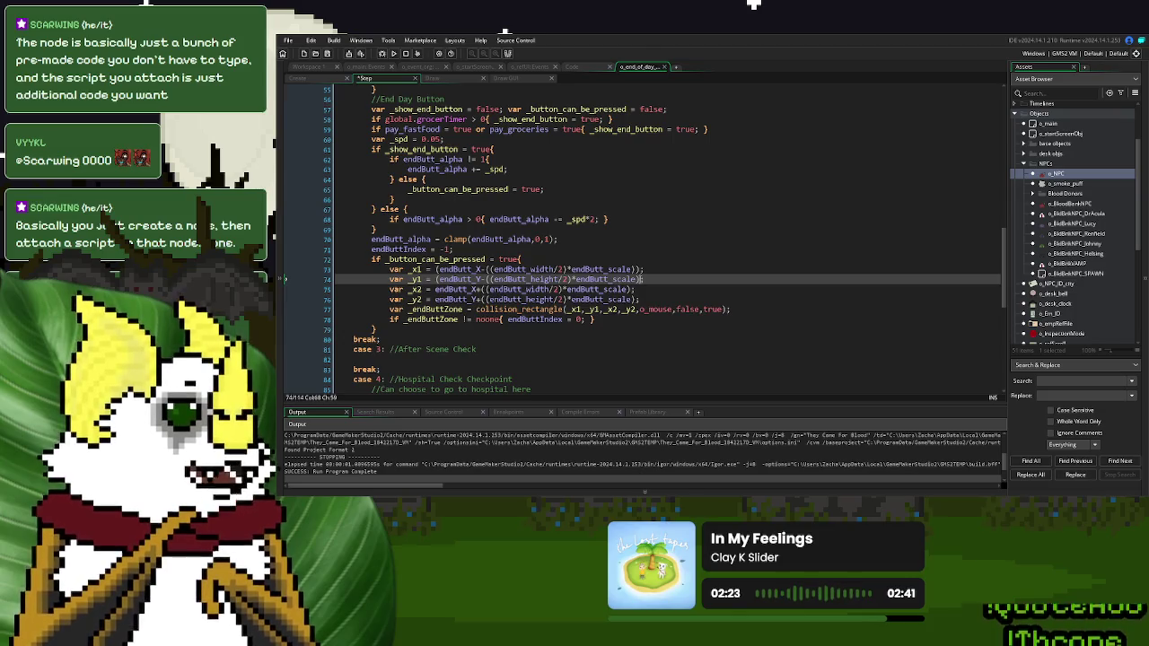
text())
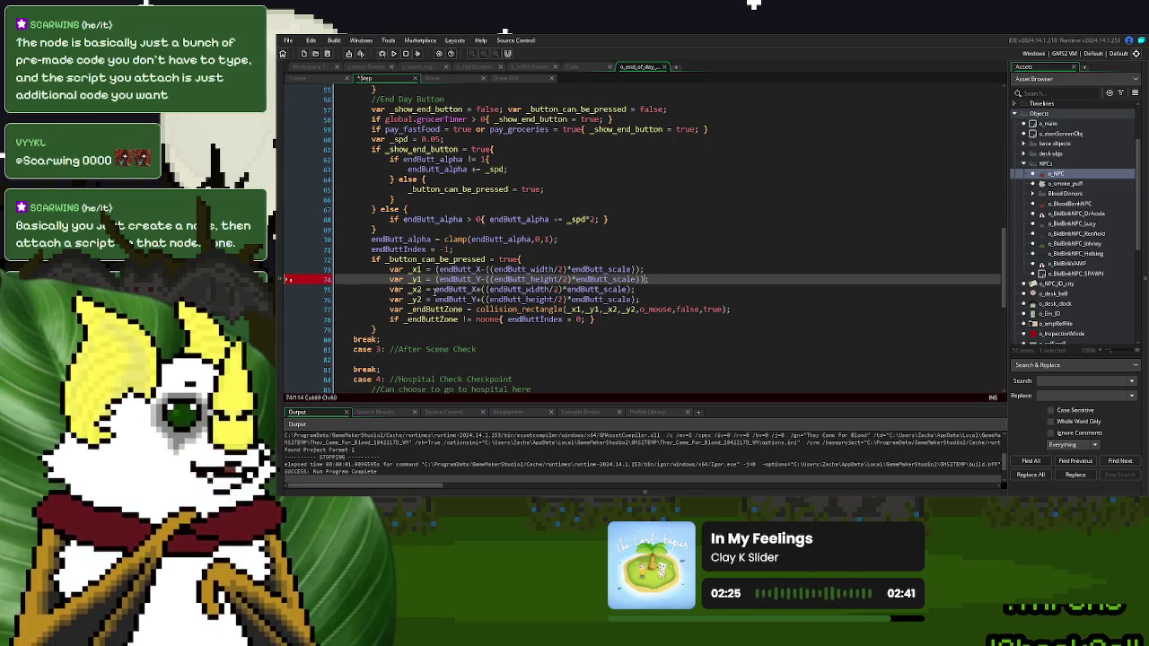
click(434, 289)
text(()
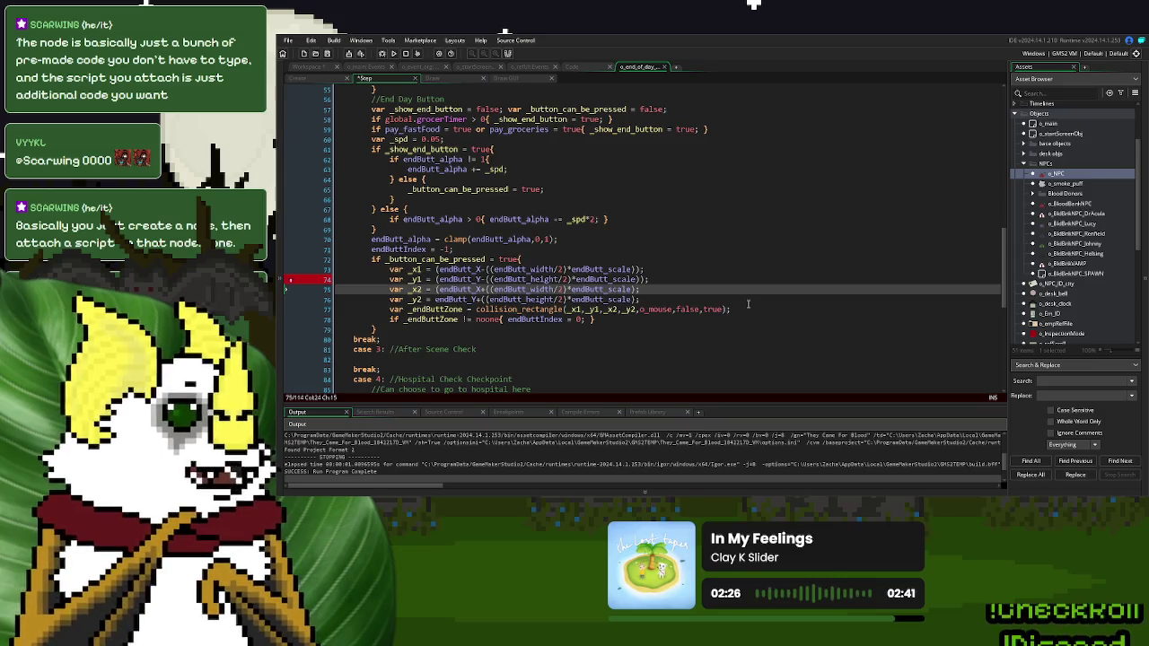
click(636, 290)
text())
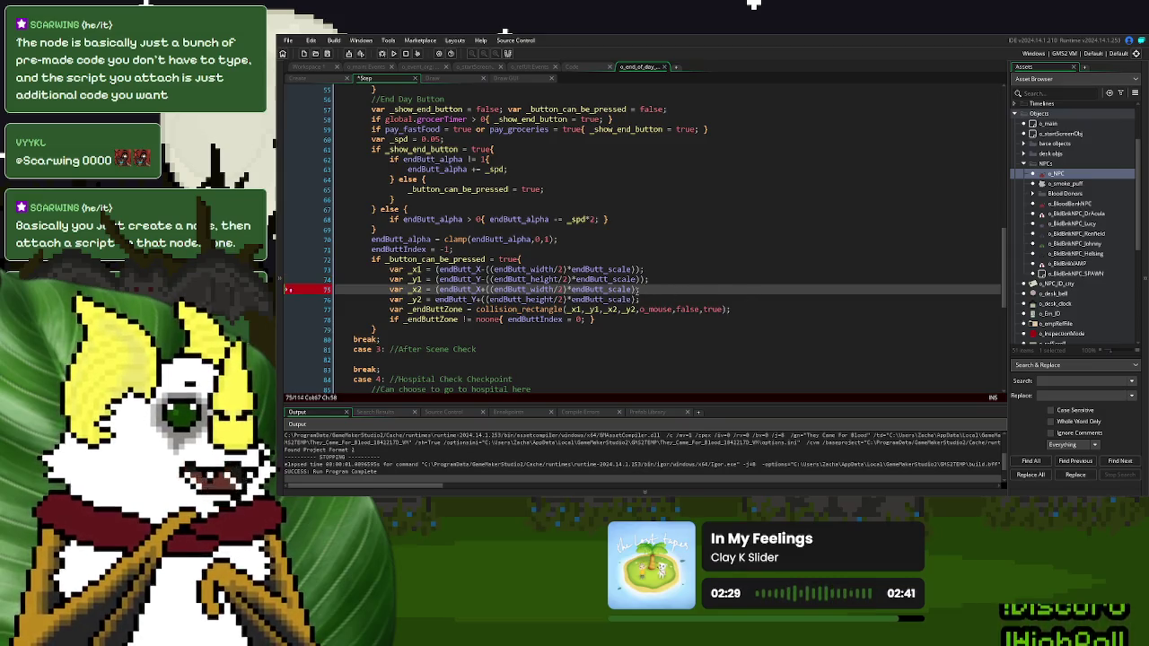
click(435, 300)
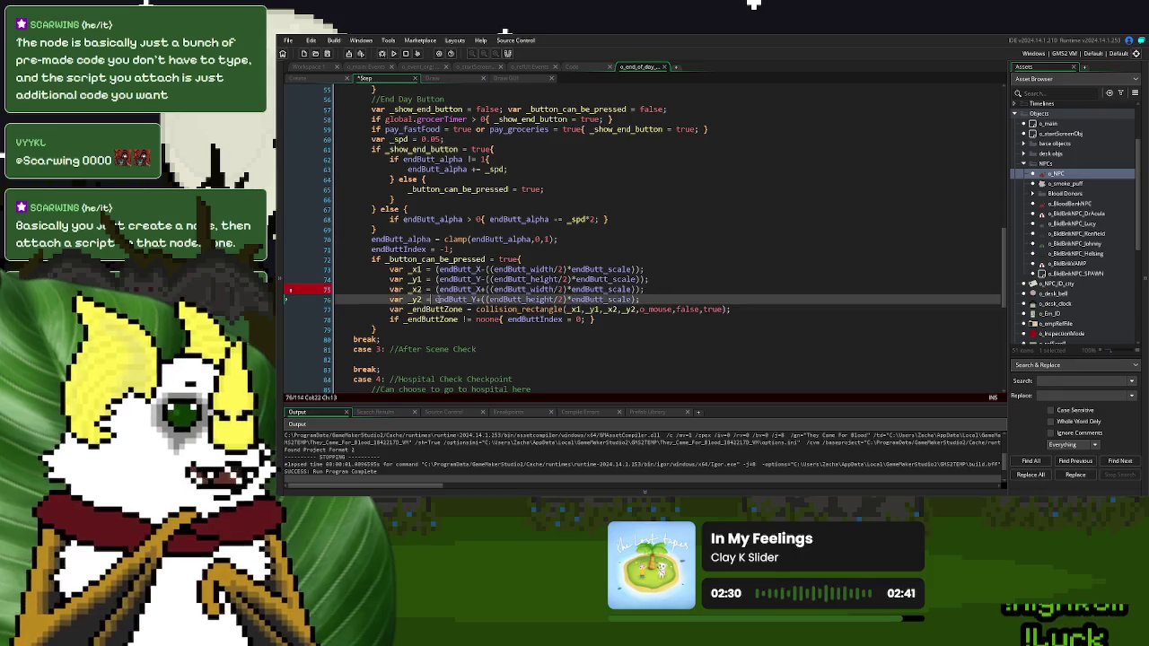
text(()
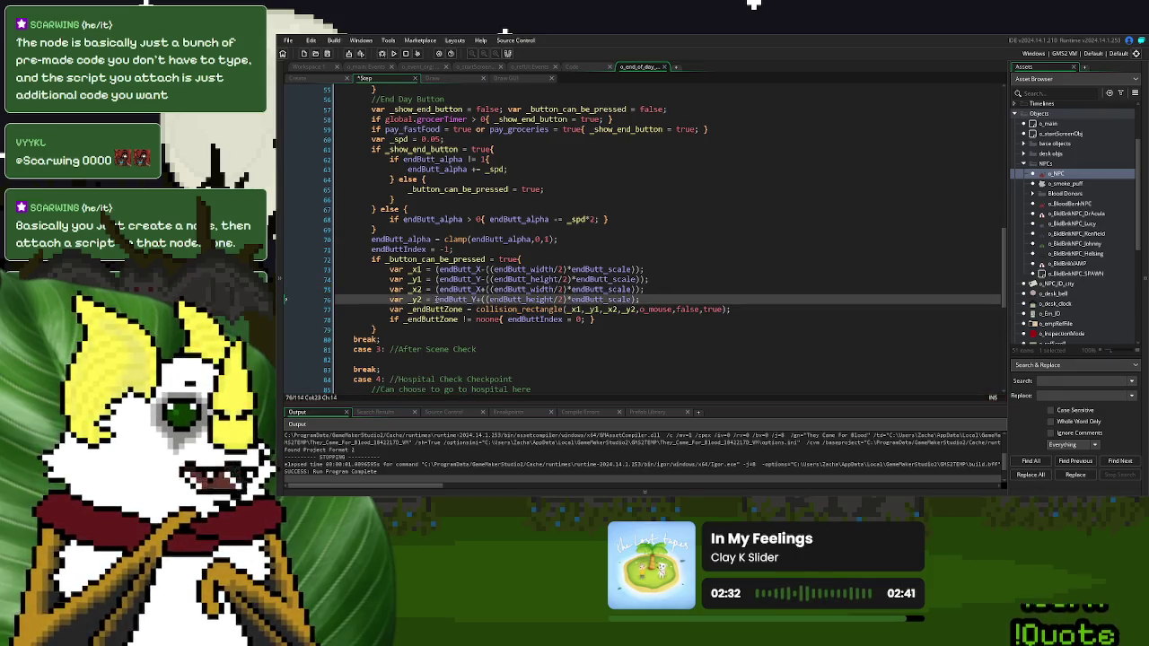
click(639, 300)
text())
key(F9)
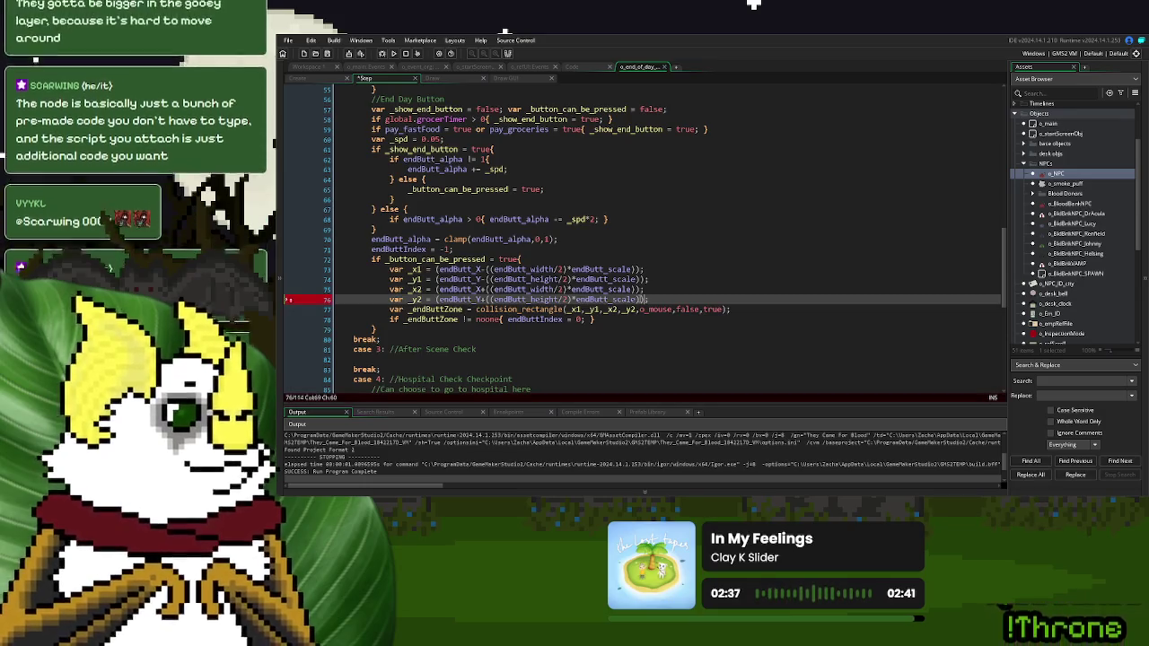
Divide each of the four corner coordinate expressions by 2
click(640, 269)
text(/2)
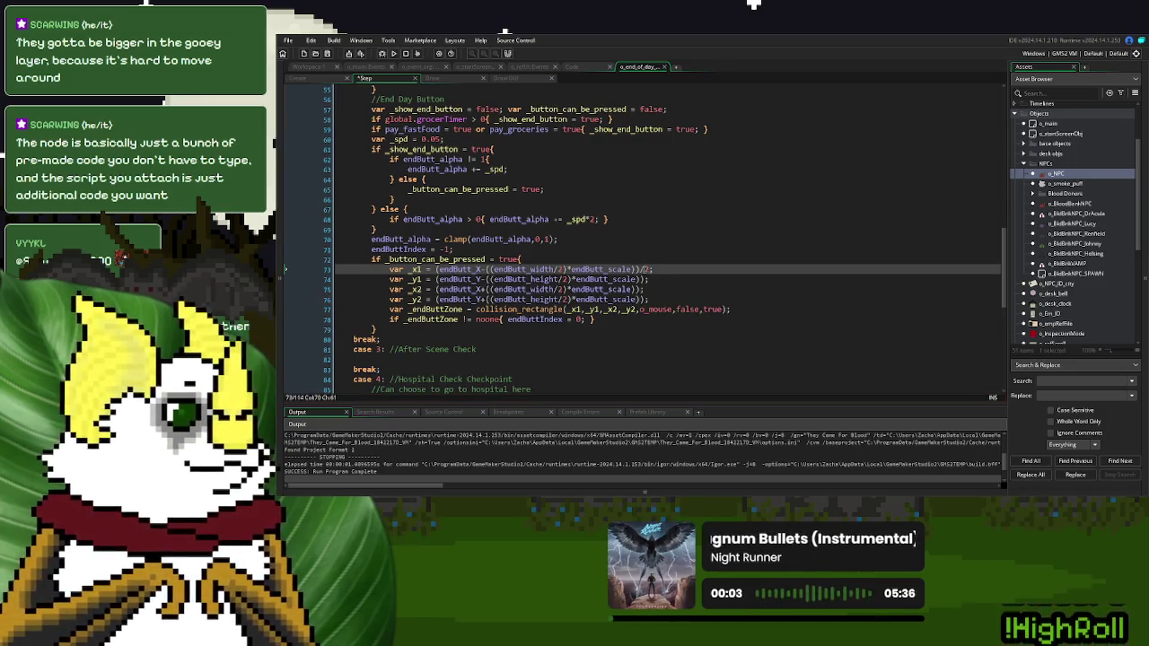
click(647, 279)
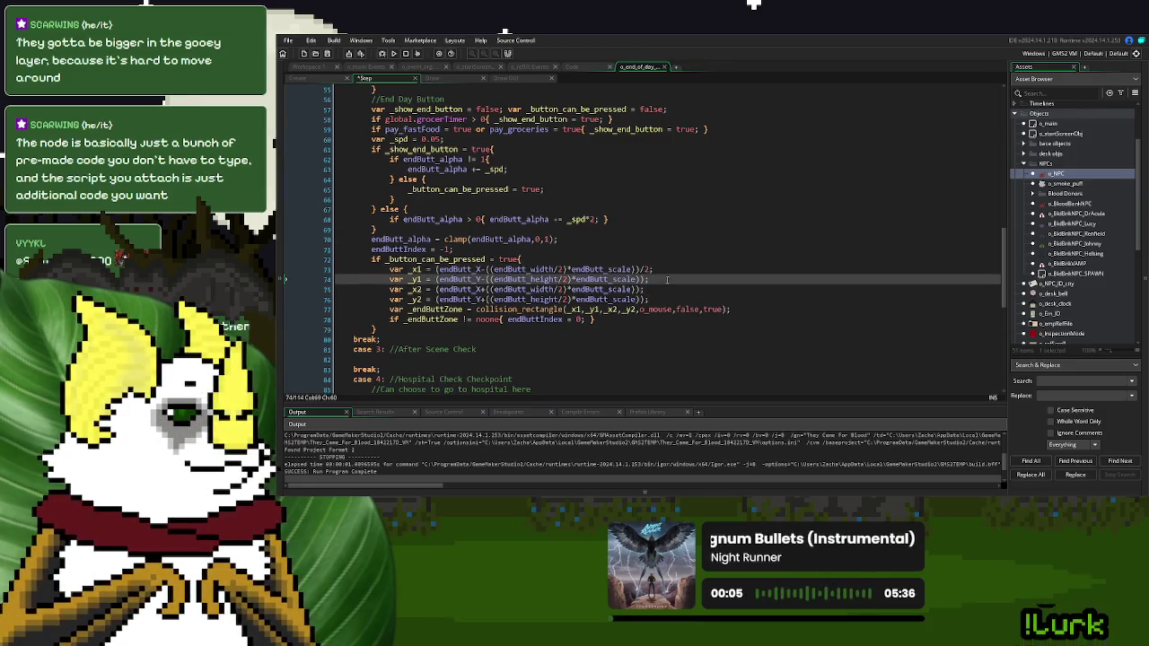
text(/2)
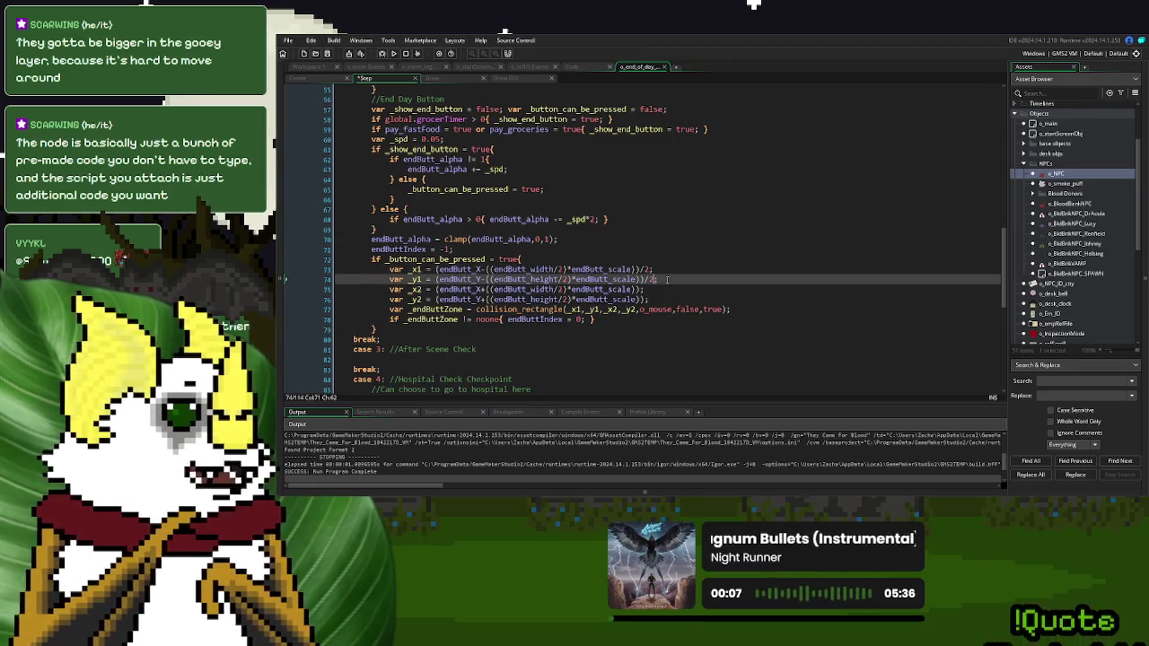
click(641, 289)
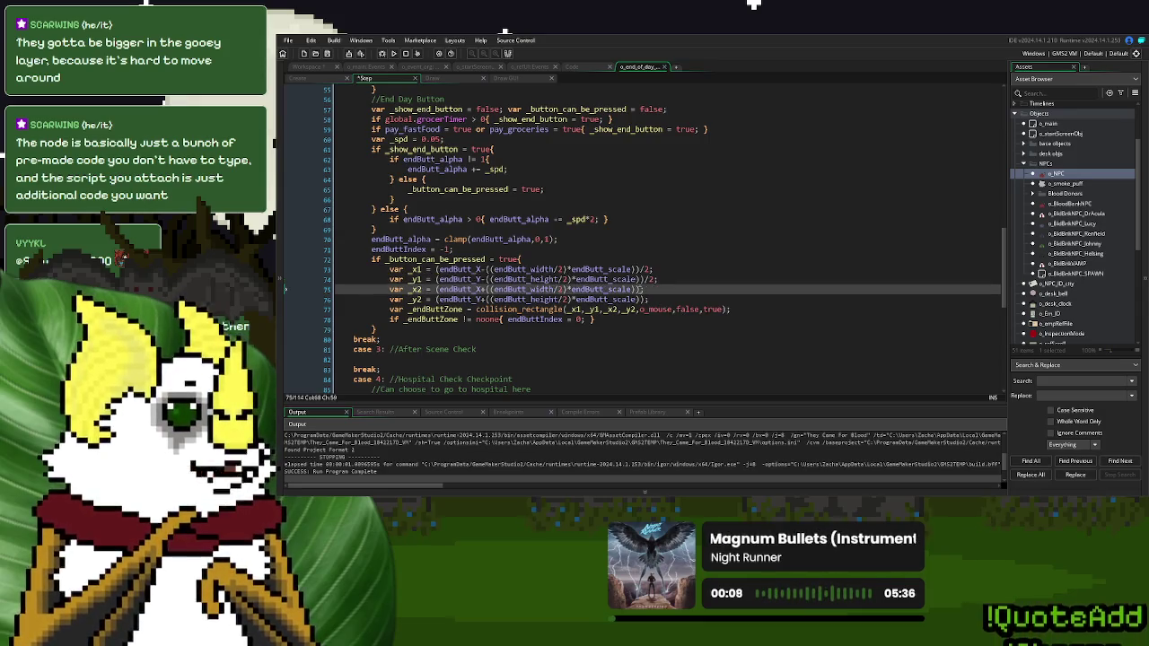
text(/2)
click(646, 299)
text(/2)
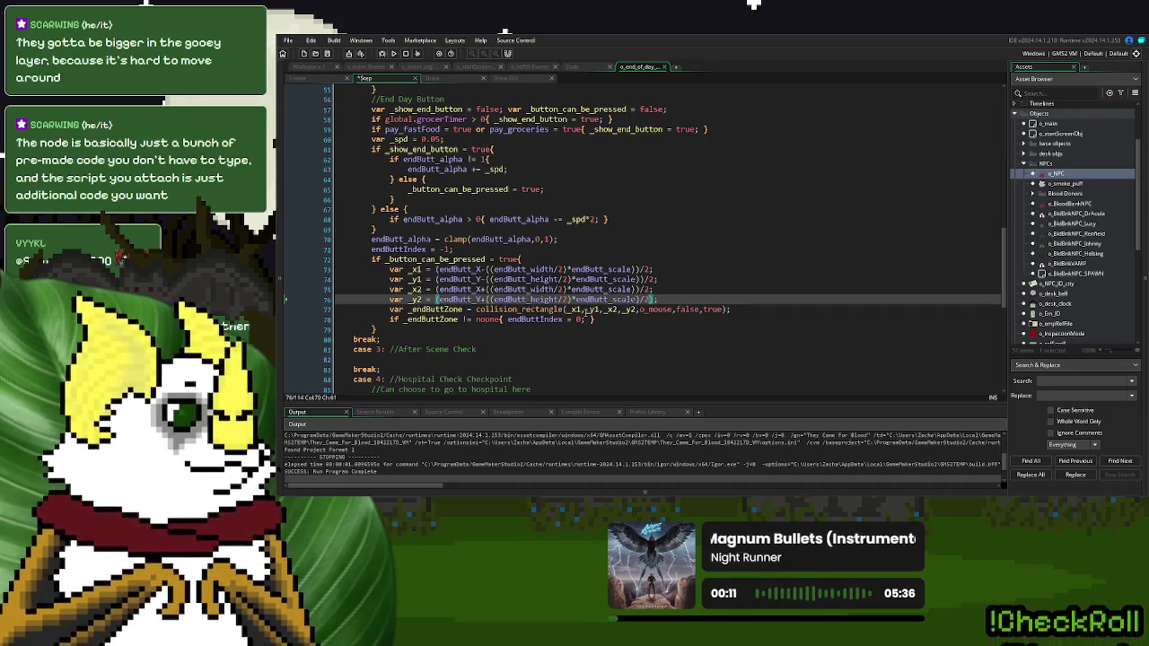
Pad the collision_rectangle bounds by 6 pixels on each side and run the game
click(580, 310)
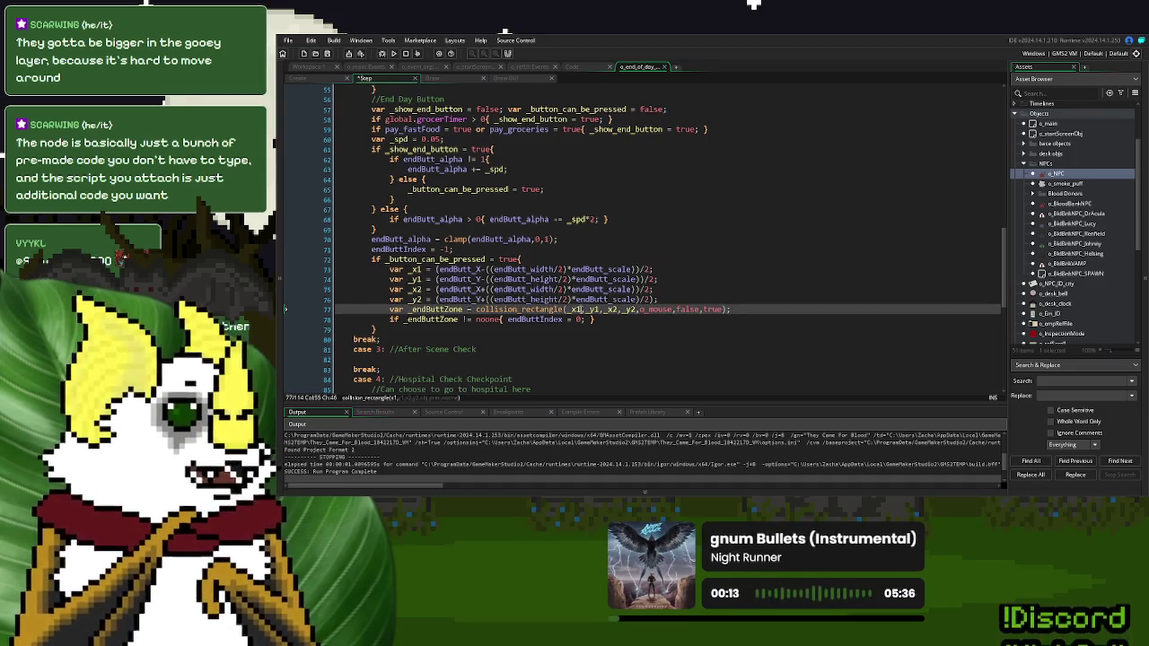
text(, _y1)
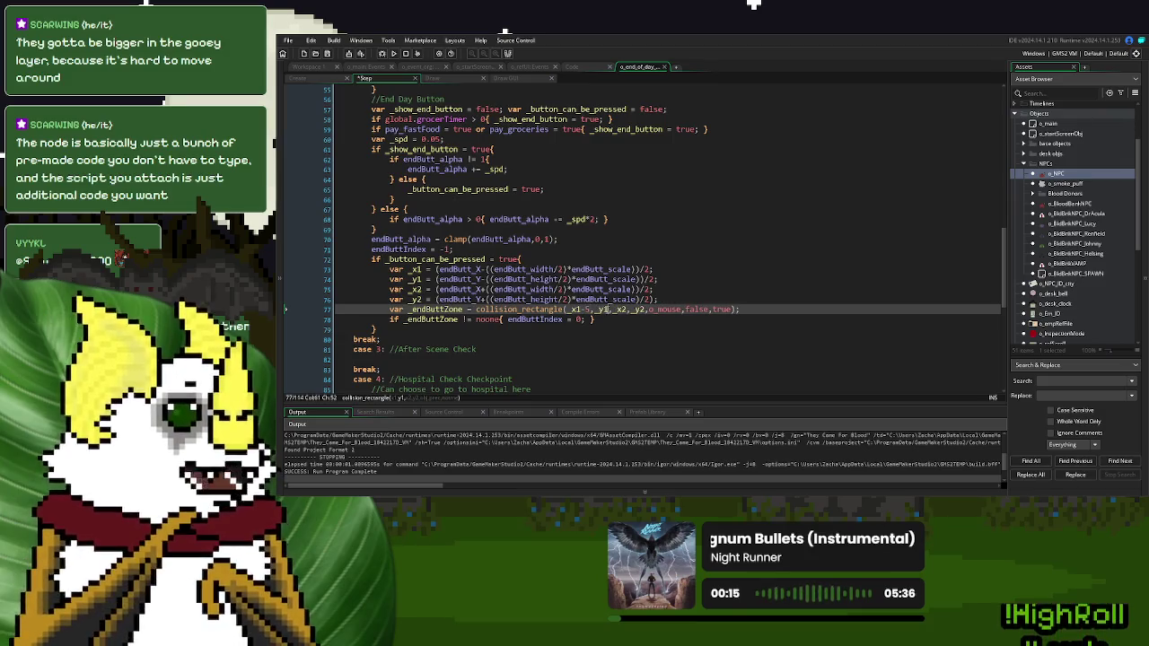
text(-5)
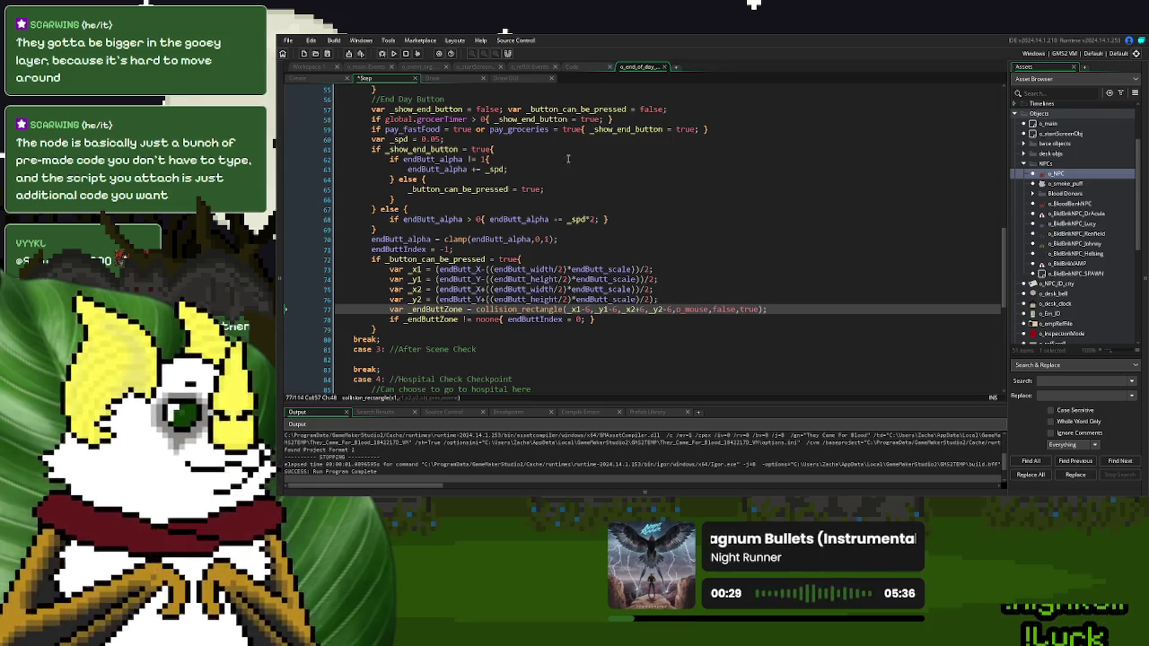
click(395, 54)
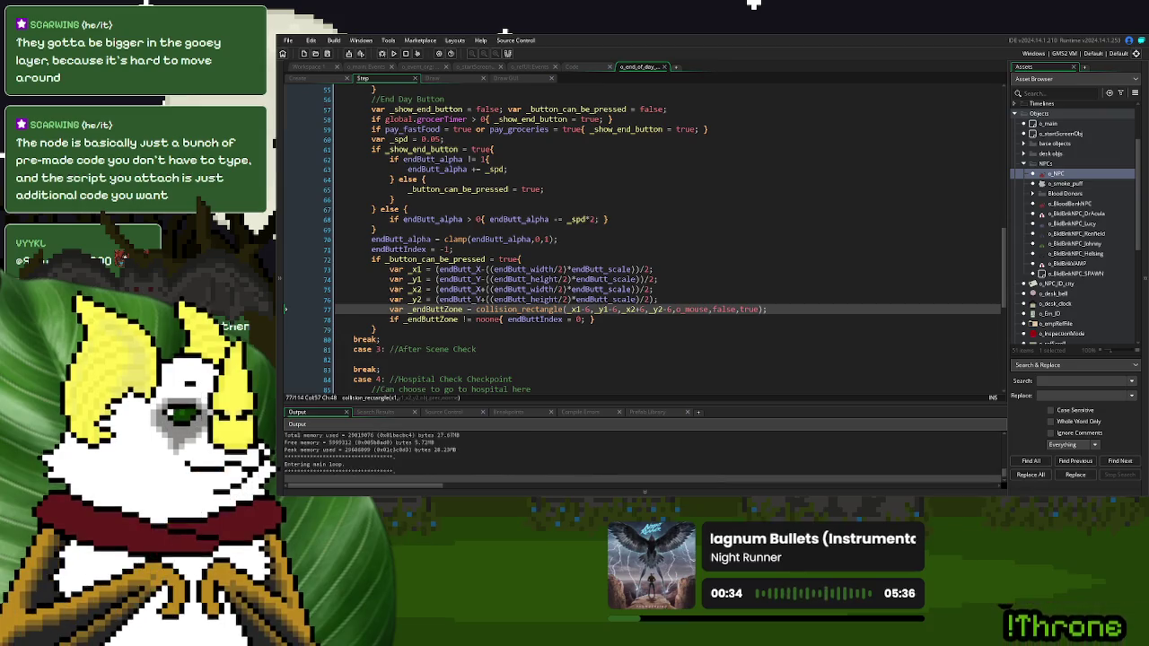
Play Day 1 through the first donor, pay Fast Food at End of Day 1, then close the game
click(761, 190)
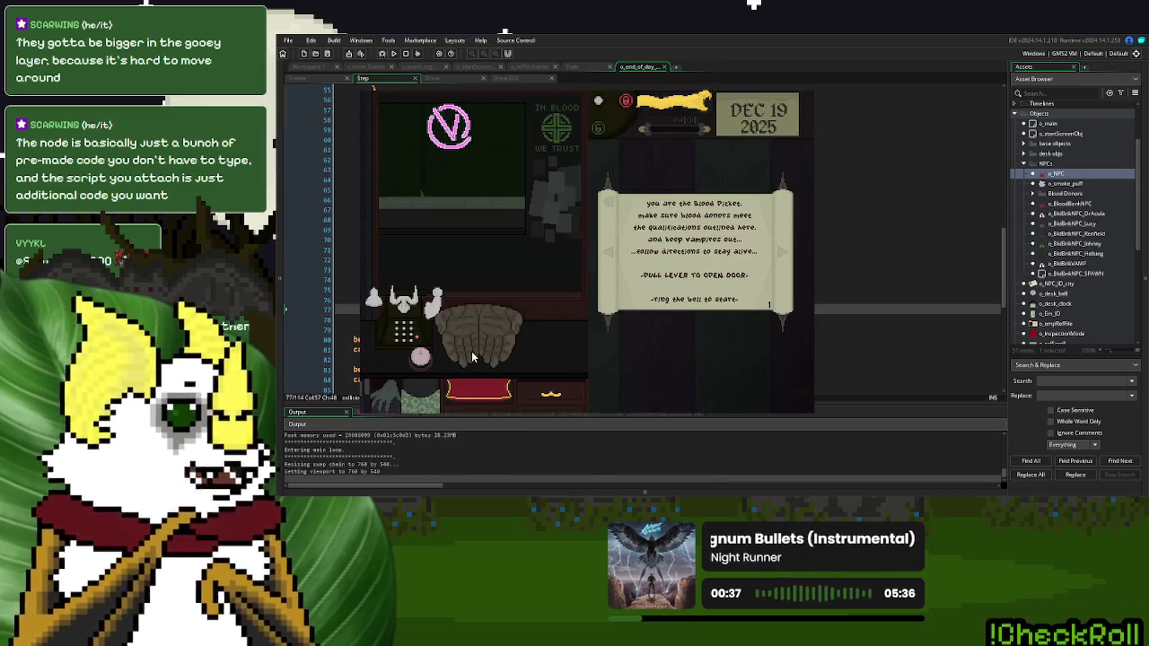
click(421, 358)
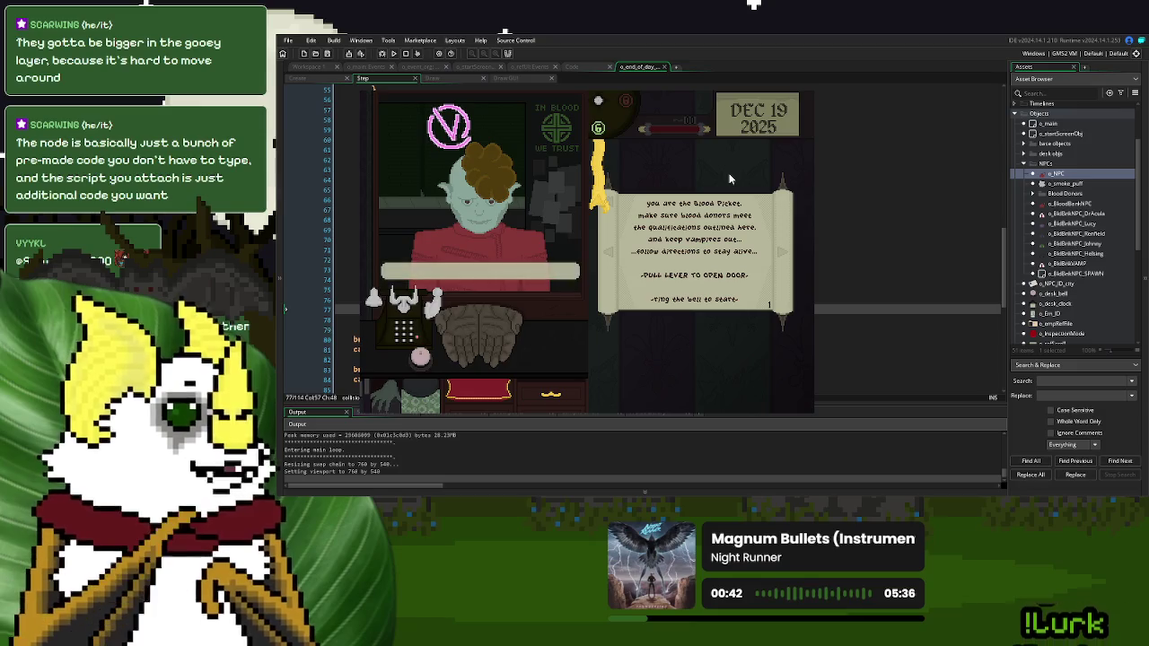
click(420, 359)
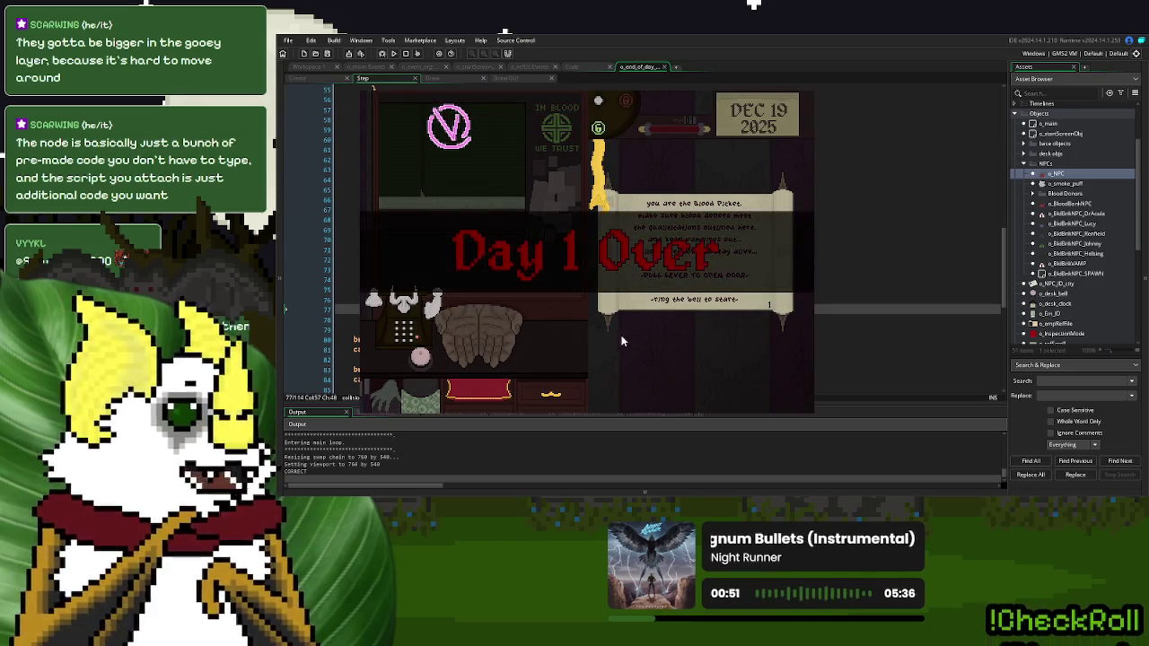
click(615, 337)
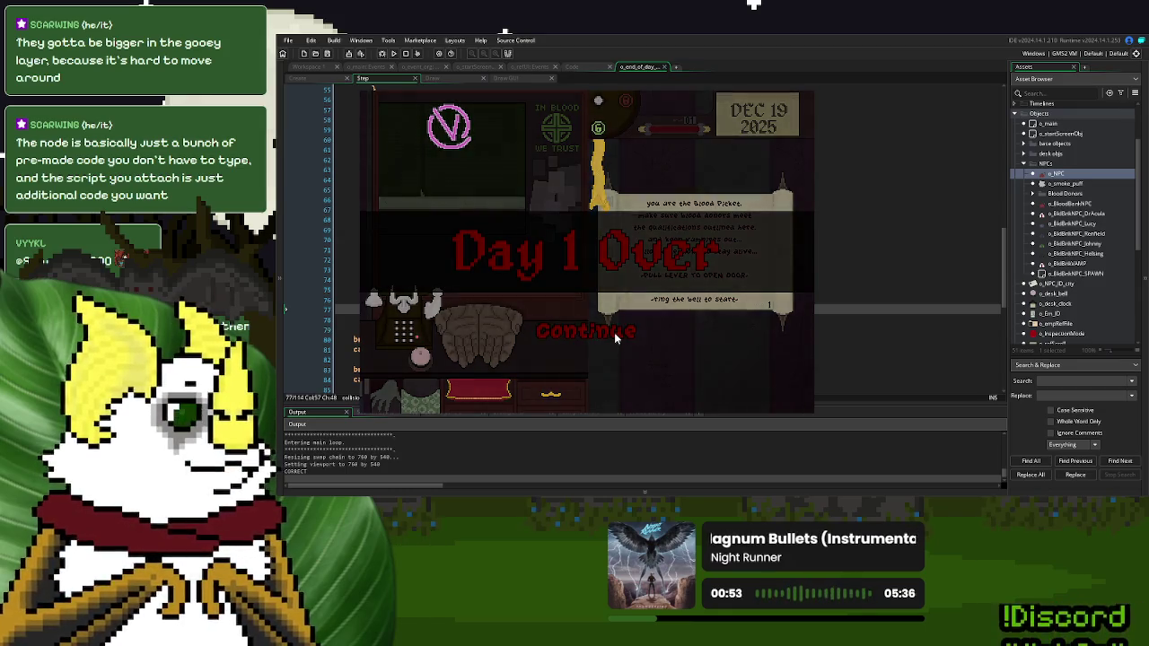
click(643, 195)
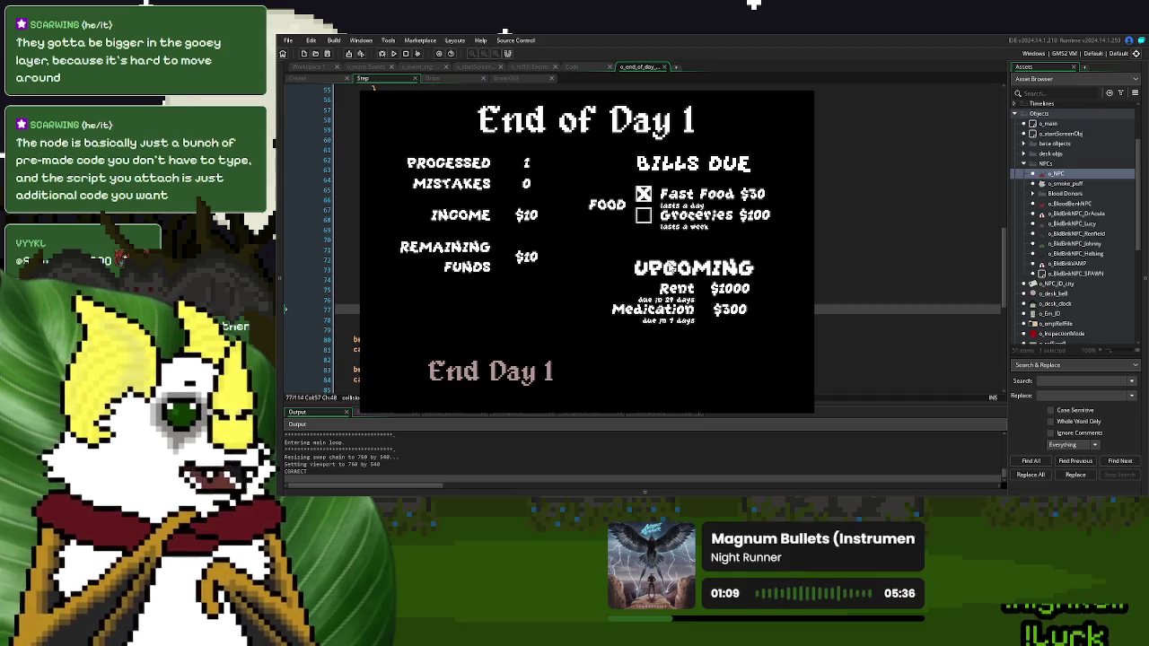
key(Escape)
click(492, 279)
click(588, 309)
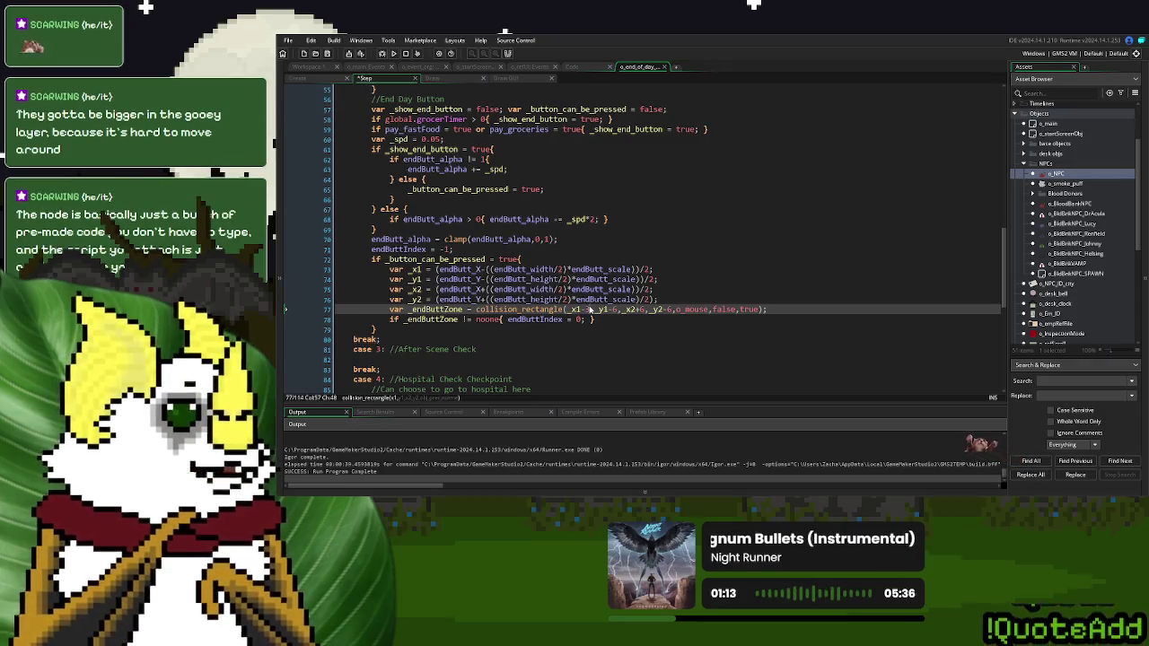
Change the collision_rectangle padding on line 77 from 6 to 3 pixels and rebuild the game
key(Delete)
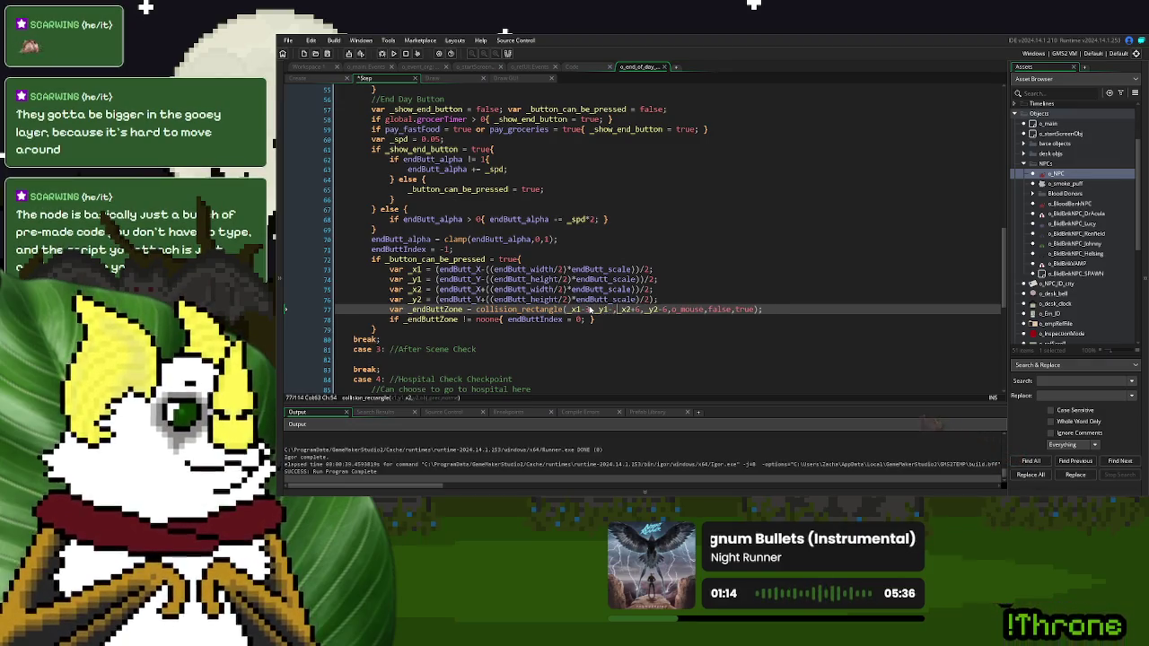
text(3)
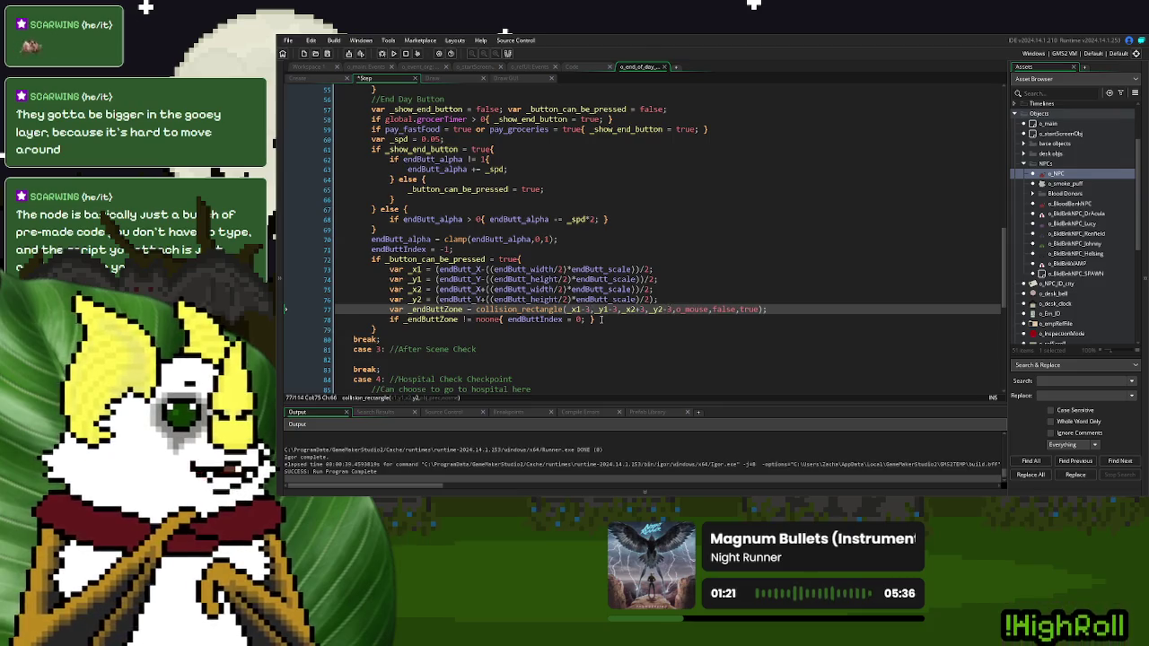
click(600, 319)
click(390, 55)
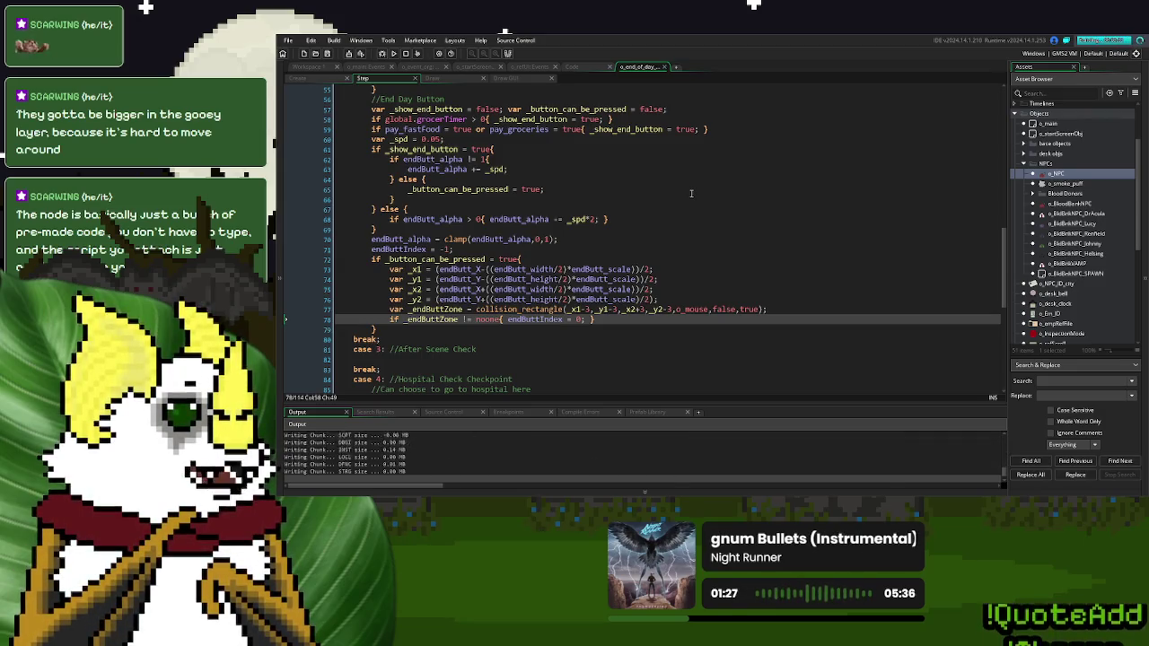
Play a new game through Day 1, tick Fast Food on the End of Day summary, then close it
click(683, 184)
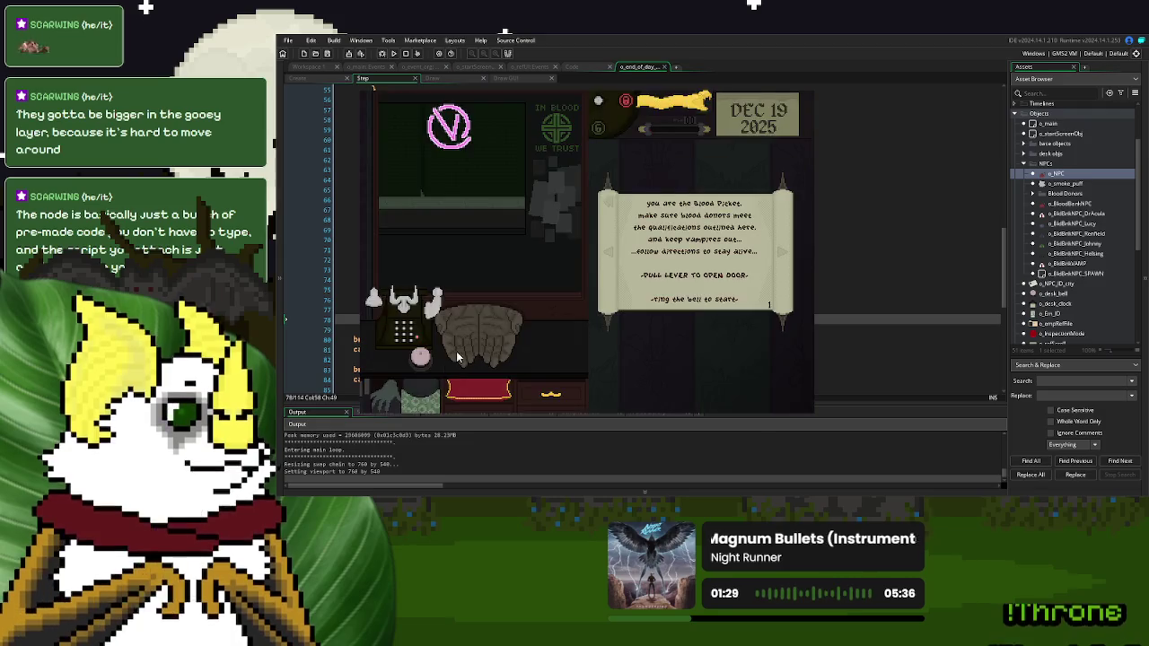
click(429, 371)
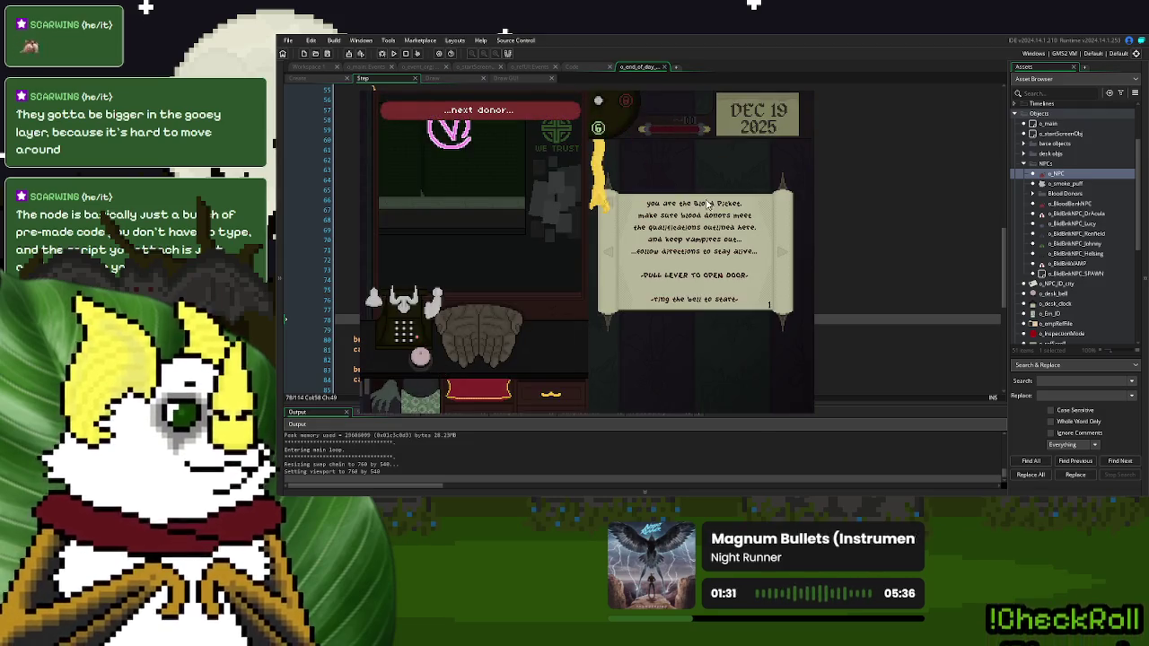
click(553, 339)
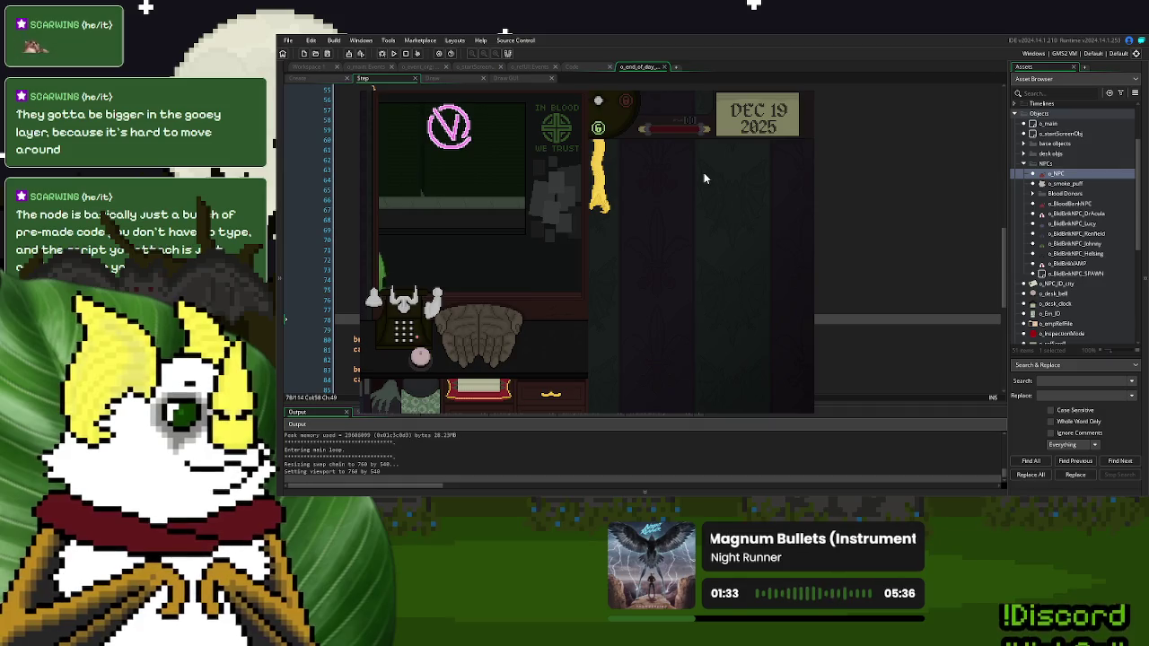
click(414, 383)
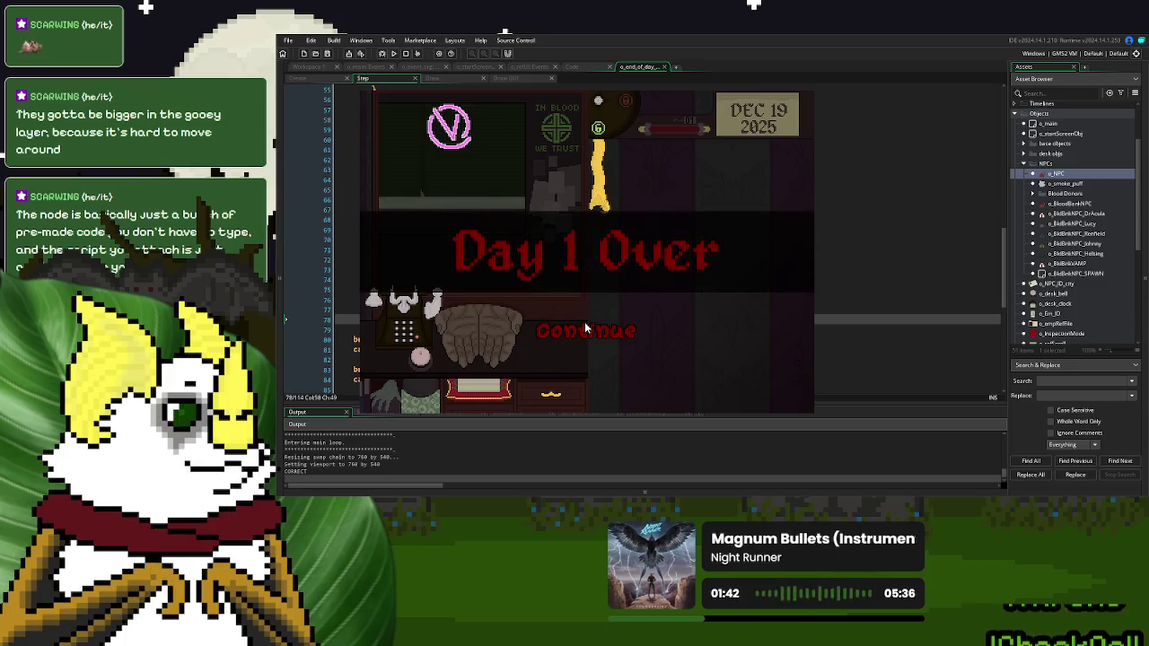
click(585, 324)
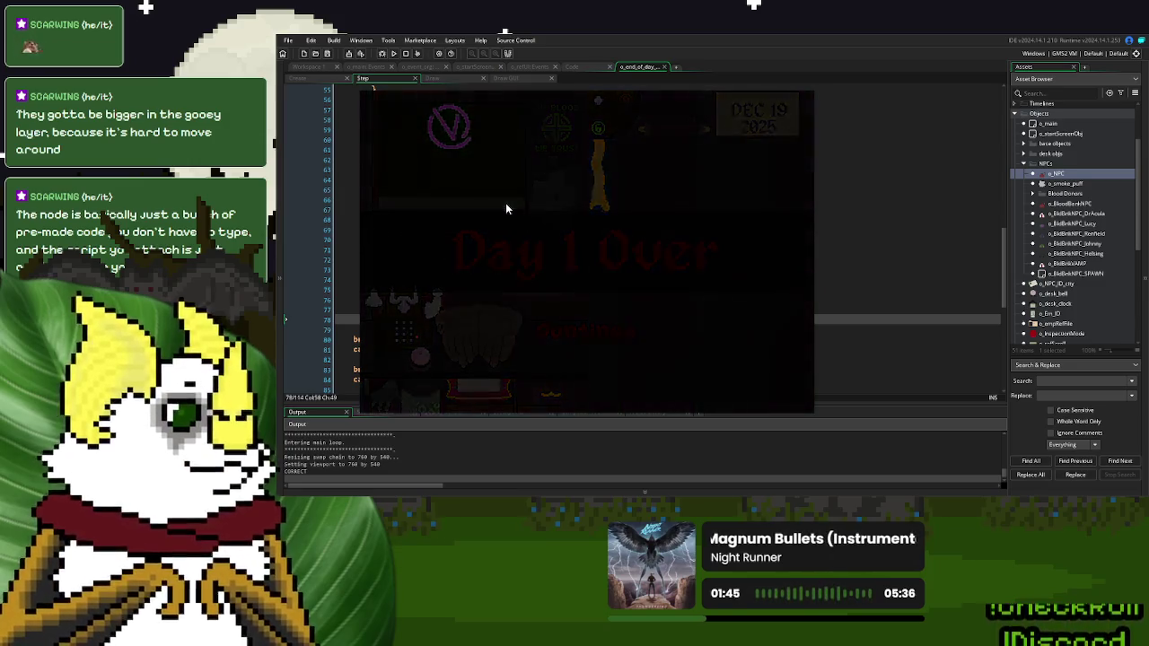
click(646, 194)
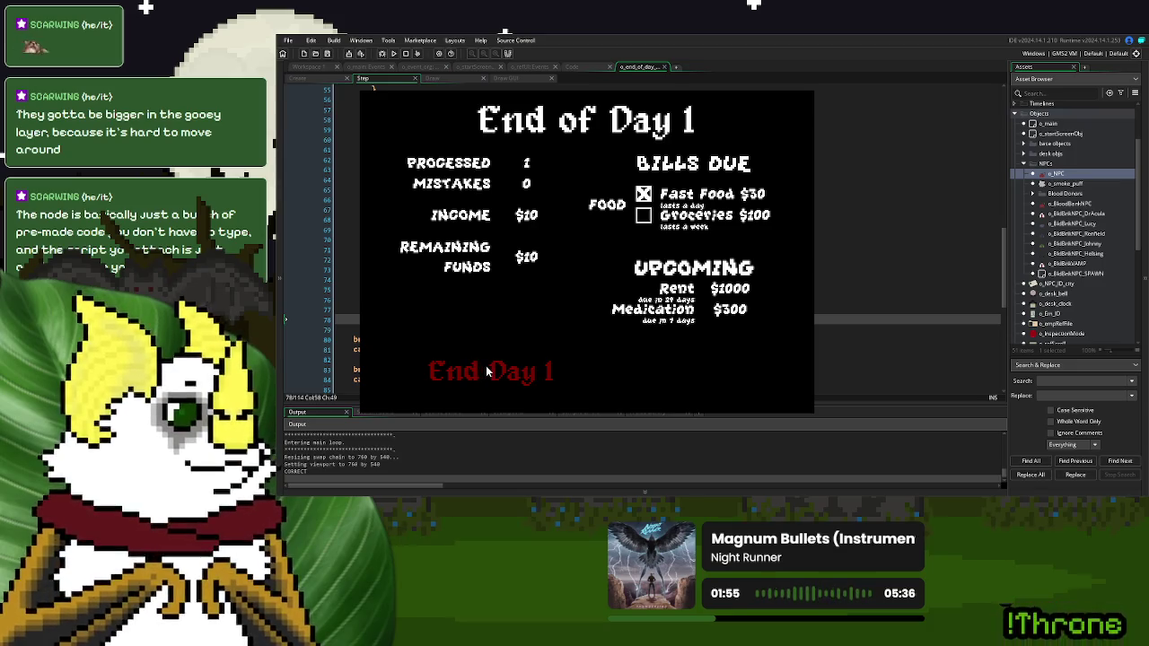
click(801, 88)
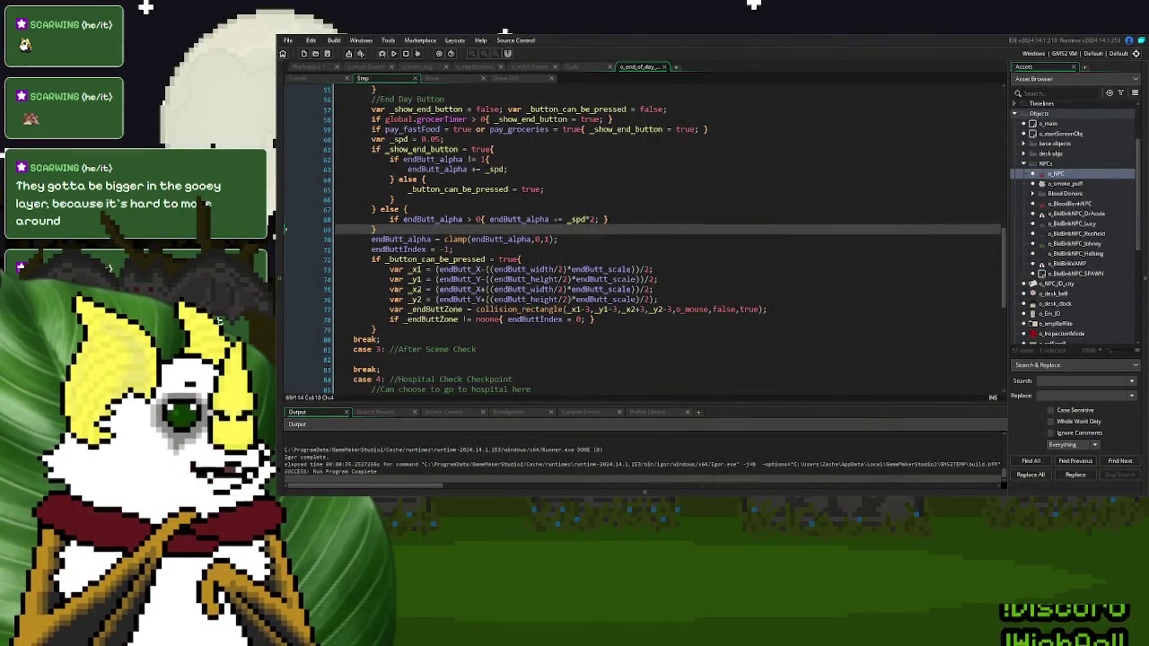
Start an 'if endButtIndex != -1' block on a new line after line 79's closing brace
click(658, 201)
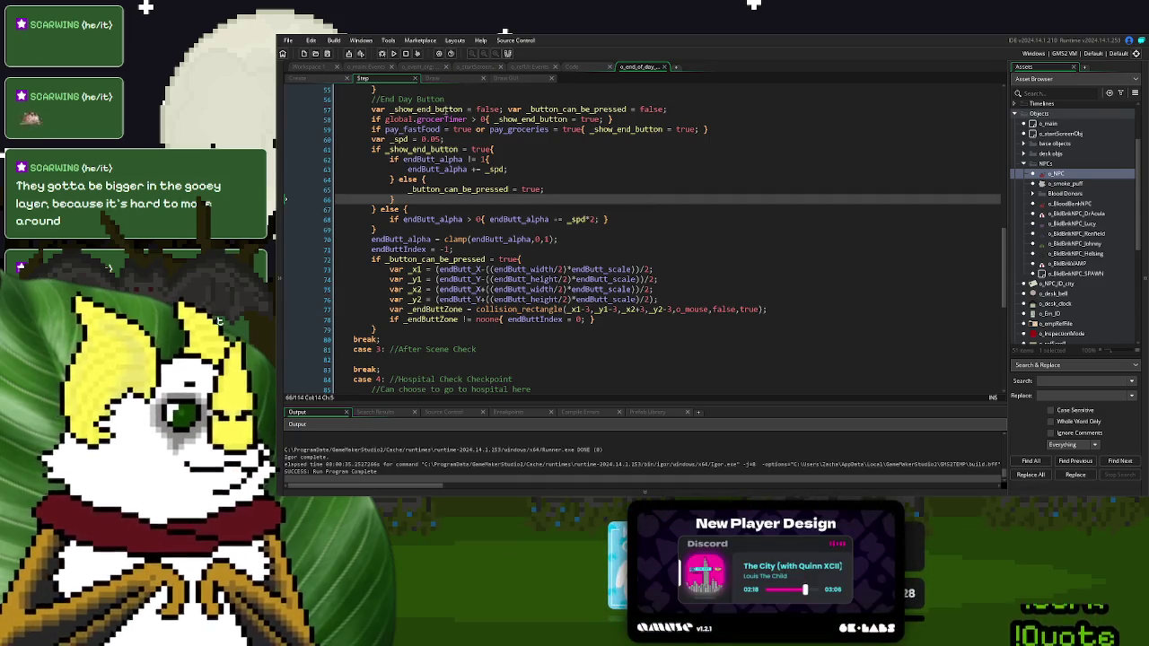
click(596, 319)
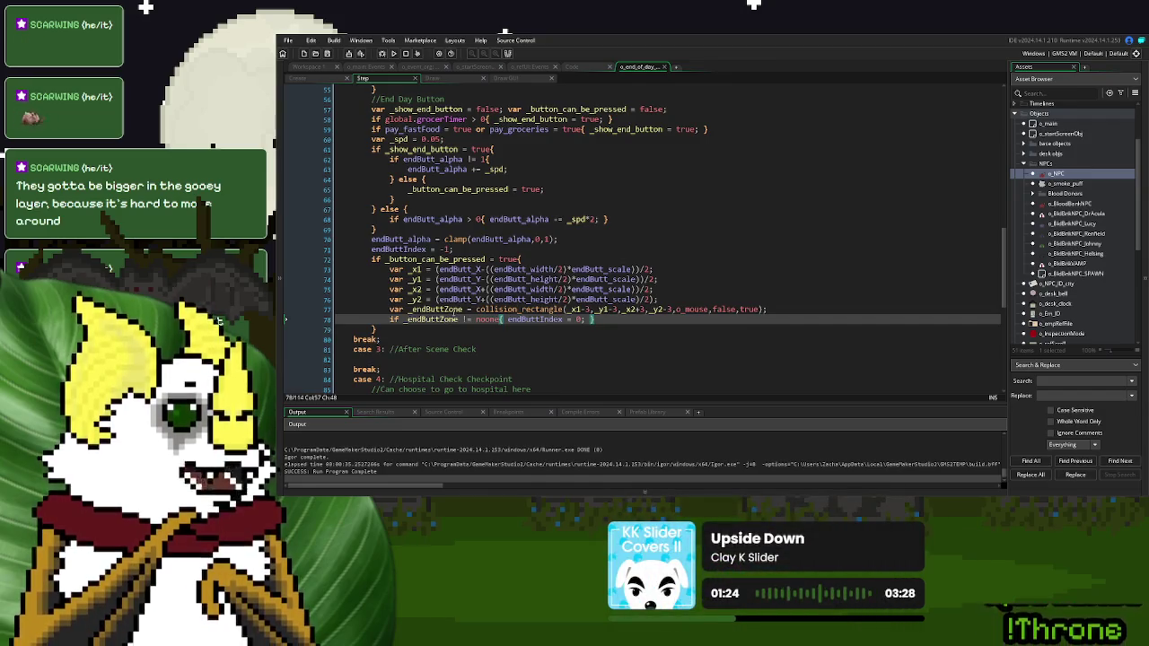
double_click(536, 320)
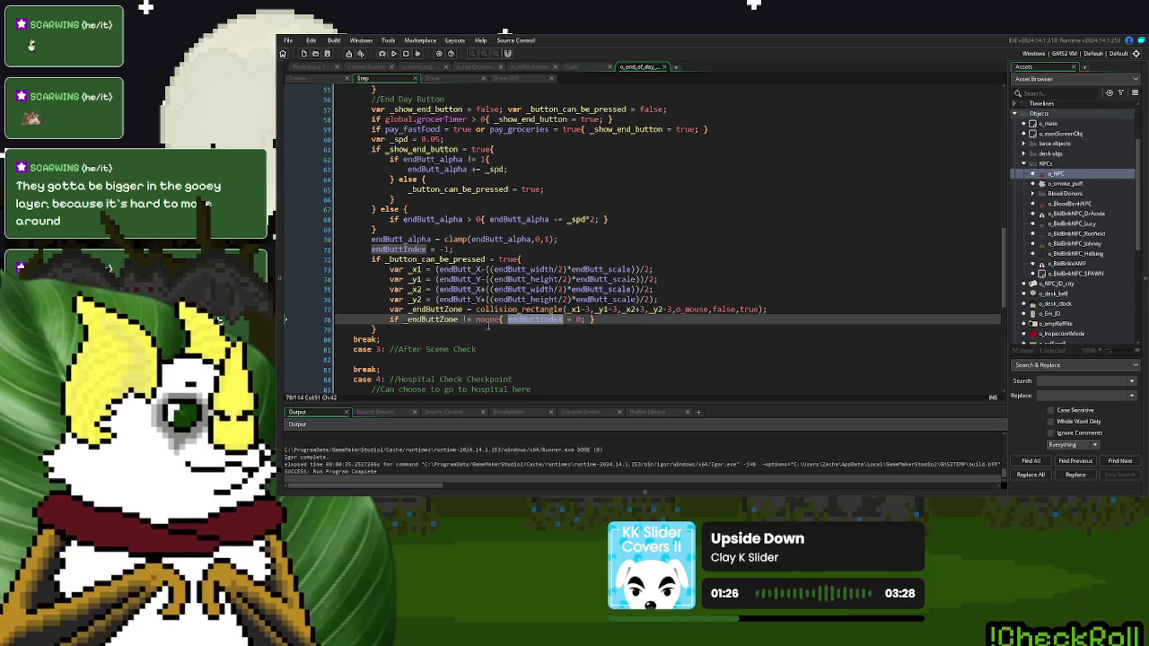
drag(477, 319, 483, 327)
key(Return)
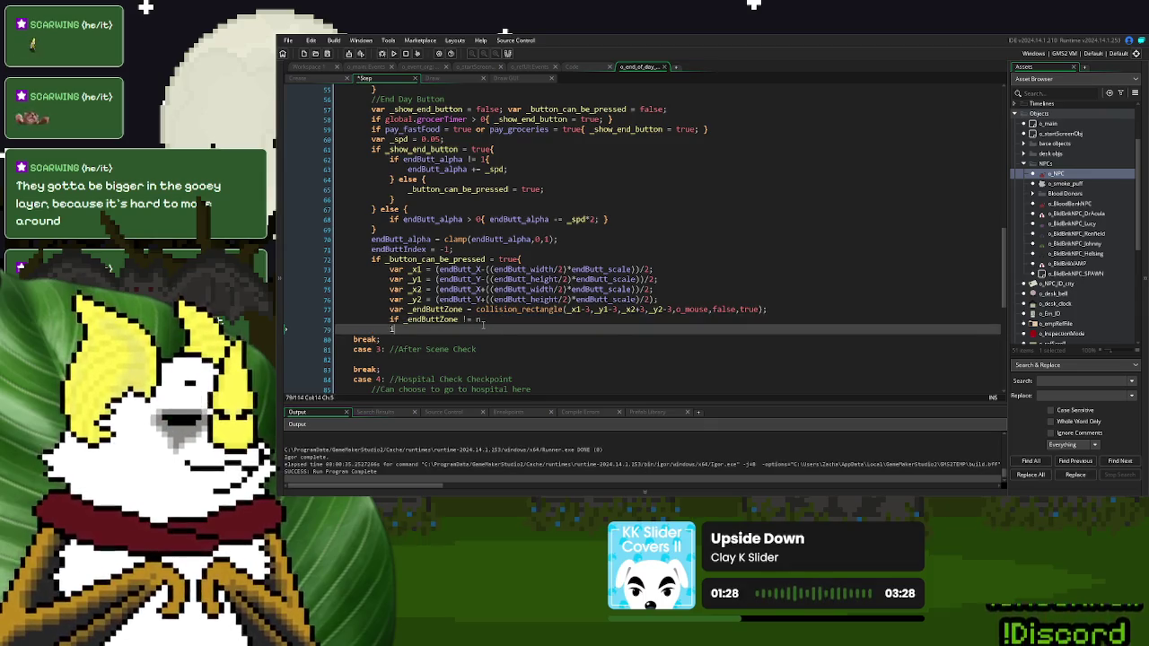
text(i)
key(ctrl+z)
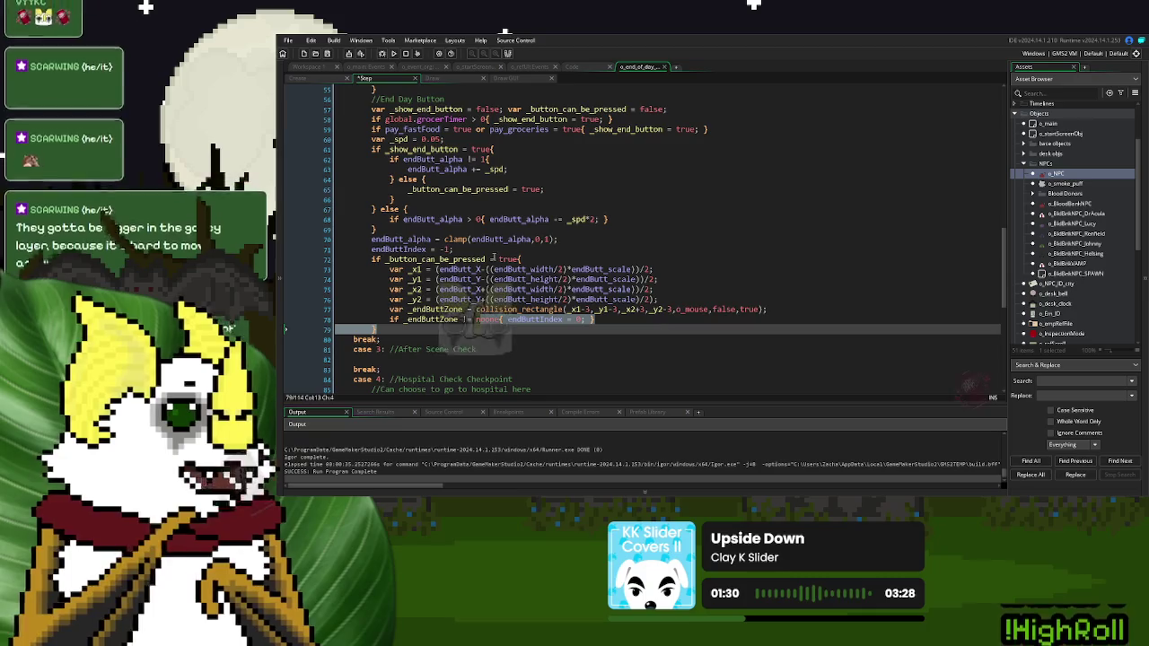
click(490, 330)
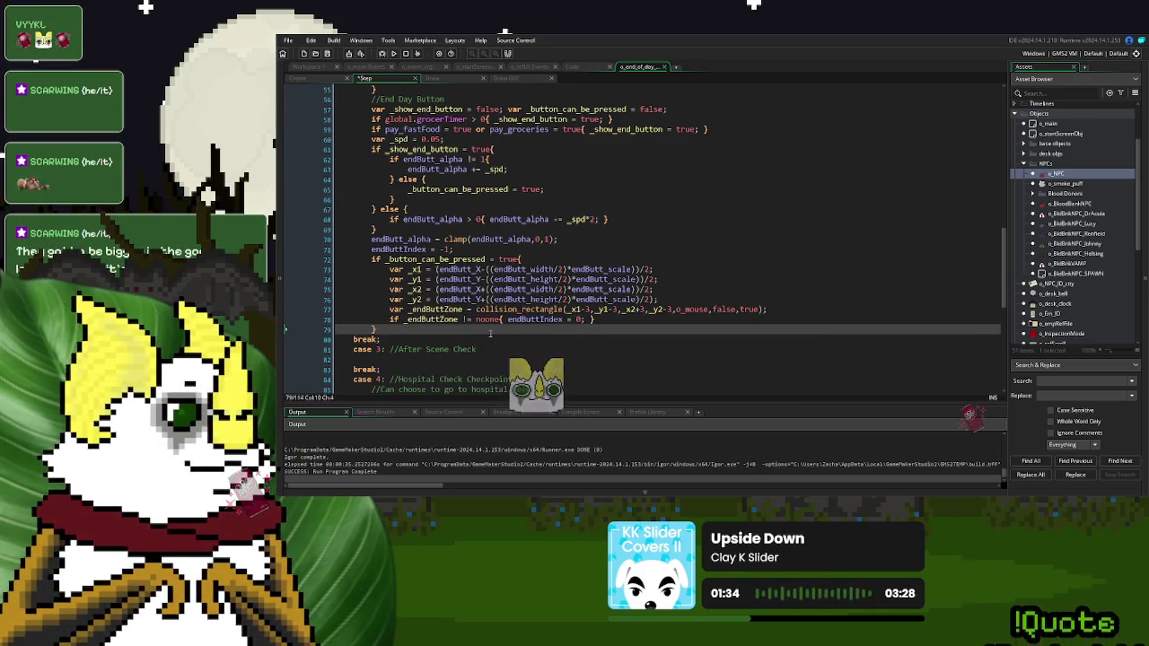
key(Return)
text(if endButtIndex != -1{)
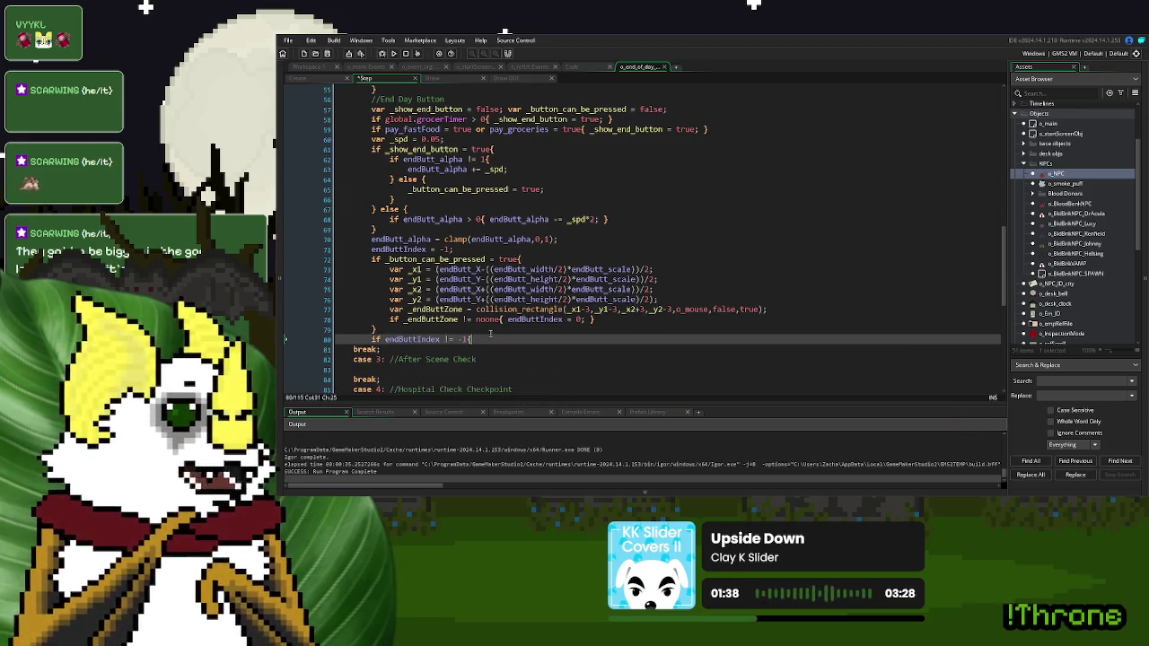
key(Return)
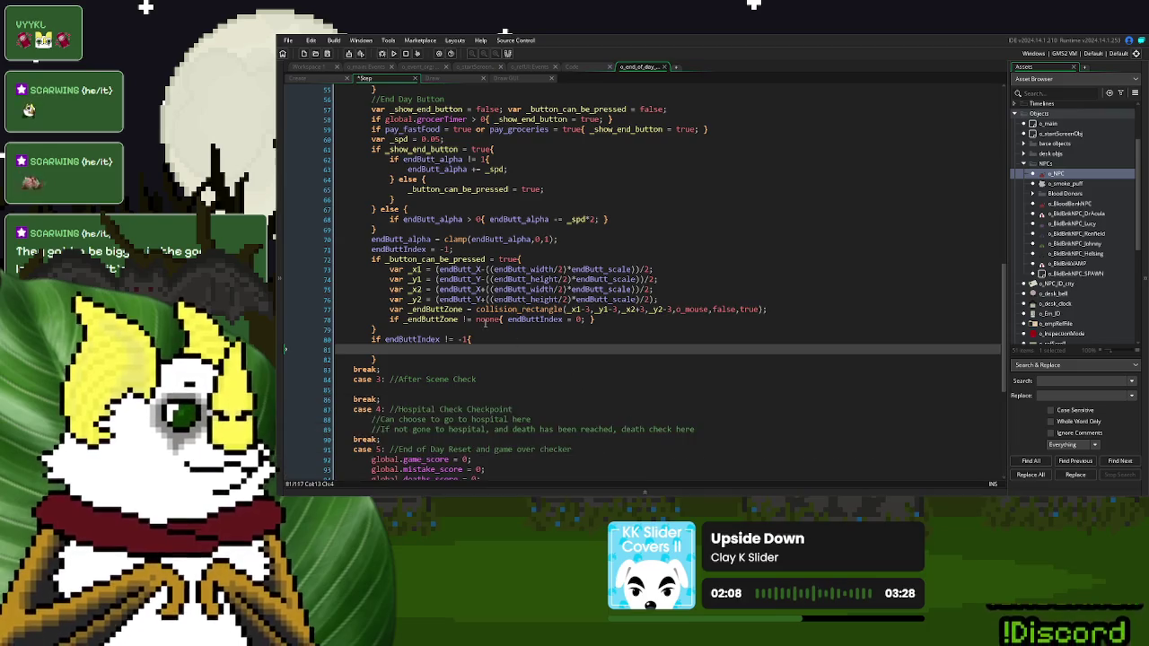
Copy 'state += 1;' from case 0 into cases 3, 4 and 5
scroll(485, 321, up, 7)
scroll(485, 321, up, 10)
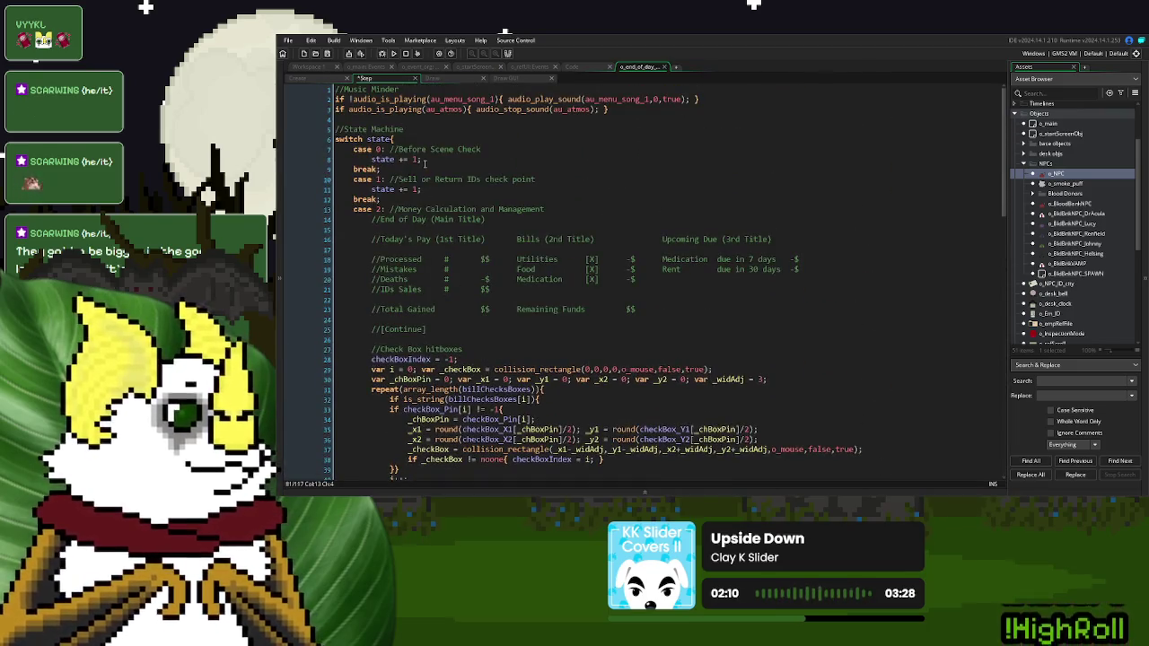
click(400, 159)
drag(399, 159, 368, 160)
key(ctrl+c)
scroll(485, 276, down, 20)
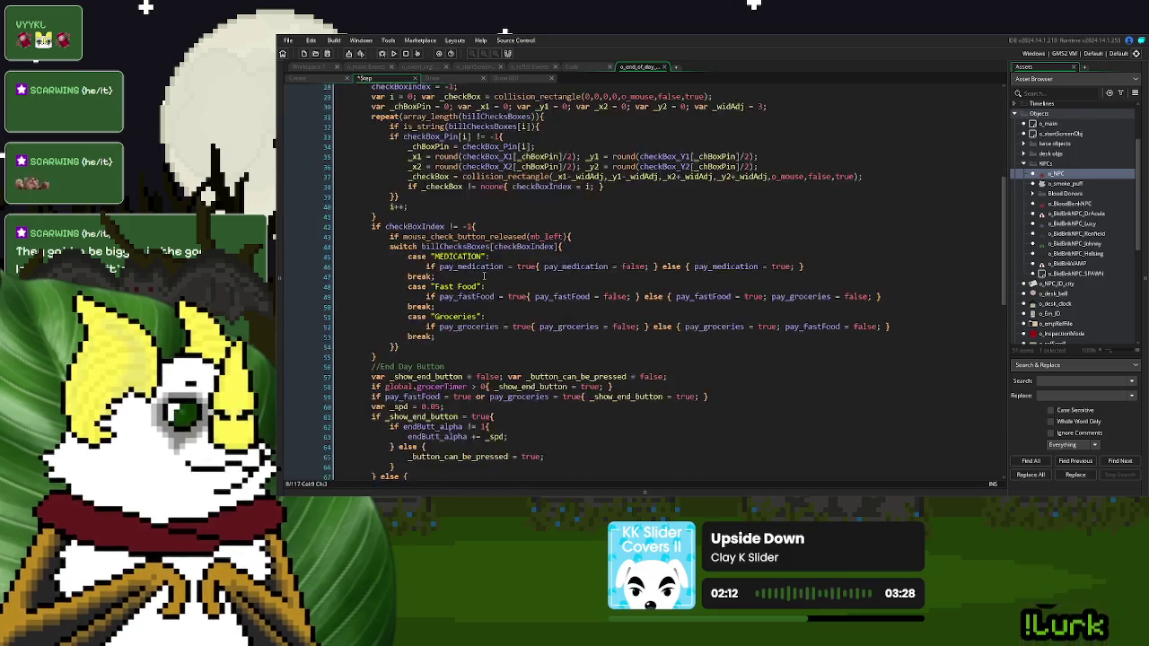
click(397, 221)
key(ctrl+v)
click(705, 260)
key(Return)
key(ctrl+v)
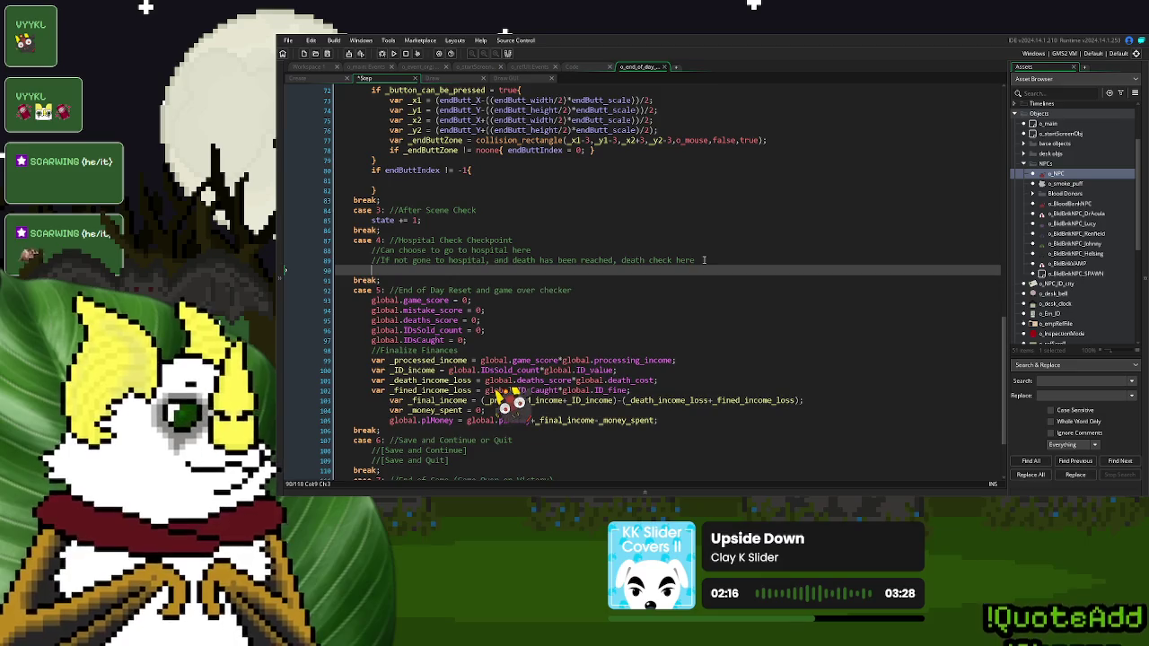
scroll(505, 264, down, 3)
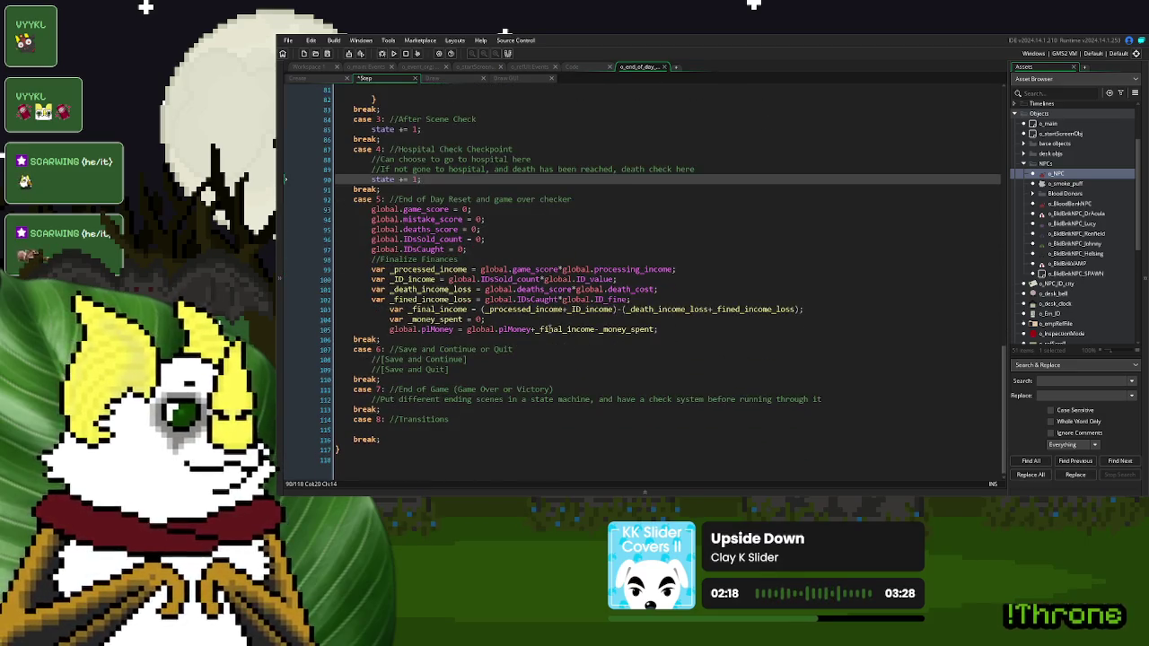
click(668, 330)
key(Return)
key(ctrl+v)
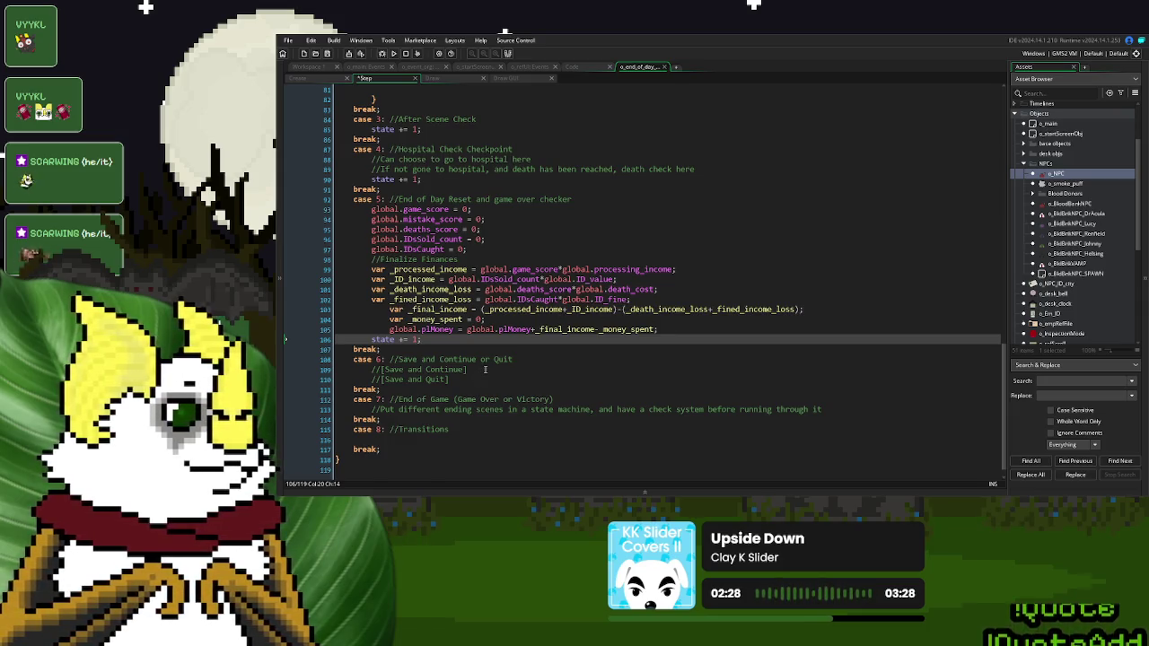
Add 'if mouse_check_button_released(mb_left){ state += 1; }' inside the new endButtIndex block
scroll(484, 370, up, 5)
scroll(438, 263, up, 6)
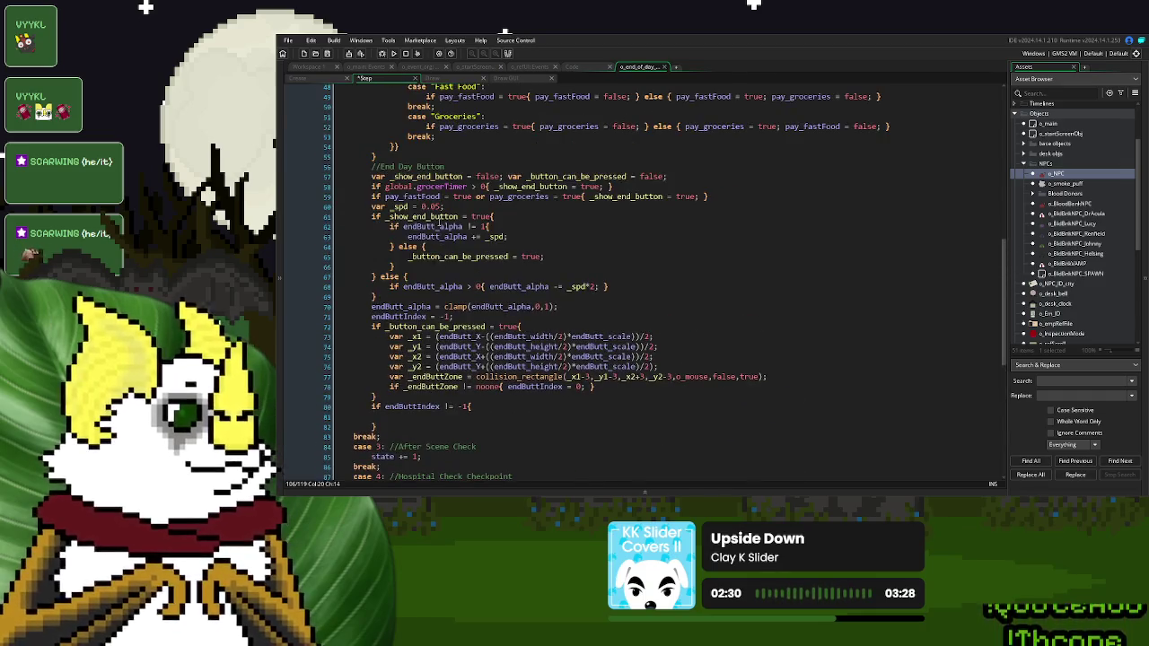
scroll(517, 247, up, 5)
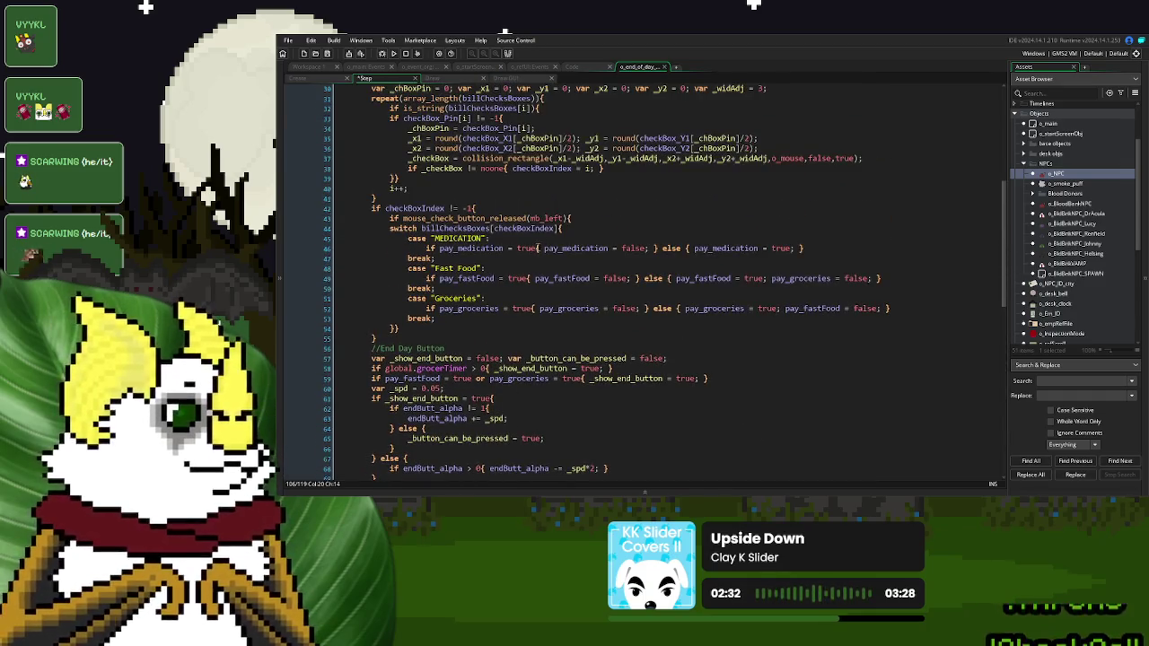
click(440, 217)
click(392, 217)
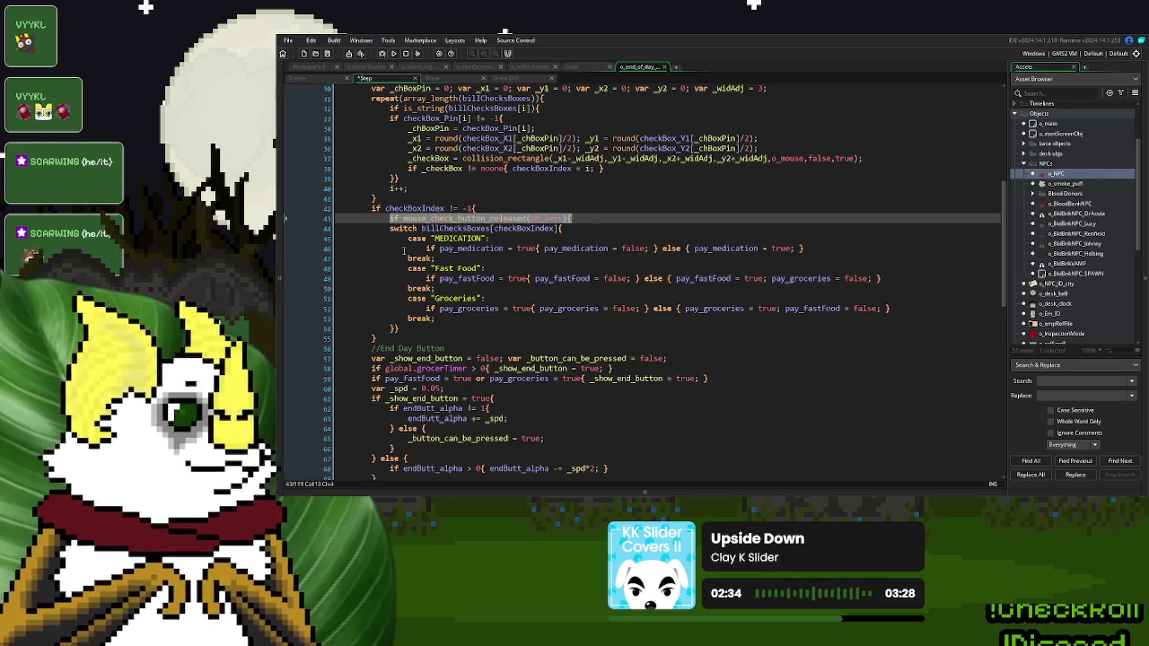
scroll(399, 238, down, 9)
click(397, 327)
text(if mouse_check_button_released(mb_left){ })
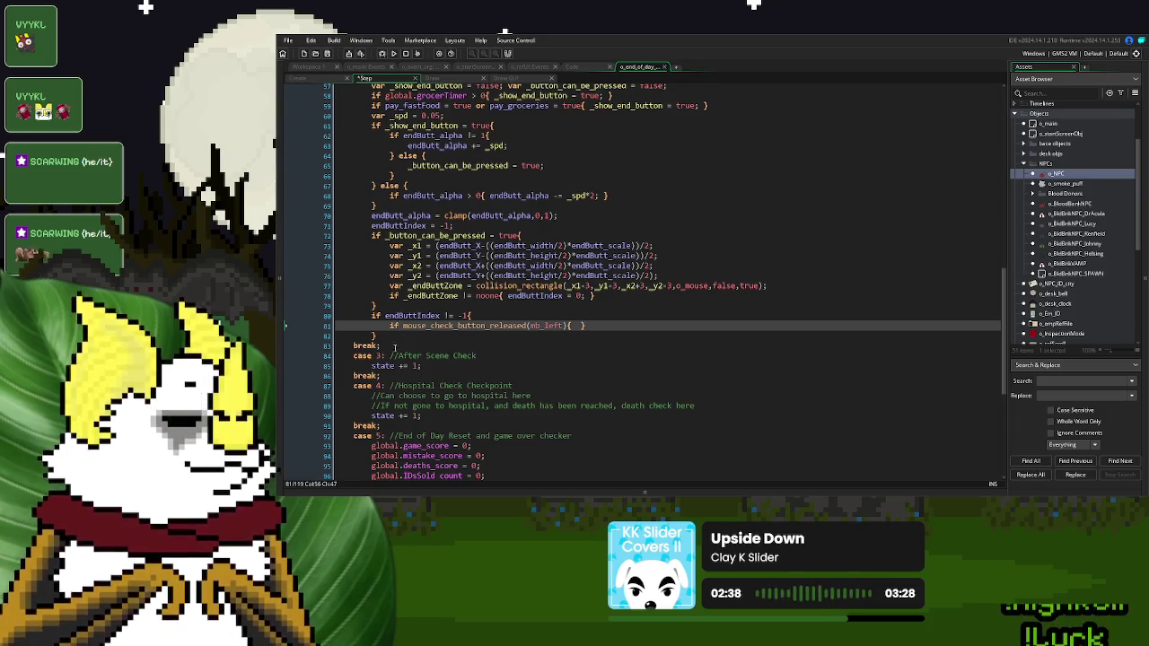
drag(426, 368, 373, 368)
key(ctrl+c)
click(576, 325)
key(ctrl+v)
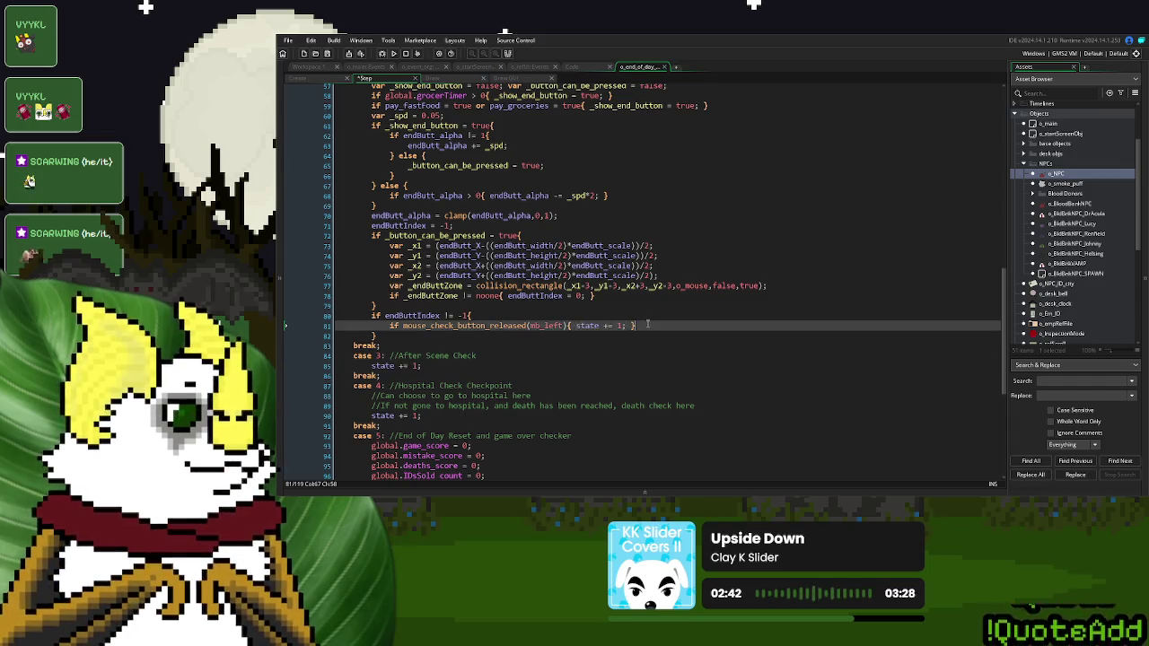
Review the case 5 money update and case 6 Save and Quit comment, then open Draw GUI
scroll(648, 297, down, 5)
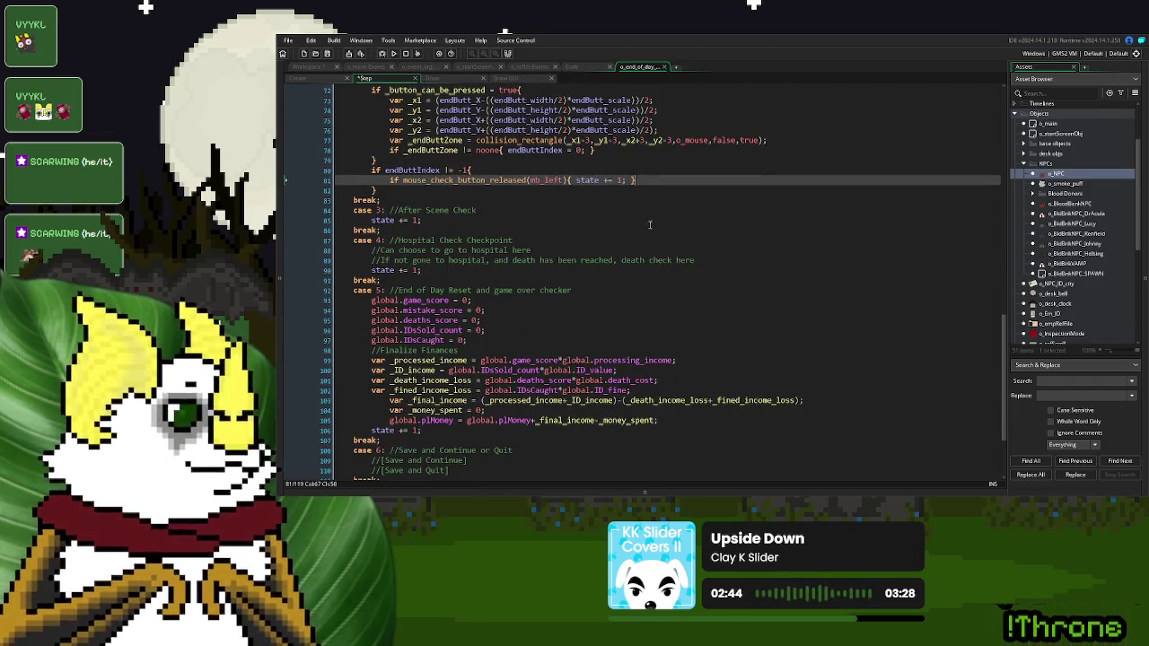
scroll(517, 209, down, 2)
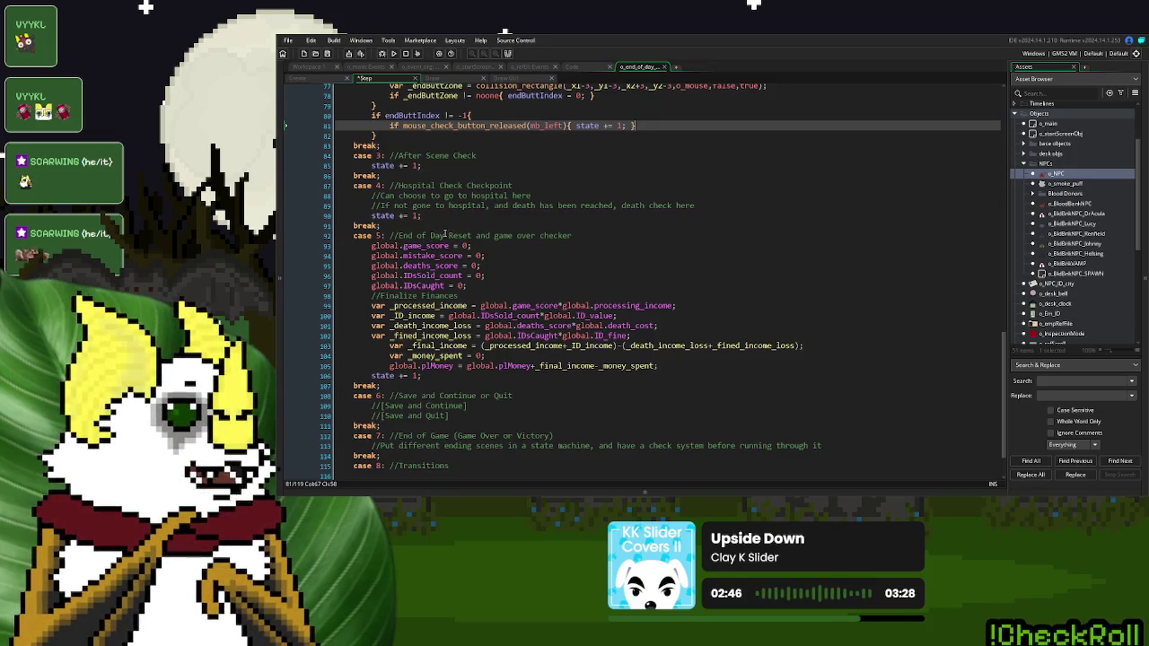
scroll(531, 266, down, 2)
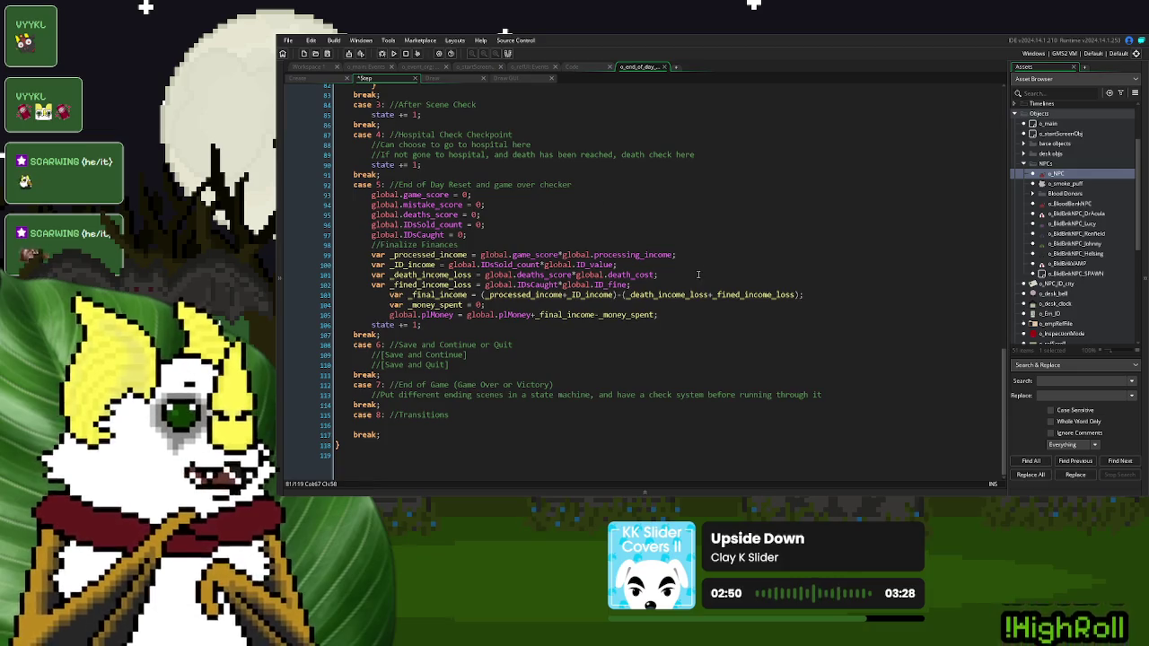
click(669, 314)
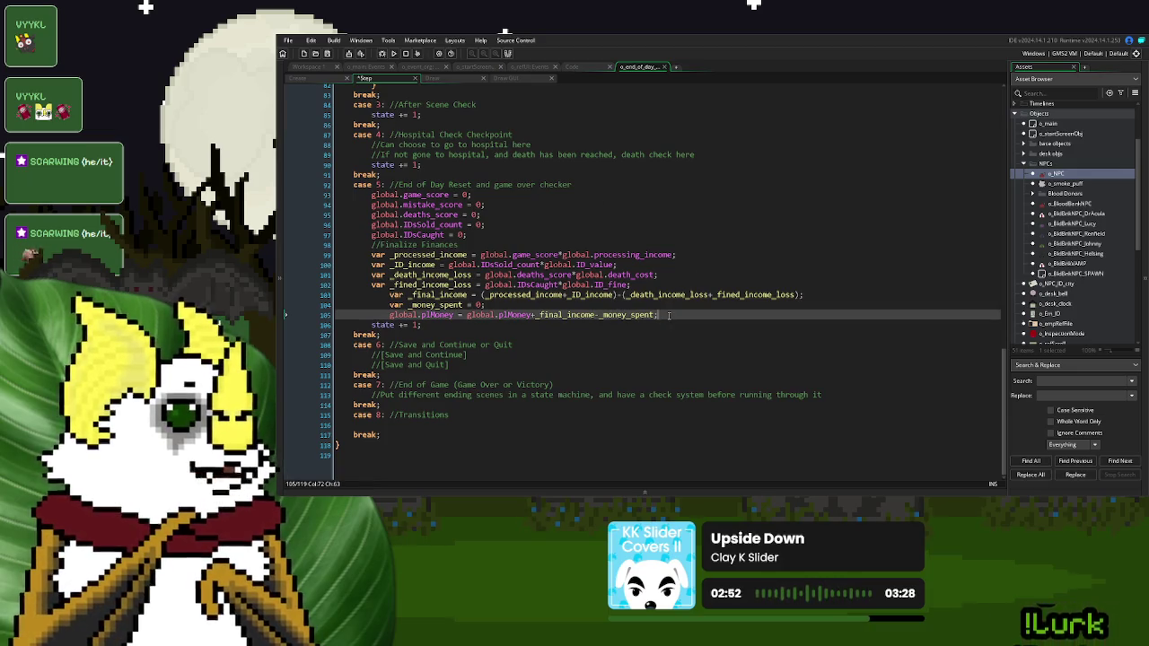
click(502, 367)
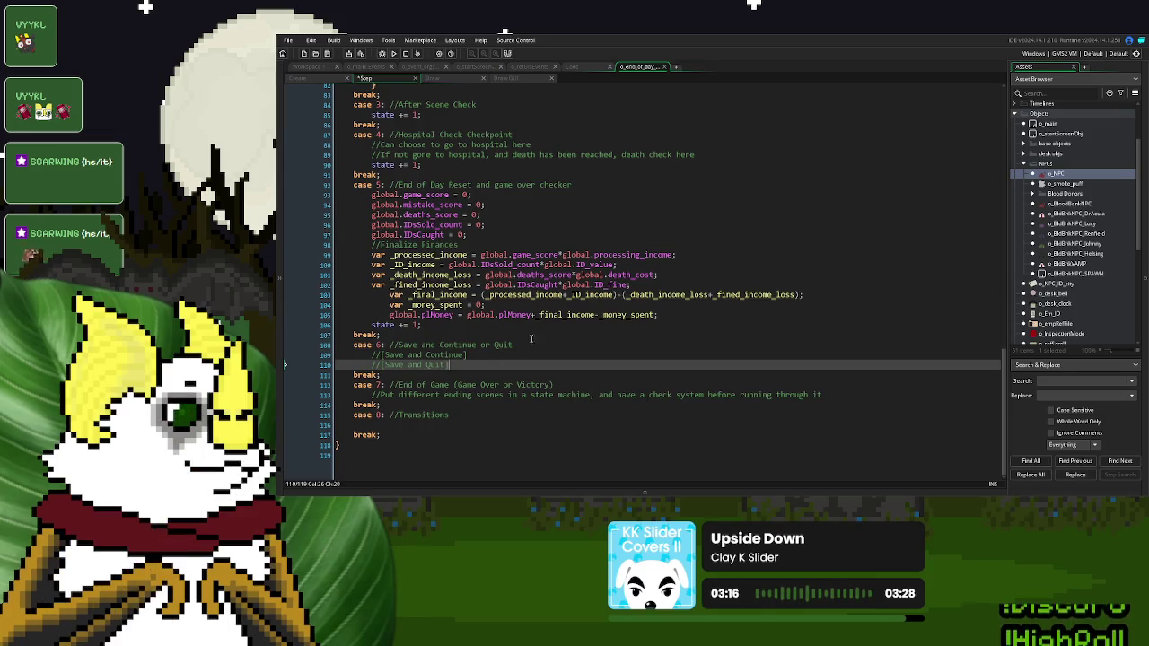
click(520, 79)
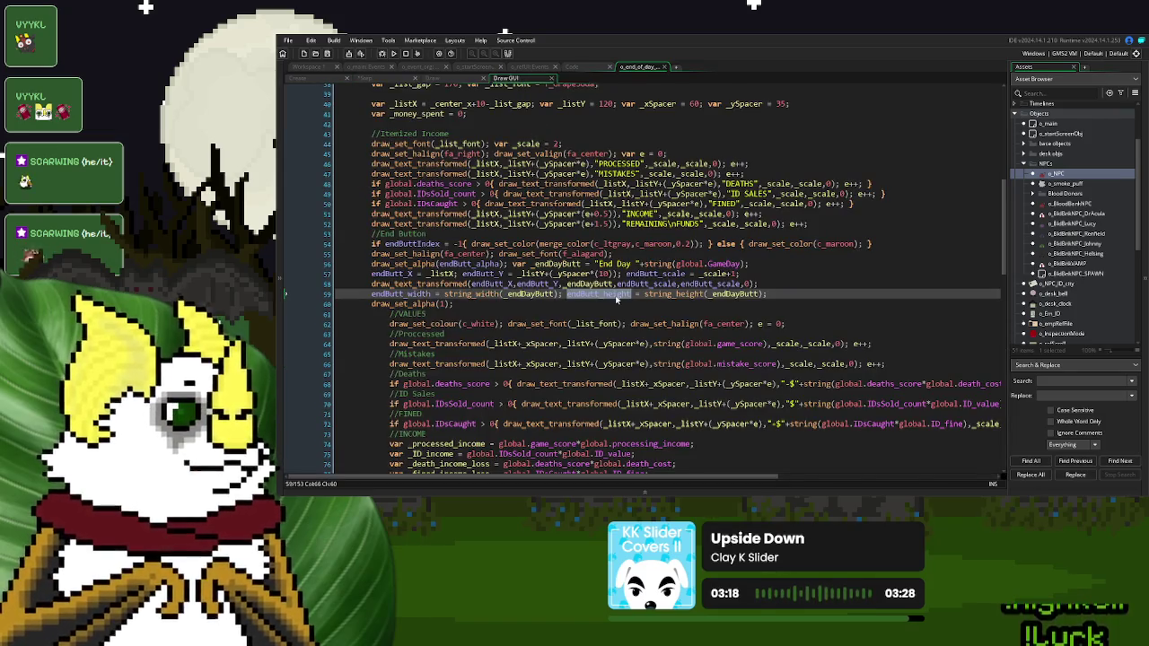
Delete empty line 83 below the remaining-funds draw_text_transformed call in Draw GUI
scroll(720, 430, down, 12)
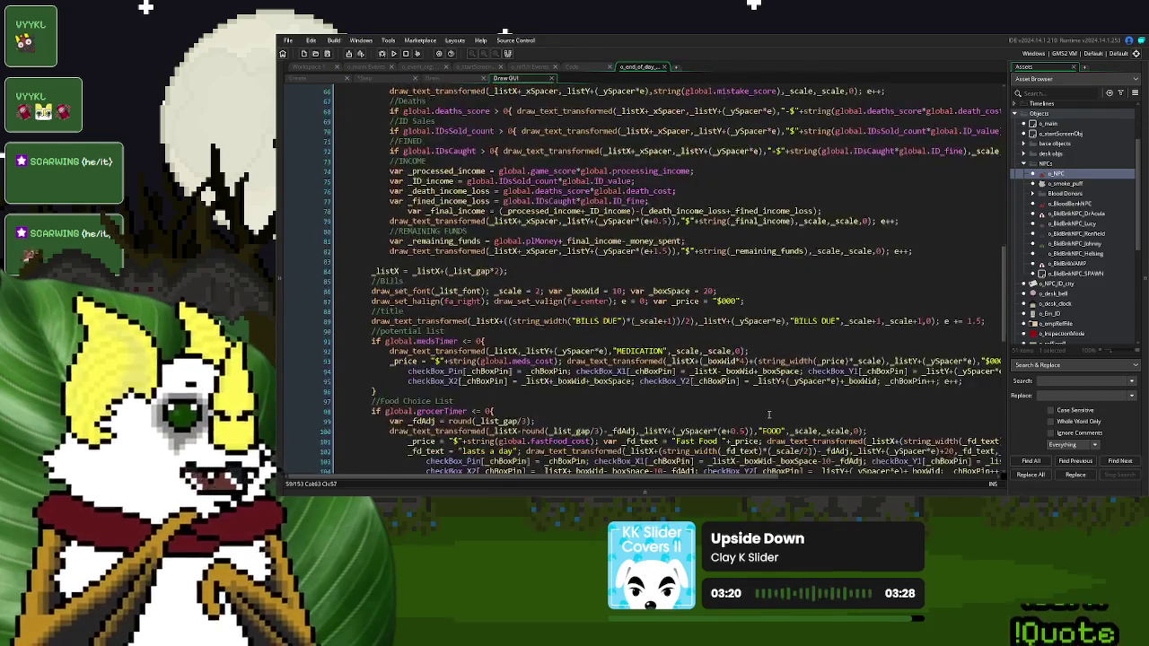
scroll(769, 413, down, 13)
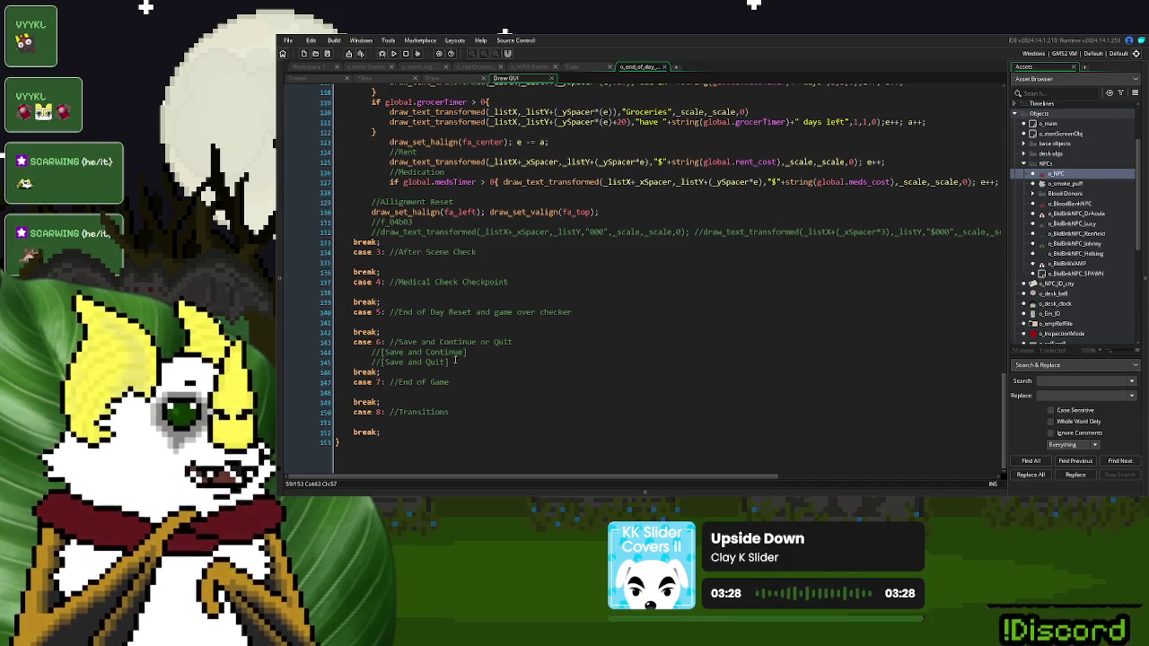
scroll(457, 356, up, 5)
scroll(458, 356, up, 9)
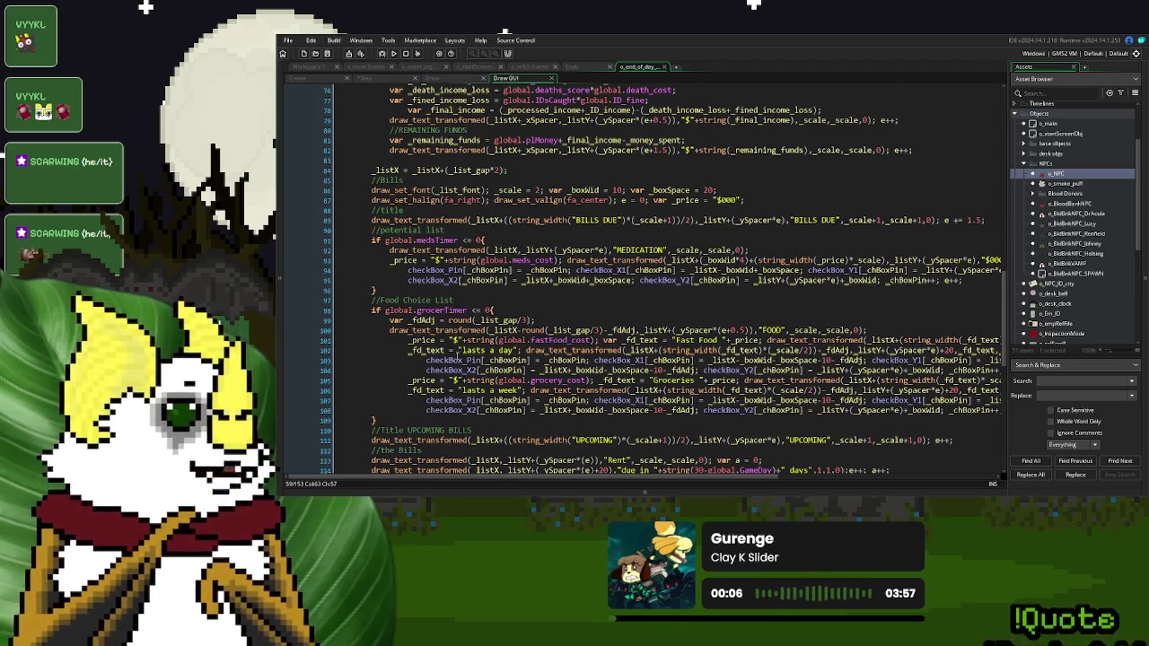
scroll(458, 355, up, 5)
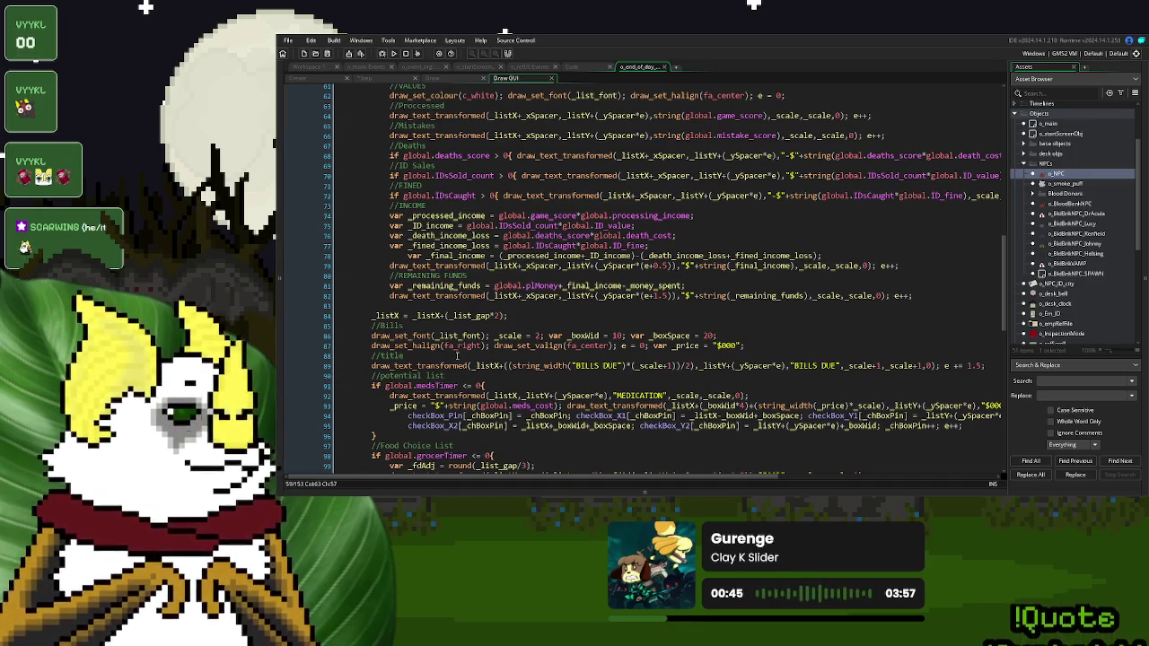
click(659, 306)
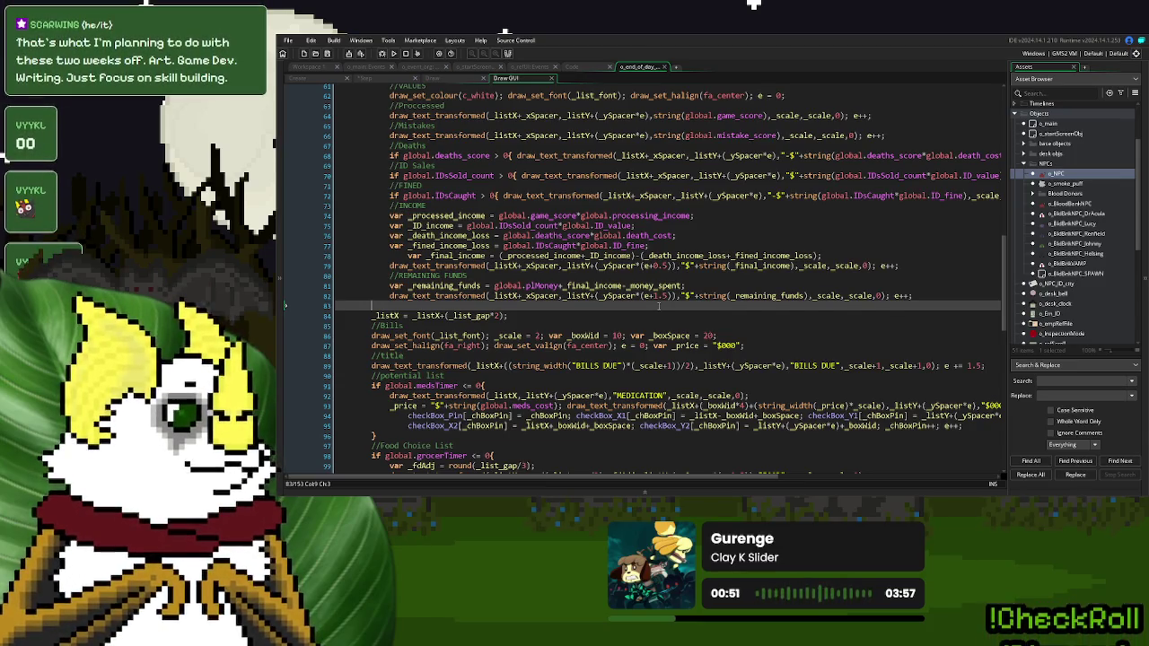
scroll(659, 306, up, 2)
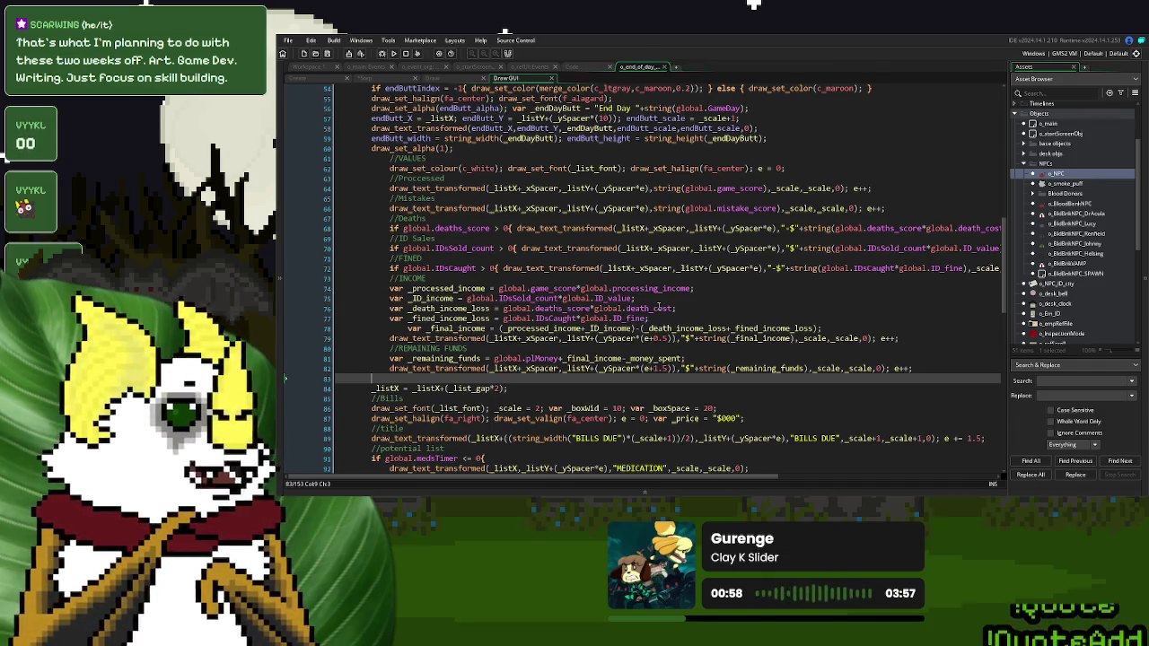
key(BackSpace)
key(BackSpace)
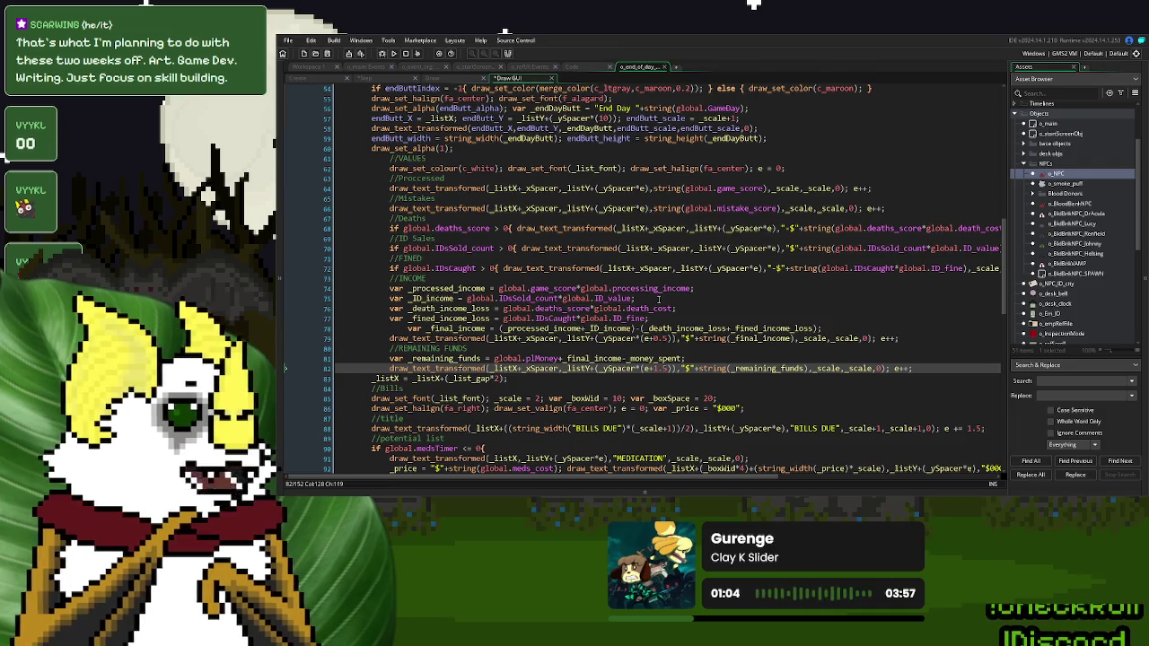
scroll(659, 299, up, 2)
scroll(659, 300, down, 3)
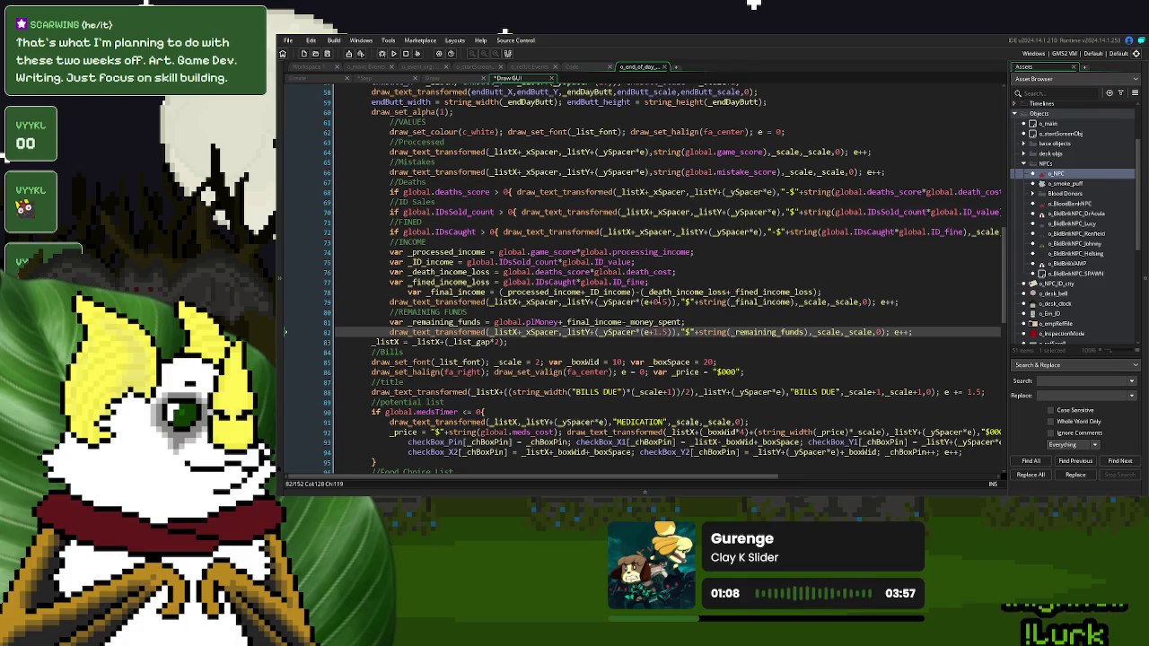
scroll(659, 300, up, 15)
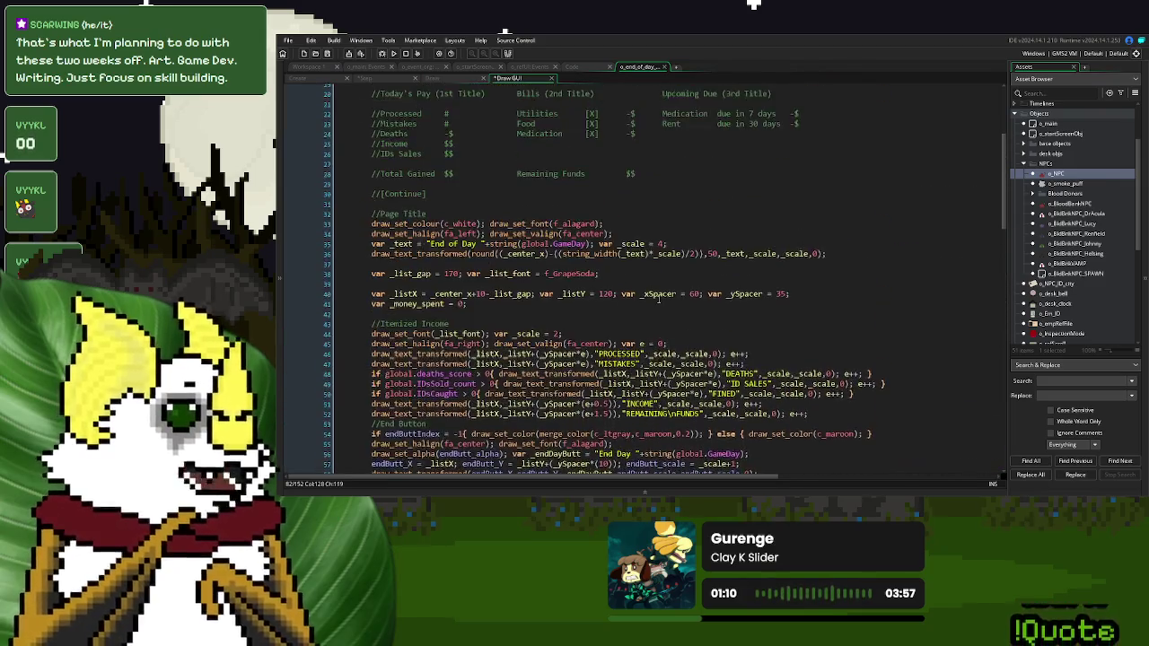
Paste the colour, font and alignment setup lines and the alignment reset into case 6
scroll(659, 300, up, 3)
drag(614, 307, 371, 297)
key(ctrl+c)
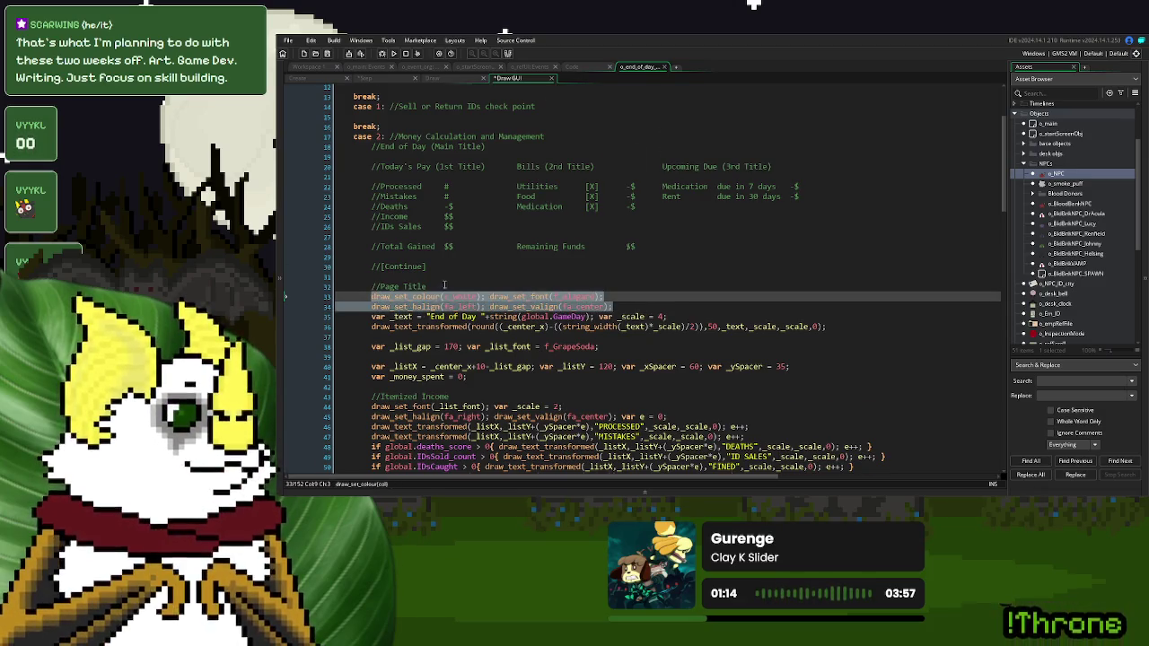
scroll(444, 285, down, 20)
scroll(445, 285, down, 15)
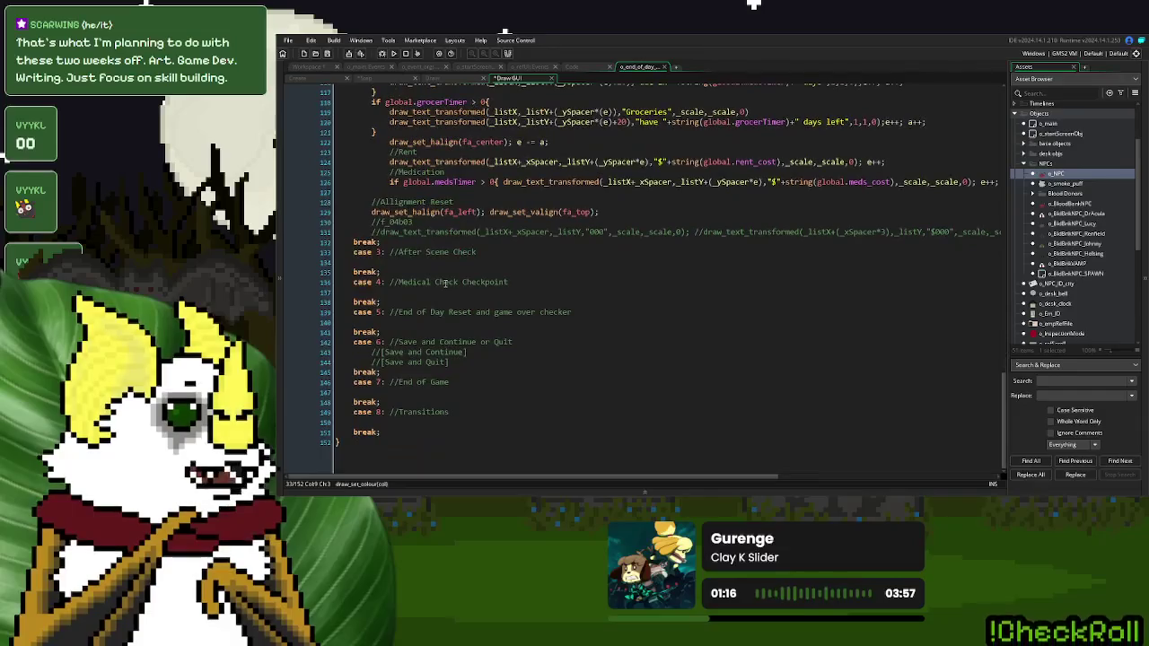
click(473, 370)
click(473, 367)
key(Return)
key(ctrl+v)
key(Return)
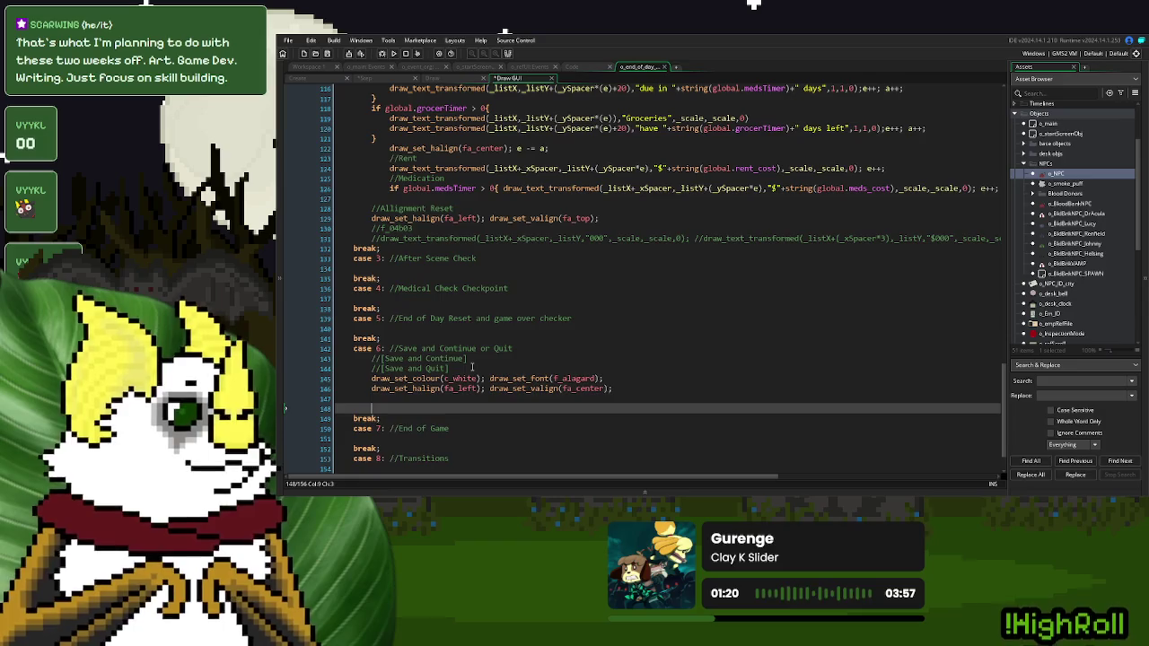
drag(599, 218, 368, 209)
key(ctrl+c)
click(378, 409)
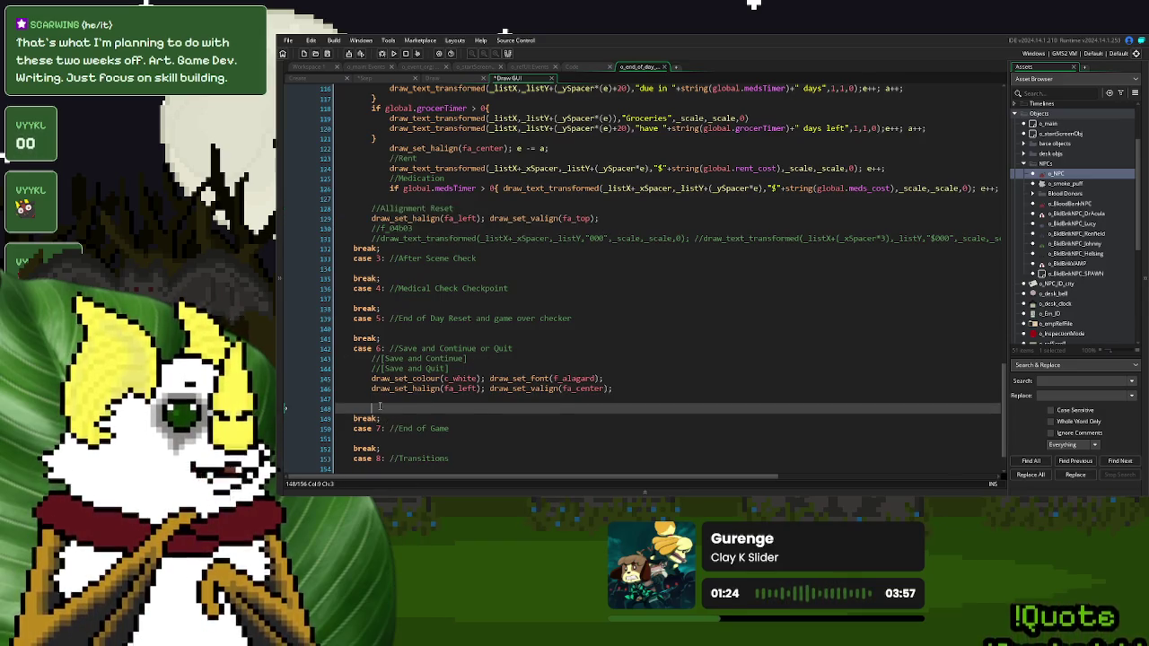
key(ctrl+v)
click(492, 398)
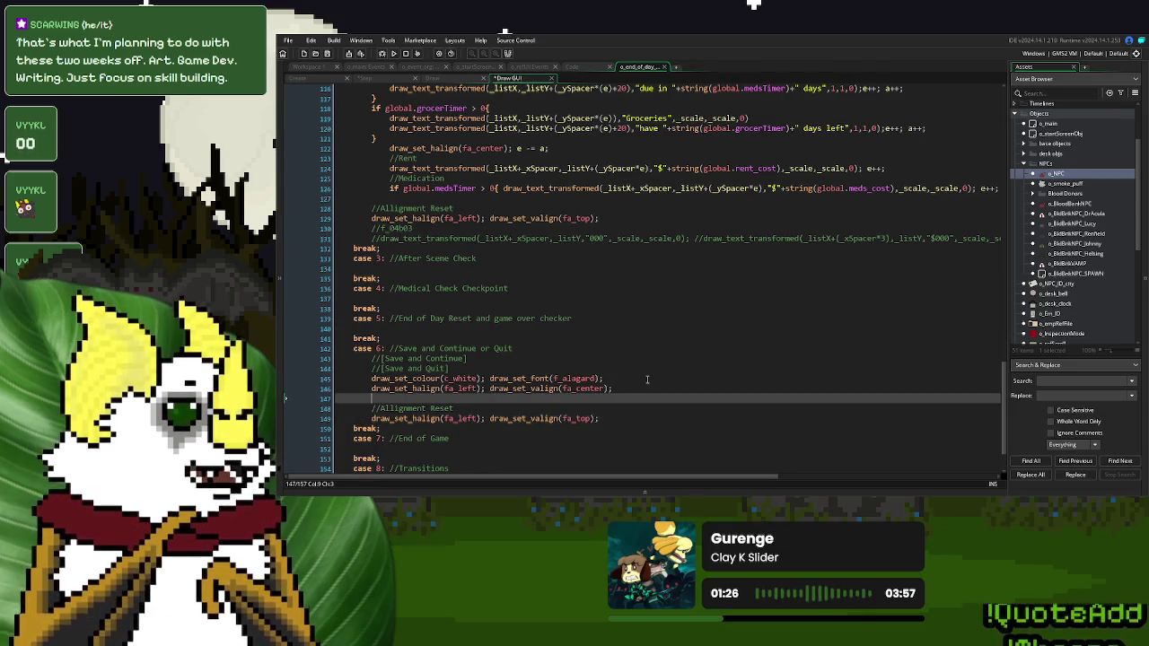
Add draw_text(0,0,"Save and Continue") between the setup and reset lines
scroll(646, 378, up, 13)
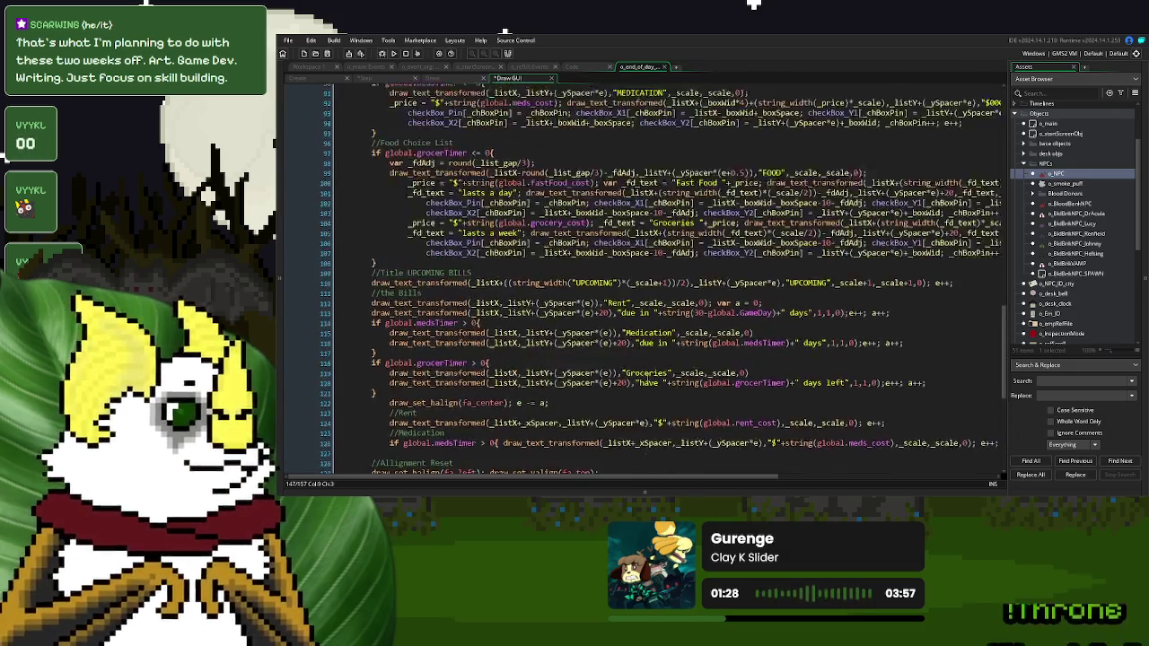
scroll(646, 378, down, 15)
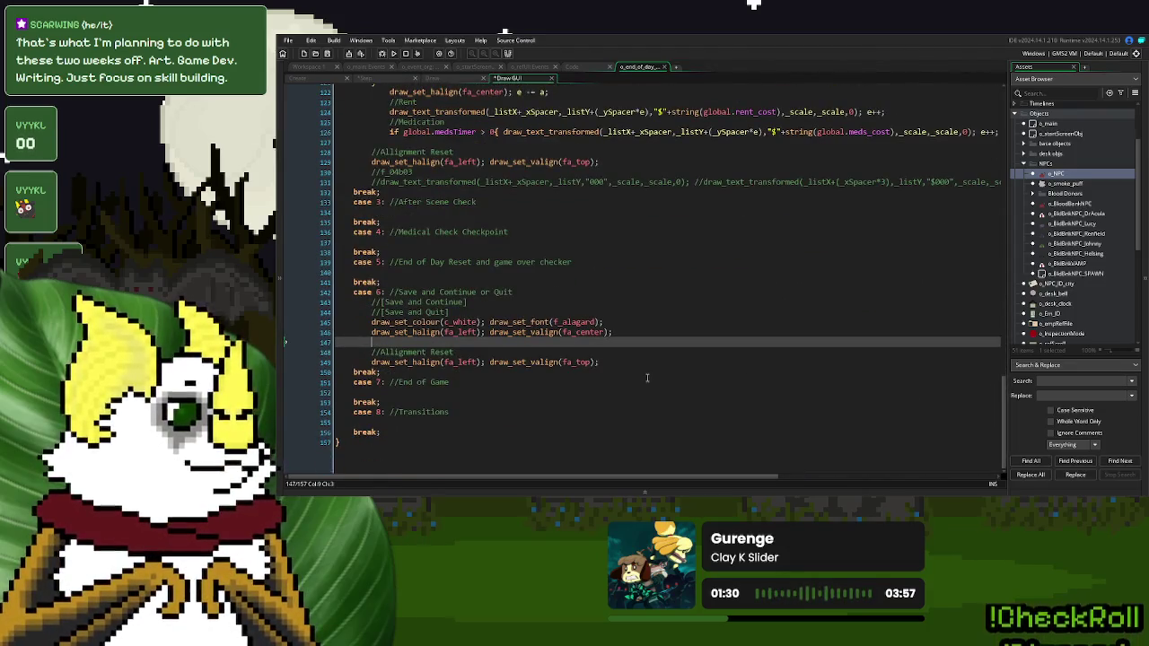
key(Return)
key(Return)
key(Up)
key(Up)
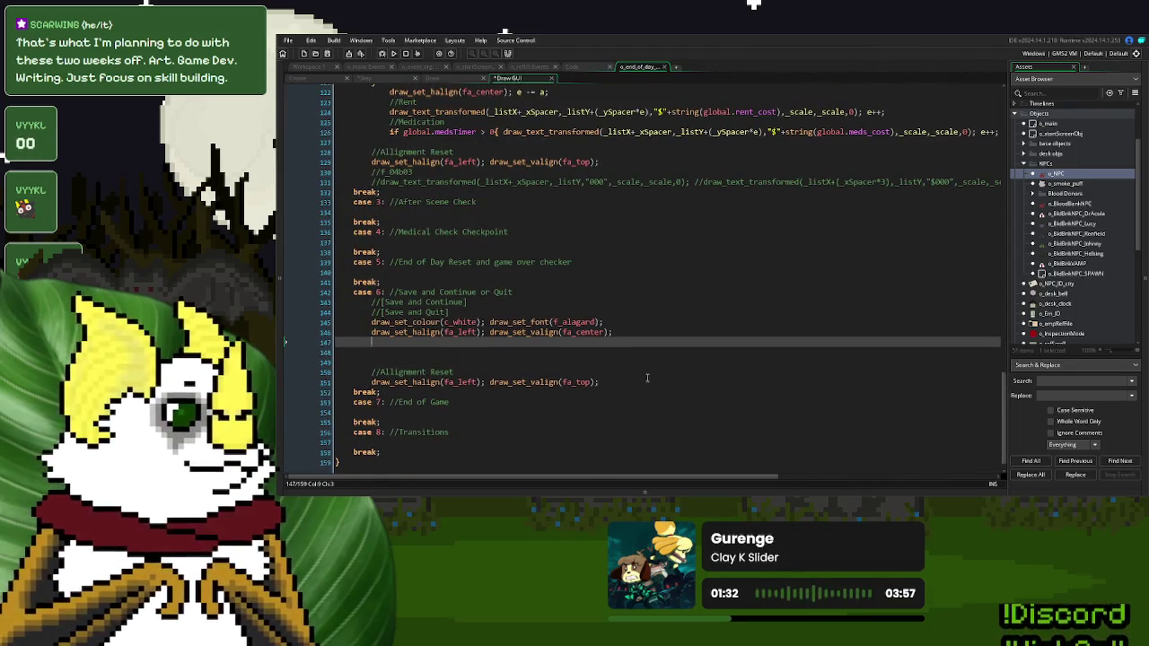
key(Down)
text(d)
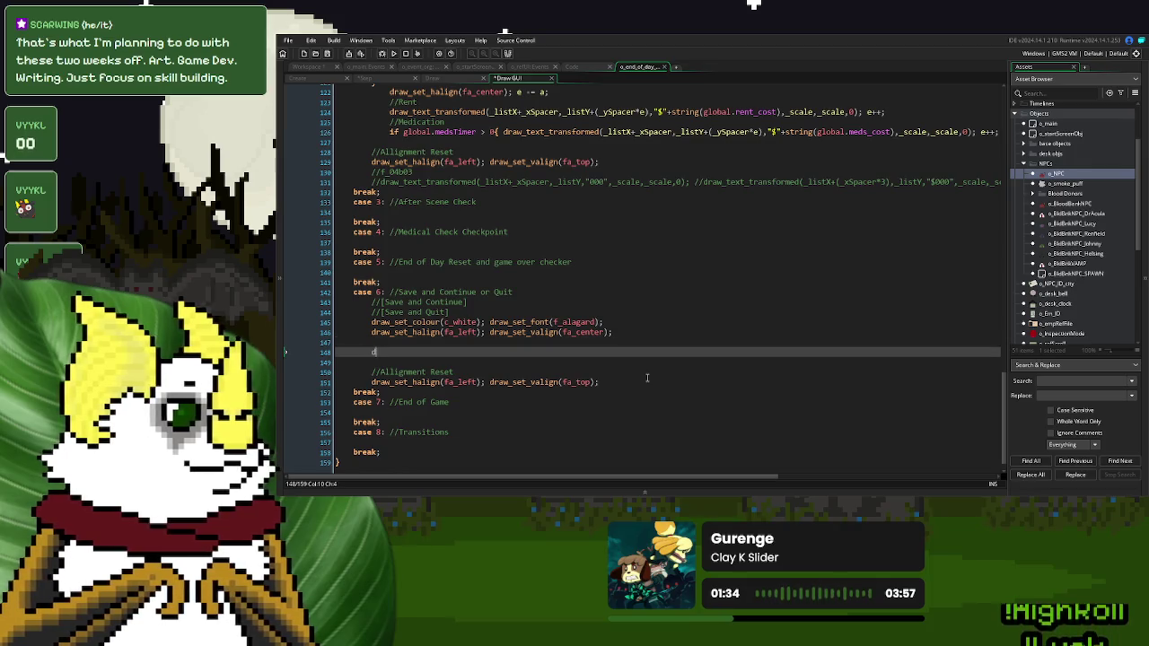
text(raw_text)
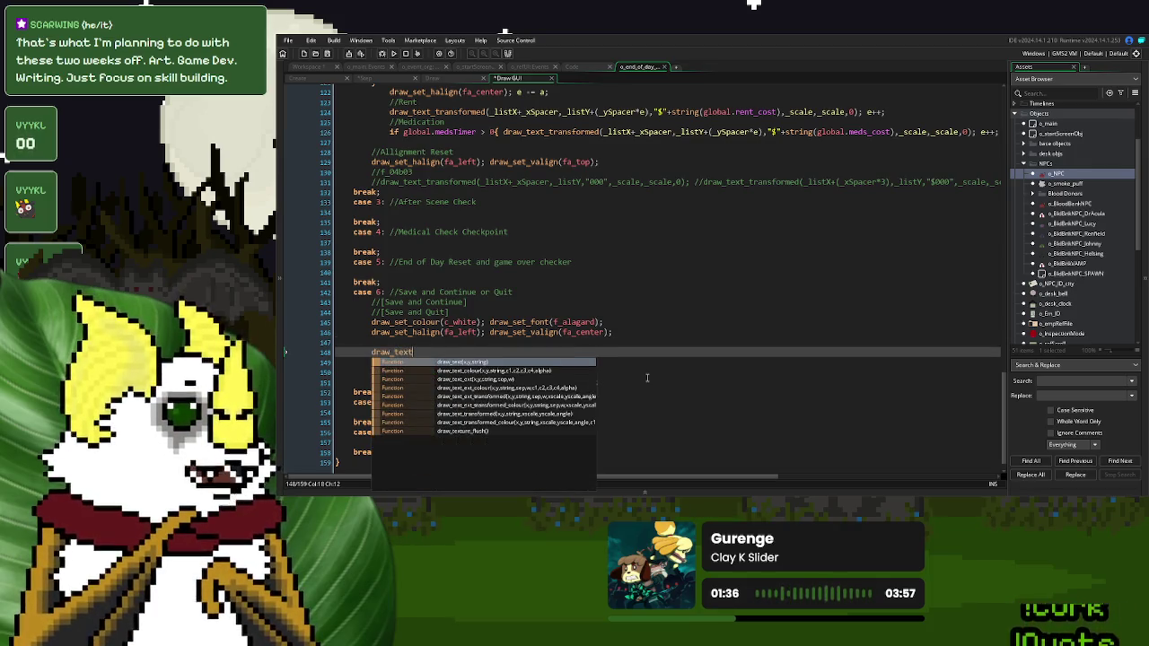
text(()
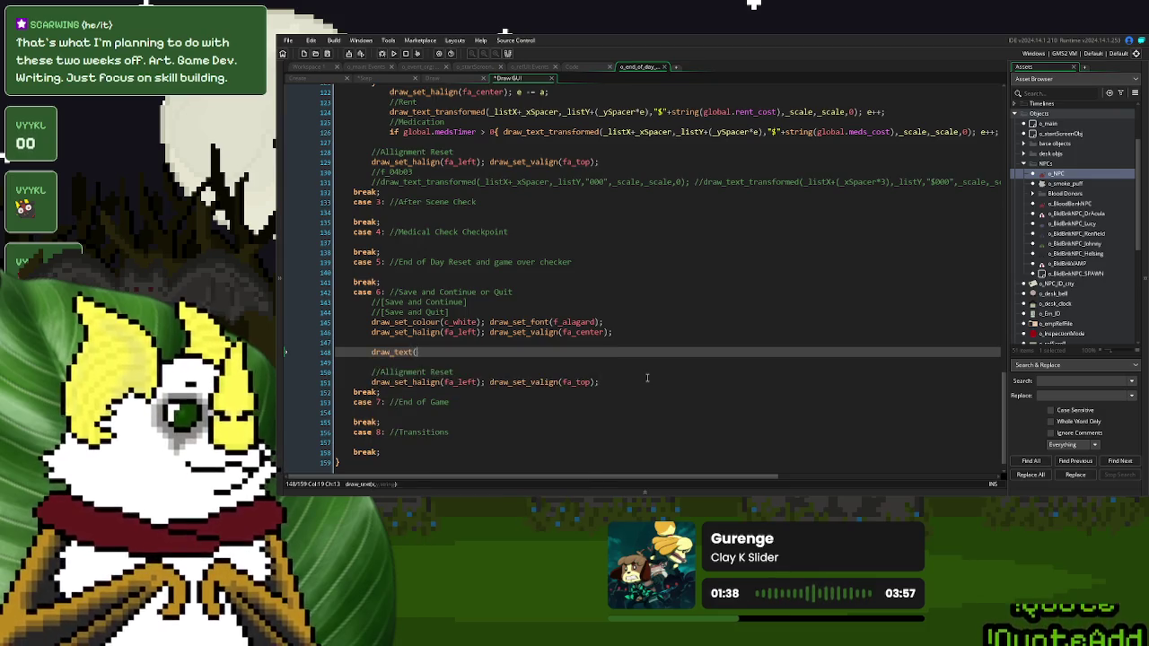
text(,0,"");)
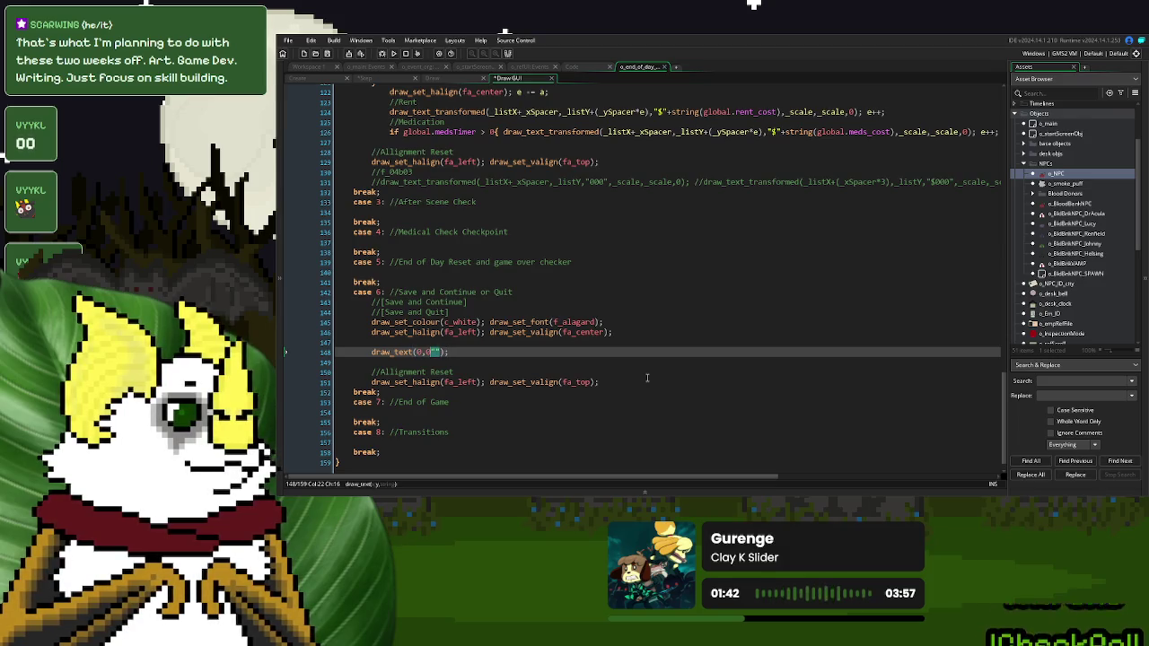
text(,)
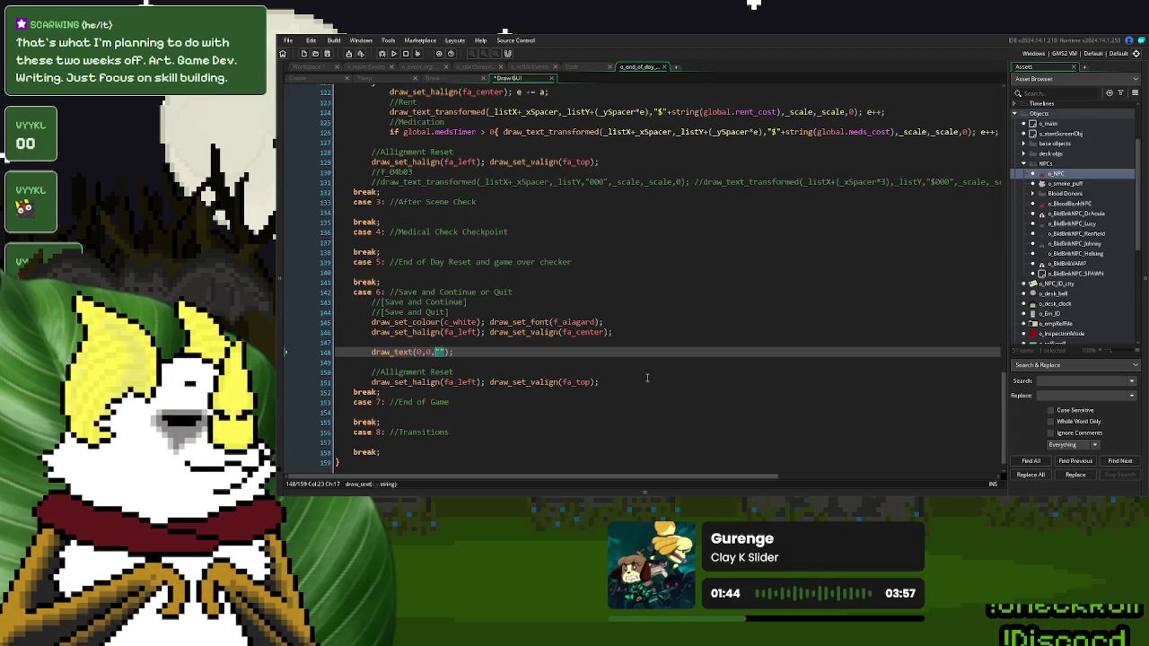
text(Save and )
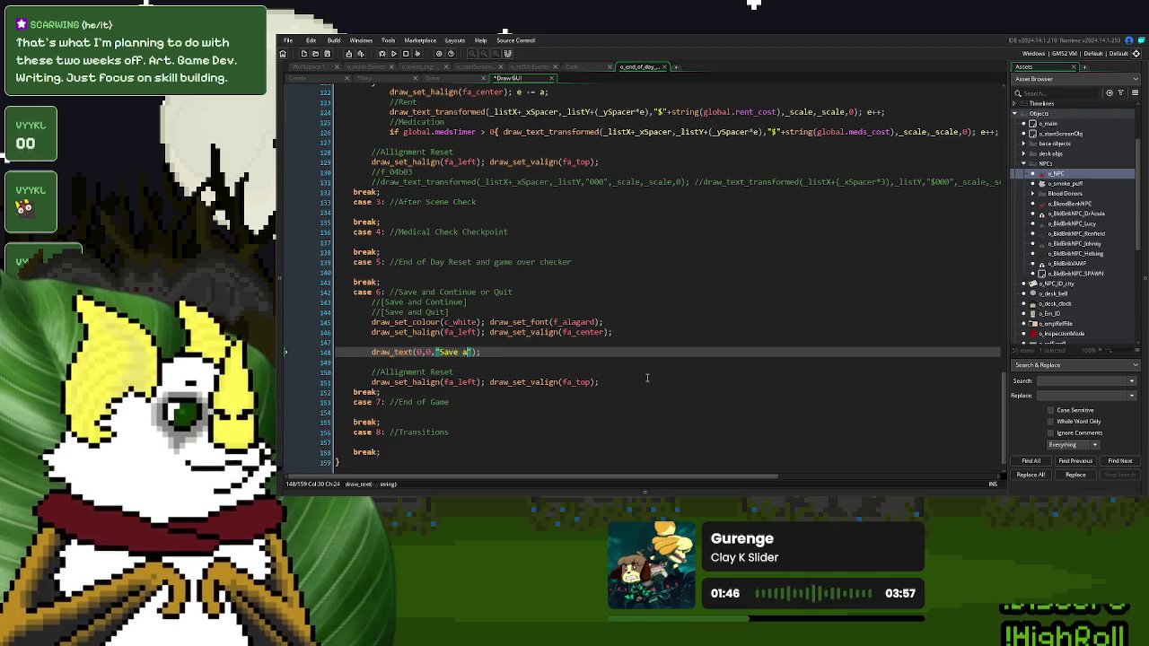
text(Continue)
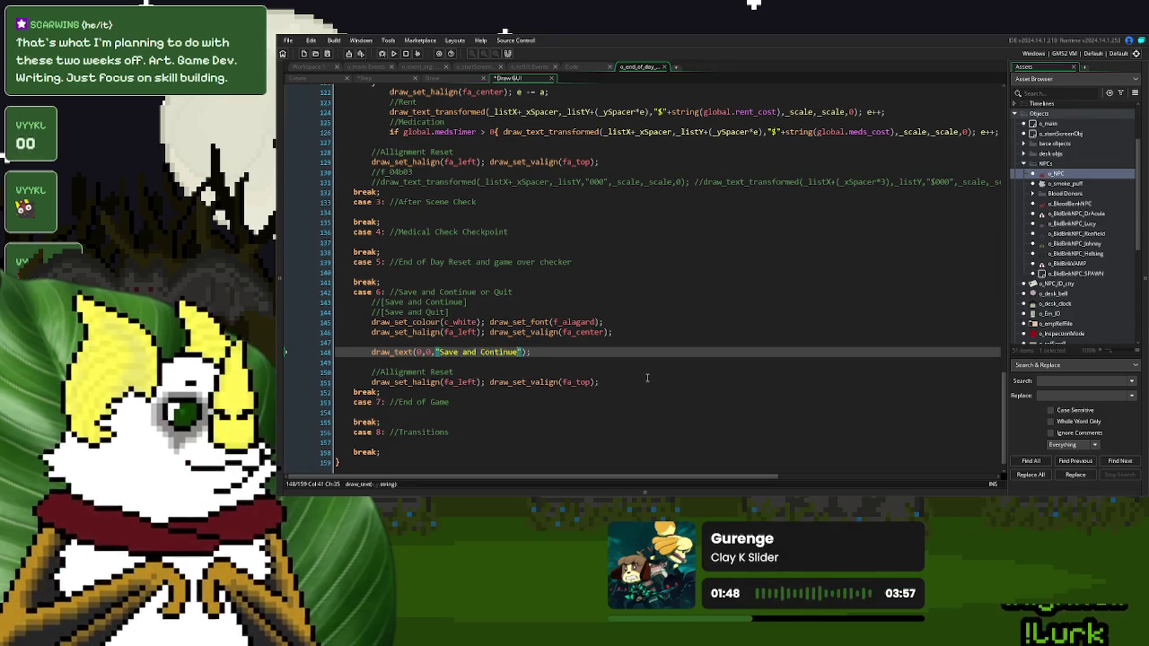
Duplicate the draw line below and change its text to "Save and Quit"
drag(532, 352, 366, 352)
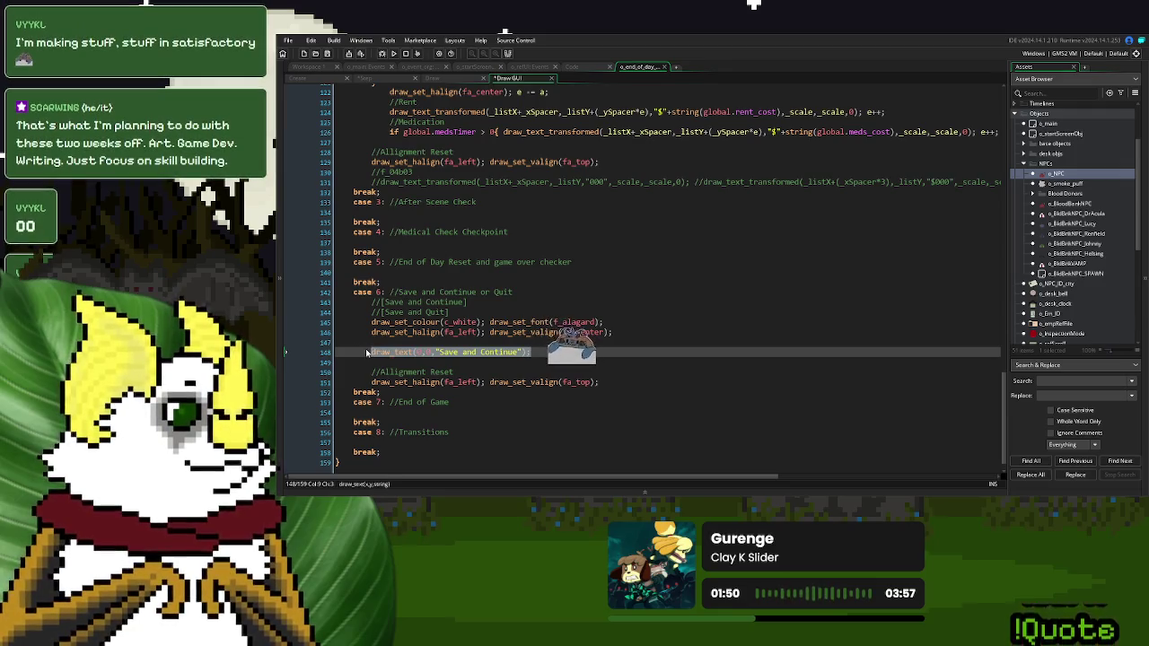
key(ctrl+c)
click(485, 362)
key(Return)
key(ctrl+v)
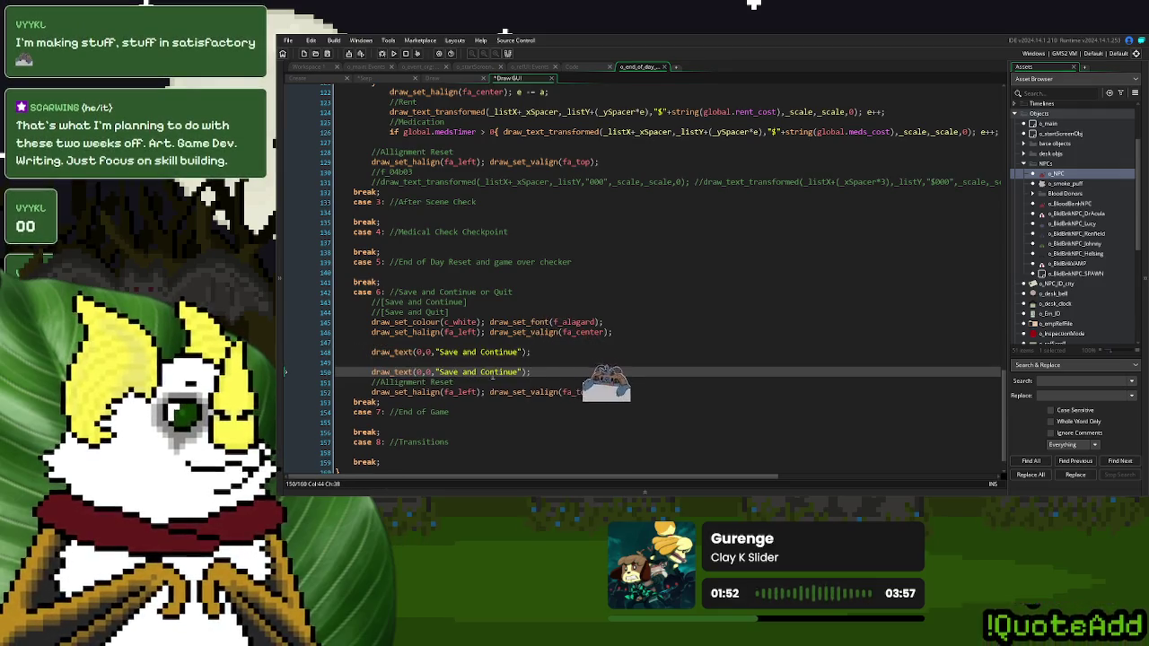
double_click(489, 372)
text(Quit)
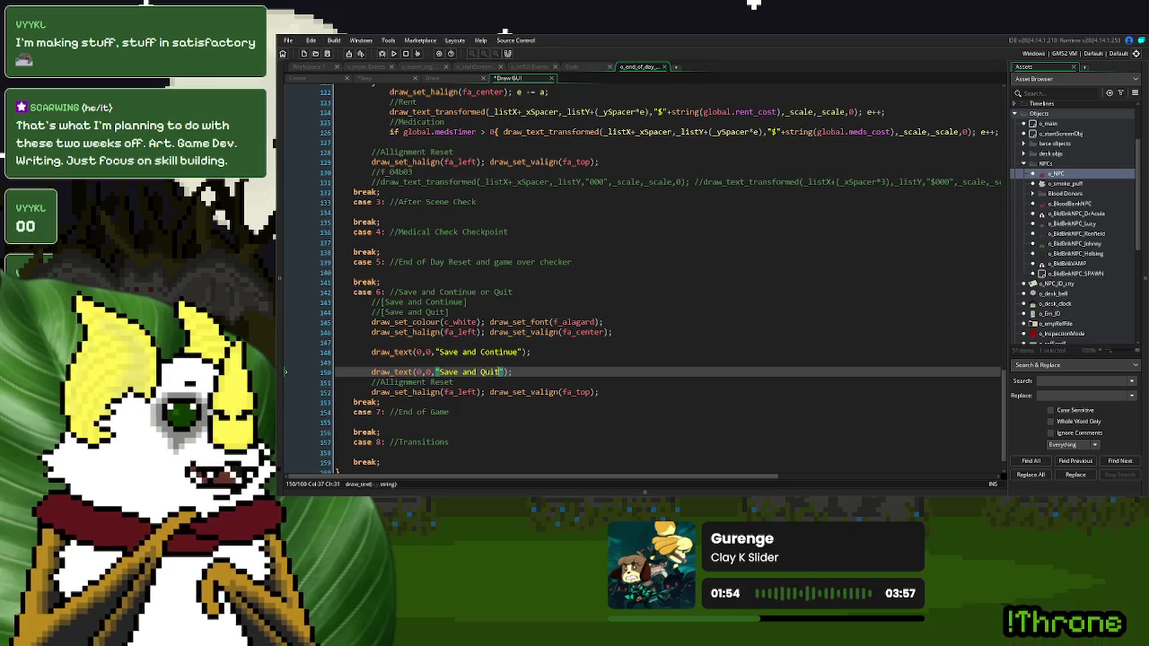
click(519, 371)
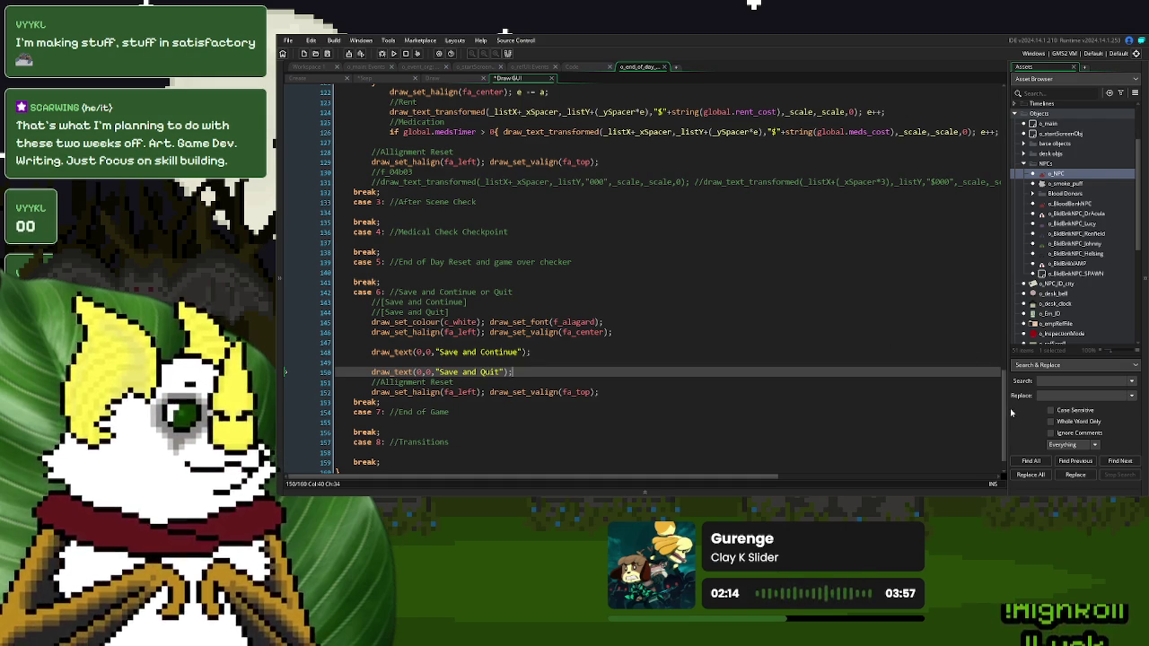
drag(1005, 417, 995, 124)
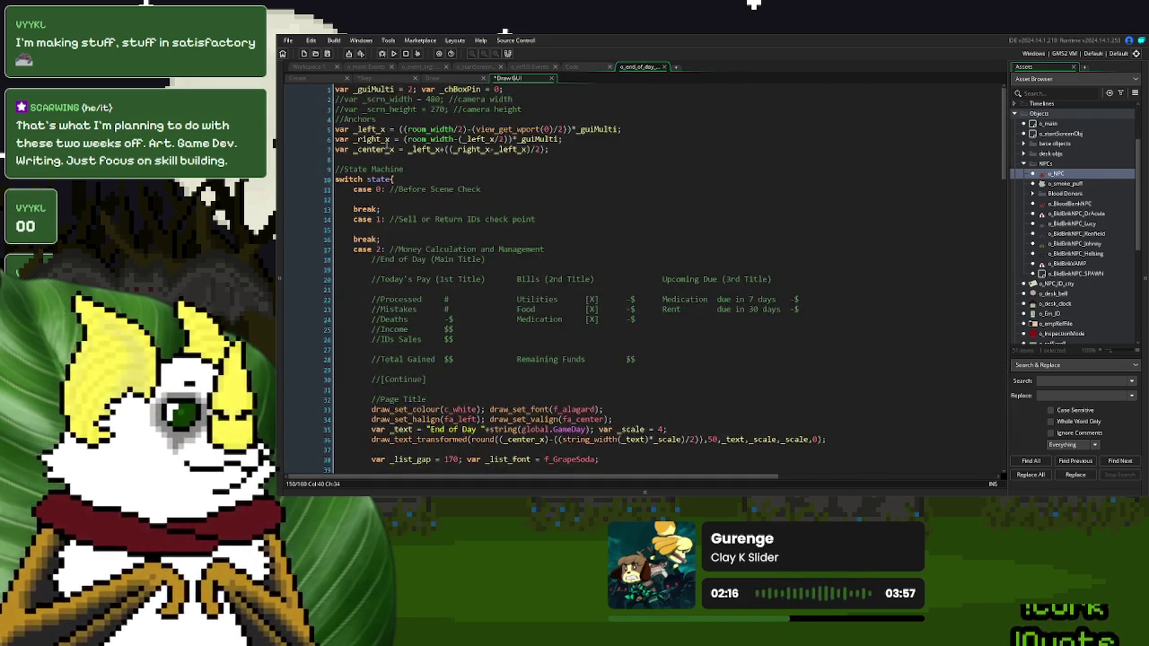
Set the x argument of both Save and Continue and Save and Quit draw_text calls to _center_x
double_click(377, 149)
scroll(411, 176, down, 20)
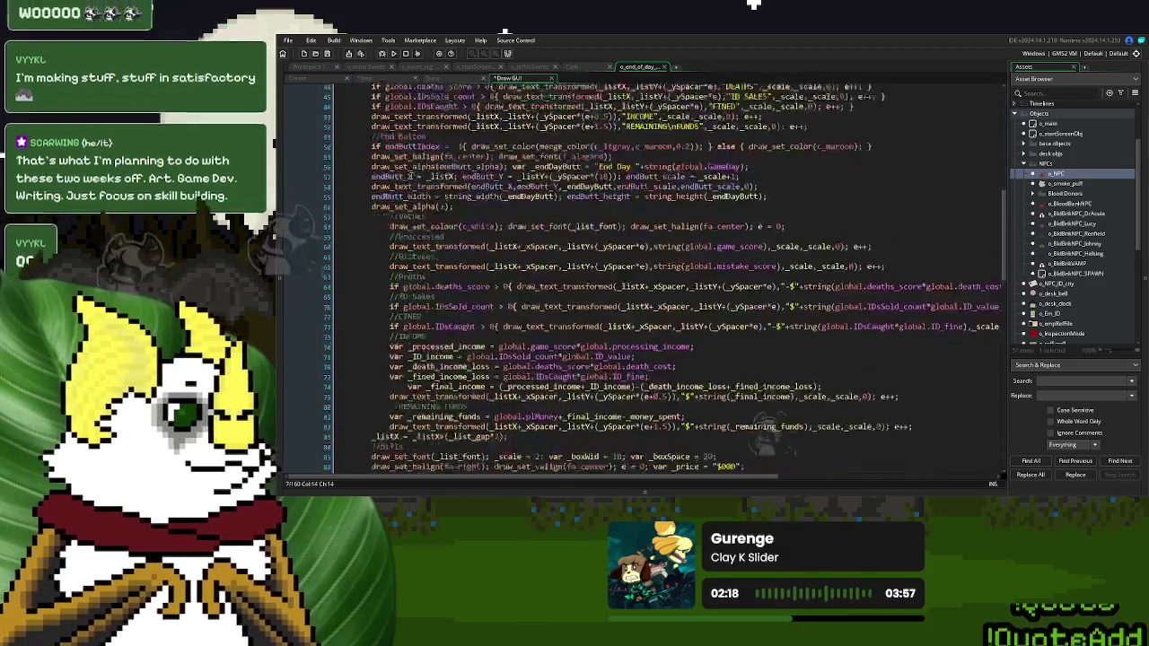
scroll(412, 176, down, 5)
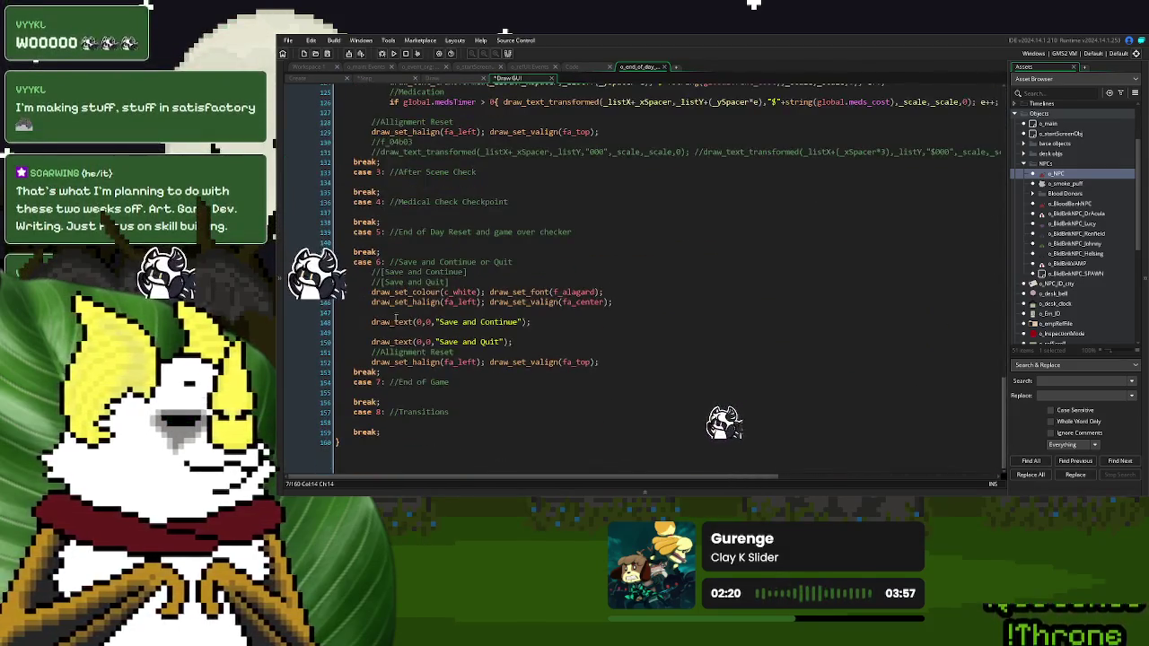
click(417, 325)
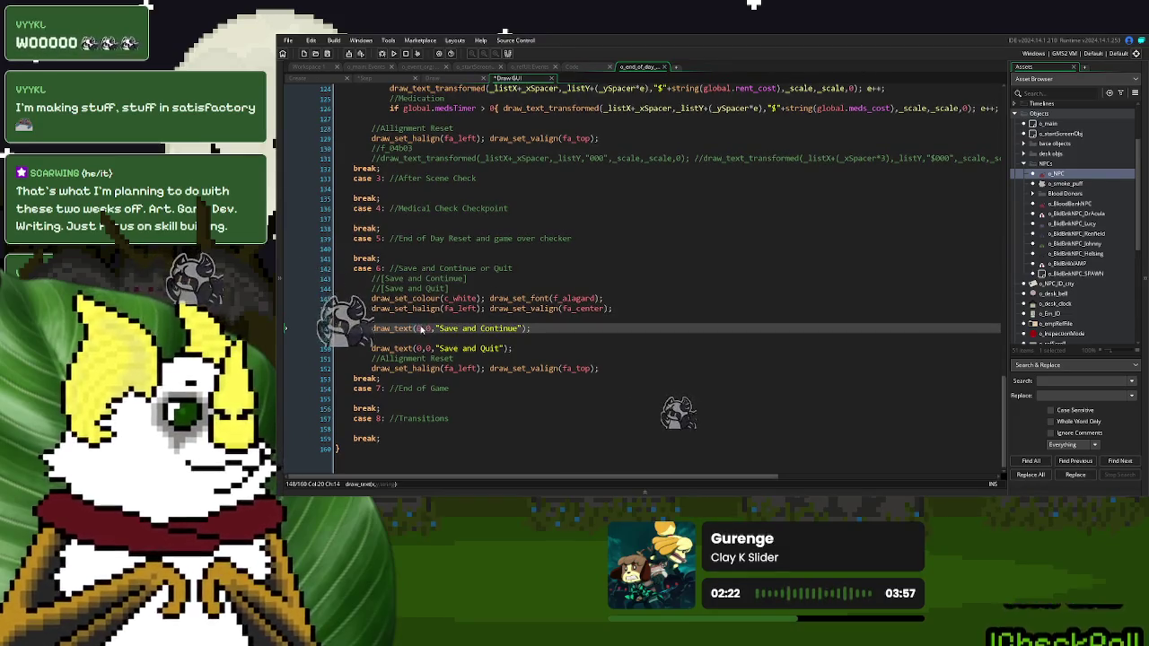
text(_center_x)
click(432, 348)
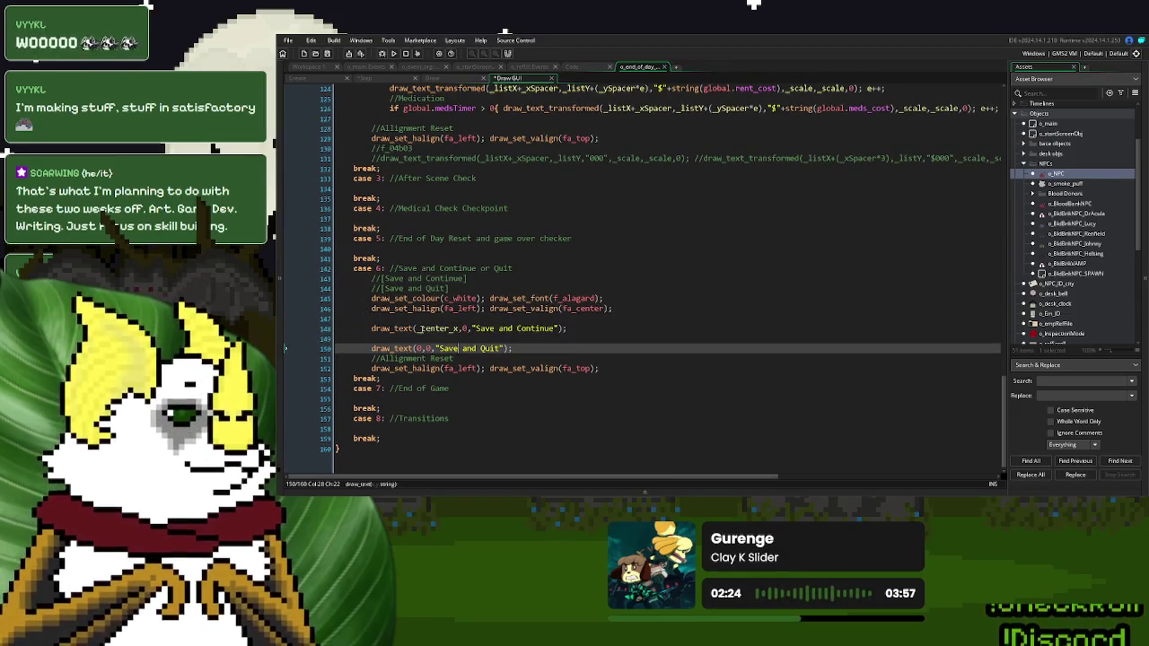
key(Left)
key(Left)
key(BackSpace)
text(_center_x)
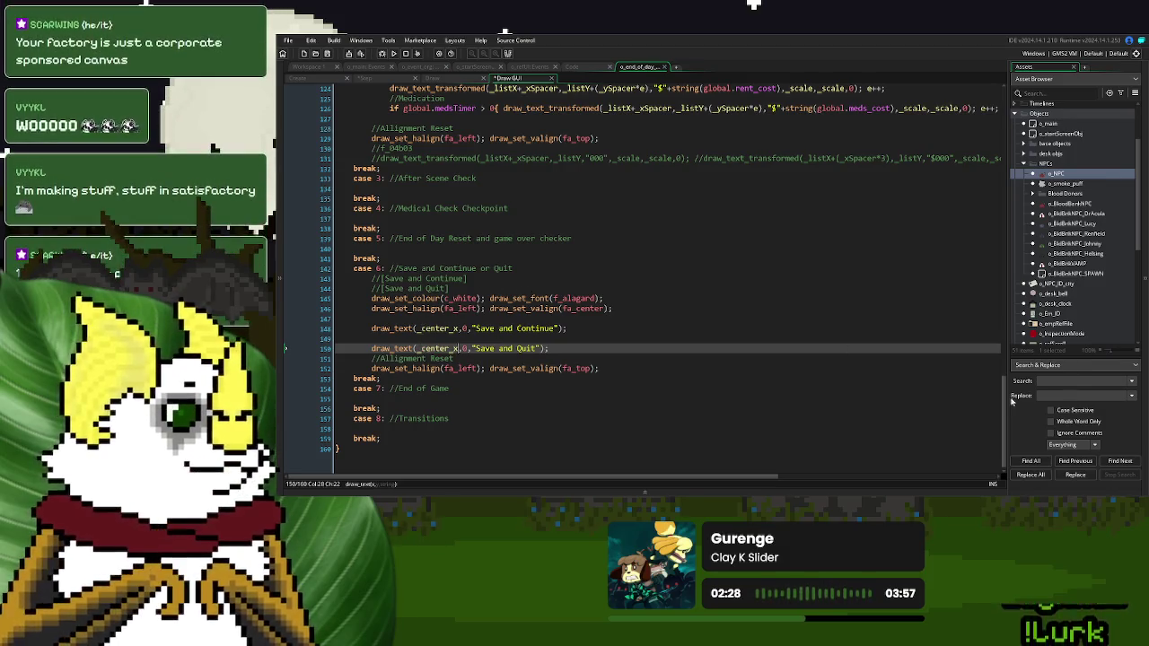
Set the y values to room_height-100 for Save and Continue and room_height+100 for Save and Quit
drag(1004, 401, 996, 154)
scroll(997, 155, up, 8)
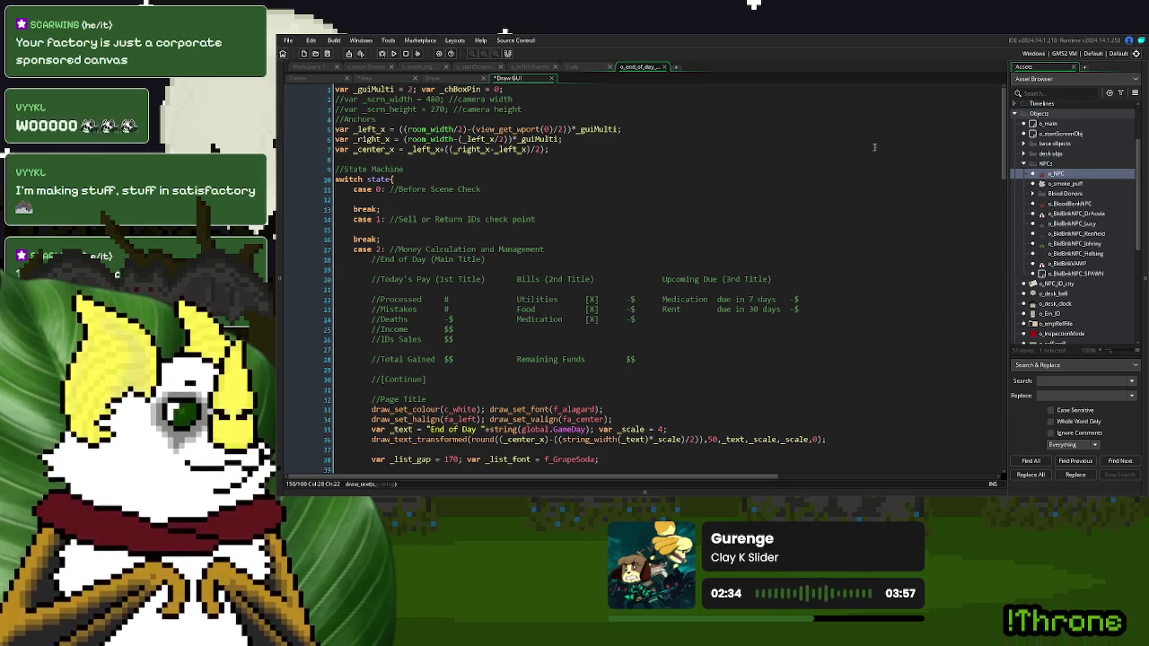
mouse_move(1005, 121)
mouse_down()
mouse_move(1001, 269)
mouse_move(805, 399)
mouse_up()
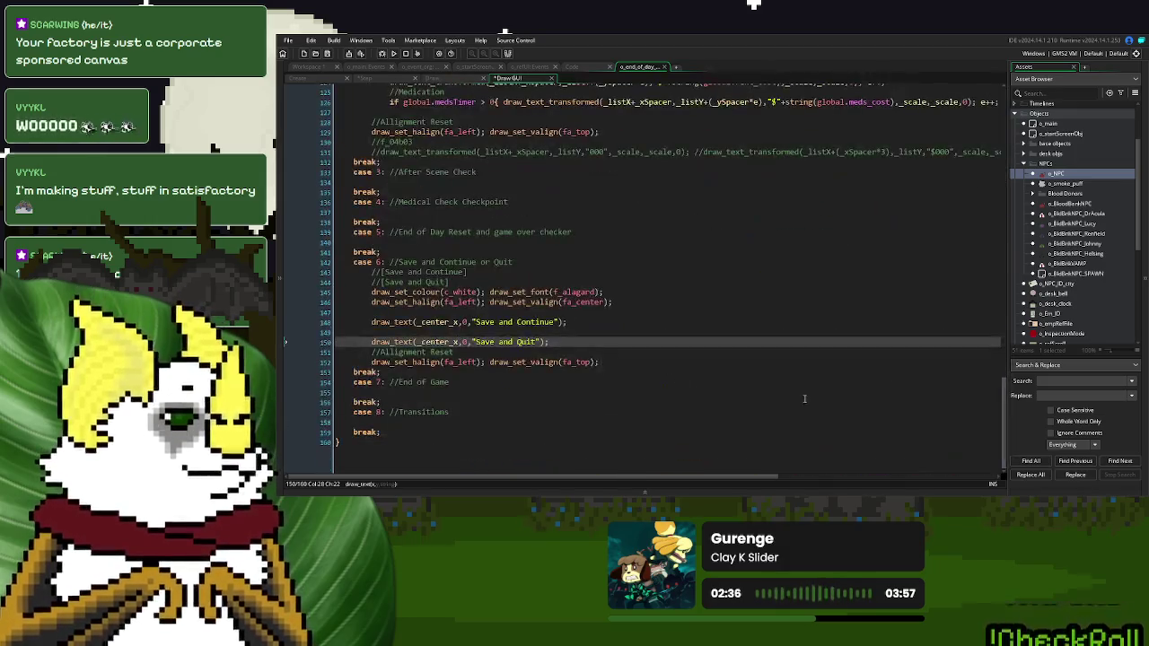
click(464, 323)
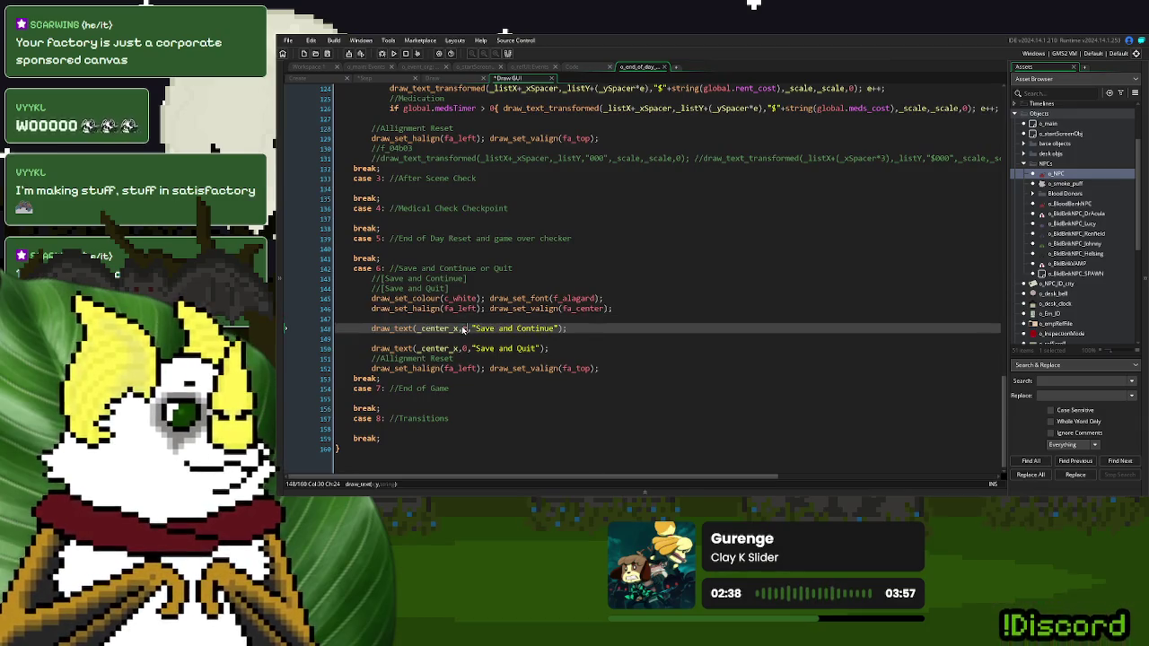
text(room_height)
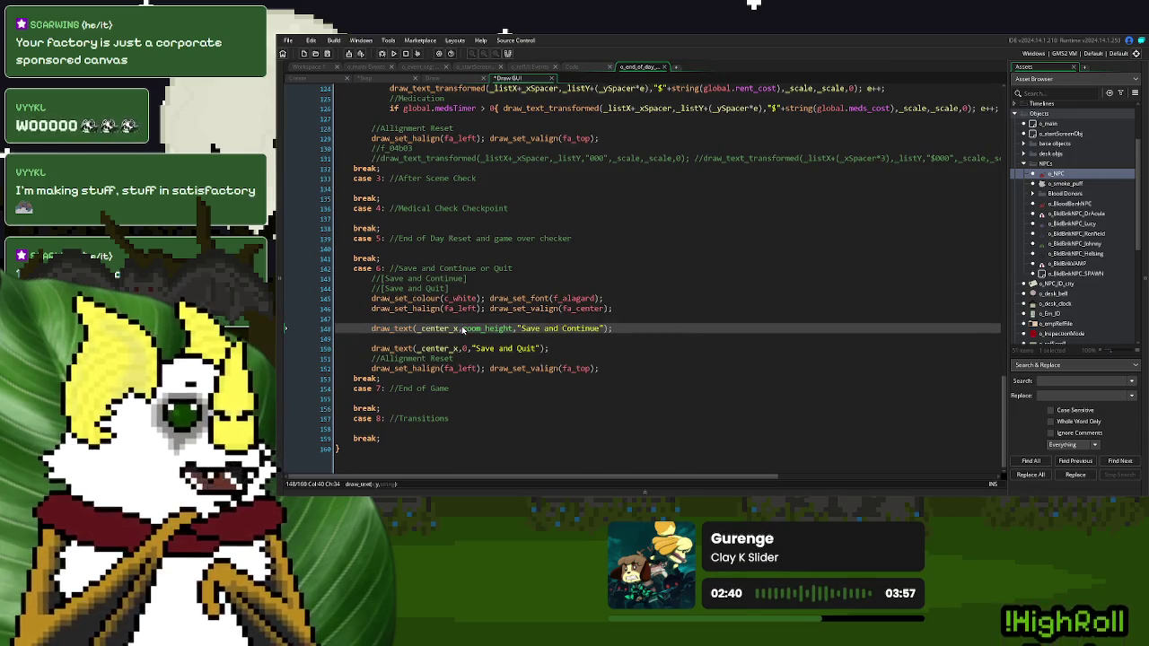
double_click(463, 329)
double_click(465, 348)
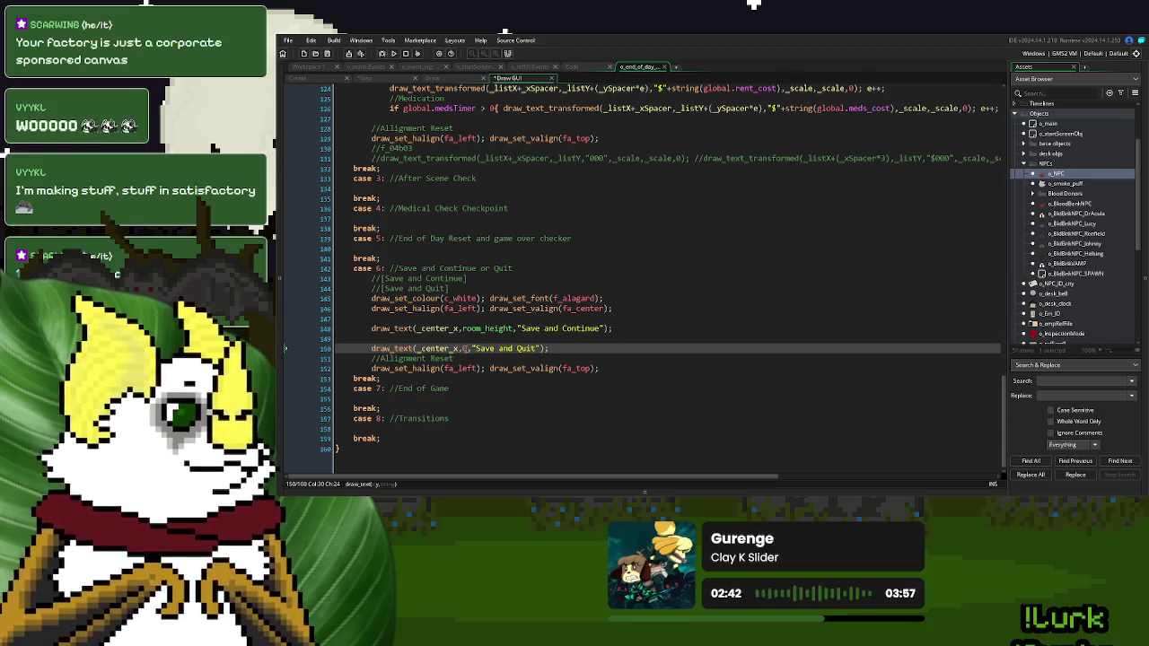
key(ctrl+v)
click(514, 328)
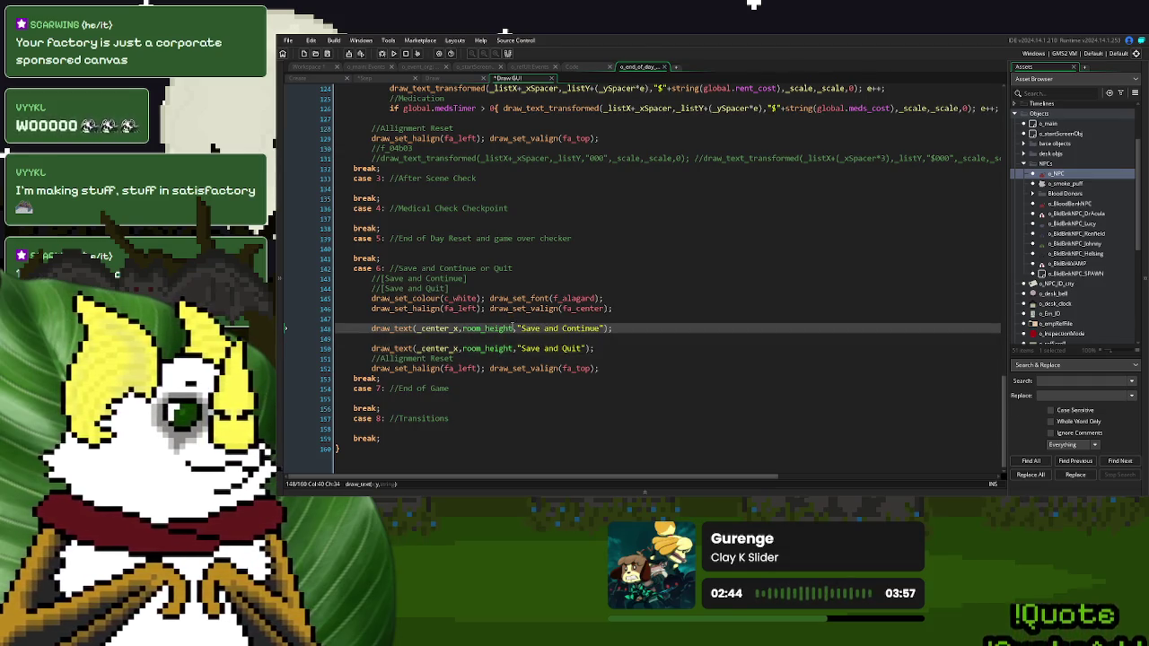
text(-100)
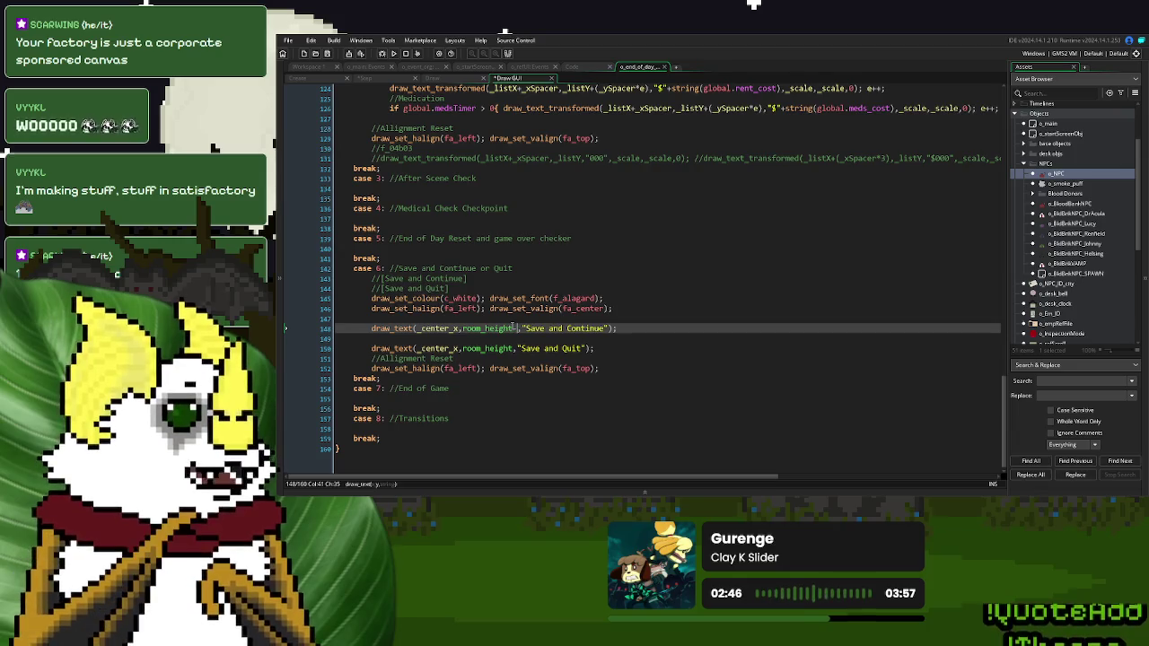
click(514, 349)
text(+100)
click(486, 309)
key(Down)
key(Down)
key(Down)
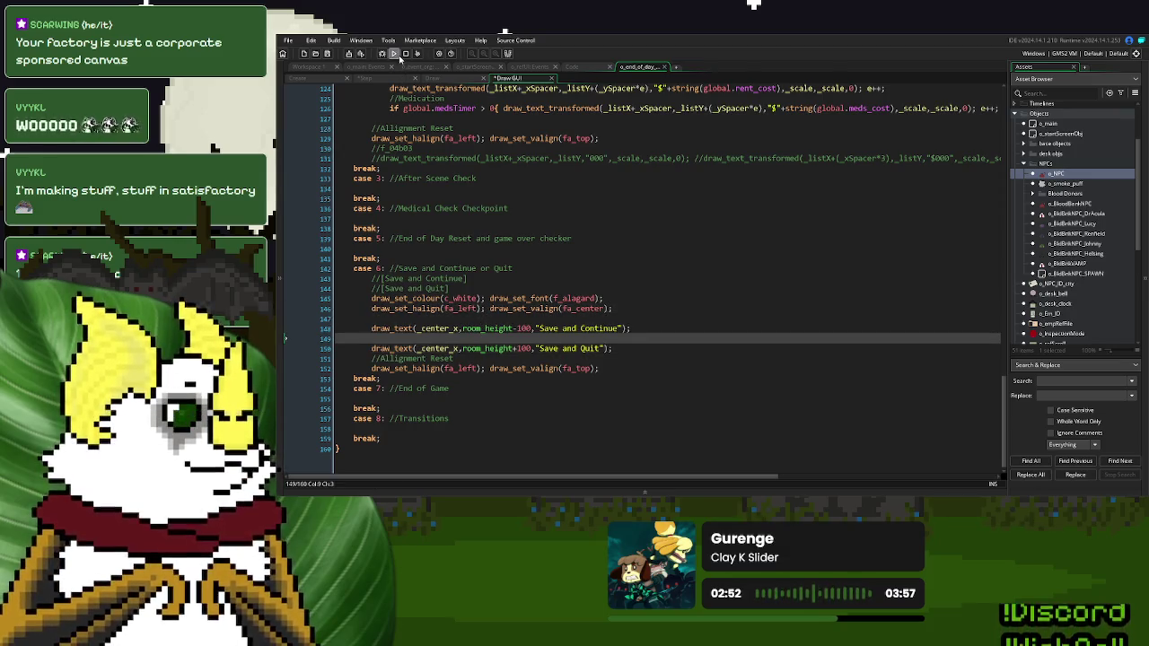
Run a new game, pay Fast Food and end Day 1 to view the save menu, then close it
click(395, 53)
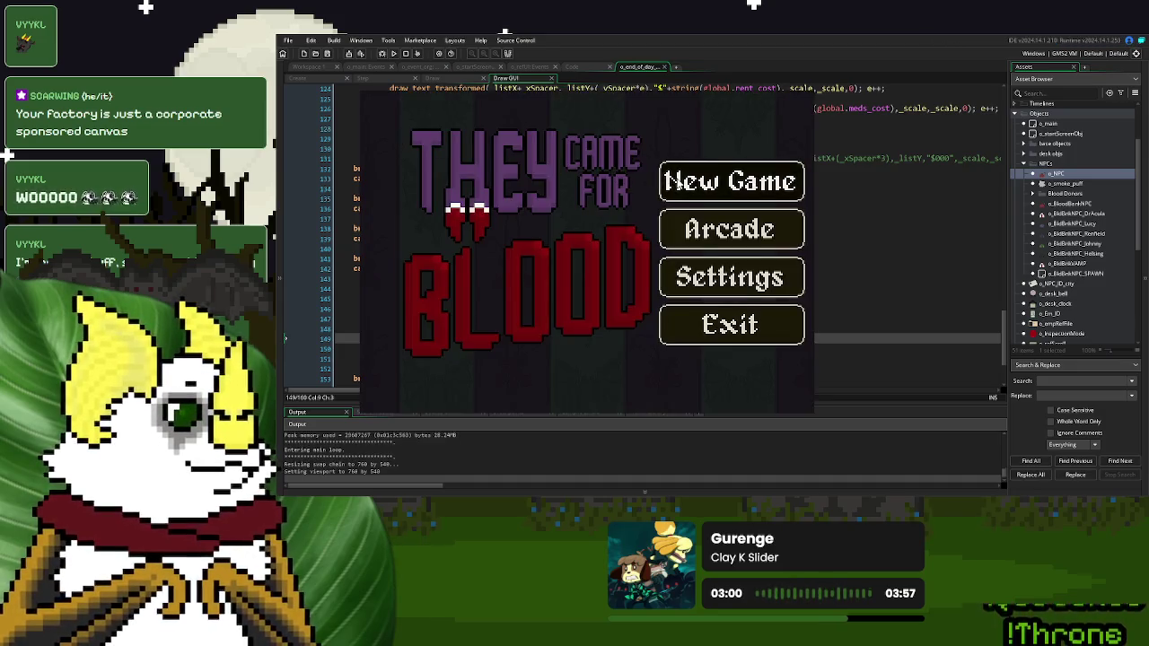
click(682, 182)
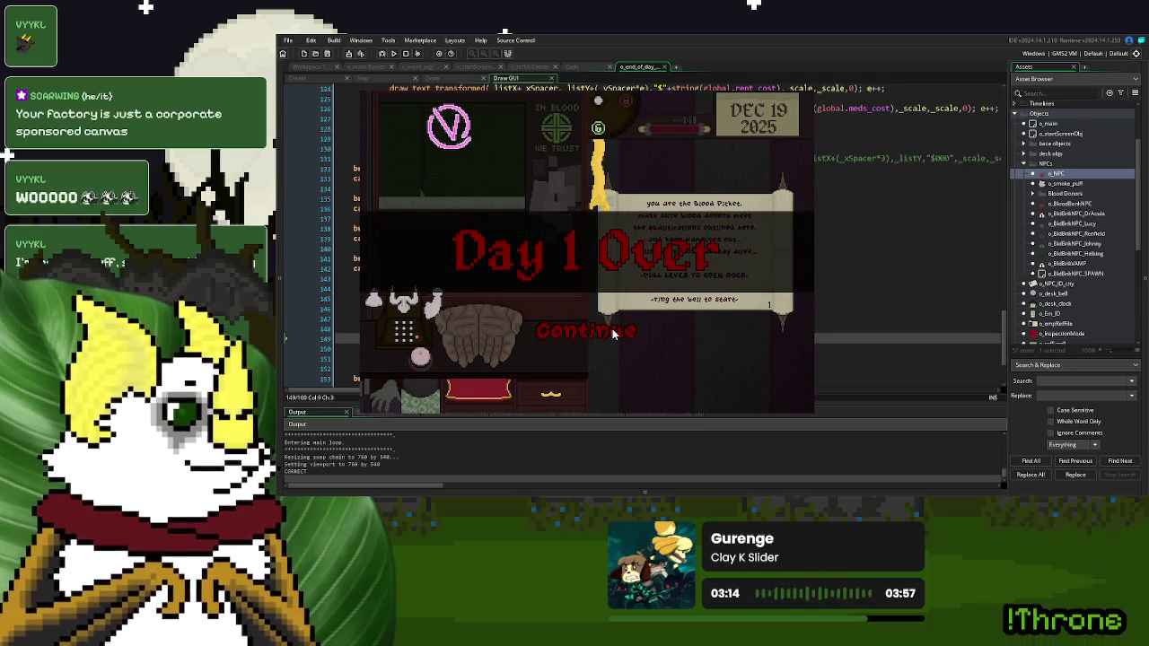
click(601, 329)
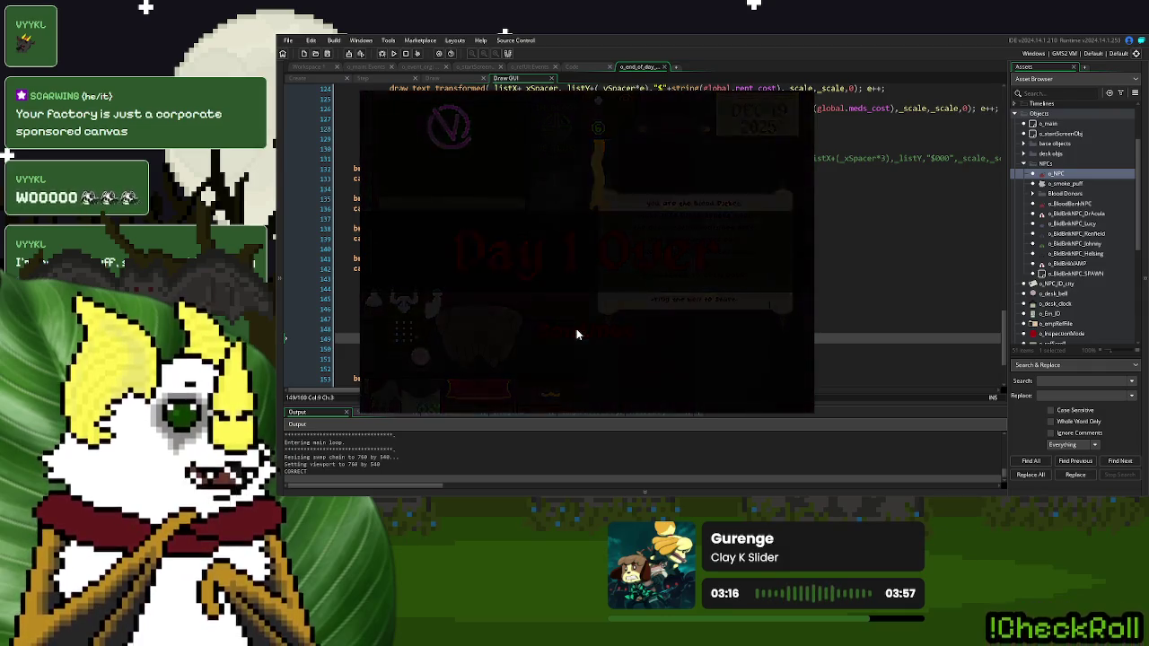
click(642, 194)
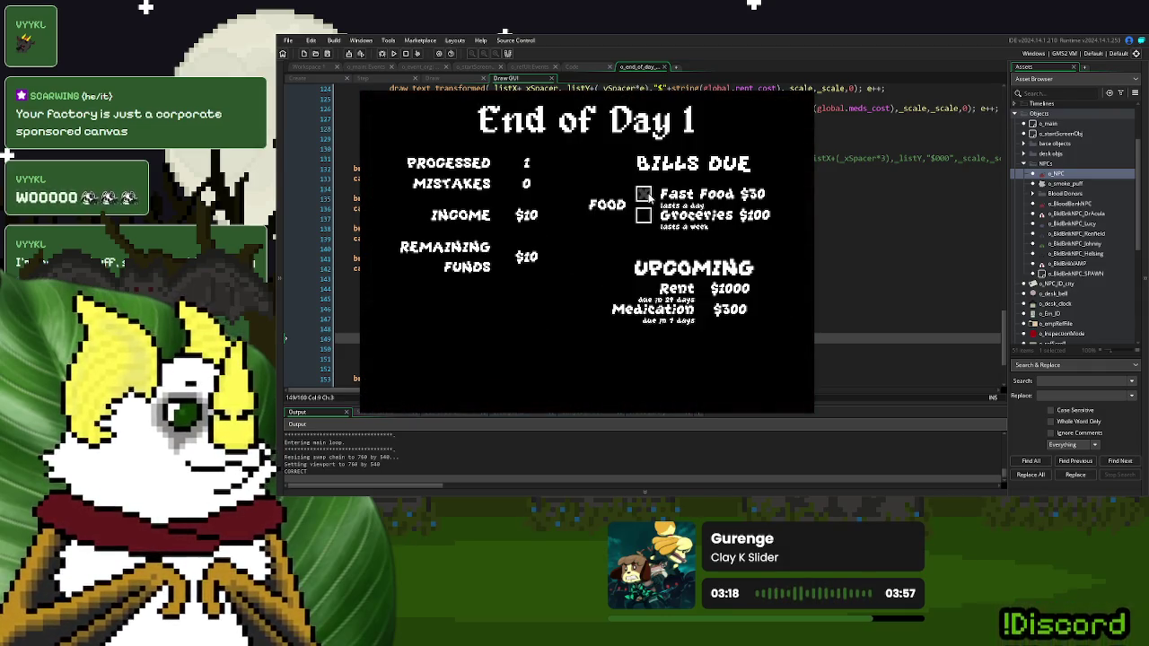
click(486, 377)
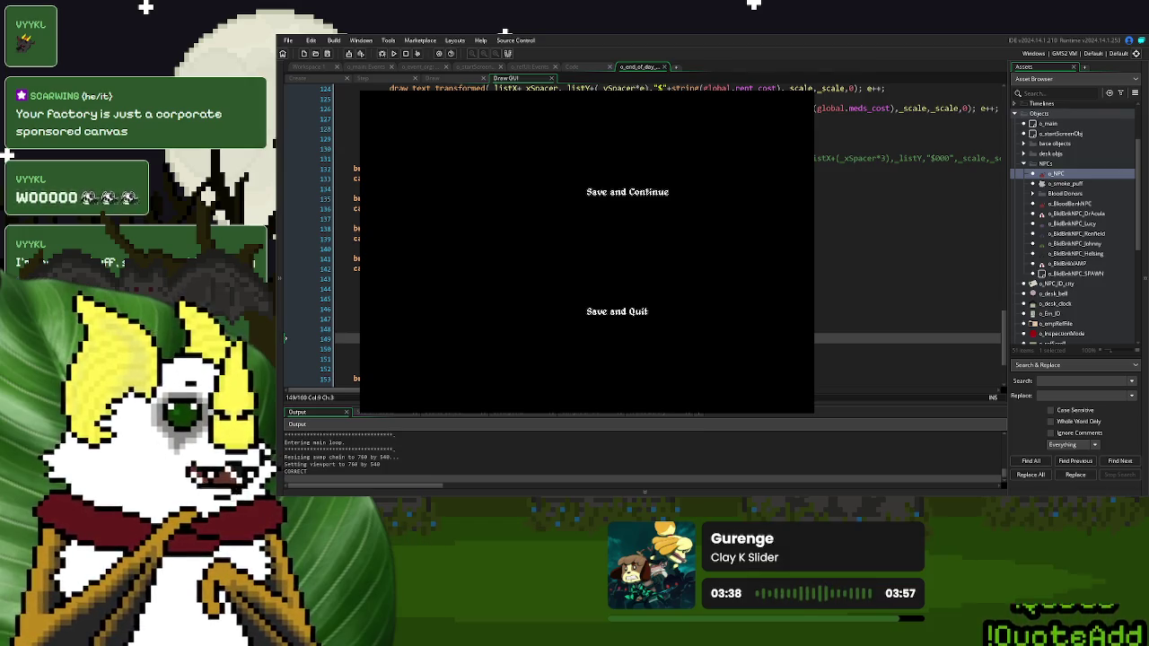
click(579, 319)
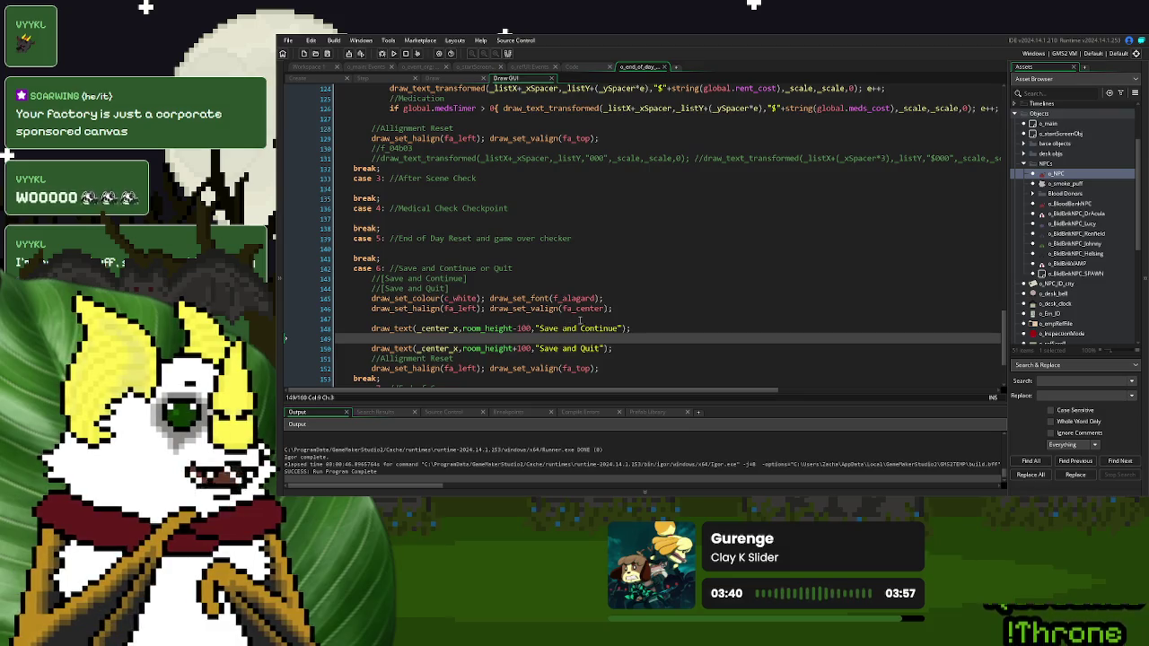
Change the horizontal text alignment from fa_left to fa_center
click(585, 308)
double_click(584, 308)
key(ctrl+c)
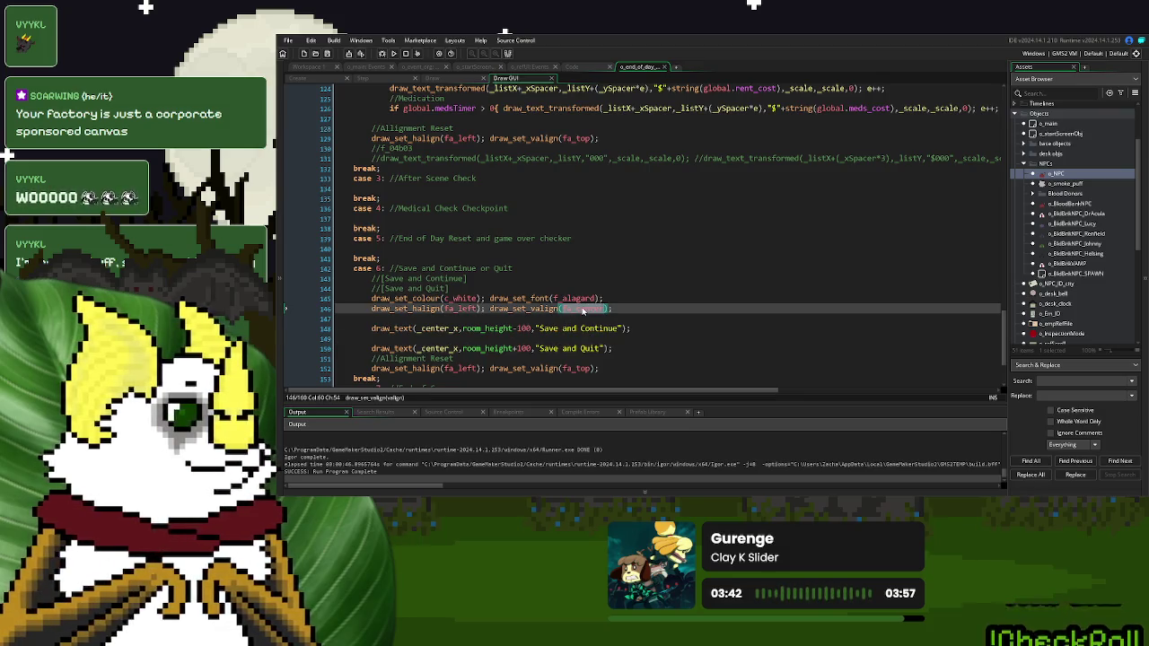
double_click(459, 308)
key(ctrl+v)
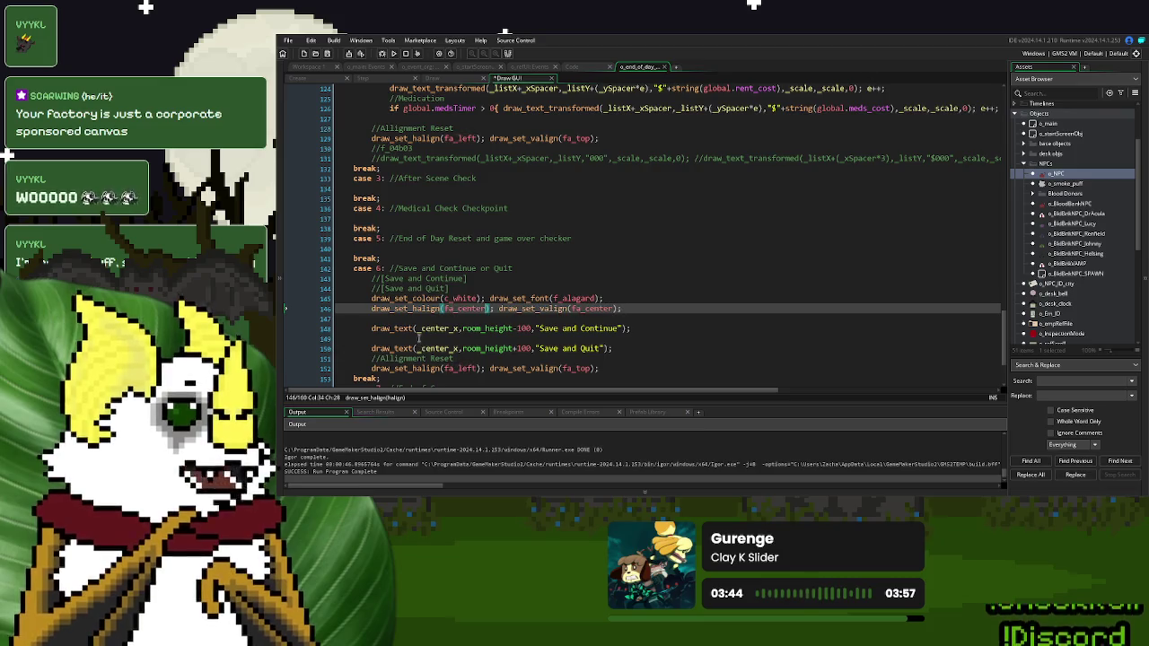
Turn the Save and Continue draw_text into draw_text_transformed with arguments 3,3,0
click(413, 328)
text(_transformed()
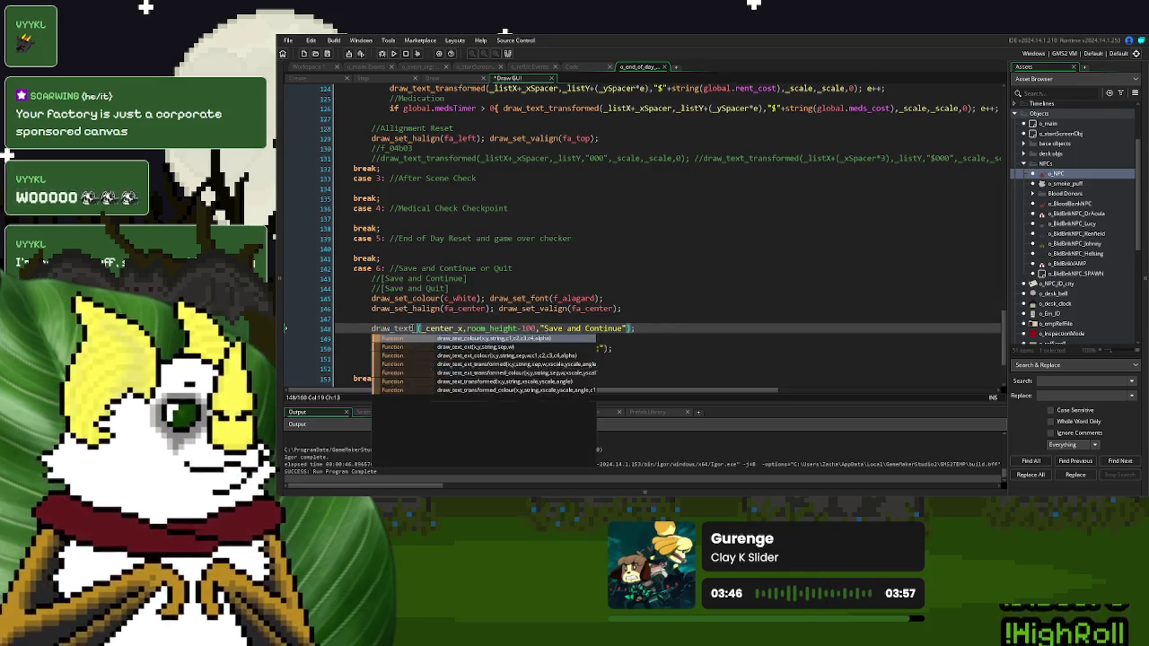
key(Delete)
key(Delete)
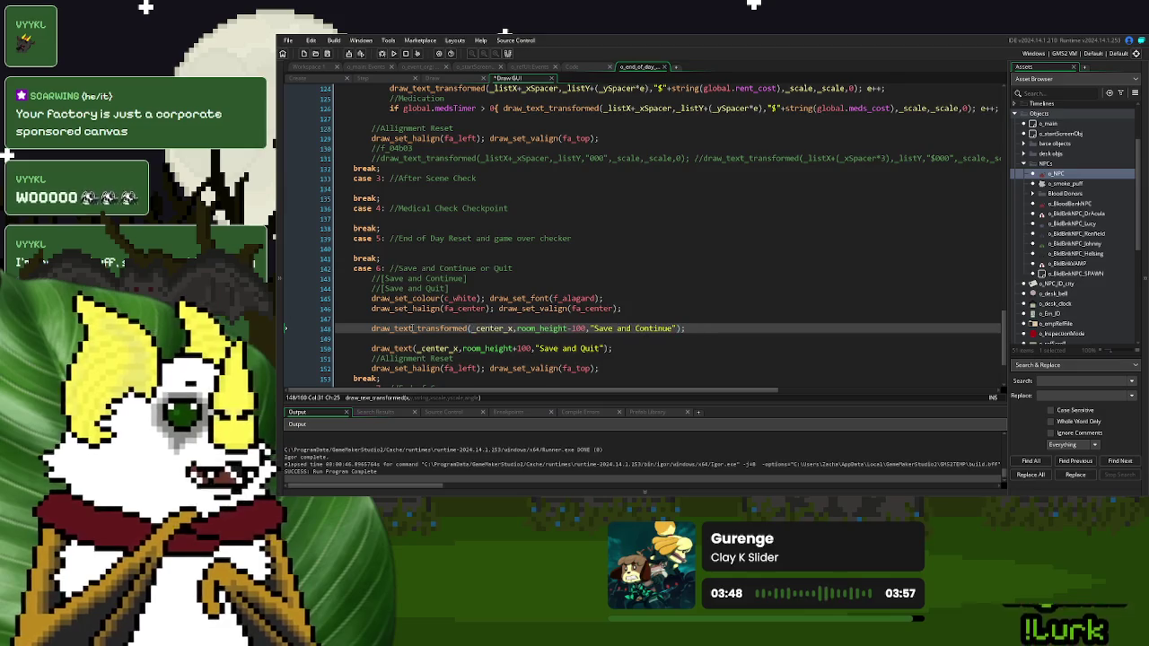
click(680, 328)
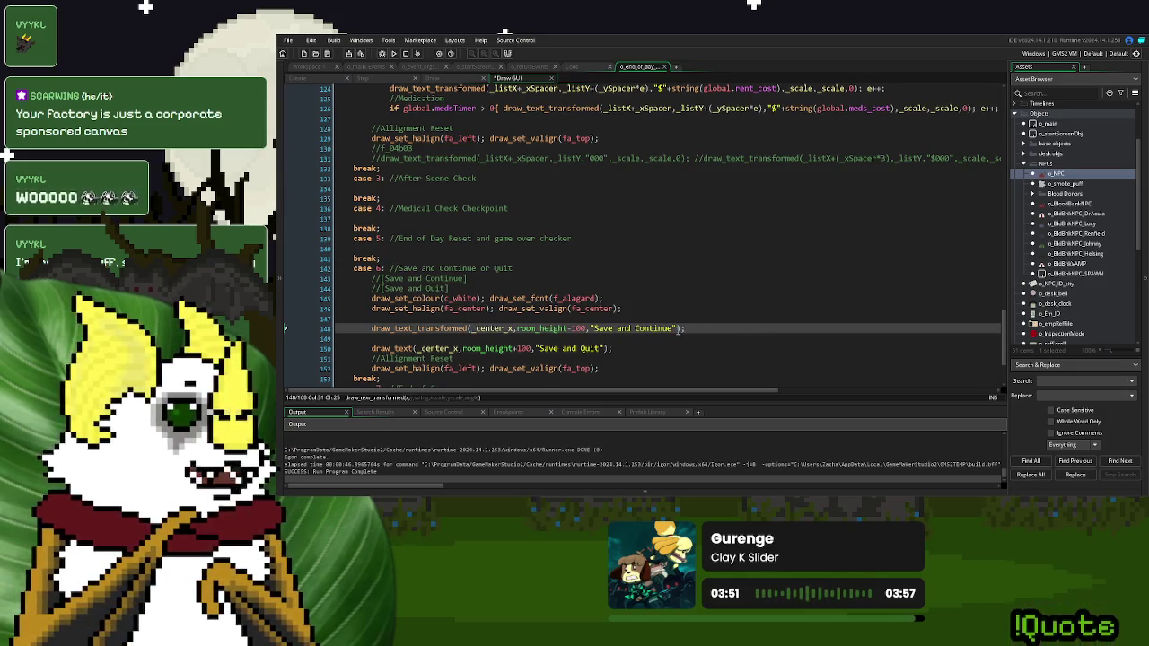
text(,)
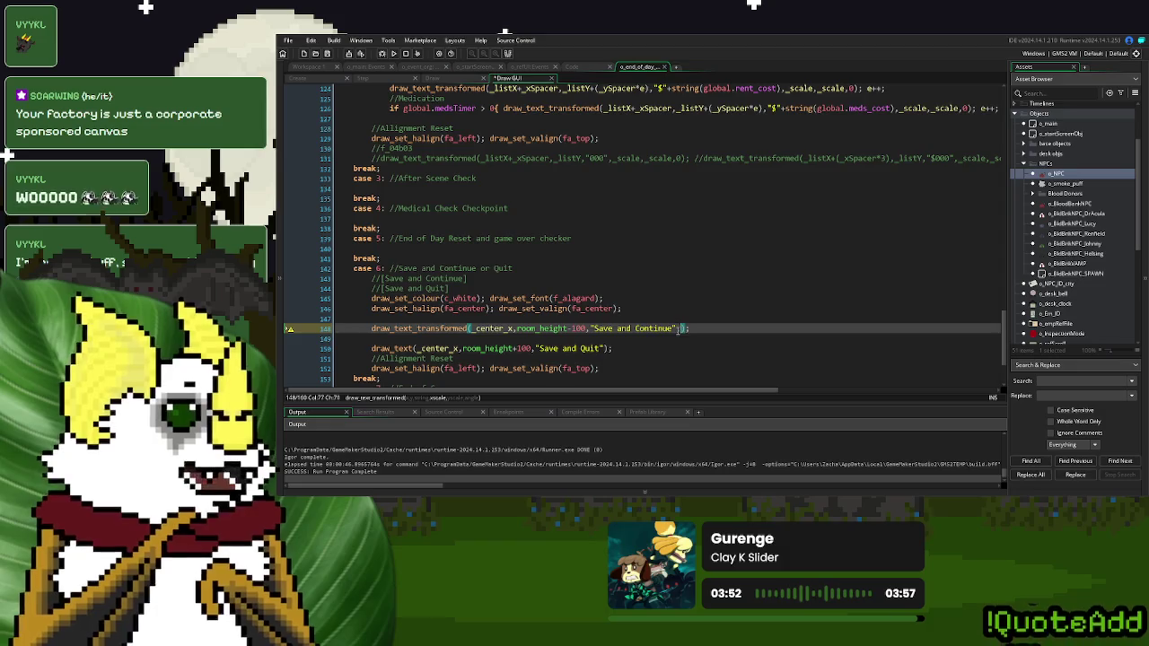
text(3,3,)
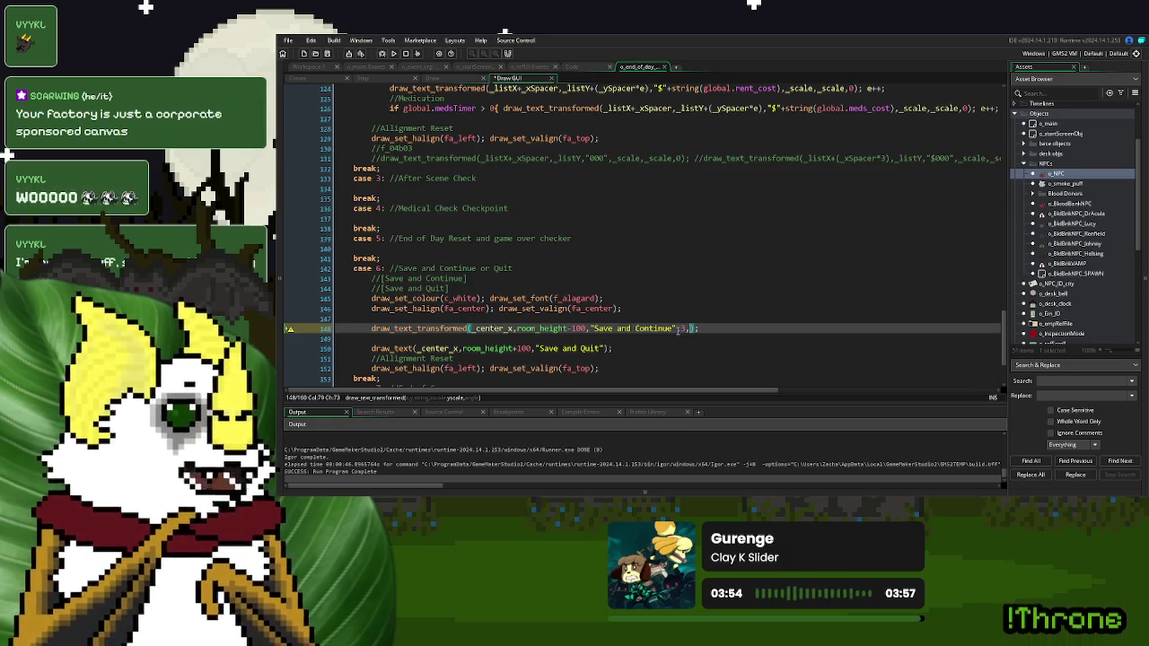
text(0)
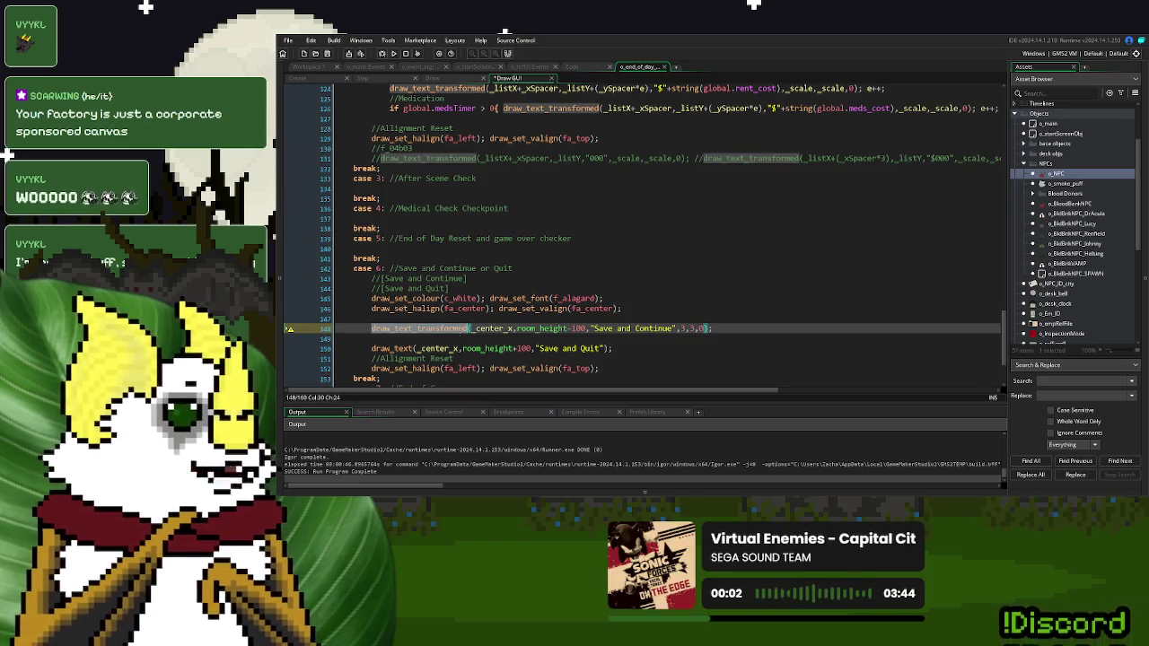
Turn the Save and Quit draw_text into draw_text_transformed with arguments 3,3,0
click(411, 348)
text(_transformed)
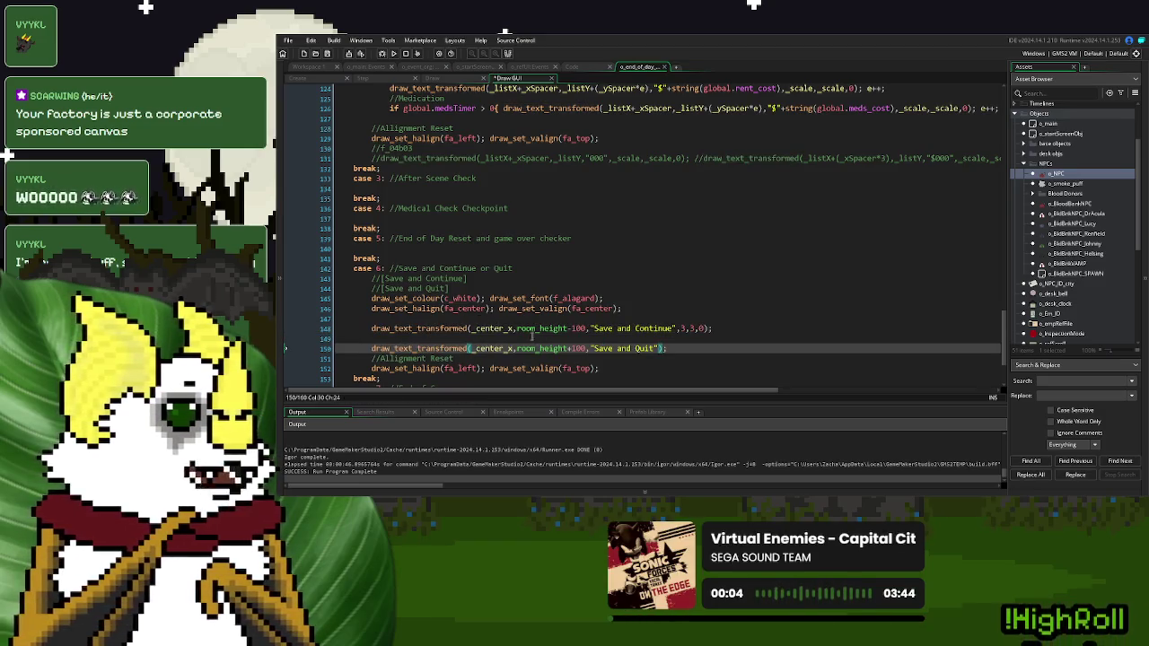
click(590, 347)
click(594, 348)
text(",3,3,0)
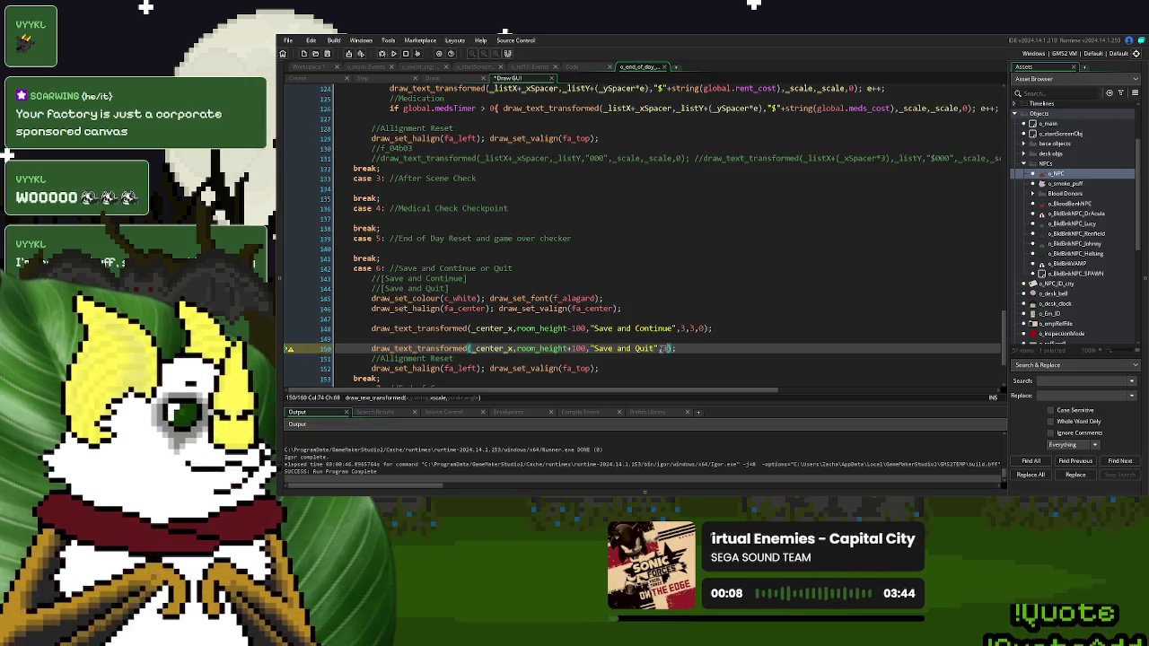
key(BackSpace)
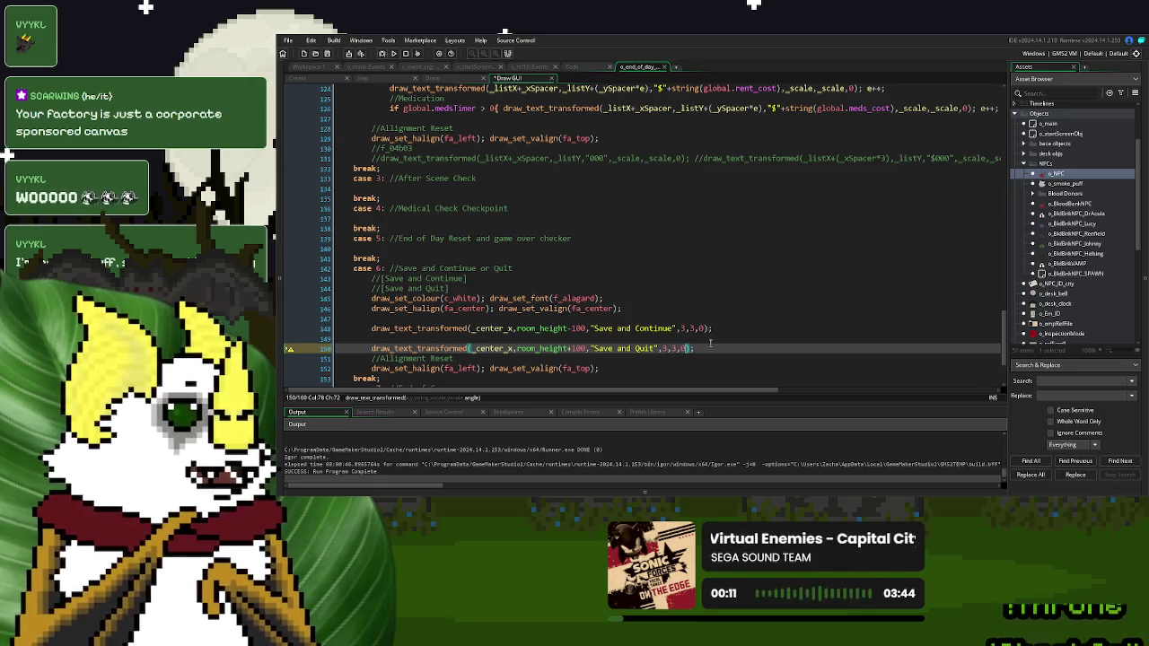
click(710, 342)
Add a 'var _scale =' declaration line above draw_set_colour
click(603, 308)
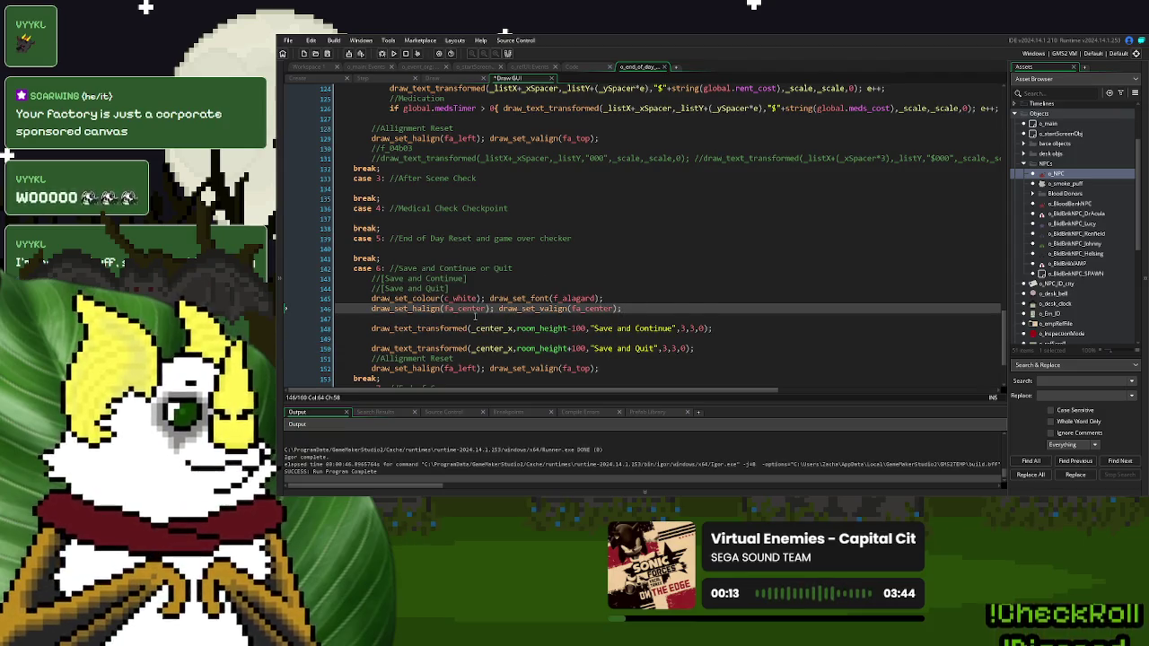
key(Down)
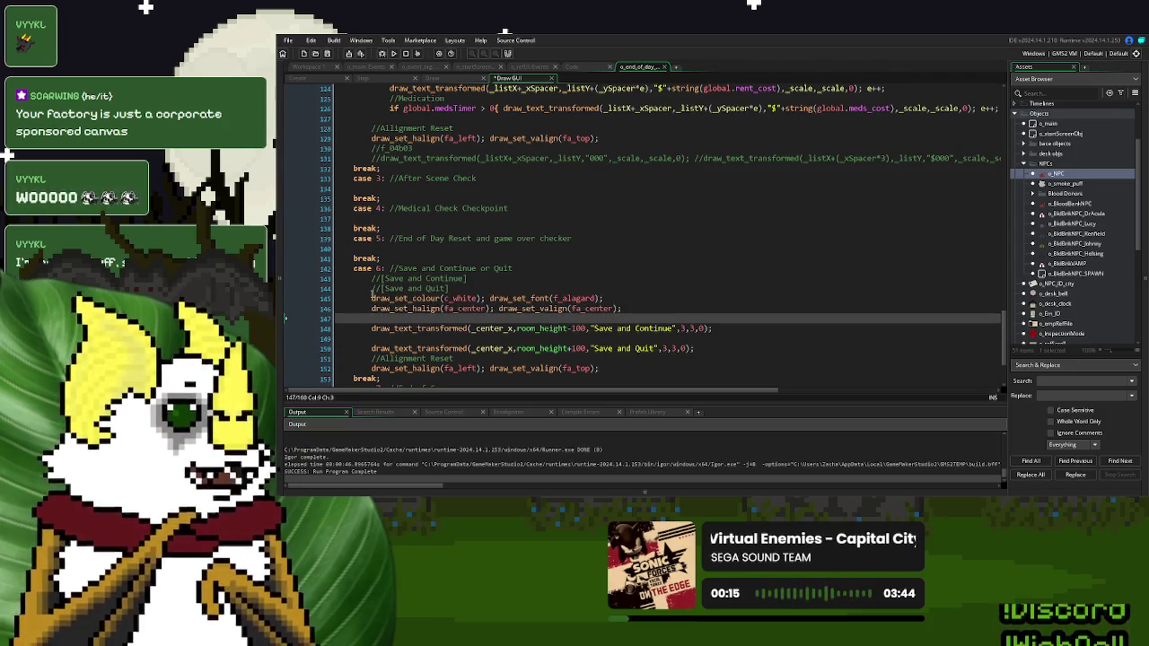
click(371, 298)
key(Return)
key(Up)
text(var _sca)
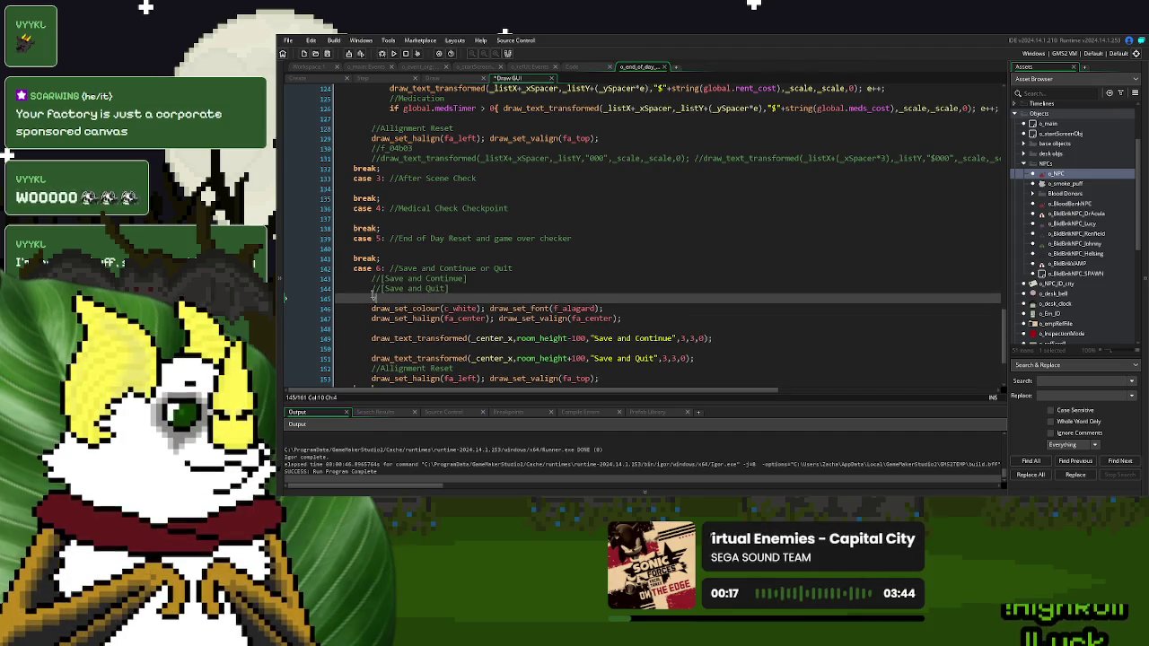
text(le =)
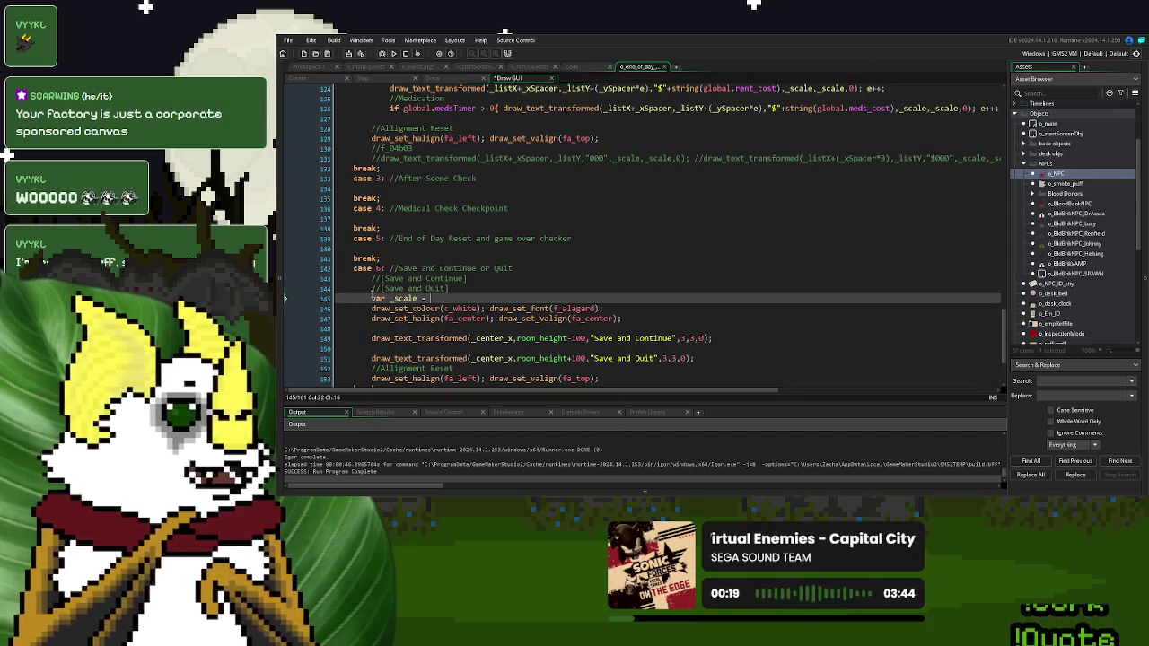
key(Left)
key(Left)
key(Left)
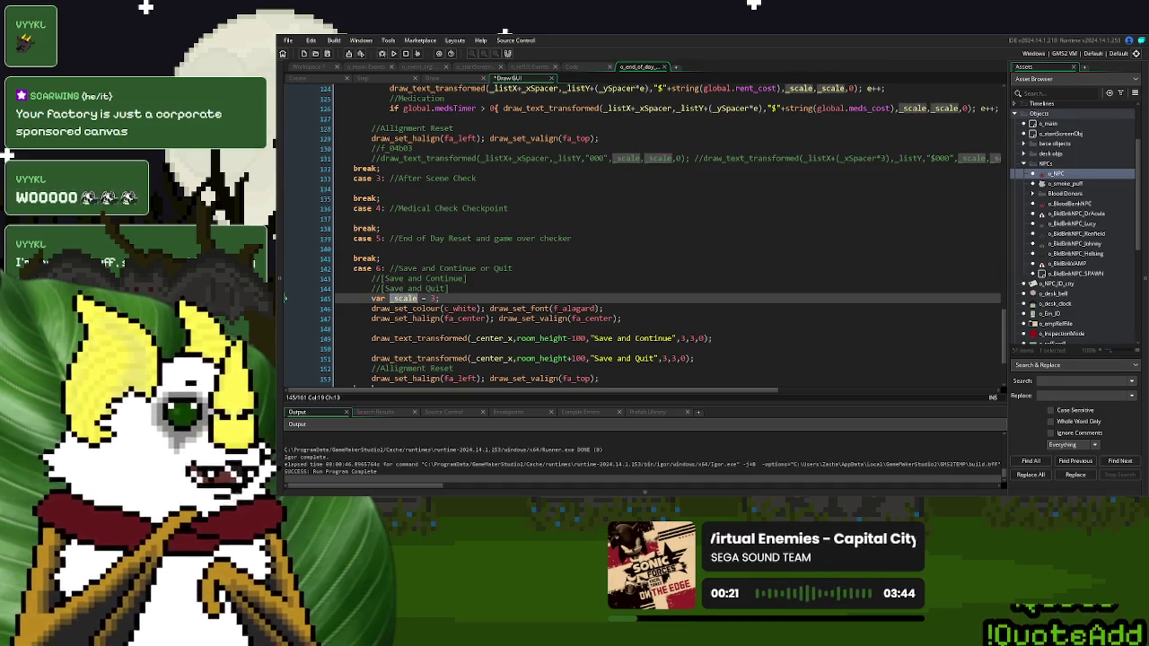
Replace the hardcoded 3,3 scale on both menu labels with _scale,_scale
click(698, 339)
key(BackSpace)
key(BackSpace)
key(BackSpace)
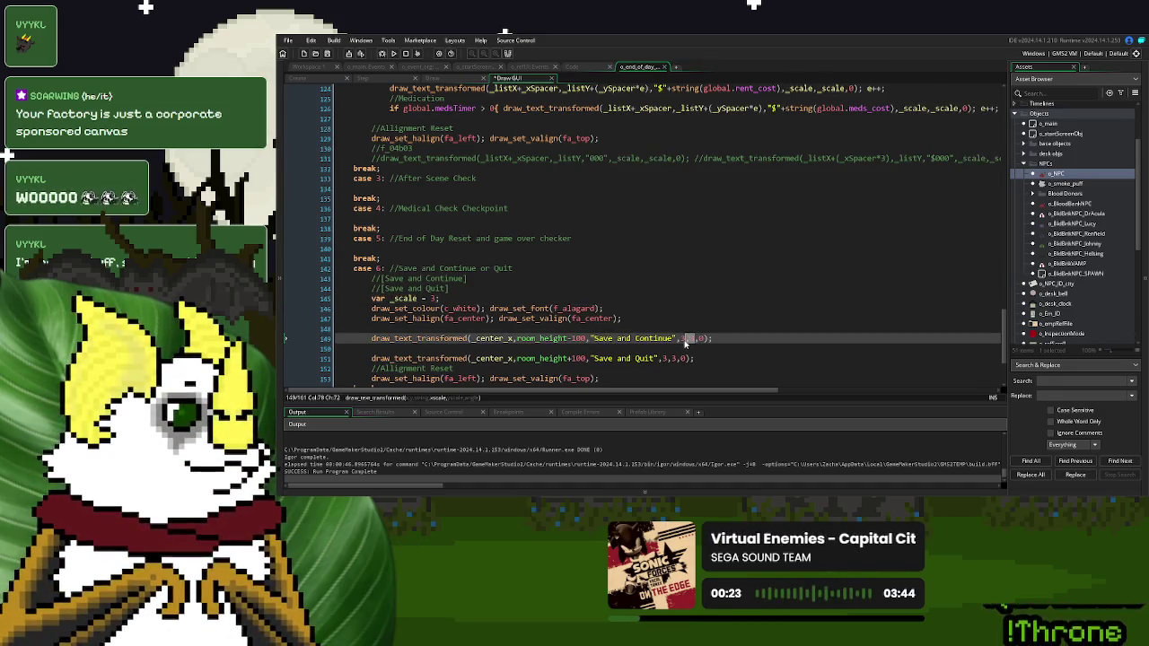
text(_scale,_scale)
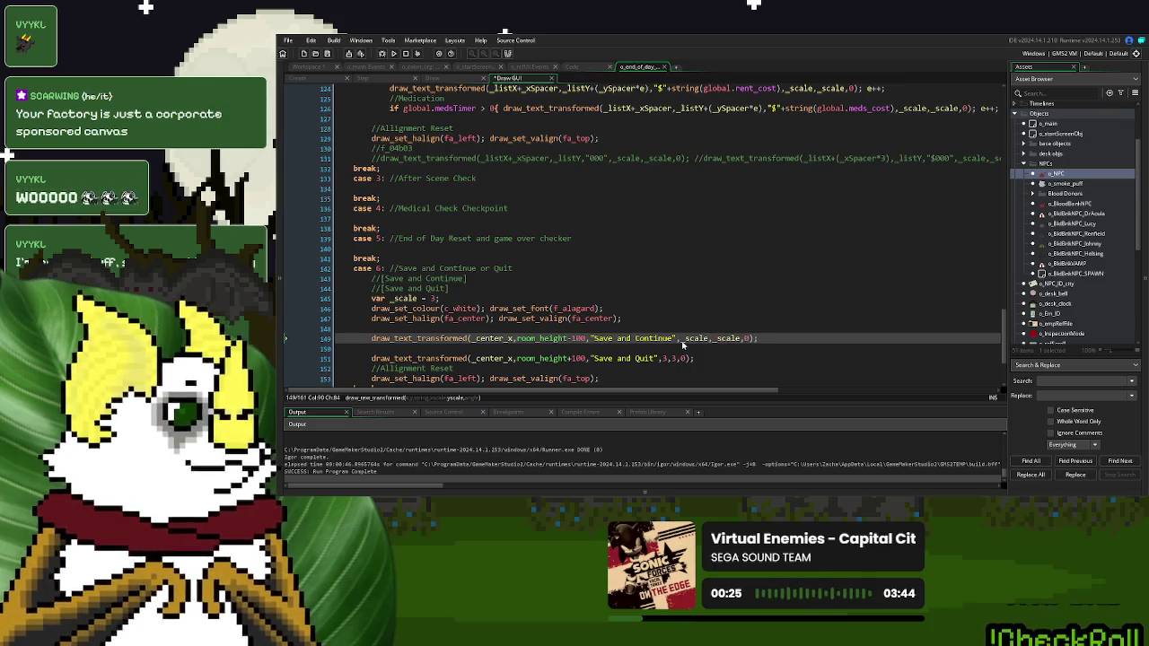
drag(681, 358, 664, 360)
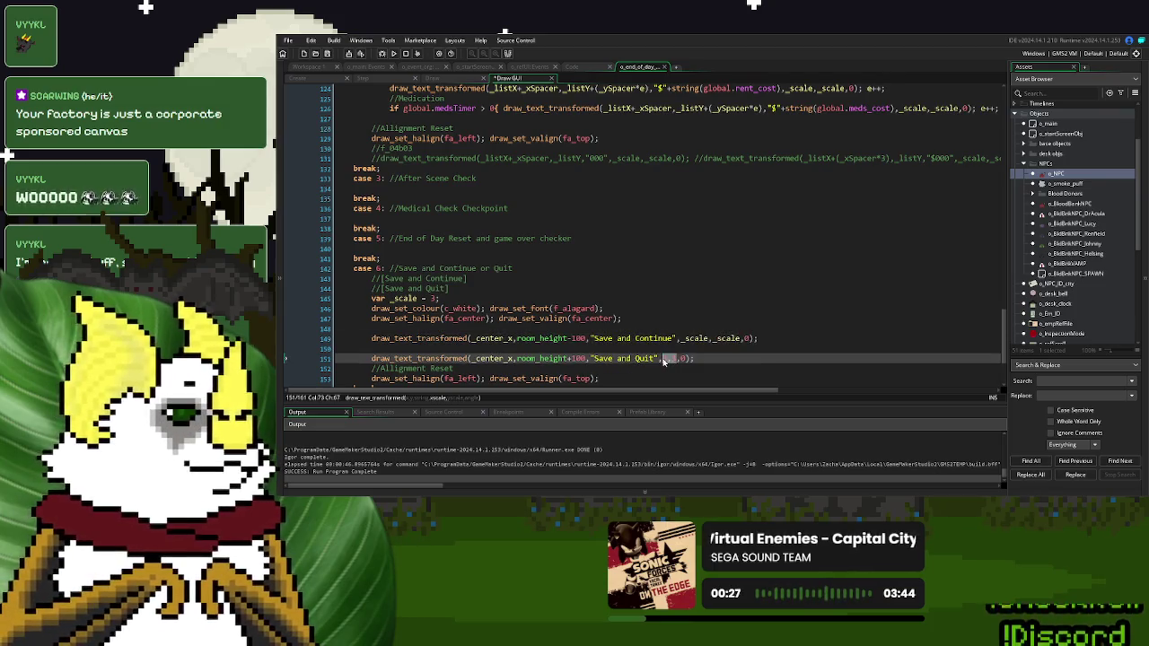
text(_scale,_scale)
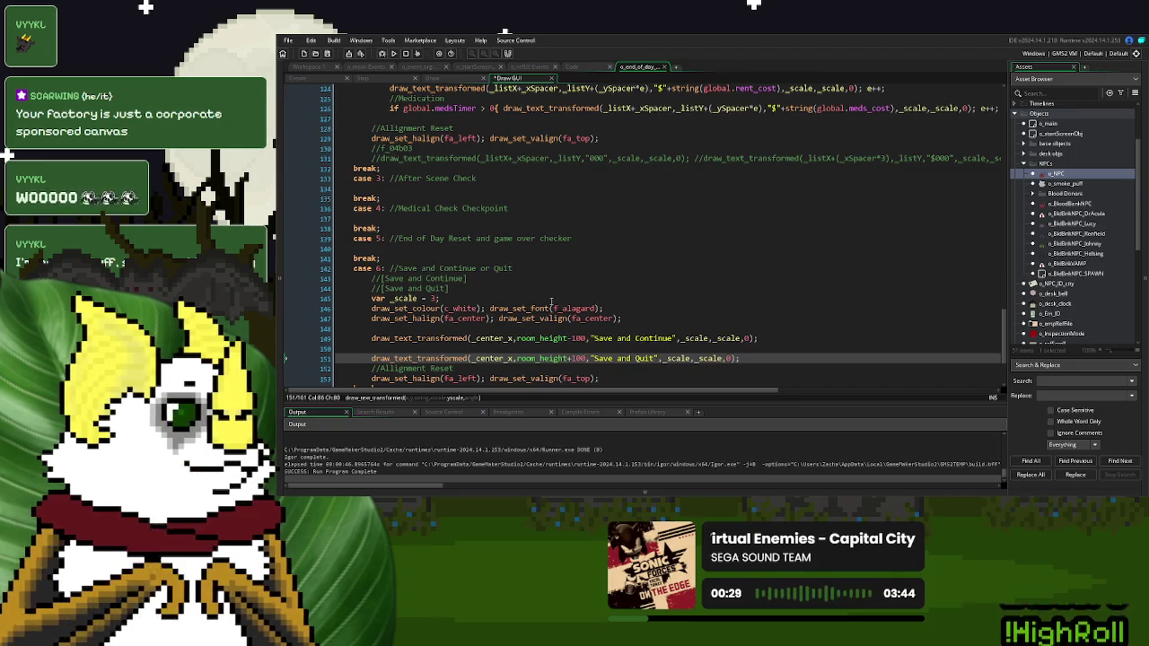
Copy the end-button colour condition line from higher up in the code
scroll(560, 297, up, 3)
scroll(559, 297, up, 13)
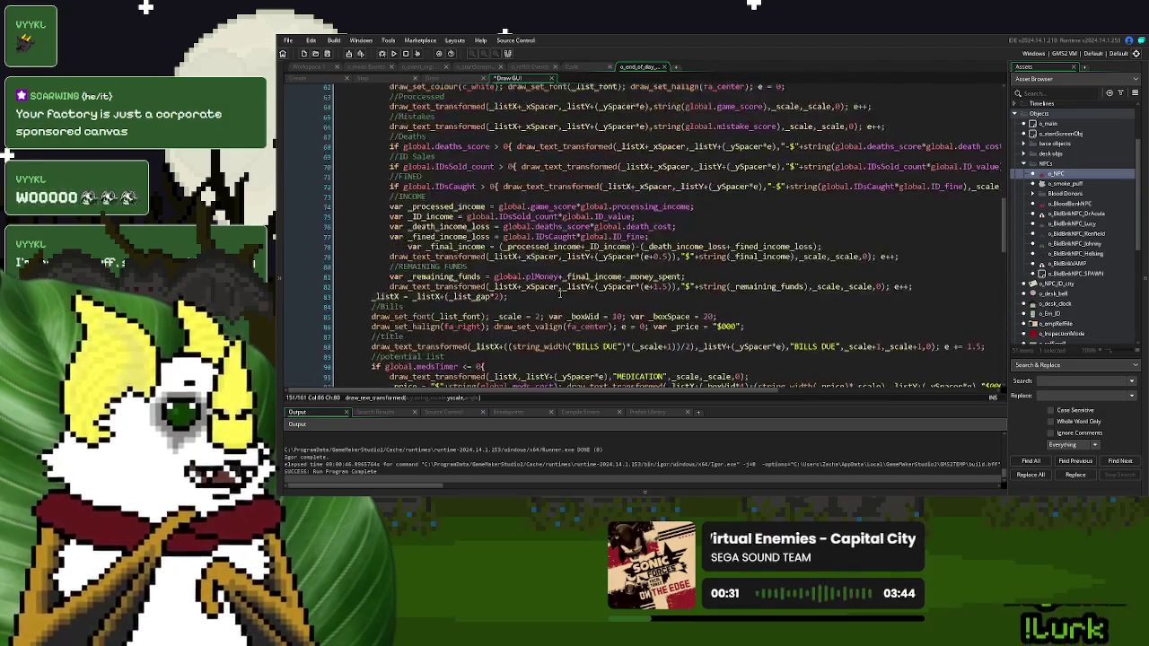
scroll(559, 294, down, 5)
scroll(559, 294, up, 12)
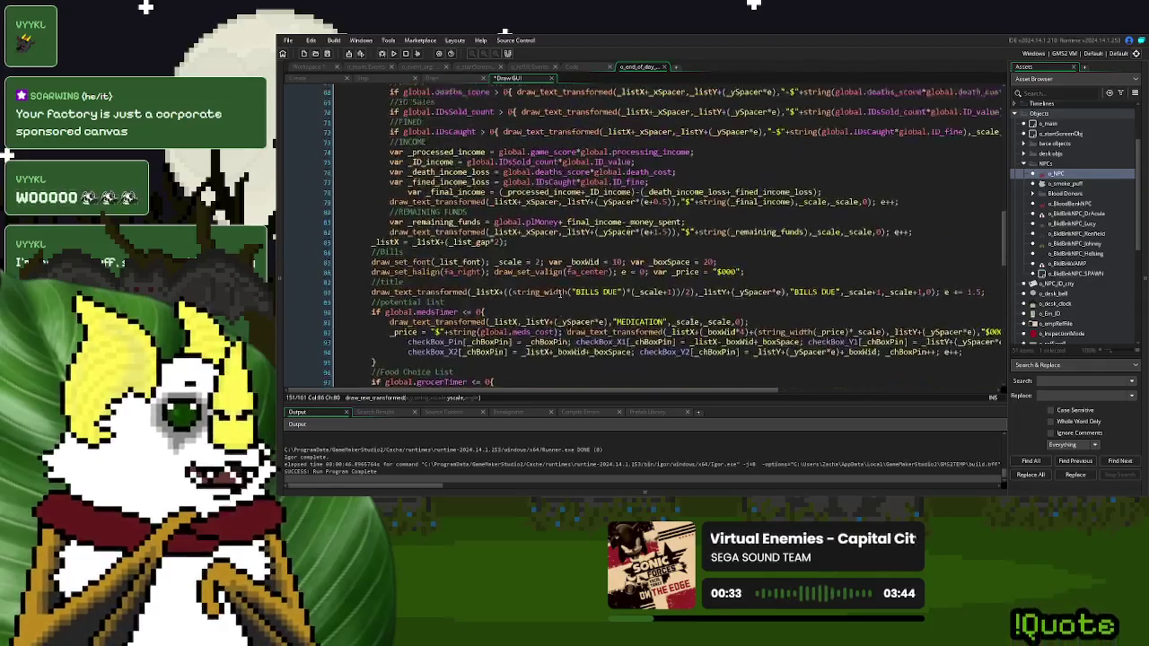
scroll(560, 296, up, 6)
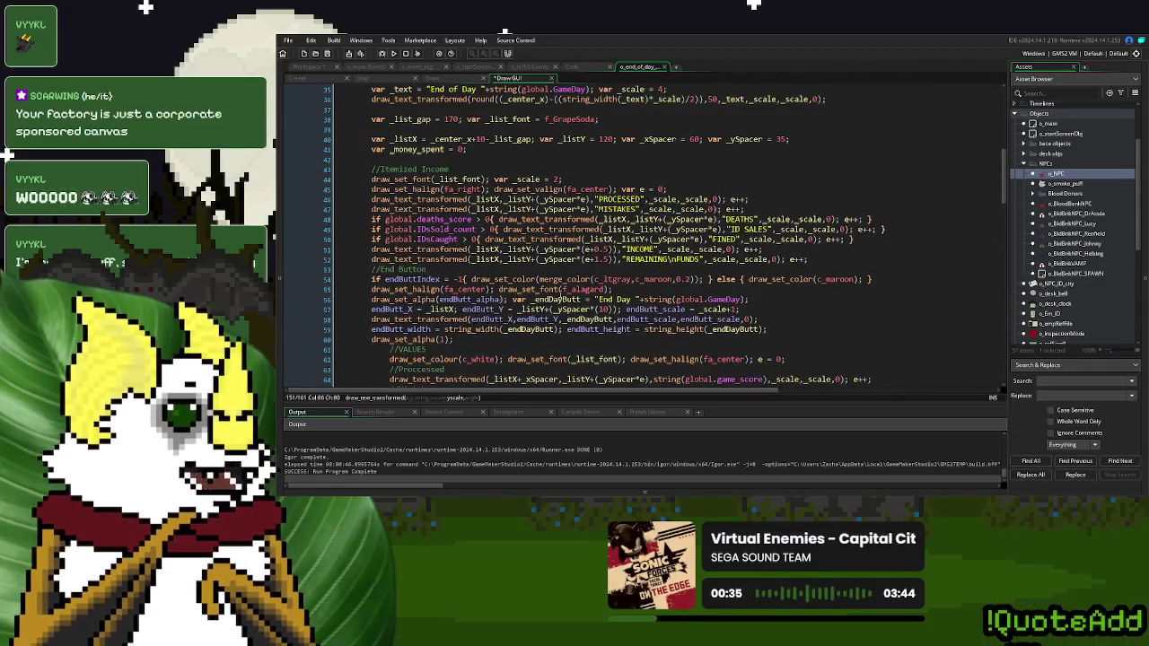
scroll(560, 299, up, 1)
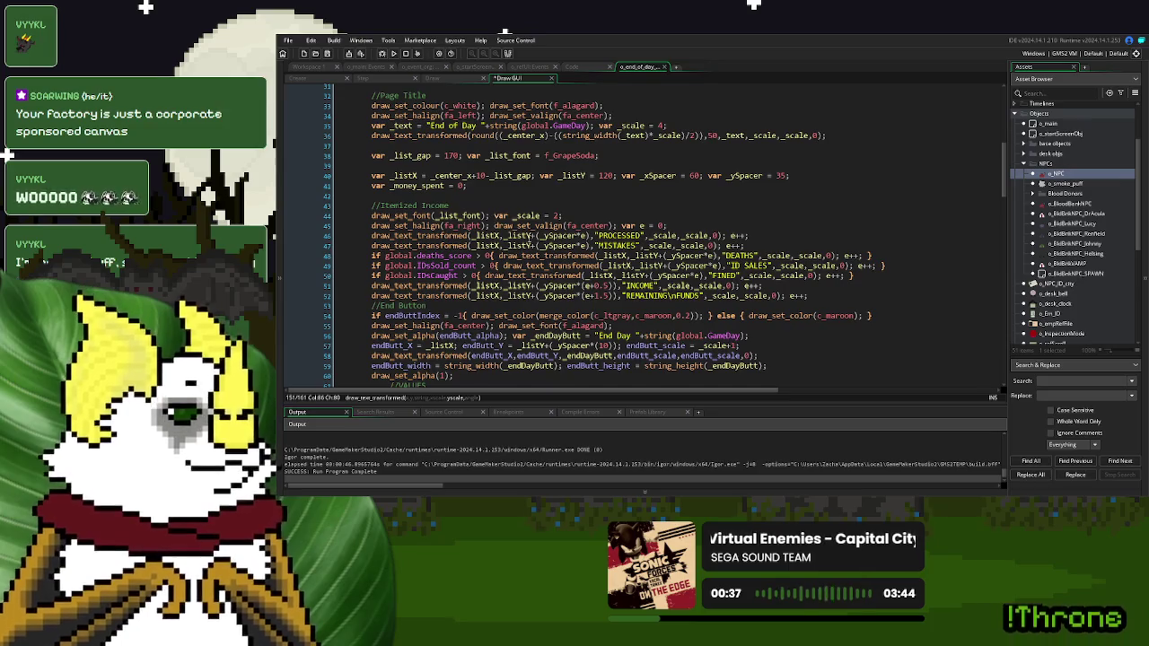
scroll(516, 234, up, 4)
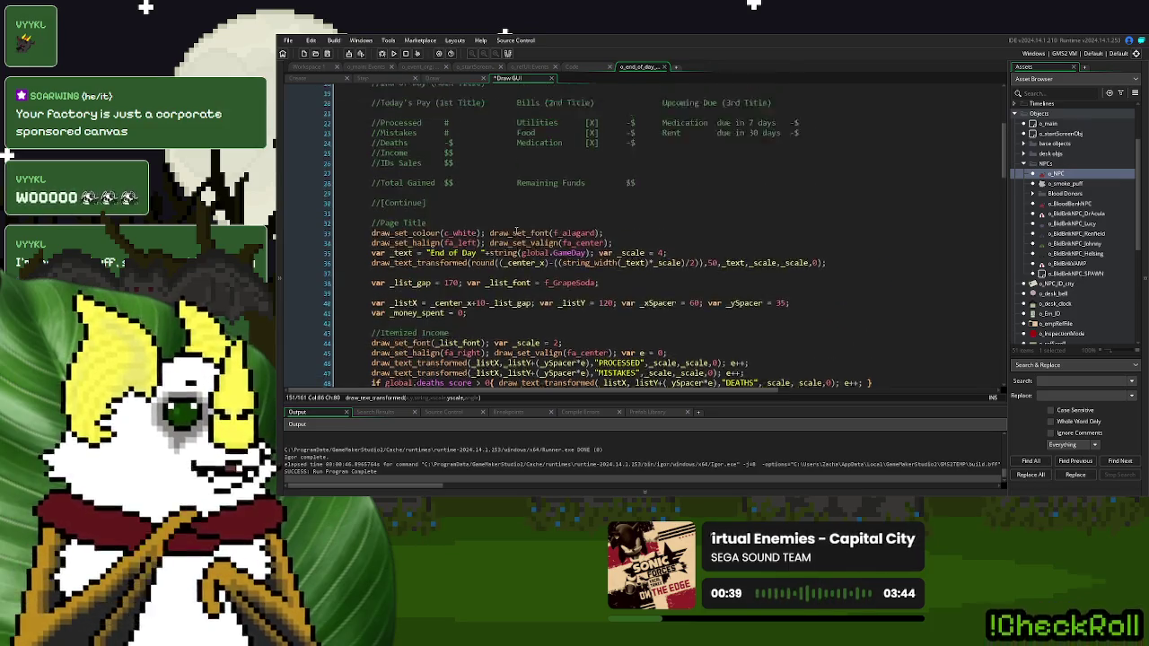
scroll(516, 232, down, 9)
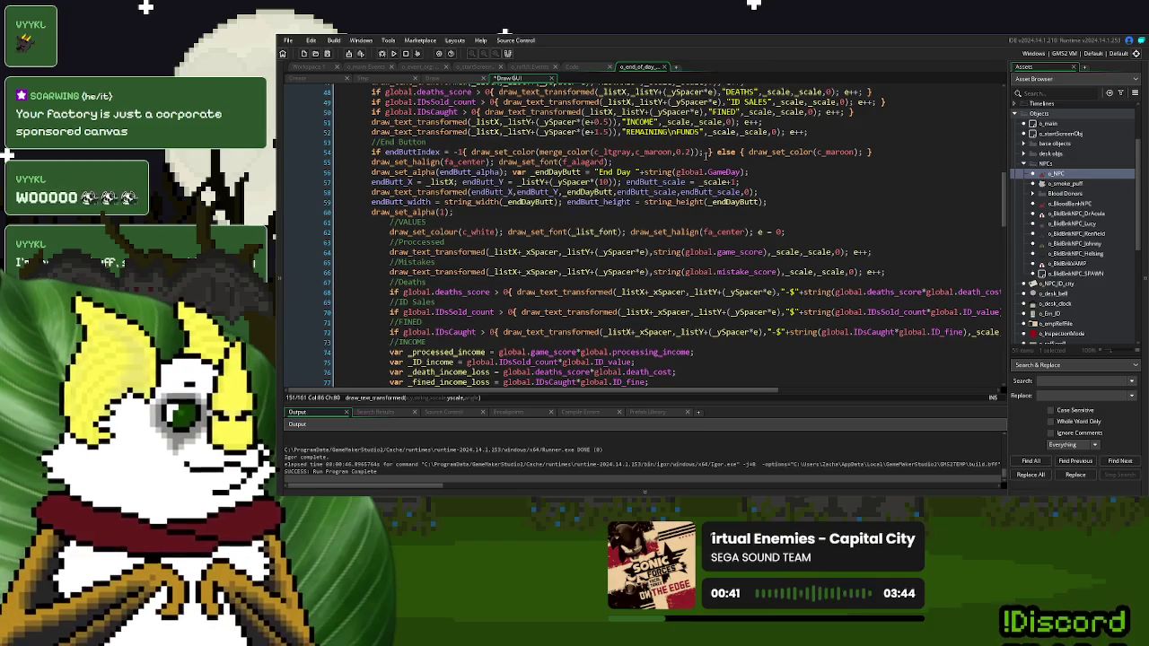
drag(886, 151, 373, 154)
scroll(386, 179, down, 20)
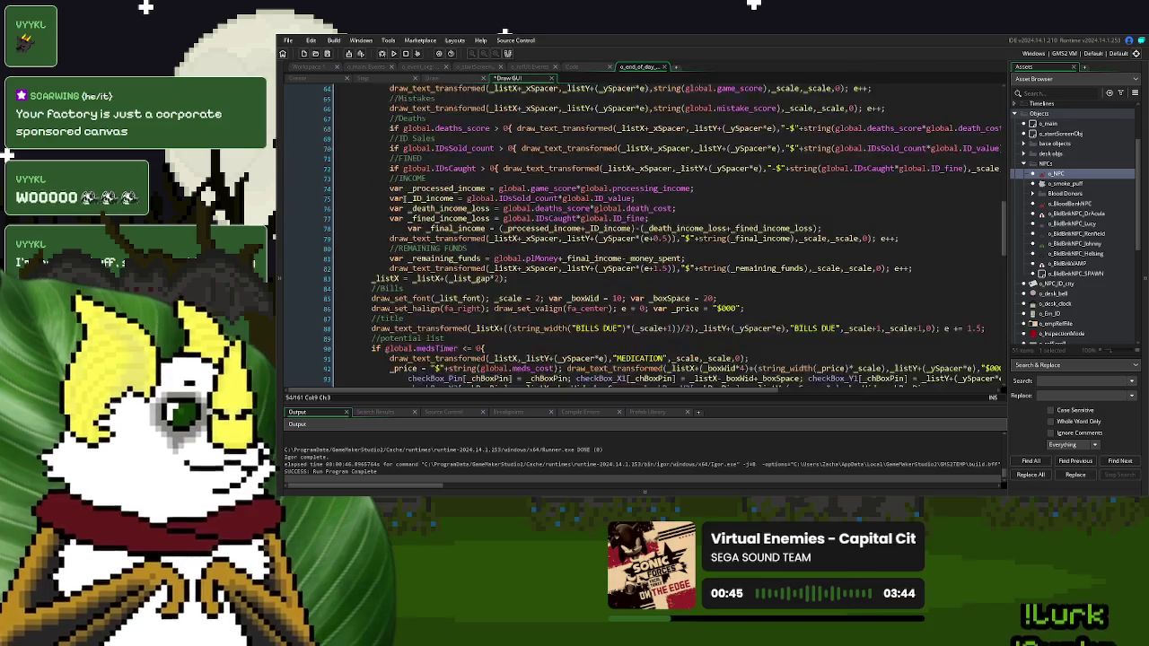
scroll(406, 199, down, 1)
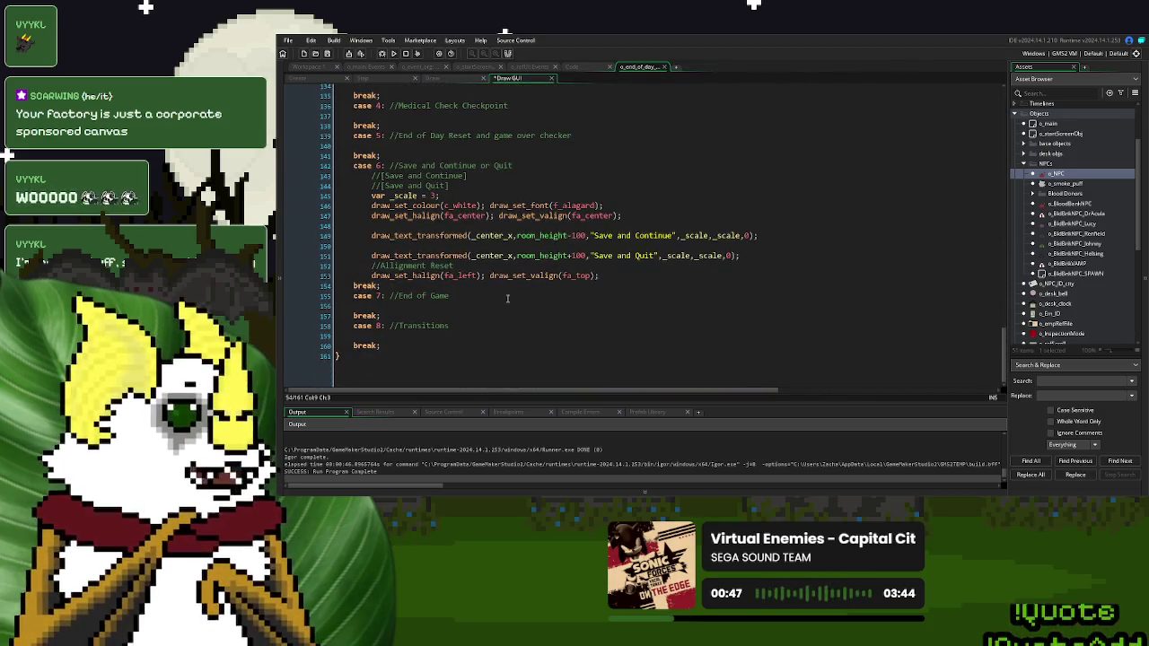
Put draw_set_color(merge_color(c_ltgray,c_maroon,0.2)); on its own line before each menu label
click(620, 273)
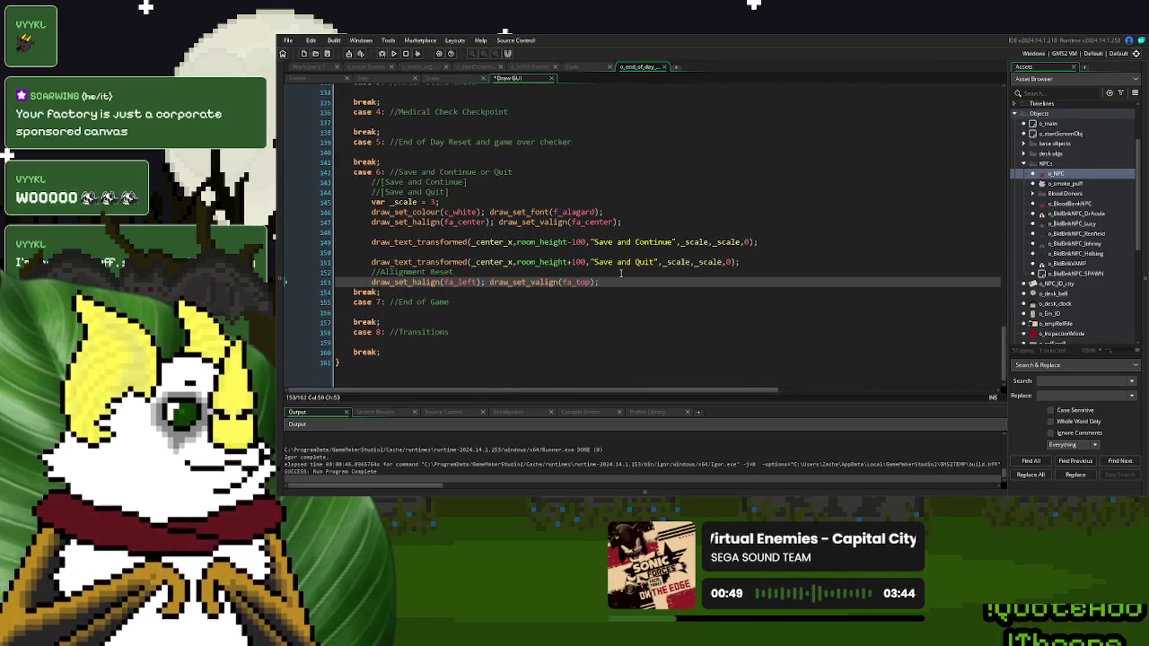
key(Return)
text(//if endButtIndex = -1{ draw_set_color(merge_color(c_ltgray,c_maroon,0.2)); } else { draw_set_color(c_maroon); })
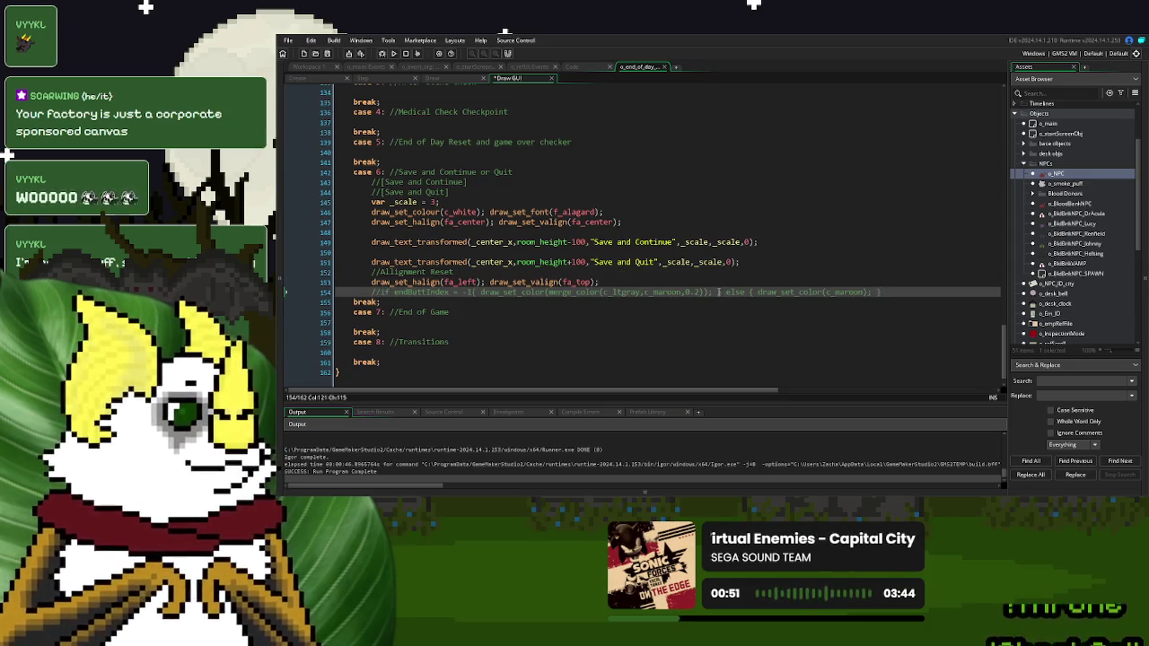
drag(715, 292, 500, 299)
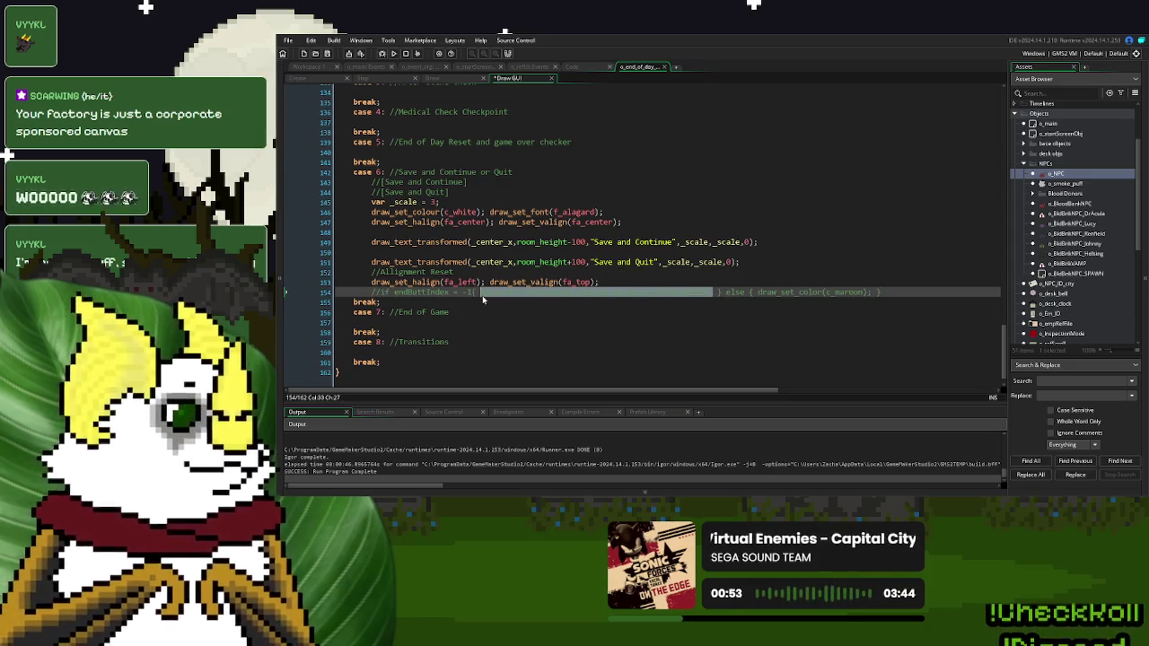
drag(488, 212, 371, 213)
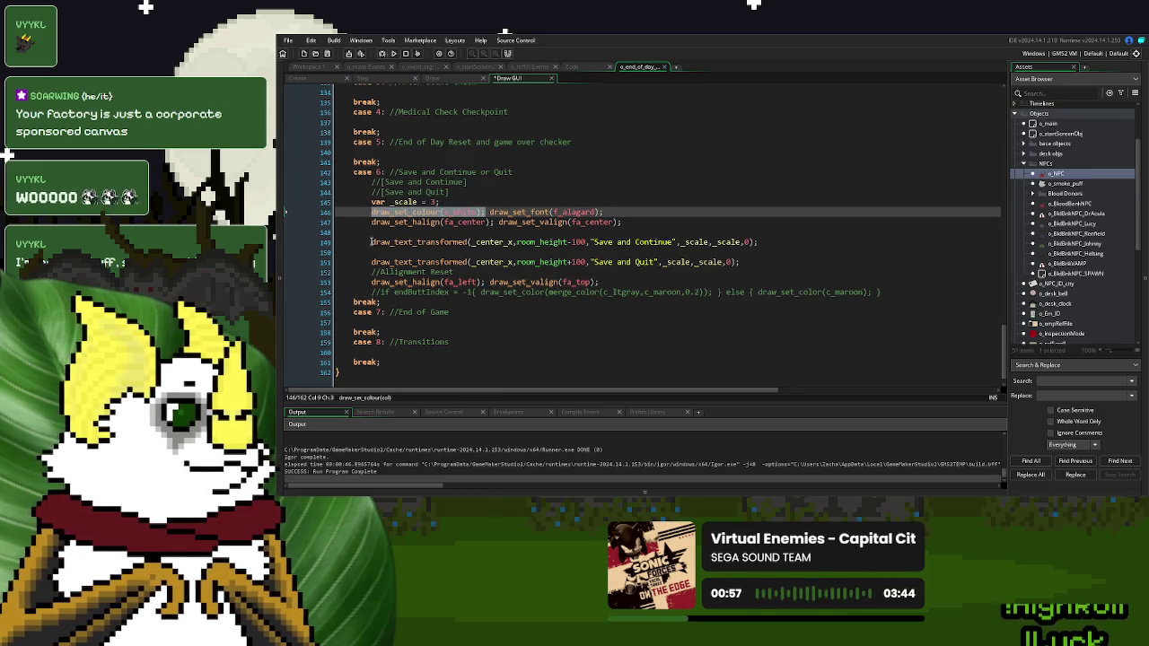
click(371, 241)
text(draw_set_color(merge_color(c_ltgray,c_maroon,0.2));)
key(BackSpace)
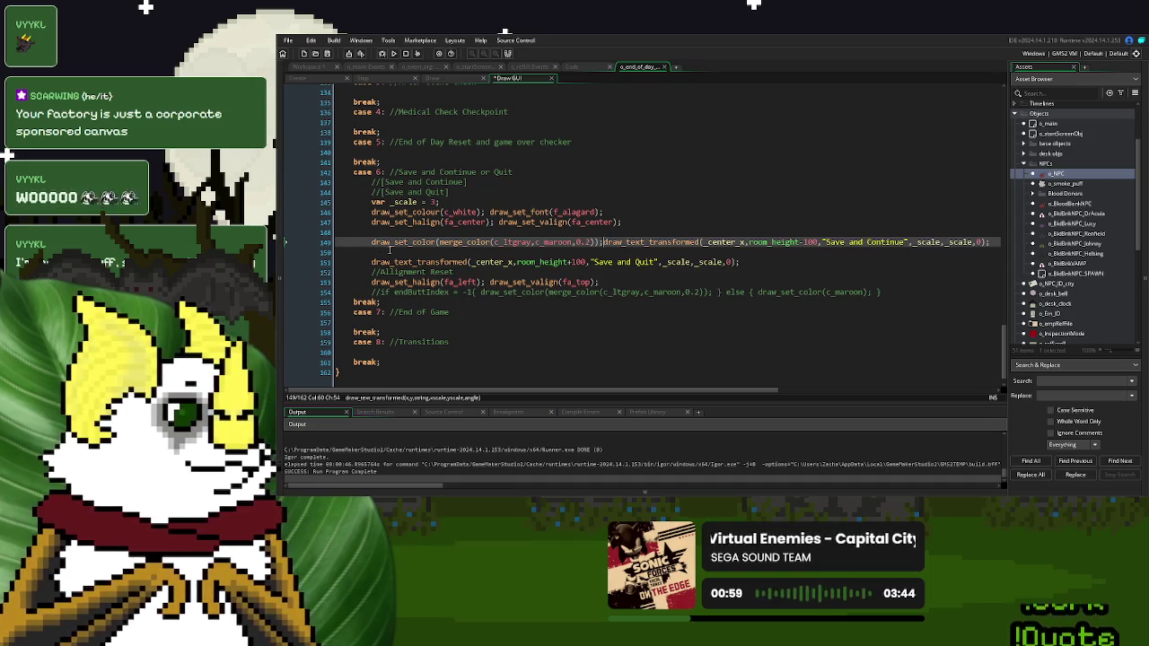
key(Return)
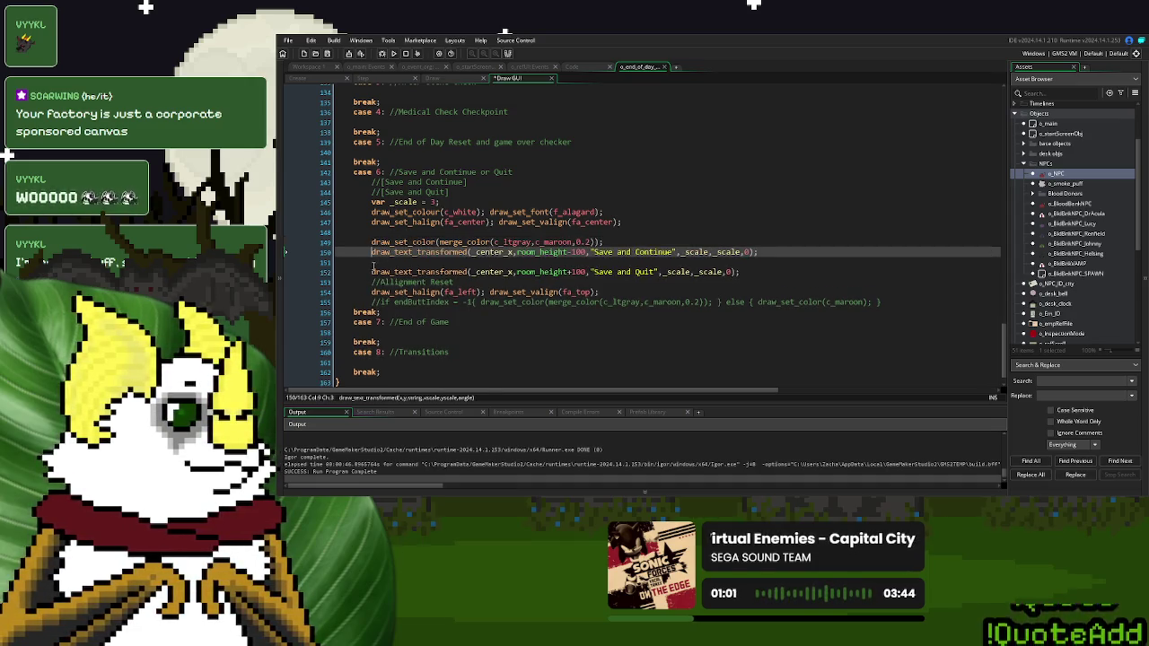
click(373, 262)
key(Return)
text(draw_set_color(merge_color(c_ltgray,c_maroon,0.2));)
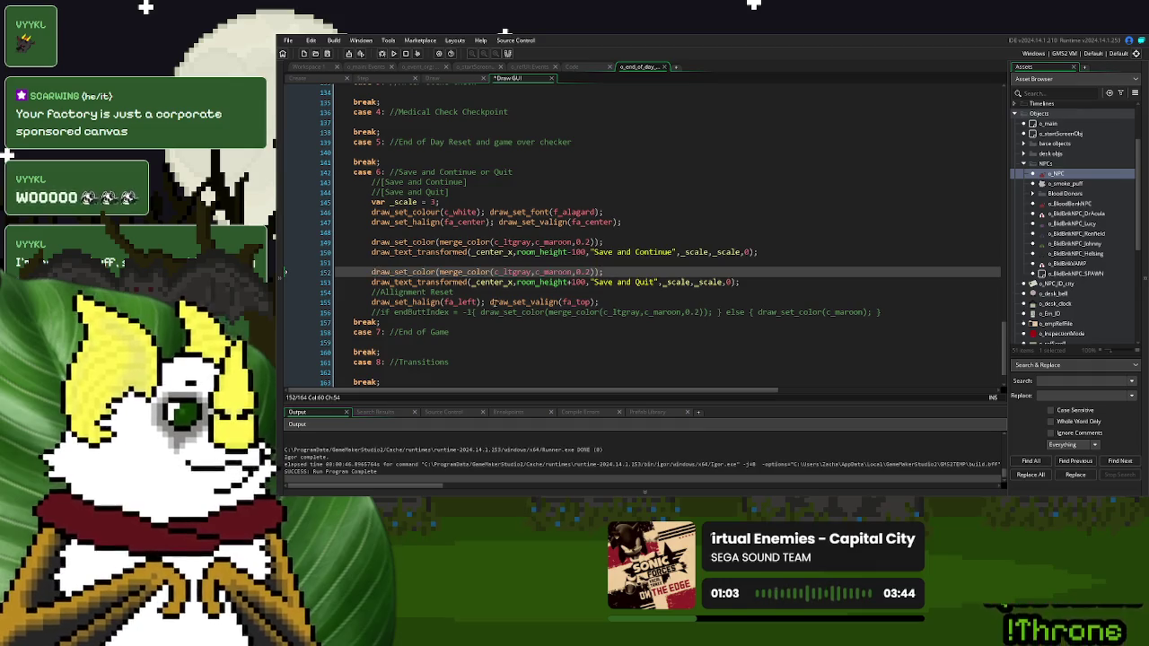
Paste the maroon colour call after the case 6 comment and delete the leftover commented line
drag(871, 312, 759, 315)
key(ctrl+c)
click(471, 192)
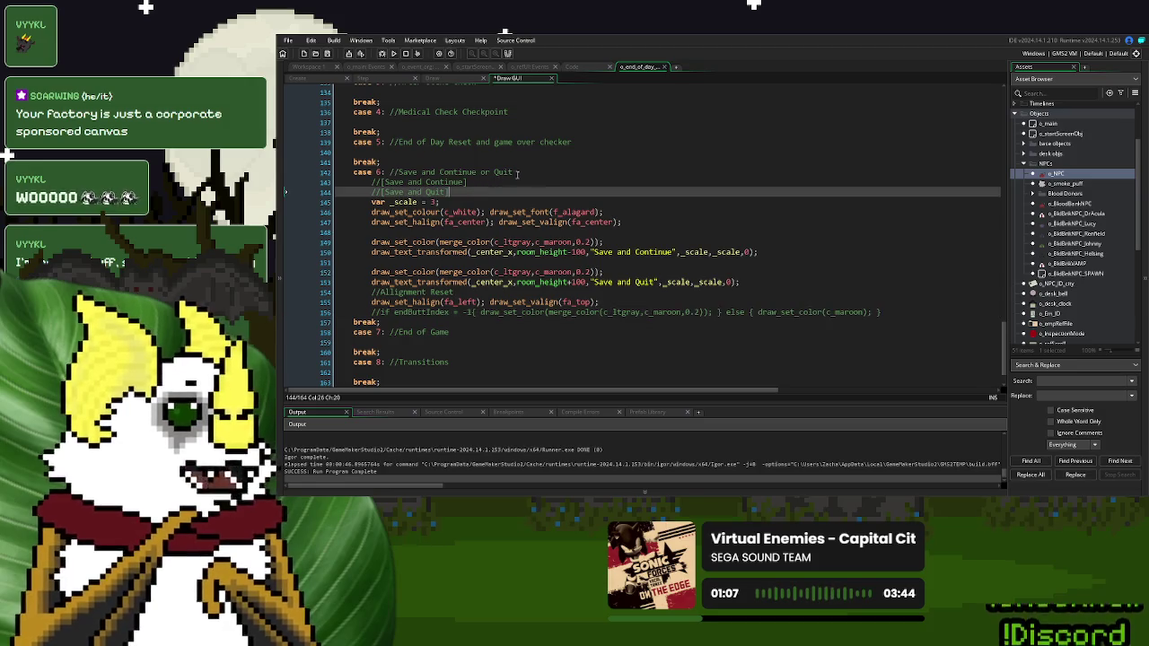
click(545, 169)
key(ctrl+v)
click(915, 312)
key(shift+Up)
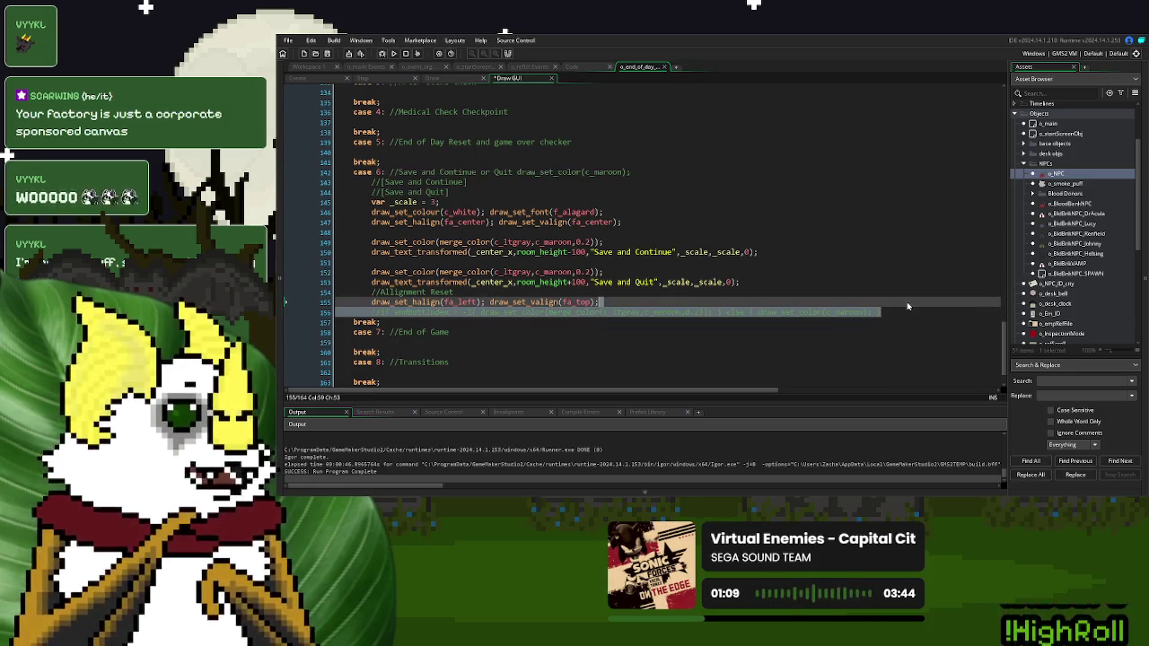
key(BackSpace)
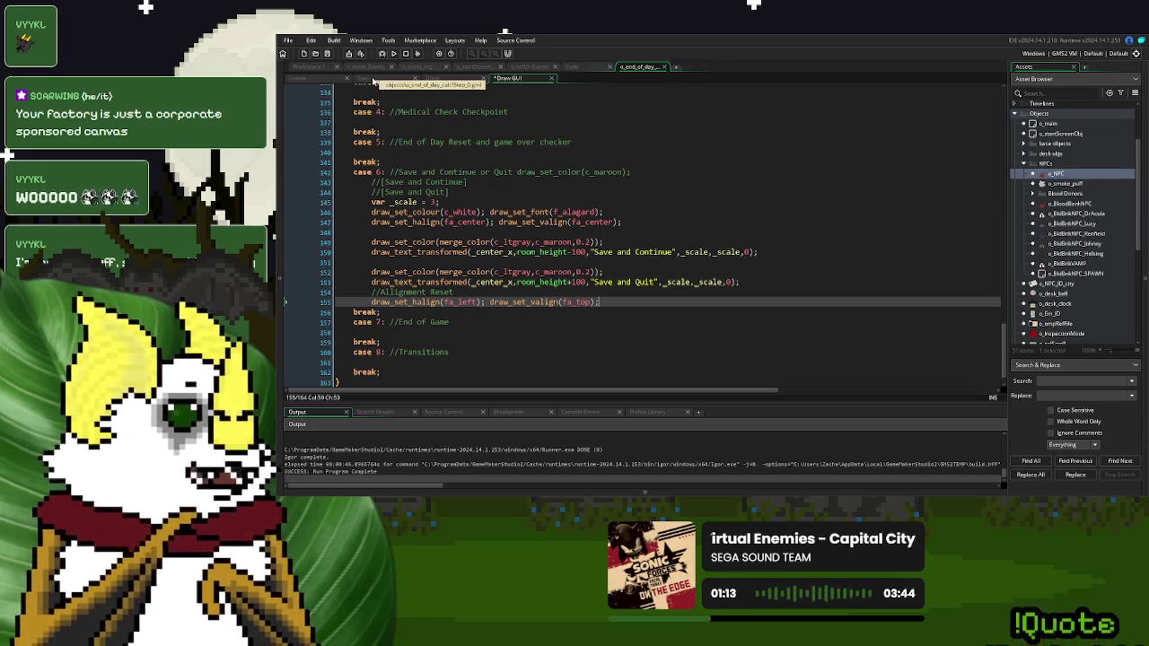
click(373, 79)
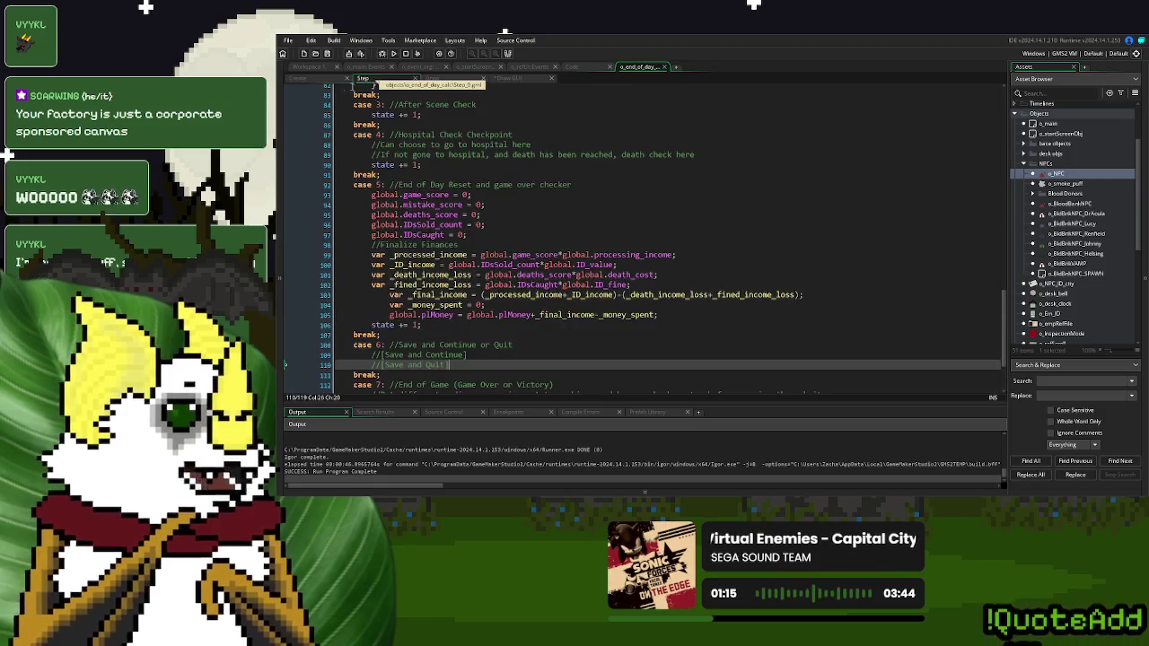
Declare save_n_con_alpha = 0 below endButtIndex in the Create event
click(298, 78)
click(425, 160)
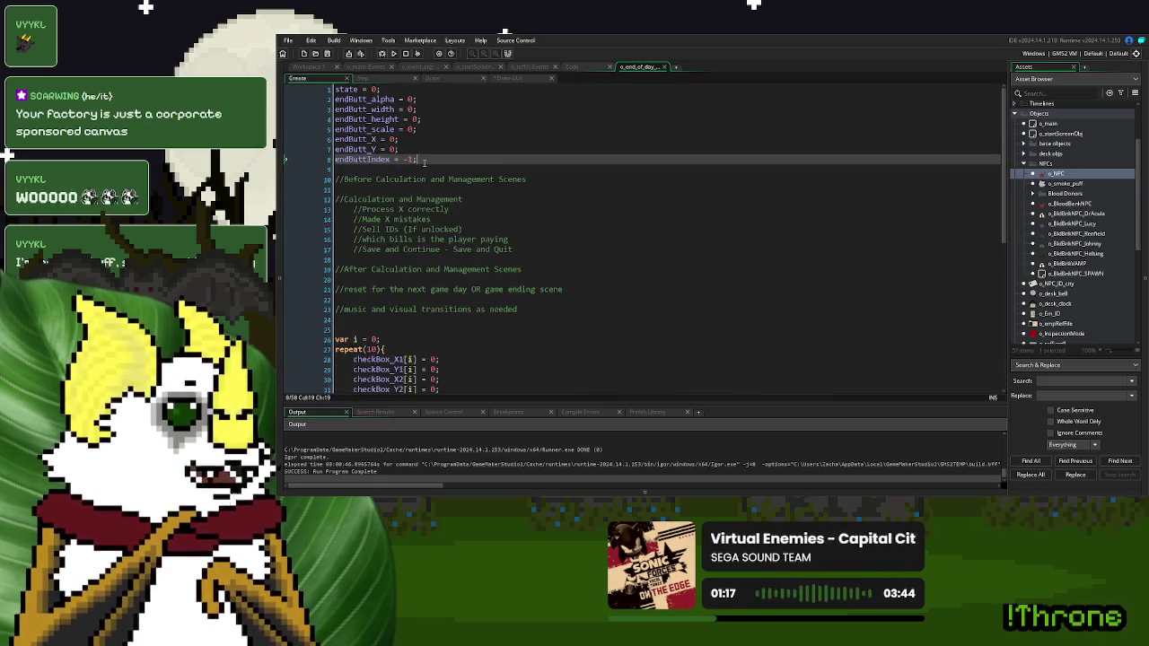
key(Return)
key(Return)
text(save)
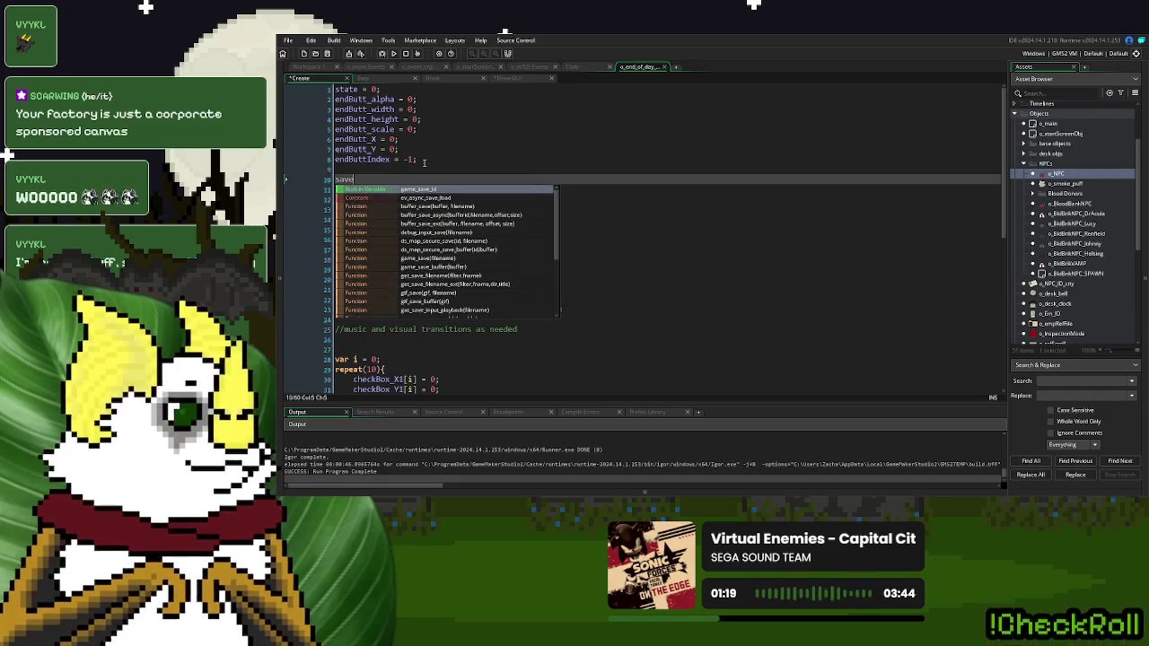
text(_n_)
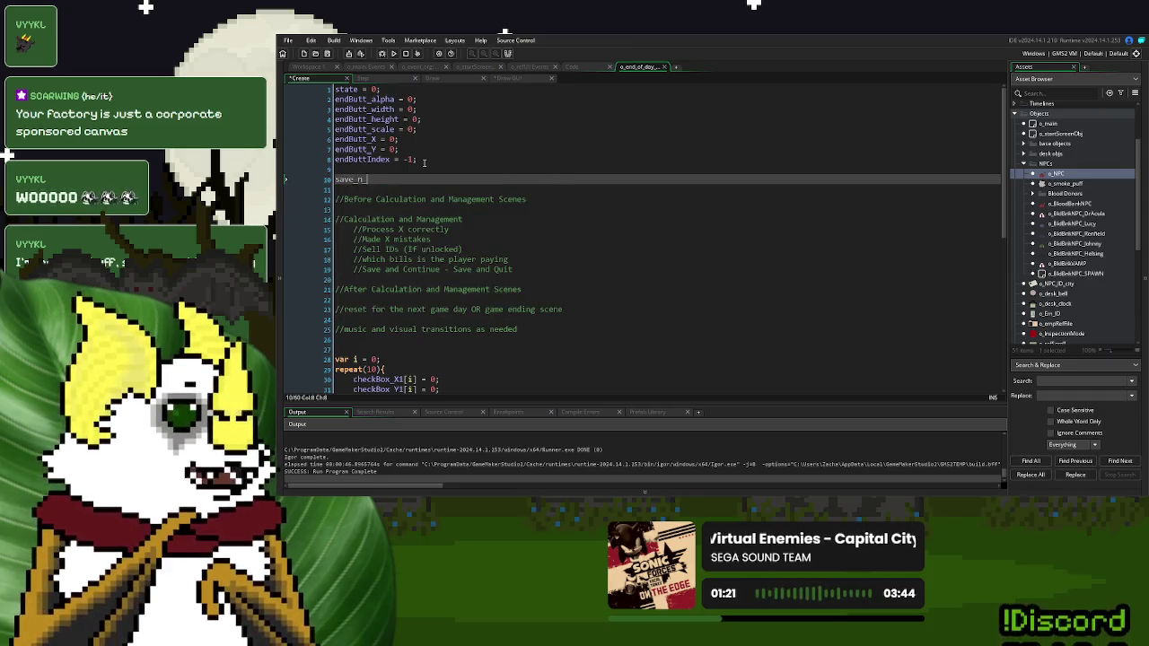
text(con)
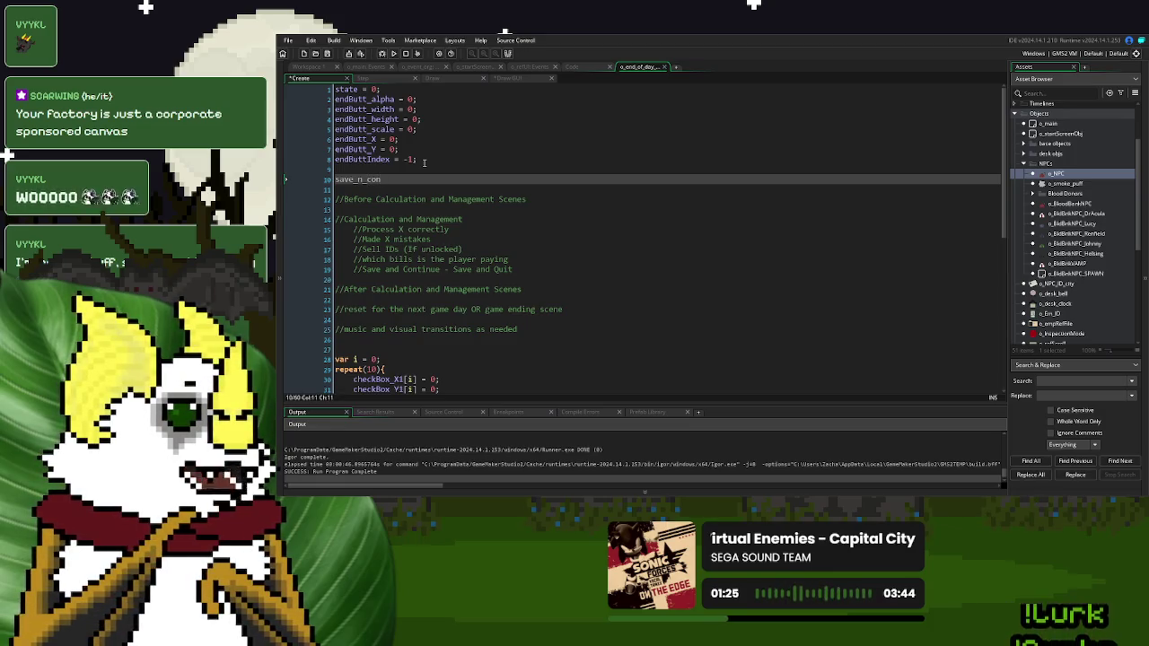
text(_alph)
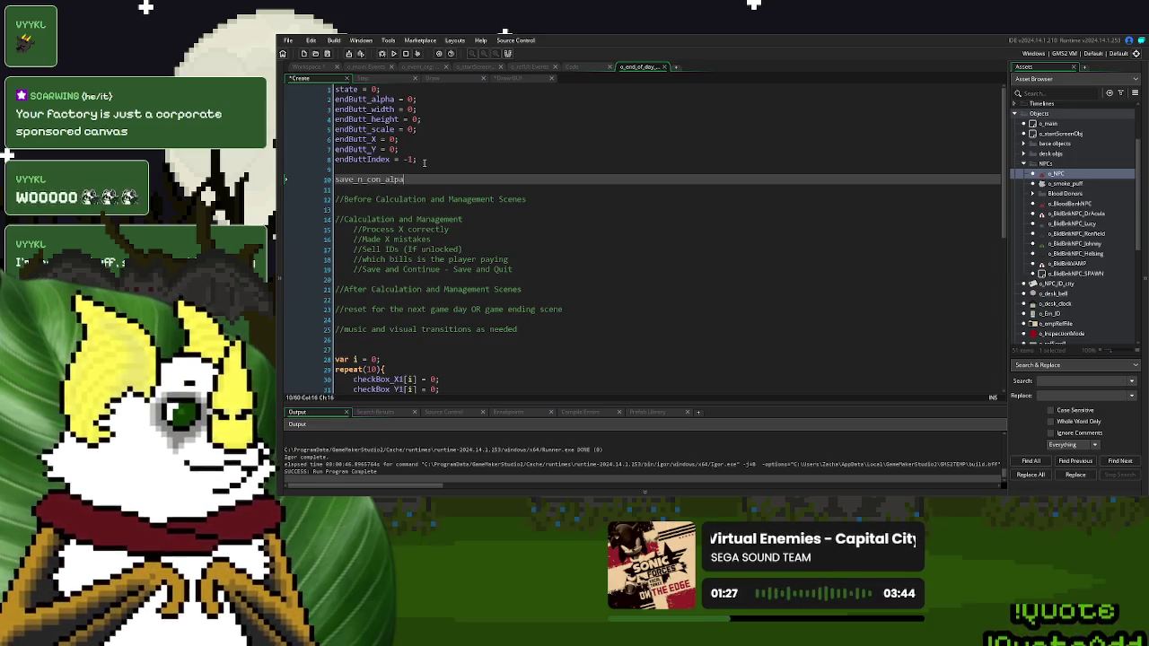
text(a = 0;)
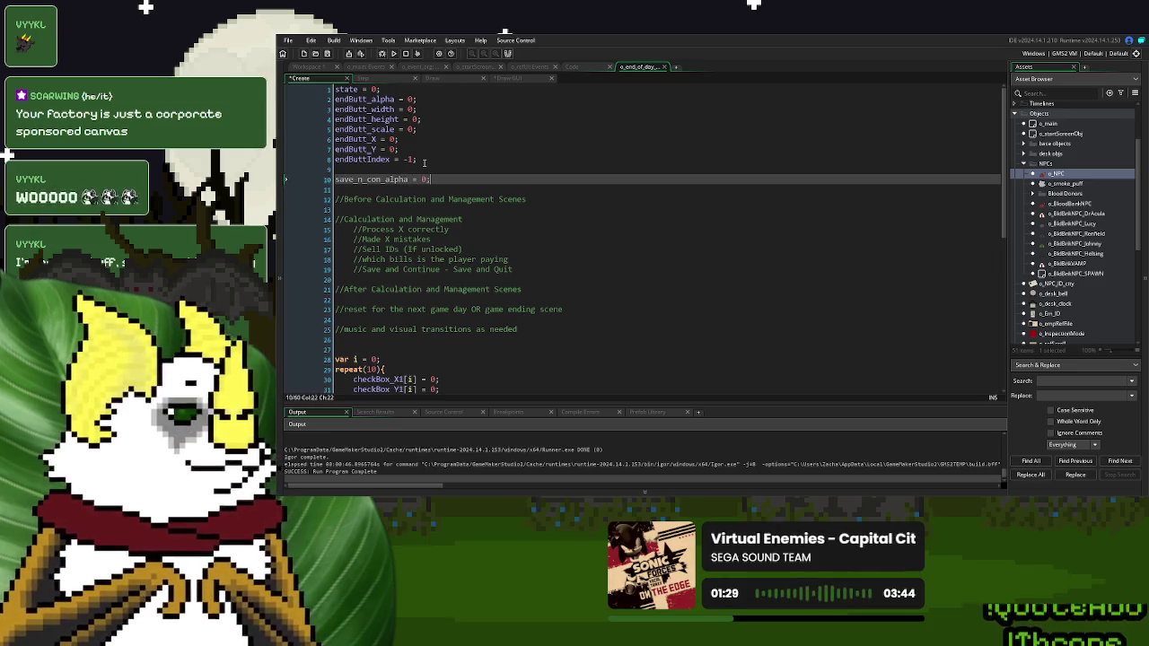
double_click(395, 179)
click(508, 78)
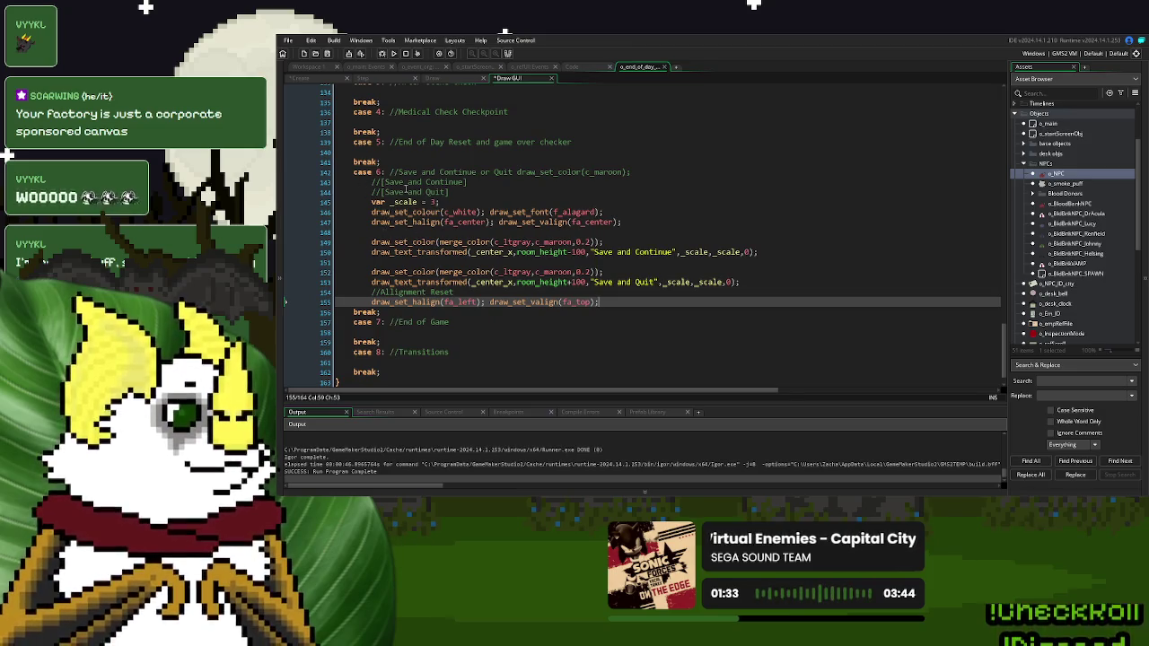
Add draw_set_alpha(save_n_con_alpha); at line 146 before the menu drawing
click(368, 182)
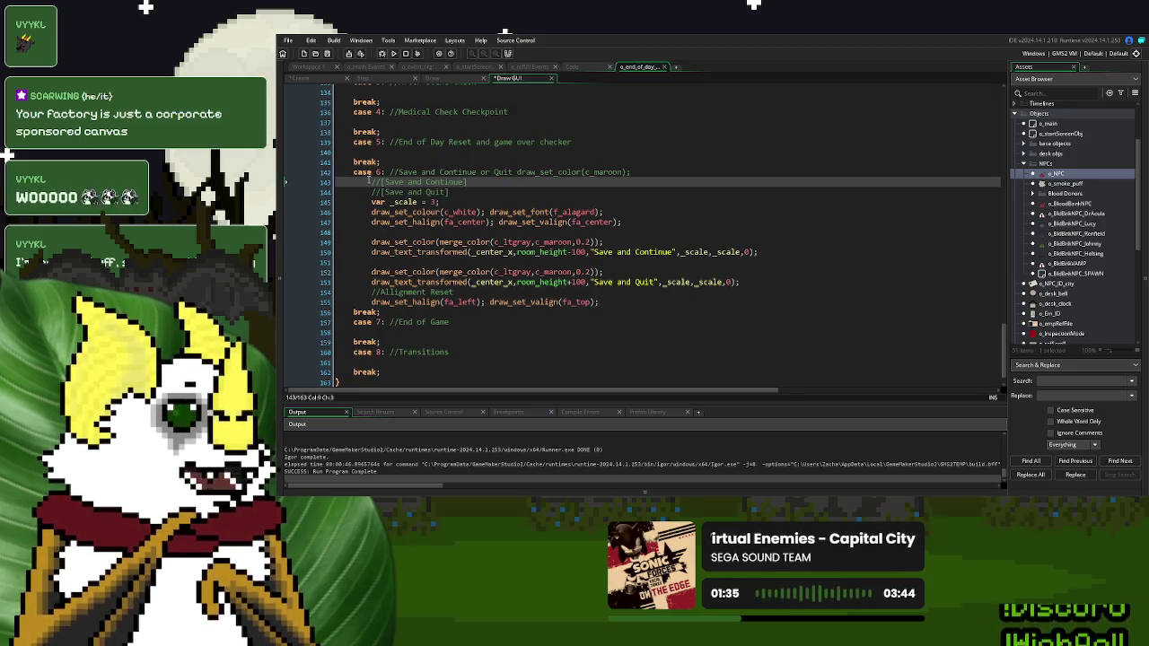
click(454, 193)
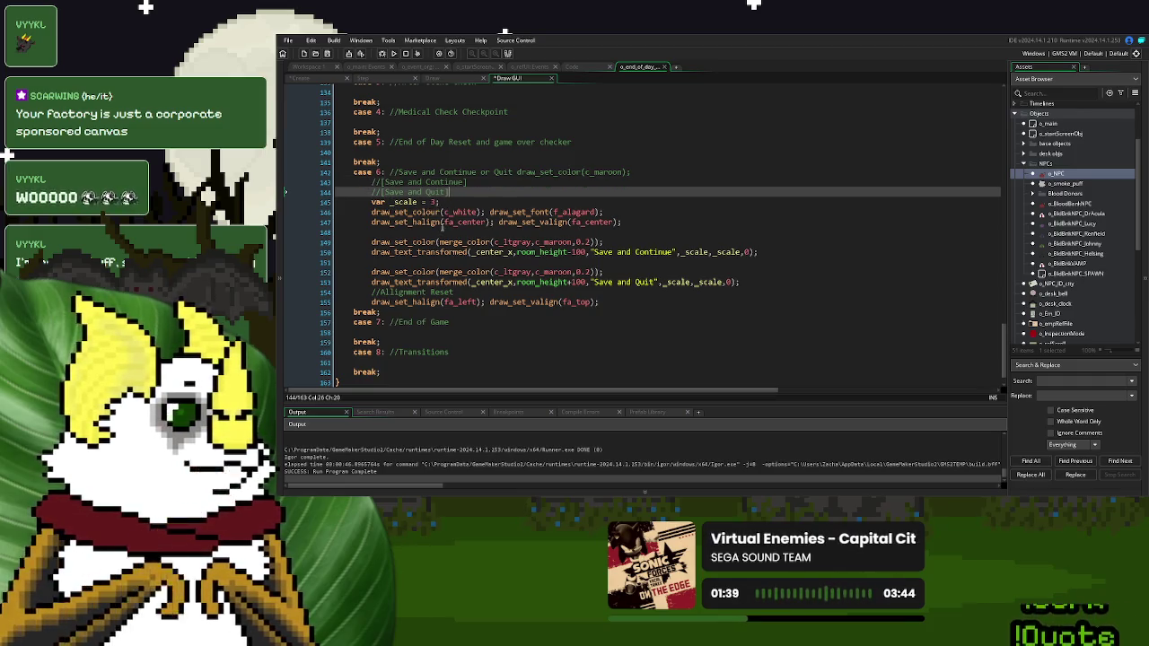
click(615, 213)
click(371, 210)
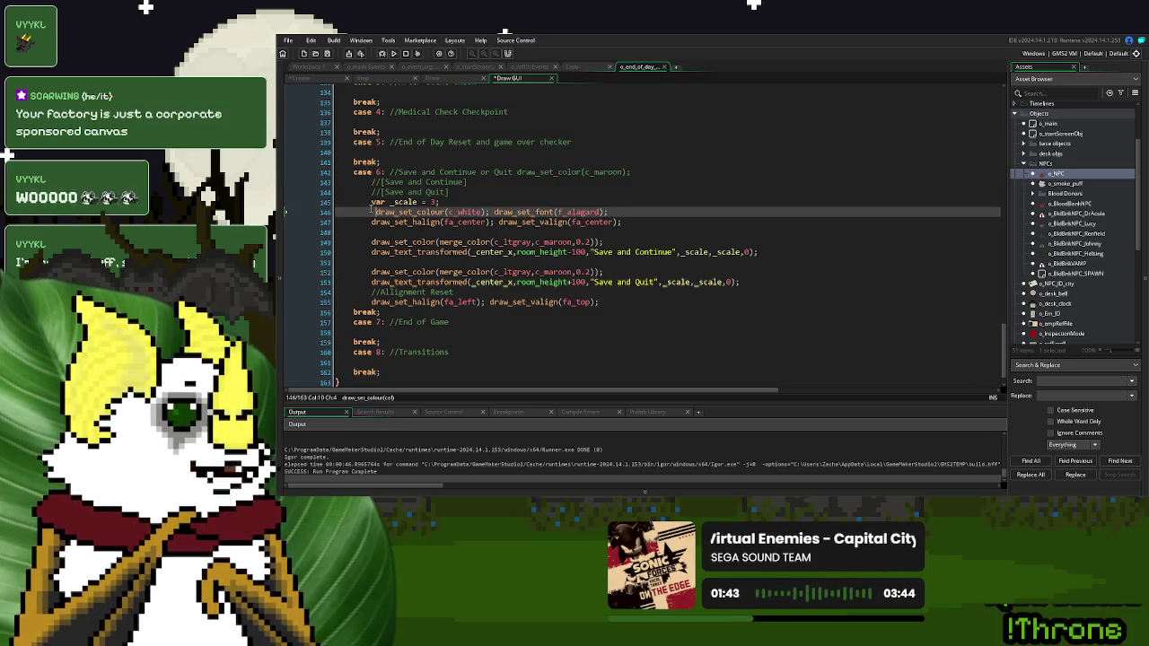
key(Left)
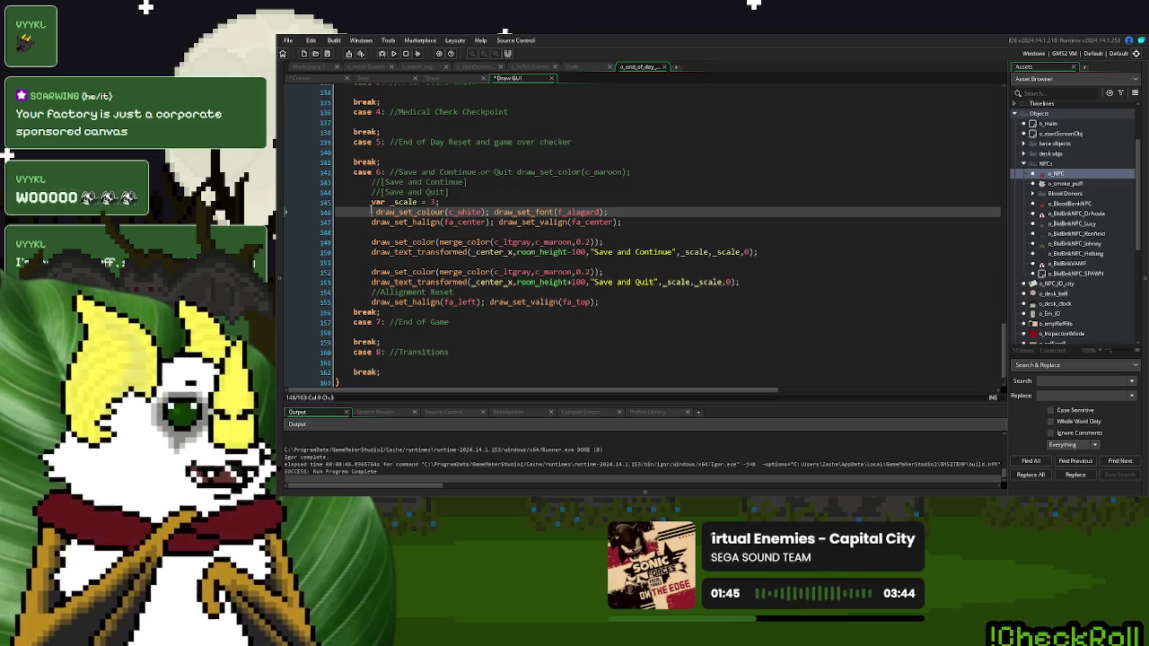
text(d)
key(Escape)
text(raw_set_alpha()
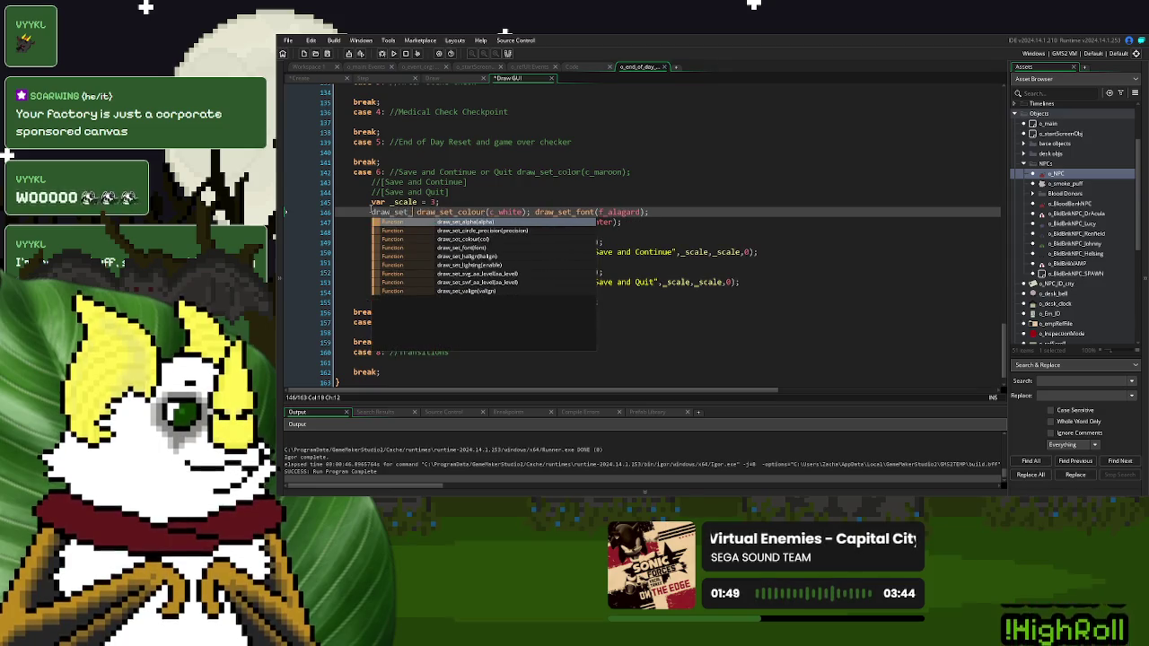
text(save_n_con_alpha);)
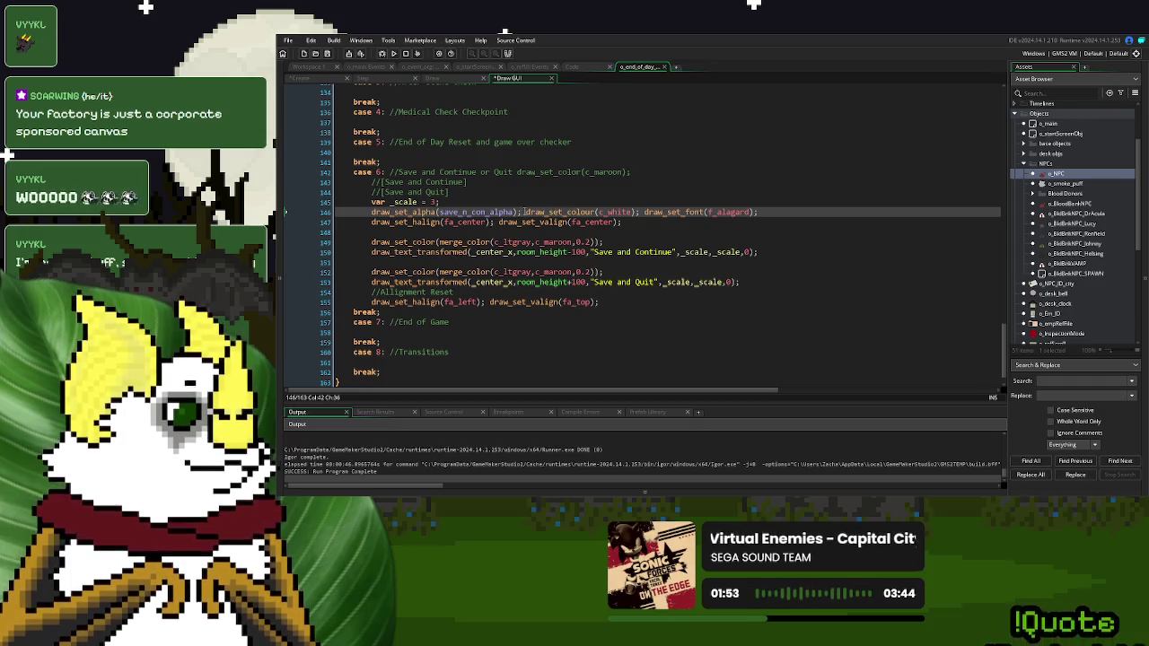
drag(521, 212, 371, 216)
key(ctrl+c)
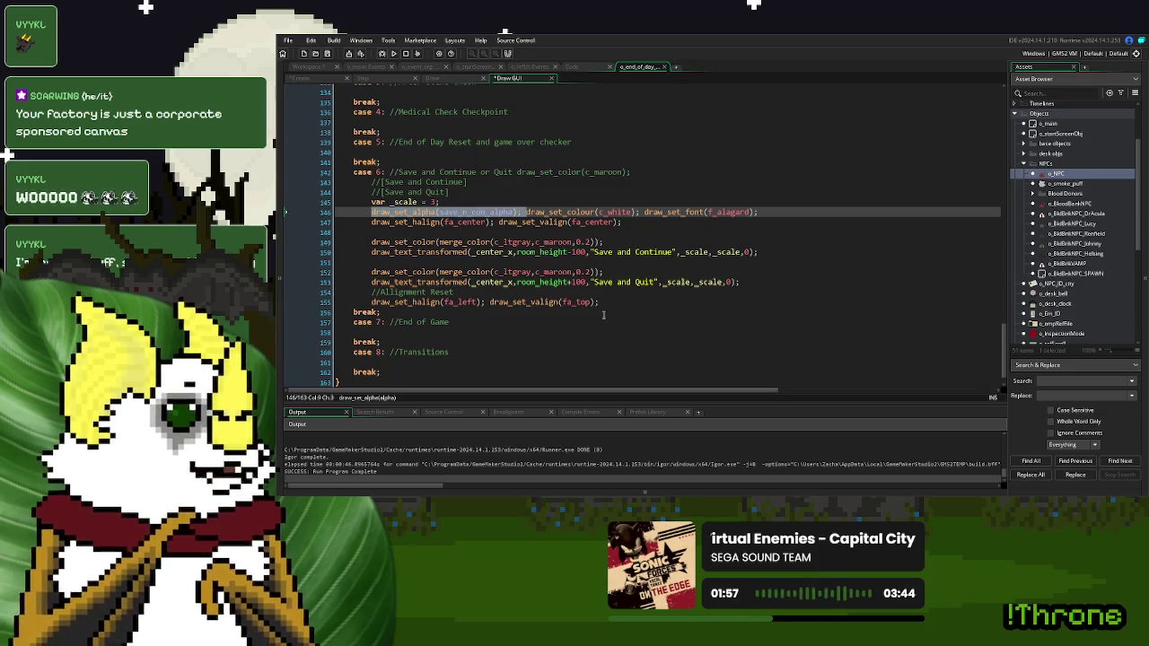
Append draw_set_alpha(1); to line 155 to reset alpha after drawing
click(606, 302)
key(ctrl+v)
double_click(723, 304)
text(1)
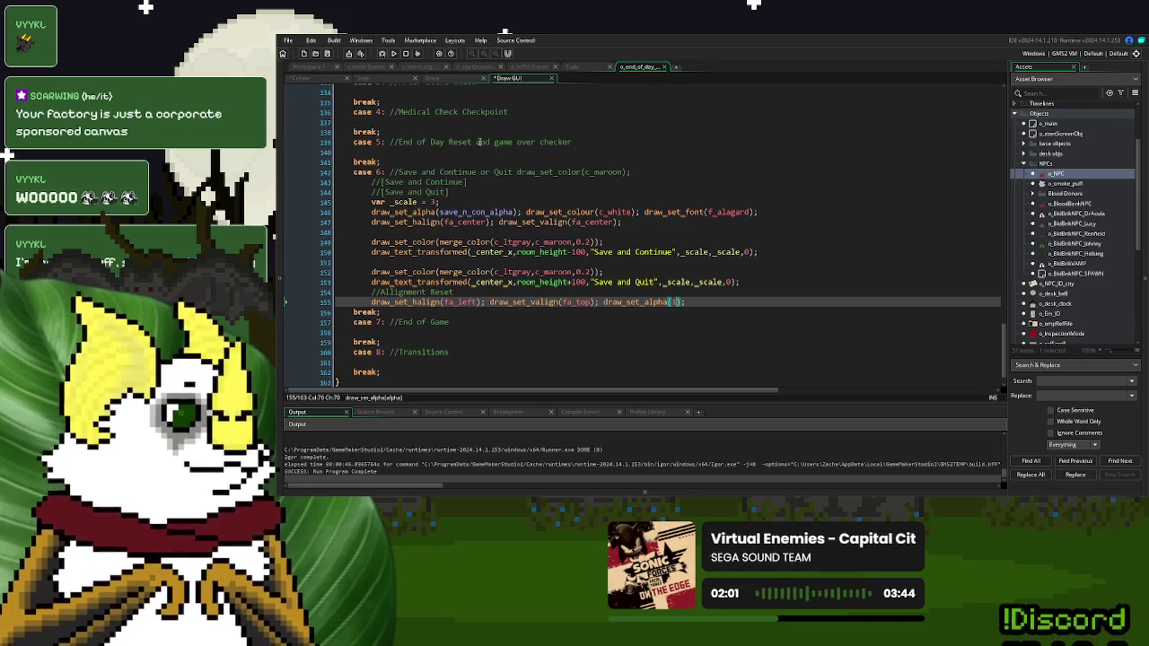
double_click(476, 212)
click(313, 81)
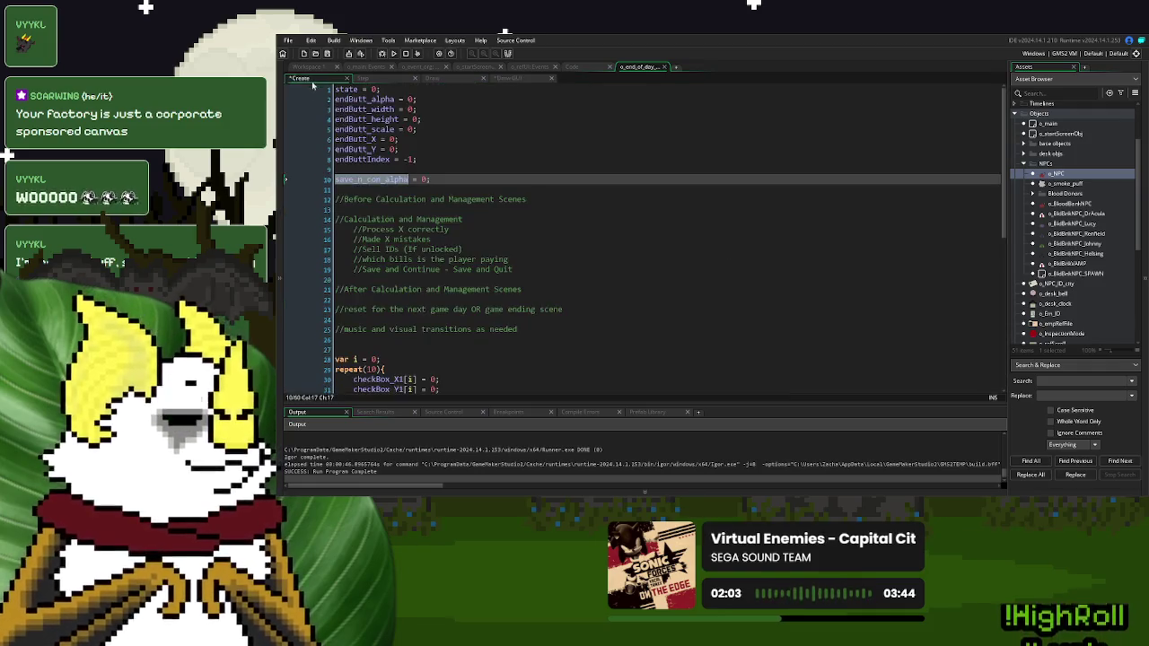
In Step case 6, add a one-line if block incrementing save_n_con_alpha while it isn't 1
click(386, 79)
scroll(477, 346, down, 2)
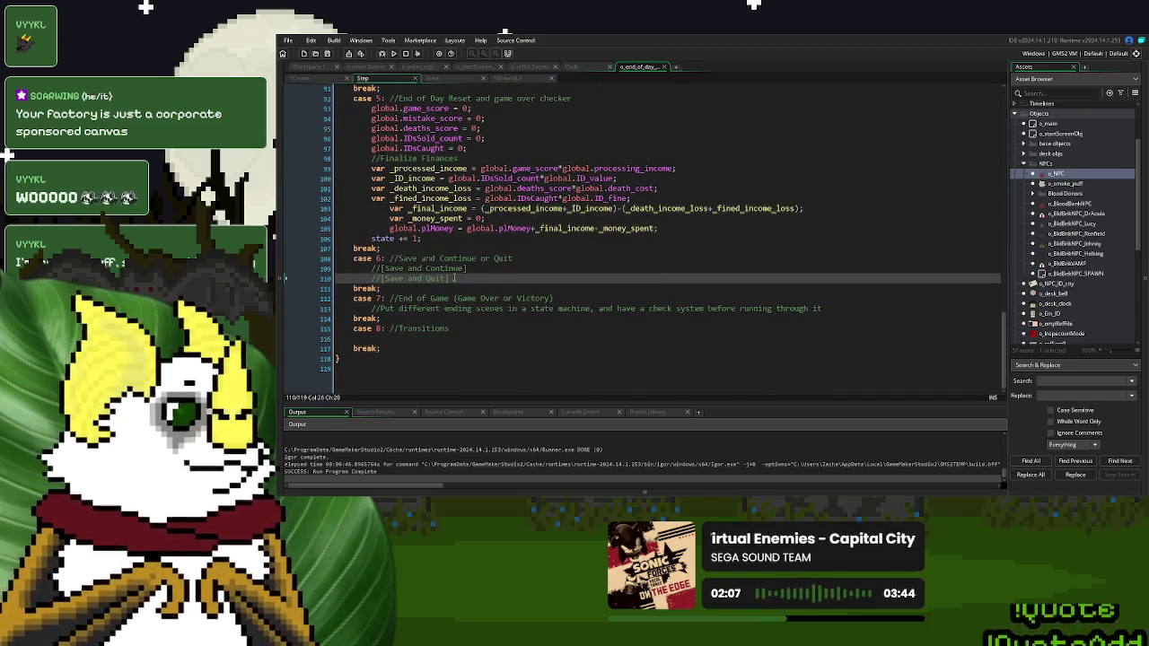
key(Return)
text(if save_n_con_alpha )
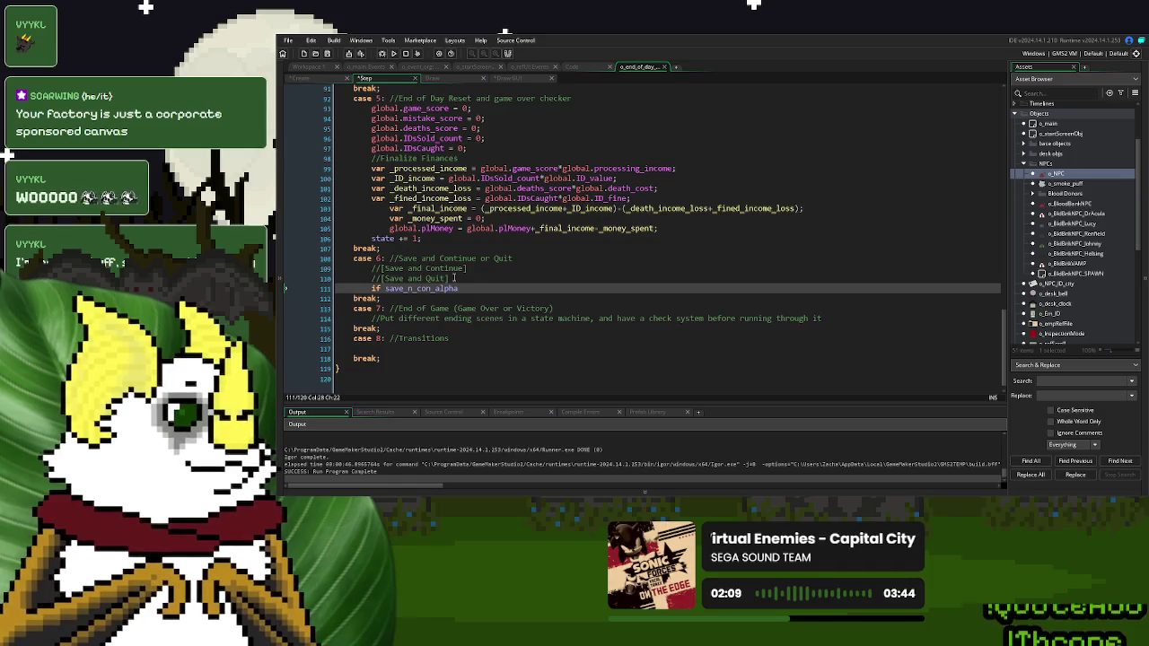
text(!= 1{)
key(Return)
key(Return)
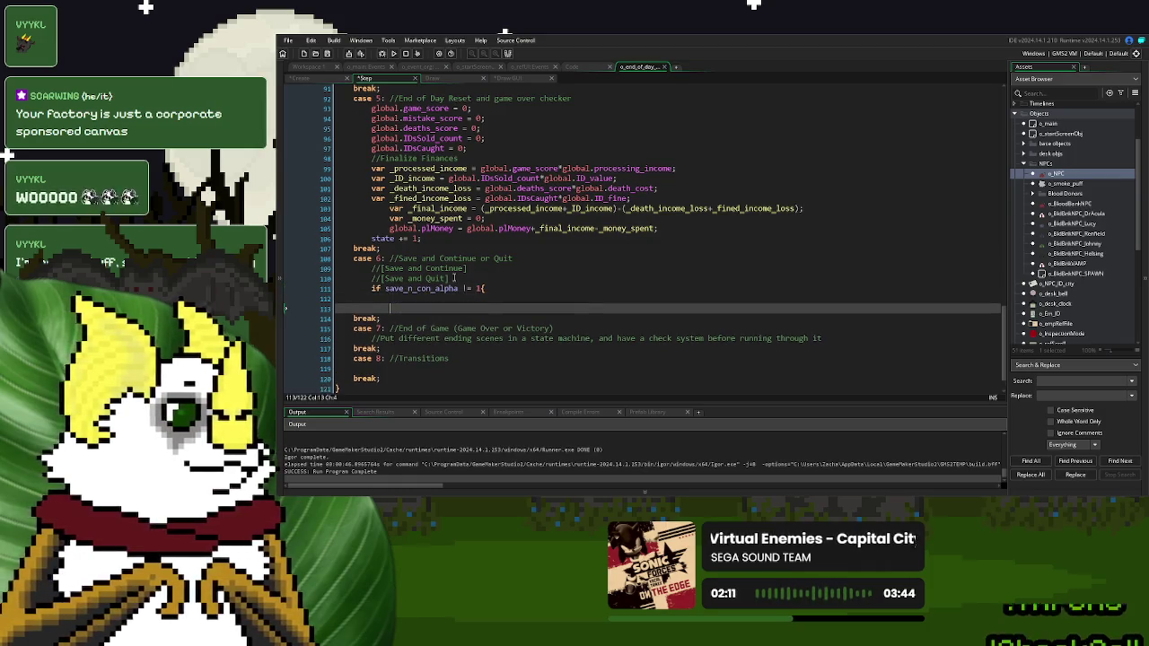
text(})
key(Up)
text(save_n_con_alpha )
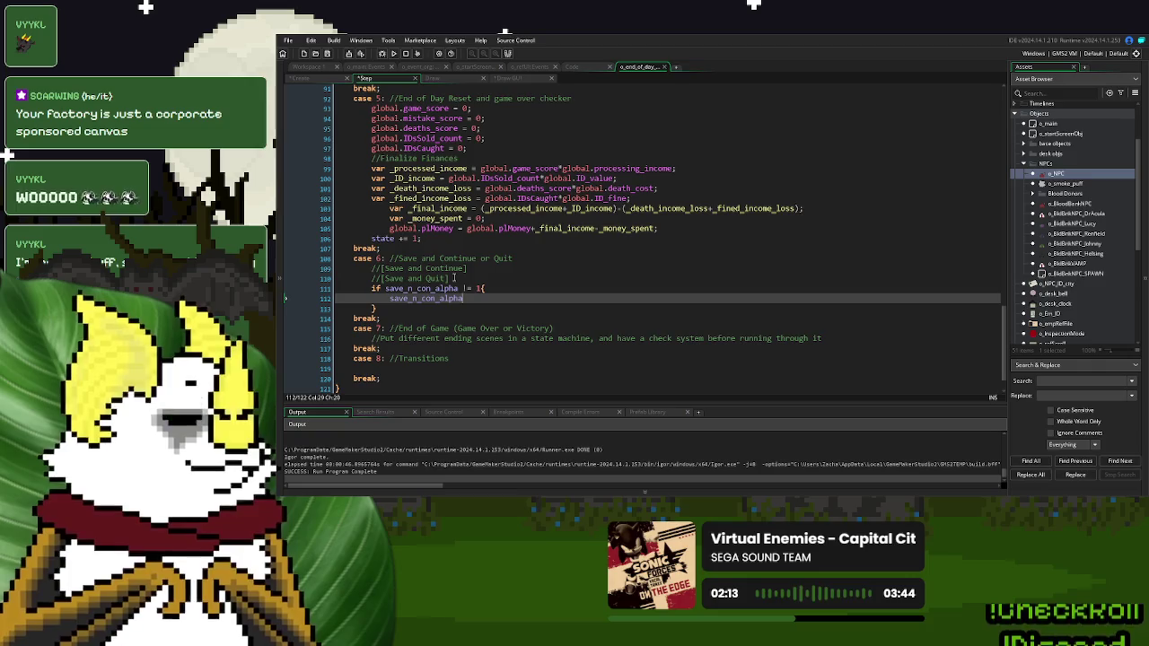
text(+= 0.01;)
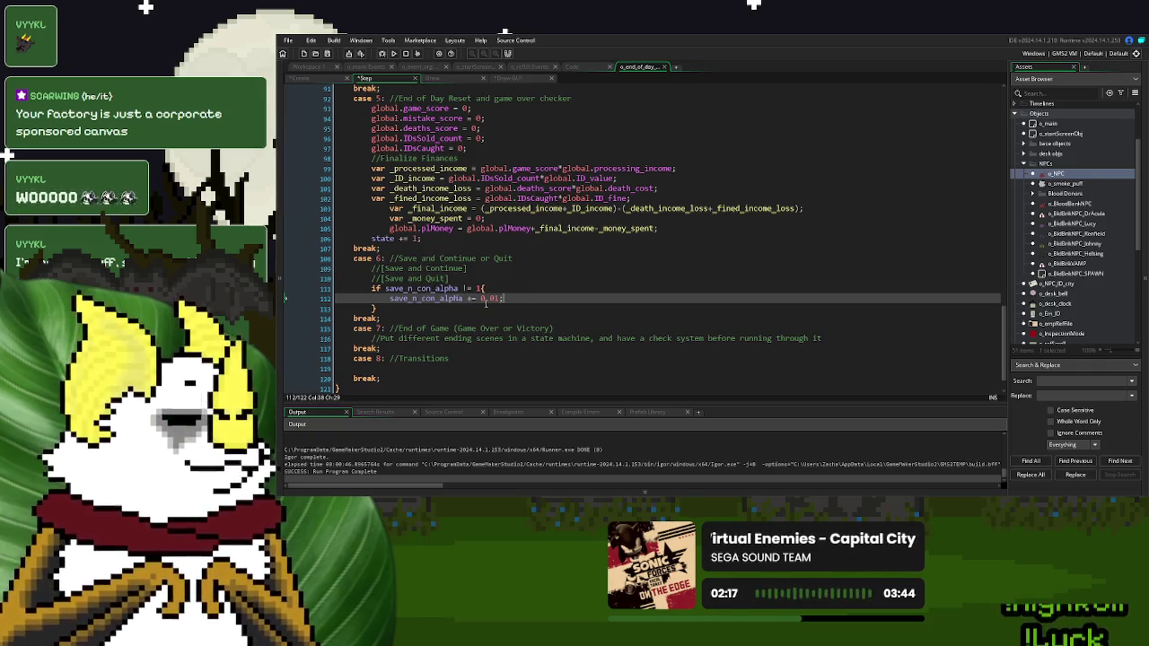
click(496, 300)
text(5)
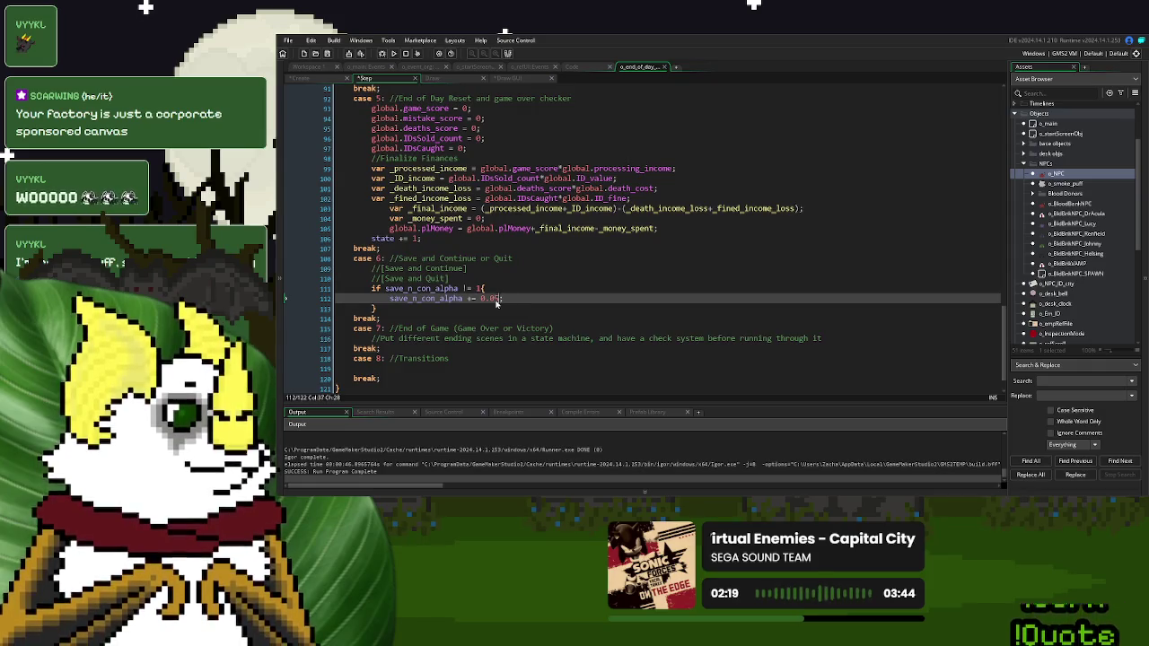
click(389, 299)
key(BackSpace)
key(BackSpace)
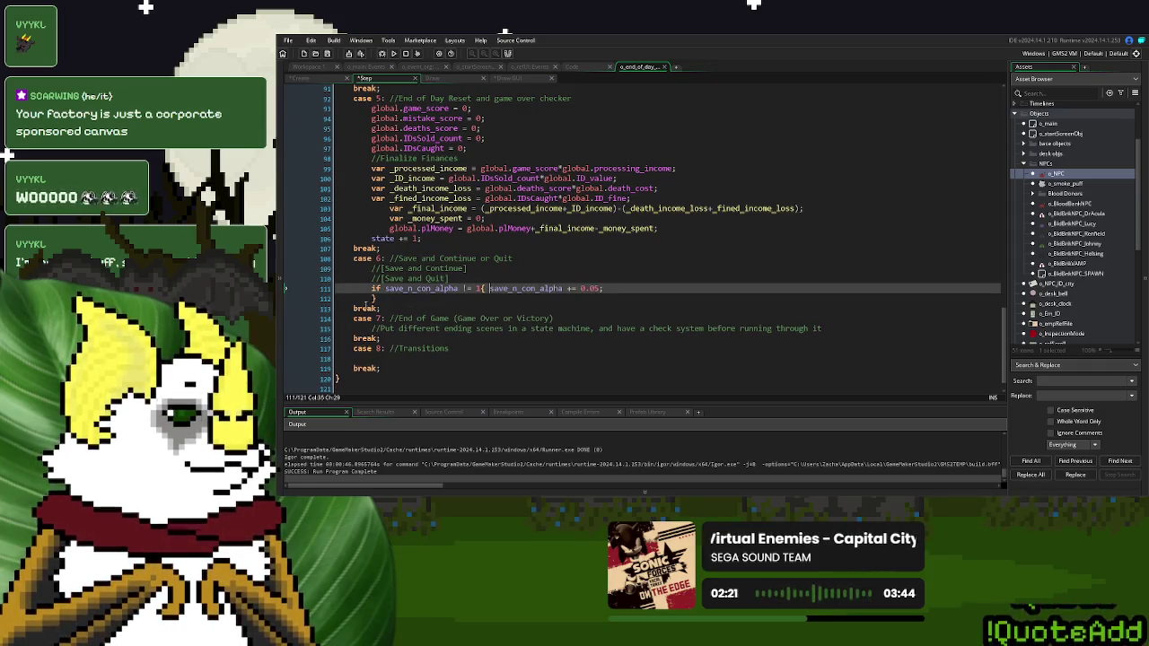
click(365, 299)
key(BackSpace)
key(BackSpace)
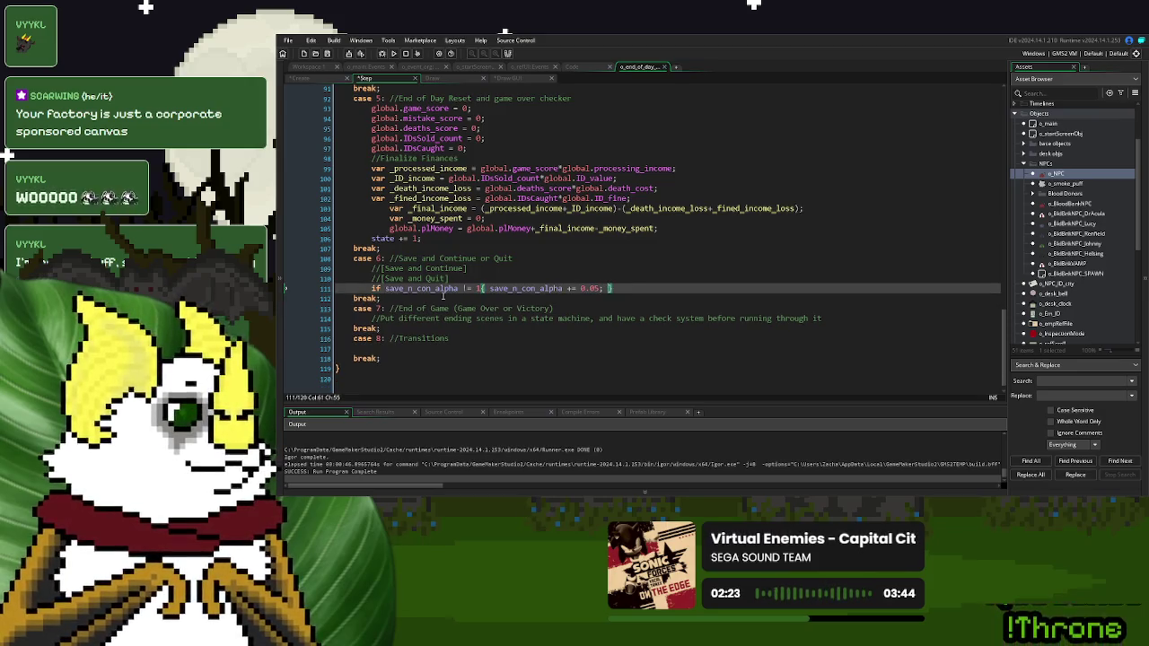
Clamp save_n_con_alpha between 0 and 1, then run the game and start a new game
double_click(436, 289)
key(ctrl+c)
click(620, 289)
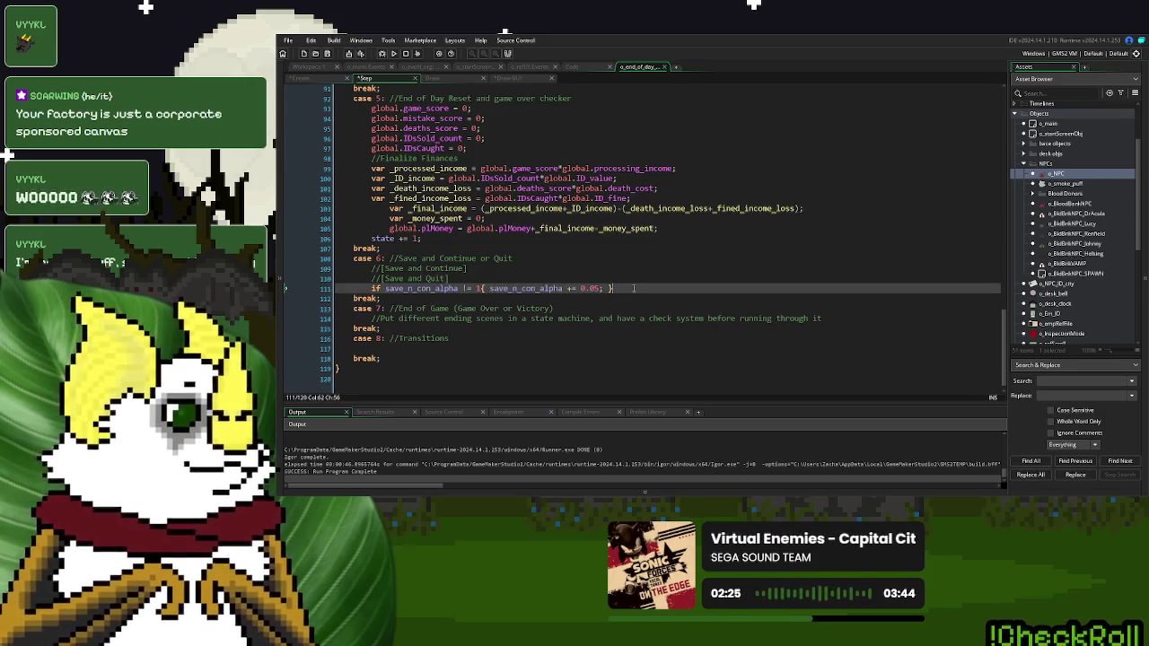
key(ctrl+v)
text(= clamp(save_n_con_alpha,0,1))
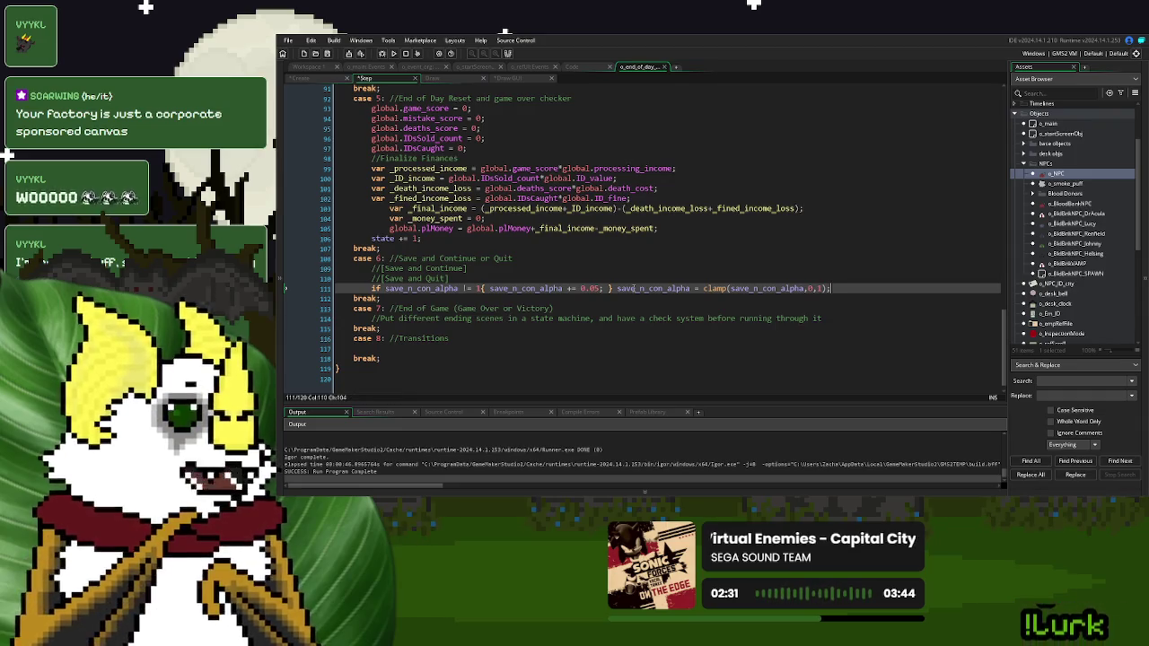
key(F5)
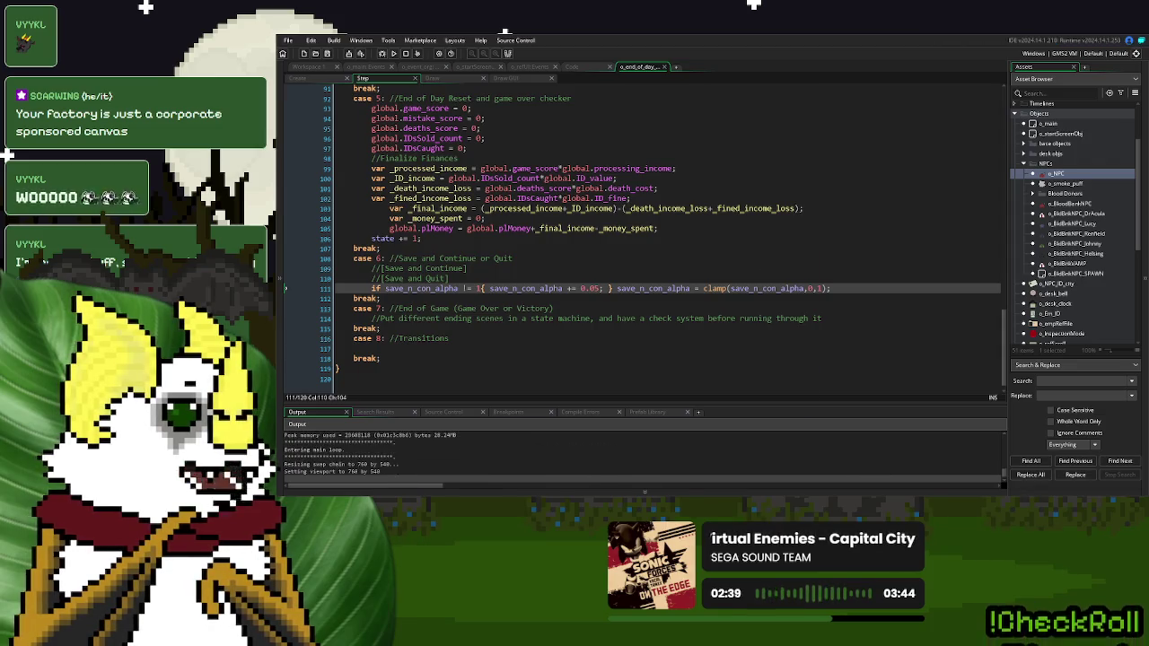
click(731, 179)
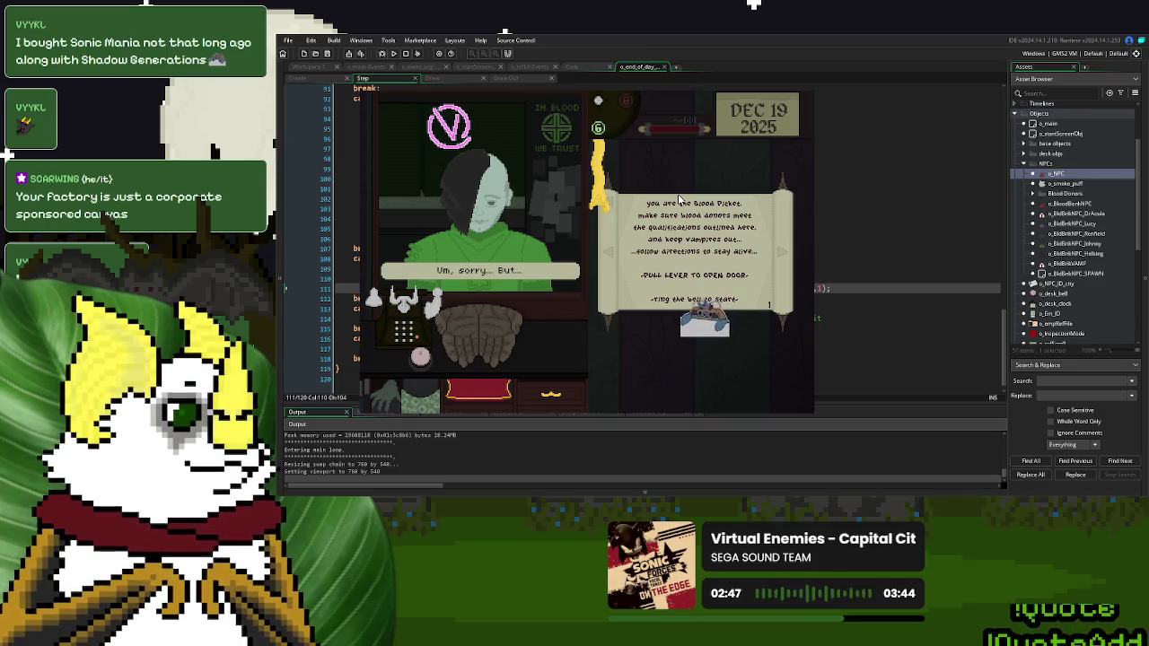
click(429, 357)
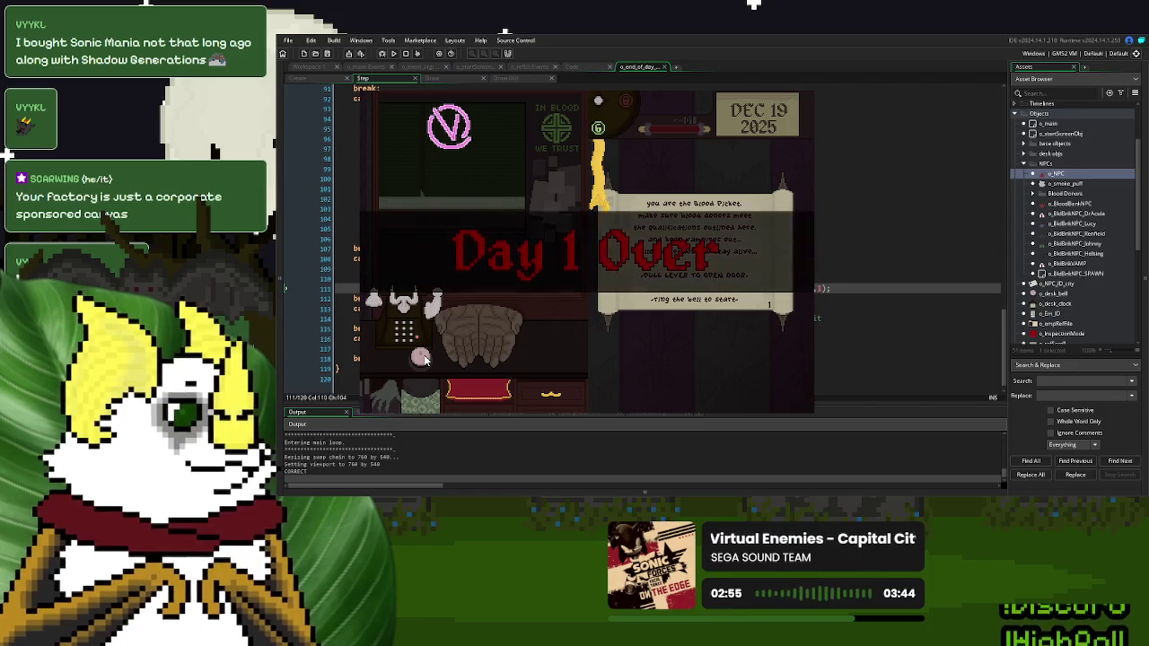
click(579, 330)
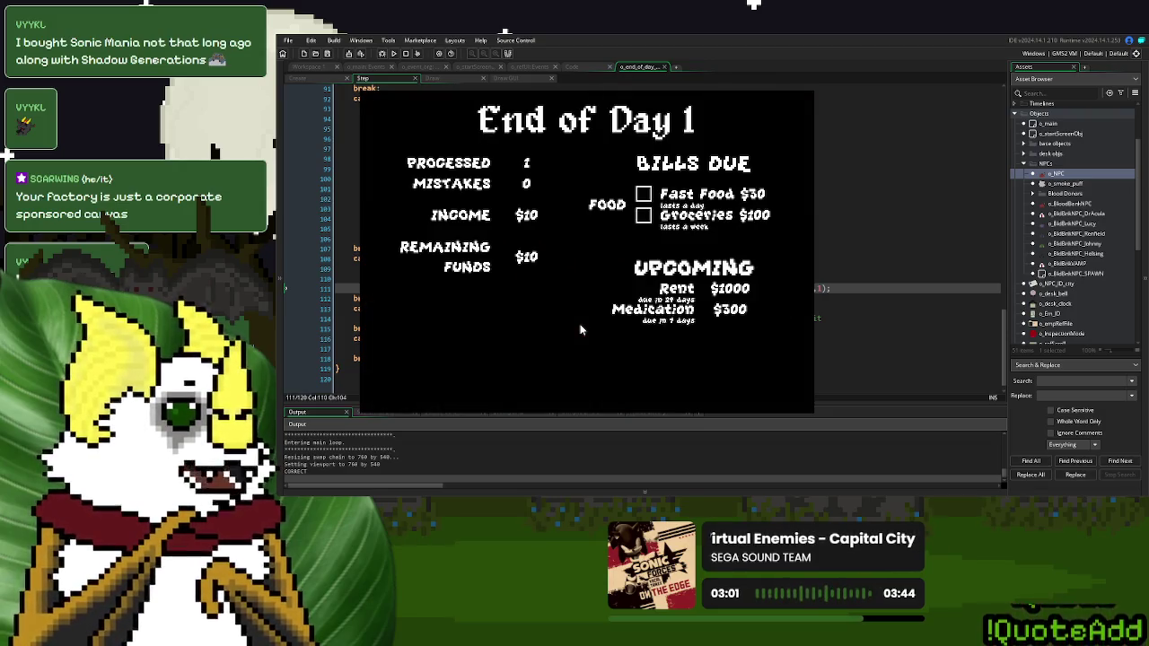
click(642, 194)
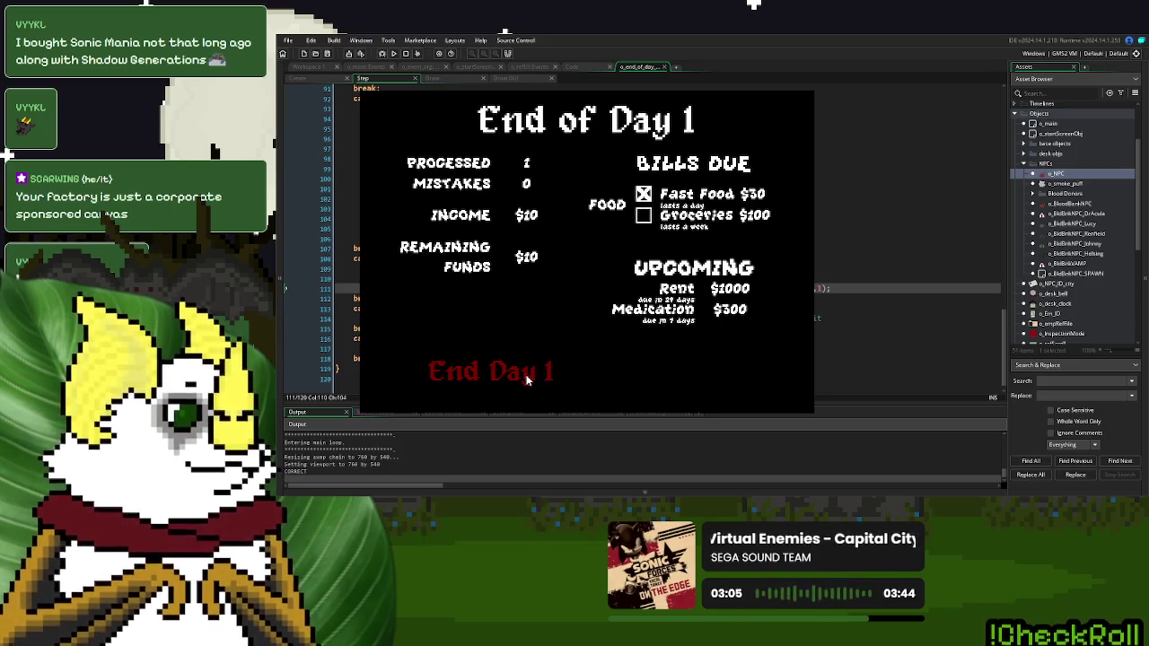
click(528, 380)
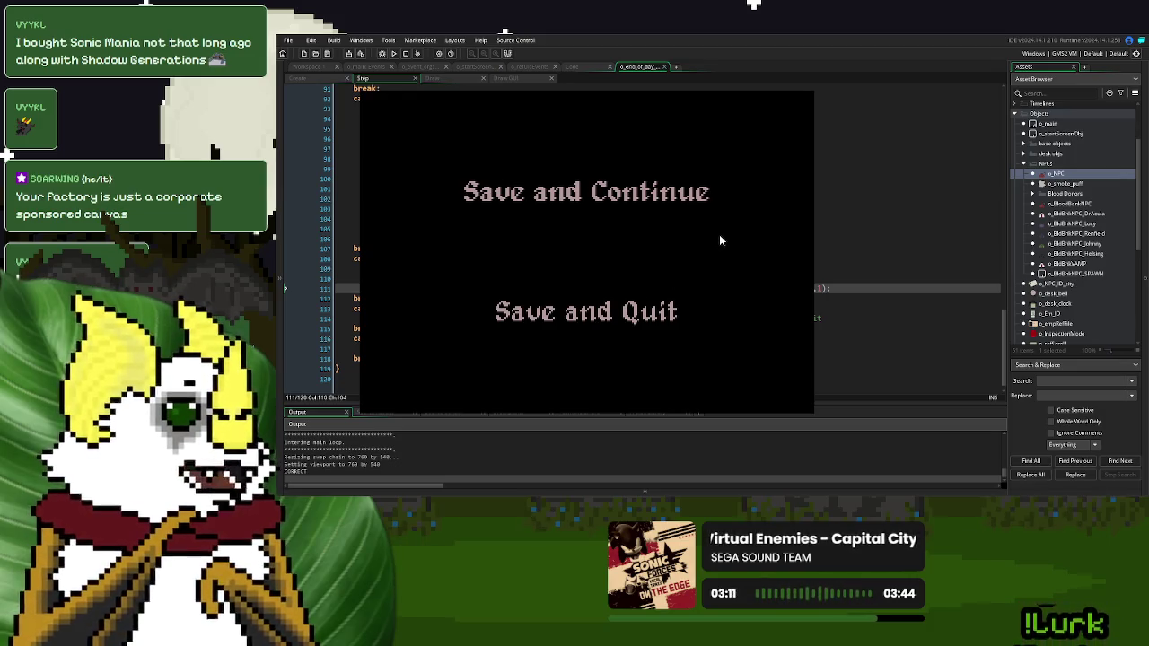
click(633, 250)
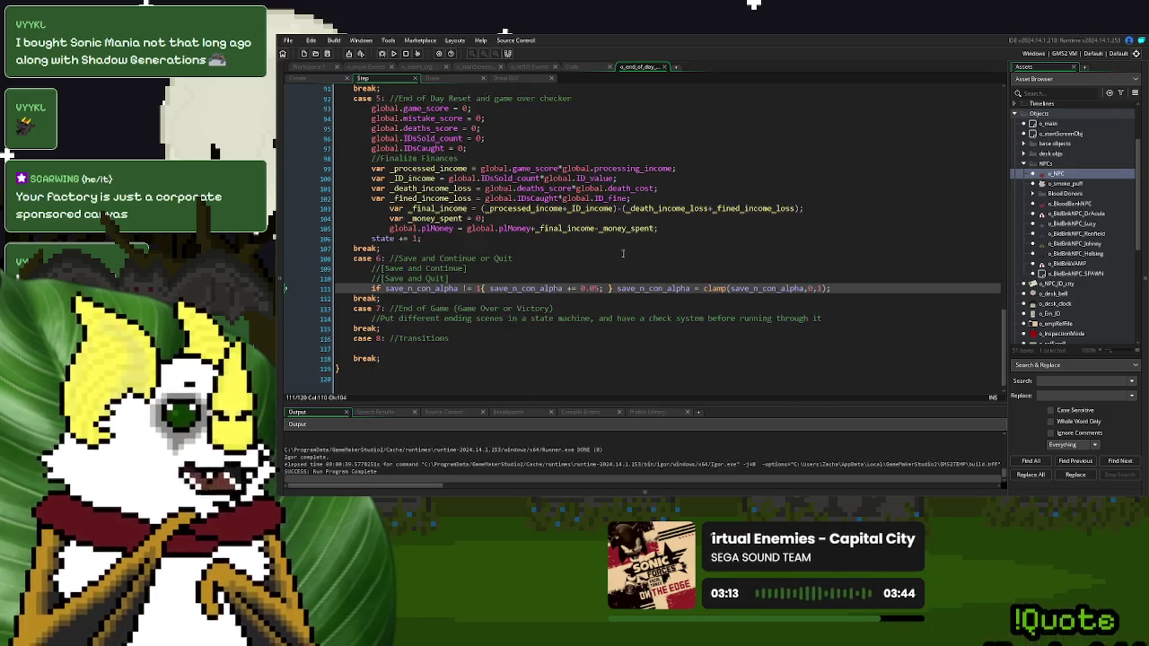
Change both save-label offsets from room_height±100 to ±25 and start a new test game
click(508, 79)
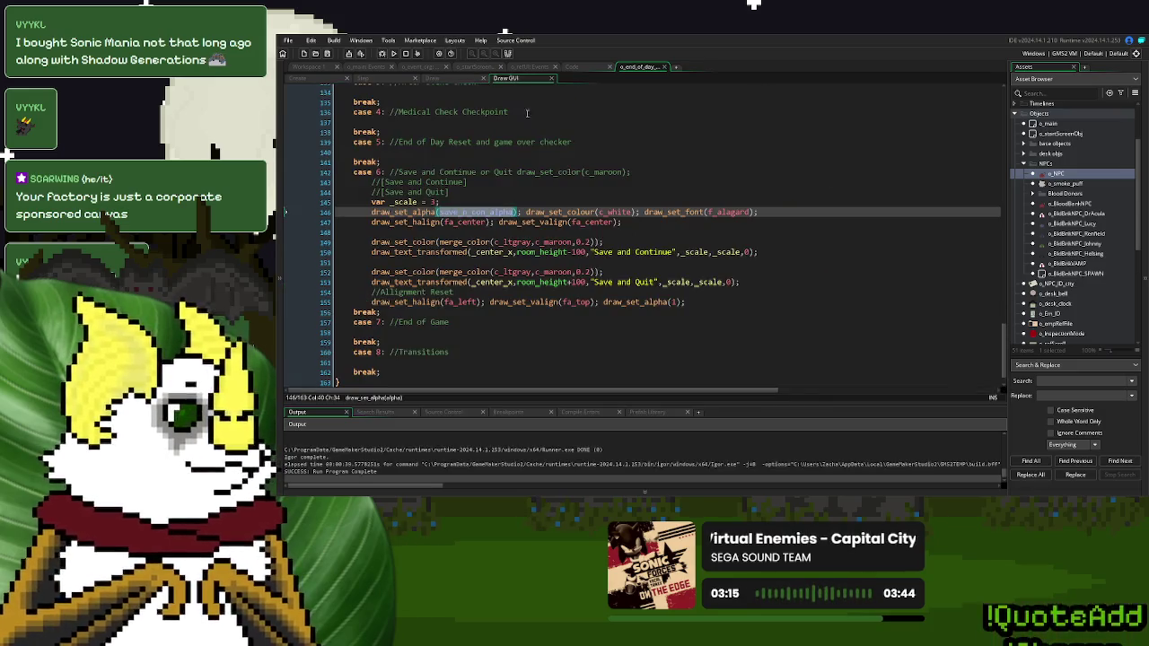
click(620, 252)
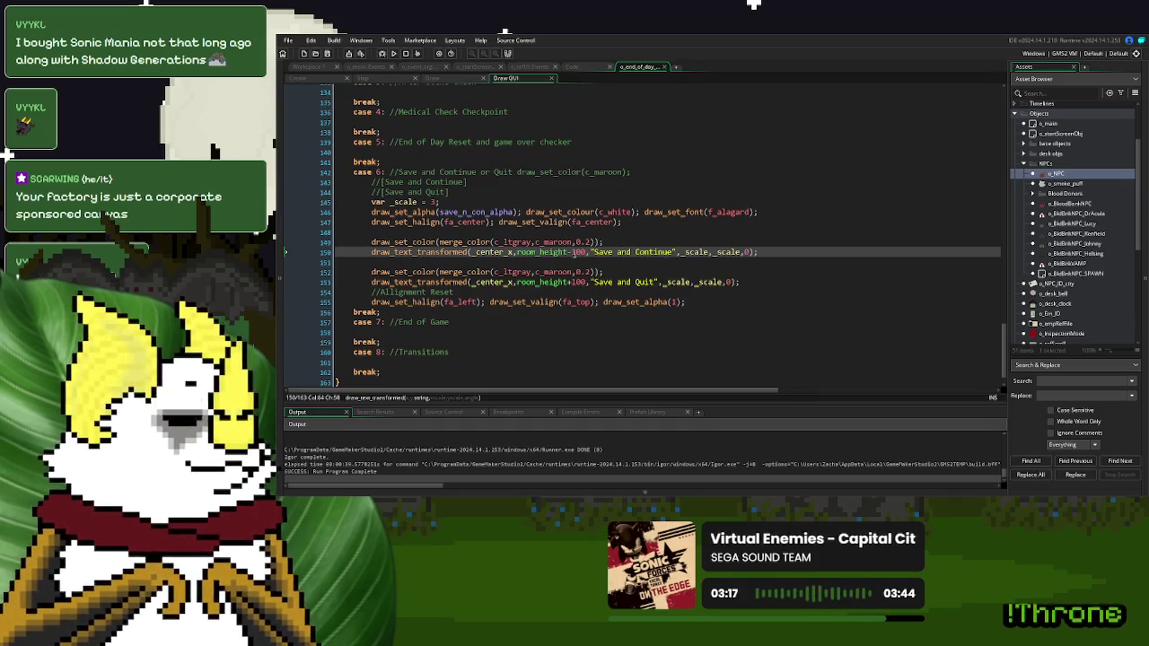
double_click(578, 252)
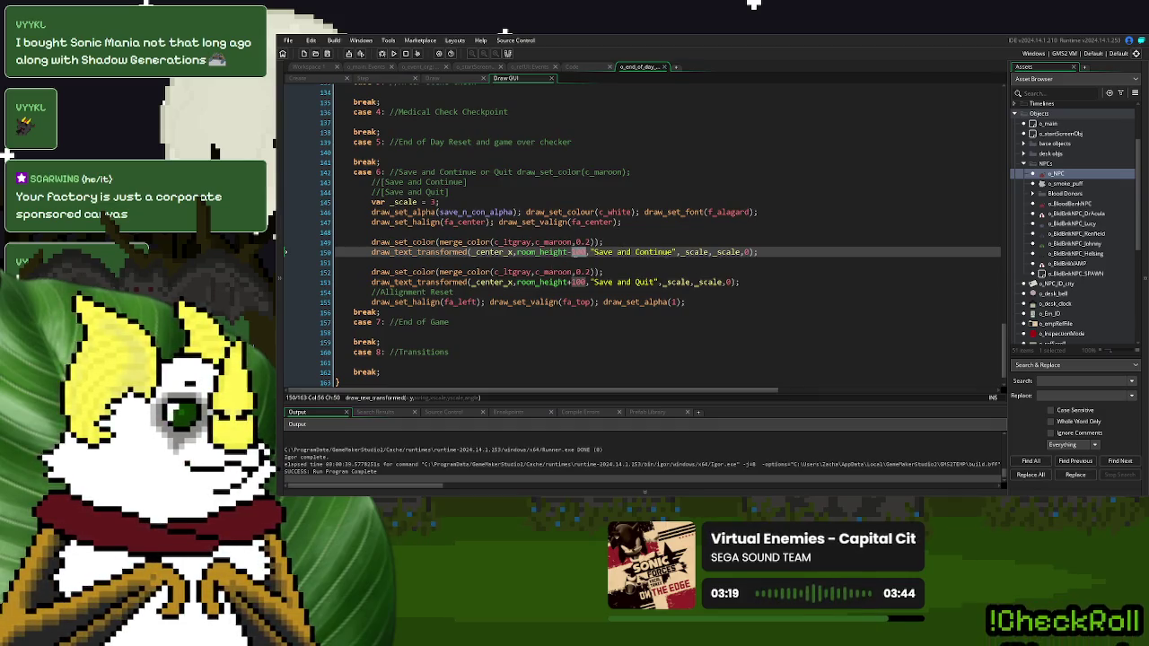
key(BackSpace)
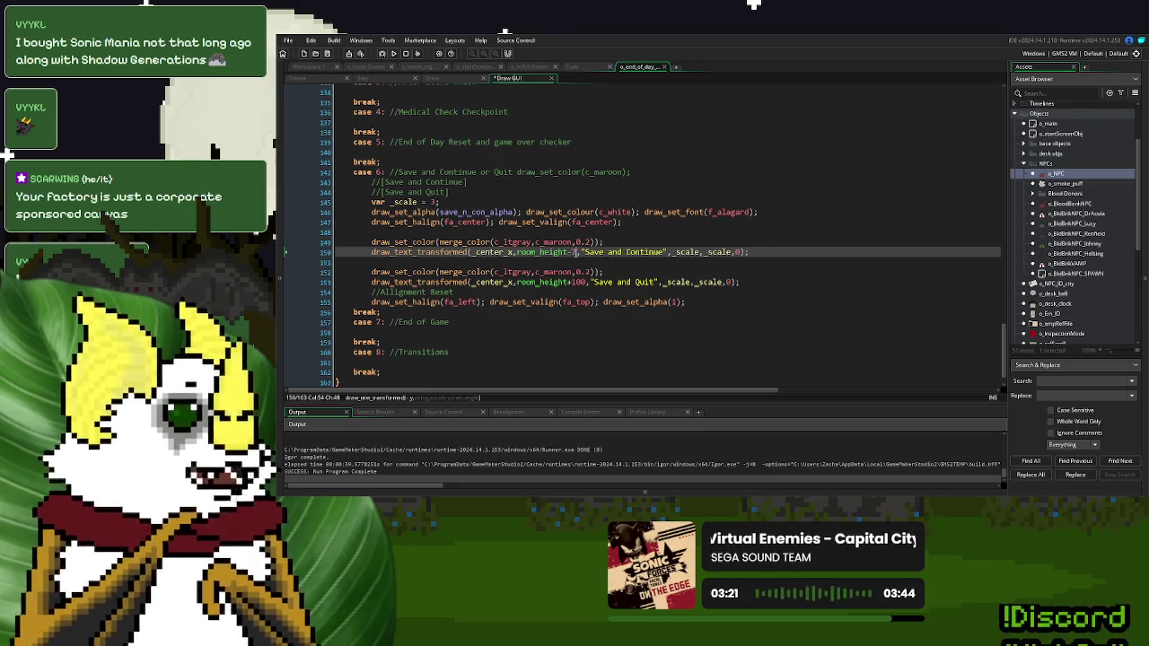
text(25)
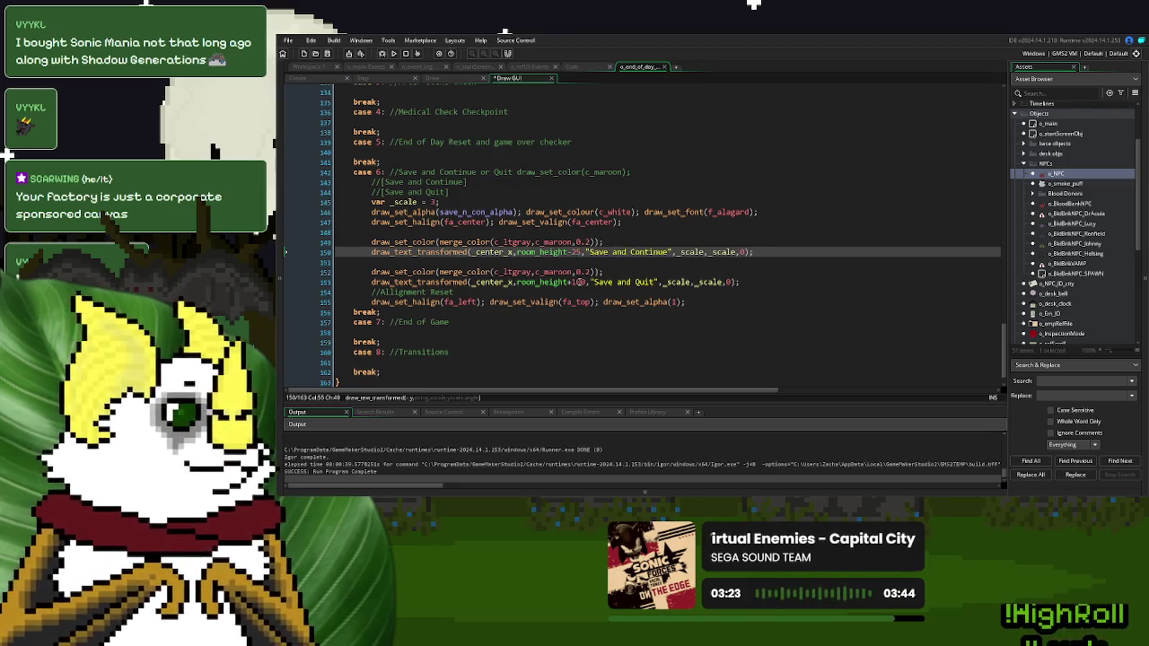
double_click(578, 282)
text(25)
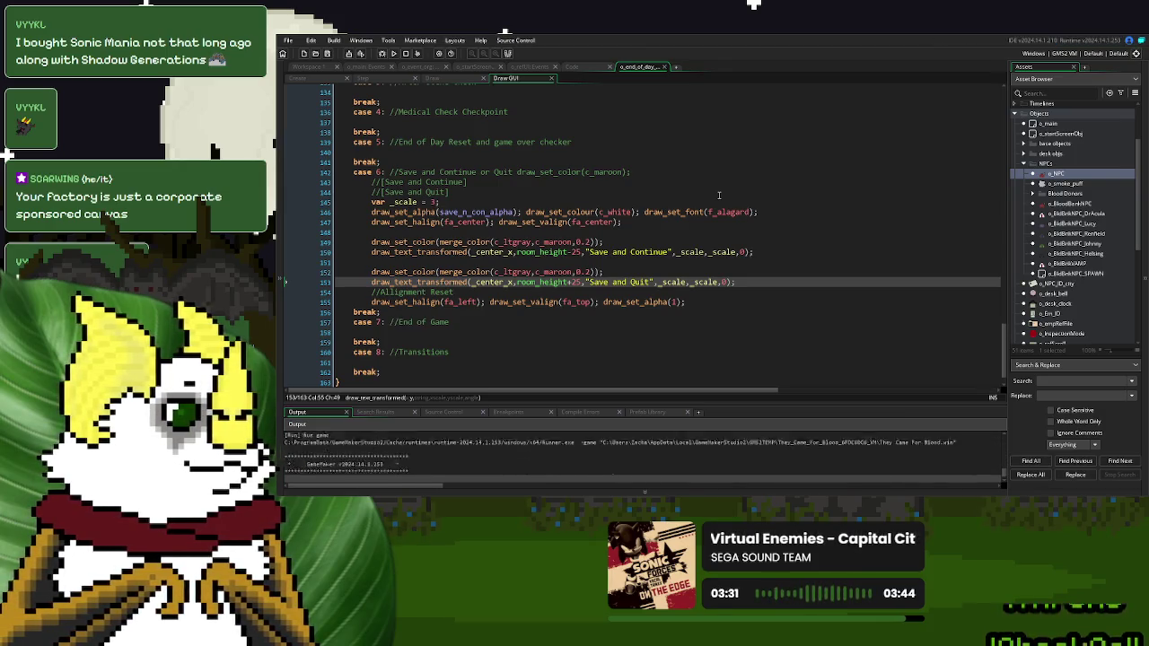
click(759, 172)
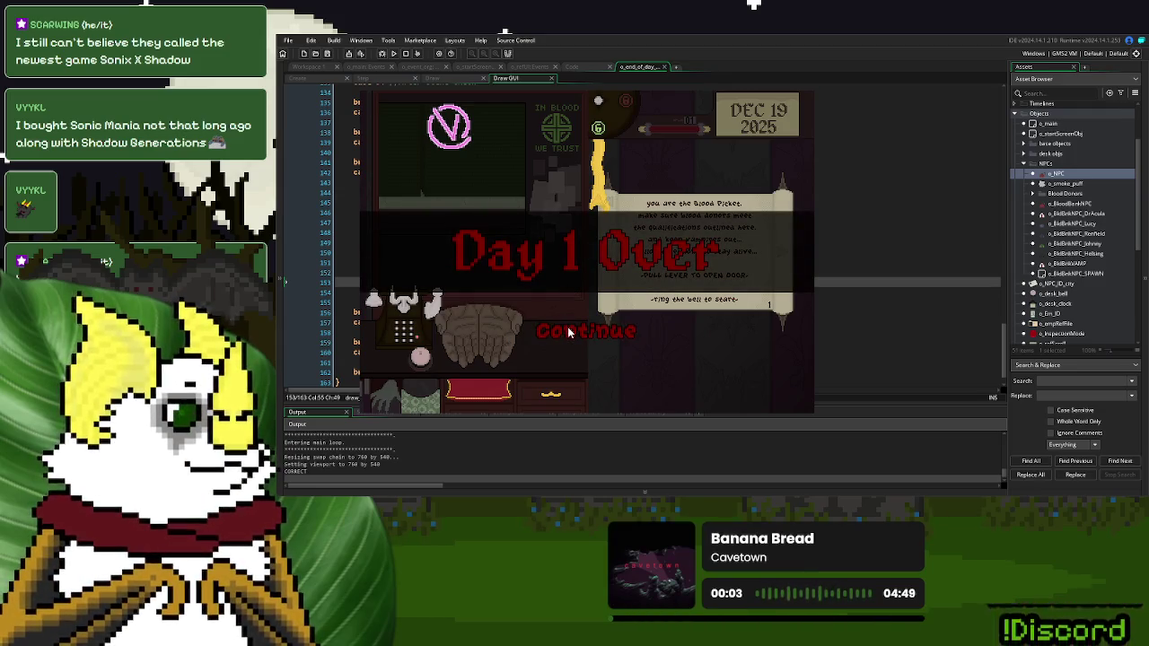
Tick the Fast Food bill and end Day 1 to view the tighter save menu, then close the game
click(569, 328)
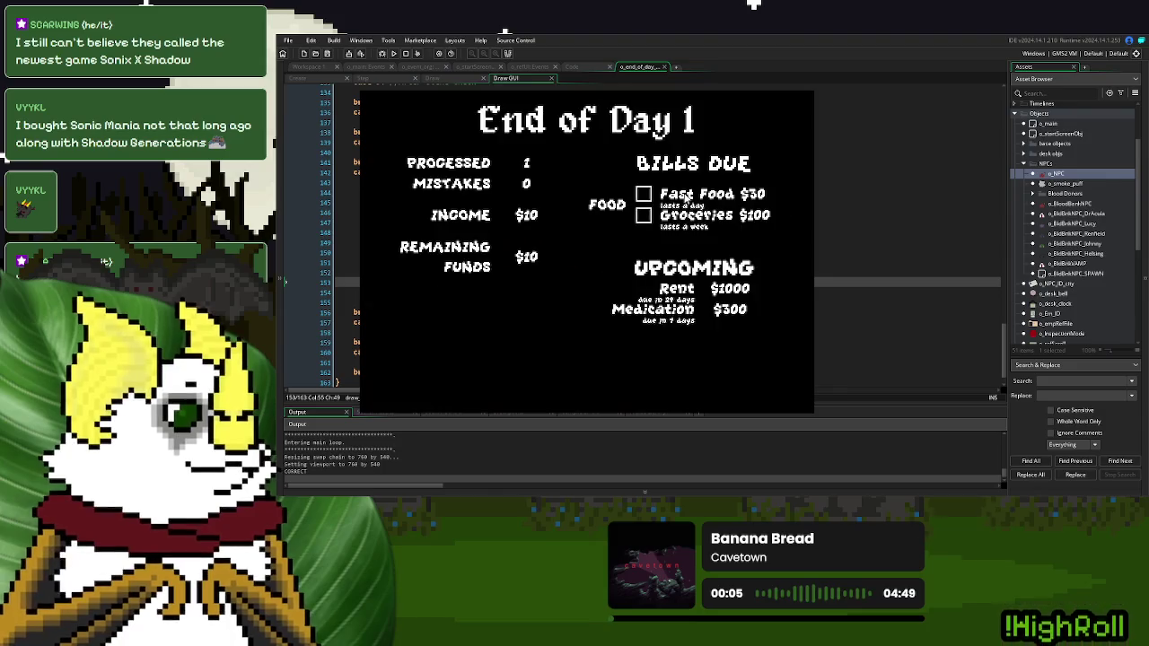
click(643, 194)
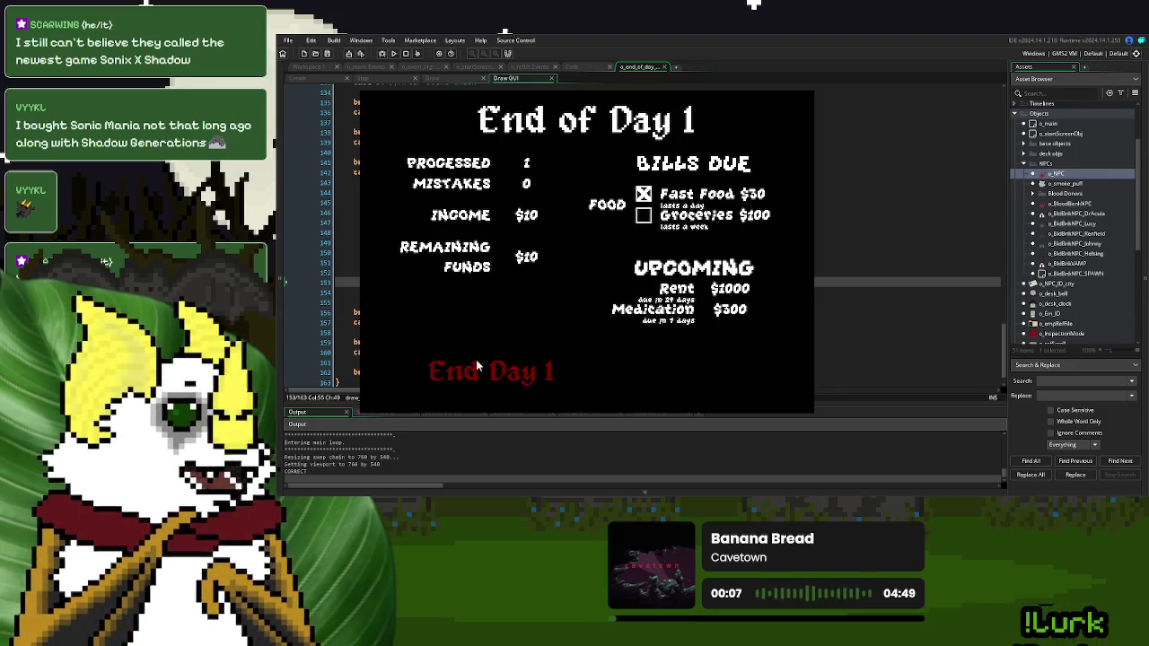
click(476, 359)
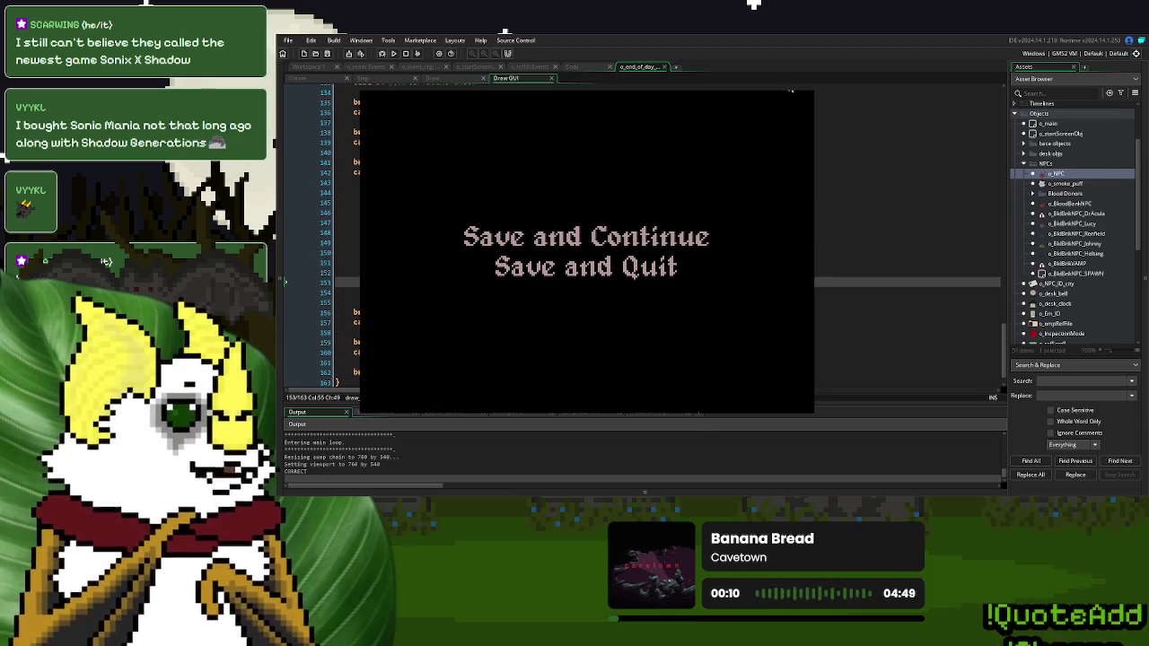
click(791, 90)
click(575, 251)
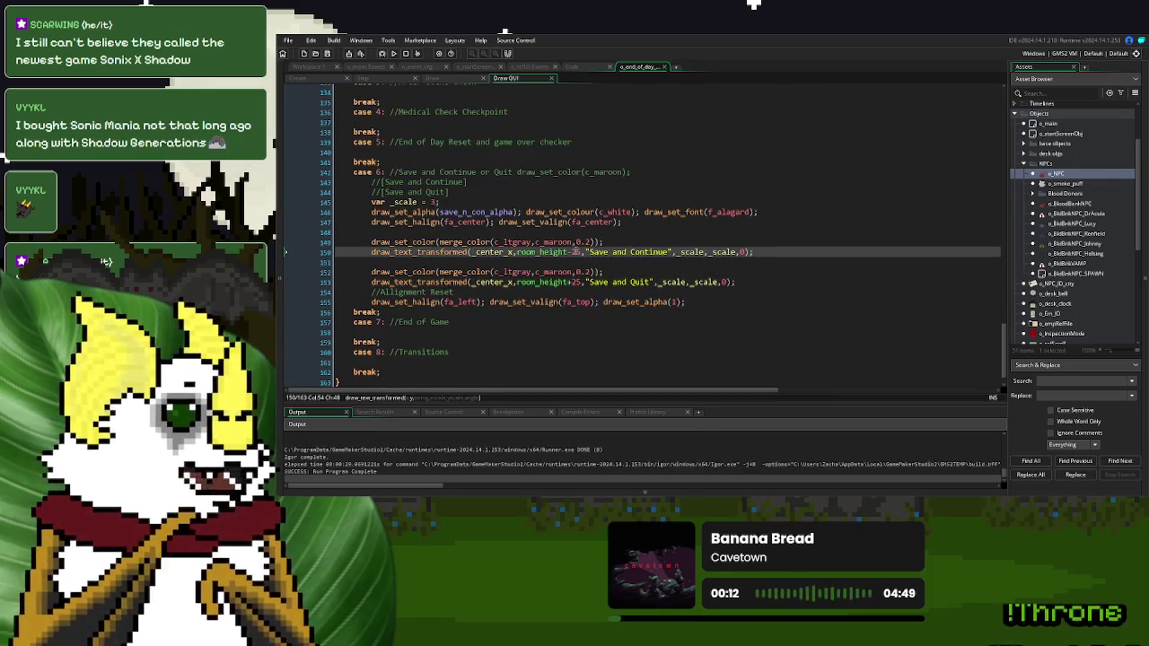
Declare var _spacing = 35, use it for both save-label offsets, and run the game
text(+)
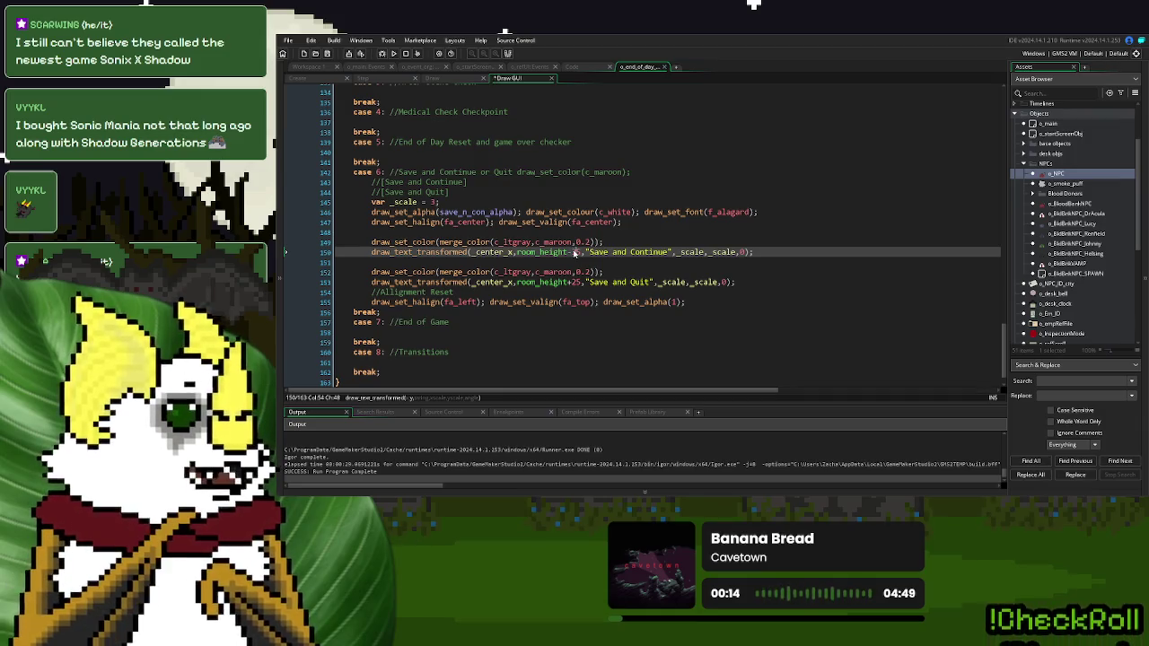
drag(576, 285, 571, 285)
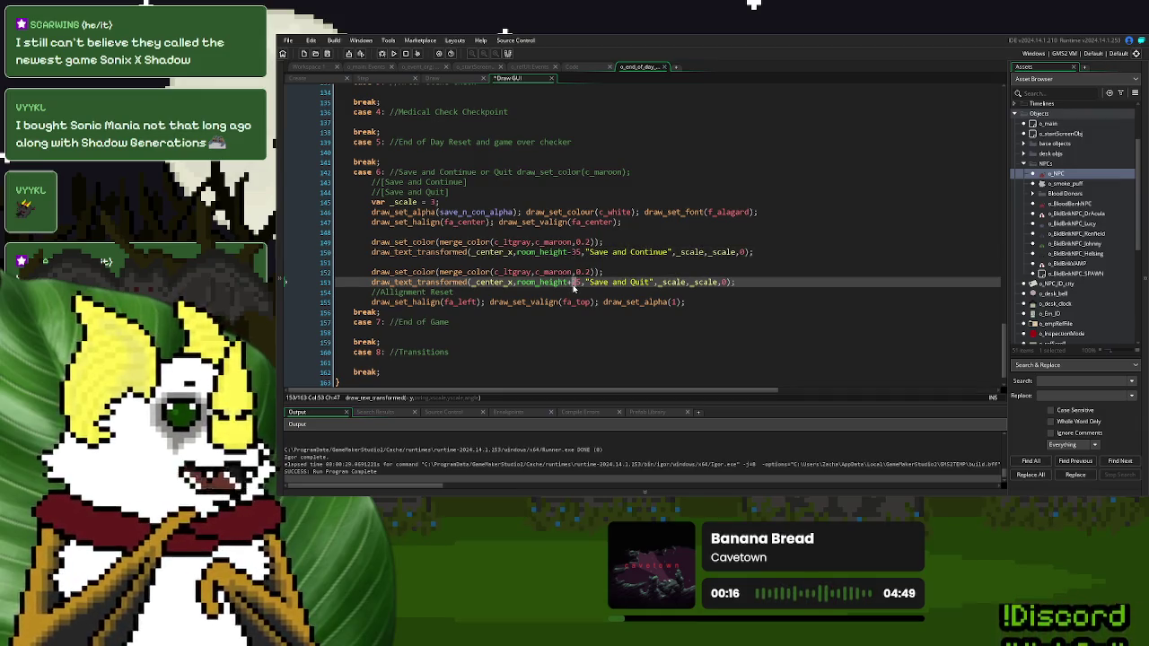
click(469, 197)
text(ar _spacing = 35;)
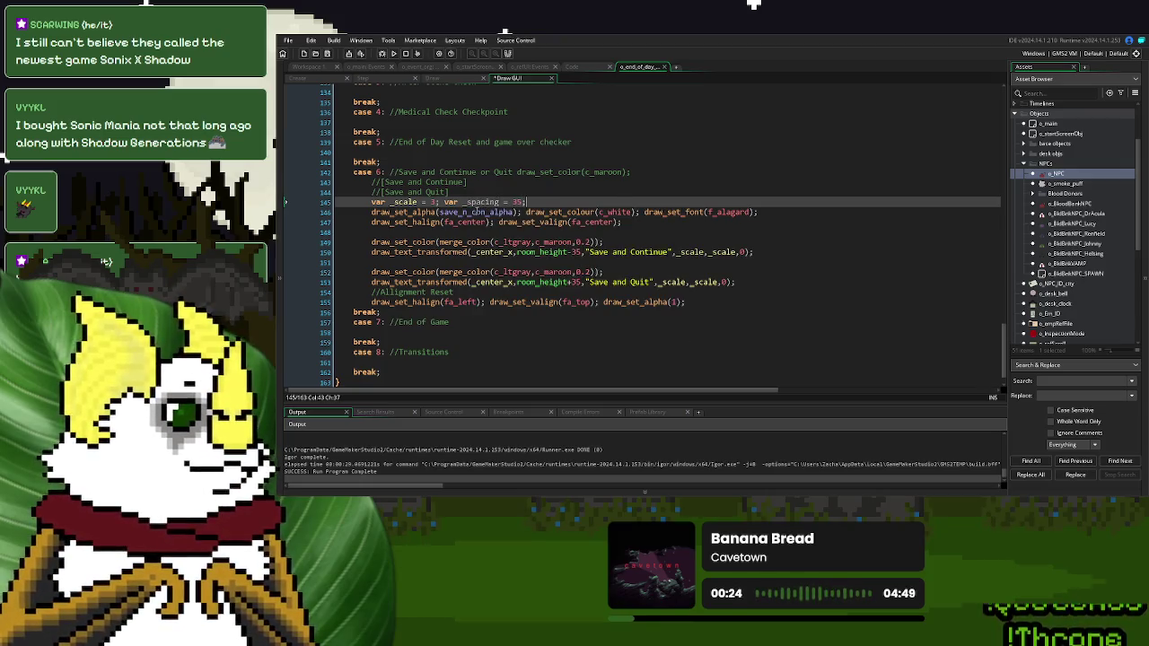
double_click(479, 202)
key(ctrl+c)
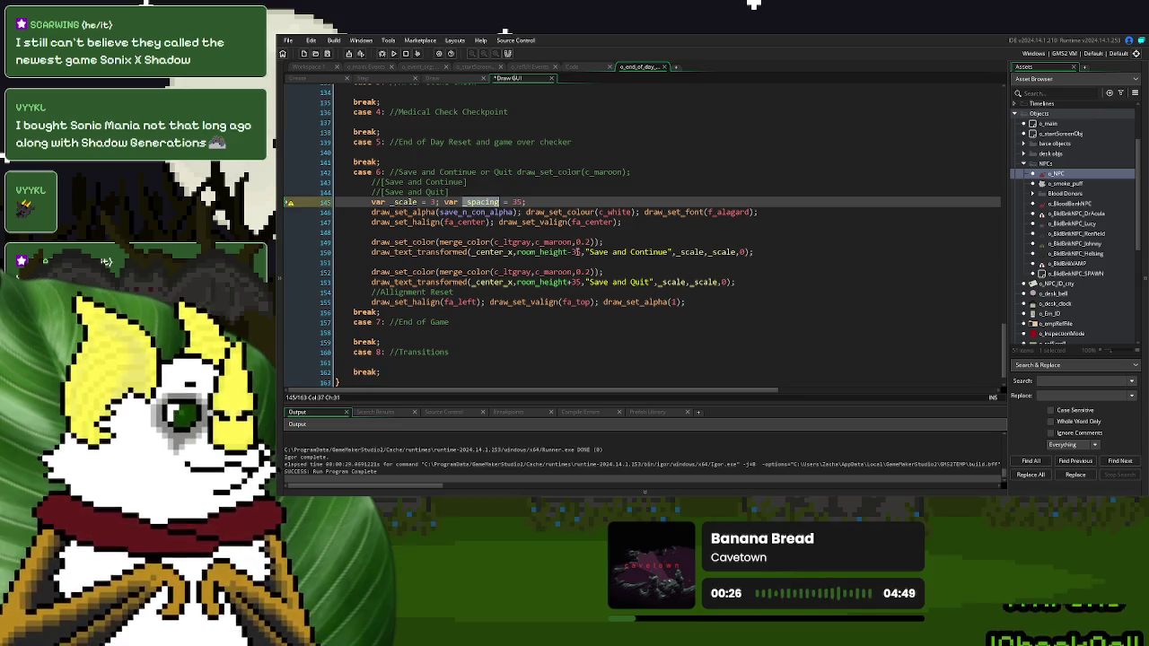
double_click(576, 251)
key(ctrl+v)
double_click(576, 282)
key(ctrl+v)
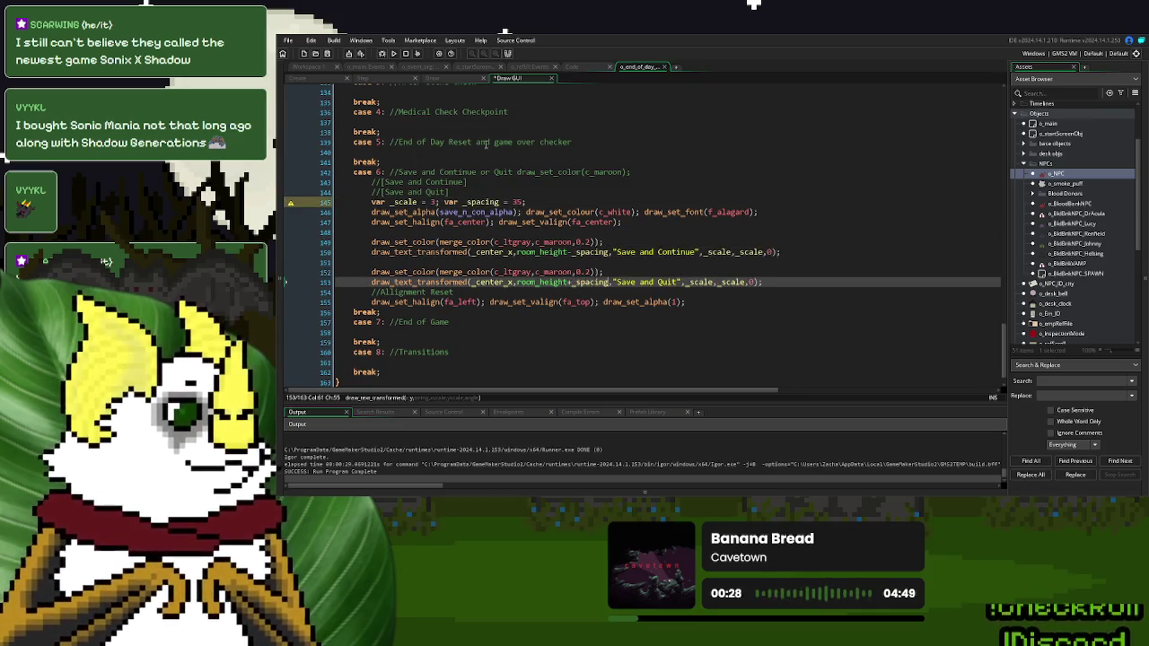
click(394, 52)
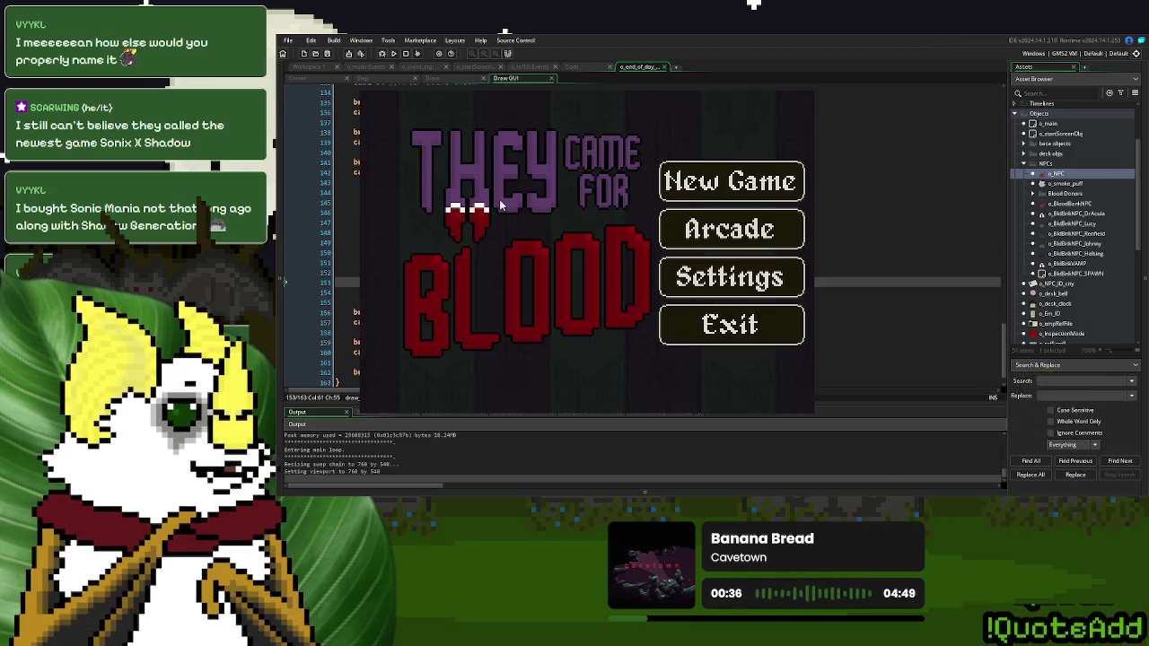
Play Day 1 through to the save menu to check the 35 spacing, then close the game
click(735, 184)
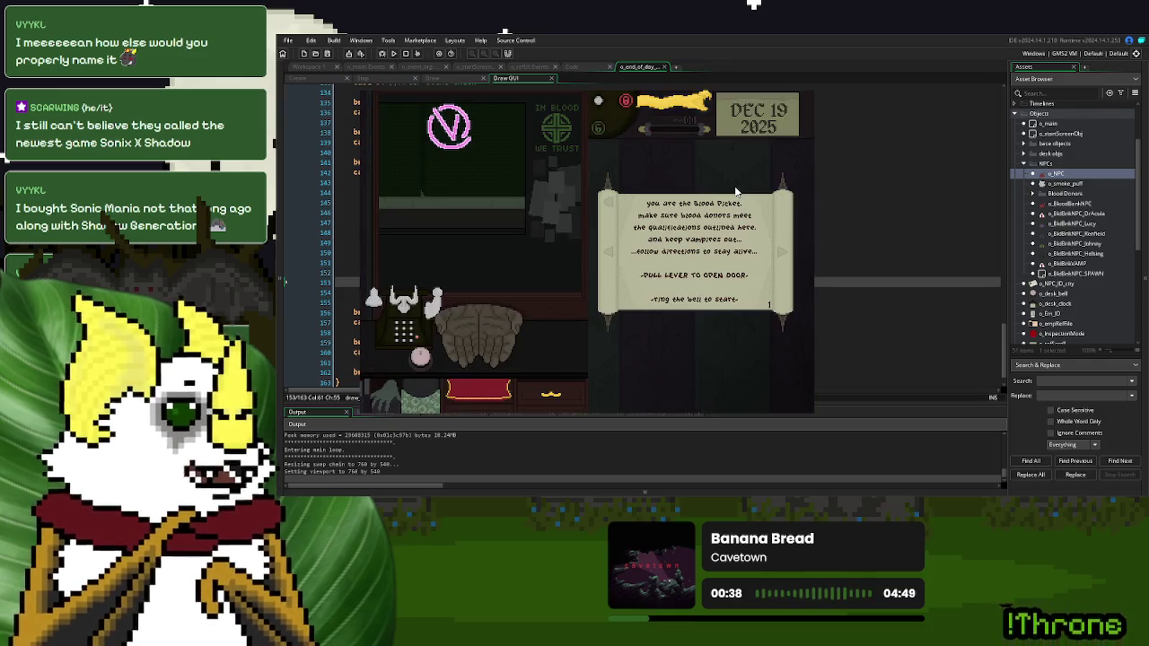
click(420, 358)
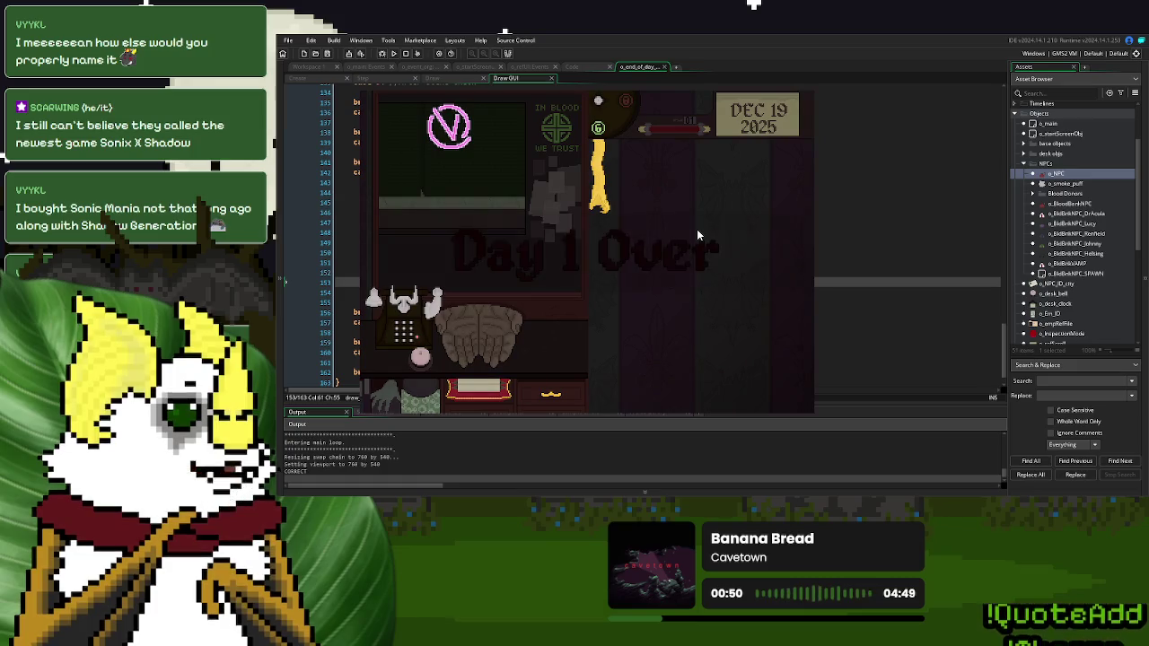
click(624, 332)
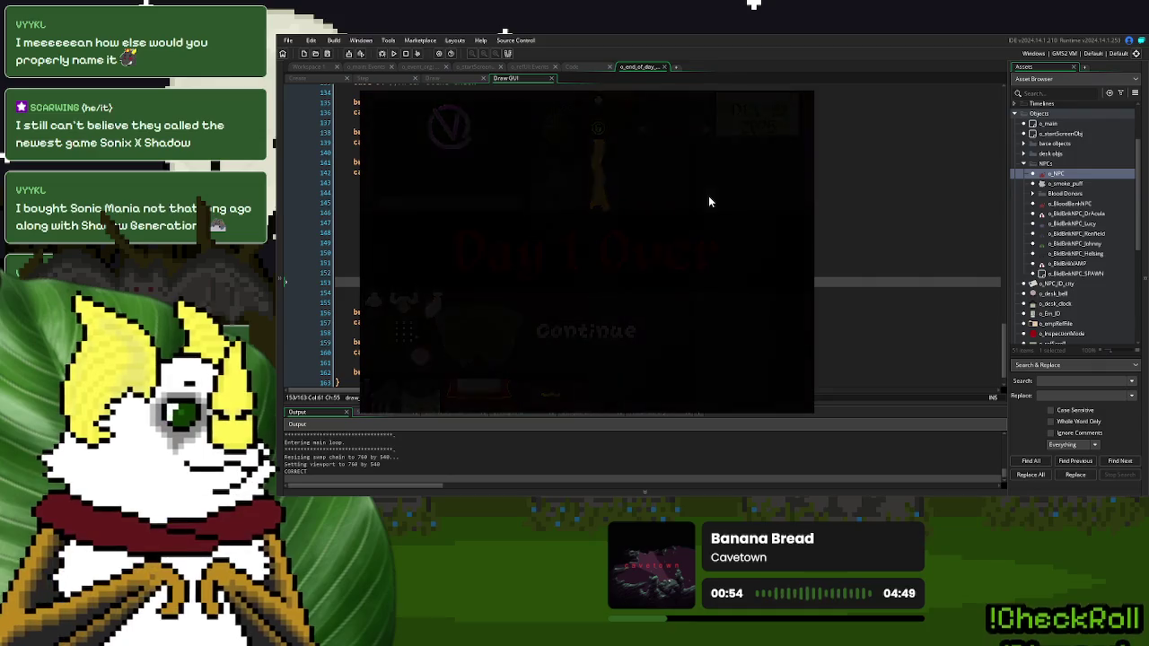
click(644, 194)
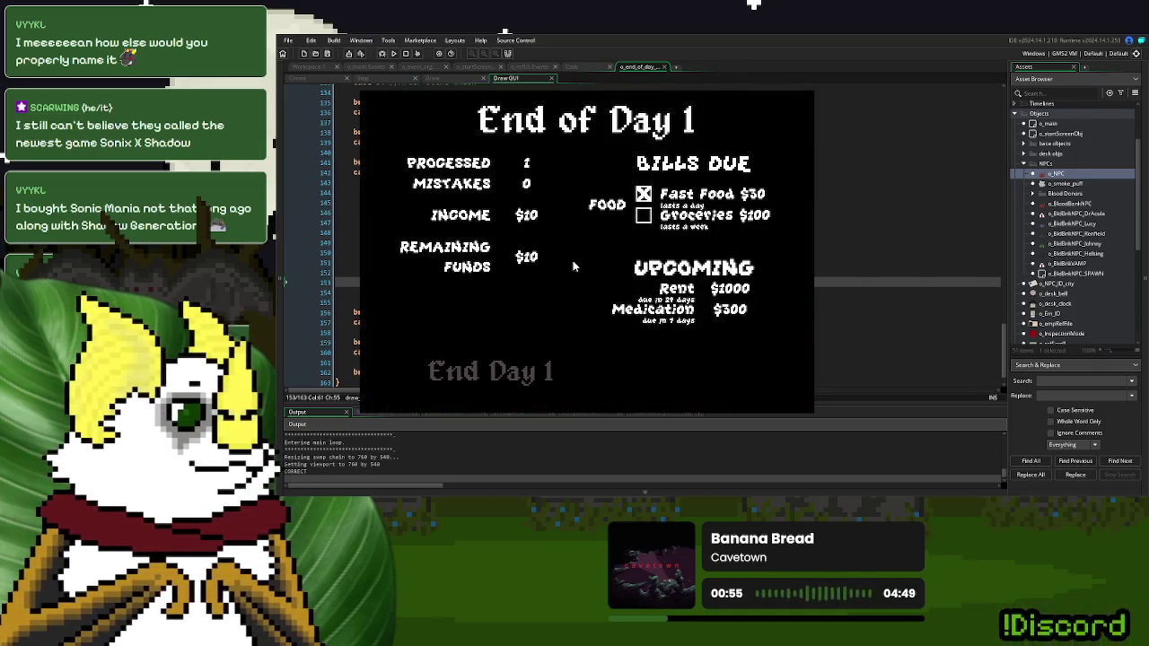
click(481, 368)
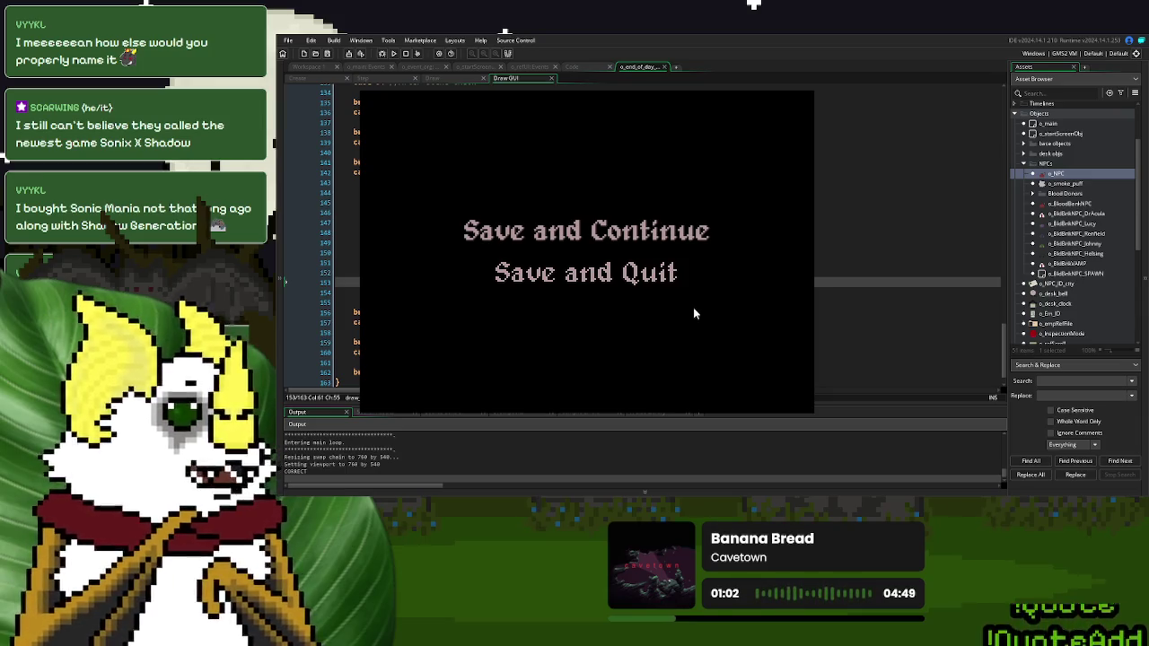
click(809, 89)
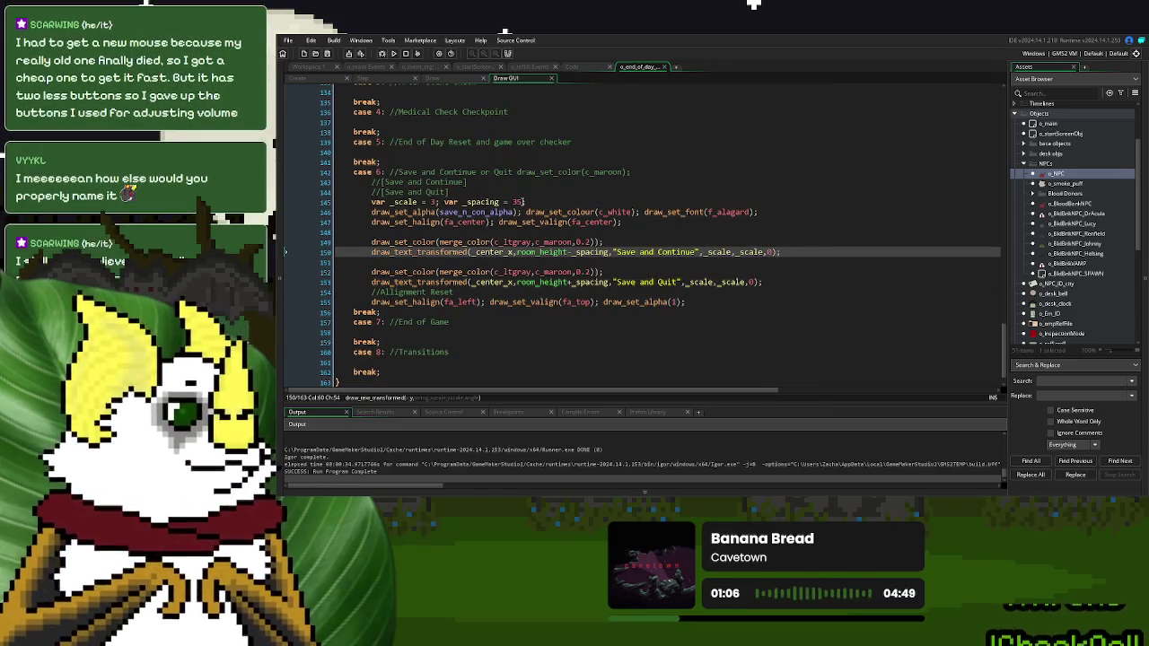
Set _spacing to 40 and declare var _y from the room_height expression
click(518, 202)
text(40)
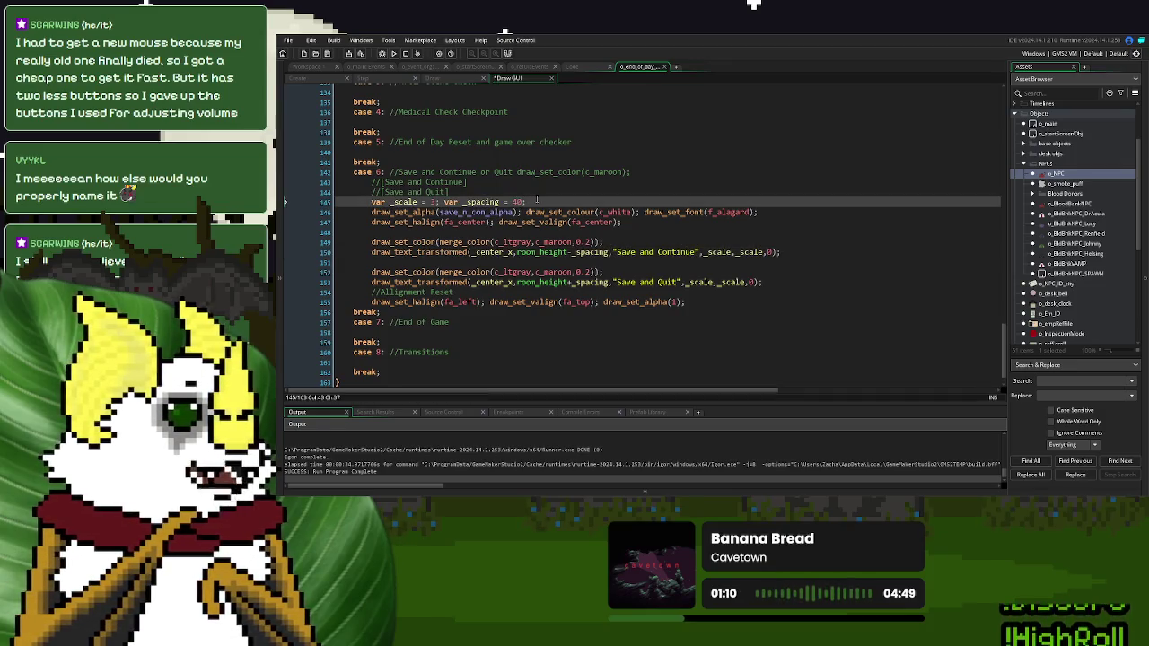
text(ar )
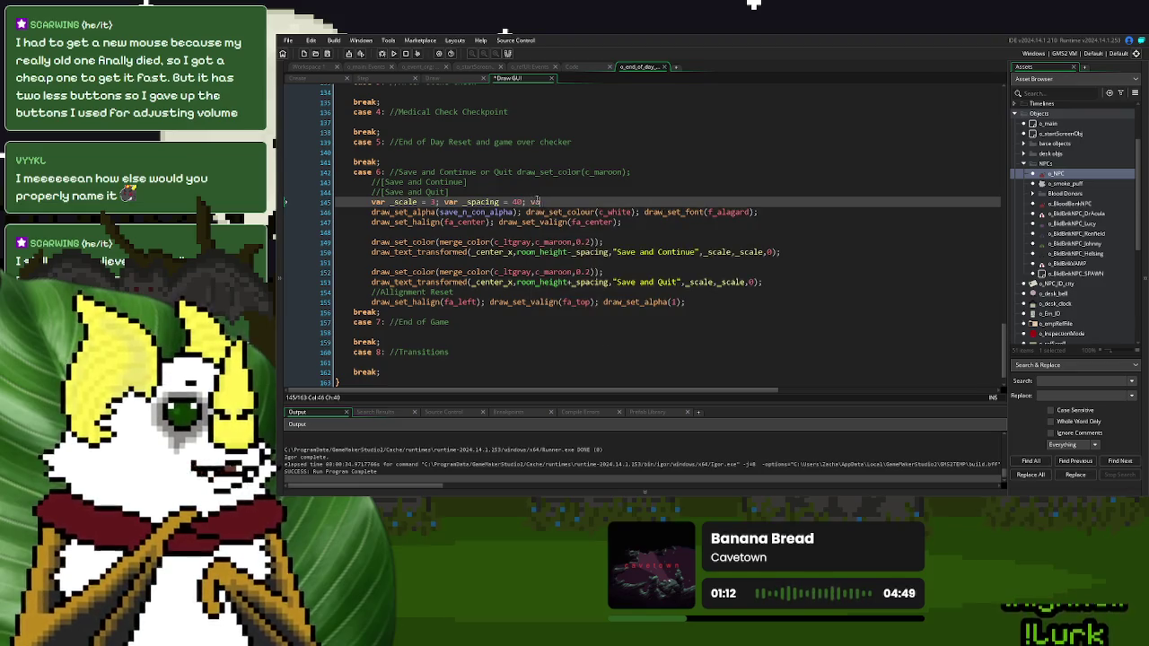
text(var )
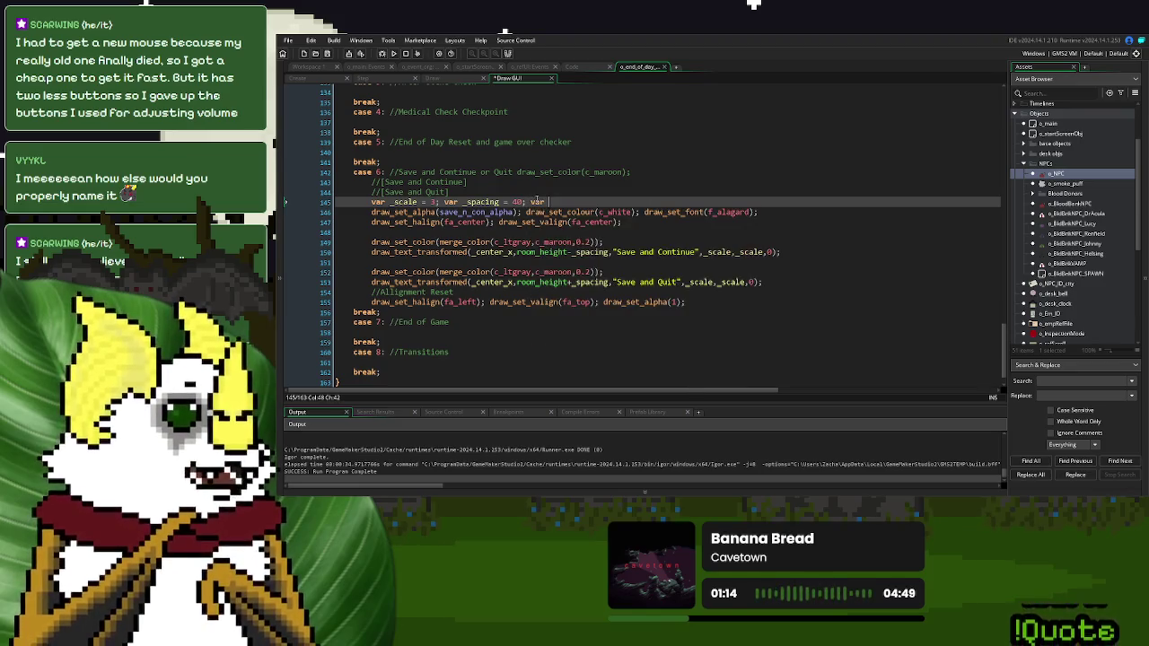
text(_)
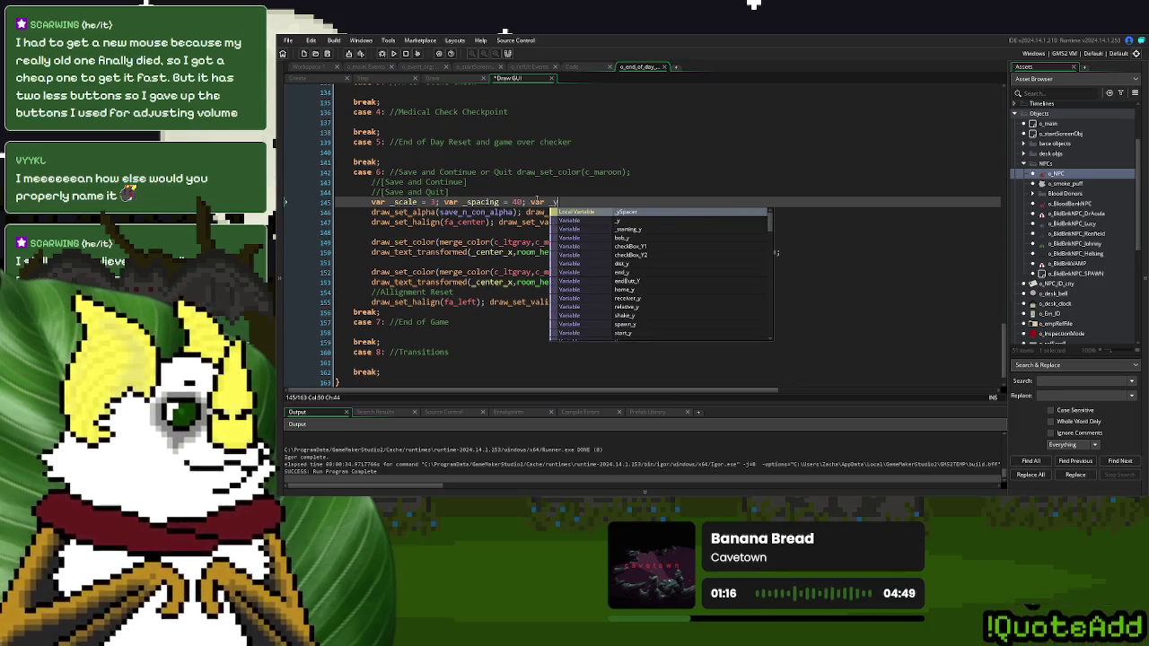
text(y)
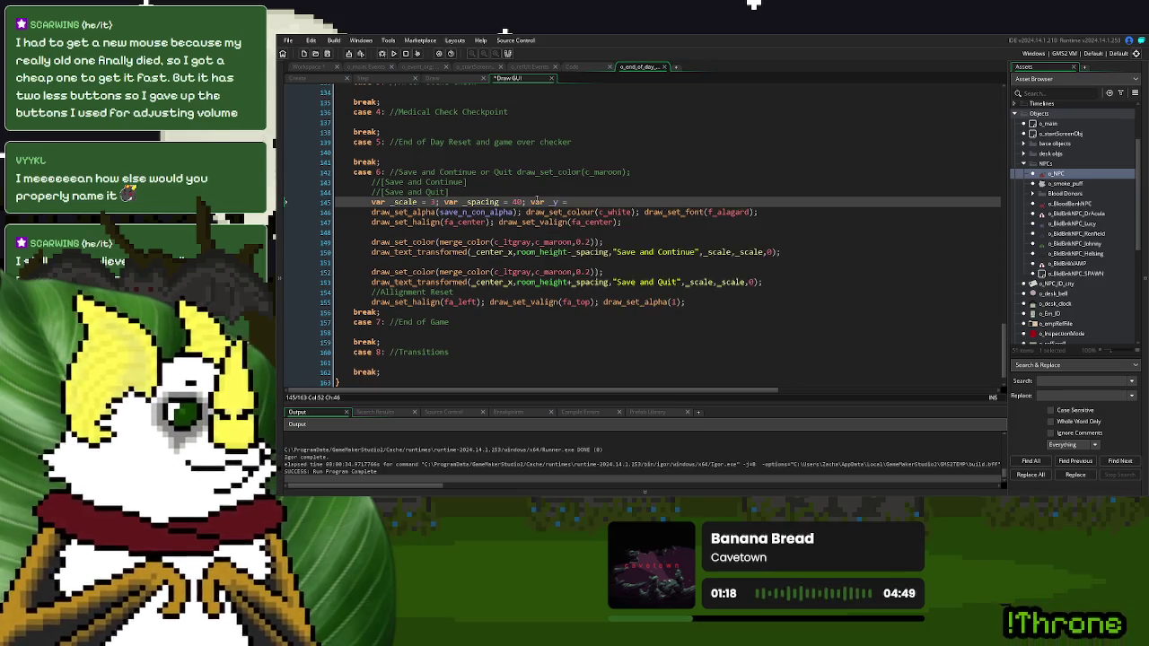
double_click(596, 252)
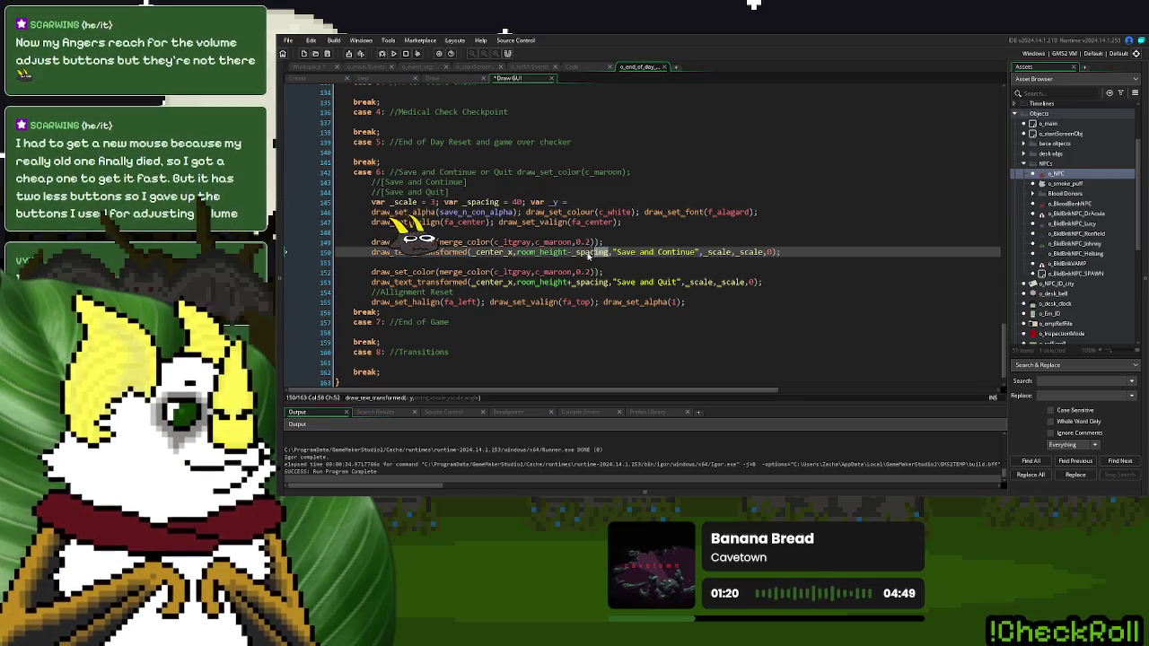
click(584, 202)
text(room_height-_spacing)
text(;)
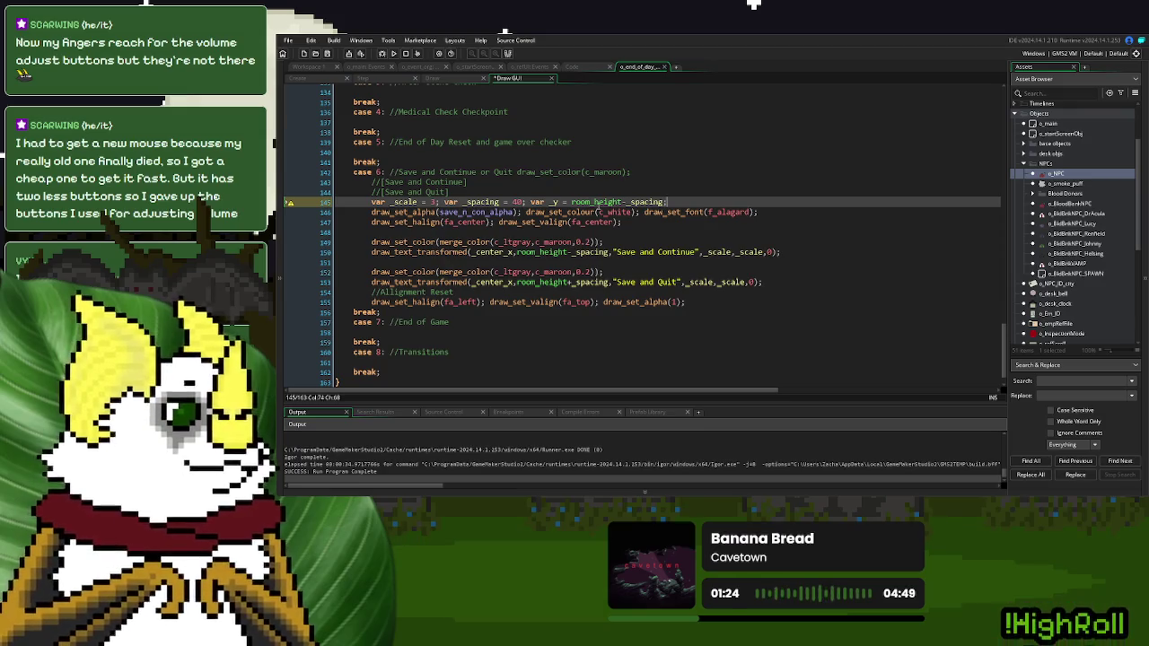
Draw the two Save menu lines at _y-_spacing and _y+_spacing, trim _y's value, and run
double_click(552, 202)
key(ctrl+c)
mouse_move(610, 252)
mouse_down()
mouse_move(520, 253)
mouse_move(555, 283)
mouse_move(608, 286)
mouse_up()
key(ctrl+v)
click(526, 253)
text(-_spacing)
double_click(540, 282)
key(ctrl+v)
click(656, 203)
key(ctrl+BackSpace)
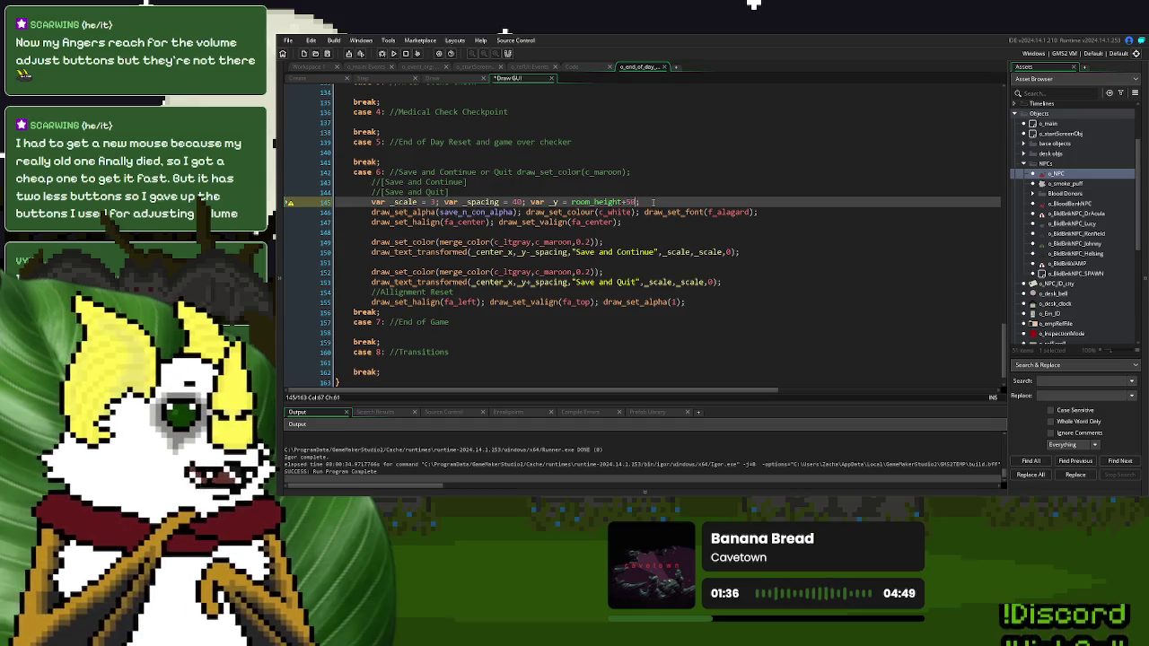
click(394, 53)
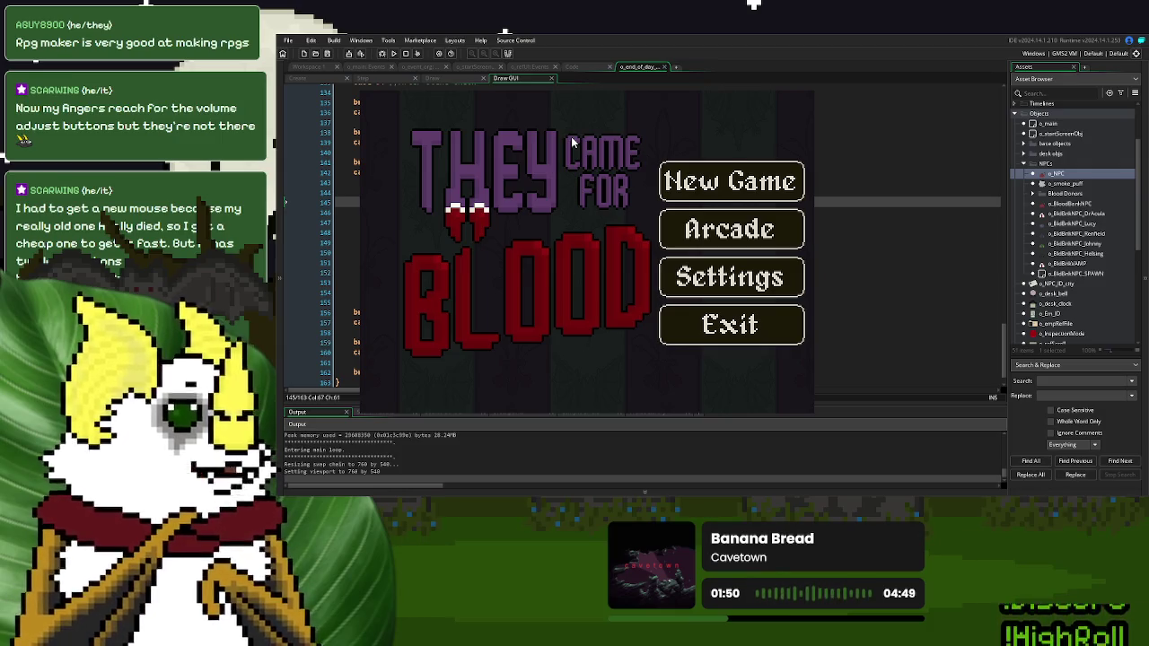
Start a New Game, dismiss the notice, ring the desk bell for donors, and continue past Day 1 Over
click(718, 193)
click(718, 257)
click(453, 389)
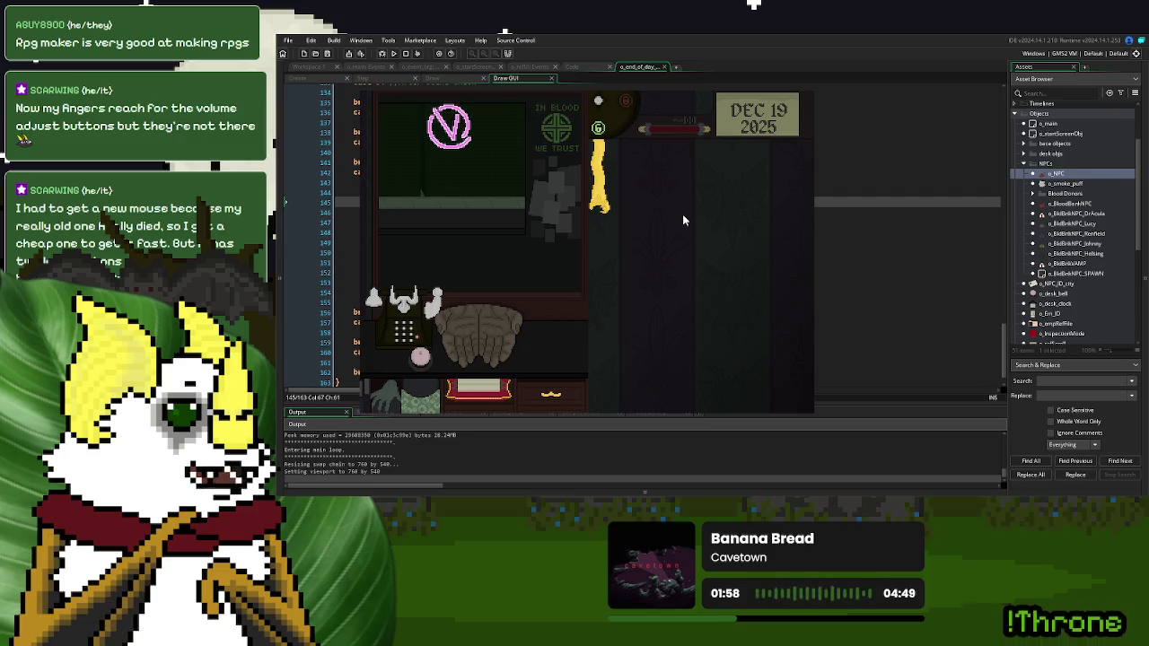
click(422, 356)
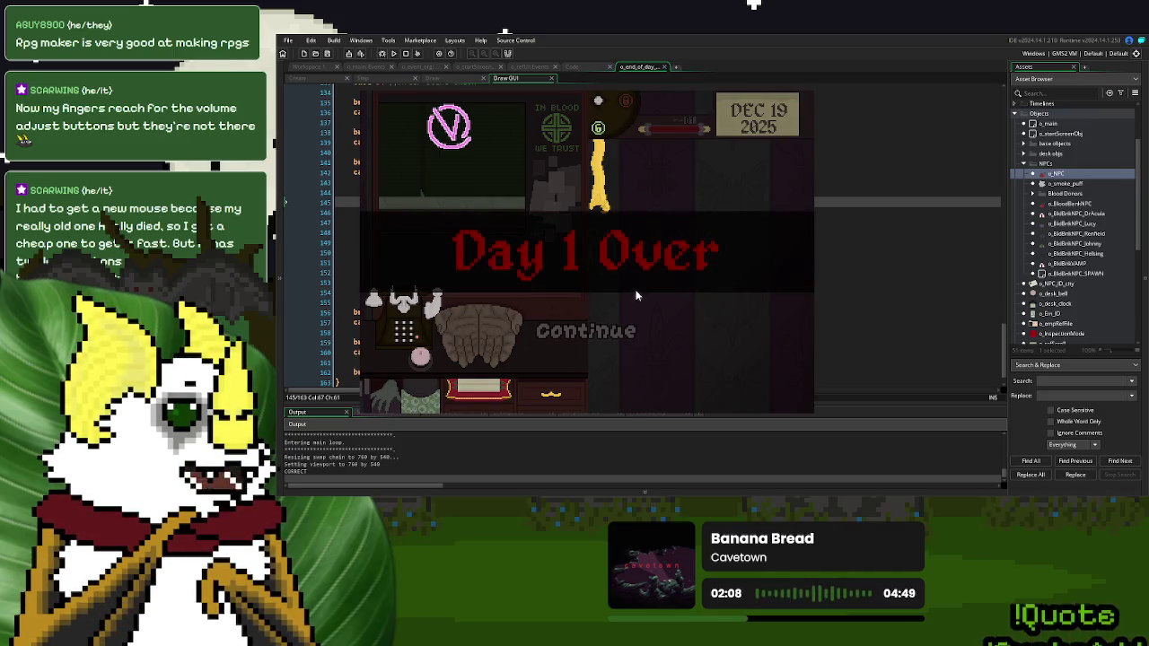
click(601, 329)
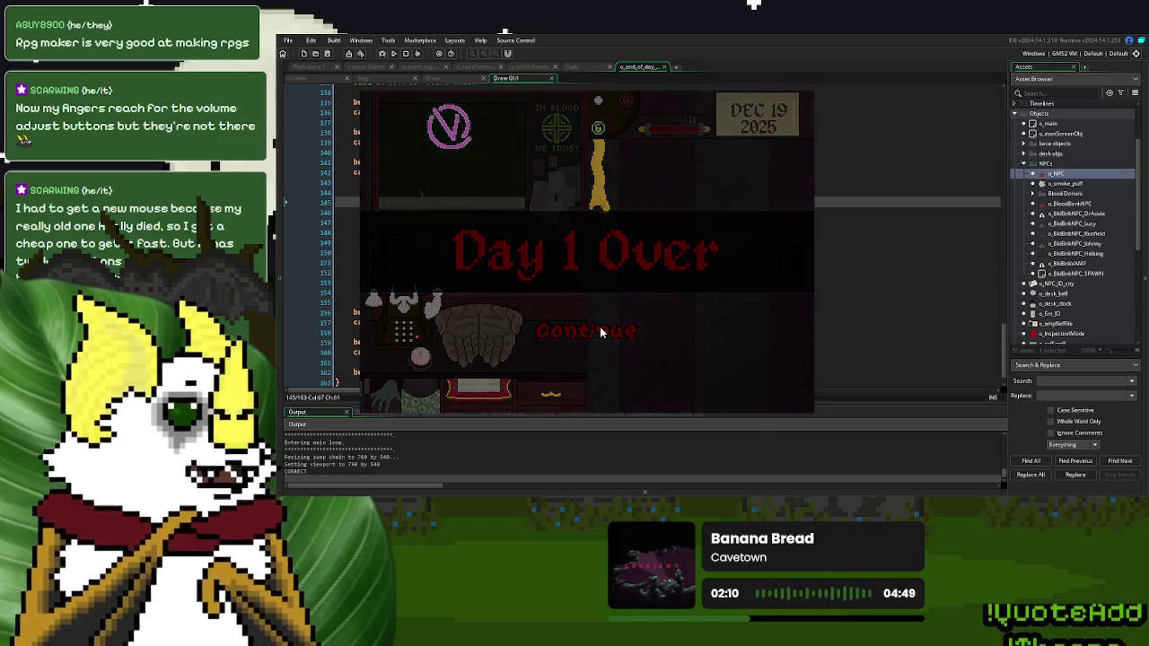